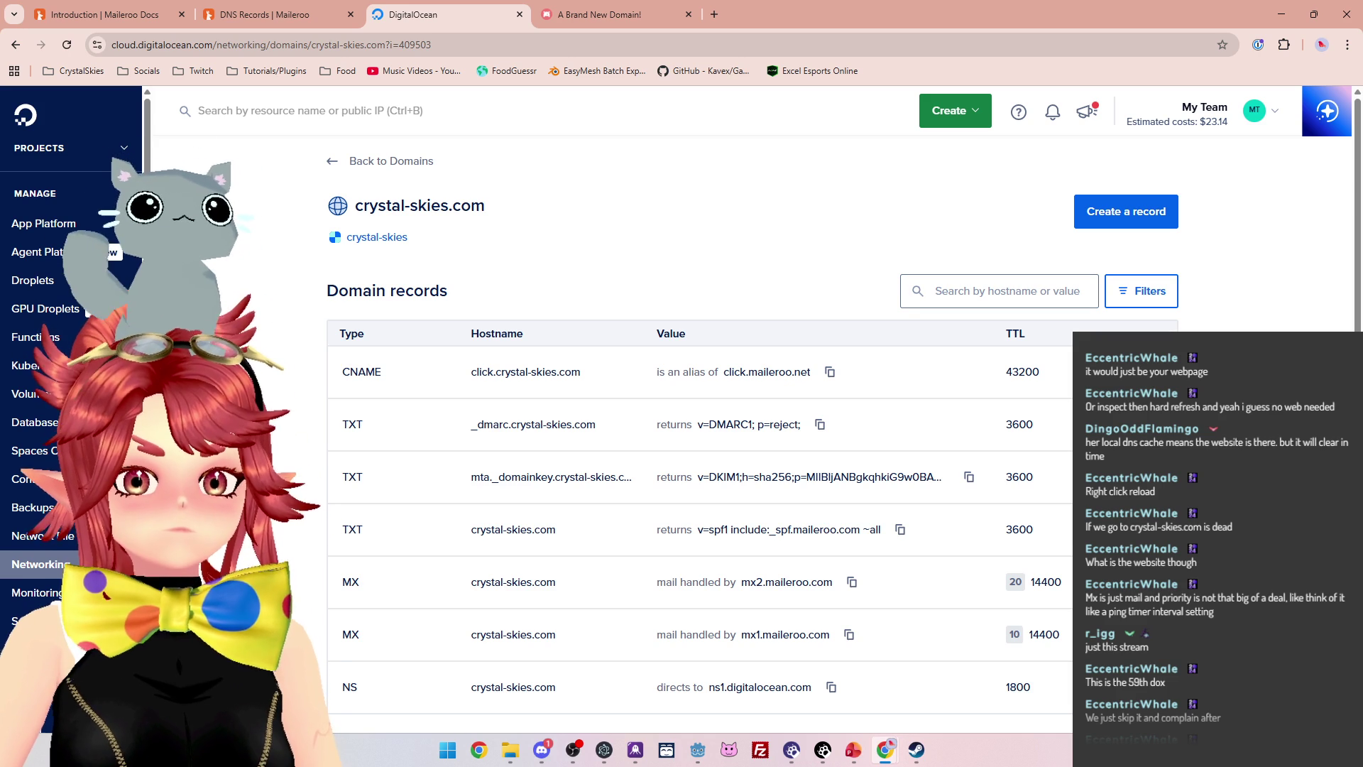
# Reload the Maileroo DNS records page and review the MX record statuses.
pyautogui.click(570, 23)
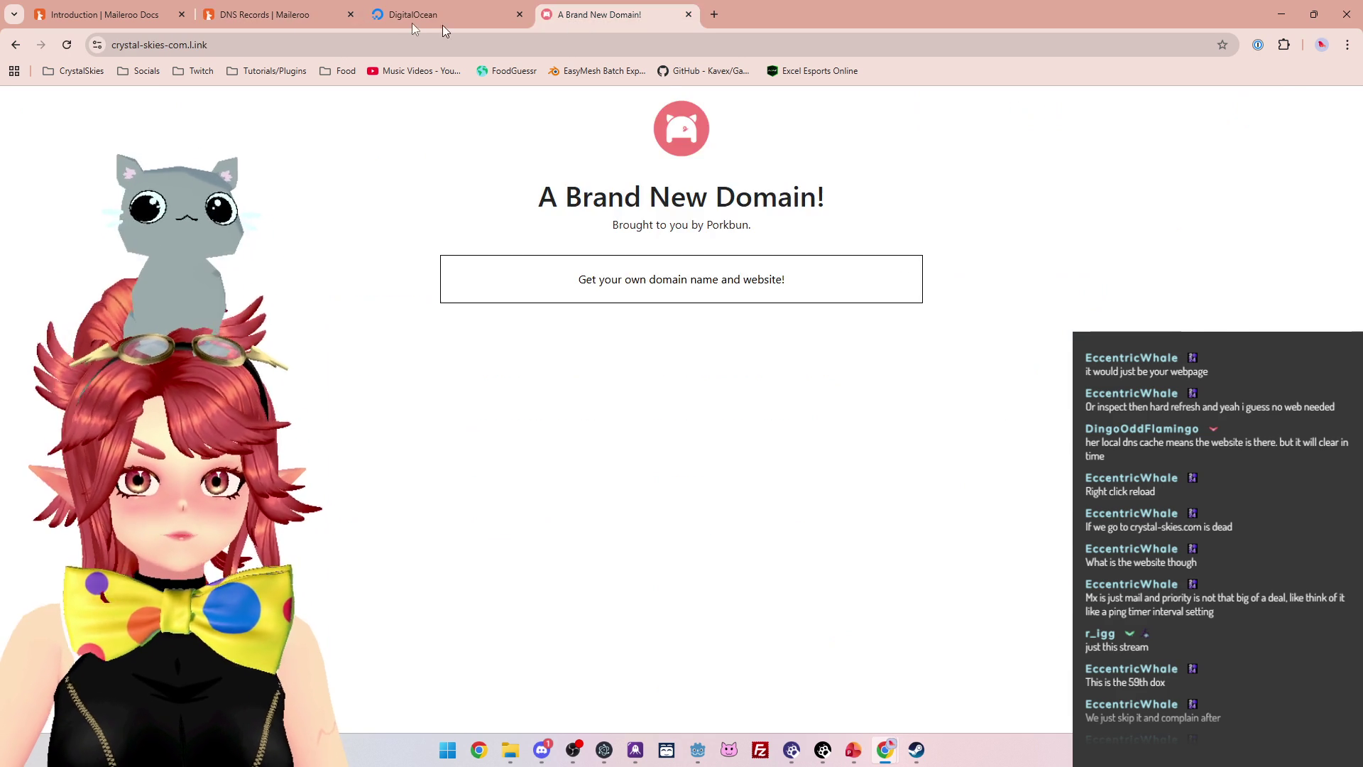
pyautogui.click(270, 15)
pyautogui.rightClick(388, 386)
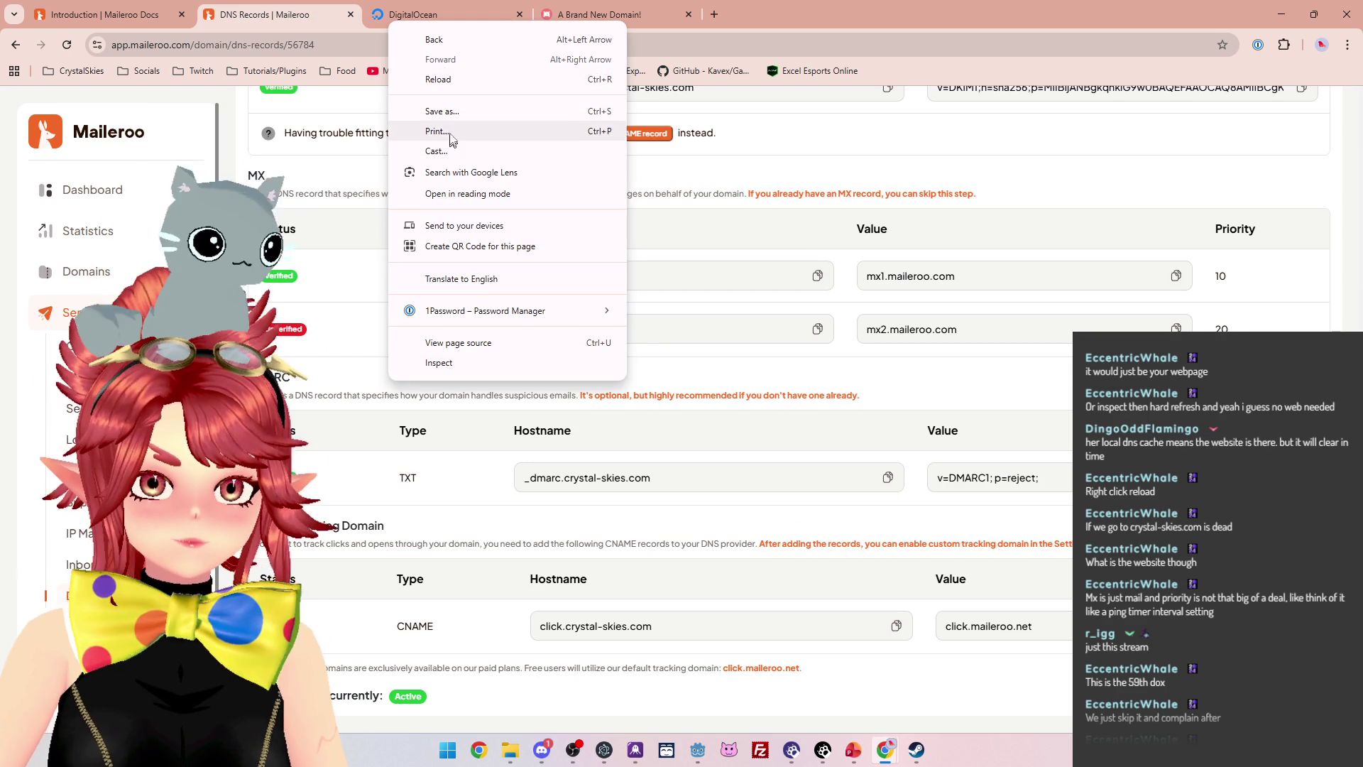
pyautogui.click(426, 83)
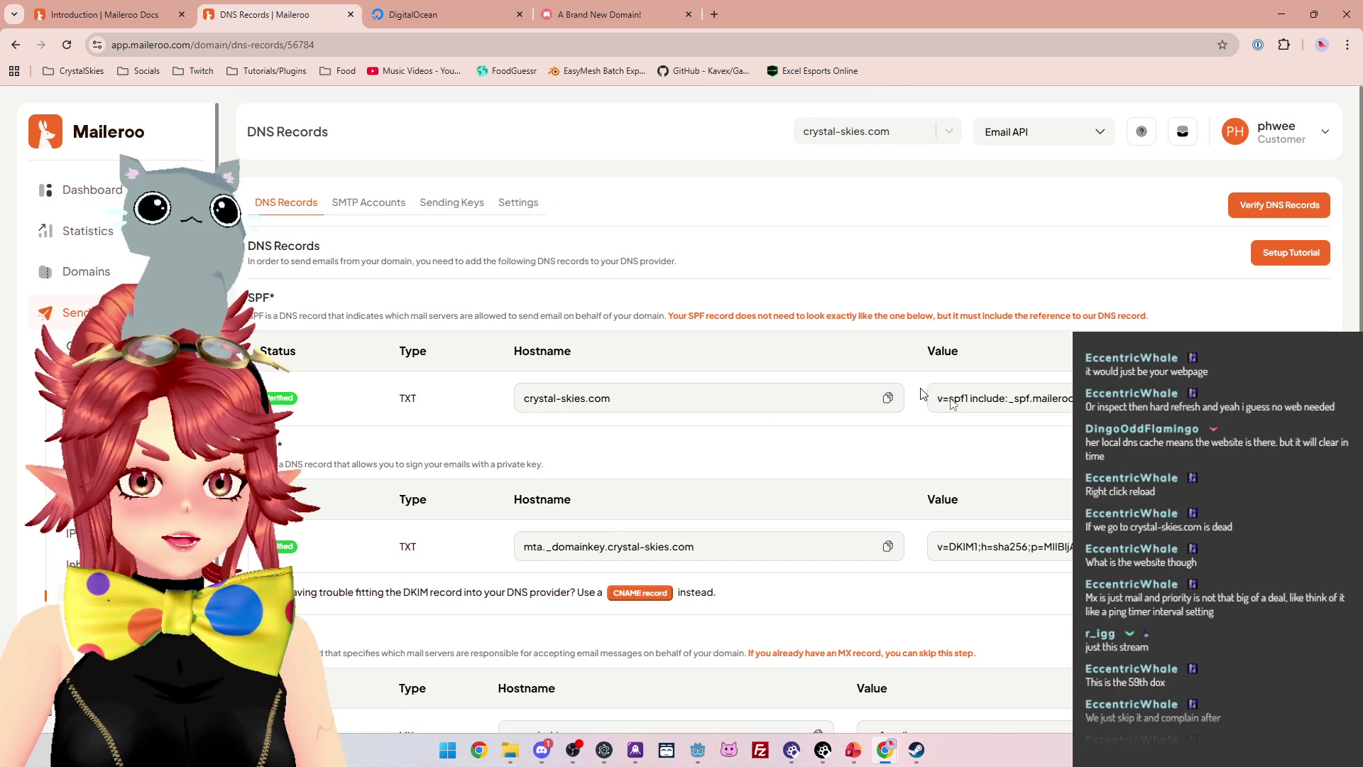
pyautogui.scroll(-3, 710, 397)
pyautogui.scroll(3, 710, 398)
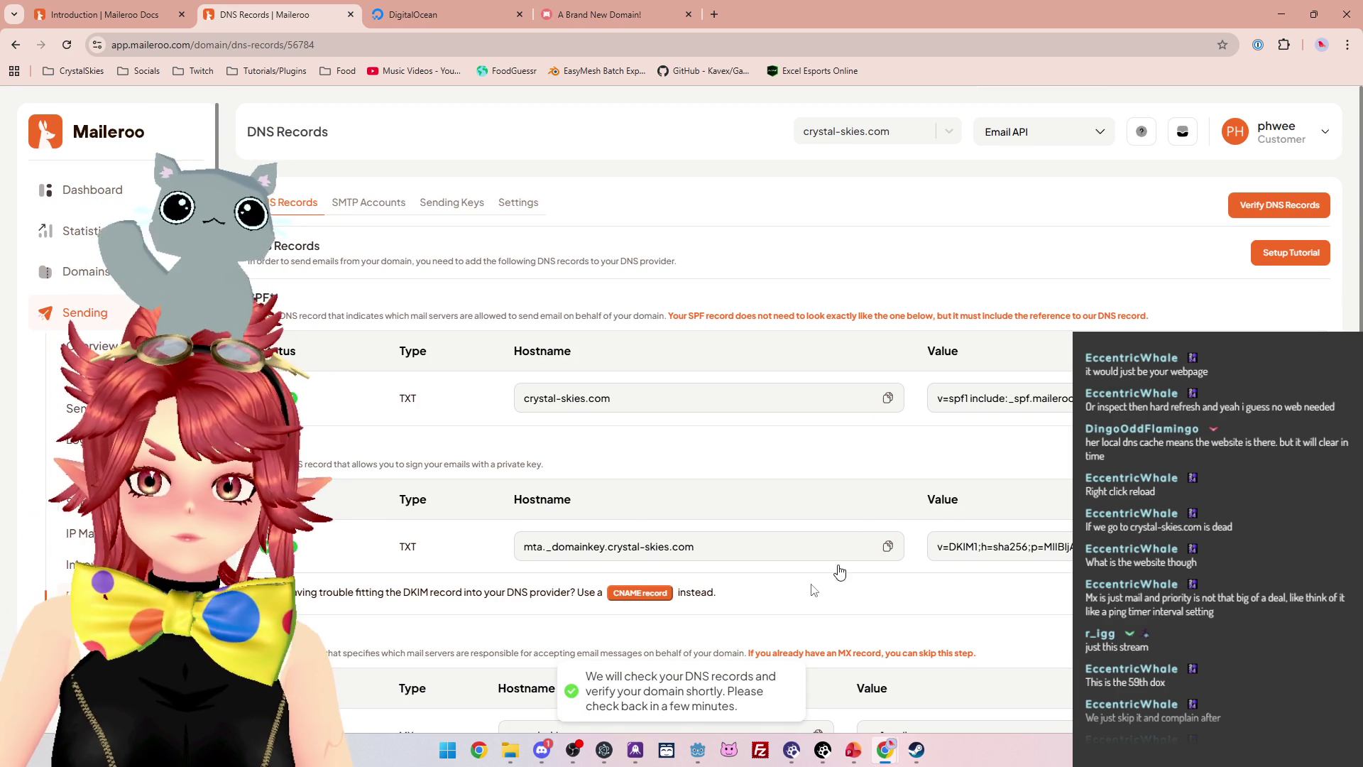
pyautogui.scroll(-5, 634, 524)
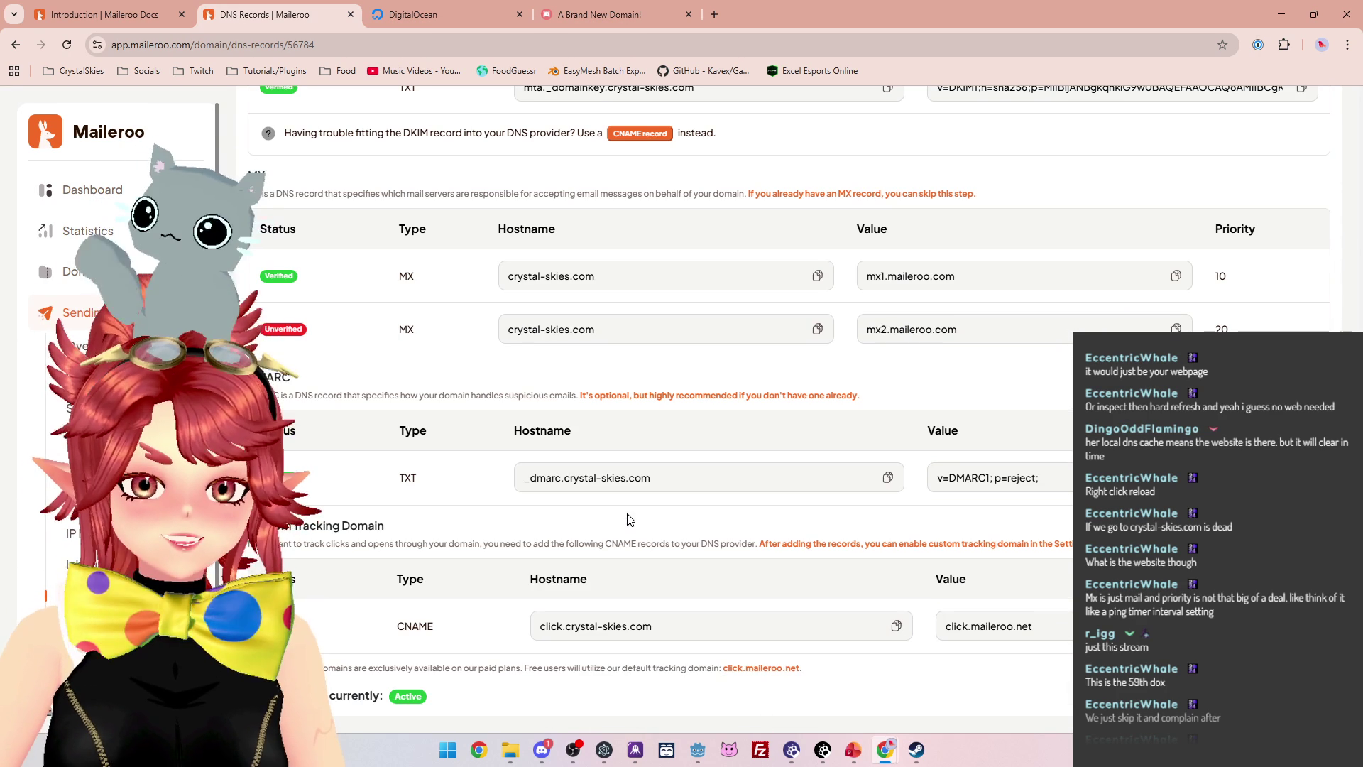
# Reload the DNS records again and recheck the mx2.maileroo.com verification status.
pyautogui.click(67, 44)
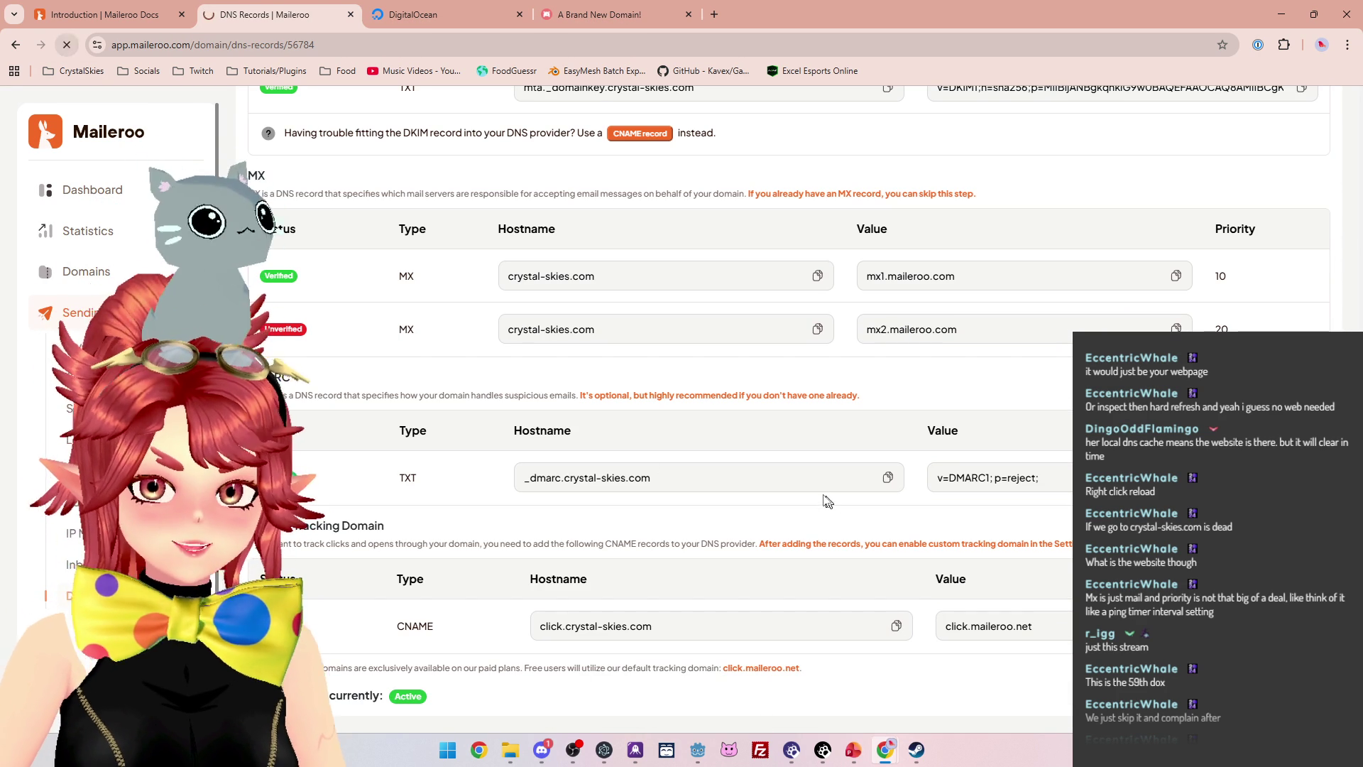
pyautogui.scroll(-5, 806, 500)
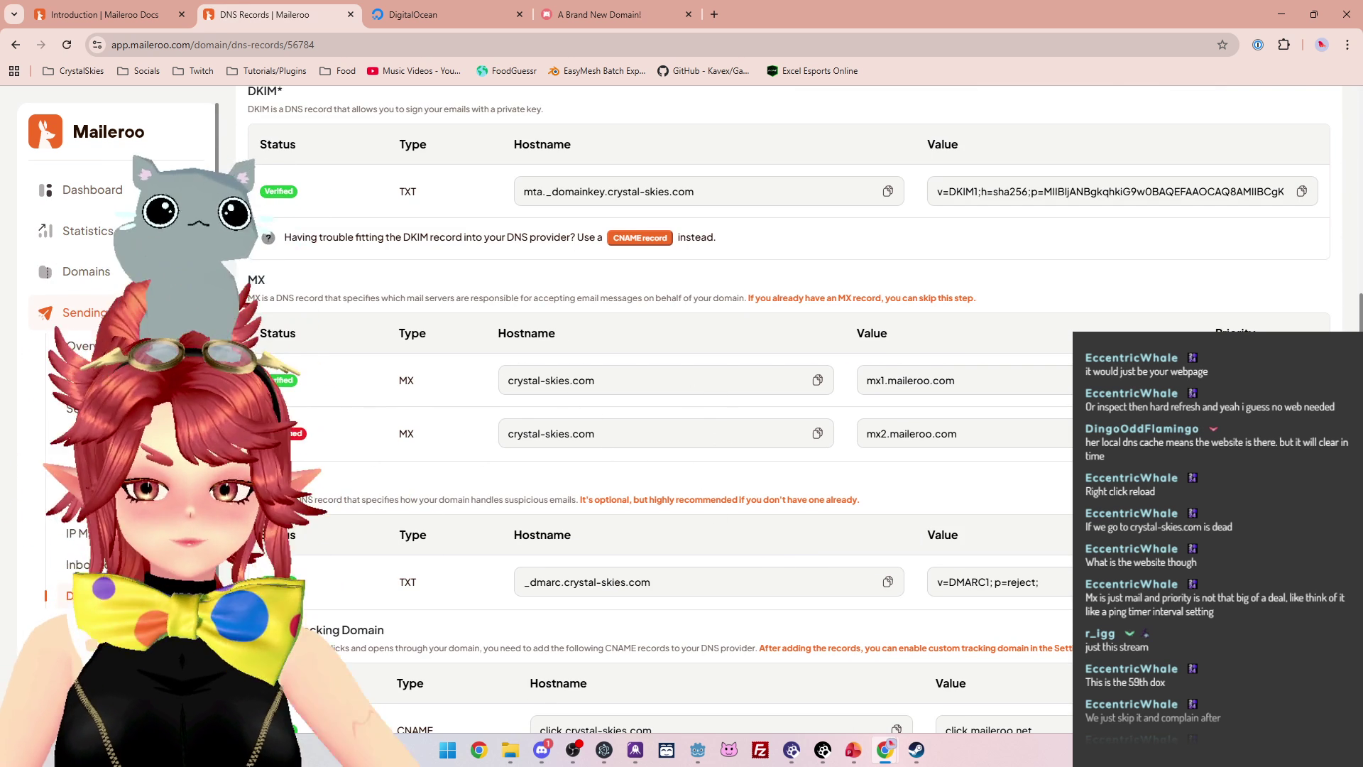
pyautogui.scroll(5, 807, 566)
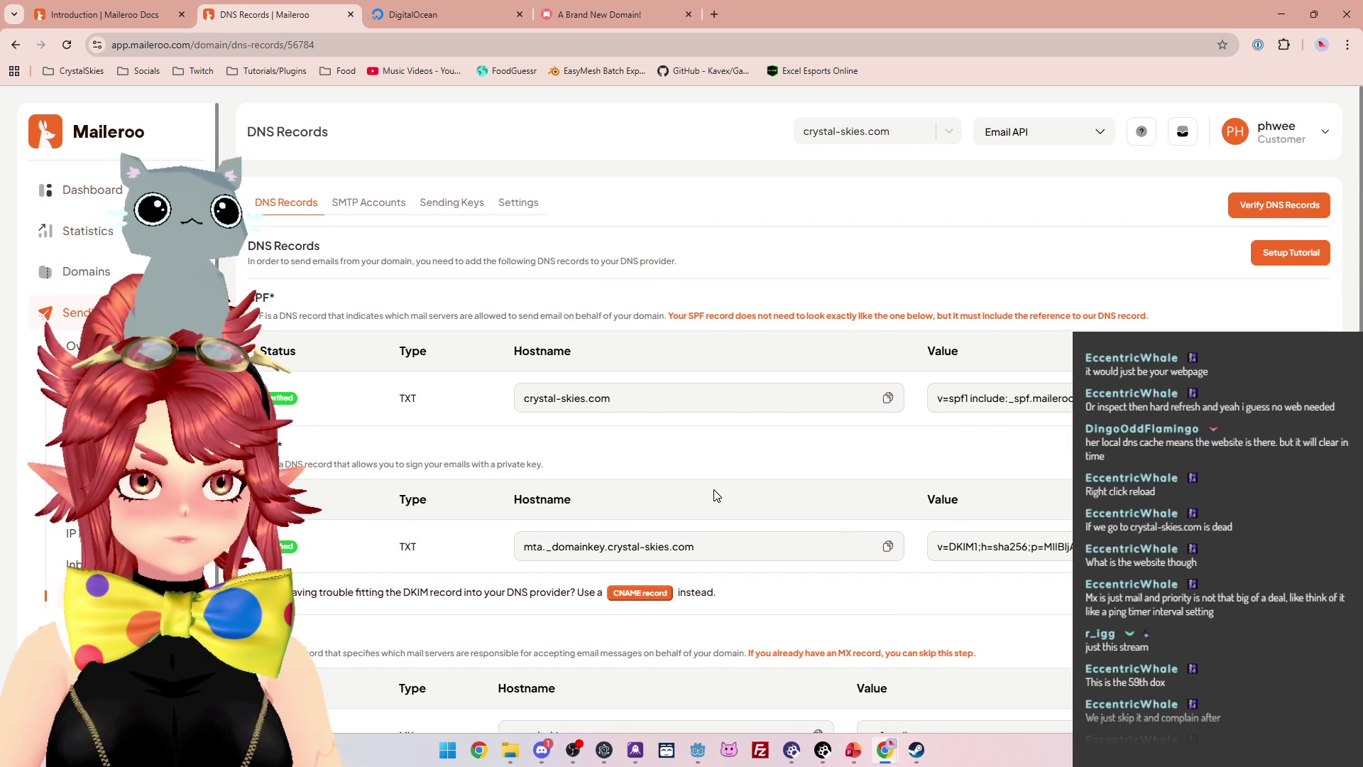
pyautogui.scroll(-3, 734, 484)
pyautogui.scroll(3, 727, 474)
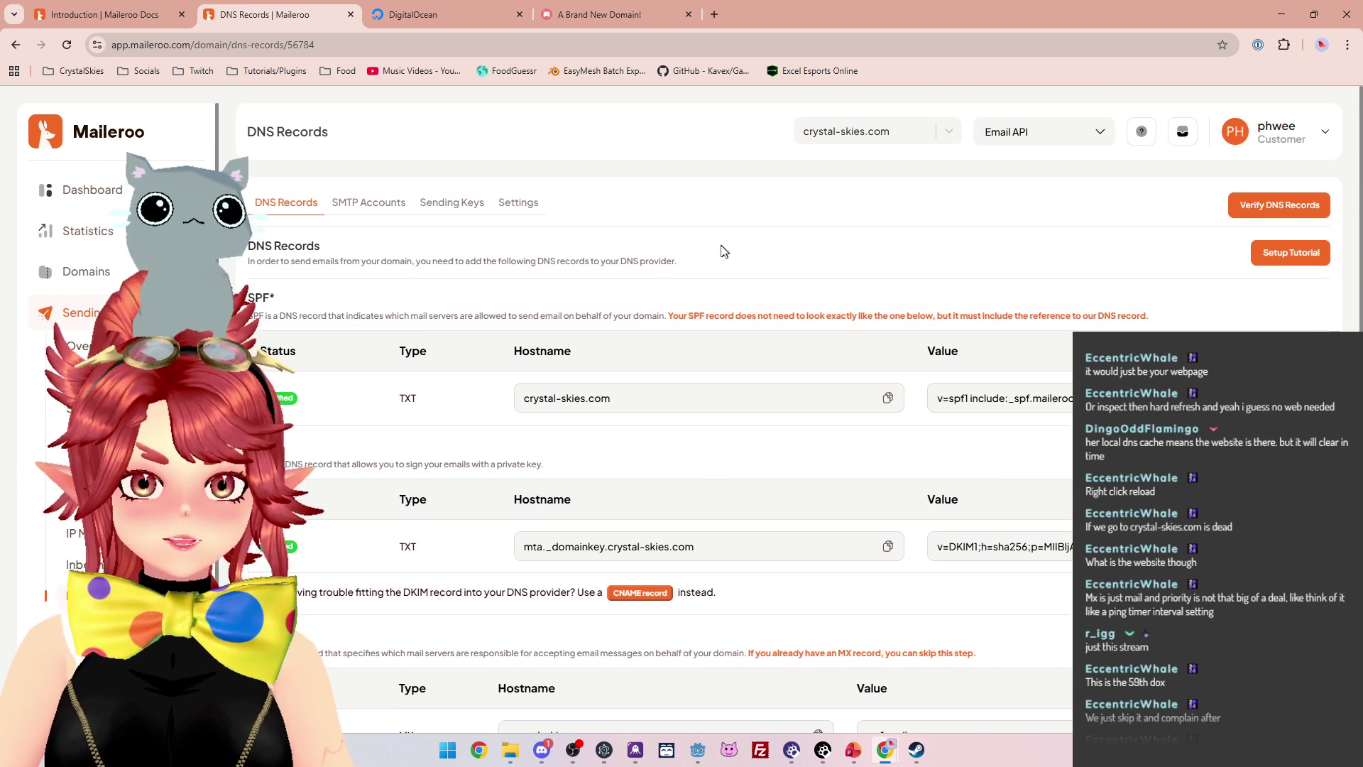
# Reload the crystal-skies placeholder website a couple of times.
pyautogui.click(628, 20)
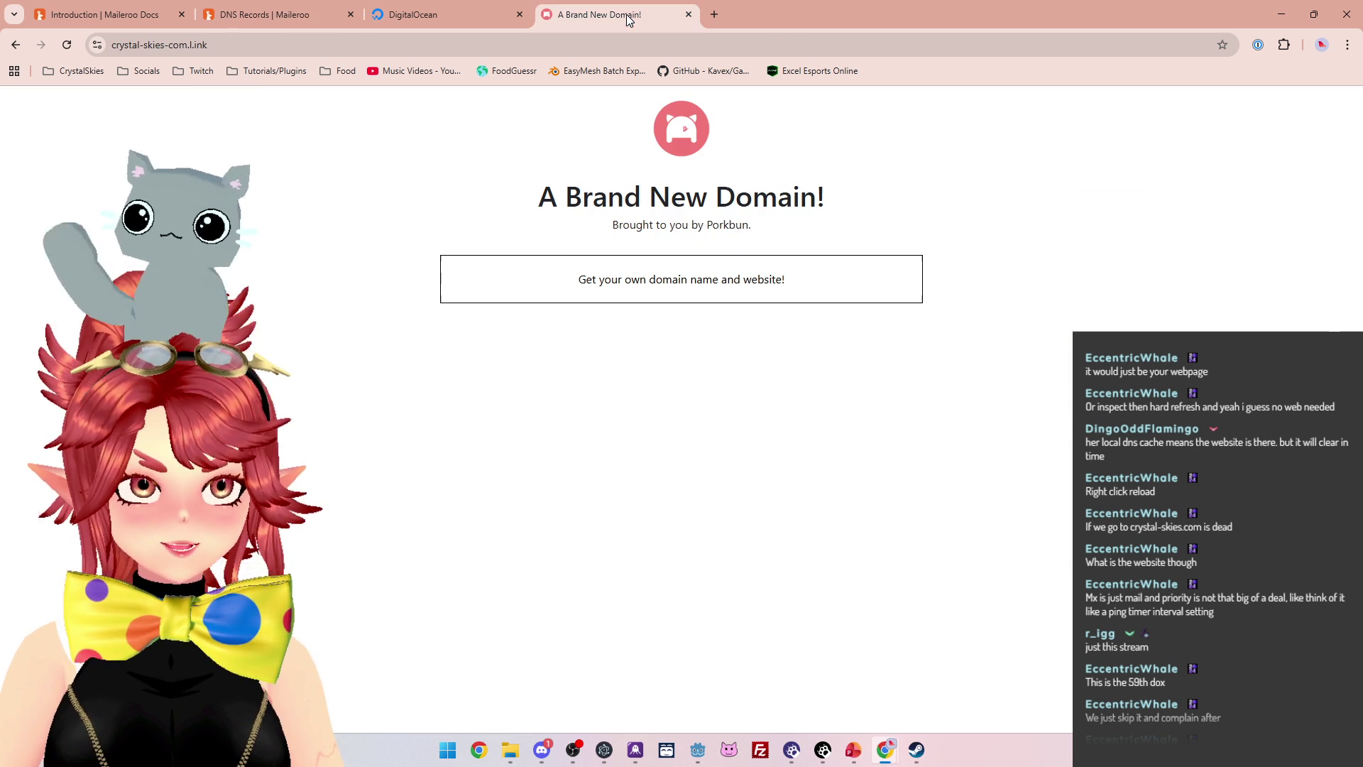
pyautogui.click(67, 45)
pyautogui.rightClick(1029, 165)
pyautogui.click(1061, 227)
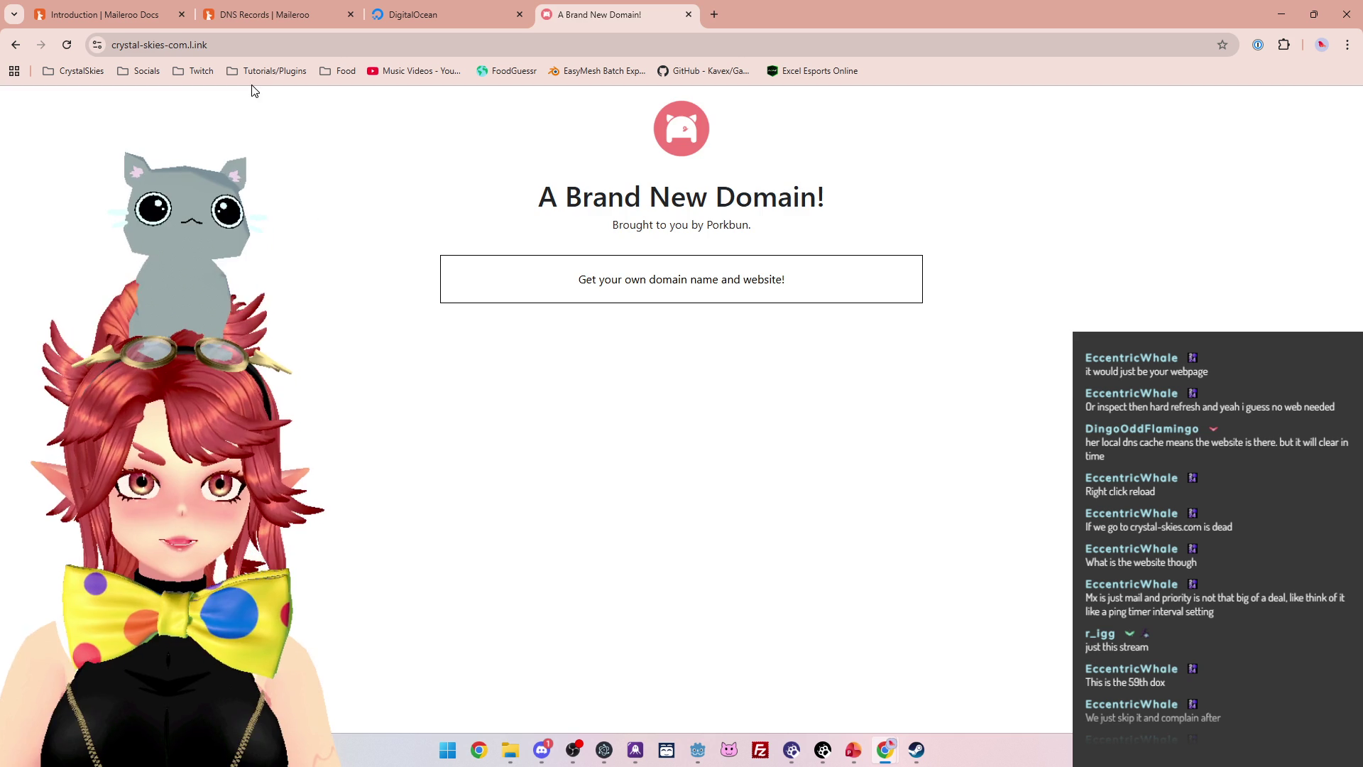
# Recheck the DNS records, where mx2 remains Unverified, then view the Maileroo docs Introduction.
pyautogui.click(267, 14)
pyautogui.scroll(-6, 601, 495)
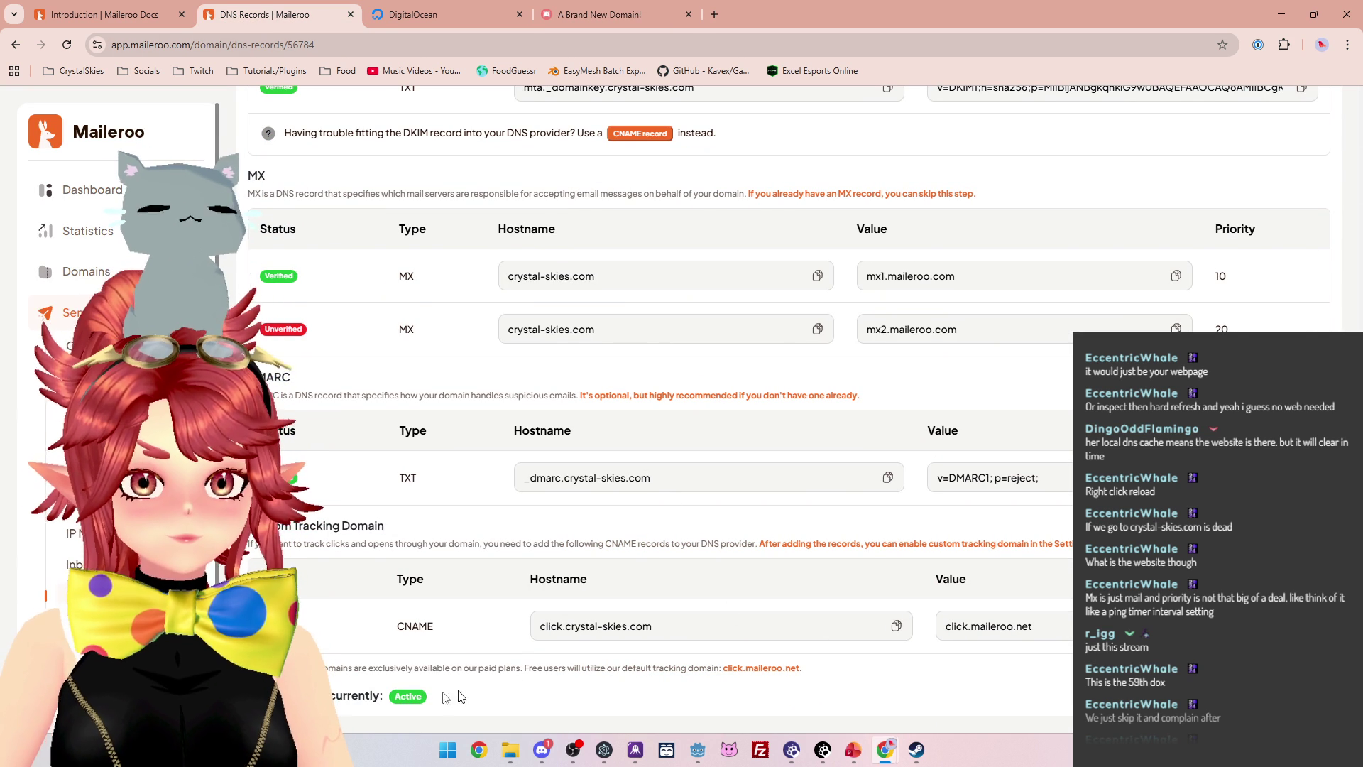
pyautogui.hotkey('ctrl', 'shift', 'Tab')
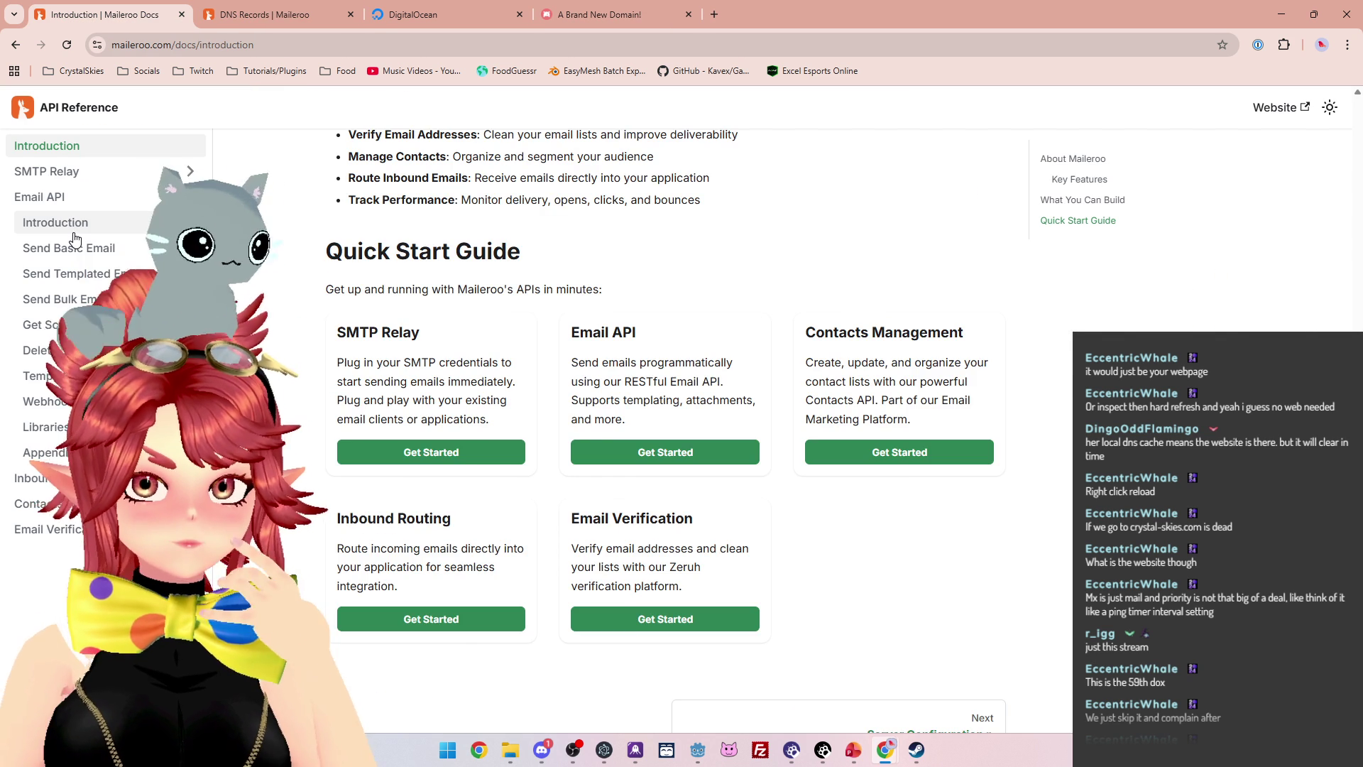
# Highlight the Email API intro sentences, including who the API suits.
pyautogui.scroll(3, 74, 238)
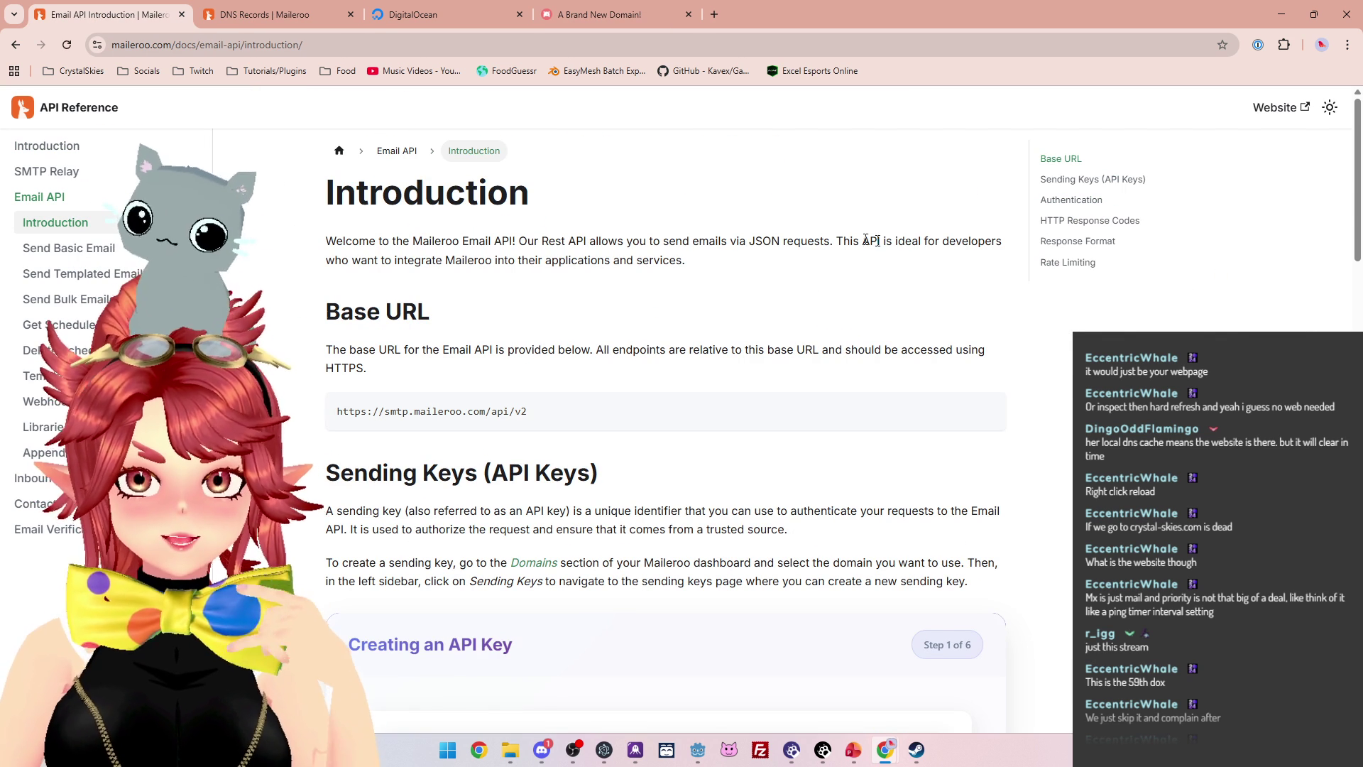
pyautogui.moveTo(377, 241); pyautogui.dragTo(516, 240)
pyautogui.moveTo(615, 241)
pyautogui.mouseDown()
pyautogui.moveTo(751, 241)
pyautogui.moveTo(646, 241)
pyautogui.mouseUp()
pyautogui.click(829, 244)
pyautogui.moveTo(836, 241)
pyautogui.mouseDown()
pyautogui.moveTo(1001, 243)
pyautogui.moveTo(414, 261)
pyautogui.moveTo(690, 261)
pyautogui.mouseUp()
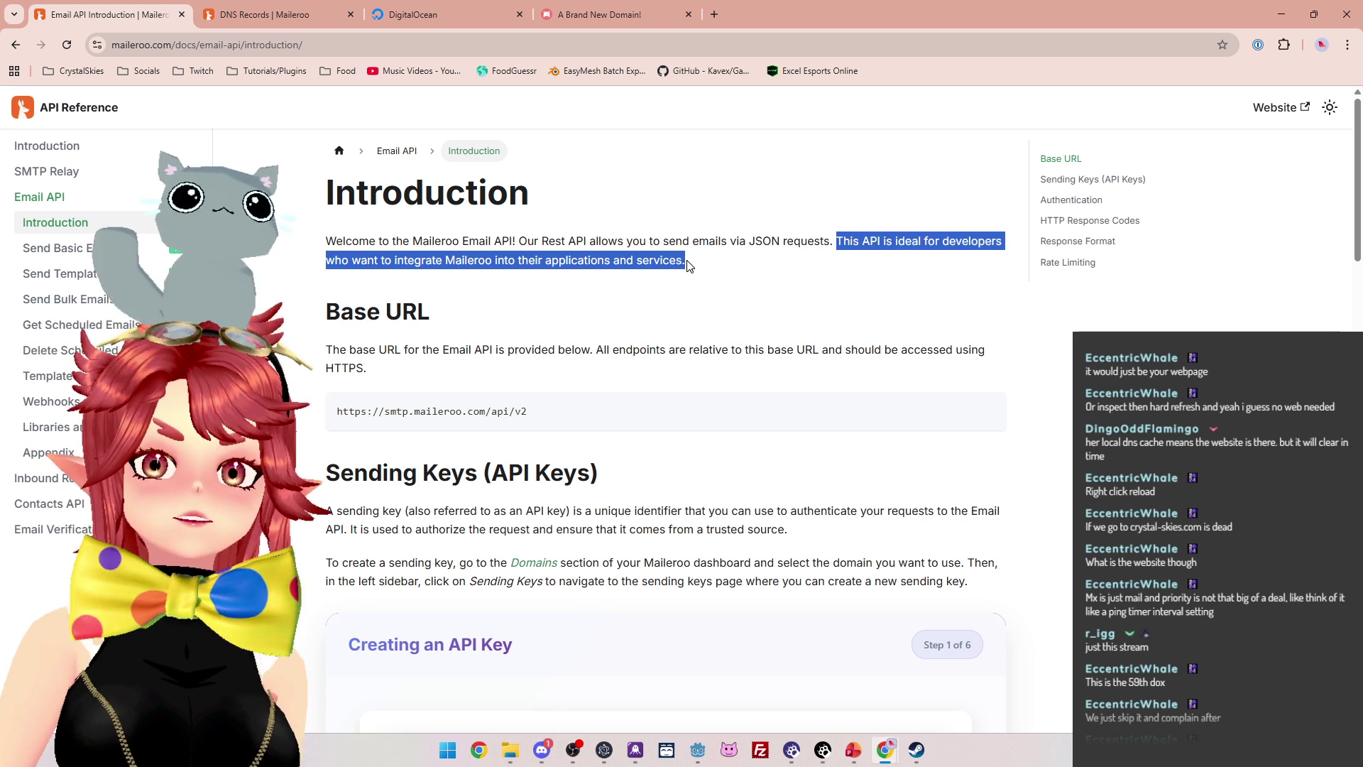
# Read the Base URL explanation, then view DigitalOcean's crystal-skies.com MX records (mx1 10, mx2 20).
pyautogui.moveTo(333, 349)
pyautogui.mouseDown()
pyautogui.moveTo(965, 351)
pyautogui.moveTo(437, 383)
pyautogui.mouseUp()
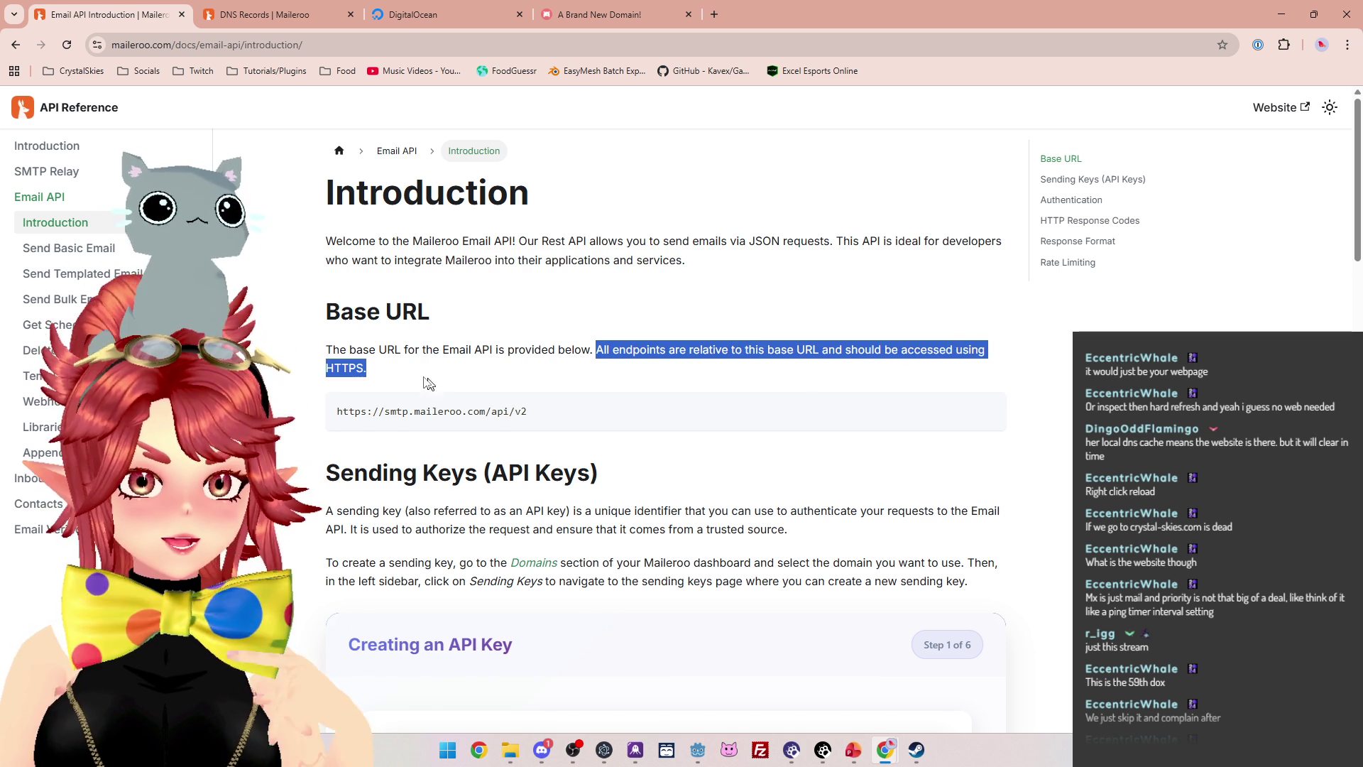
pyautogui.scroll(-1, 426, 355)
pyautogui.click(489, 276)
pyautogui.scroll(-1, 511, 275)
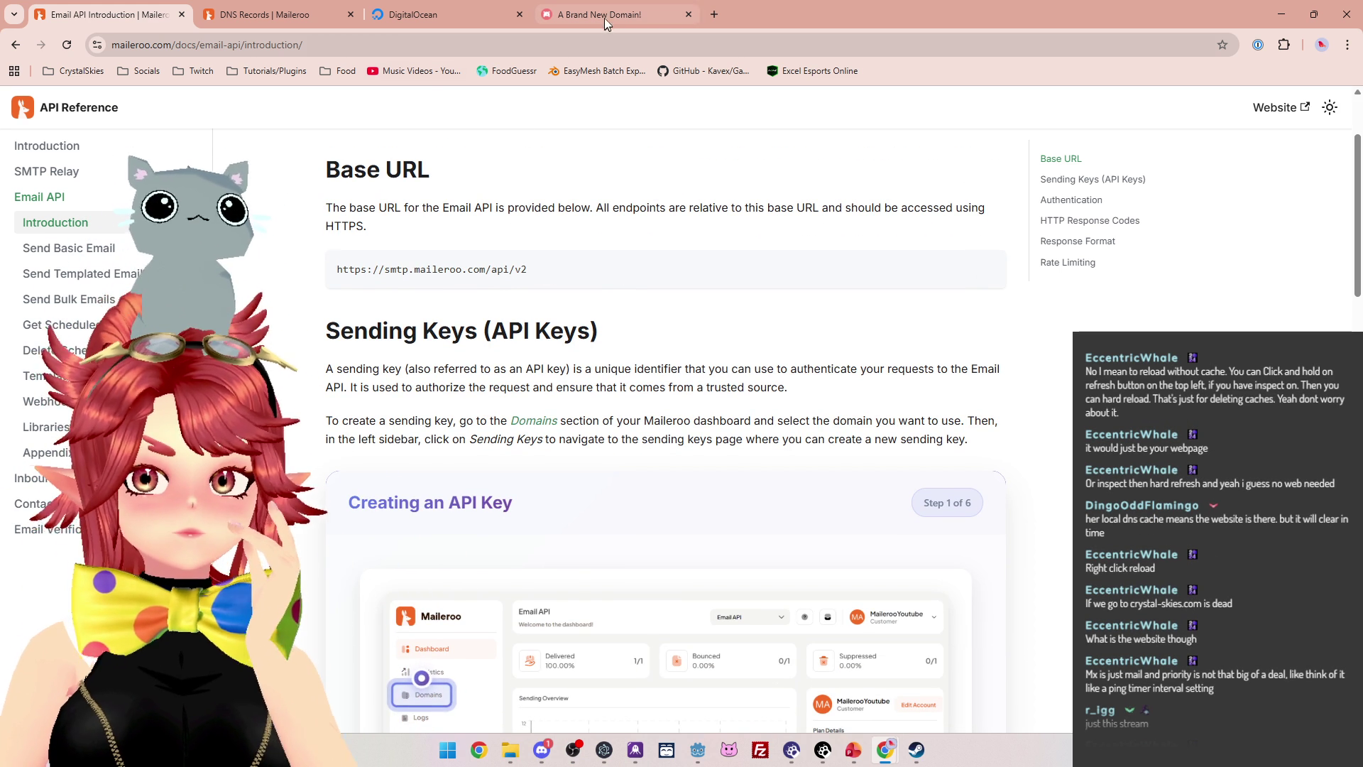
pyautogui.click(426, 15)
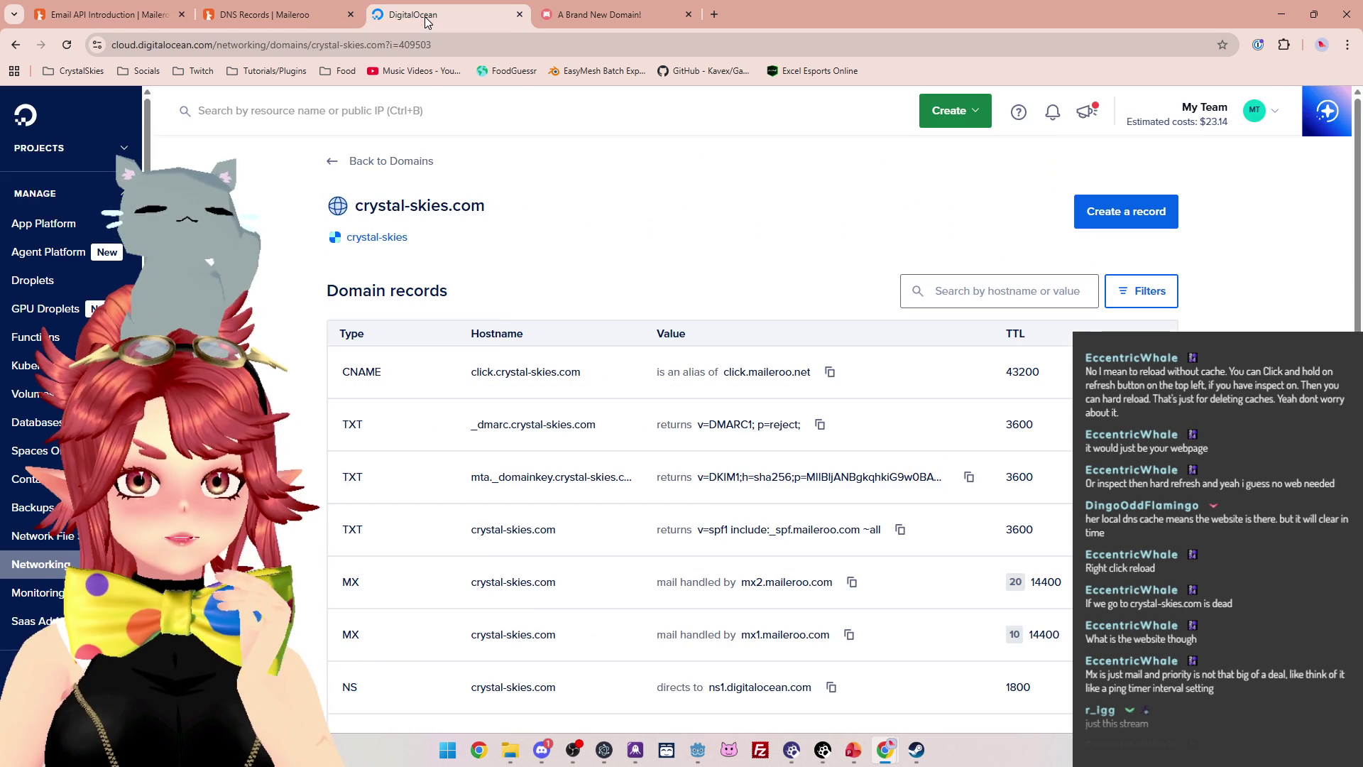
# Reload the Maileroo DNS records; mx2 is still Unverified.
pyautogui.click(301, 20)
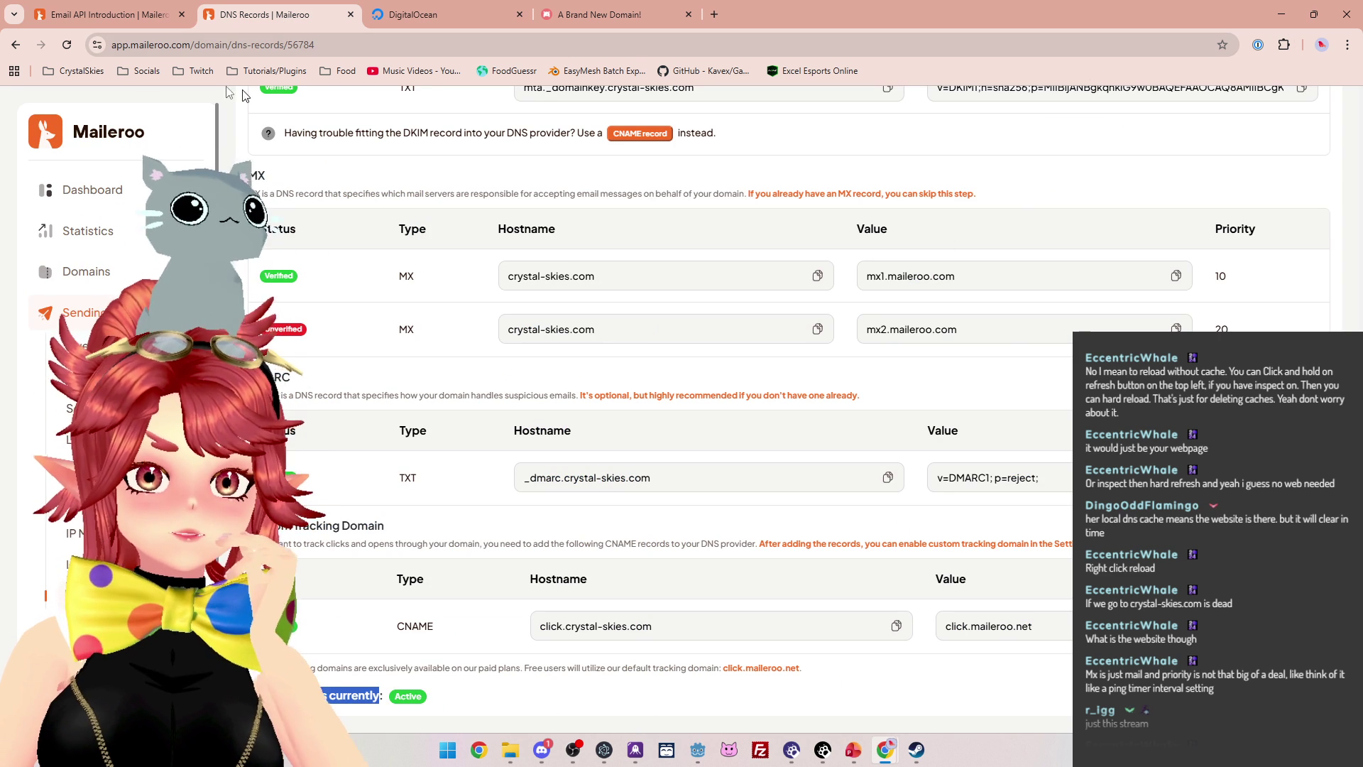
pyautogui.click(66, 43)
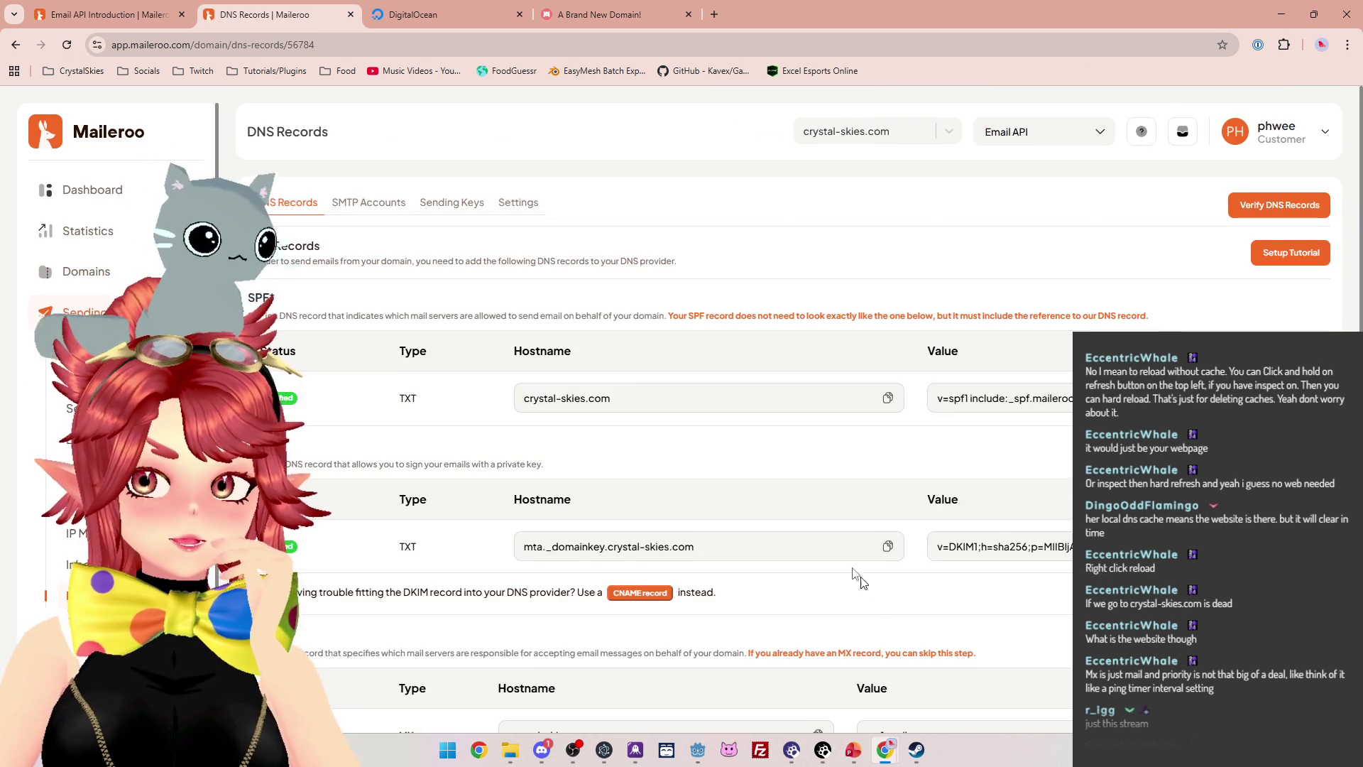
pyautogui.scroll(-5, 807, 528)
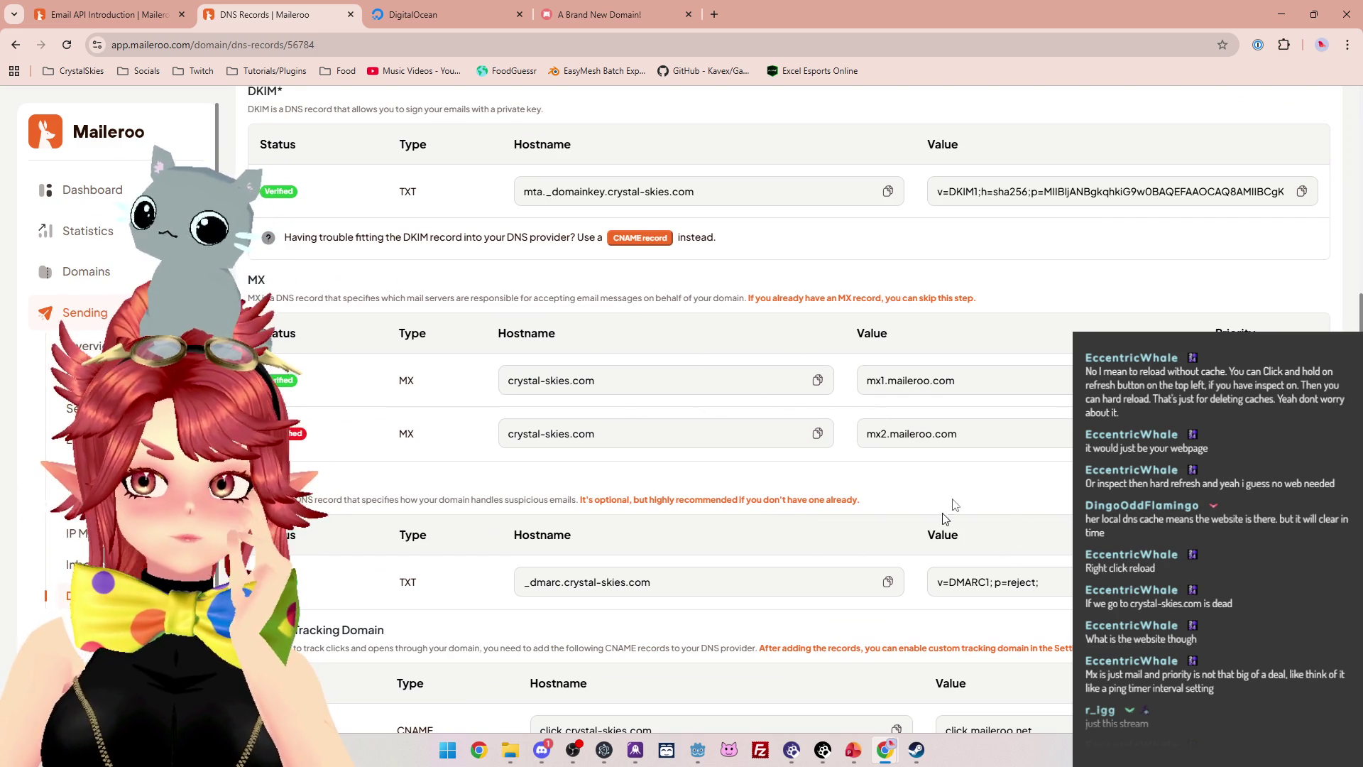
# Check the ToDo_BattleBranch notes presentation, then return to the Email API introduction docs.
pyautogui.click(852, 750)
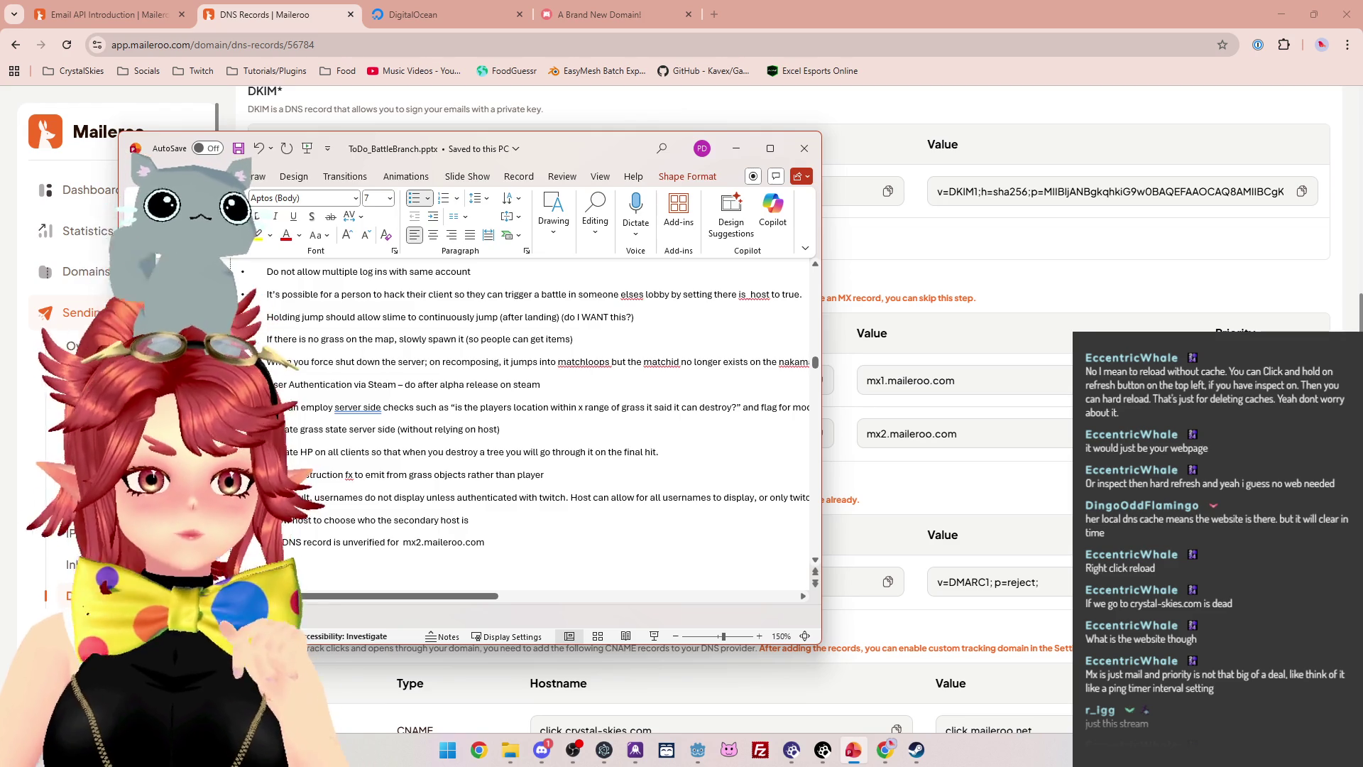
pyautogui.click(1063, 274)
pyautogui.scroll(-1, 412, 561)
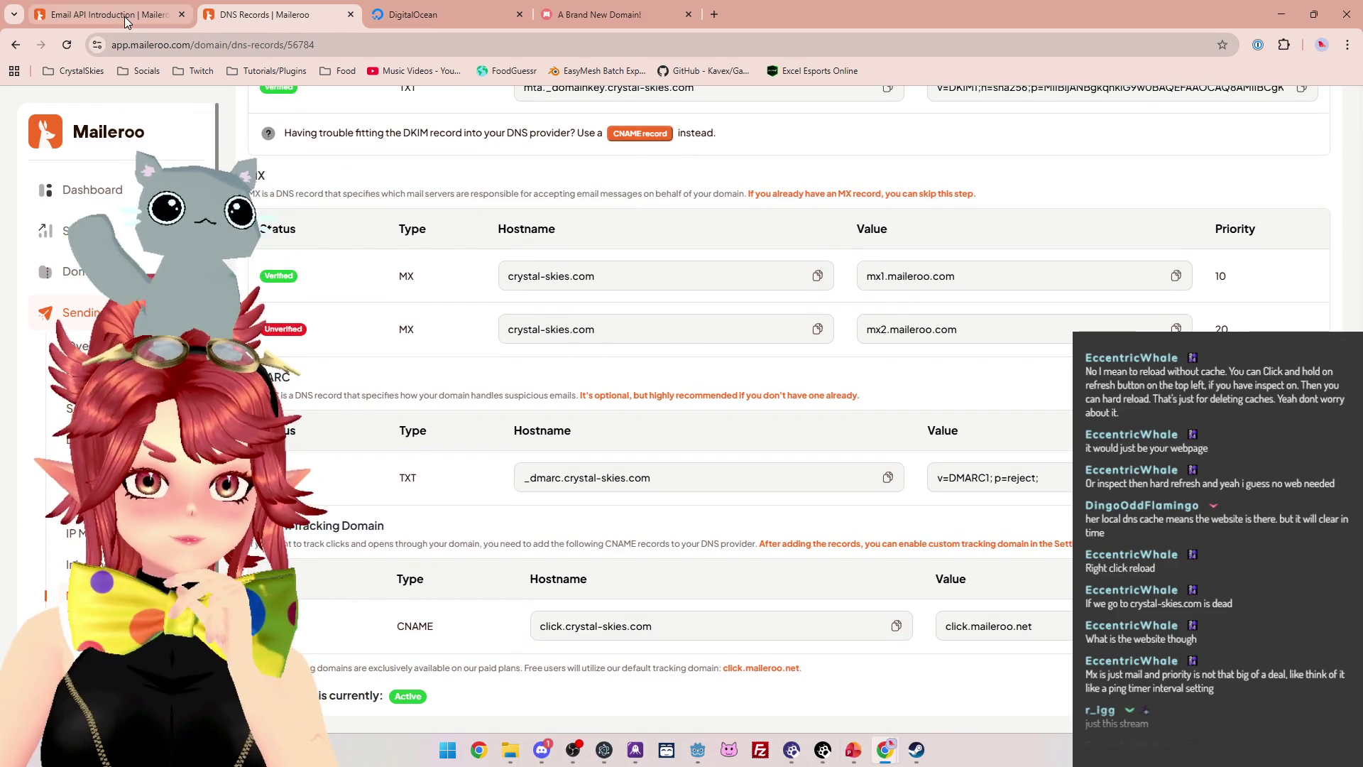
pyautogui.click(81, 17)
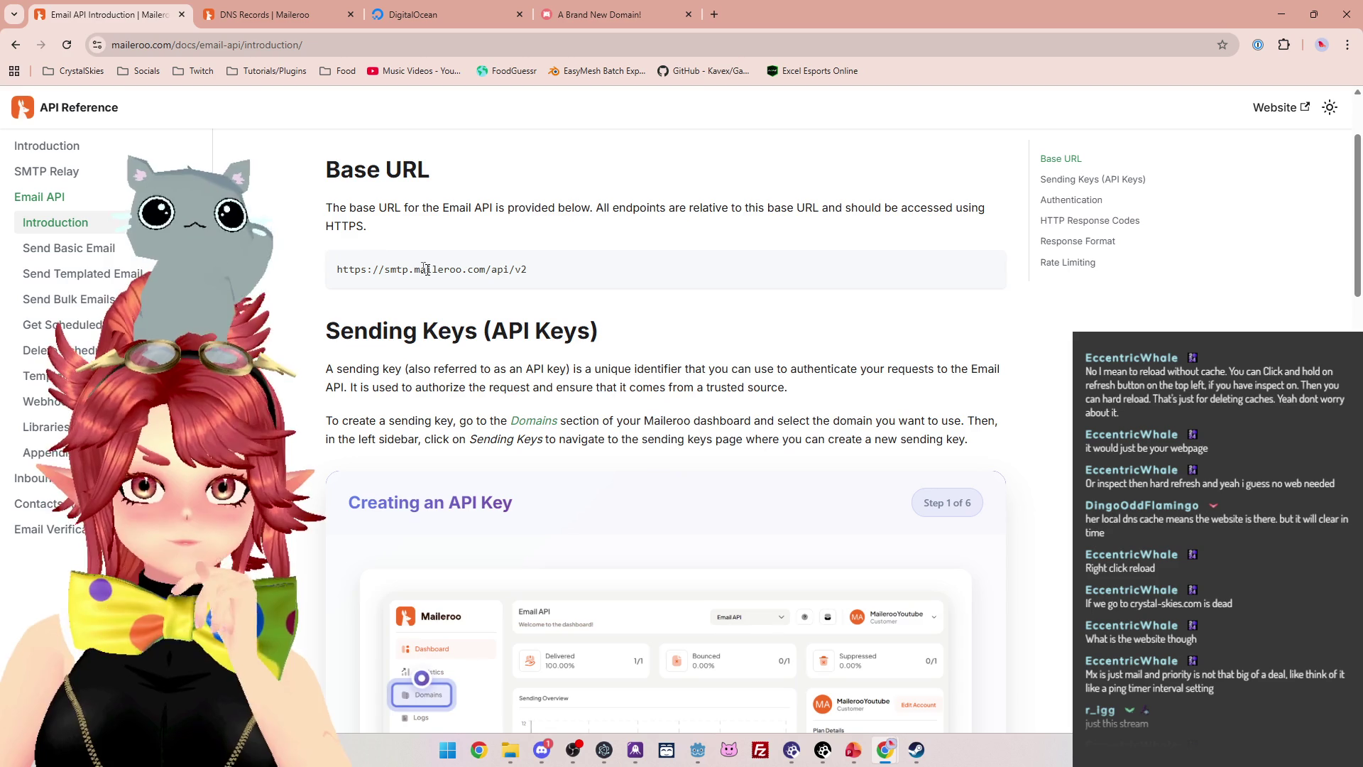
# Highlight the sending key definition and the sentence on authorizing requests.
pyautogui.scroll(-1, 423, 298)
pyautogui.scroll(-1, 424, 302)
pyautogui.moveTo(348, 227)
pyautogui.mouseDown()
pyautogui.moveTo(522, 245)
pyautogui.moveTo(830, 230)
pyautogui.moveTo(828, 249)
pyautogui.mouseUp()
pyautogui.moveTo(325, 227); pyautogui.dragTo(762, 227)
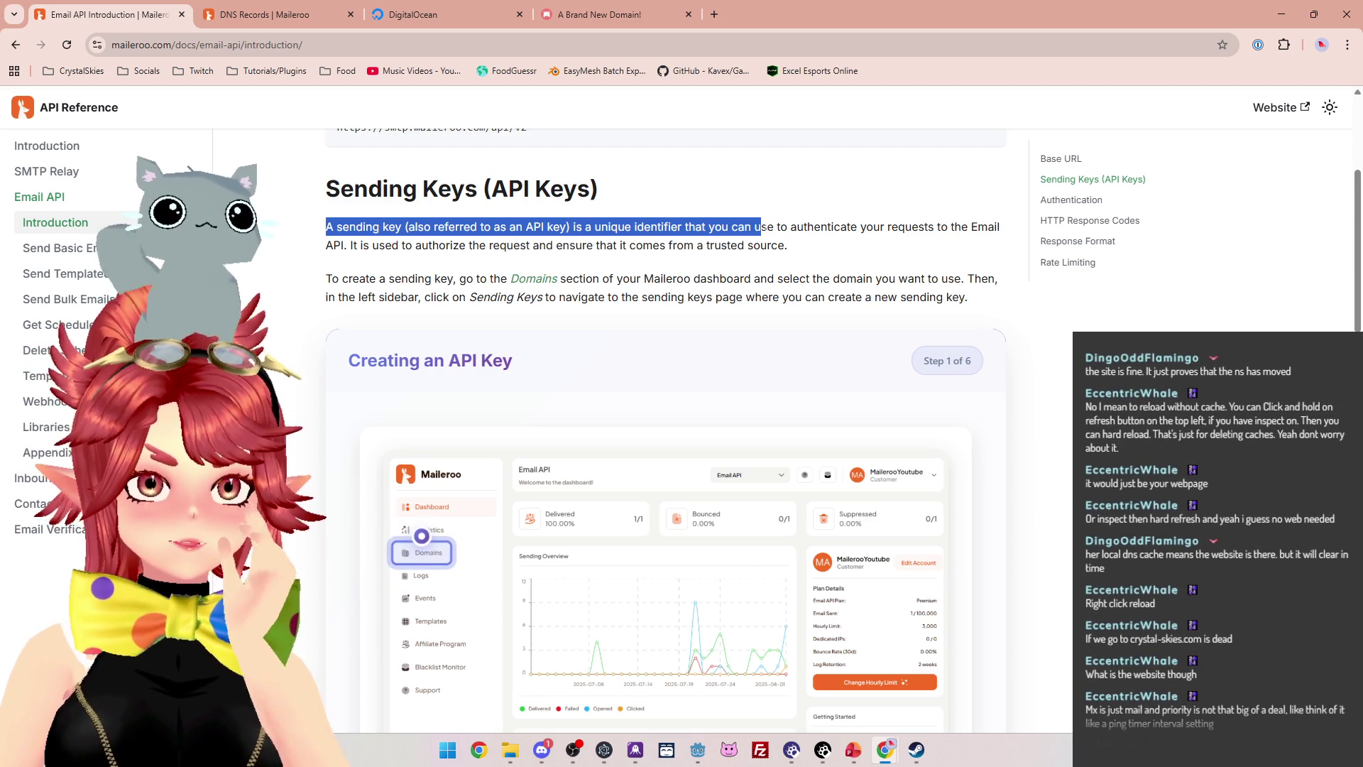
pyautogui.click(802, 245)
pyautogui.moveTo(351, 244); pyautogui.dragTo(787, 247)
# Highlight the steps for creating a sending key, including selecting the domain.
pyautogui.moveTo(360, 279); pyautogui.dragTo(431, 279)
pyautogui.moveTo(609, 278); pyautogui.dragTo(709, 278)
pyautogui.moveTo(332, 278); pyautogui.dragTo(456, 278)
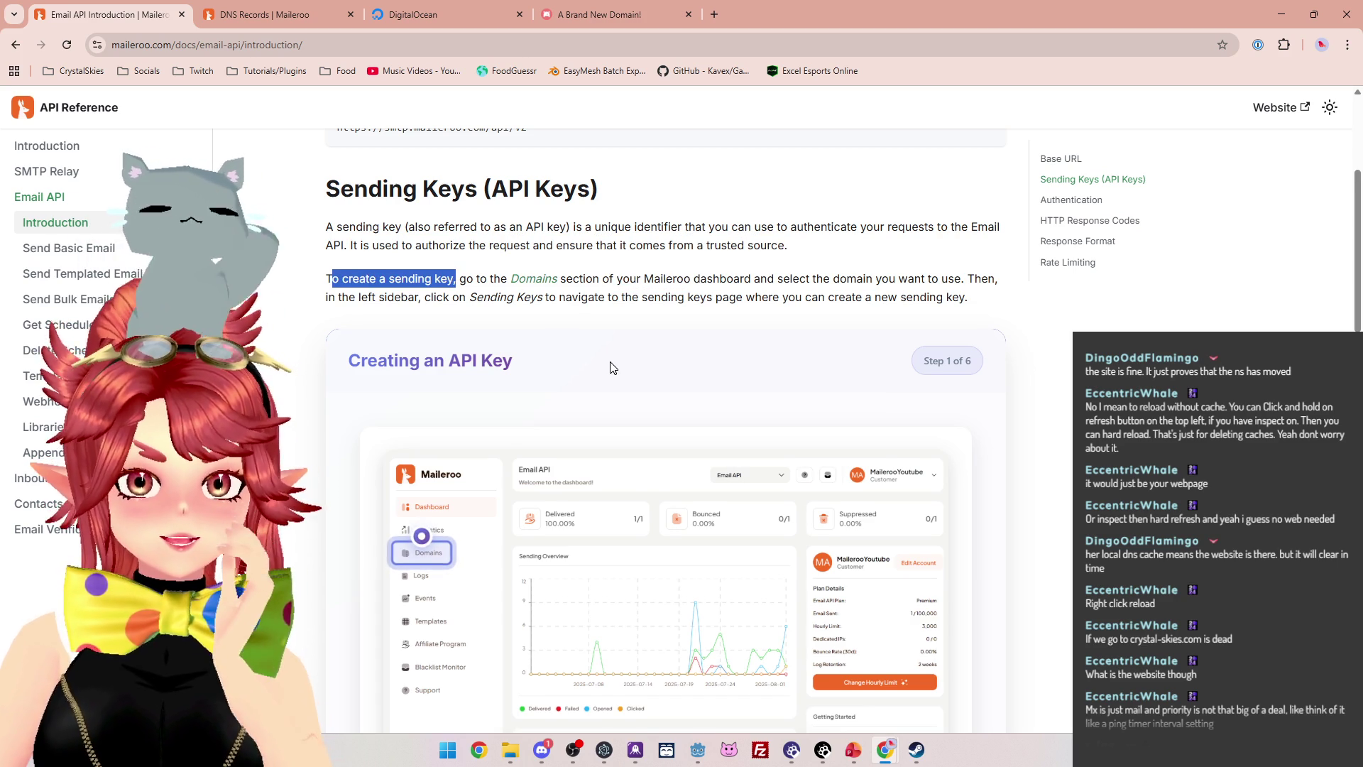
pyautogui.scroll(-1, 582, 277)
pyautogui.moveTo(655, 206); pyautogui.dragTo(923, 204)
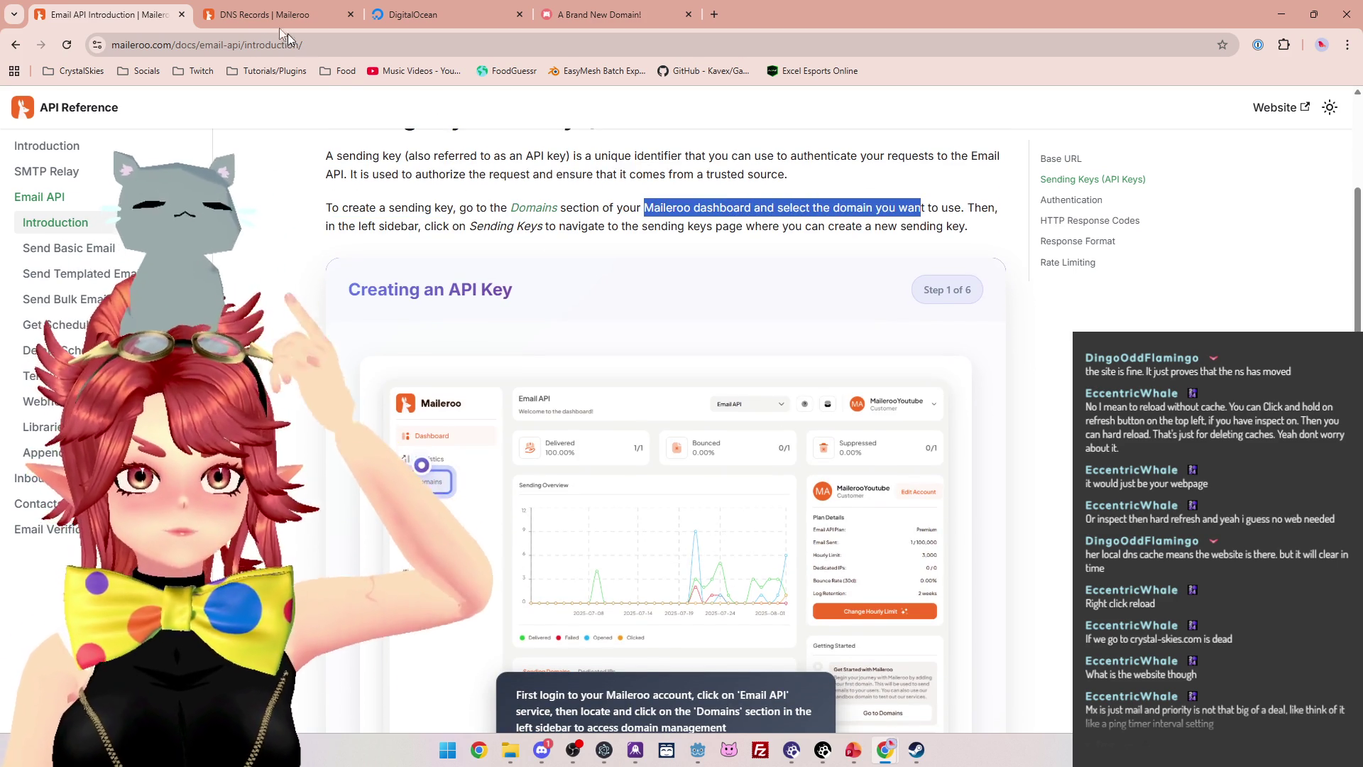
# Open the crystal-skies.com overview from the Maileroo dashboard's Domains list.
pyautogui.click(253, 13)
pyautogui.click(81, 271)
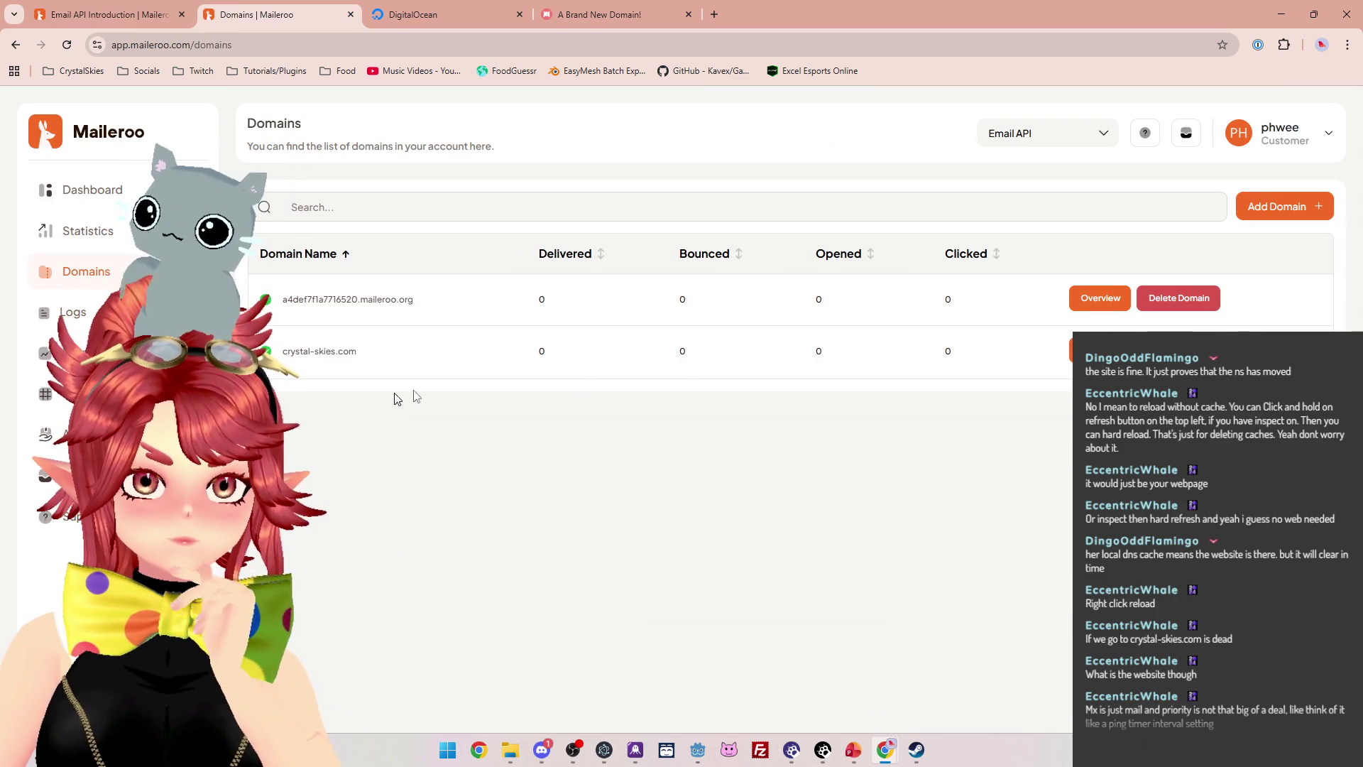
pyautogui.click(342, 359)
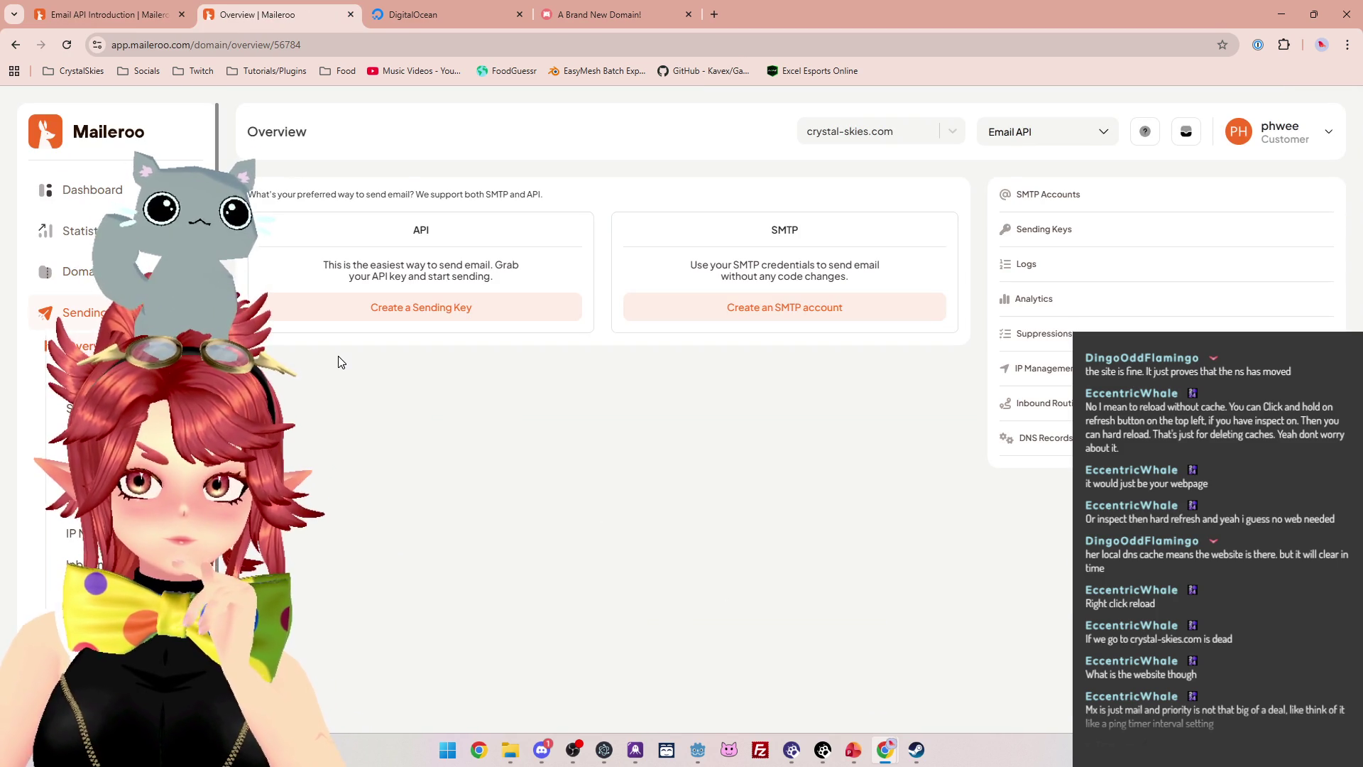
# Note the docs step about choosing the domain and open crystal-skies.com's Sending Keys page.
pyautogui.click(133, 16)
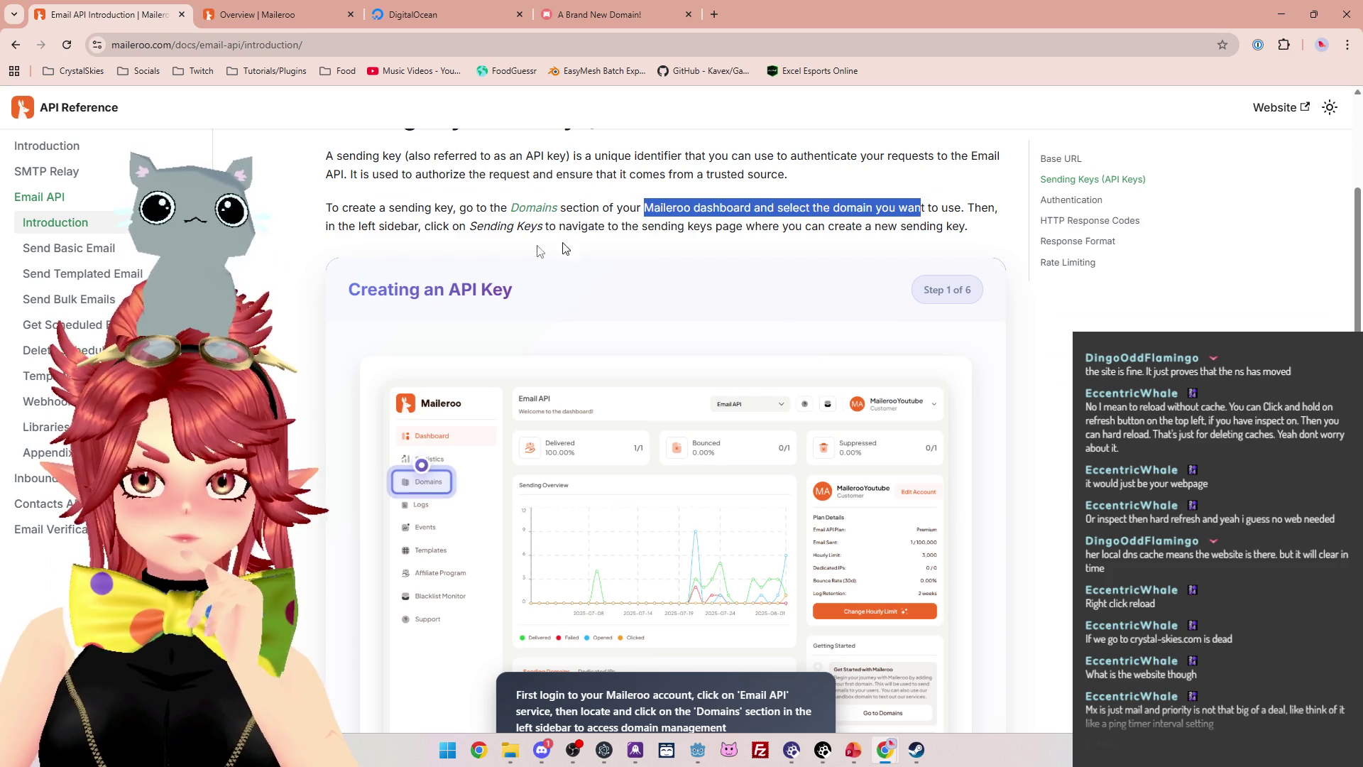
pyautogui.moveTo(347, 225); pyautogui.dragTo(918, 229)
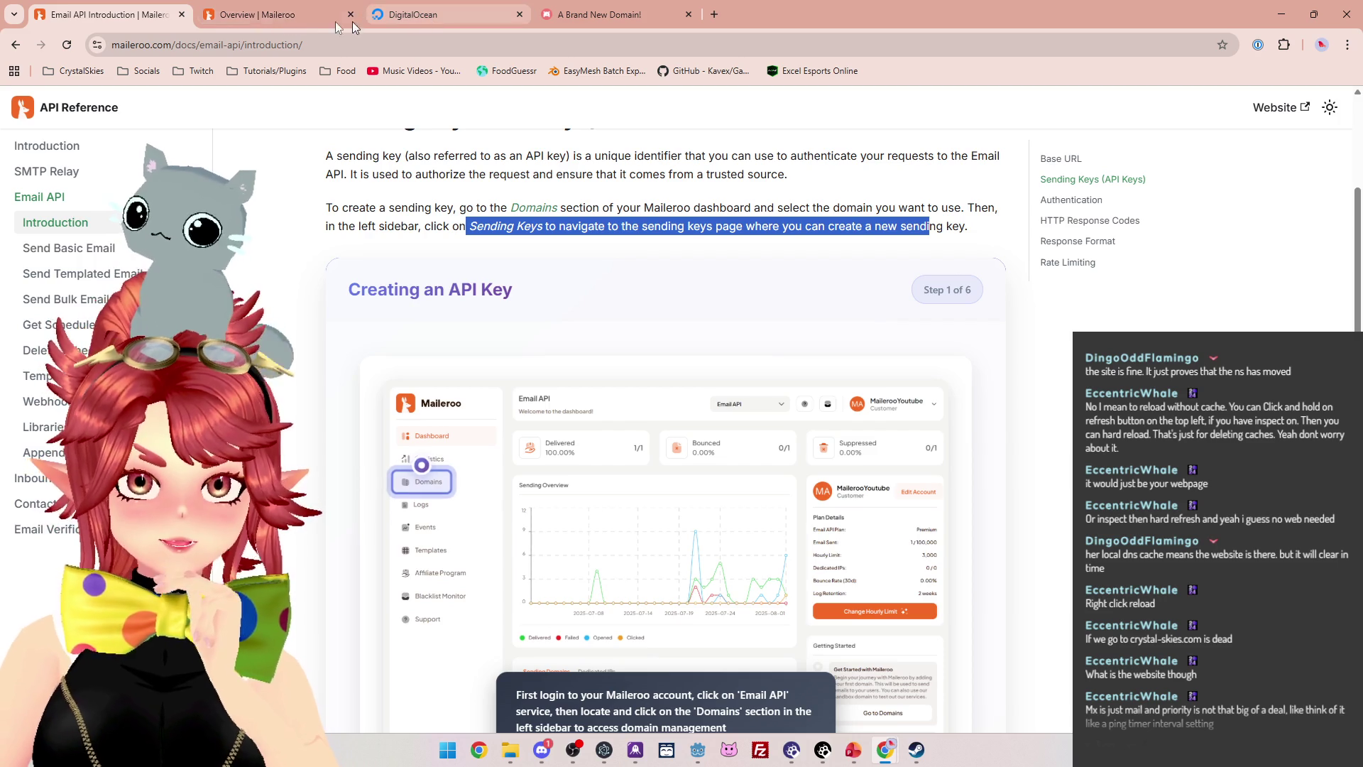
pyautogui.click(272, 22)
pyautogui.click(436, 314)
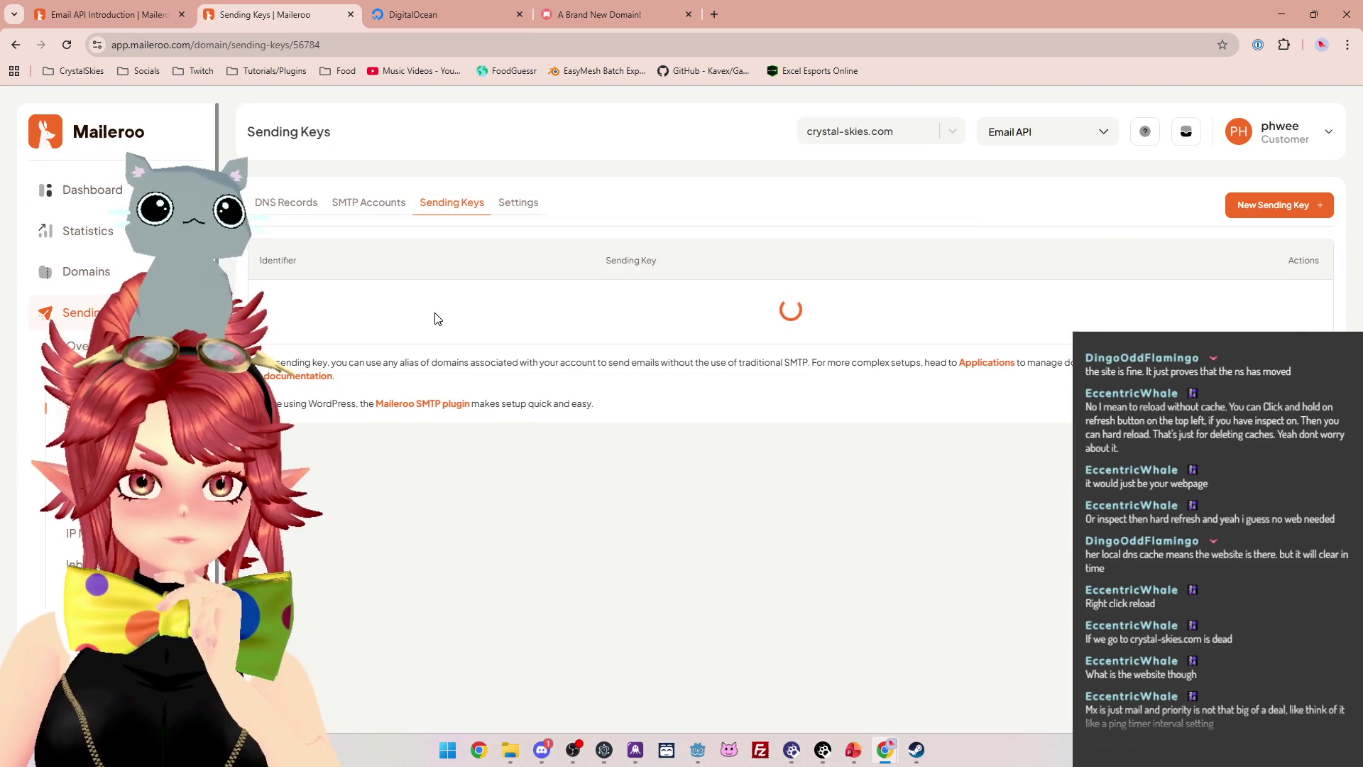
# Read how the Authentication docs require the sending key, then start a new sending key.
pyautogui.click(169, 21)
pyautogui.scroll(-2, 556, 366)
pyautogui.scroll(-6, 557, 367)
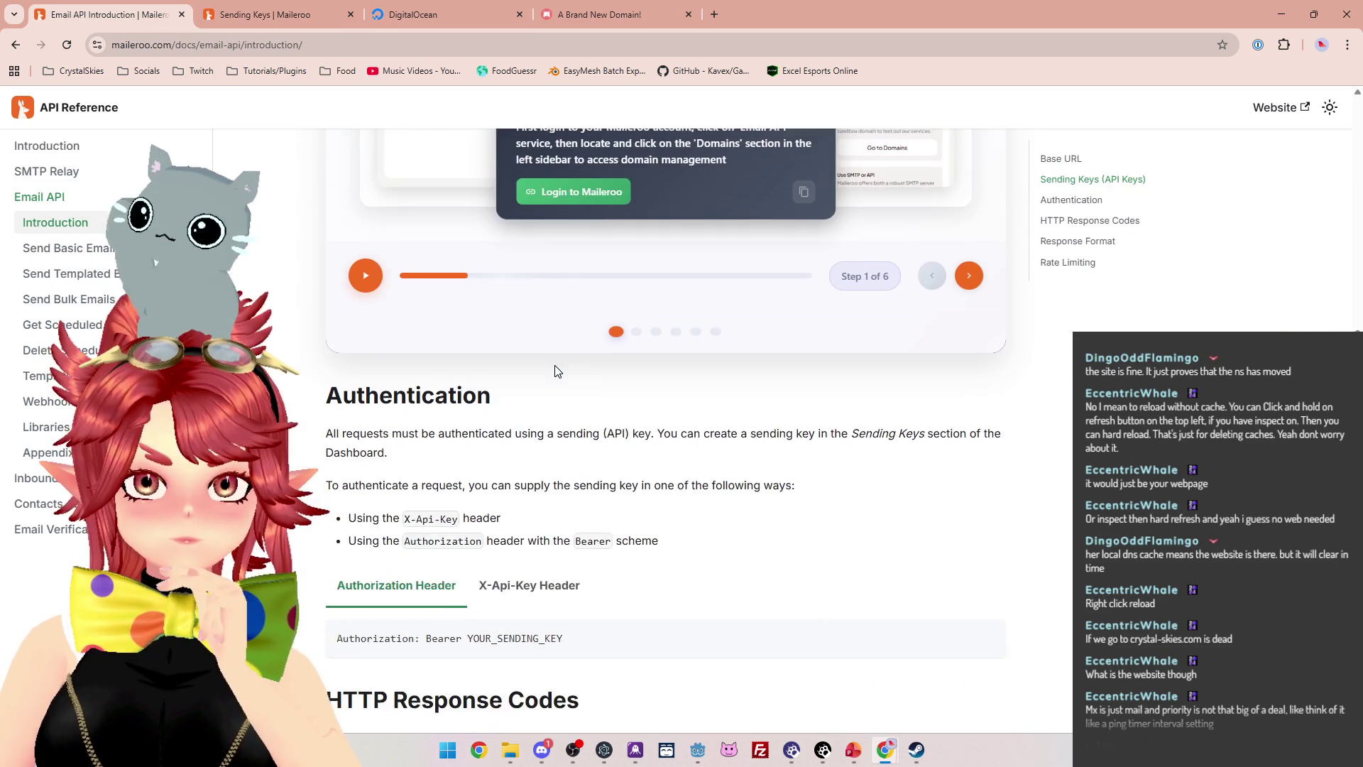
pyautogui.scroll(-1, 481, 366)
pyautogui.moveTo(326, 291)
pyautogui.mouseDown()
pyautogui.moveTo(881, 291)
pyautogui.moveTo(797, 317)
pyautogui.mouseUp()
pyautogui.click(647, 291)
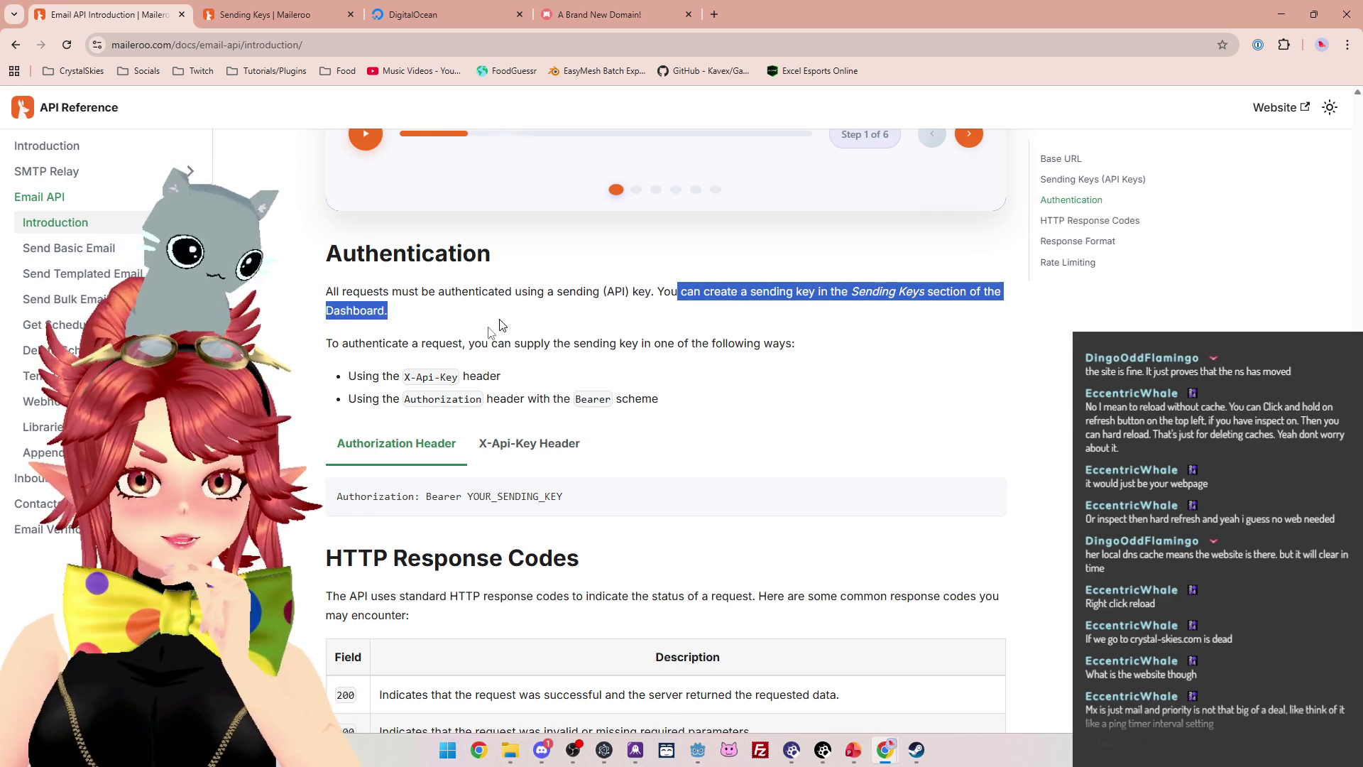
pyautogui.moveTo(325, 343); pyautogui.dragTo(754, 346)
pyautogui.scroll(-1, 870, 413)
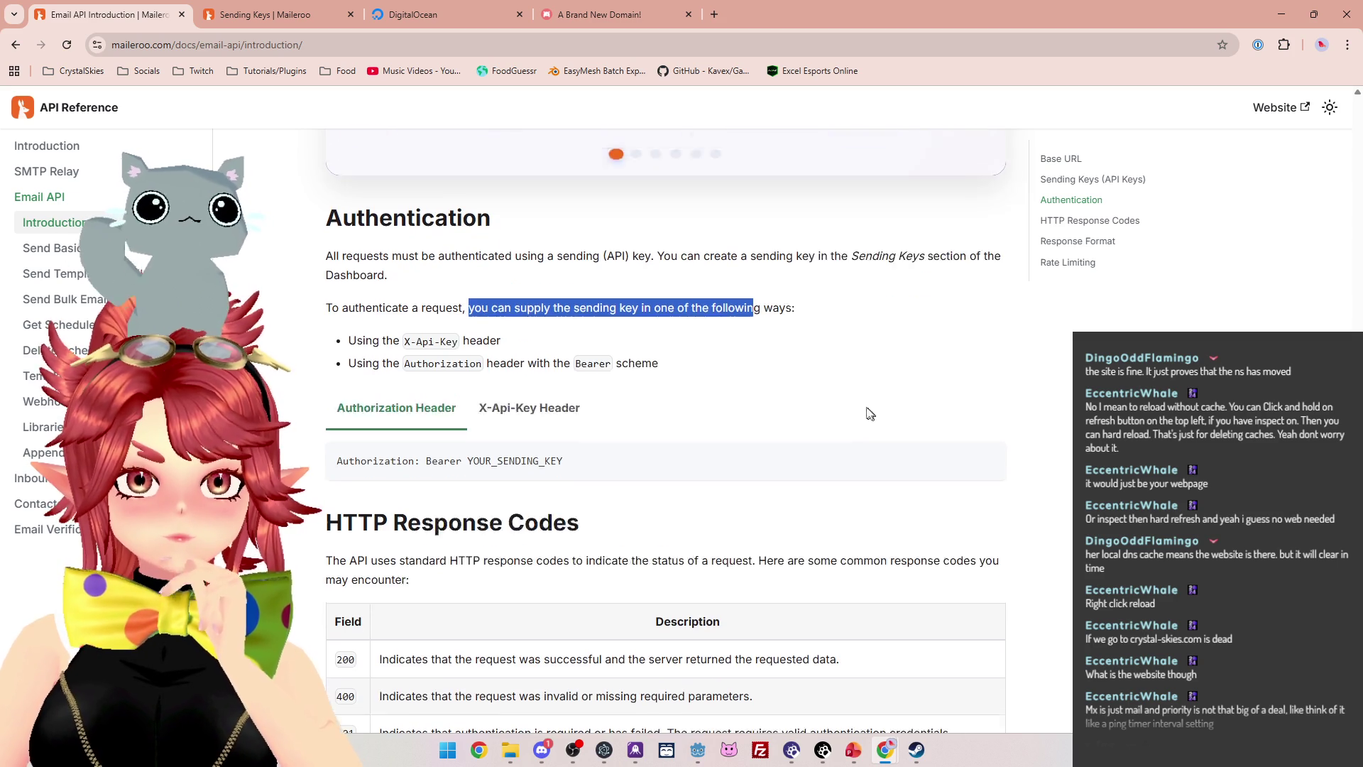
pyautogui.click(265, 19)
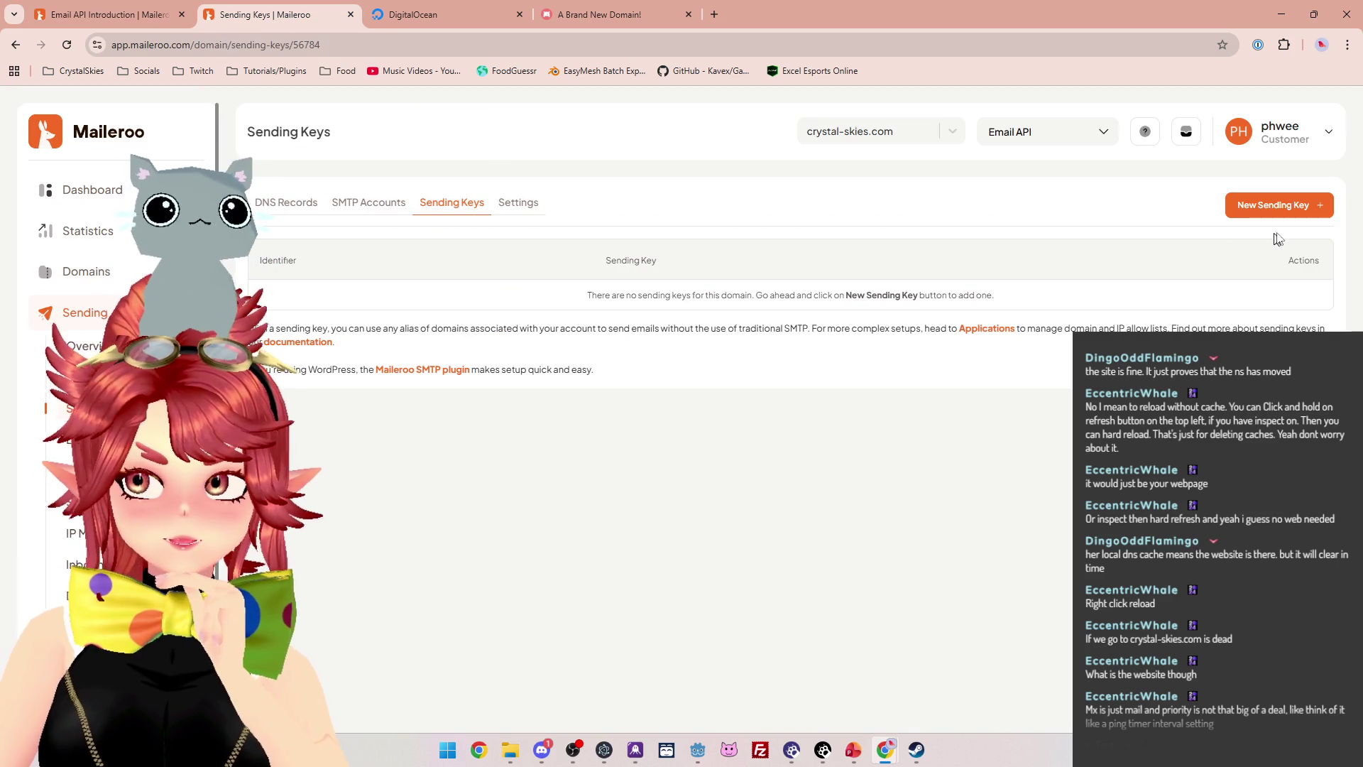
pyautogui.click(1298, 207)
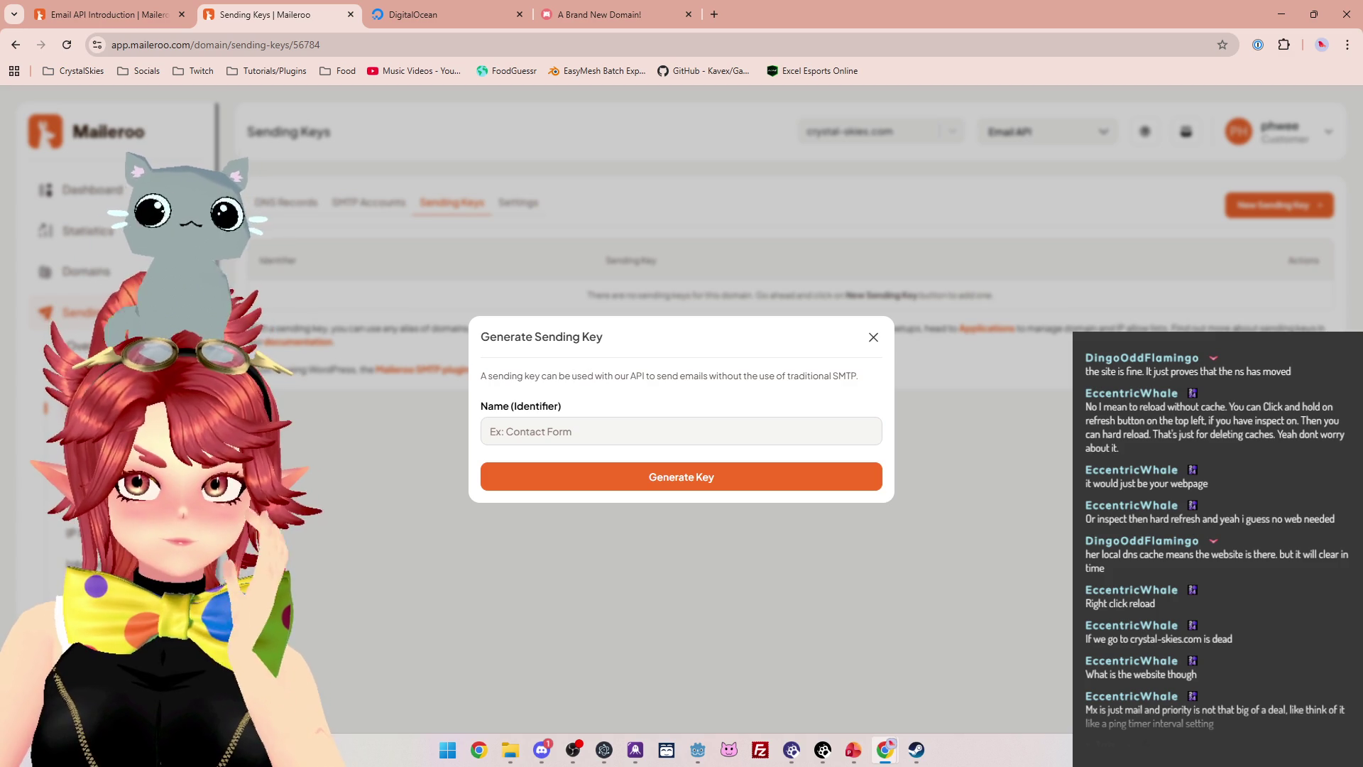
# Generate a crystal-skies.com sending key named 'Email Verification' and return to the docs.
pyautogui.moveTo(487, 375); pyautogui.dragTo(851, 376)
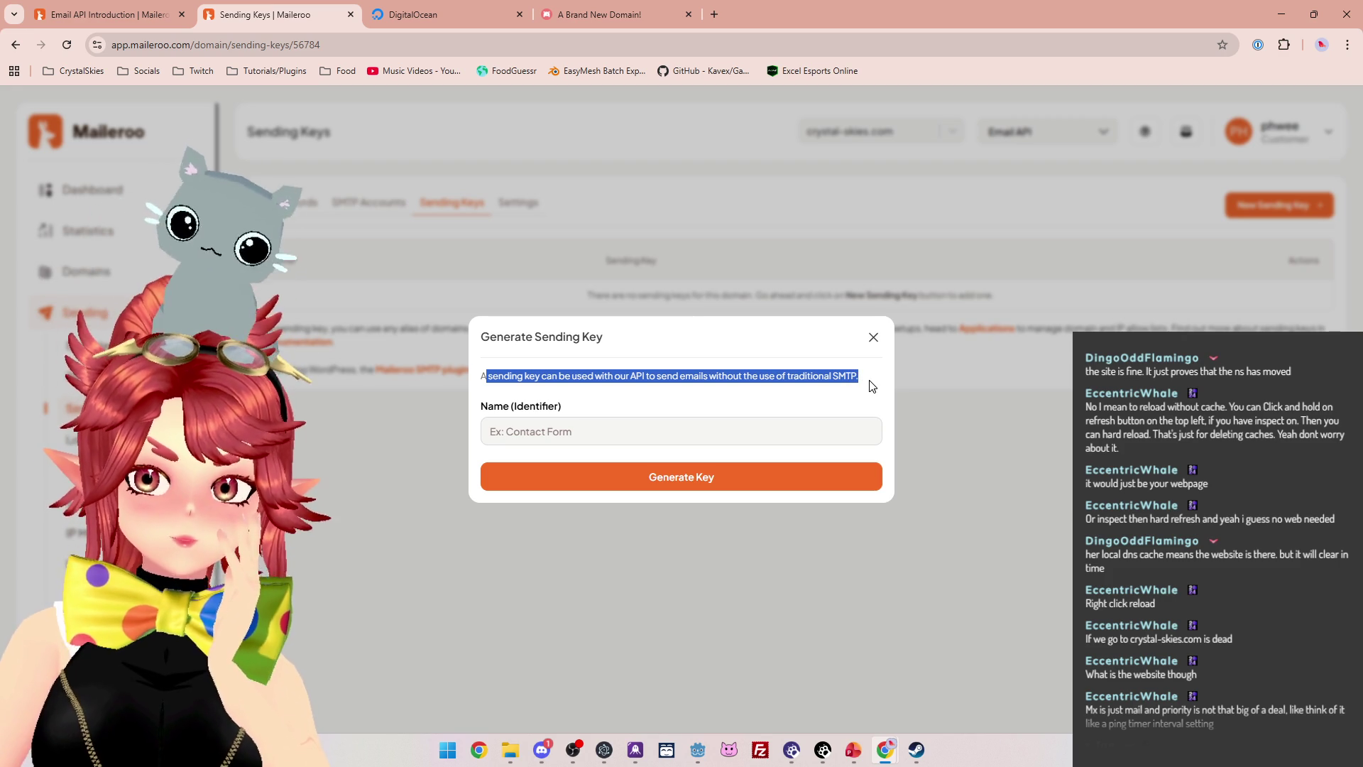
pyautogui.moveTo(602, 377); pyautogui.dragTo(843, 387)
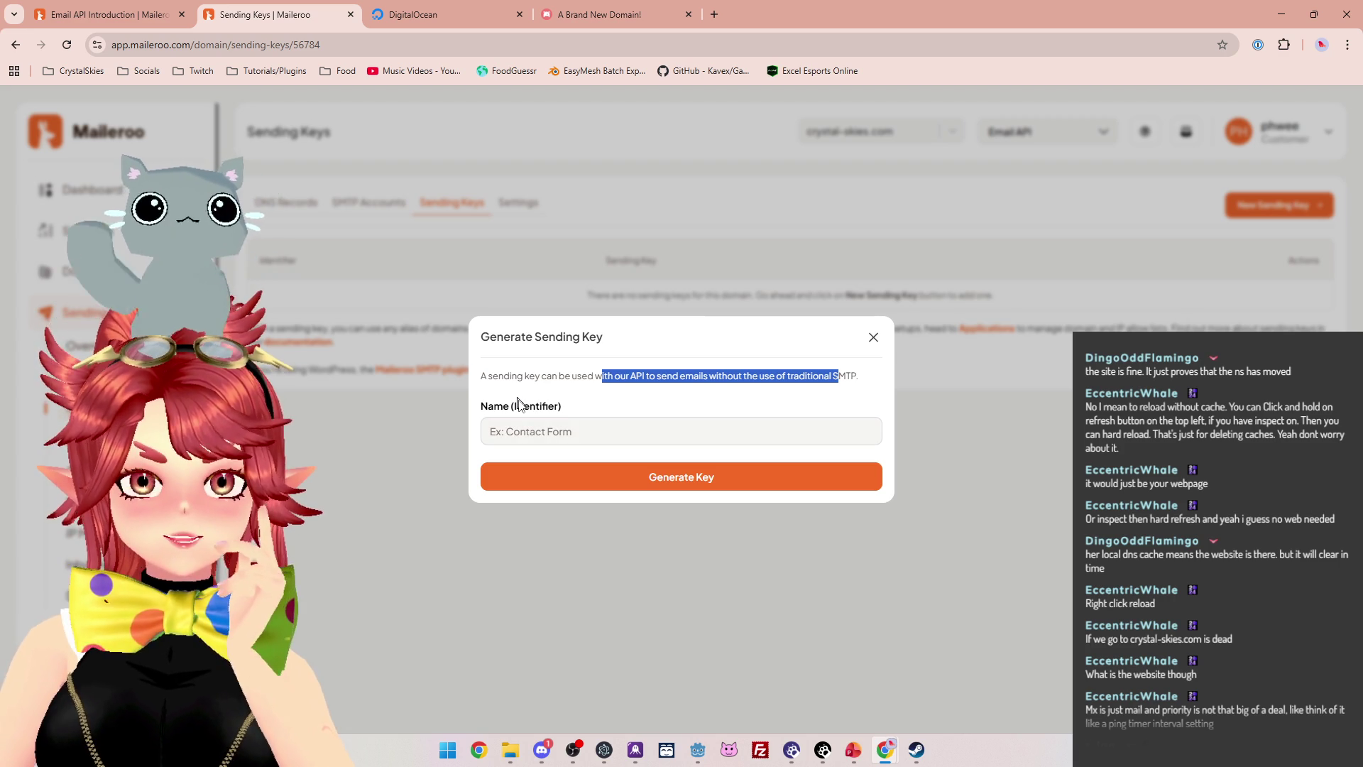
pyautogui.click(589, 435)
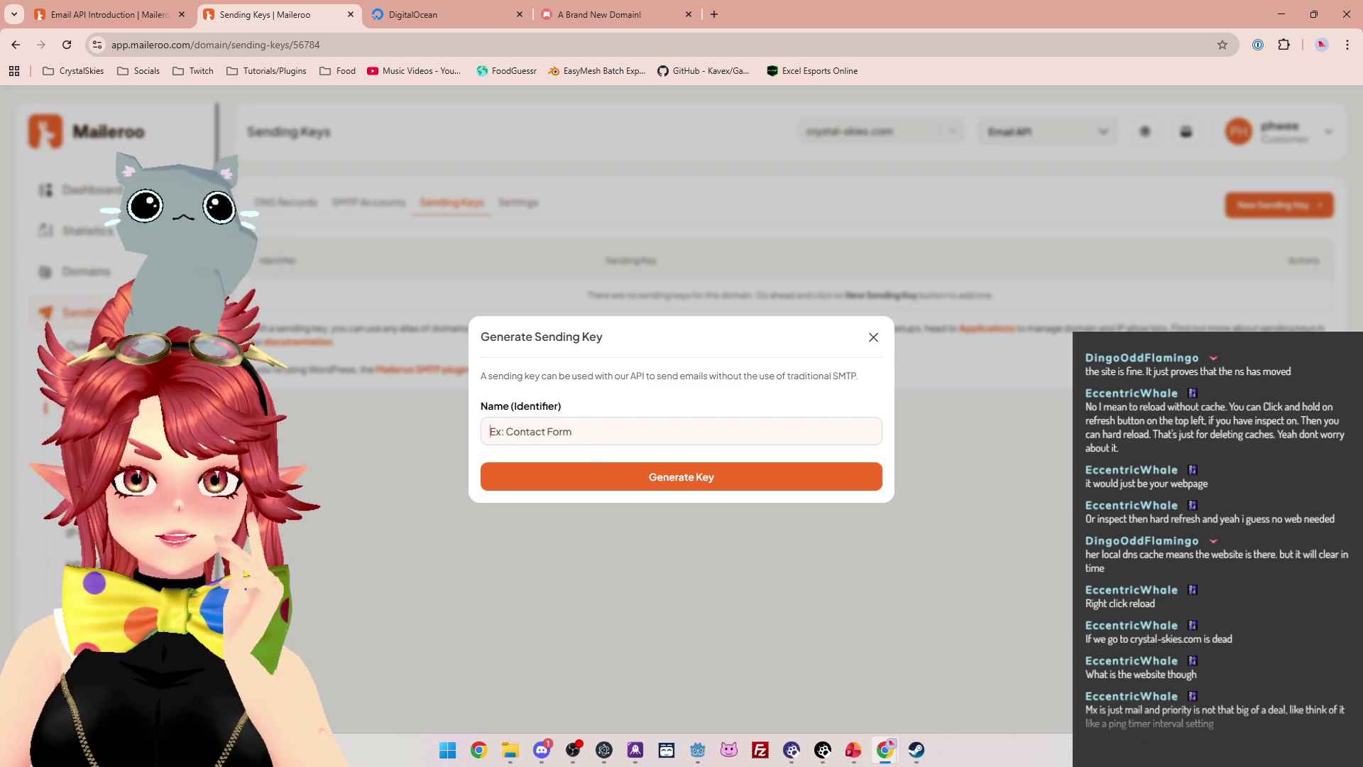
pyautogui.write('Email Verification')
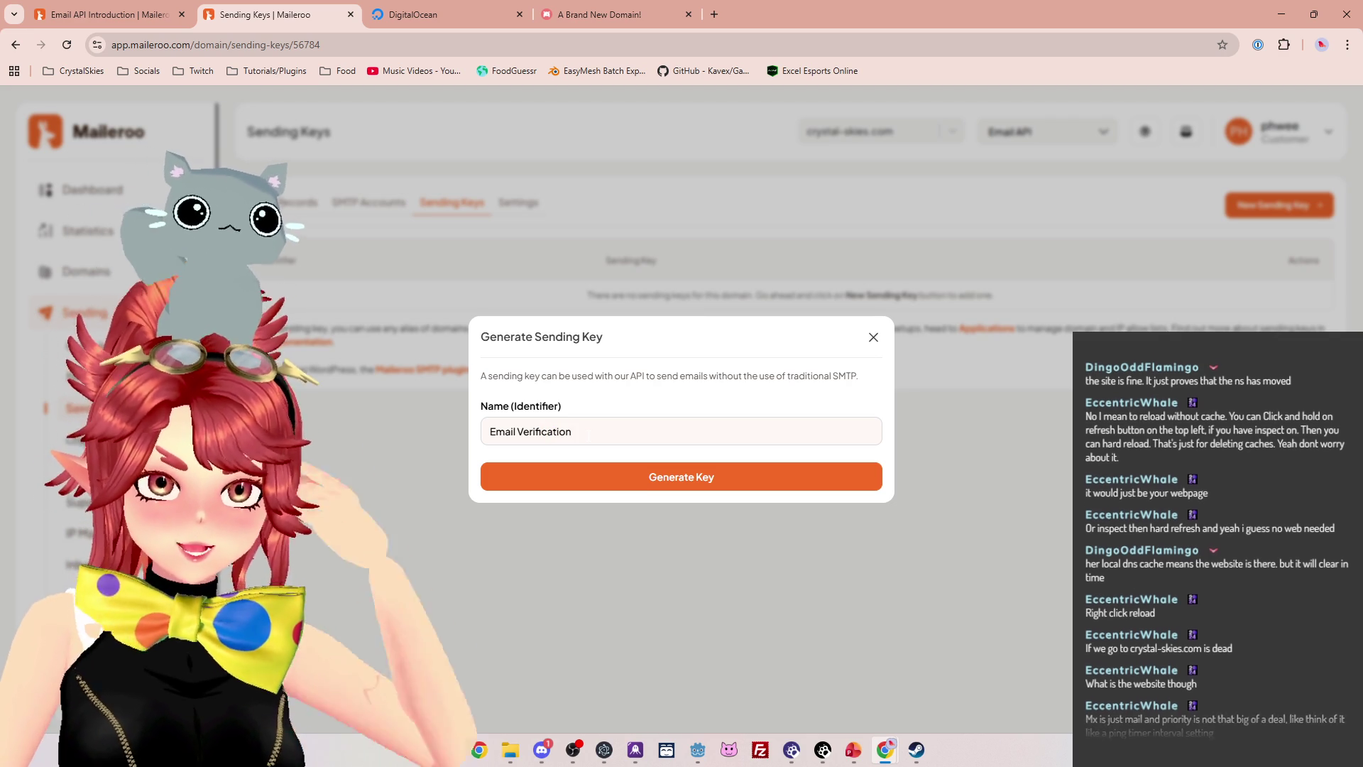
pyautogui.click(590, 490)
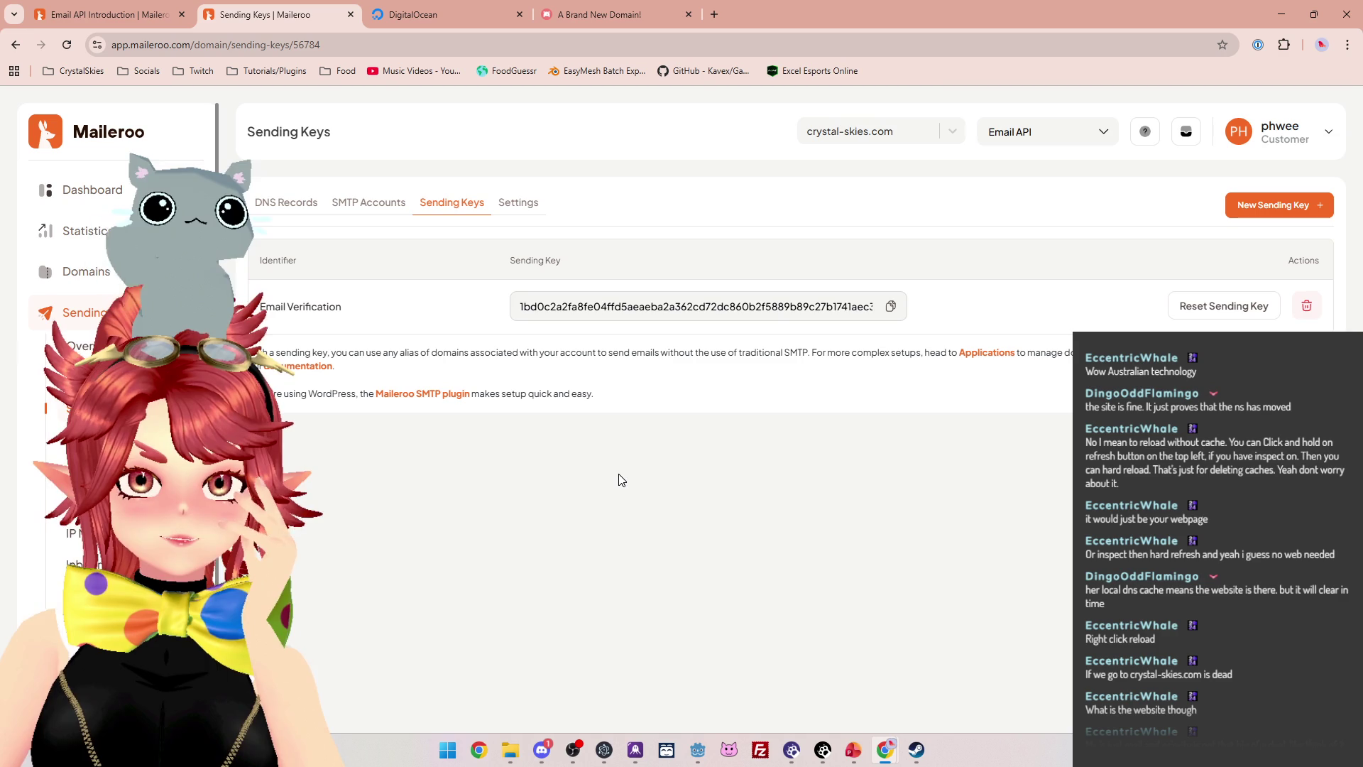
pyautogui.click(114, 15)
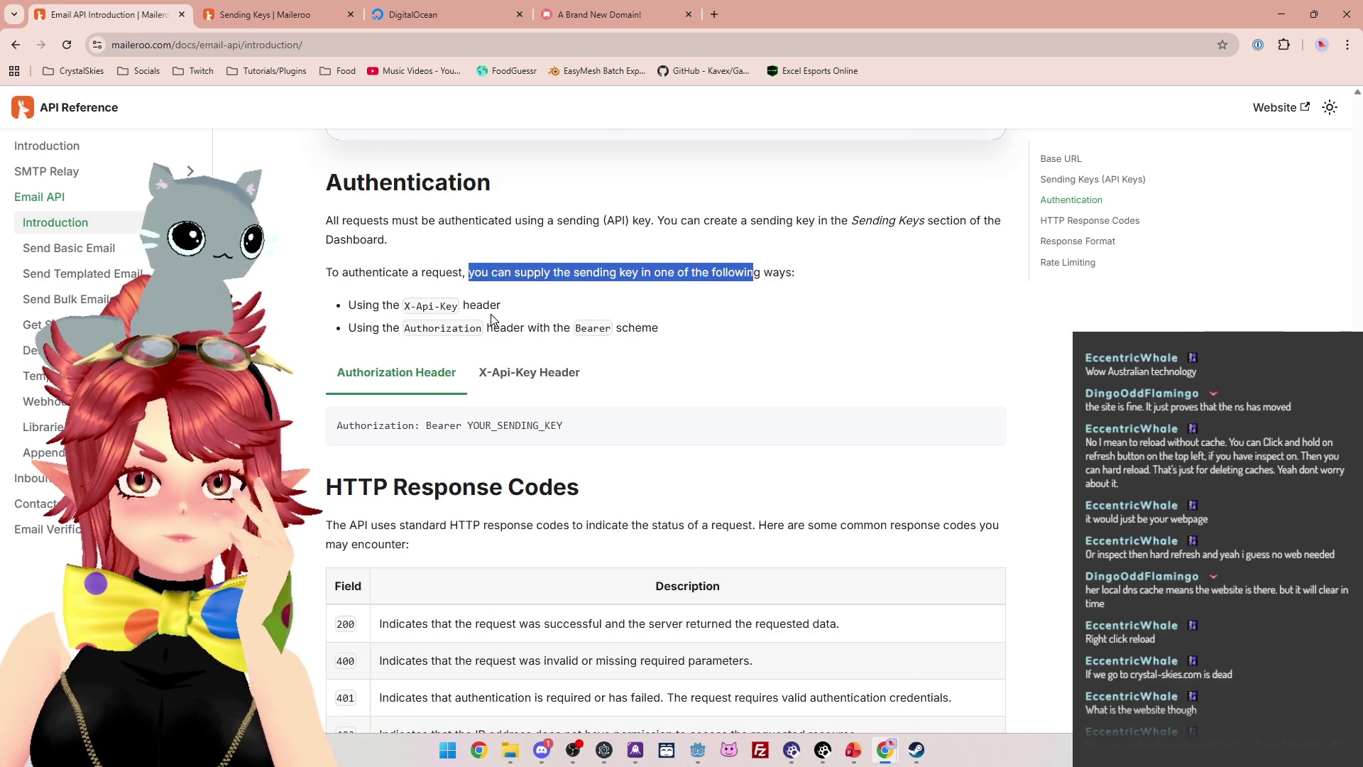
# Compare the X-Api-Key and Authorization header examples, ending on Authorization: Bearer YOUR_SENDING_KEY.
pyautogui.click(276, 22)
pyautogui.click(114, 14)
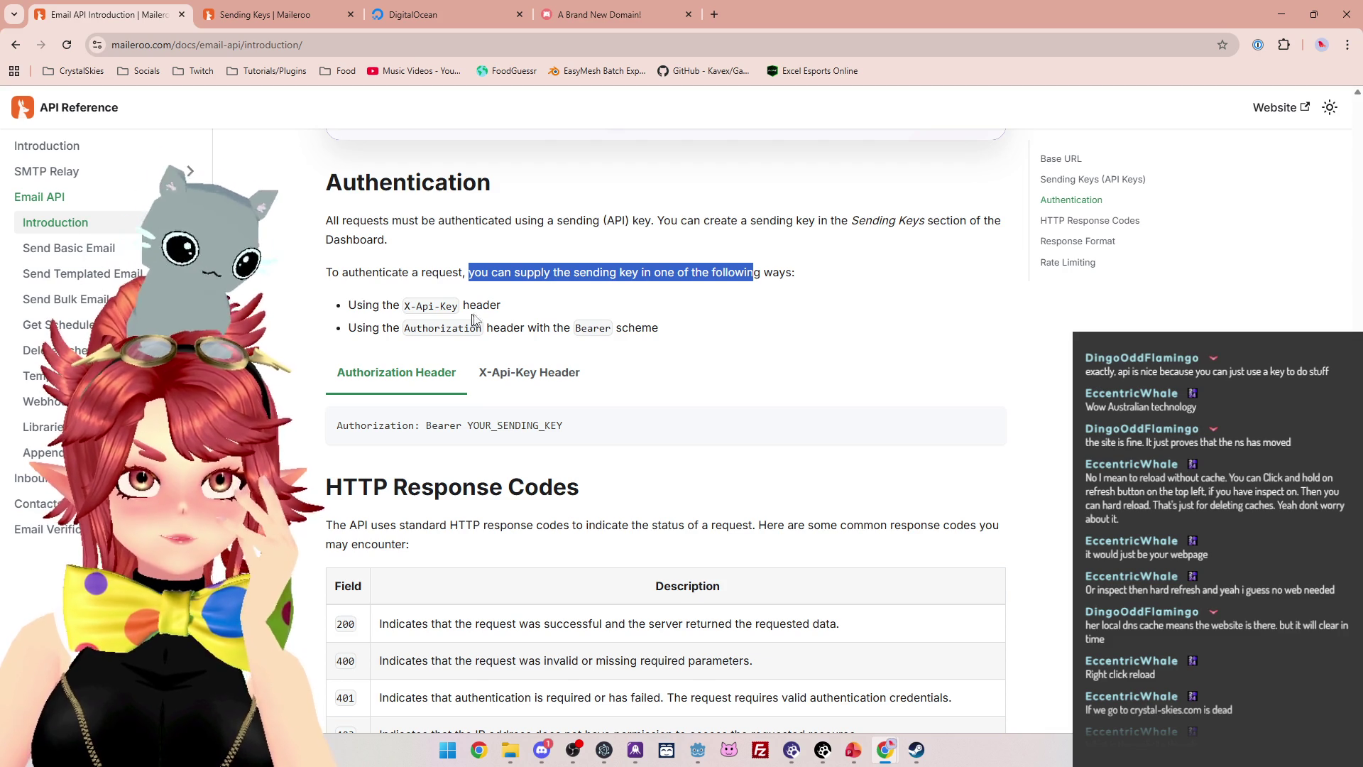
pyautogui.scroll(-1, 543, 355)
pyautogui.click(531, 303)
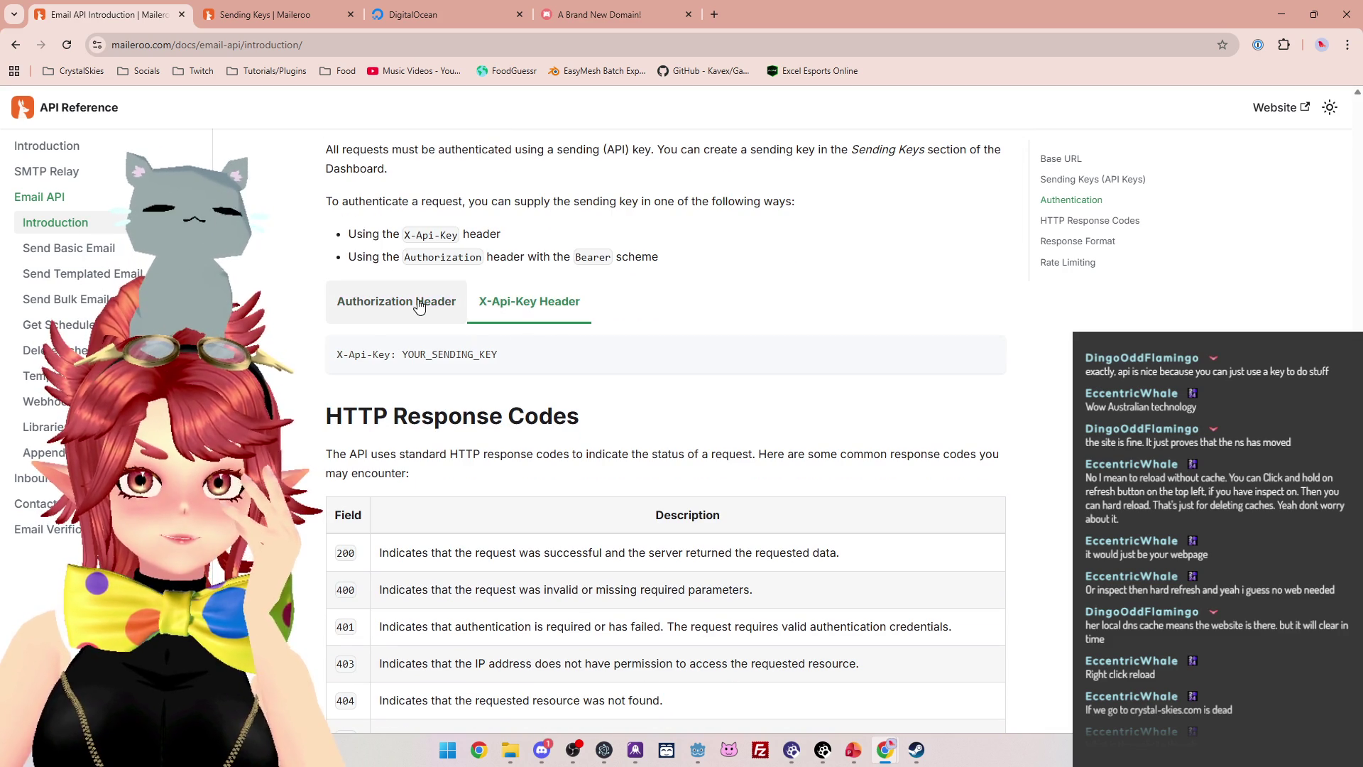
pyautogui.click(440, 305)
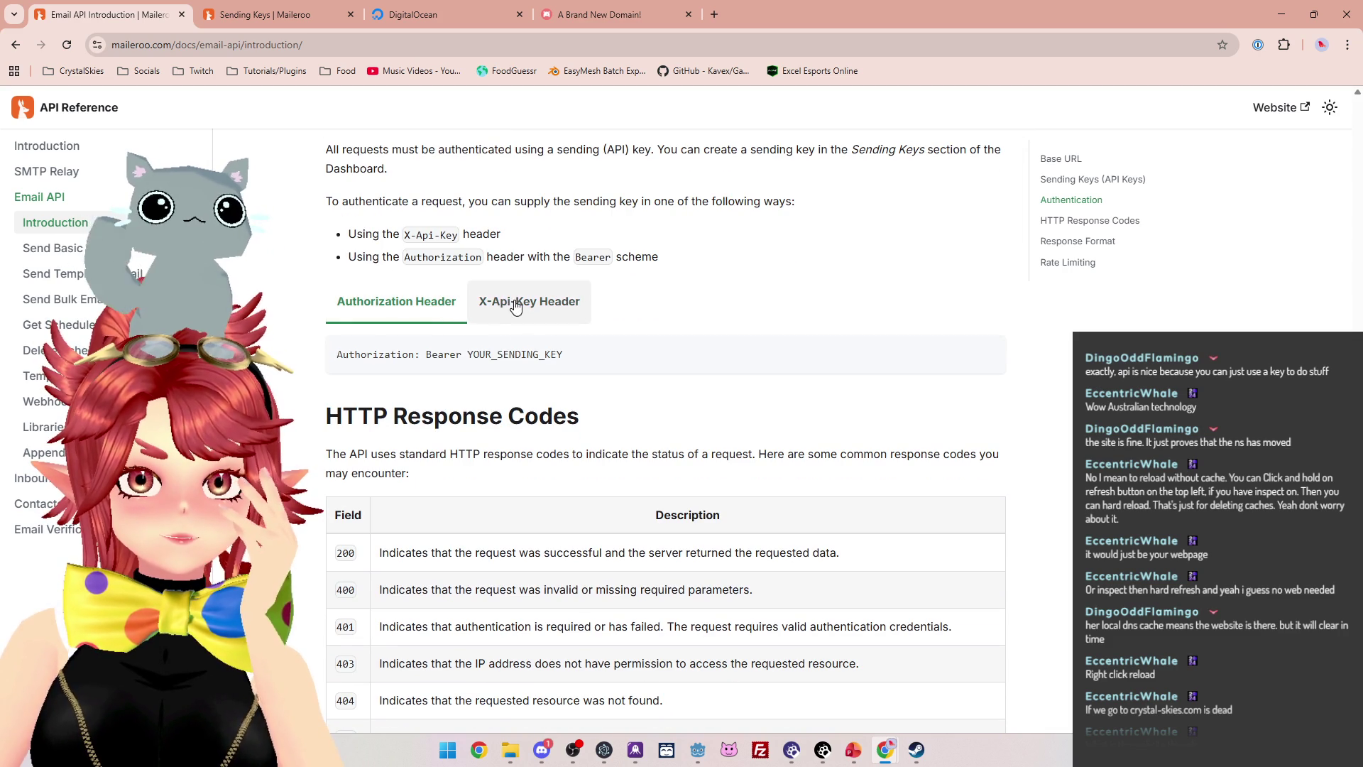
pyautogui.click(518, 303)
pyautogui.click(444, 306)
pyautogui.click(523, 304)
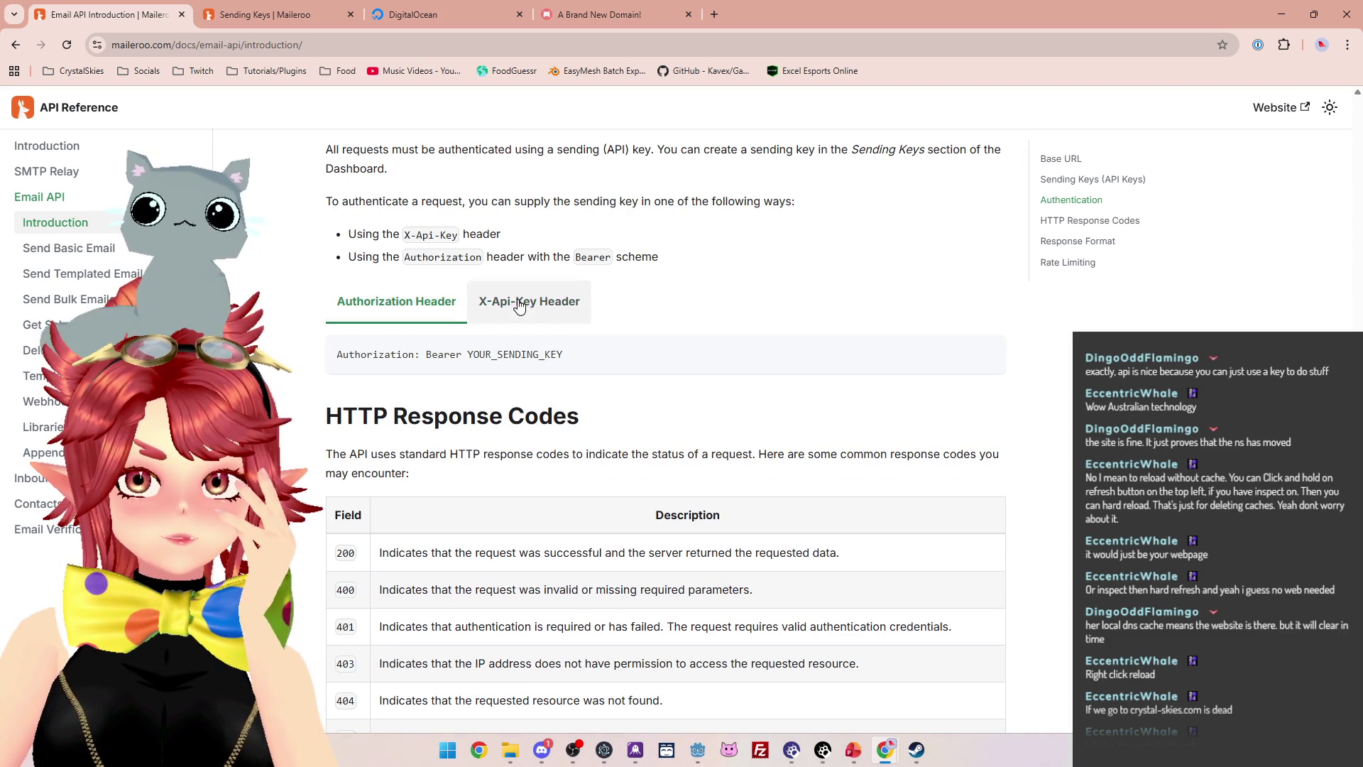
pyautogui.click(395, 304)
pyautogui.click(508, 307)
pyautogui.click(421, 306)
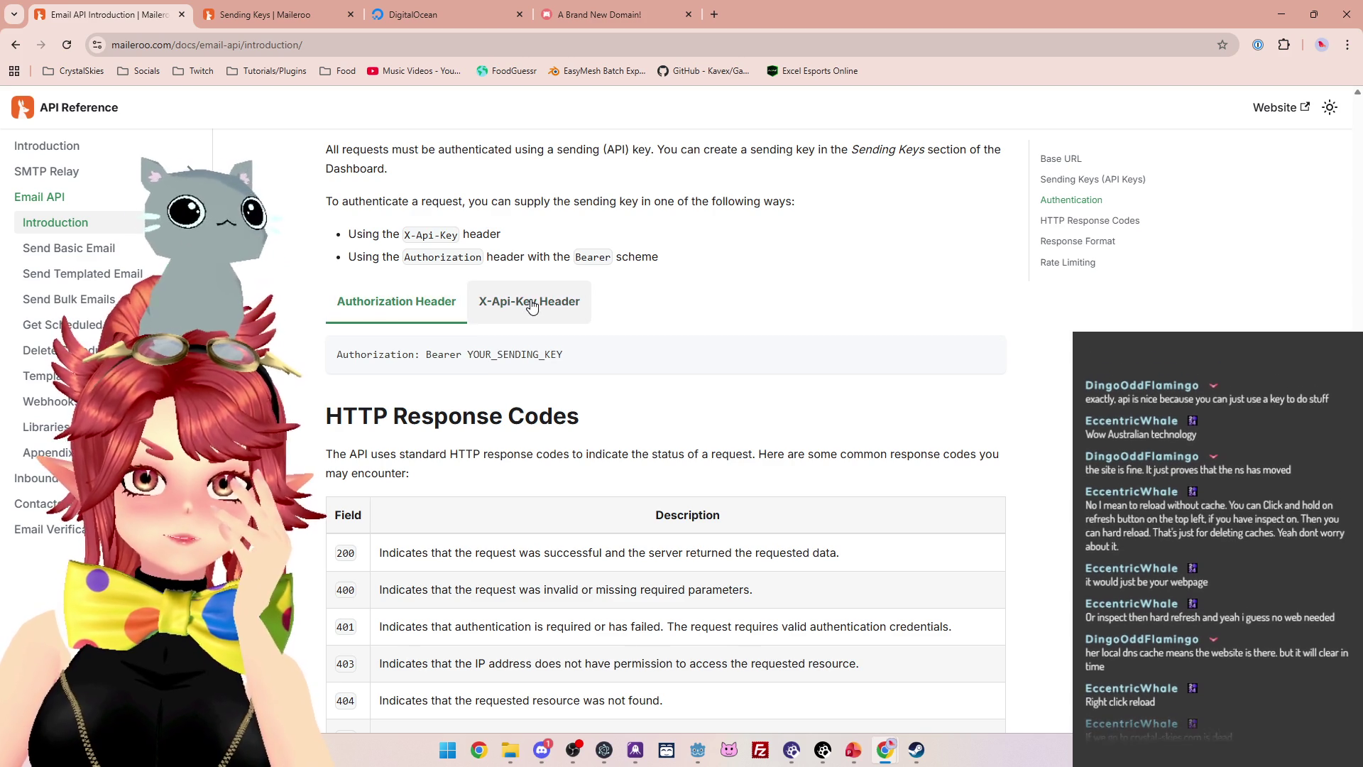
pyautogui.click(499, 308)
pyautogui.click(410, 305)
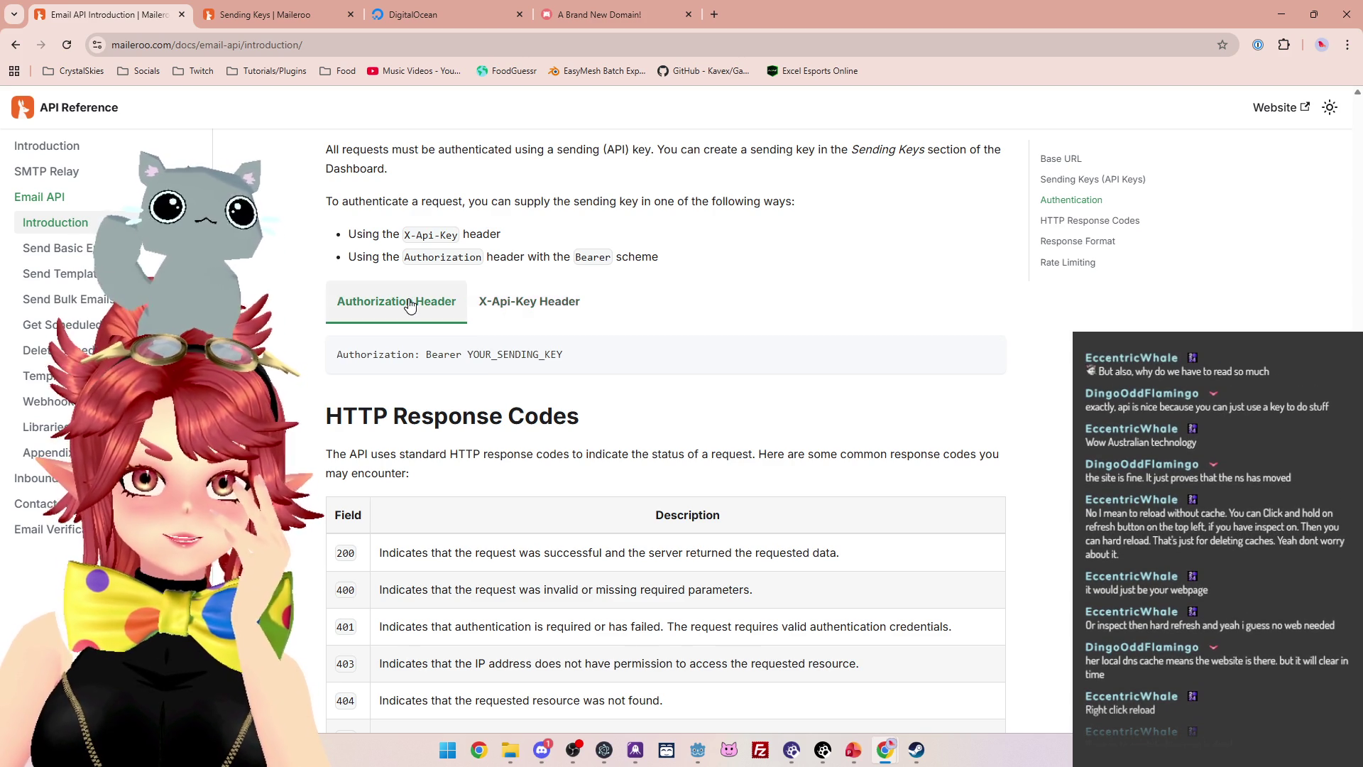
pyautogui.click(550, 304)
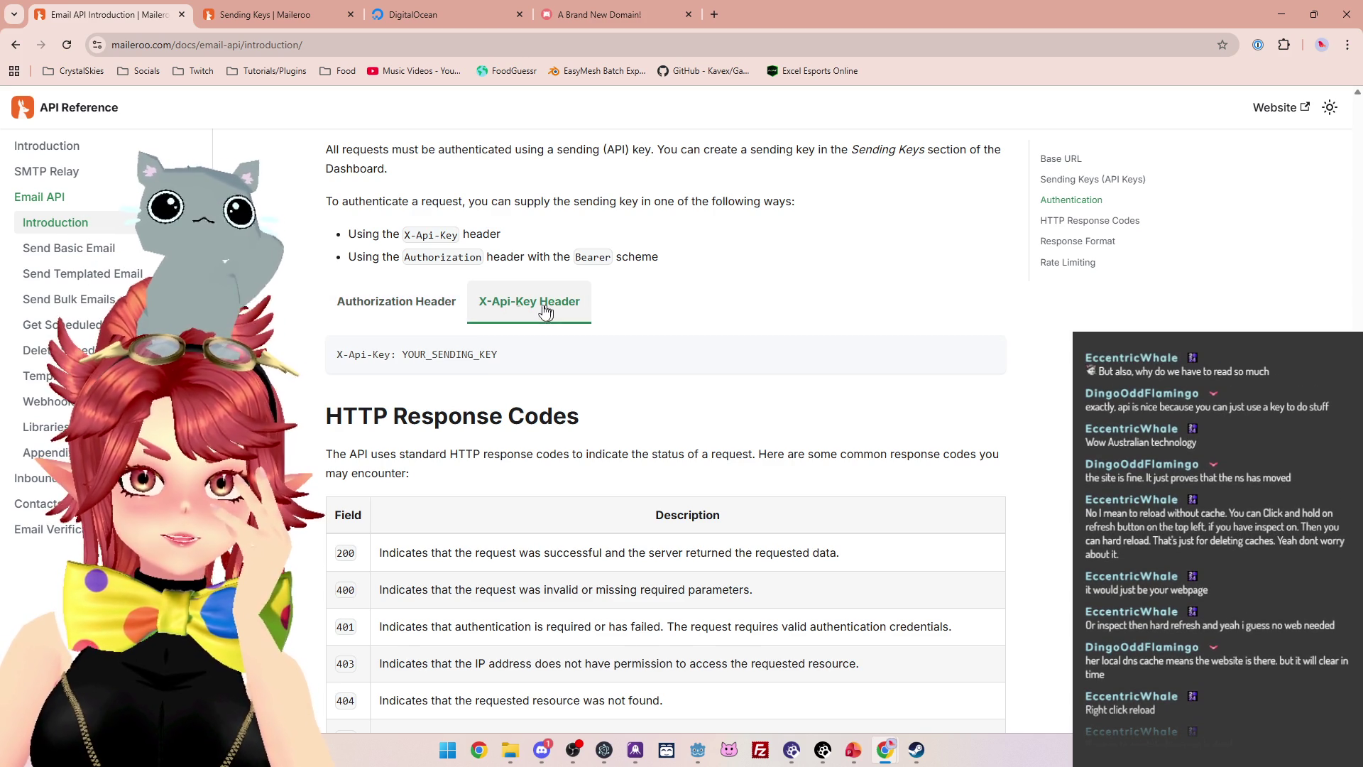
pyautogui.click(427, 313)
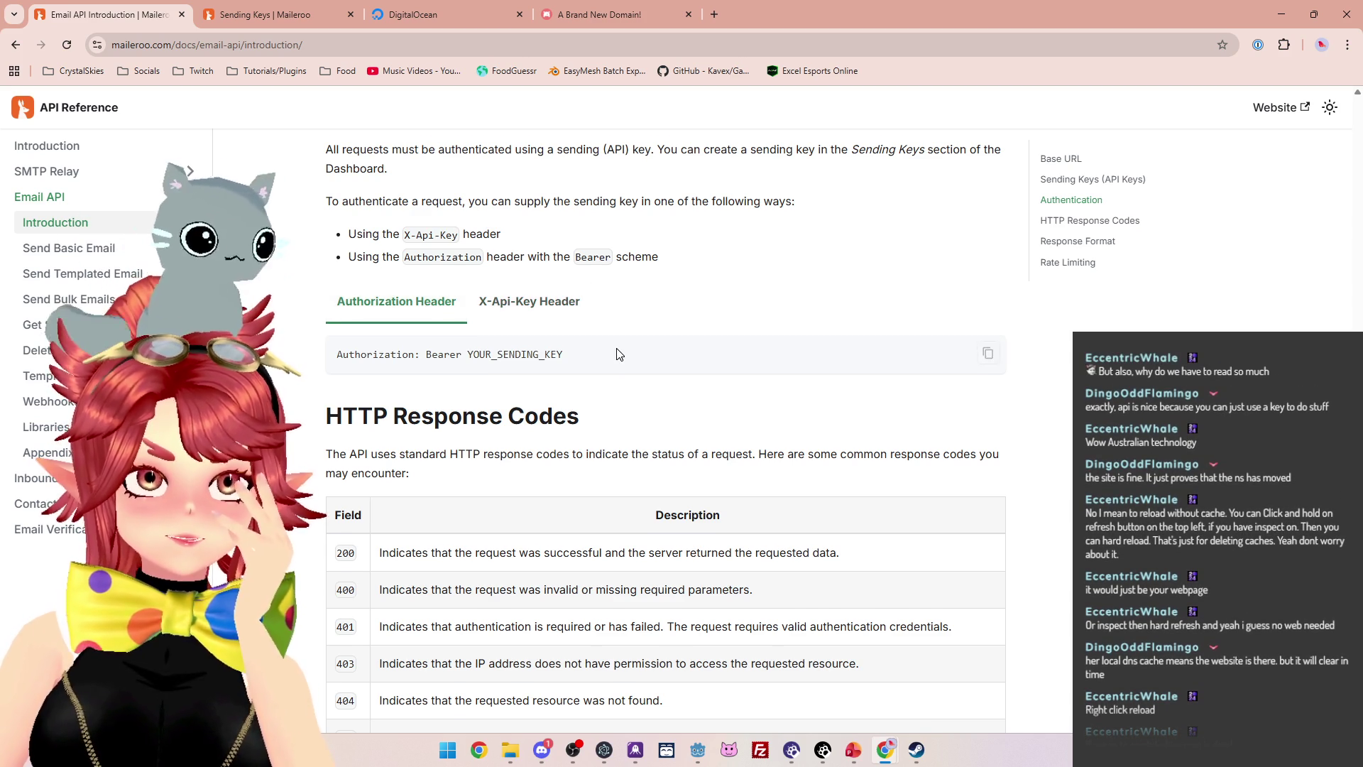
pyautogui.scroll(-3, 611, 352)
pyautogui.moveTo(340, 240); pyautogui.dragTo(423, 240)
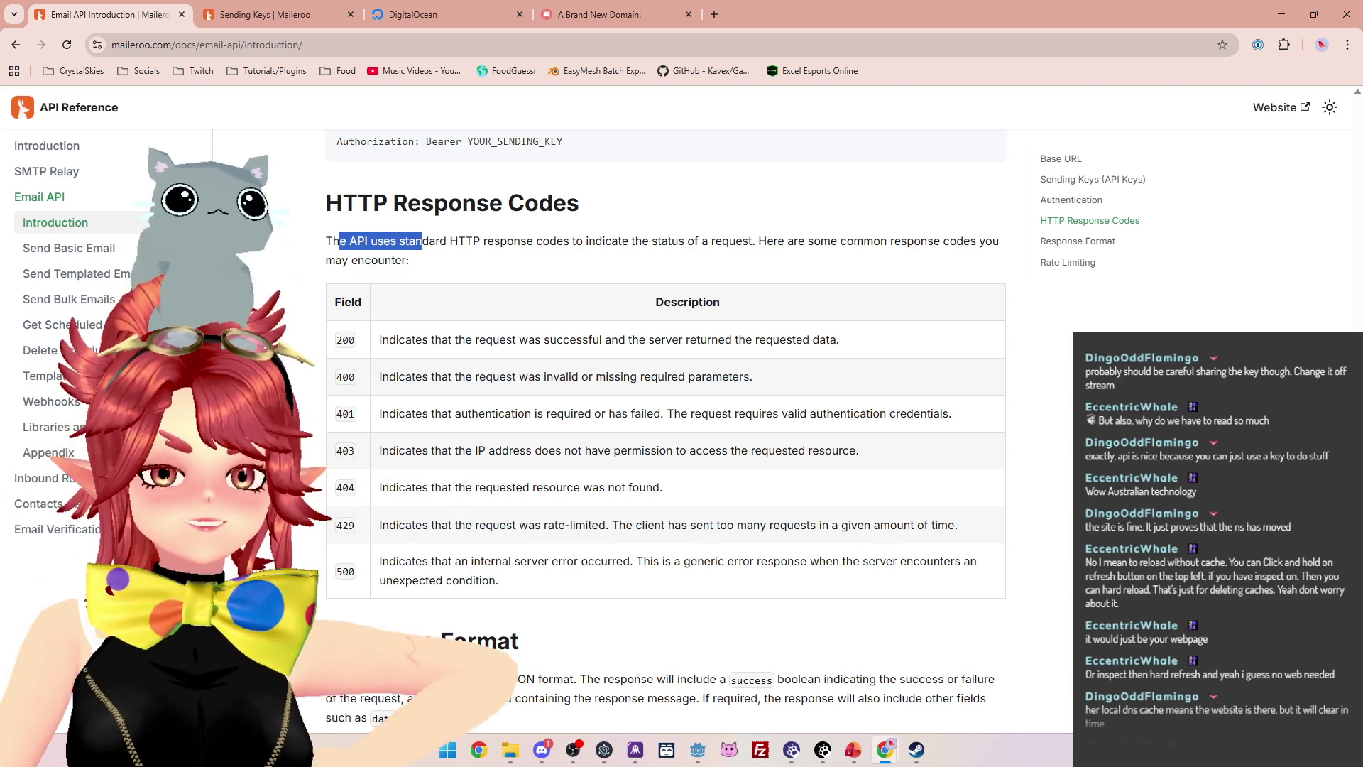
pyautogui.moveTo(447, 241); pyautogui.dragTo(533, 241)
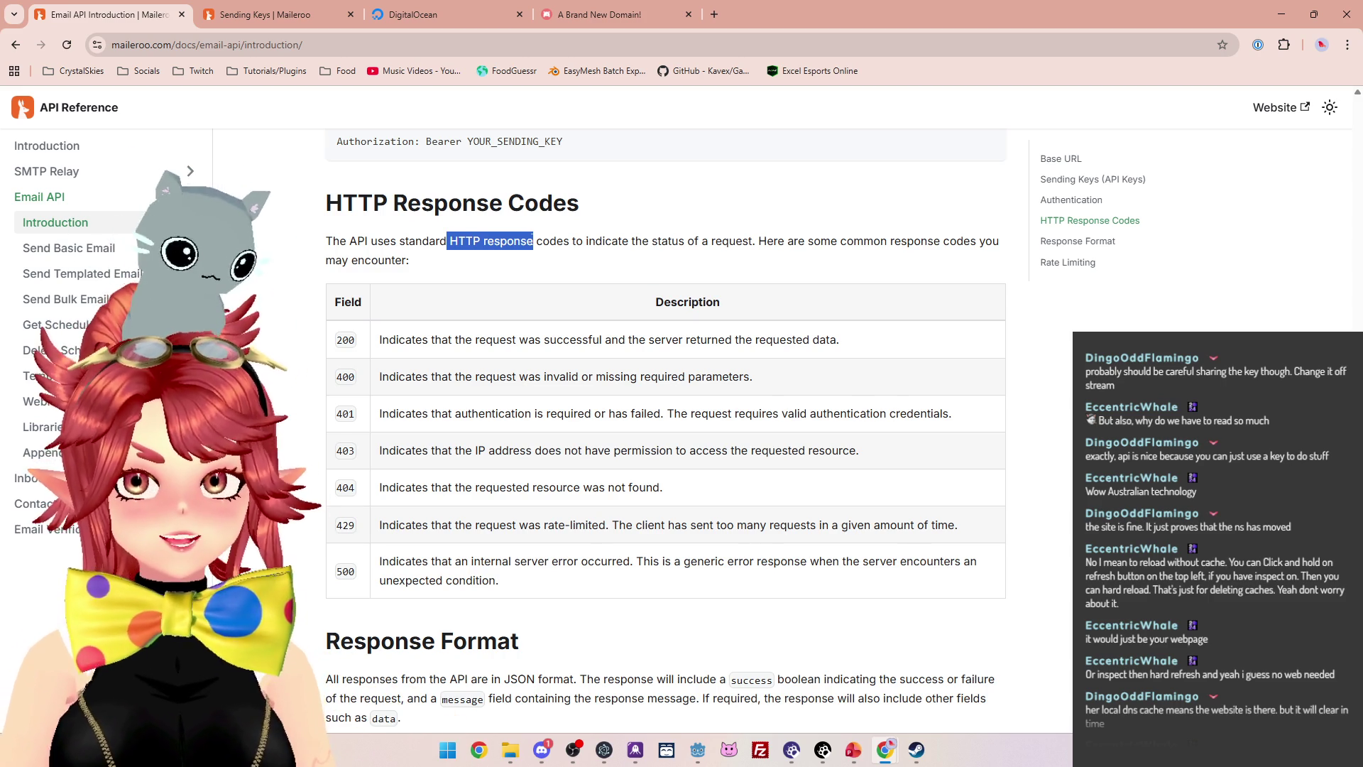
pyautogui.moveTo(602, 241); pyautogui.dragTo(742, 240)
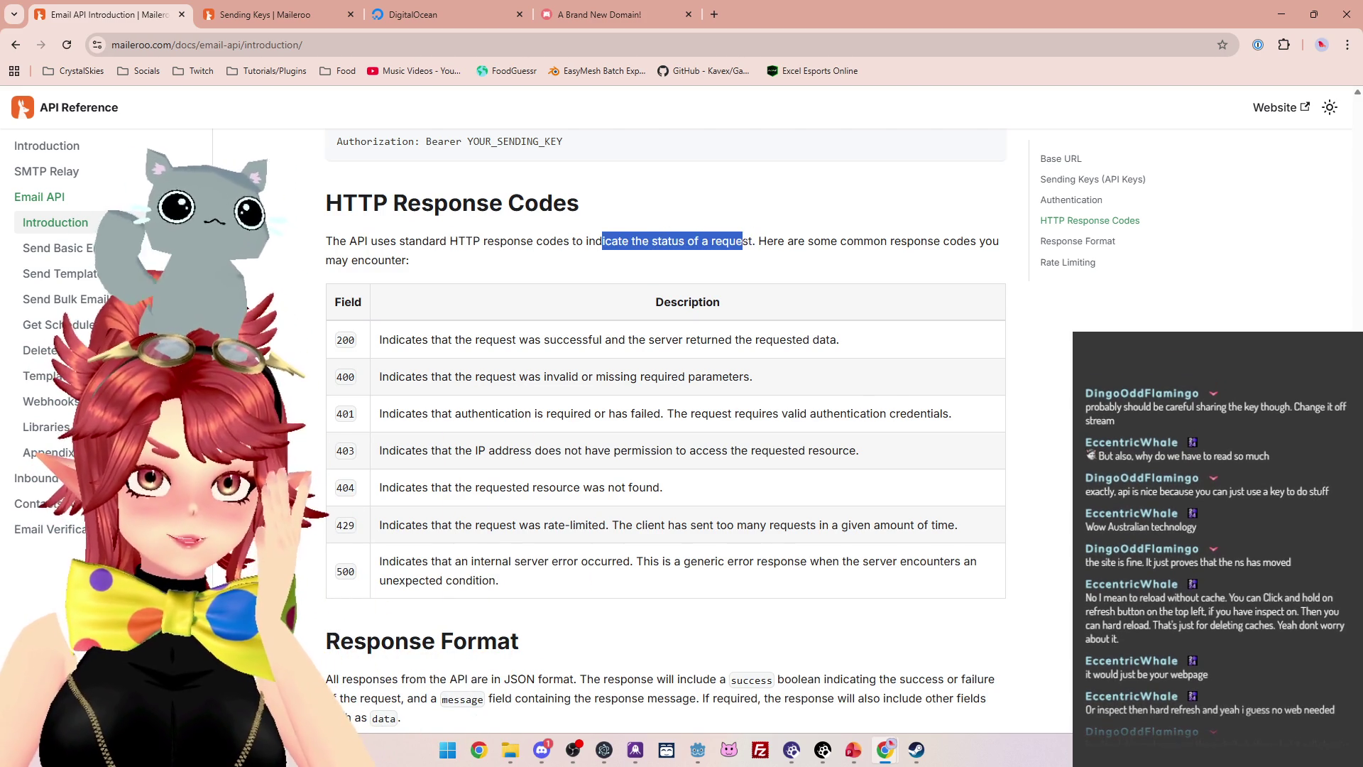
pyautogui.moveTo(333, 241); pyautogui.dragTo(863, 241)
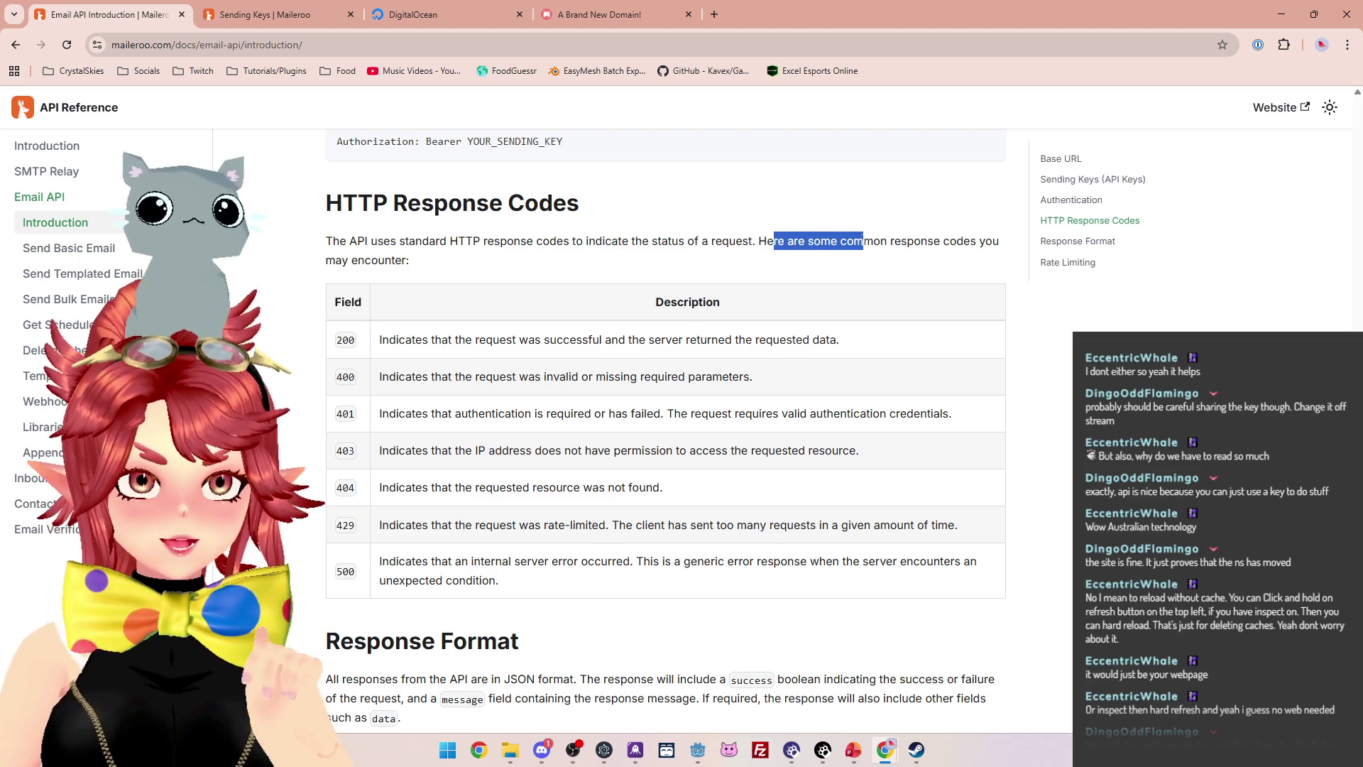
pyautogui.scroll(-1, 612, 328)
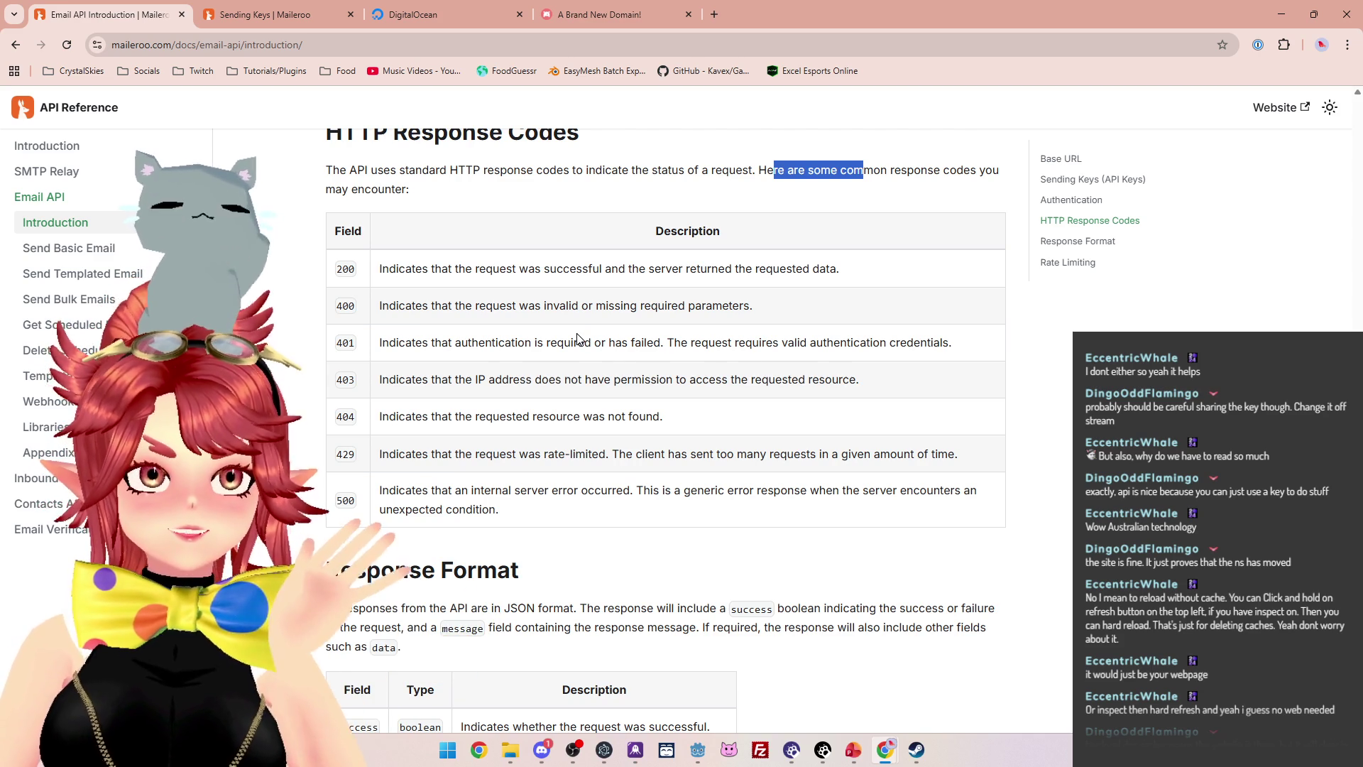
pyautogui.scroll(-4, 577, 338)
pyautogui.moveTo(380, 325); pyautogui.dragTo(401, 324)
pyautogui.click(435, 478)
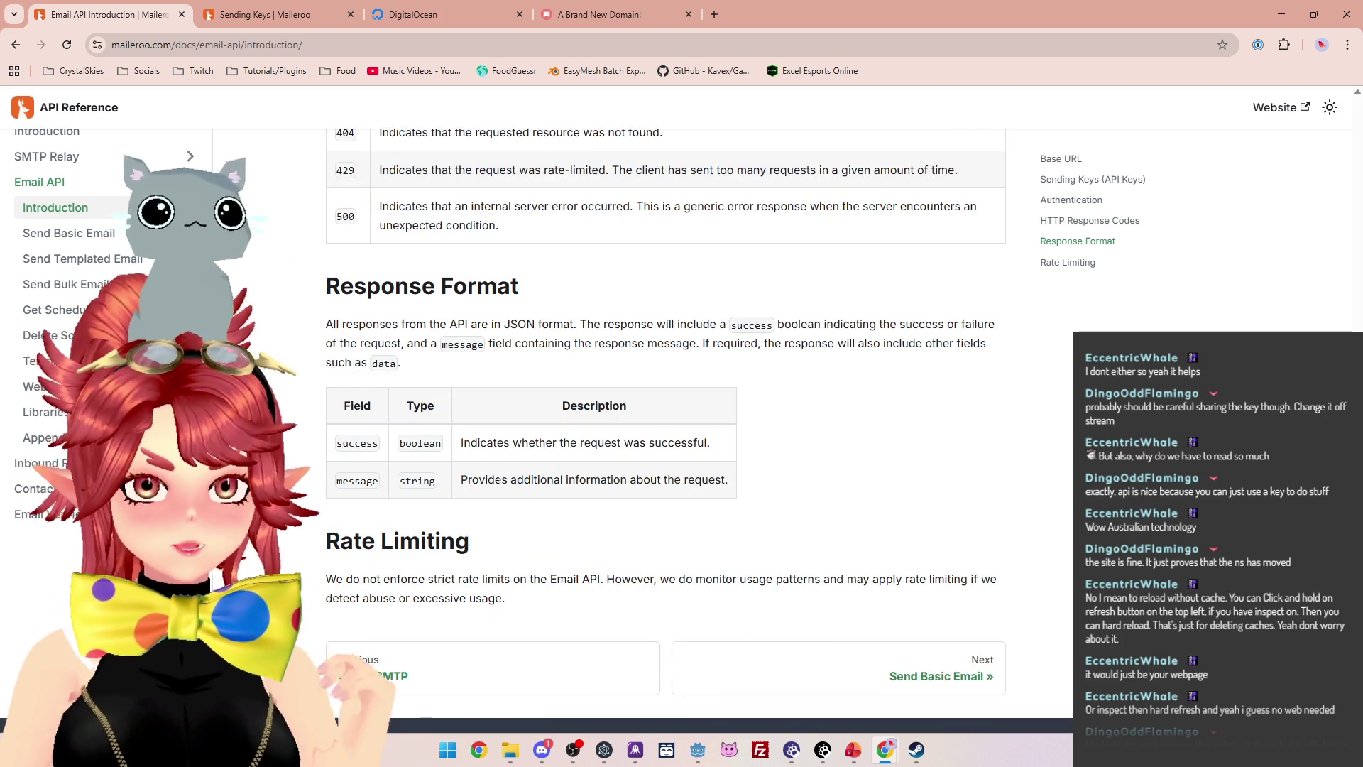
pyautogui.scroll(-1, 435, 478)
pyautogui.scroll(5, 436, 477)
pyautogui.scroll(18, 666, 426)
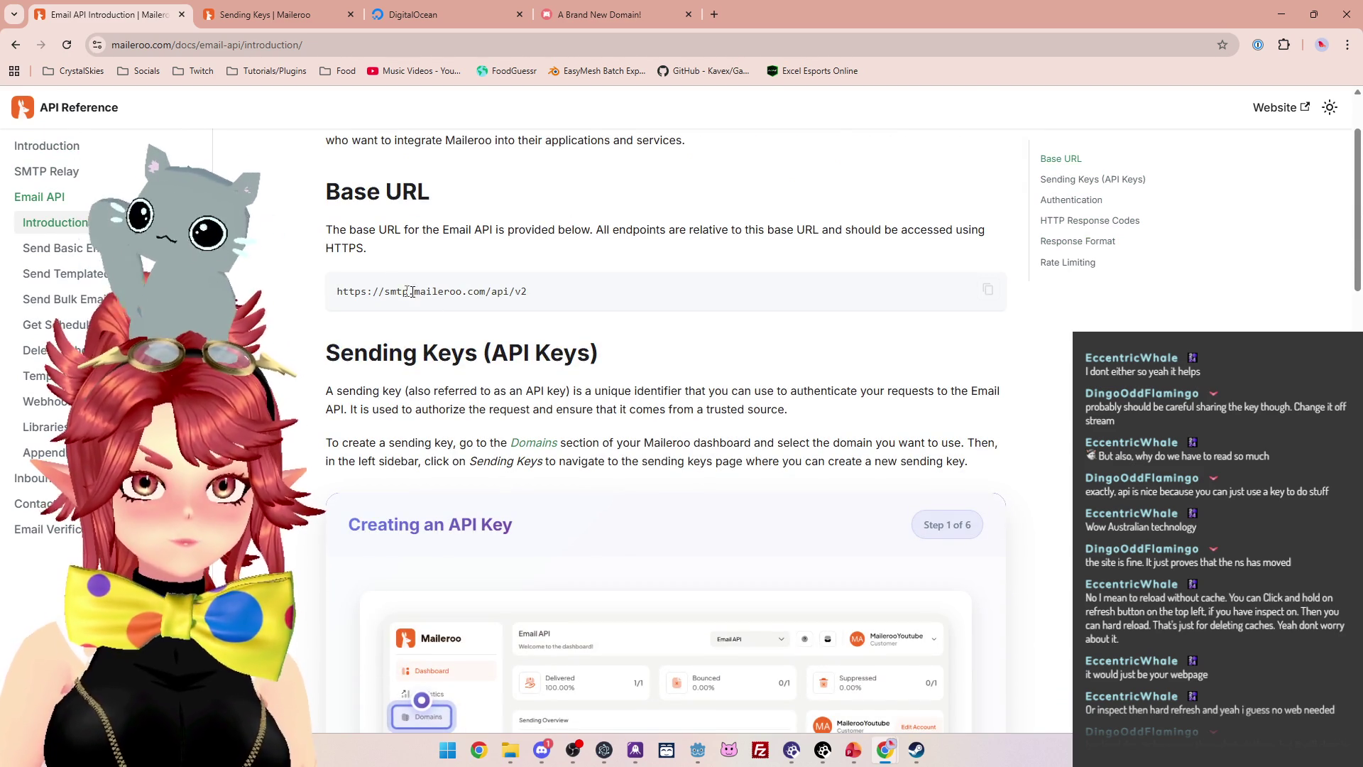
pyautogui.moveTo(551, 298); pyautogui.dragTo(305, 291)
pyautogui.scroll(-4, 682, 403)
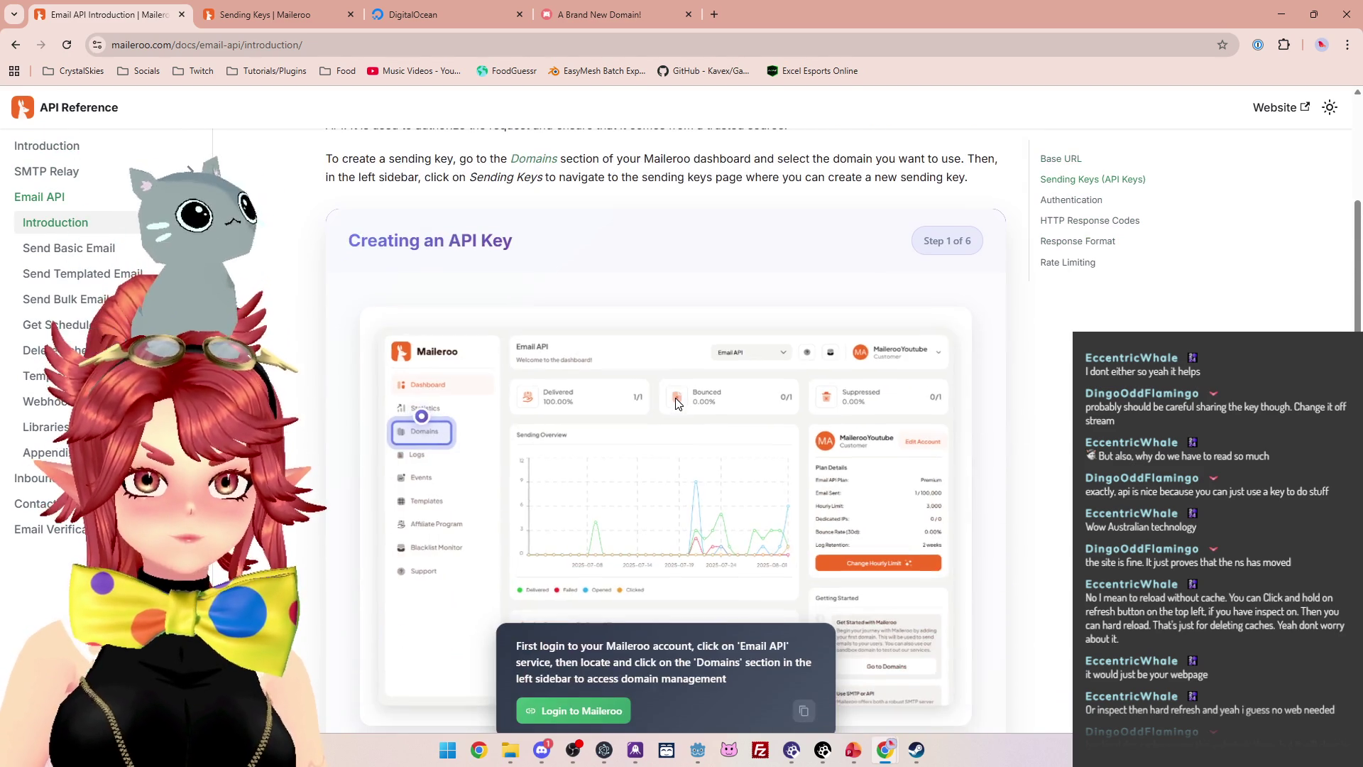
pyautogui.scroll(3, 675, 402)
pyautogui.scroll(-10, 674, 405)
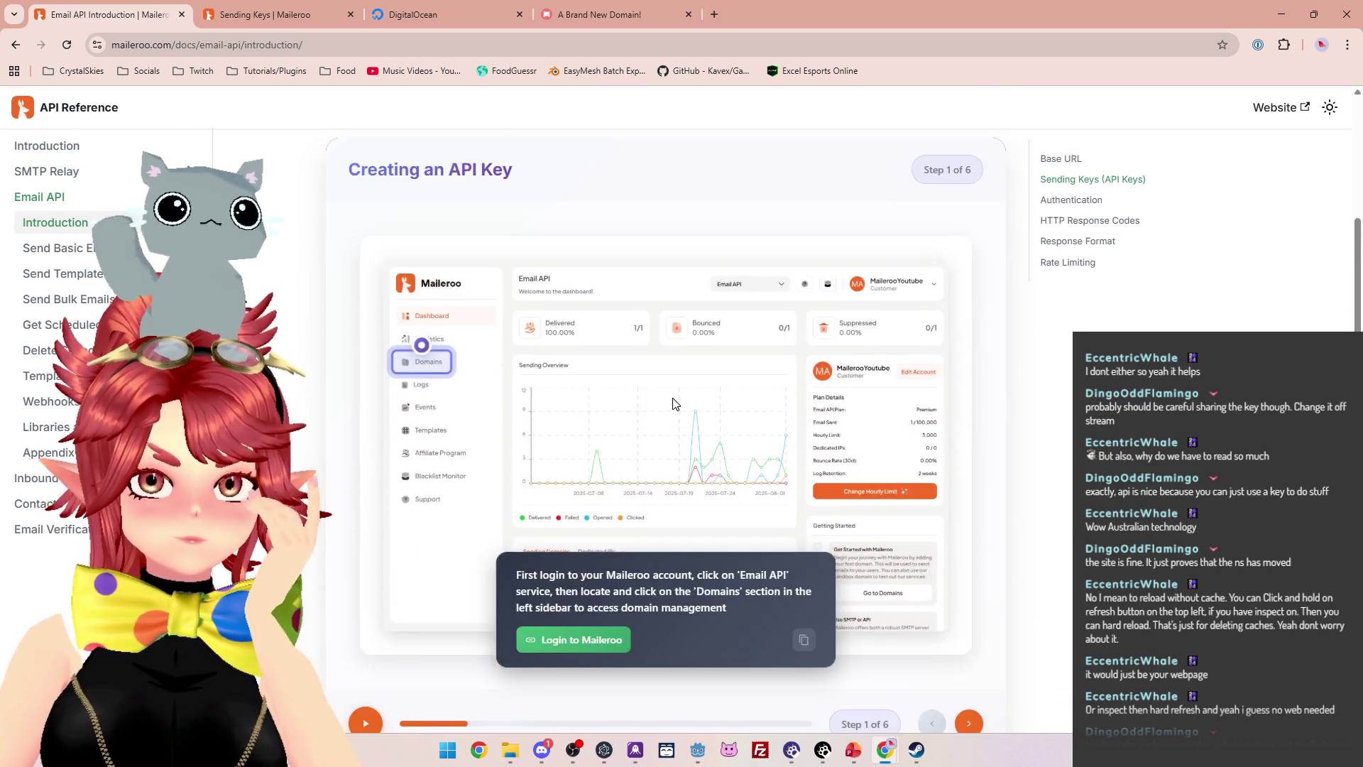
pyautogui.scroll(-5, 674, 406)
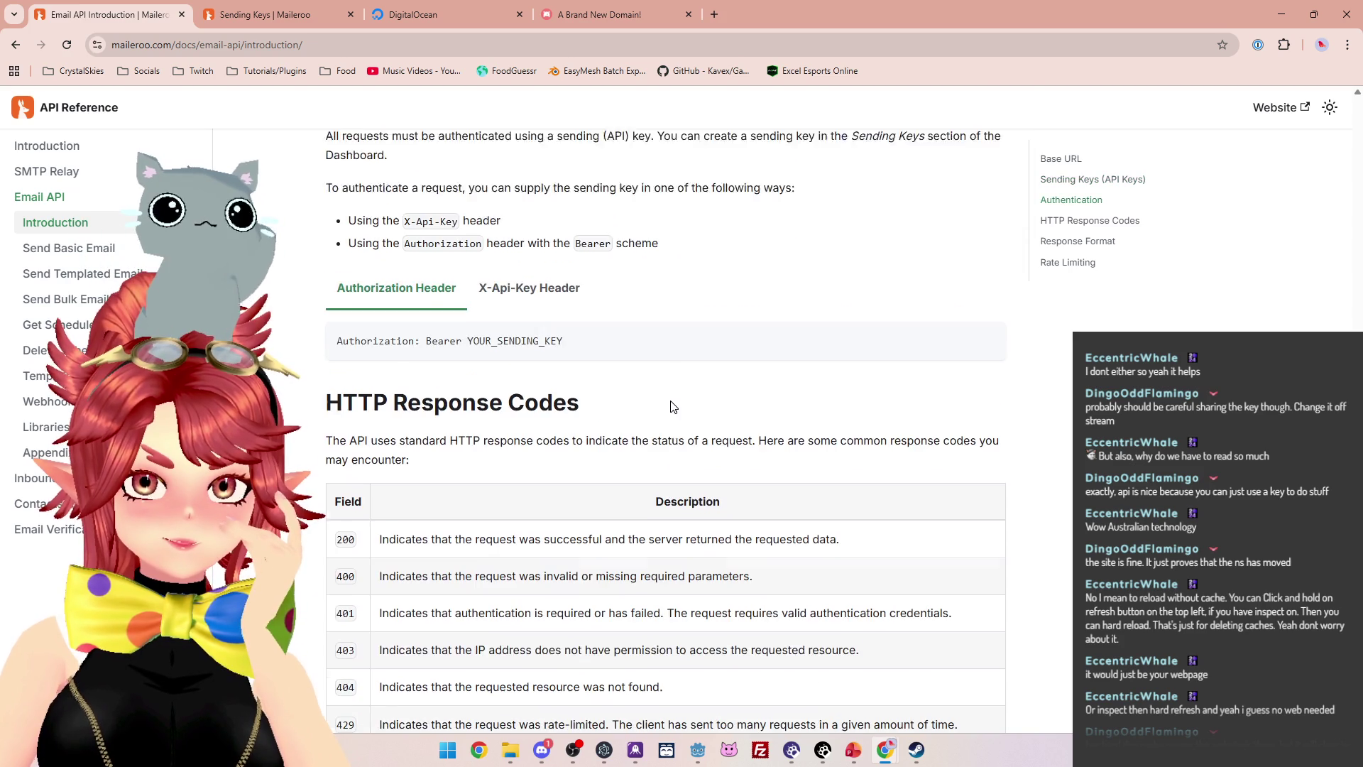
pyautogui.scroll(4, 673, 406)
pyautogui.moveTo(415, 295); pyautogui.dragTo(653, 292)
pyautogui.moveTo(325, 244); pyautogui.dragTo(650, 243)
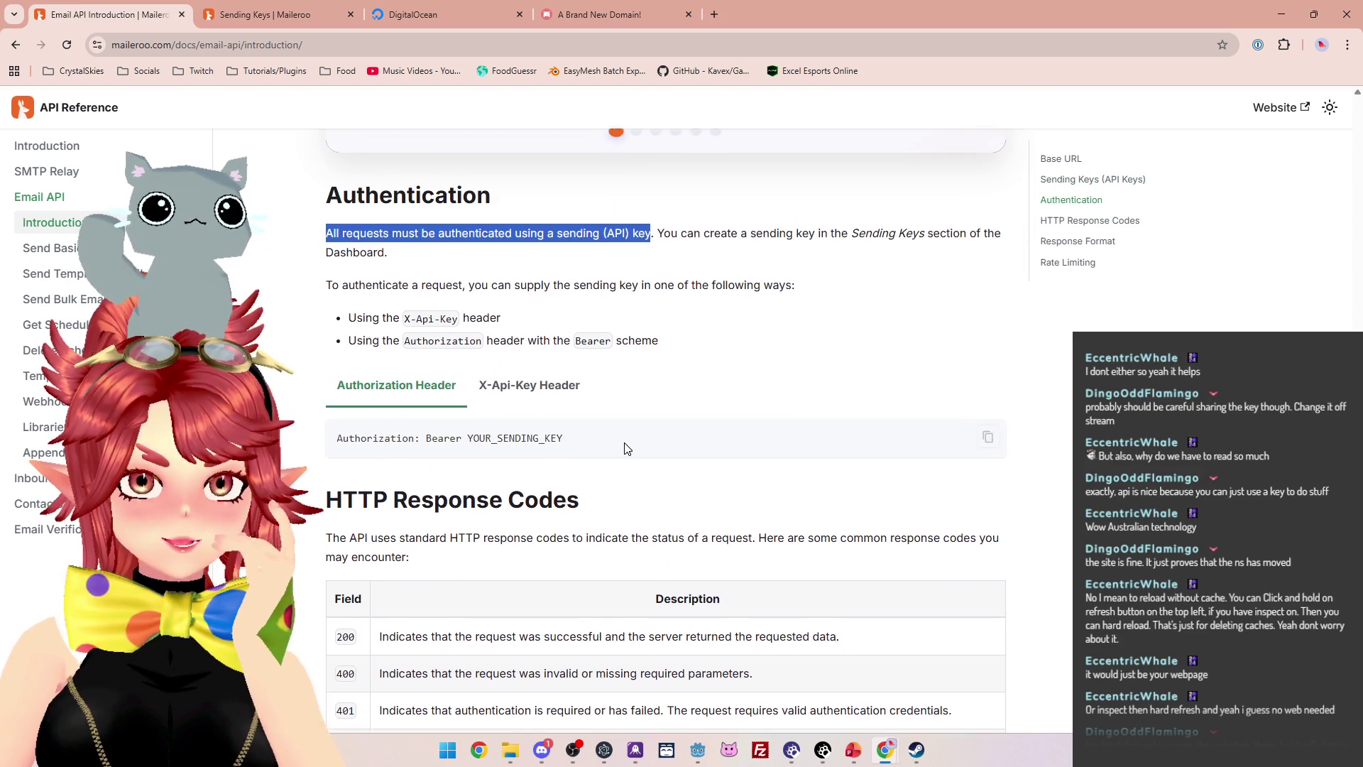
pyautogui.scroll(-2, 625, 447)
pyautogui.moveTo(405, 403)
pyautogui.mouseDown()
pyautogui.moveTo(760, 419)
pyautogui.moveTo(748, 403)
pyautogui.moveTo(505, 404)
pyautogui.moveTo(714, 404)
pyautogui.mouseUp()
pyautogui.moveTo(357, 404); pyautogui.dragTo(750, 405)
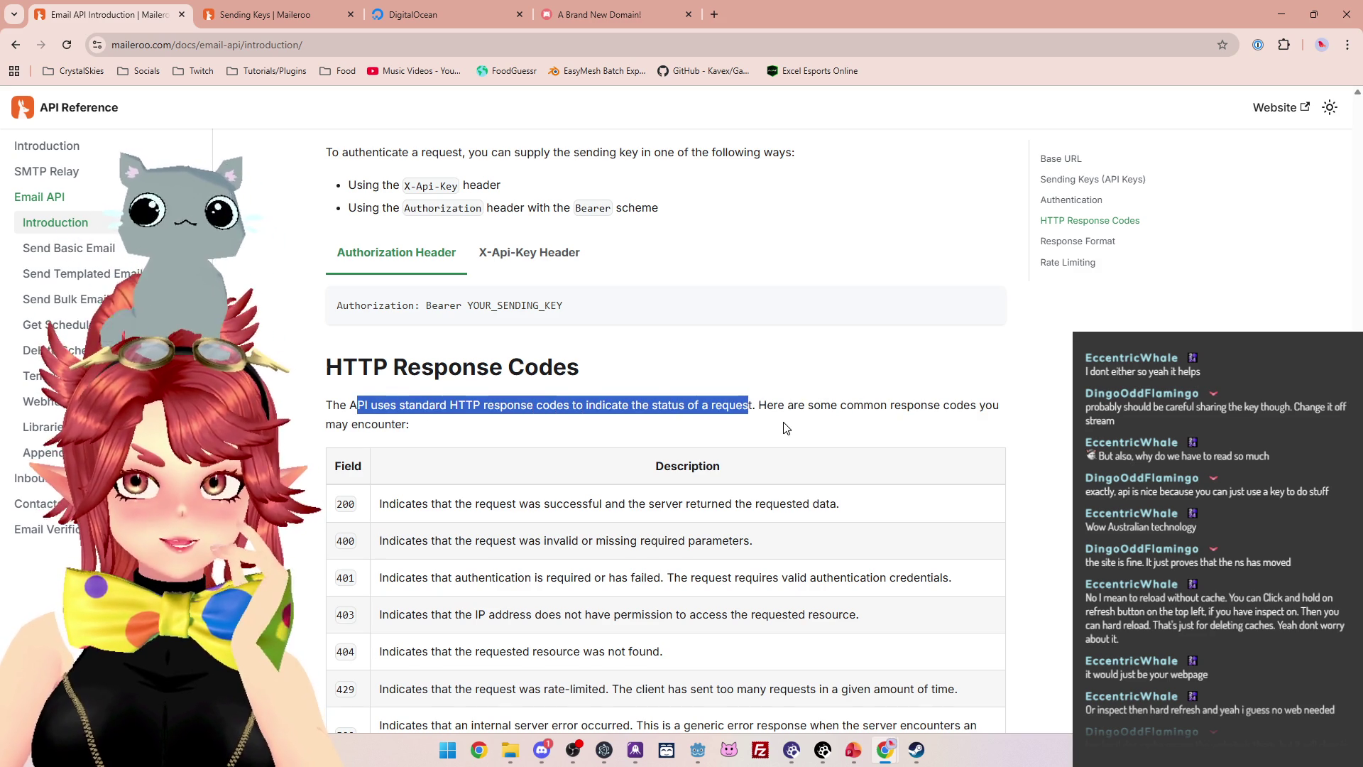
pyautogui.scroll(-1, 784, 426)
pyautogui.scroll(-3, 912, 337)
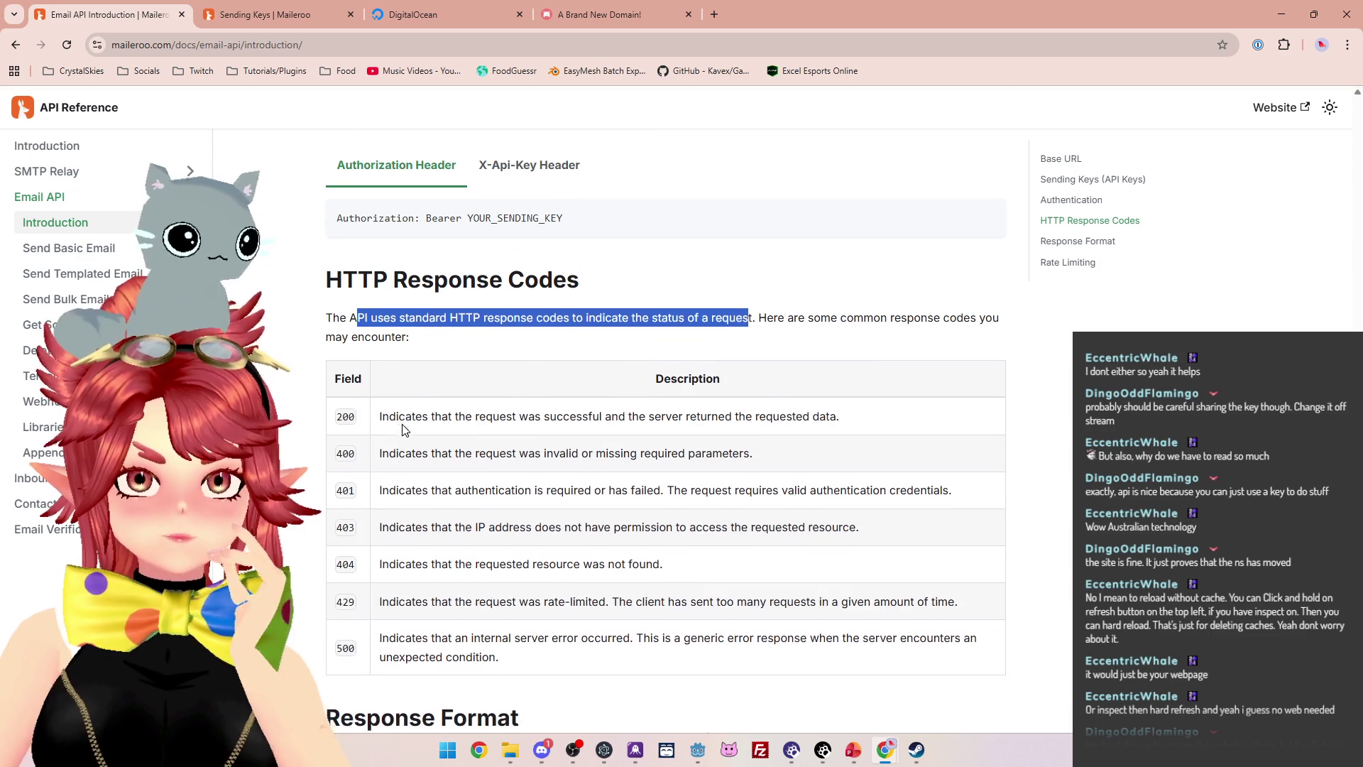
pyautogui.moveTo(334, 559); pyautogui.dragTo(937, 559)
pyautogui.scroll(2, 673, 549)
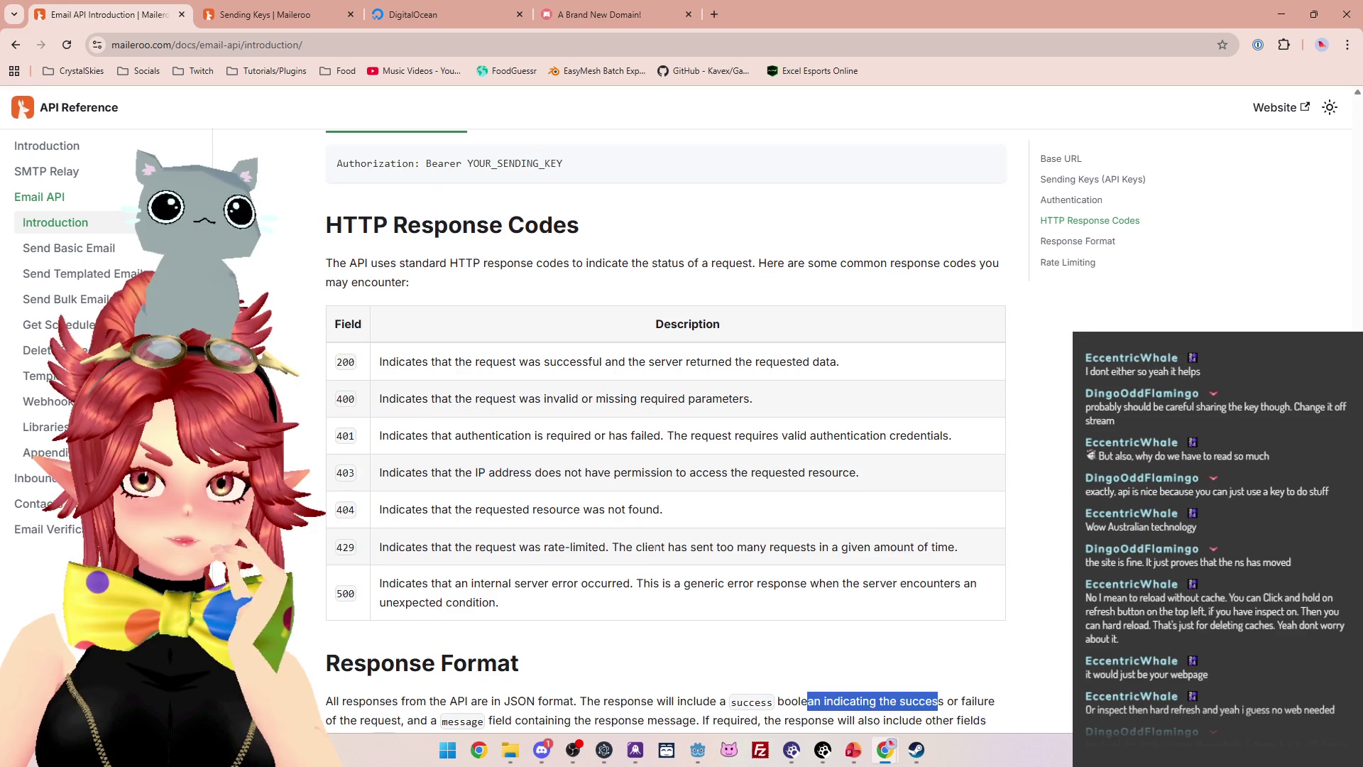
pyautogui.scroll(-3, 655, 550)
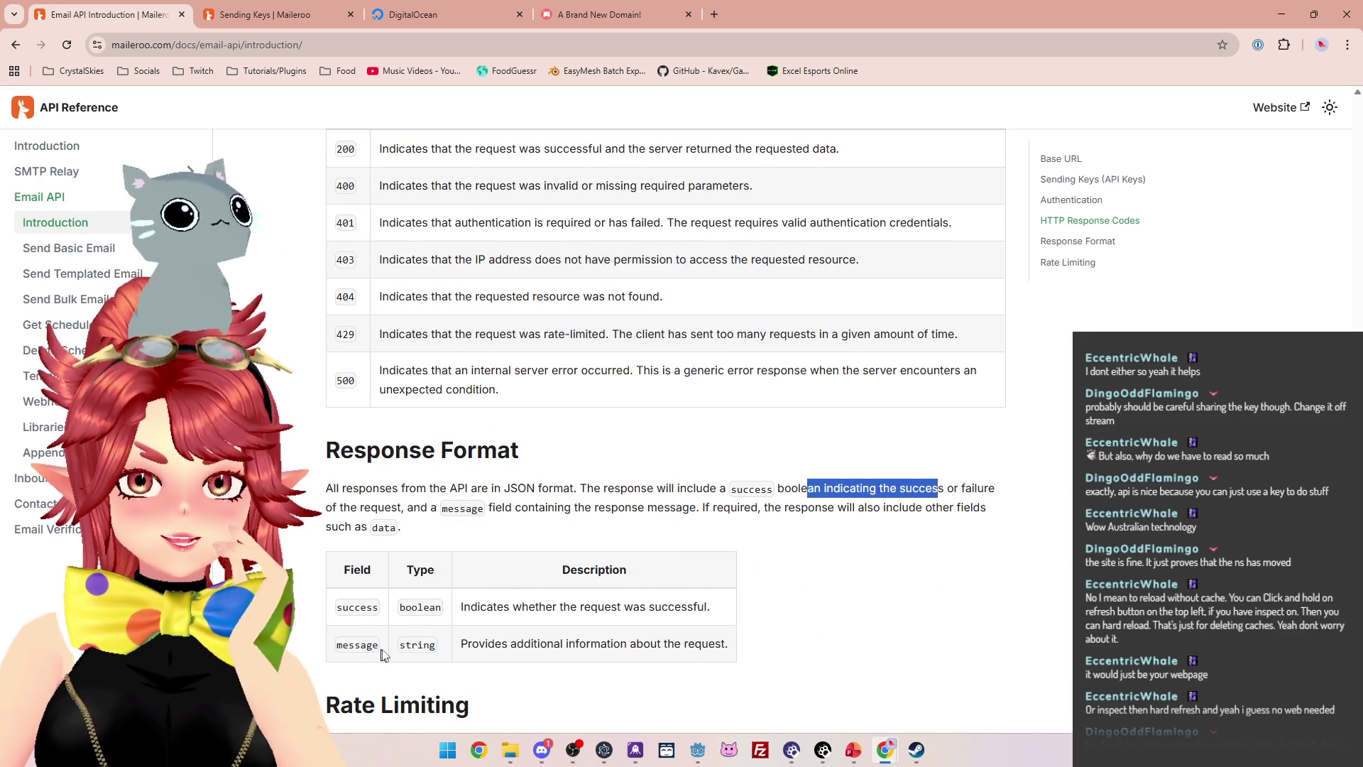
pyautogui.scroll(3, 455, 566)
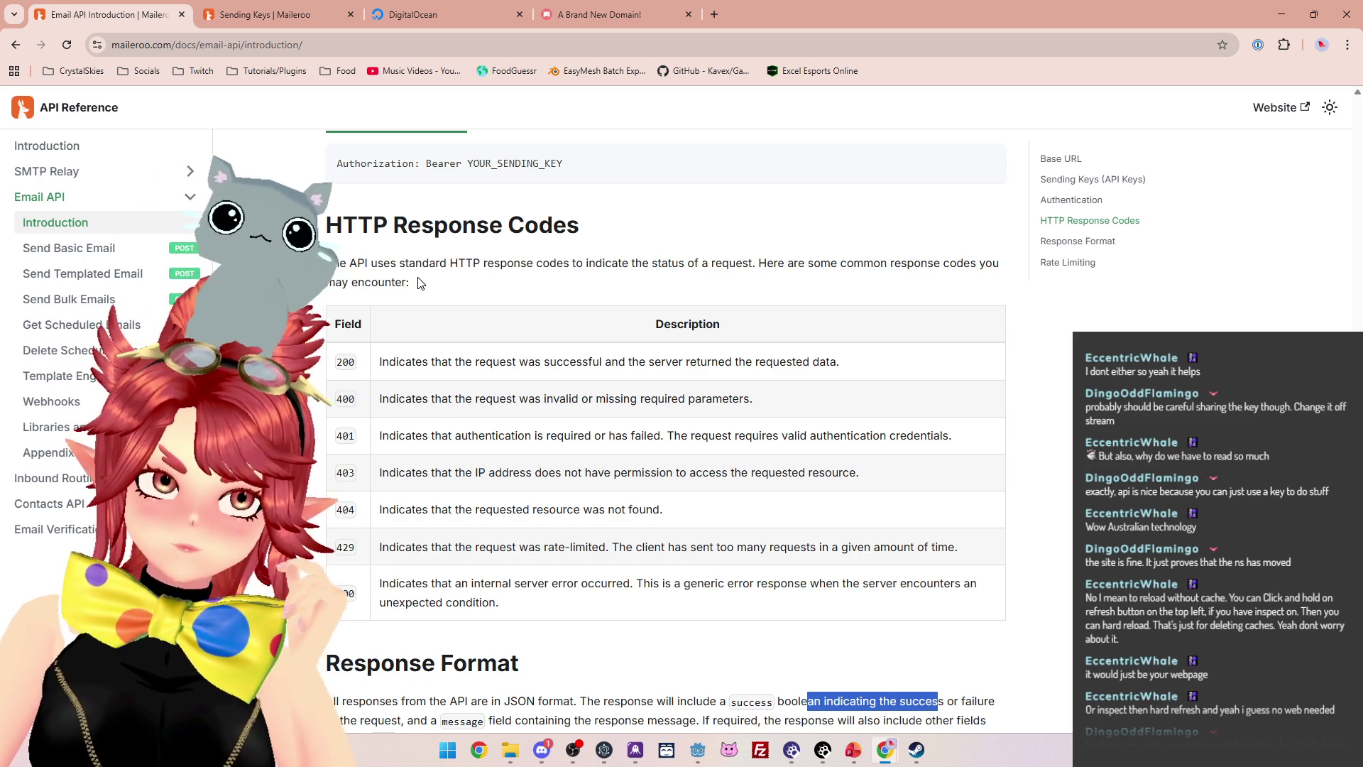
pyautogui.scroll(-2, 419, 282)
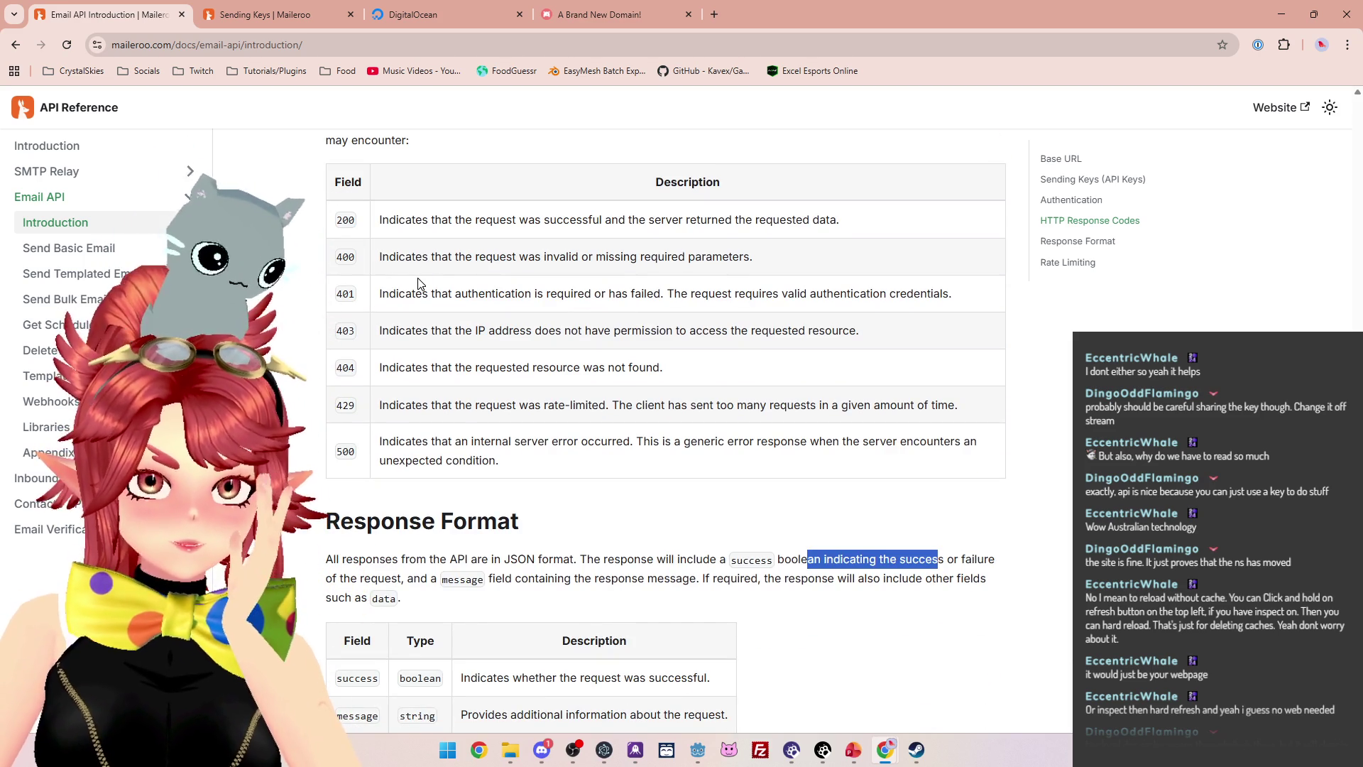
pyautogui.scroll(-1, 359, 426)
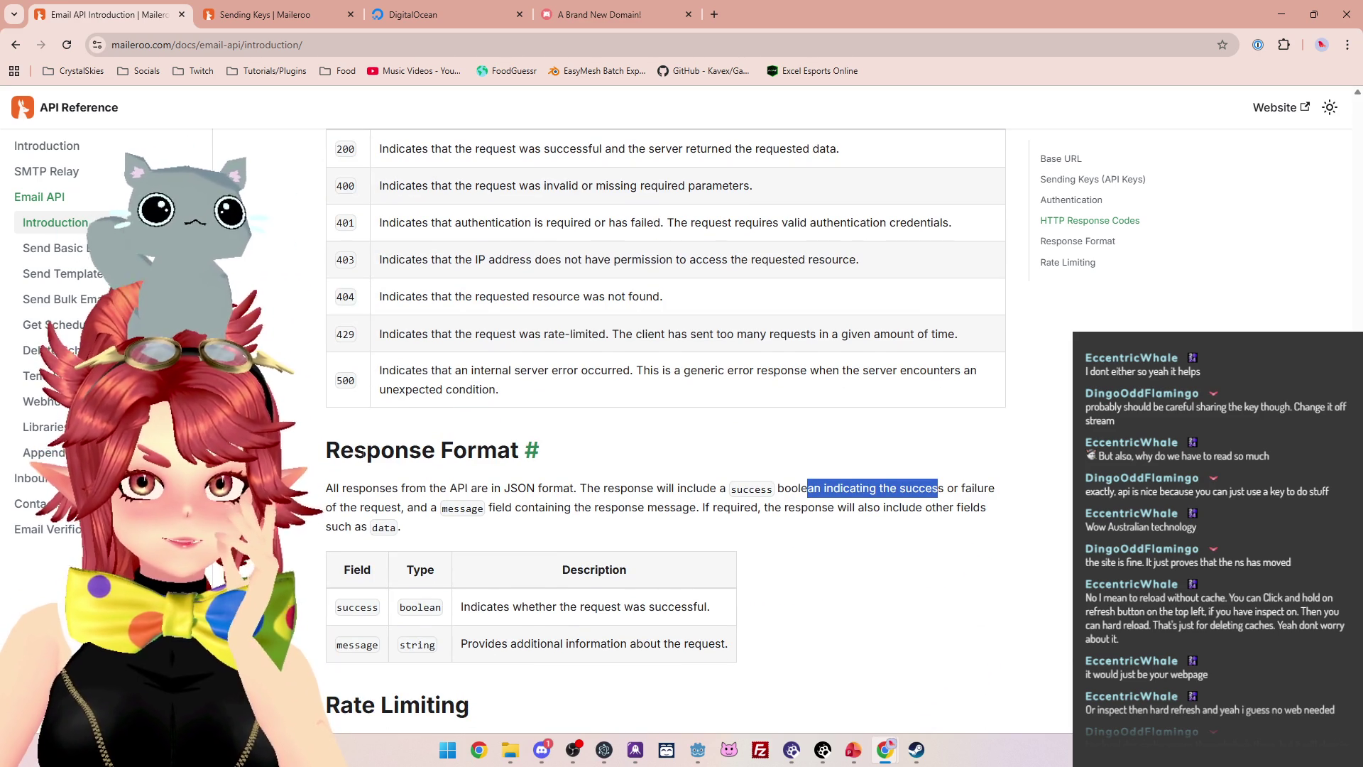
pyautogui.scroll(2, 362, 457)
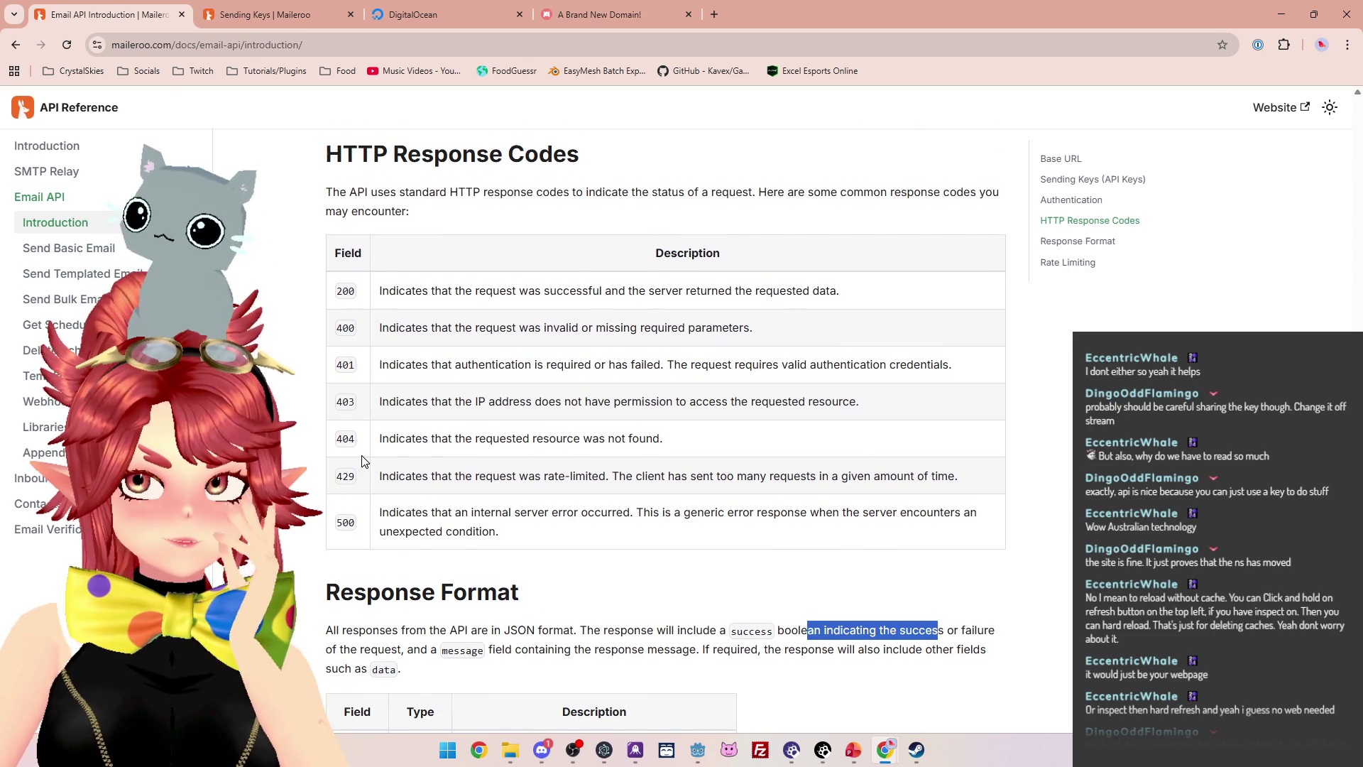
pyautogui.scroll(-3, 364, 461)
pyautogui.moveTo(358, 417); pyautogui.dragTo(741, 419)
pyautogui.moveTo(857, 417); pyautogui.dragTo(960, 418)
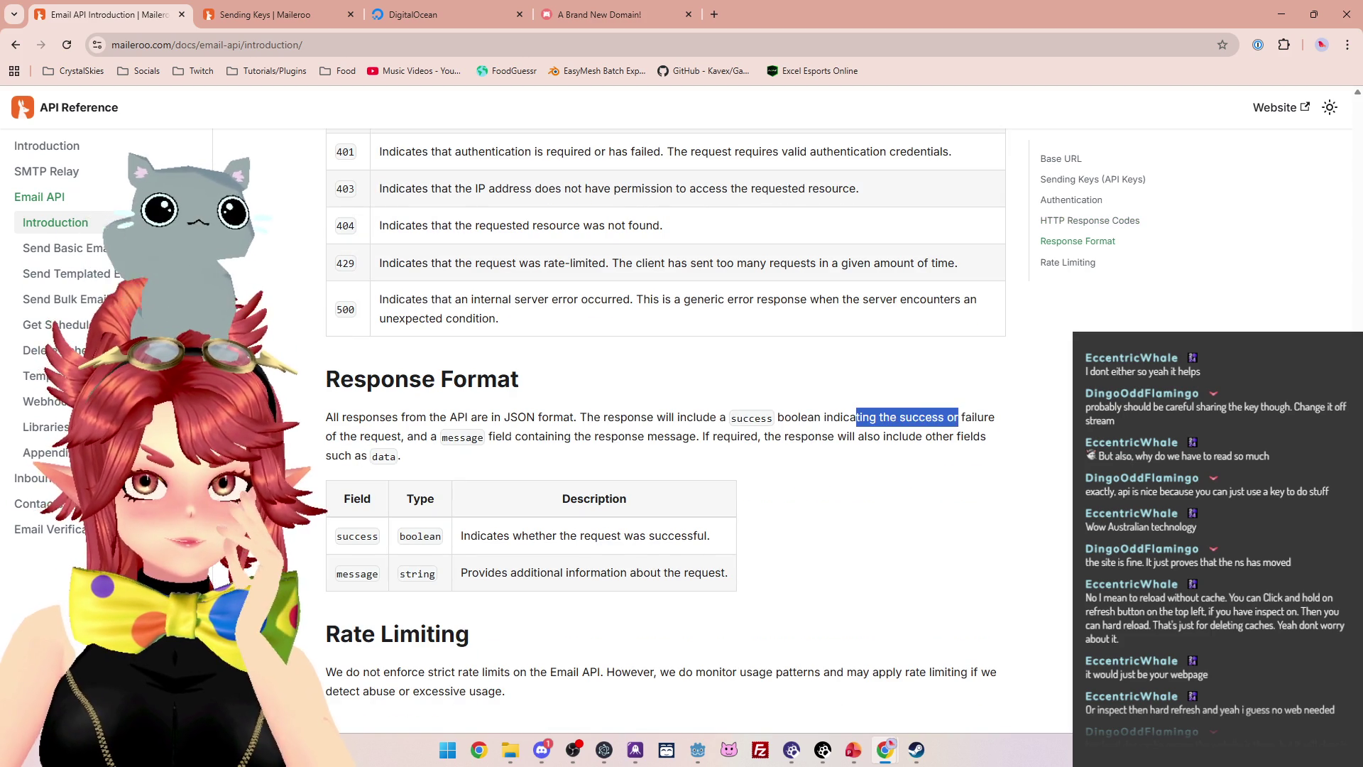
pyautogui.moveTo(505, 436); pyautogui.dragTo(706, 428)
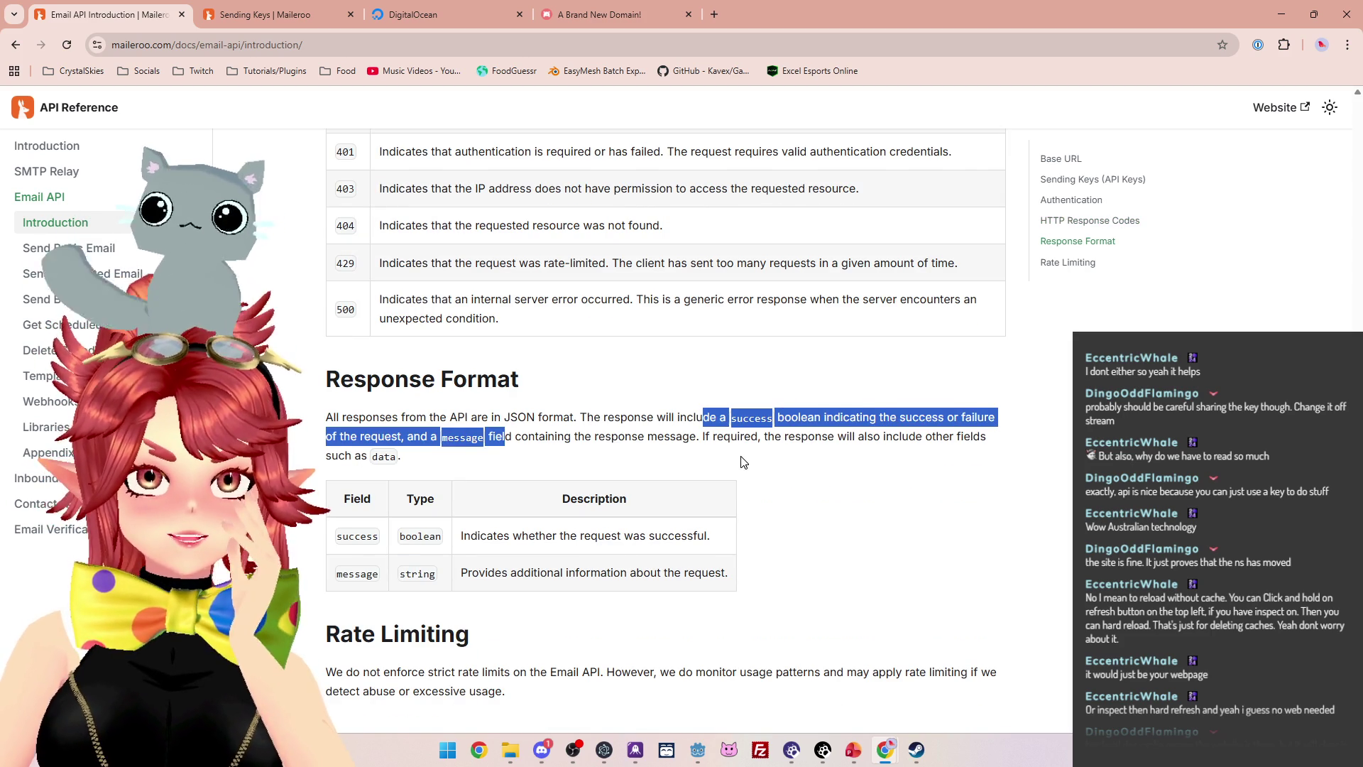
pyautogui.scroll(-2, 743, 462)
pyautogui.scroll(5, 523, 551)
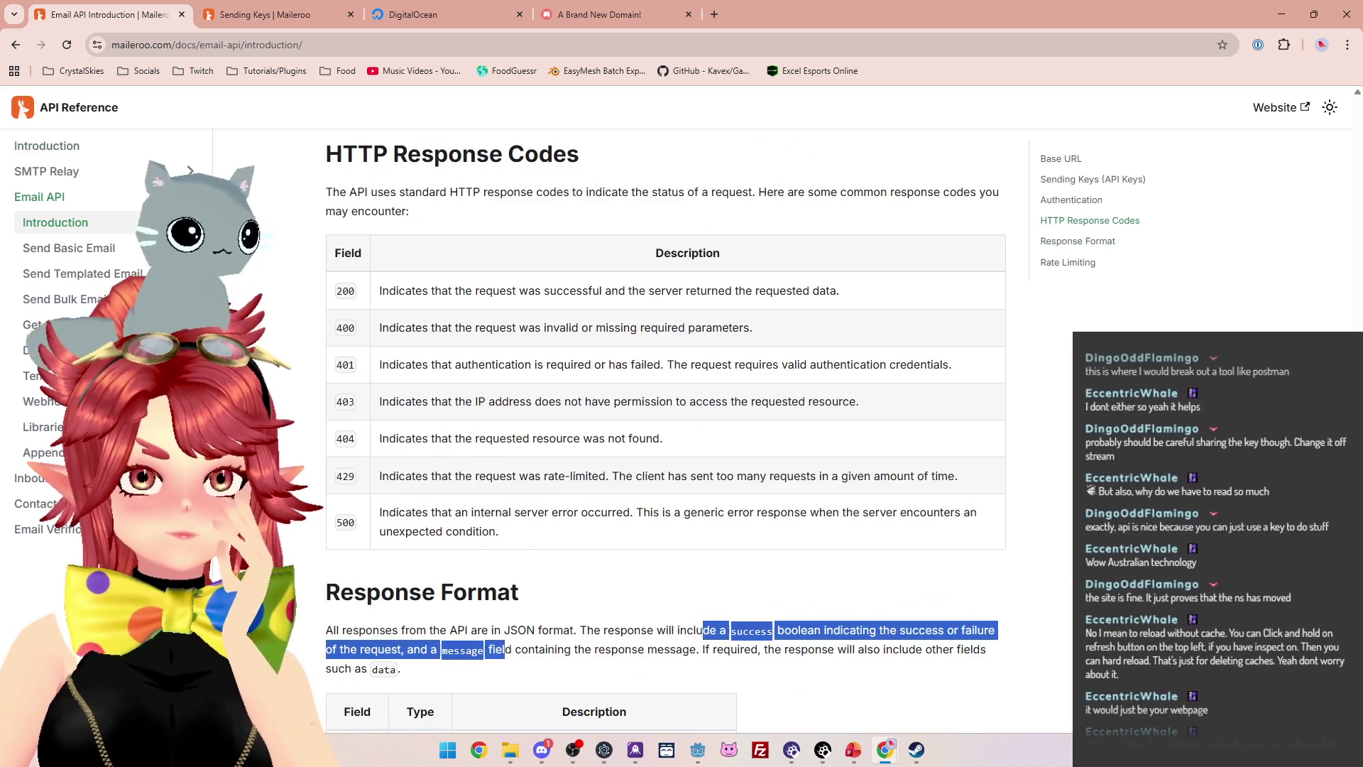
pyautogui.scroll(5, 436, 441)
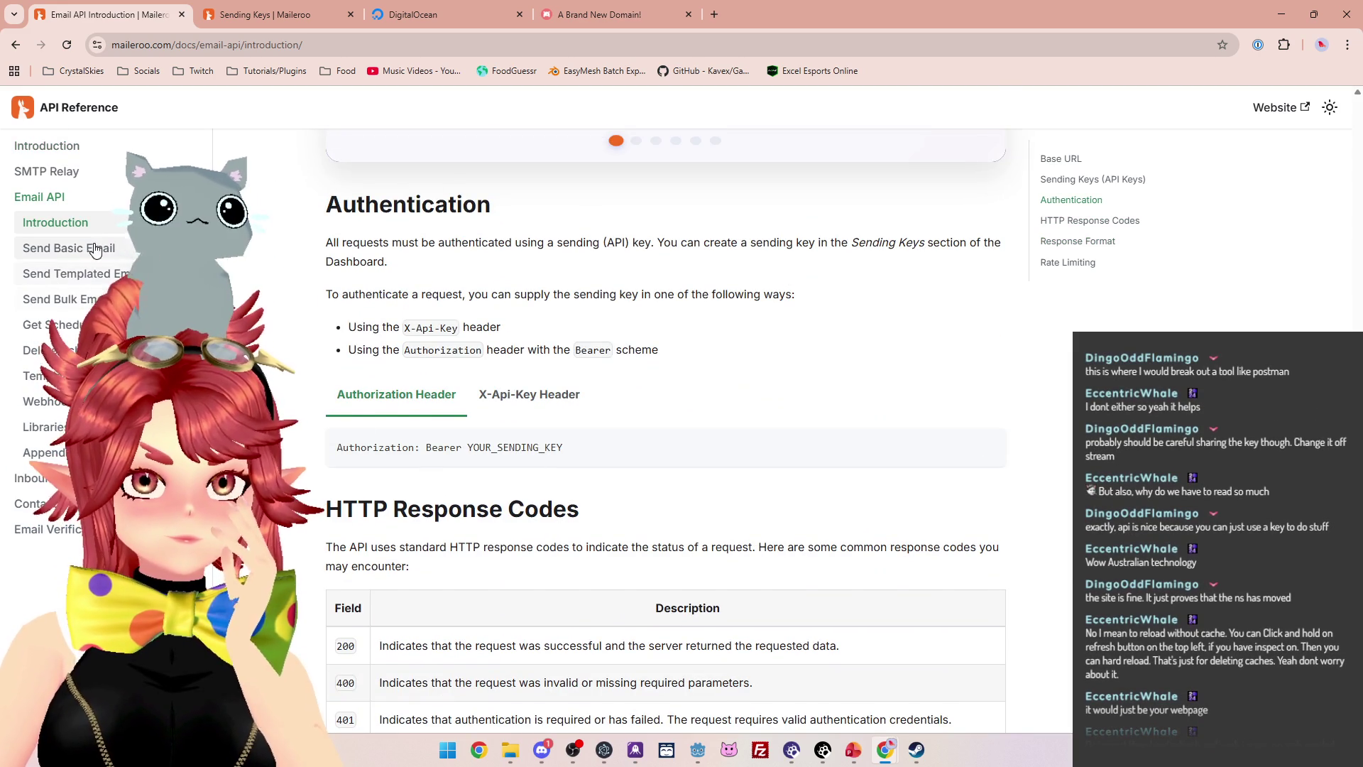
# Read the Send Basic Email docs' POST request and required fields, then open Godot's Project Manager.
pyautogui.click(105, 250)
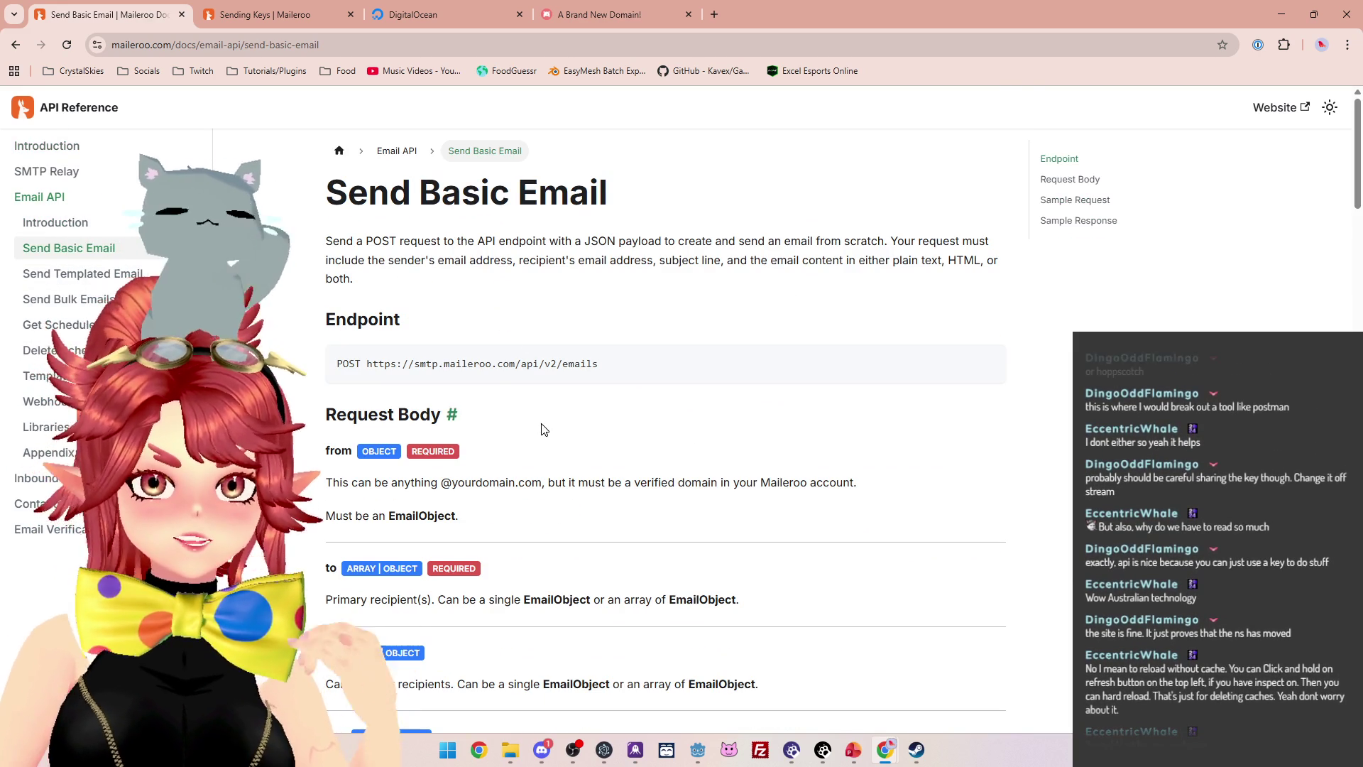
pyautogui.click(55, 222)
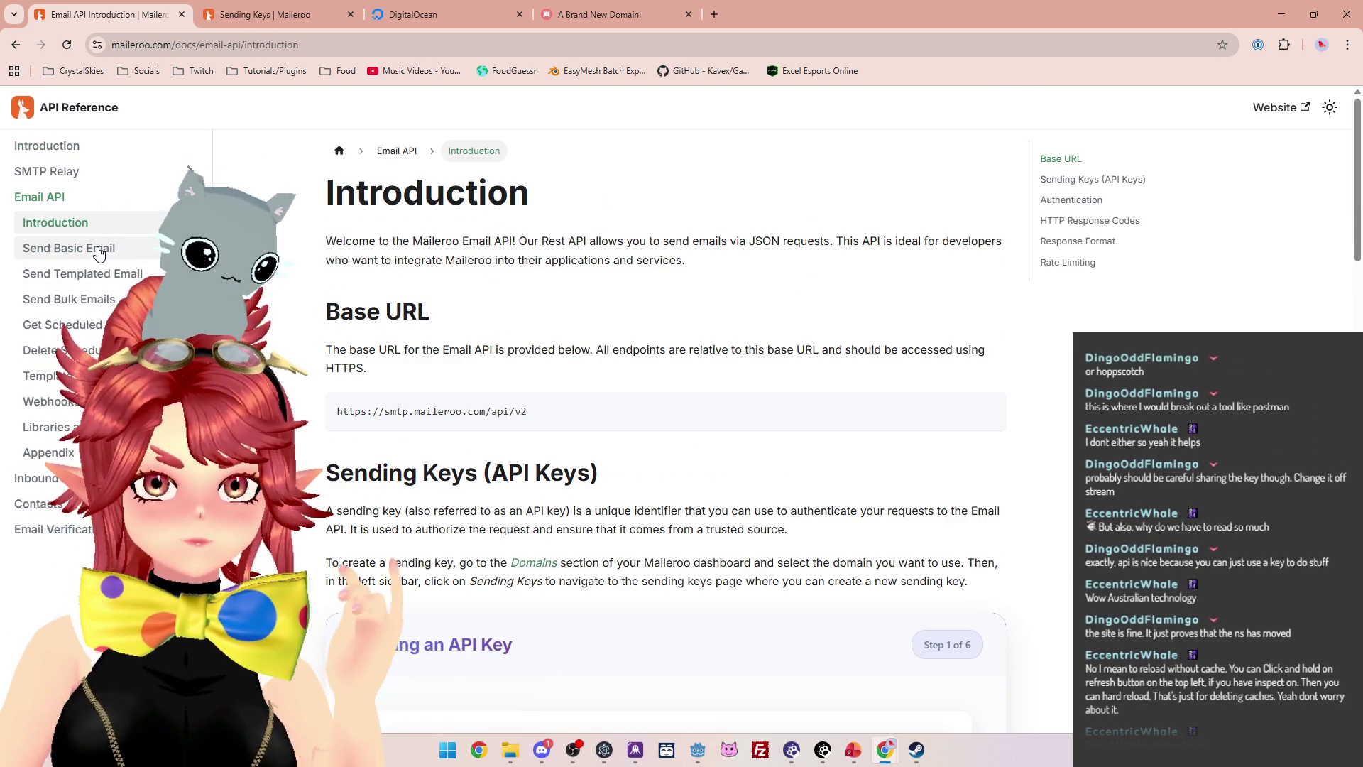
pyautogui.click(99, 253)
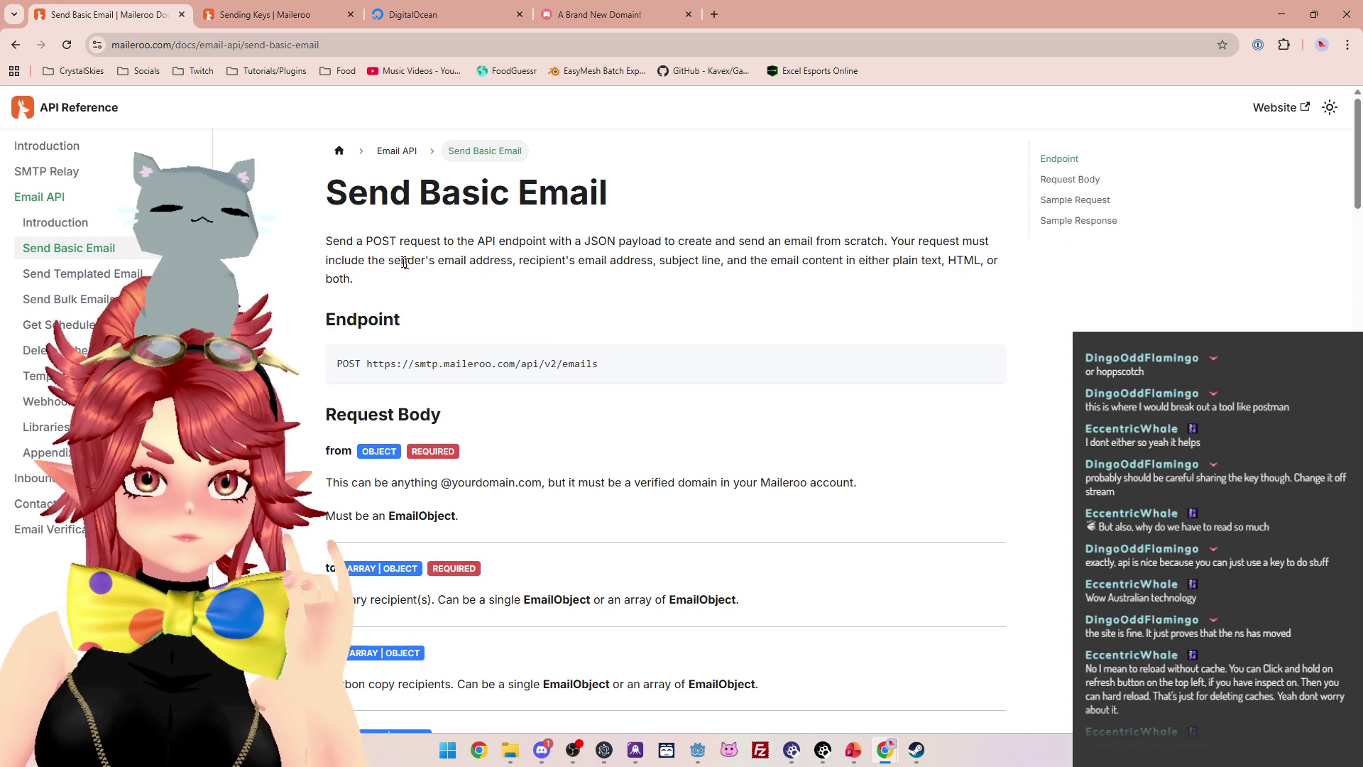
pyautogui.moveTo(326, 241)
pyautogui.mouseDown()
pyautogui.moveTo(492, 260)
pyautogui.moveTo(539, 240)
pyautogui.moveTo(861, 241)
pyautogui.mouseUp()
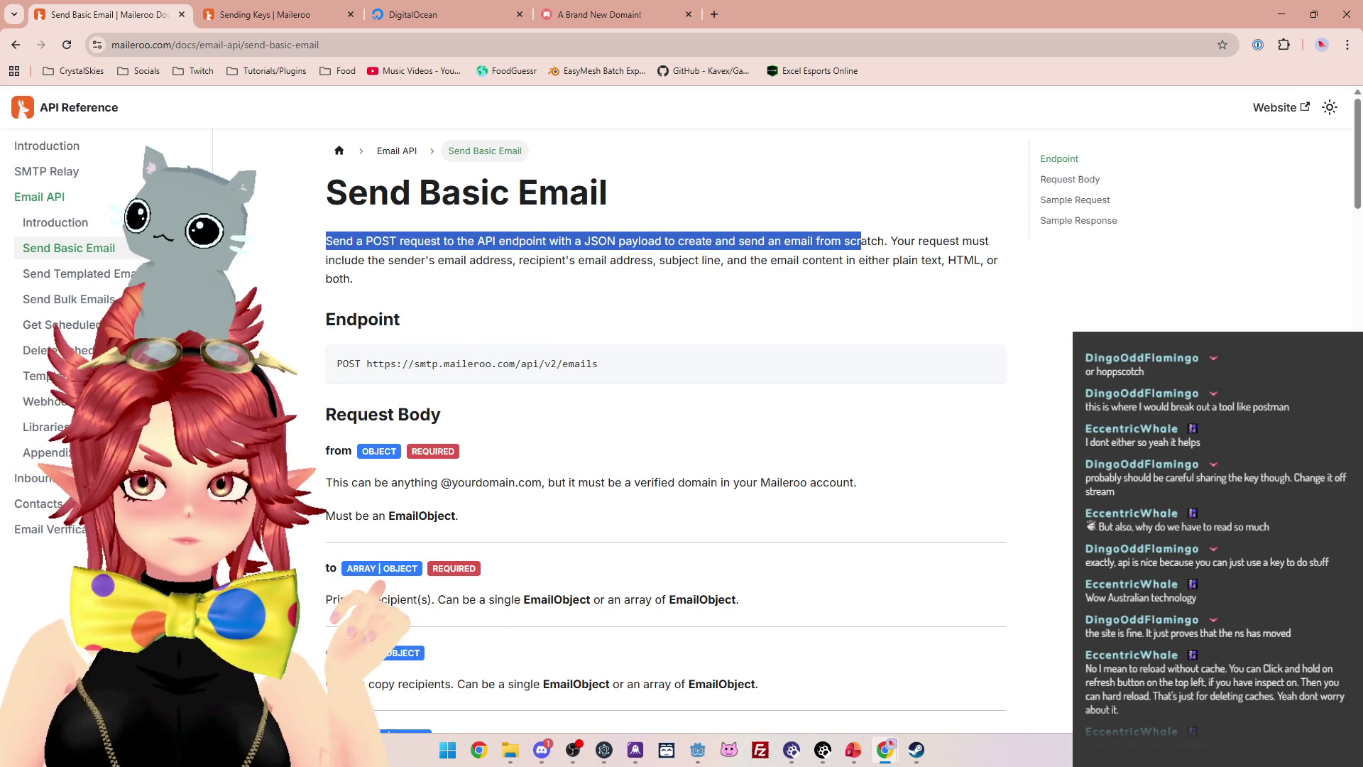
pyautogui.moveTo(335, 260)
pyautogui.mouseDown()
pyautogui.moveTo(890, 264)
pyautogui.moveTo(749, 407)
pyautogui.mouseUp()
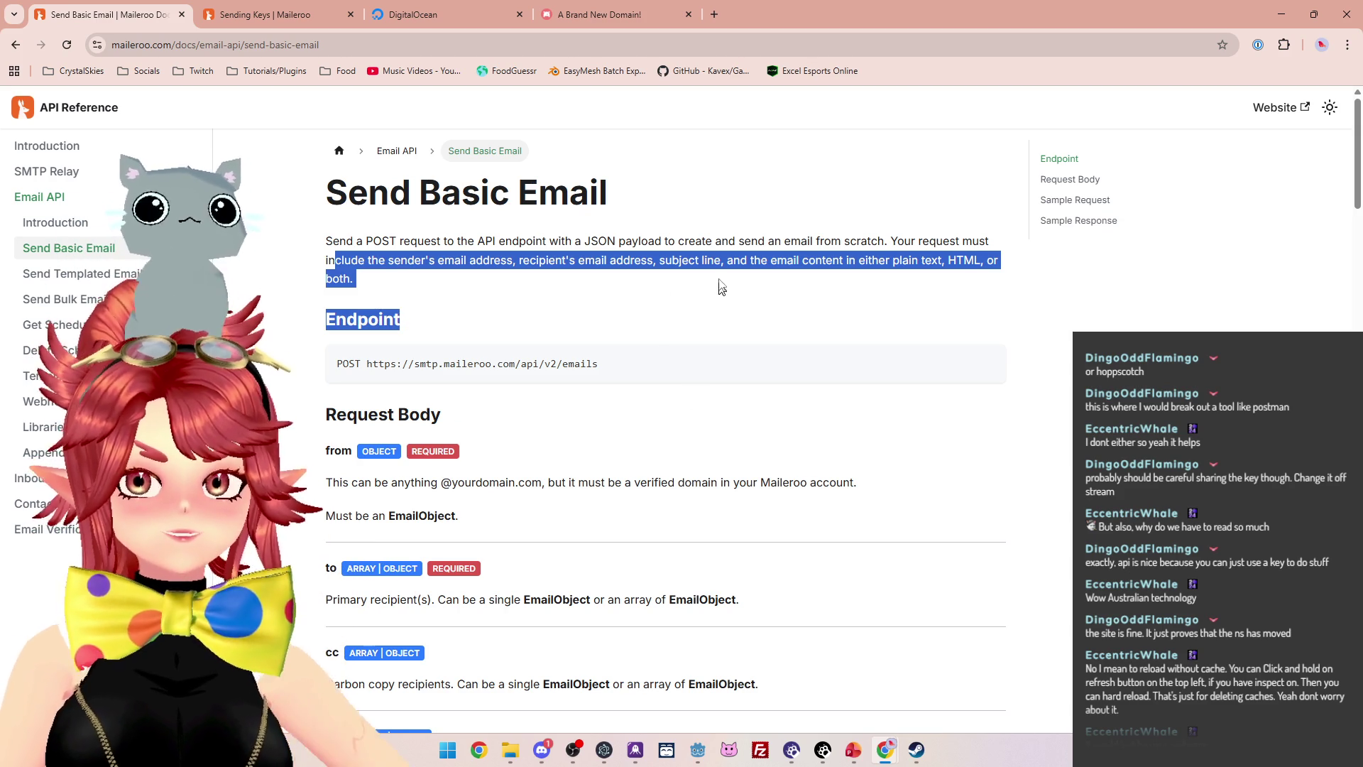
pyautogui.click(718, 291)
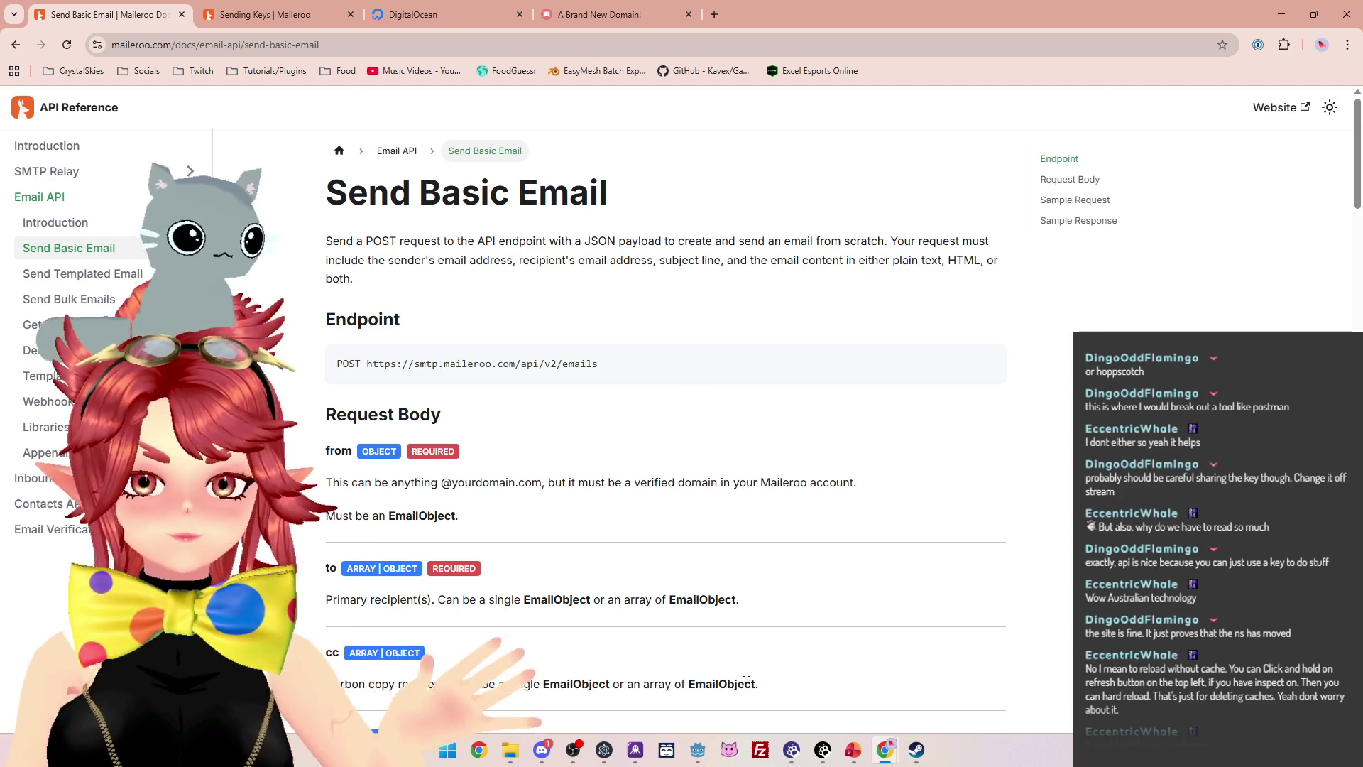
pyautogui.click(697, 750)
pyautogui.click(539, 226)
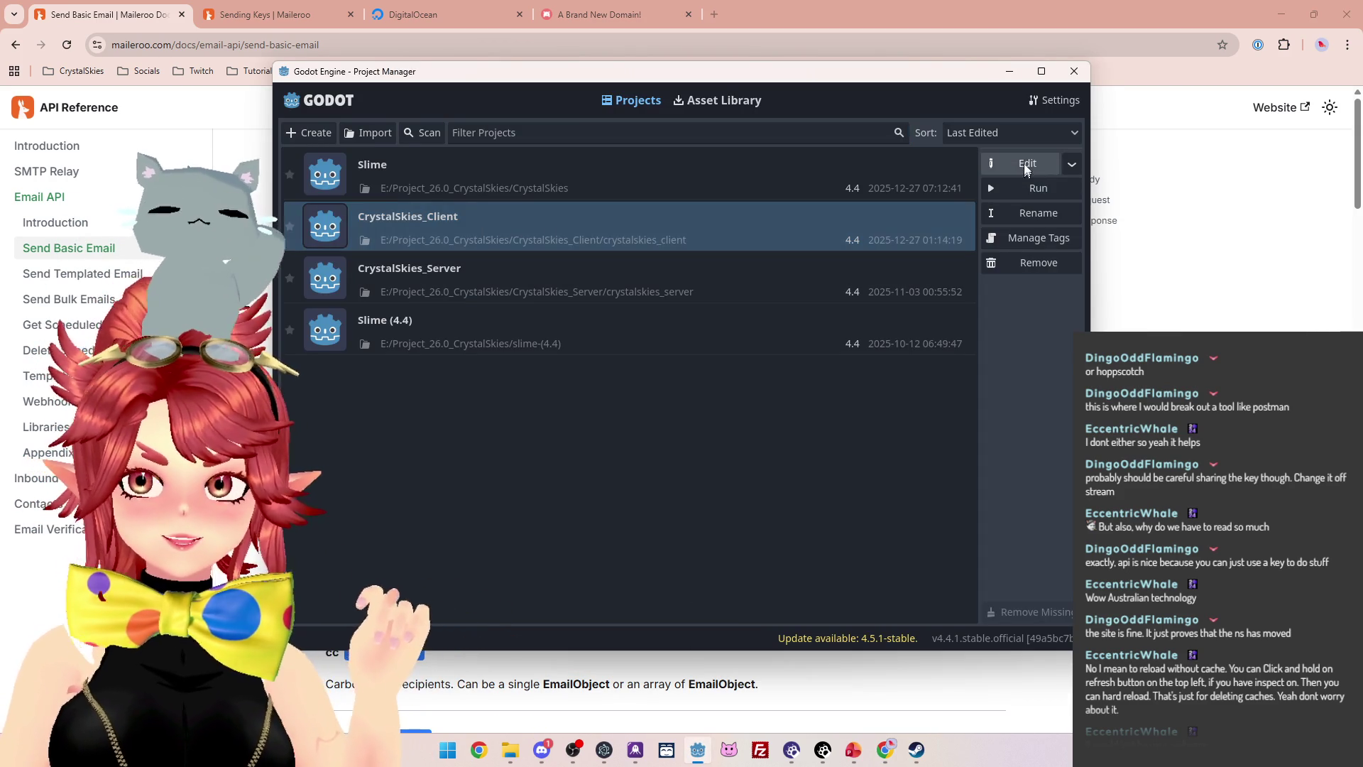
# Open the CrystalSkies_Client project in the Godot editor.
pyautogui.click(1025, 164)
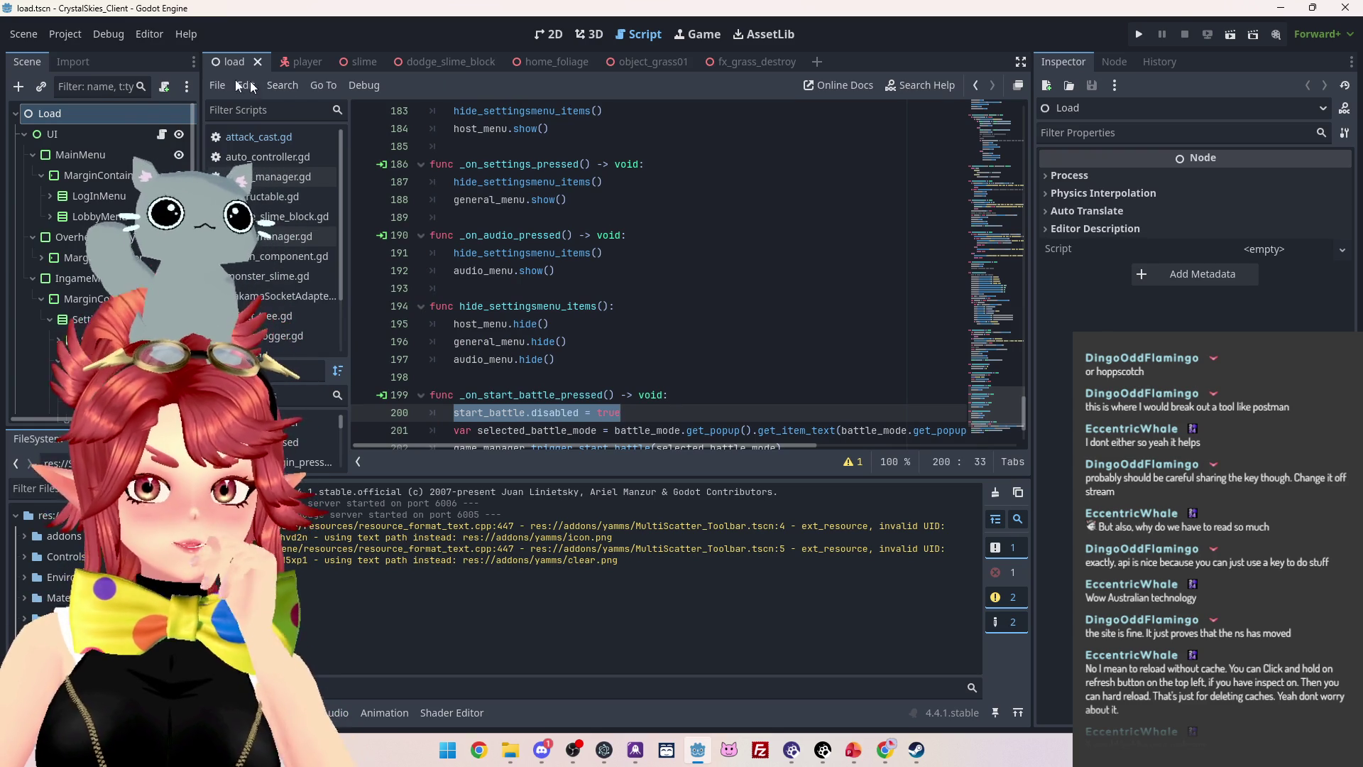
# Show the LogInMenu form with its Log In button in an enlarged 2D viewport.
pyautogui.click(32, 278)
pyautogui.click(49, 195)
pyautogui.click(71, 196)
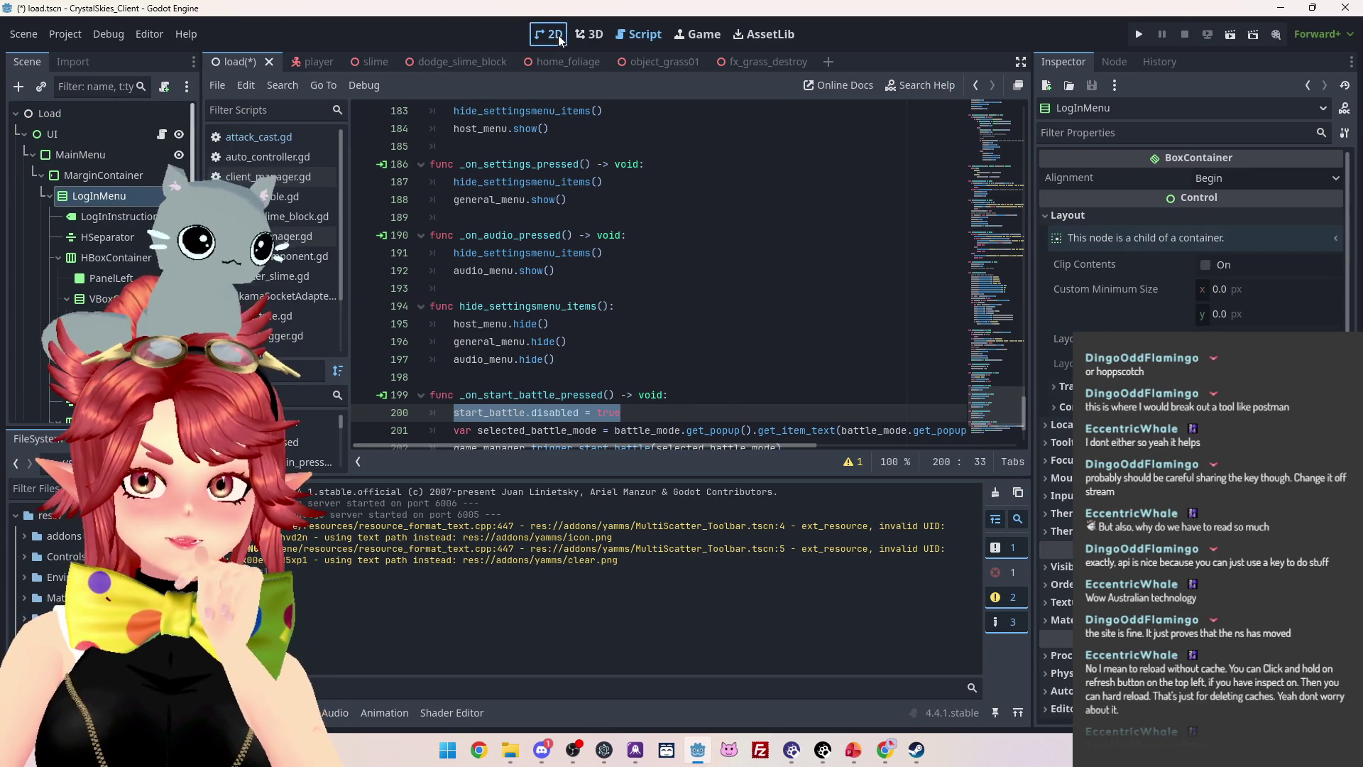
pyautogui.hotkey('ctrl', 'F1')
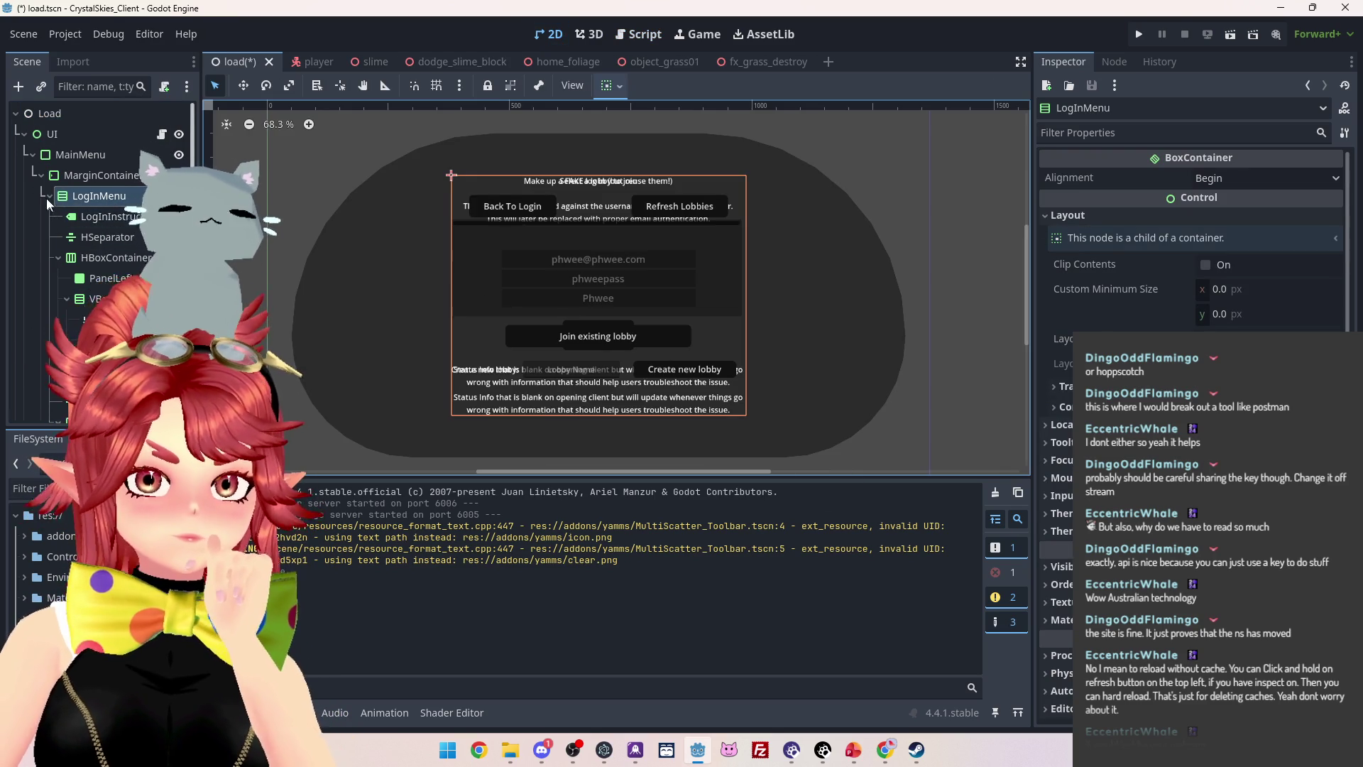
pyautogui.click(48, 199)
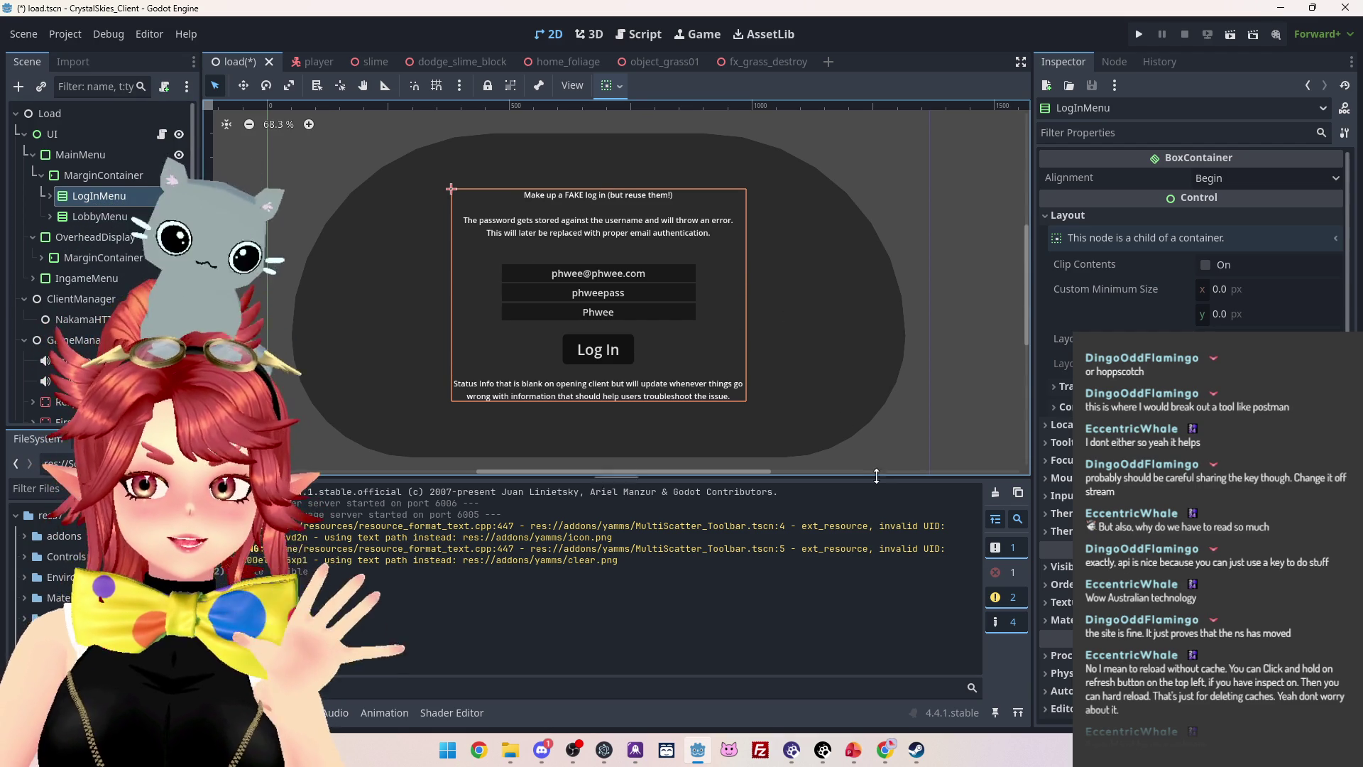
pyautogui.moveTo(625, 481); pyautogui.dragTo(625, 520)
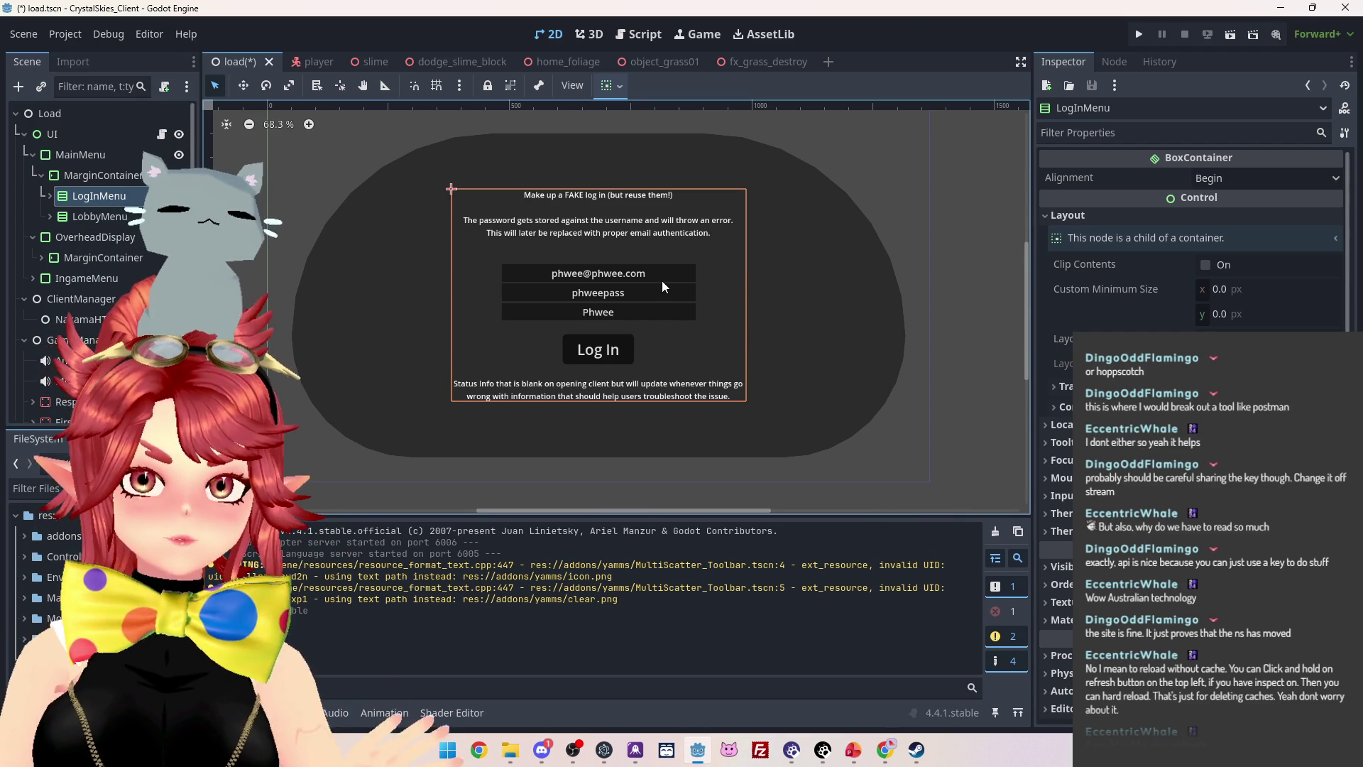
# Duplicate the Log In button and relabel the copy 'Register'.
pyautogui.click(590, 360)
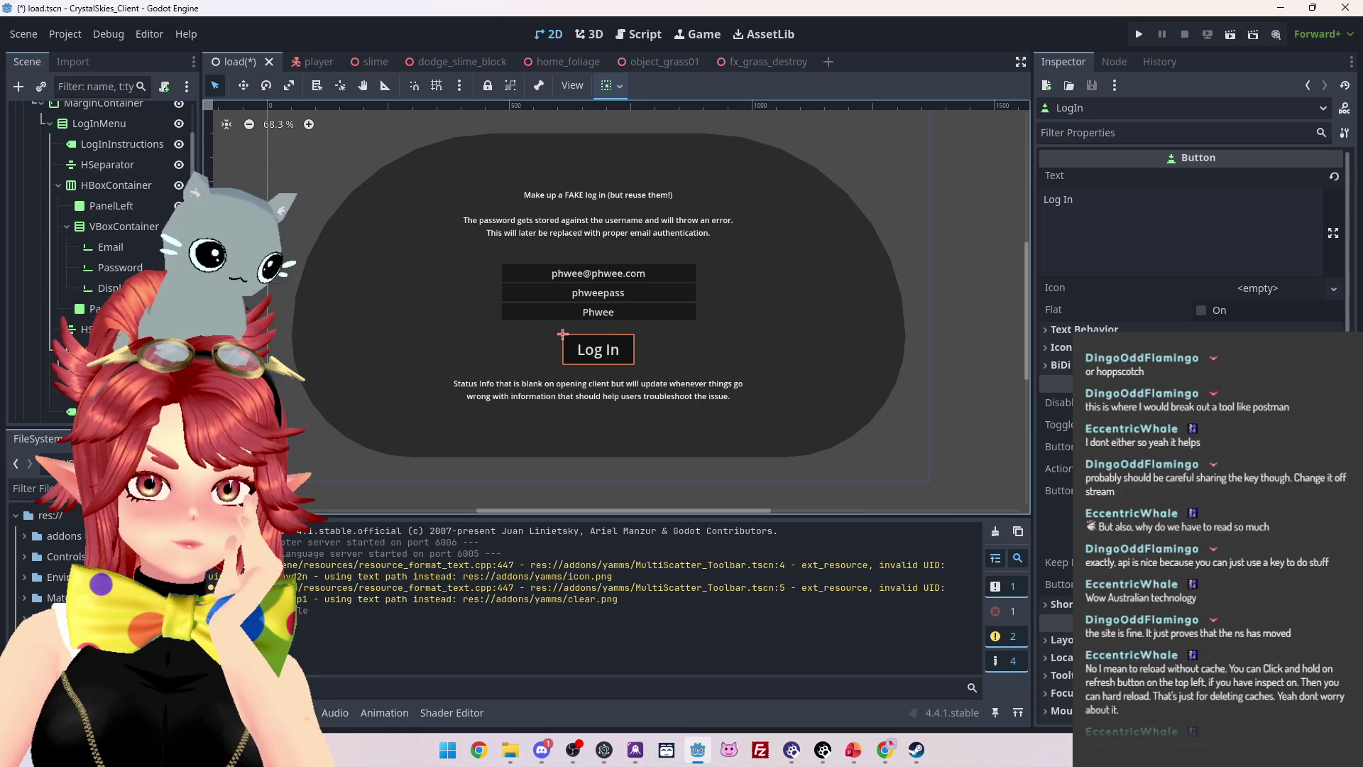
pyautogui.hotkey('ctrl', 'd')
pyautogui.click(1178, 208)
pyautogui.hotkey('ctrl', 'a')
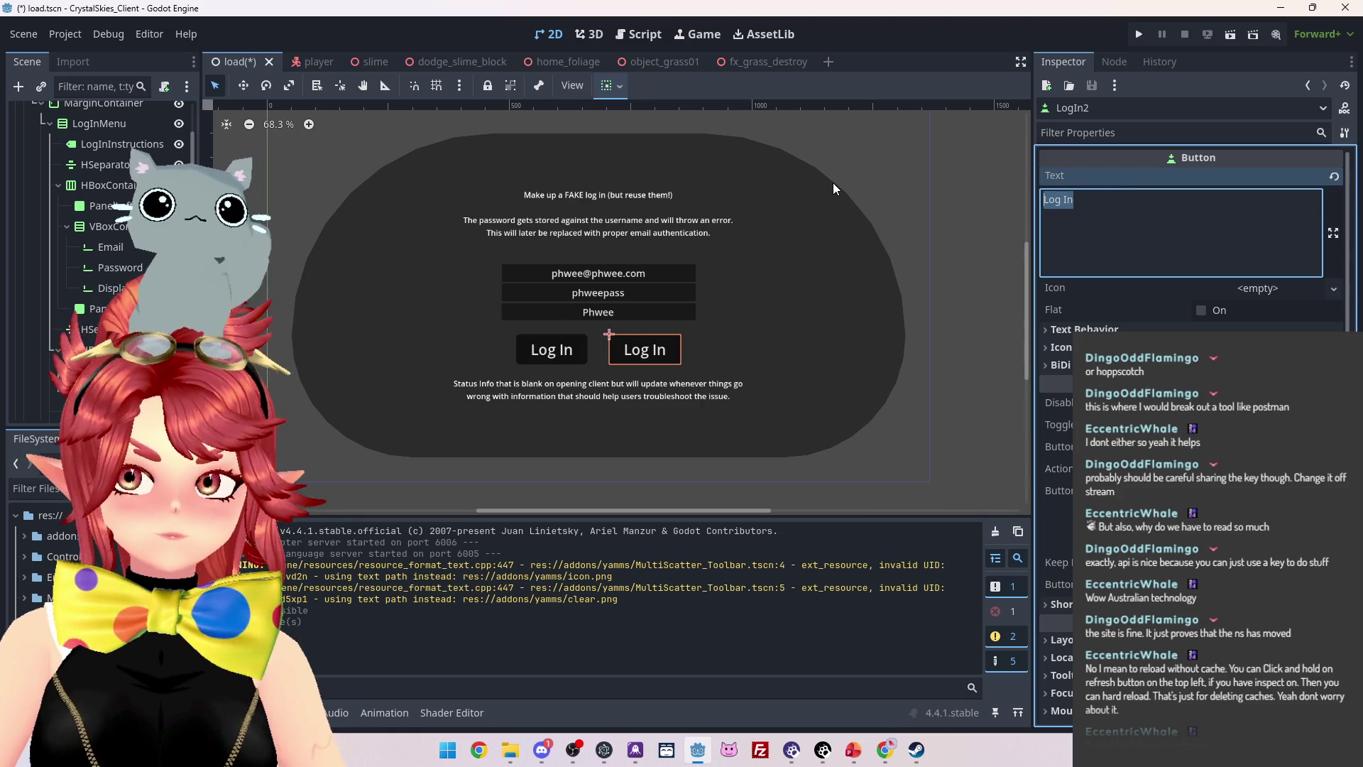
pyautogui.write('Register')
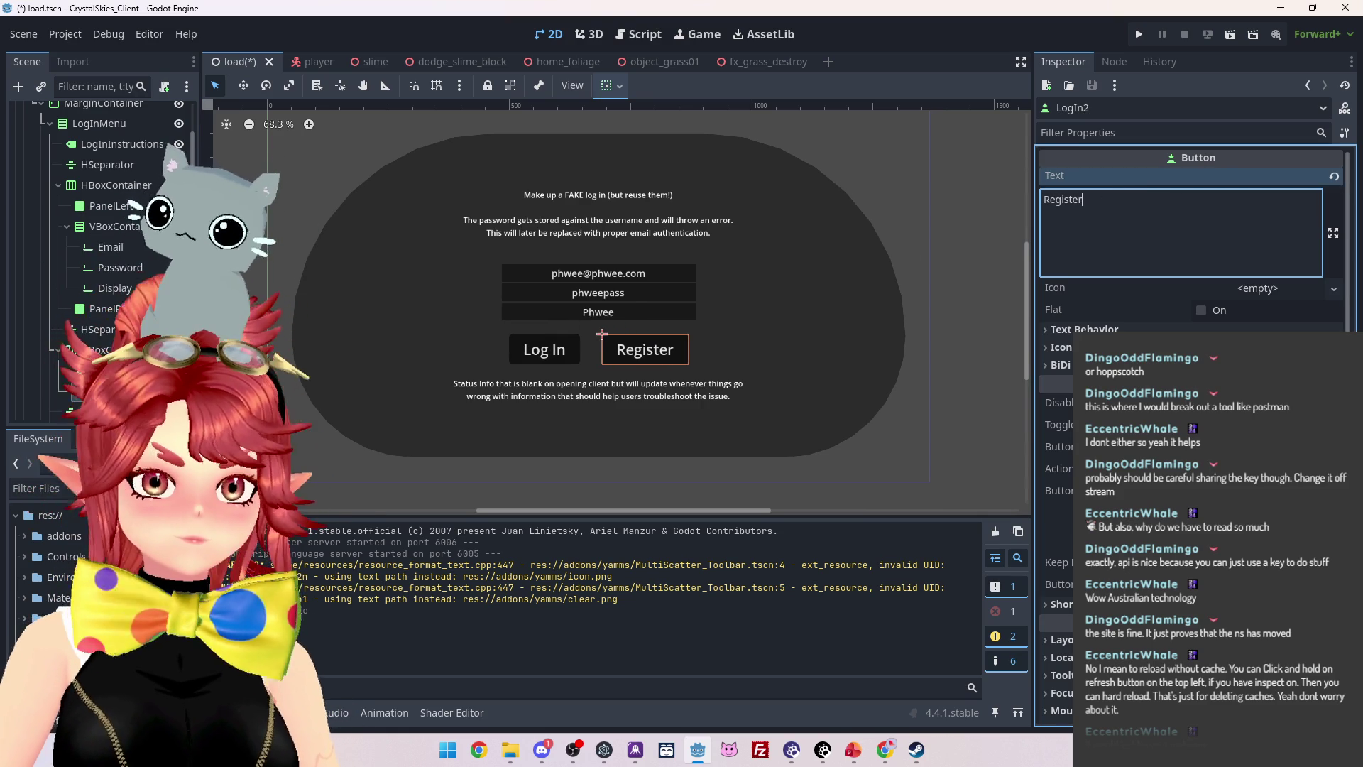
pyautogui.hotkey('alt', 'Tab')
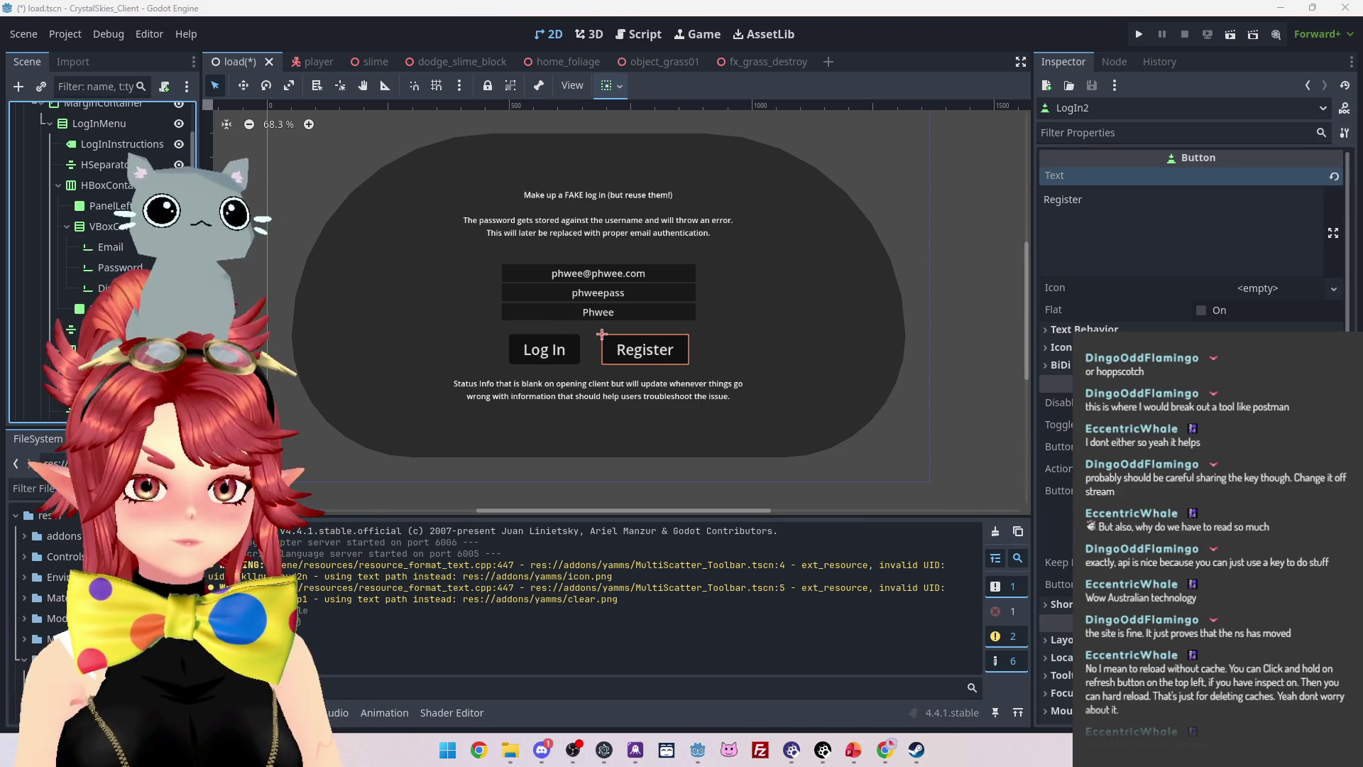
# Disconnect the Register button's pressed signal from _on_log_in_pressed.
pyautogui.hotkey('alt', 'Tab')
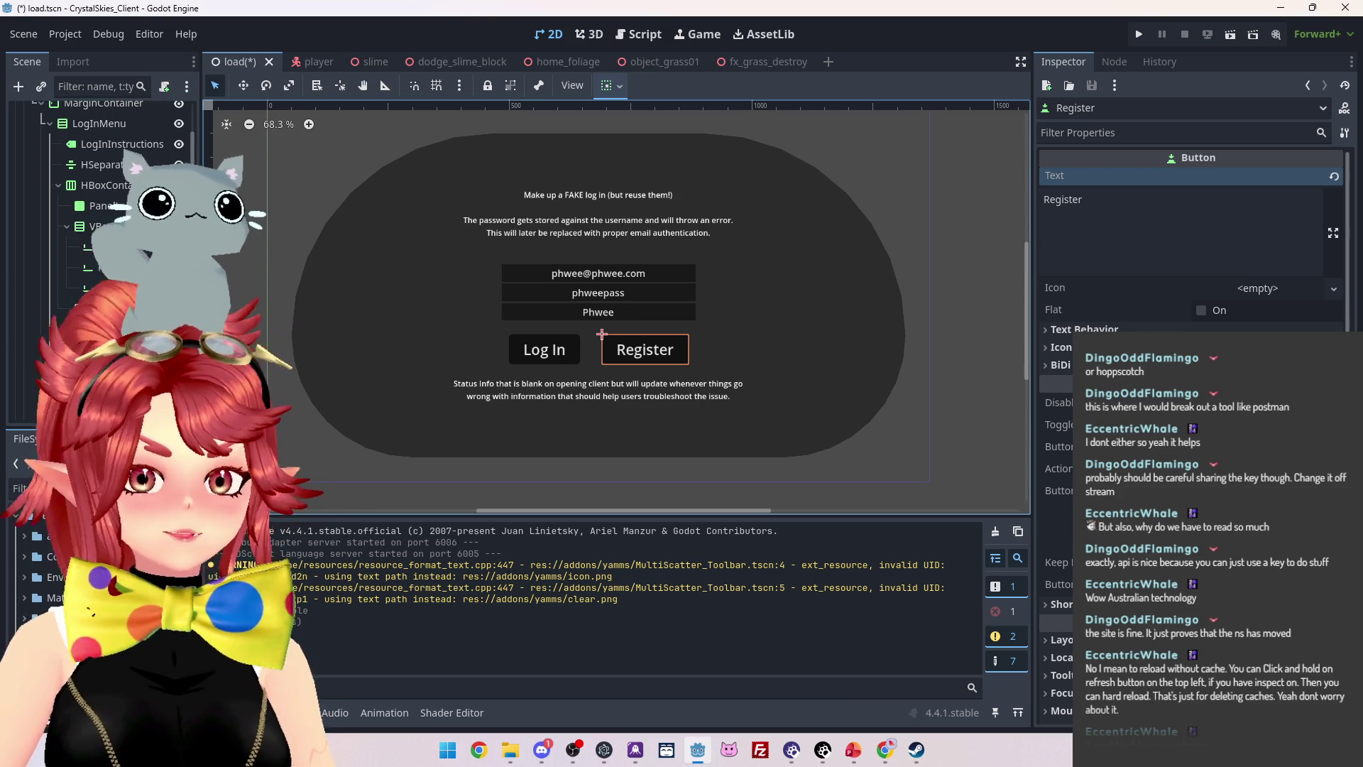
pyautogui.click(1114, 62)
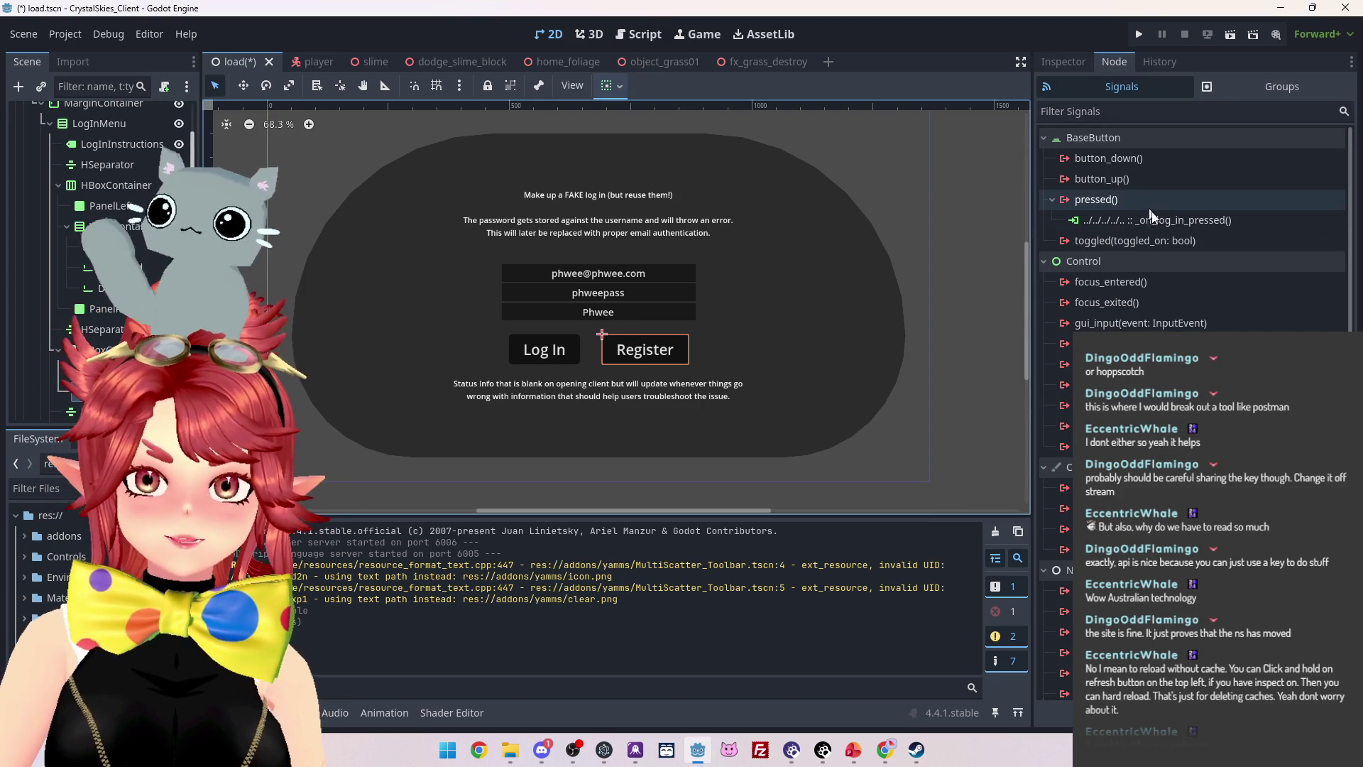
pyautogui.rightClick(1248, 222)
pyautogui.click(1263, 275)
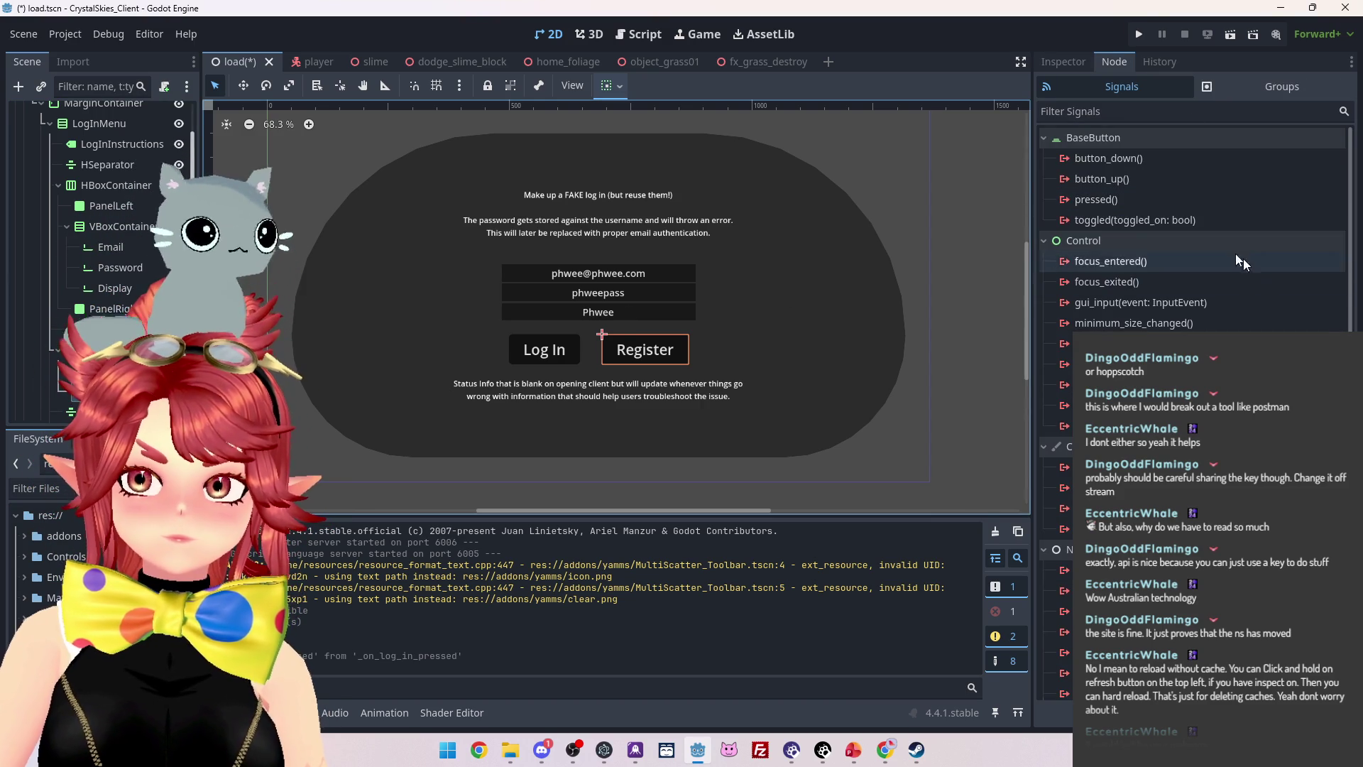
# Connect Register's pressed signal to a new _on_register_pressed function.
pyautogui.doubleClick(1161, 201)
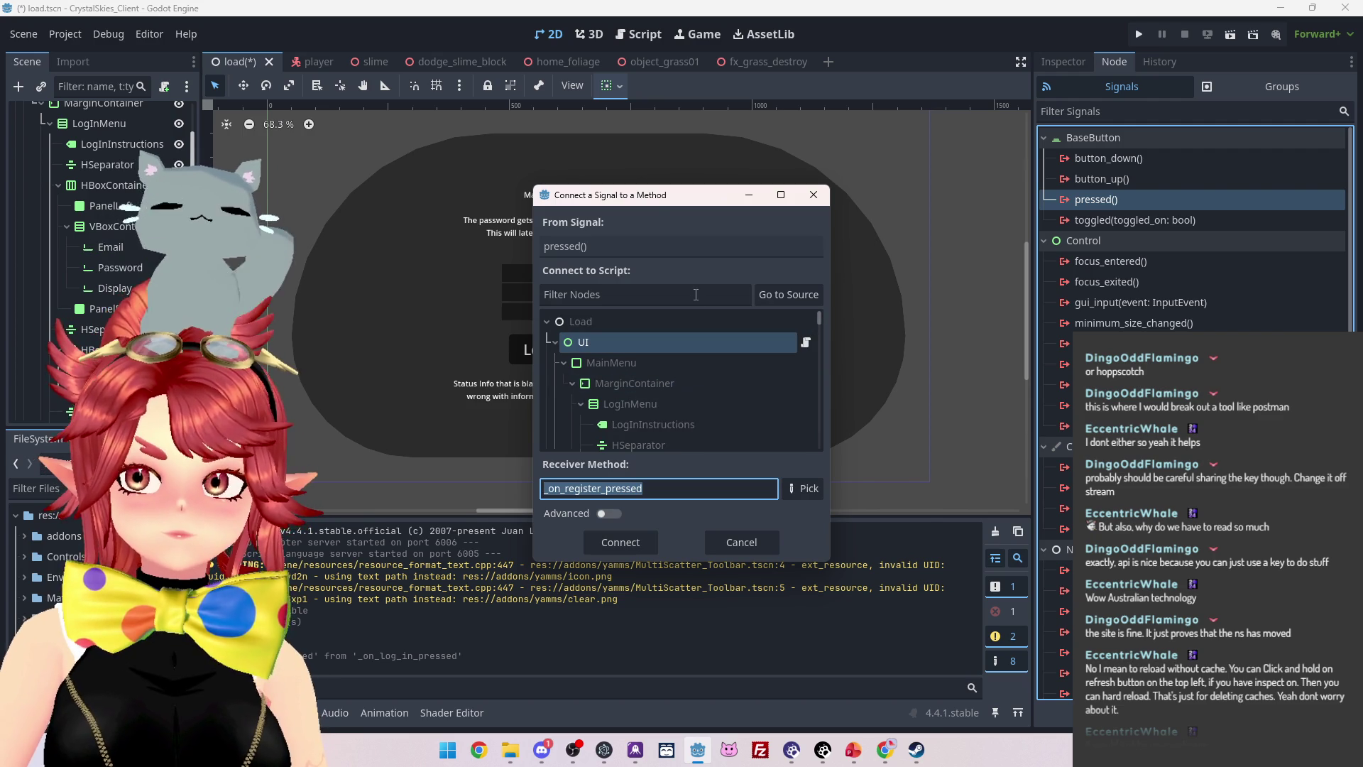
pyautogui.moveTo(659, 204); pyautogui.dragTo(871, 173)
pyautogui.scroll(-4, 854, 389)
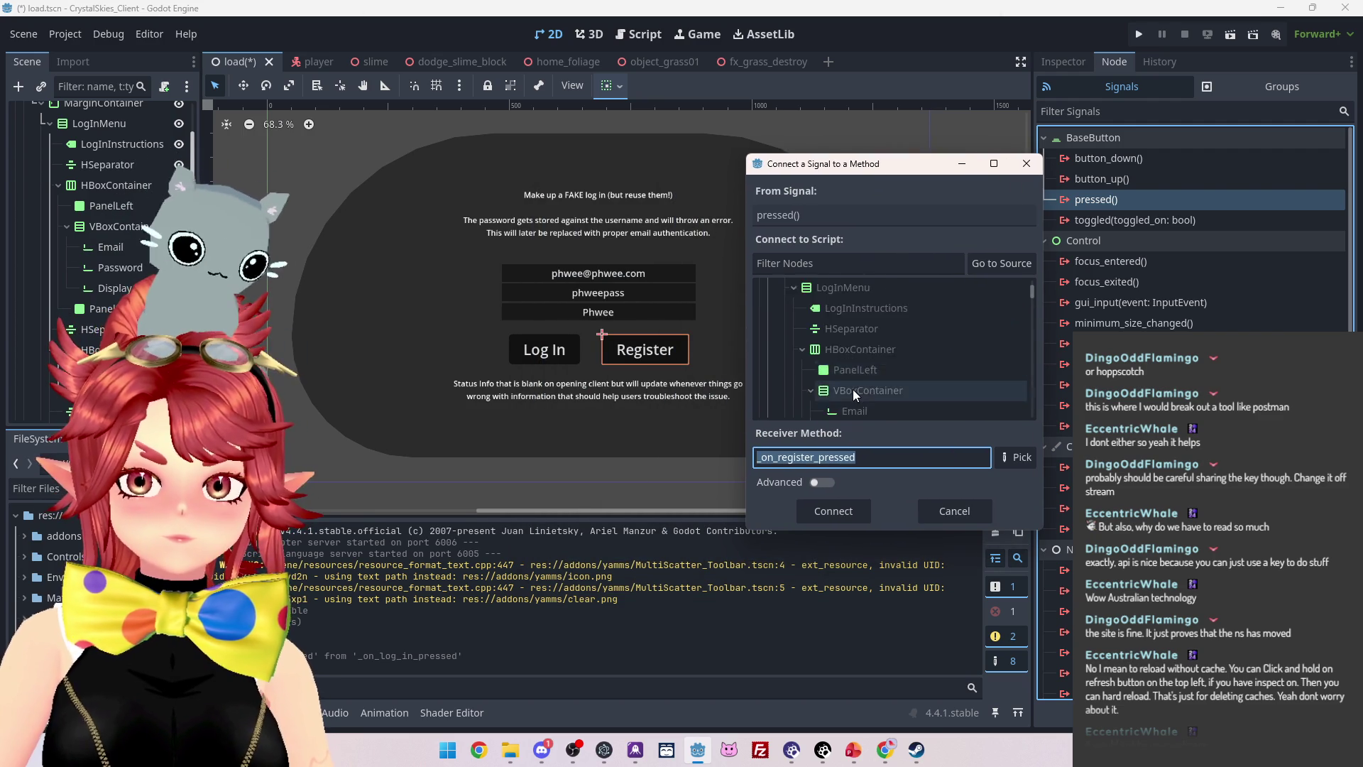
pyautogui.scroll(2, 853, 389)
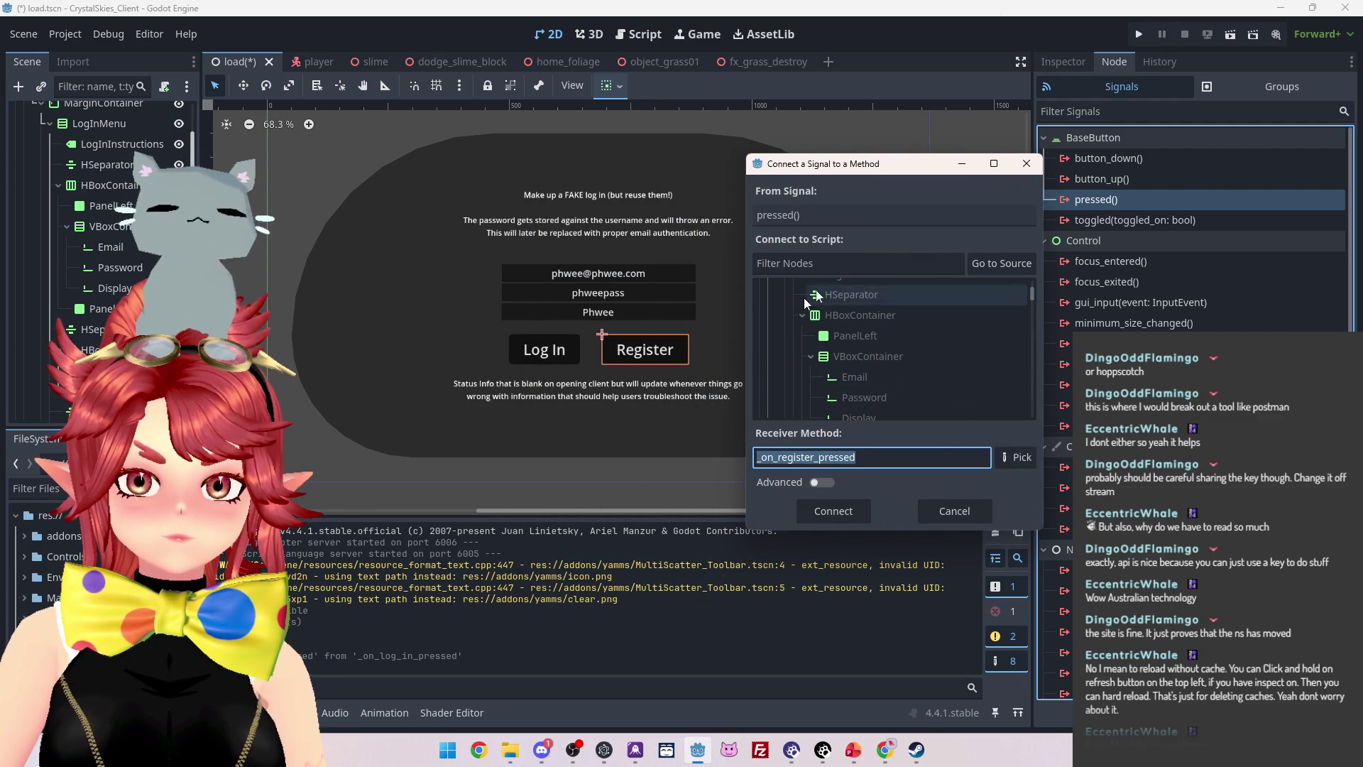
pyautogui.click(1040, 164)
pyautogui.doubleClick(1173, 219)
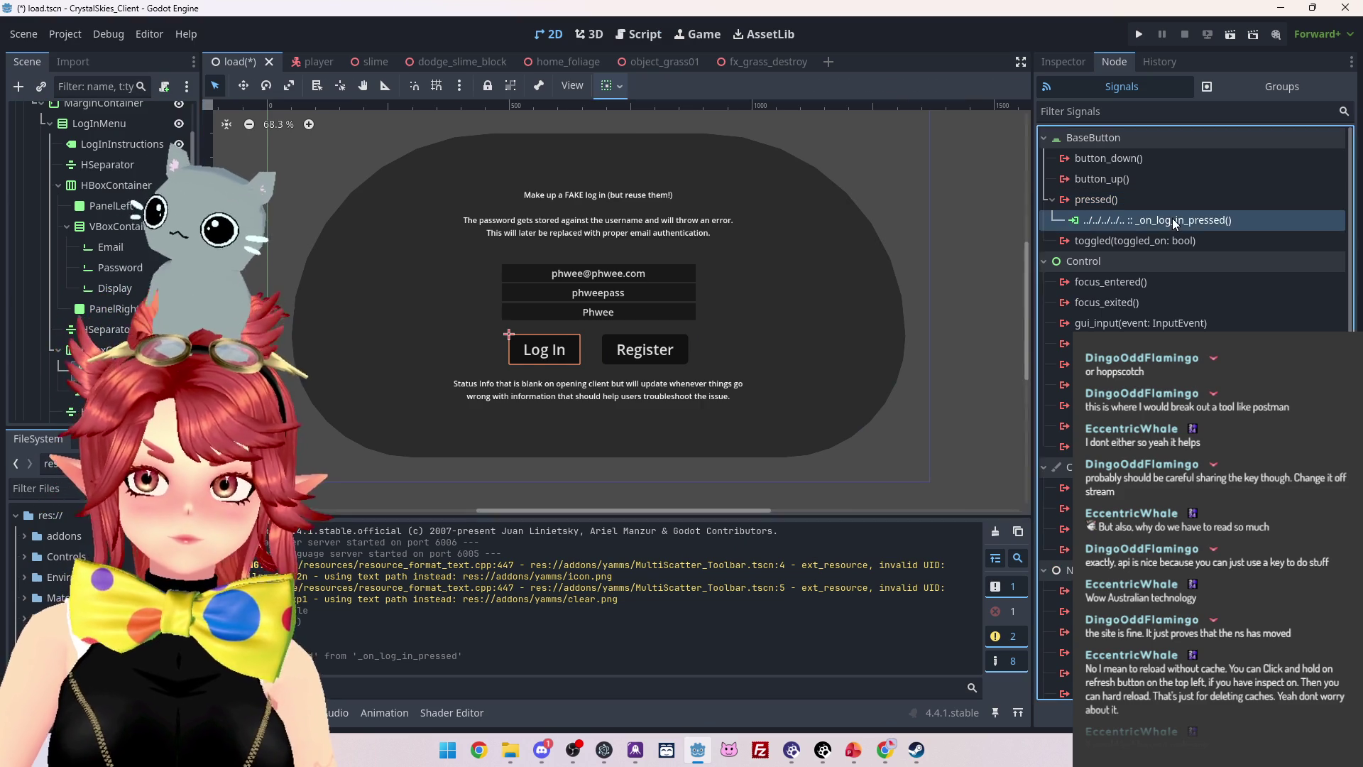
pyautogui.scroll(2, 537, 306)
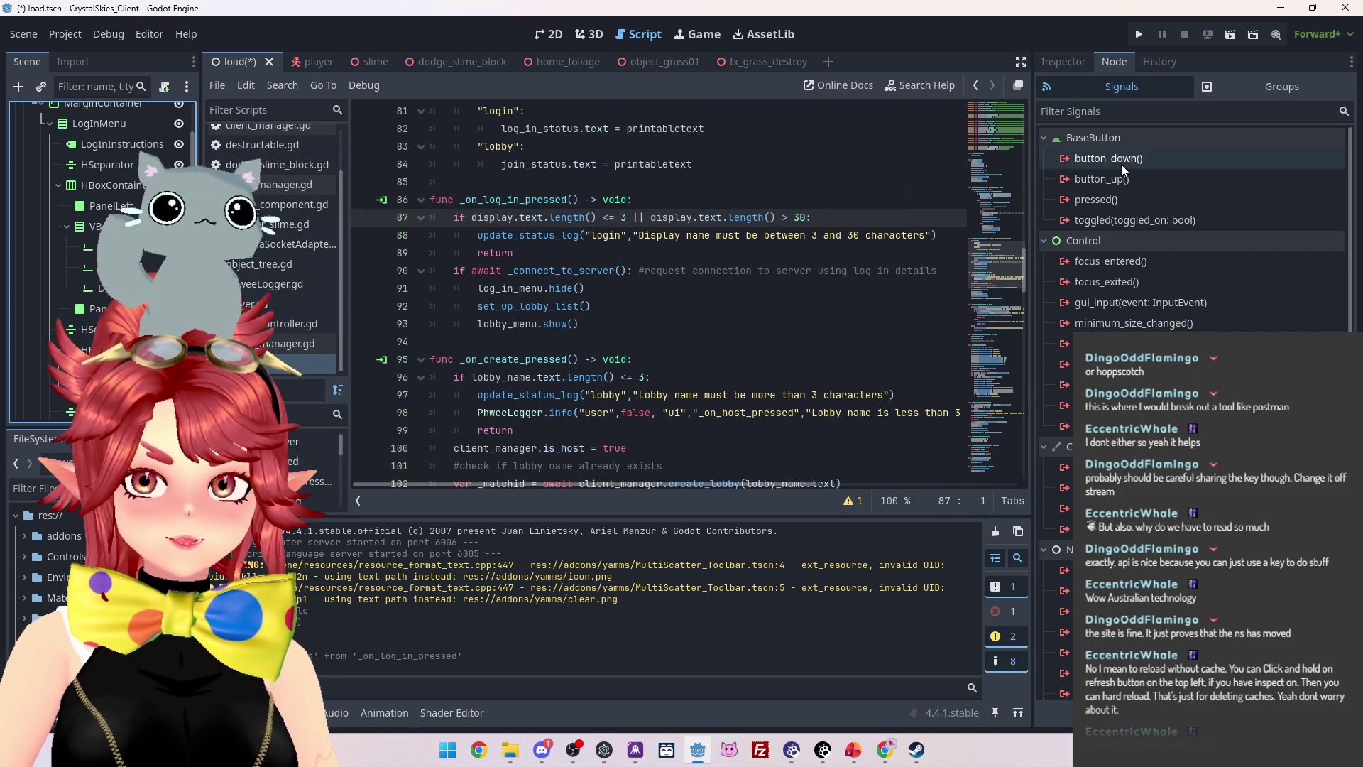
pyautogui.doubleClick(1156, 198)
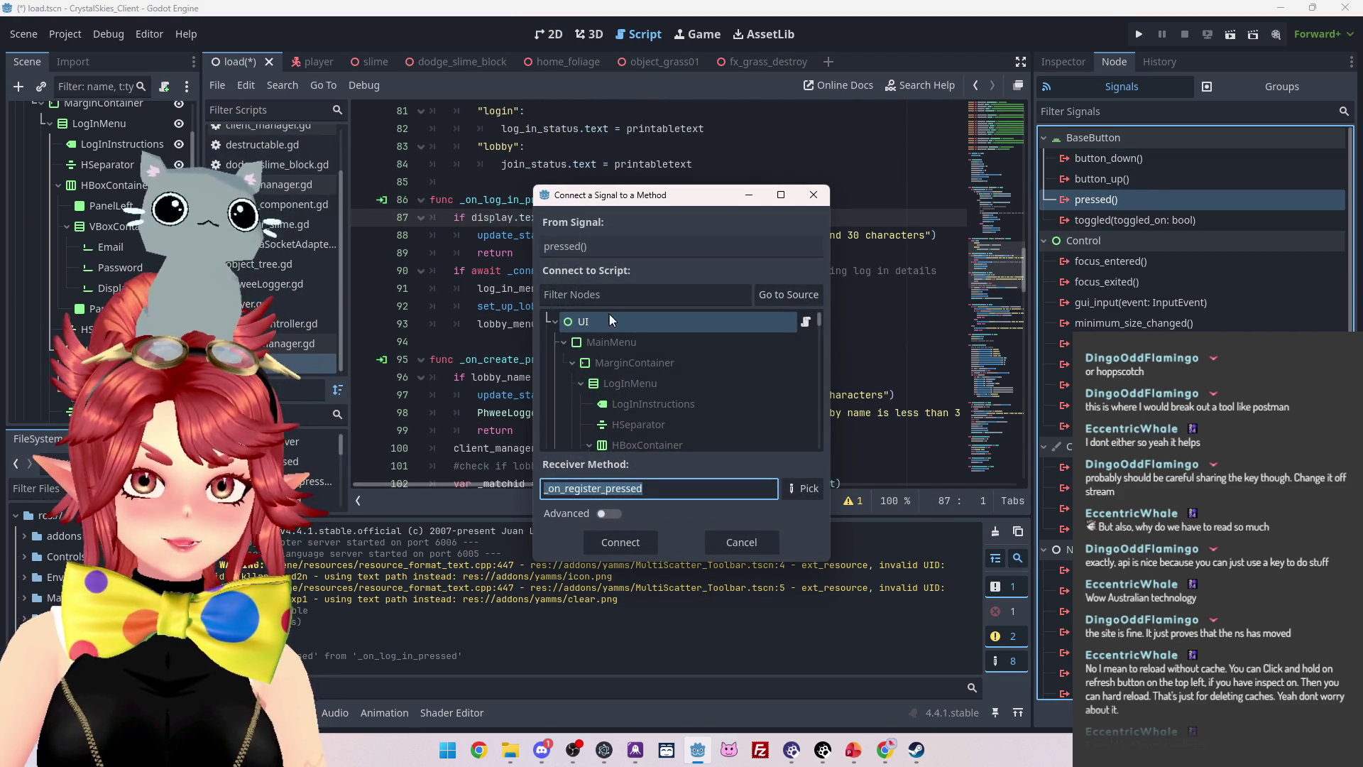
pyautogui.click(639, 542)
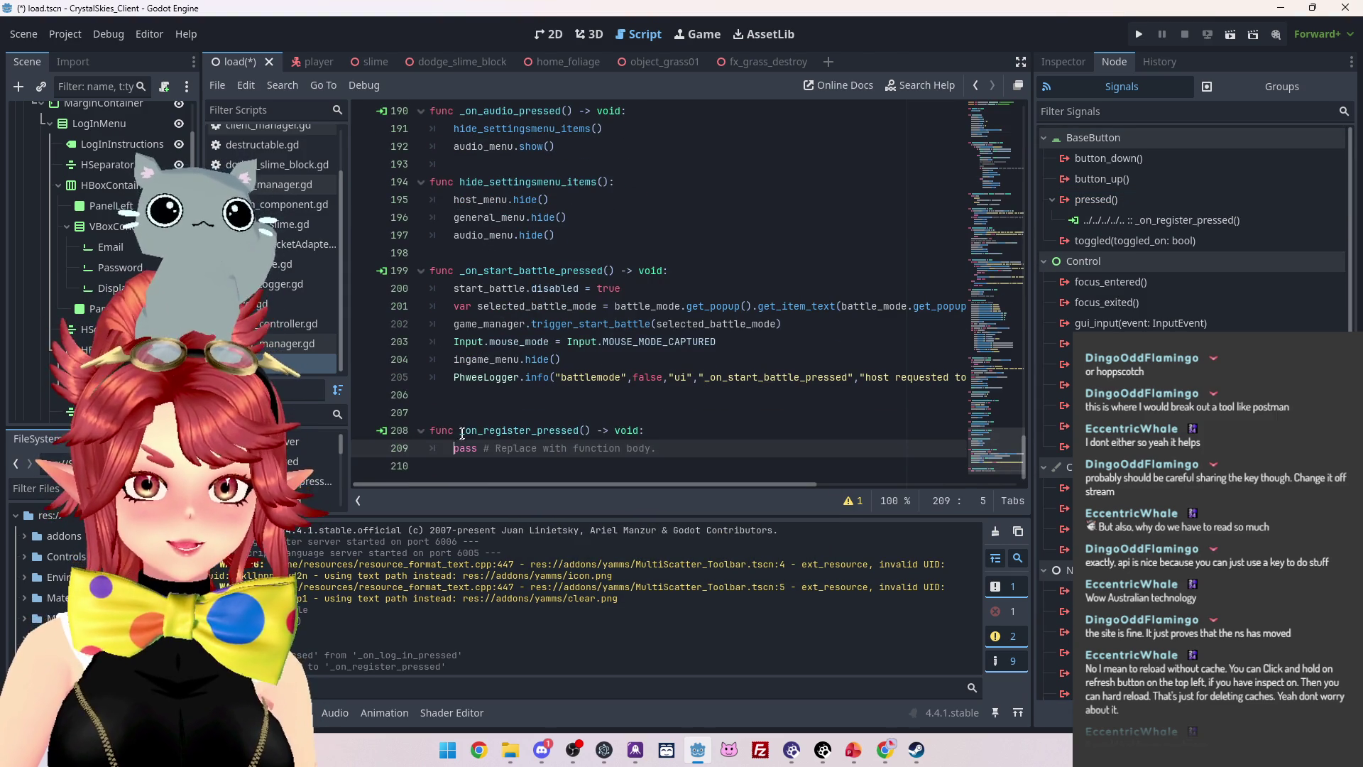
# Move the _on_register_pressed stub up to sit directly below _on_log_in_pressed.
pyautogui.moveTo(461, 434); pyautogui.dragTo(525, 455)
pyautogui.hotkey('alt', 'Up')
pyautogui.hotkey('alt', 'Up')
pyautogui.hotkey('alt', 'Up')
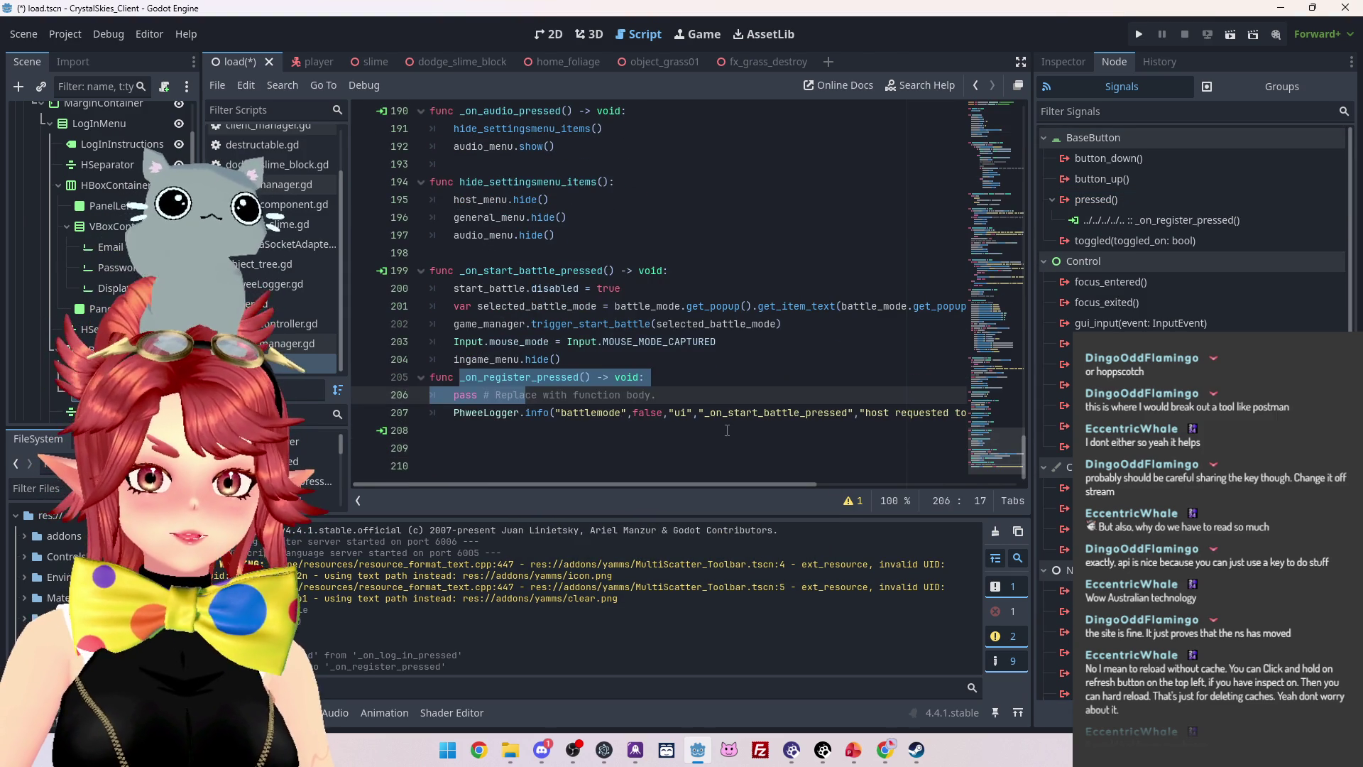
pyautogui.hotkey('alt', 'Up')
pyautogui.hotkey('alt', 'Up')
pyautogui.hotkey('alt', 'Up')
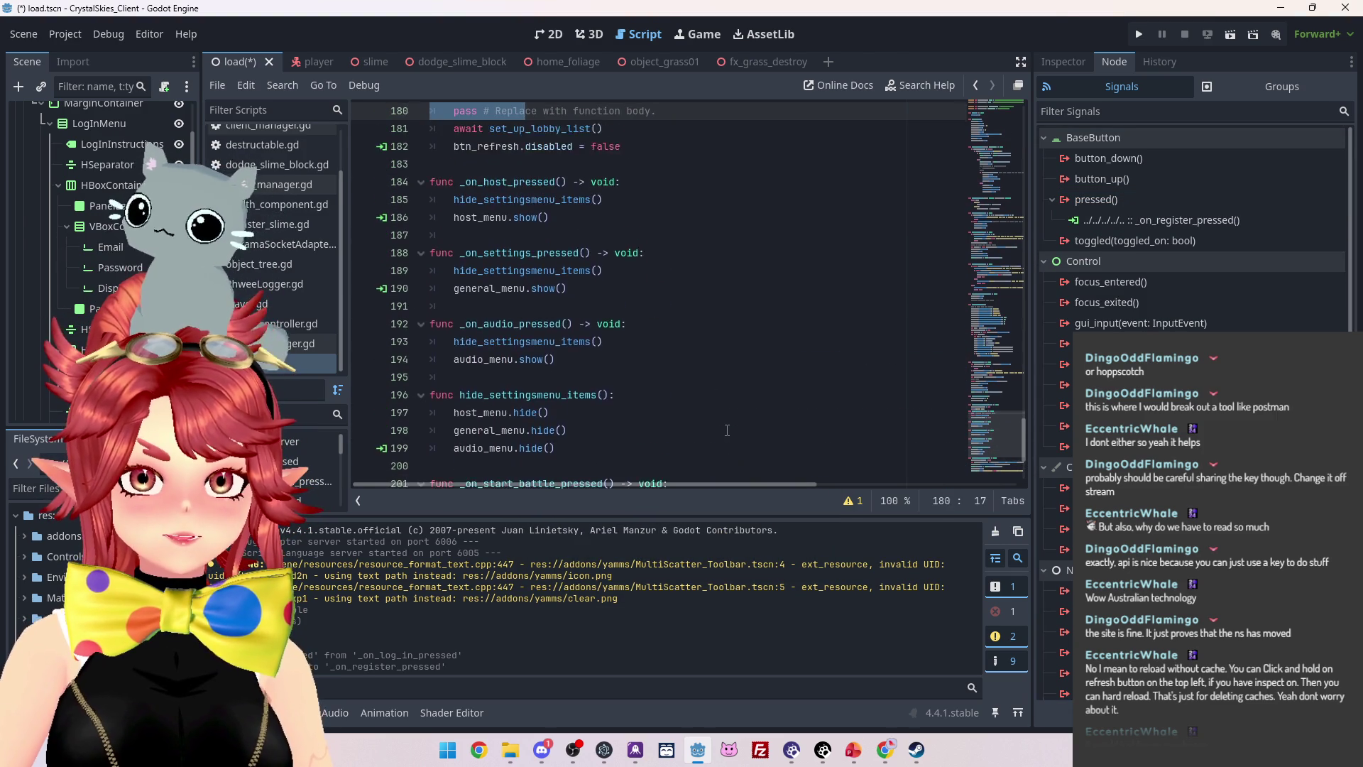
pyautogui.hotkey('alt', 'Up')
pyautogui.hotkey('alt', 'Up')
pyautogui.hotkey('alt', 'Up')
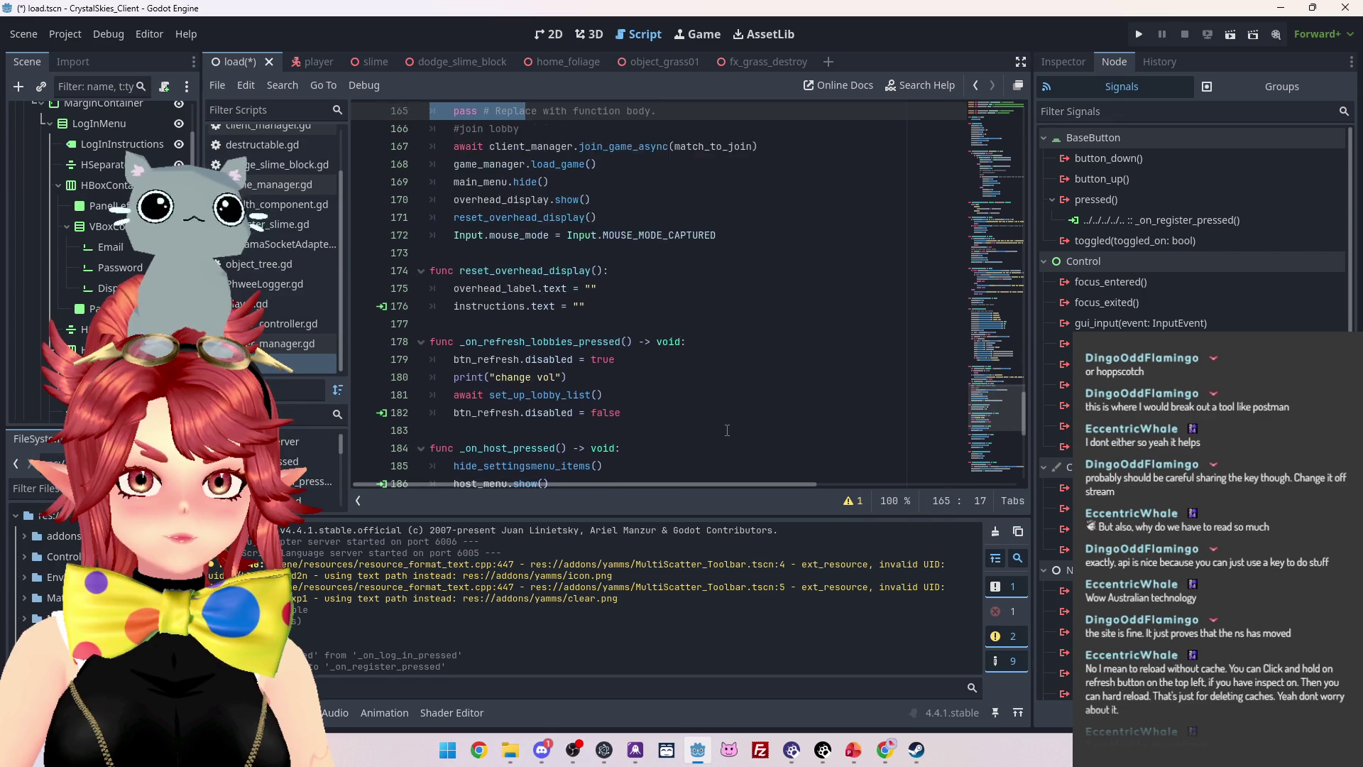
pyautogui.hotkey('alt', 'Up')
pyautogui.hotkey('alt', 'Up')
pyautogui.hotkey('alt', 'Up')
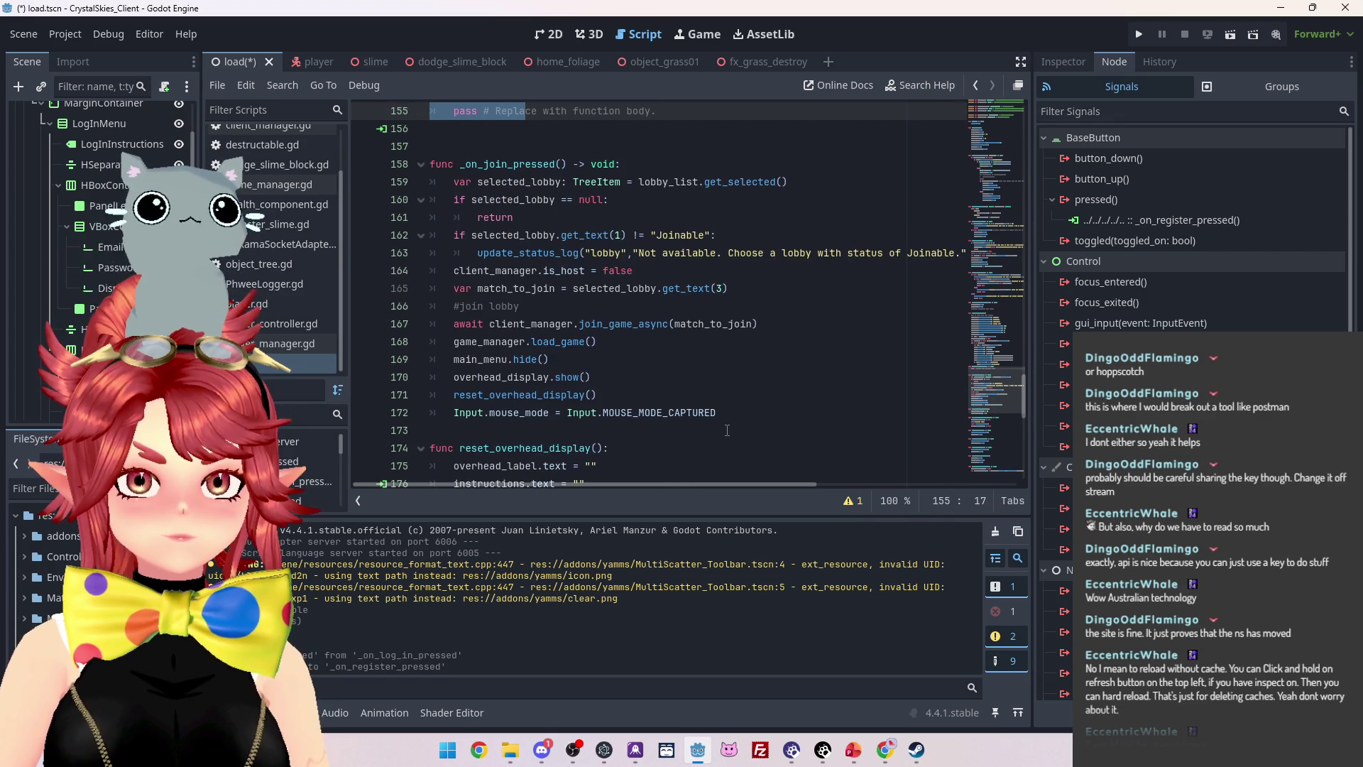
pyautogui.hotkey('alt', 'Up')
pyautogui.hotkey('alt', 'Up')
pyautogui.hotkey('alt', 'Up')
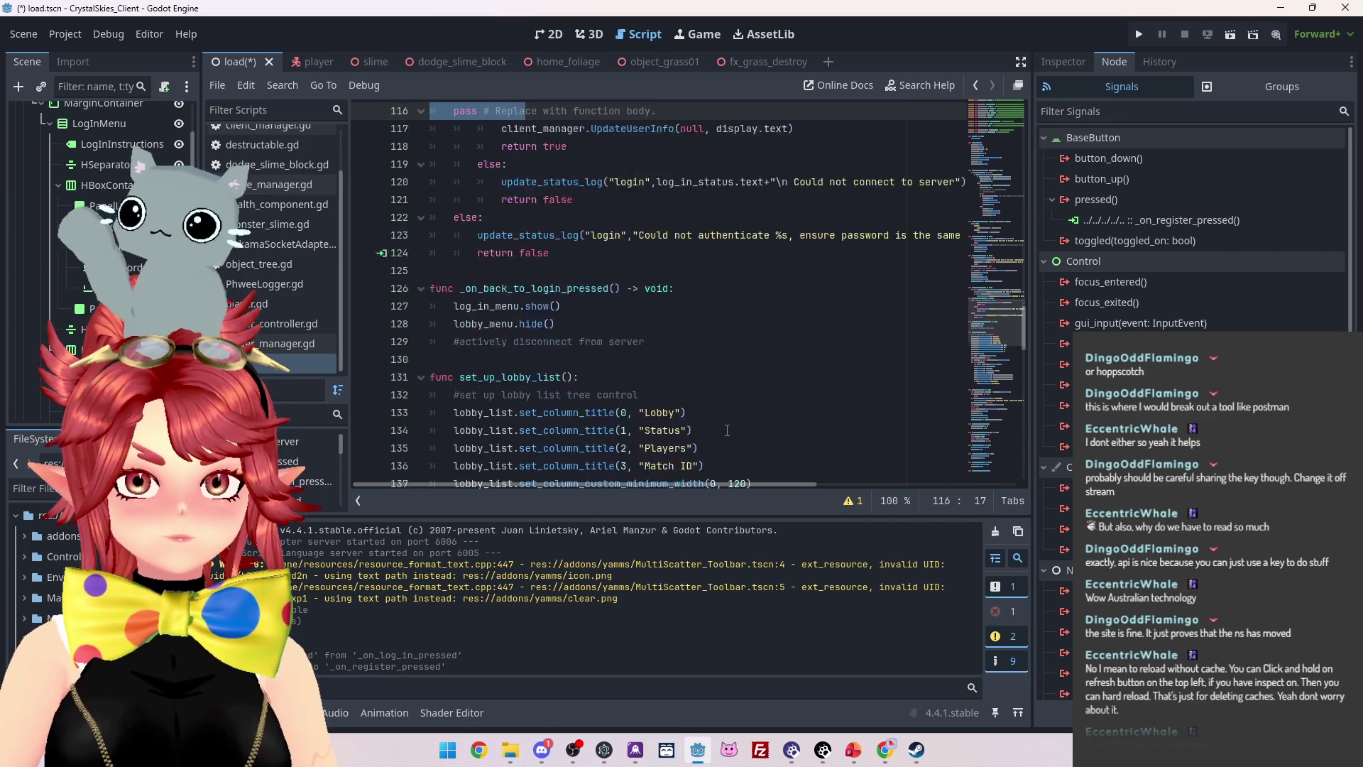
pyautogui.hotkey('alt', 'Up')
pyautogui.hotkey('alt', 'Up')
pyautogui.hotkey('alt', 'Up')
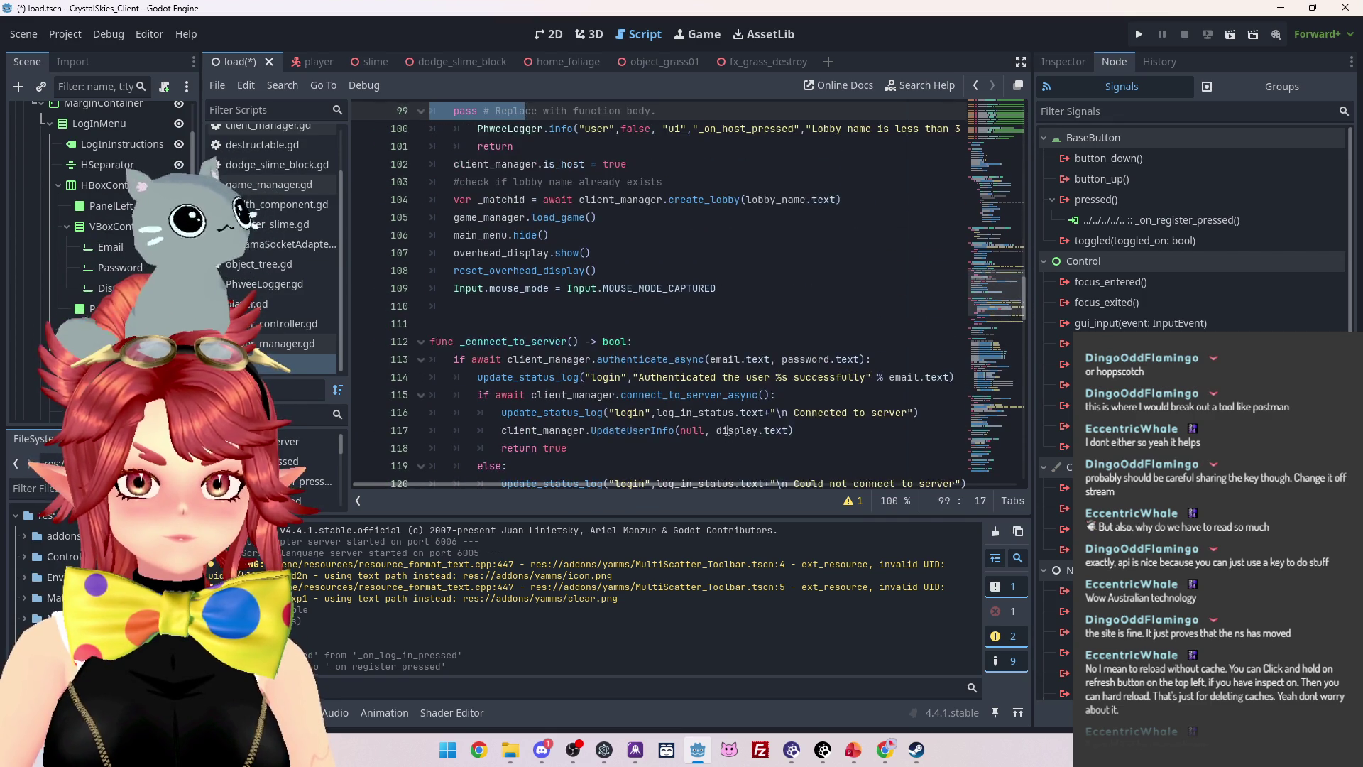
pyautogui.scroll(4, 727, 430)
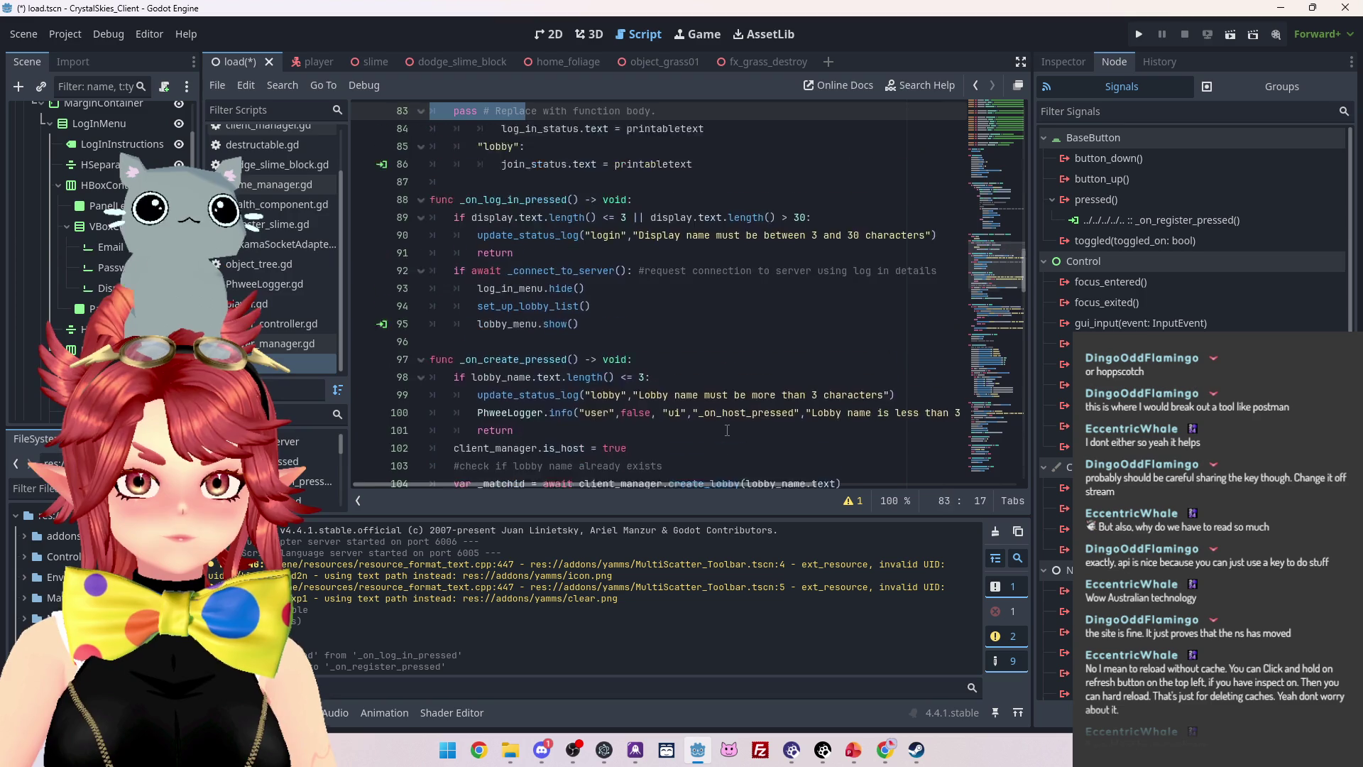
pyautogui.hotkey('alt', 'Down')
pyautogui.hotkey('alt', 'Down')
pyautogui.hotkey('alt', 'Down')
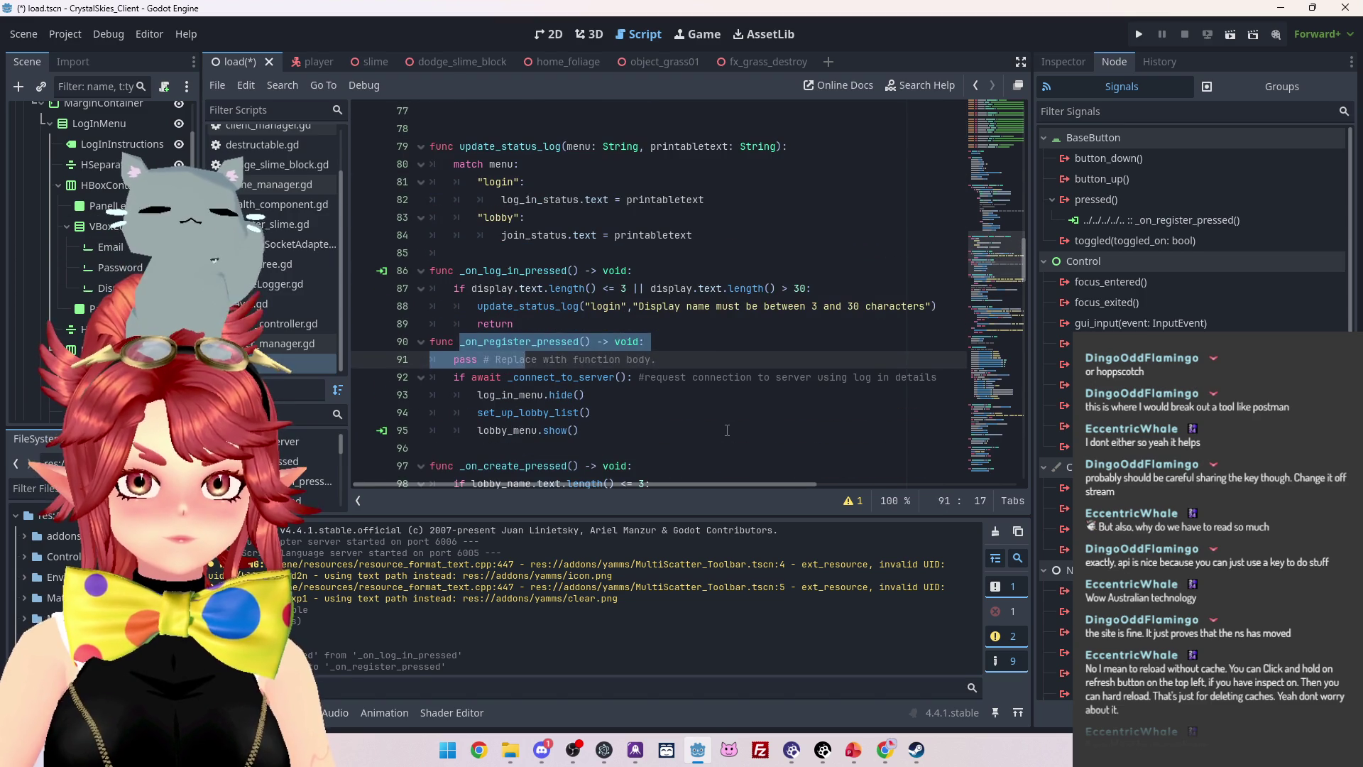
pyautogui.hotkey('alt', 'Down')
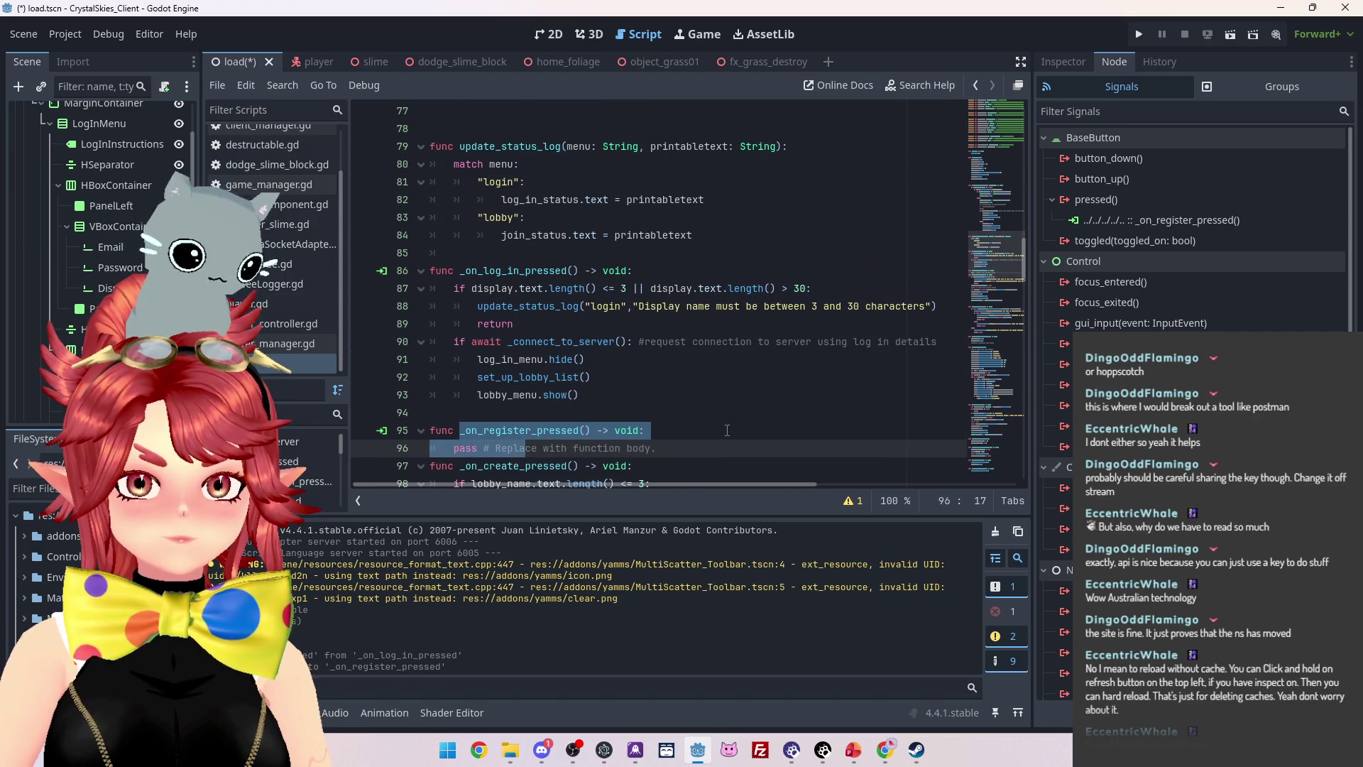
# Add blank lines around _on_register_pressed to separate it from _on_log_in_pressed.
pyautogui.click(766, 447)
pyautogui.press('Return')
pyautogui.press('Return')
pyautogui.press('Return')
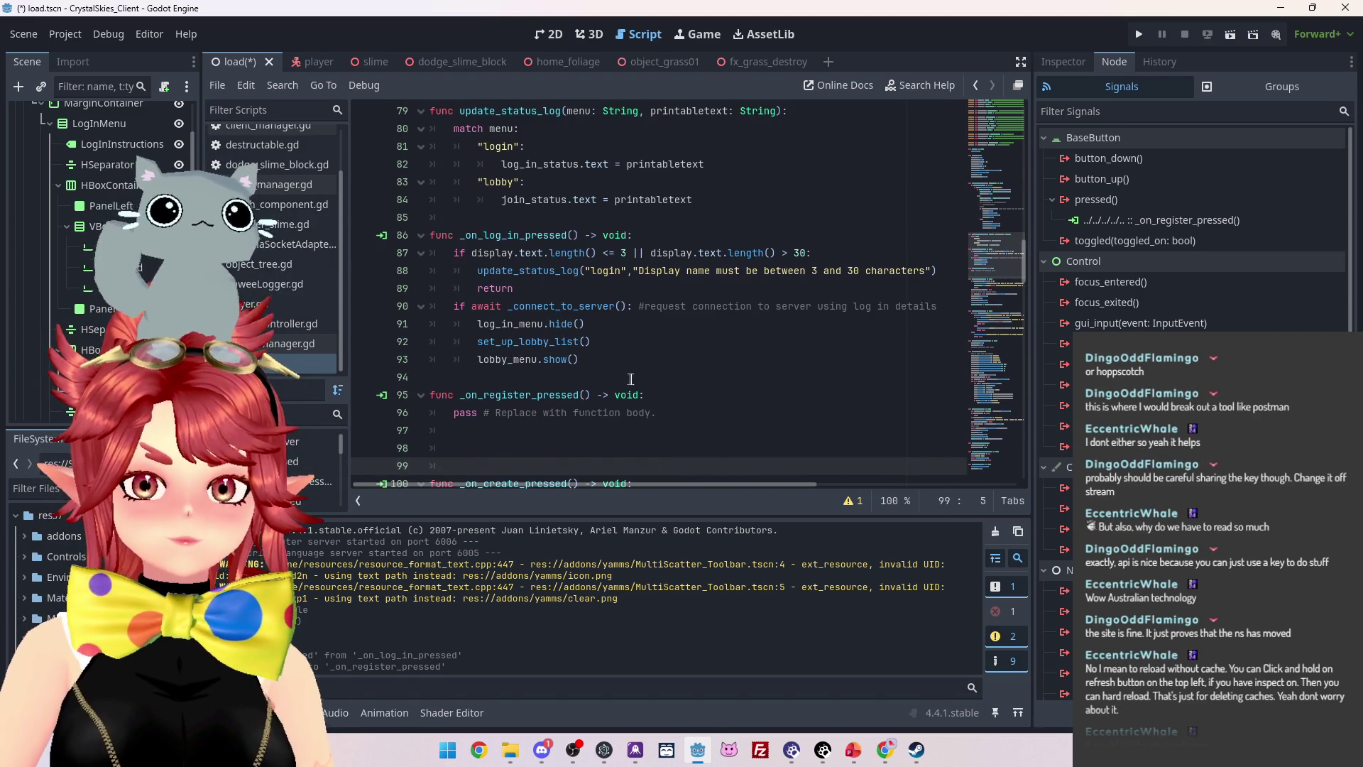
pyautogui.click(632, 378)
pyautogui.press('Return')
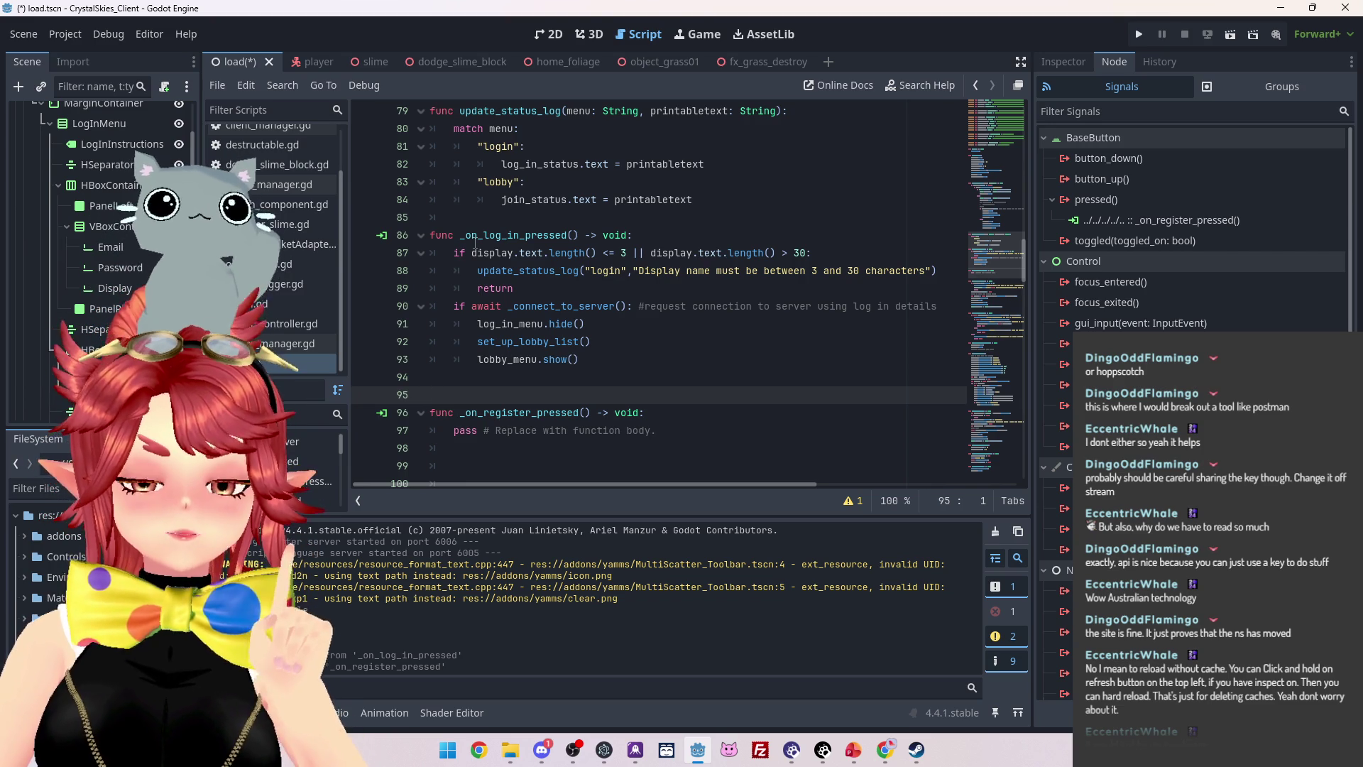
pyautogui.moveTo(490, 306); pyautogui.dragTo(919, 306)
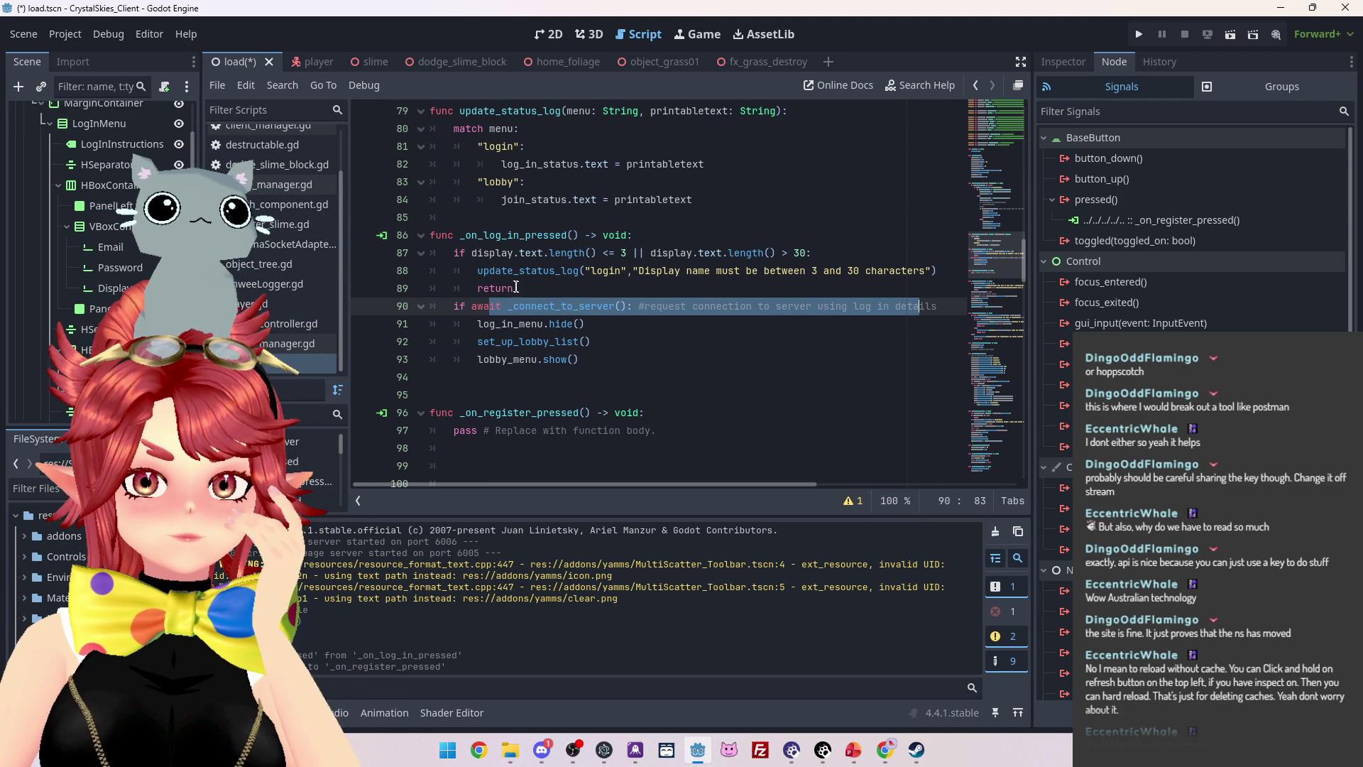
pyautogui.moveTo(528, 290); pyautogui.dragTo(463, 252)
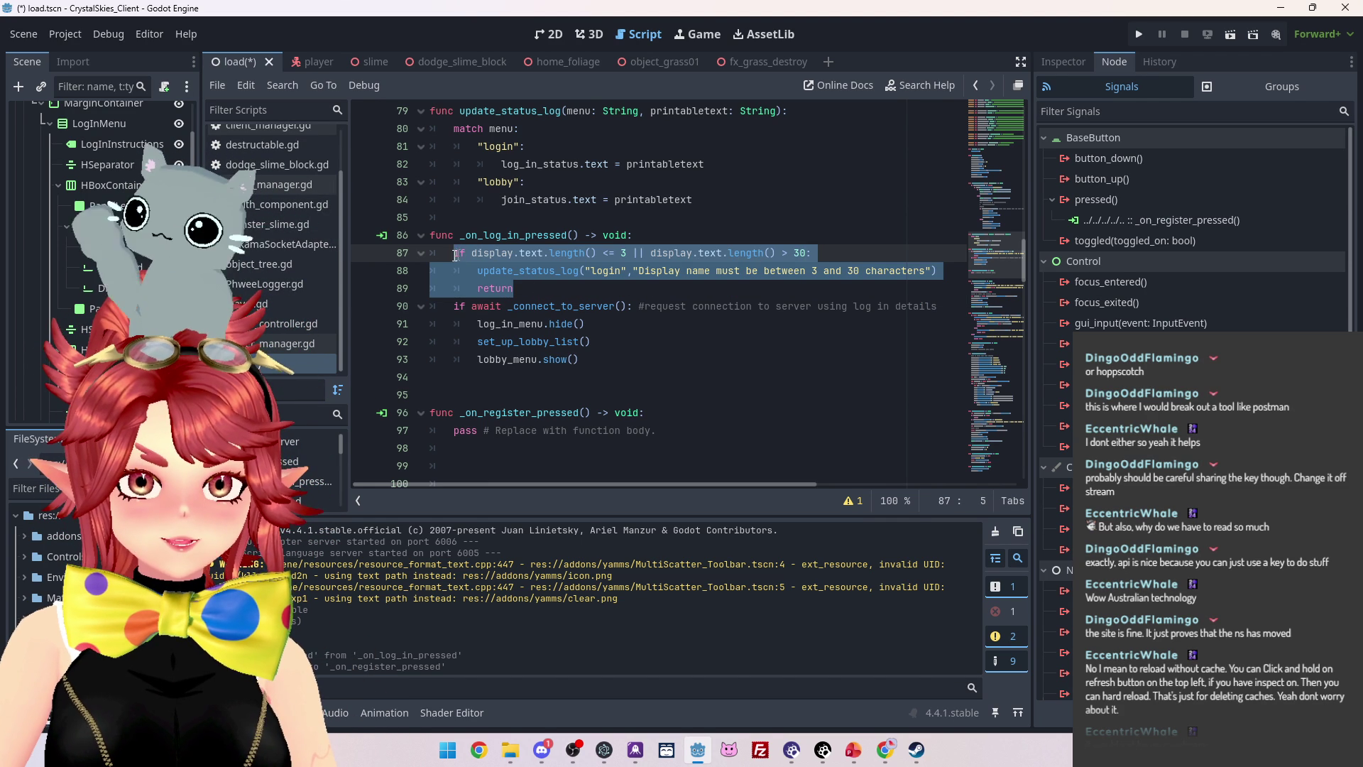
pyautogui.click(451, 254)
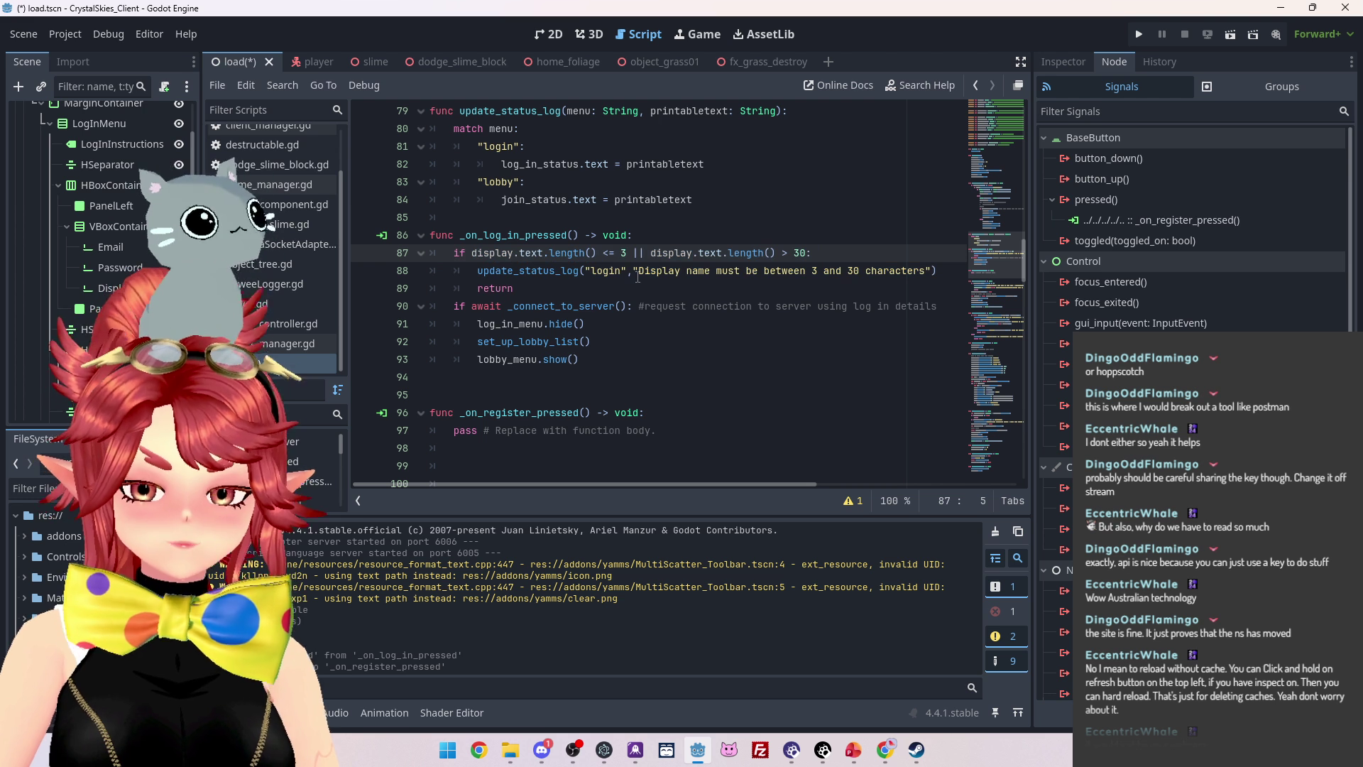
pyautogui.hotkey('alt', 'Tab')
# Search for Nakama 'authorization' and open the Authentication documentation page.
pyautogui.write('authorization')
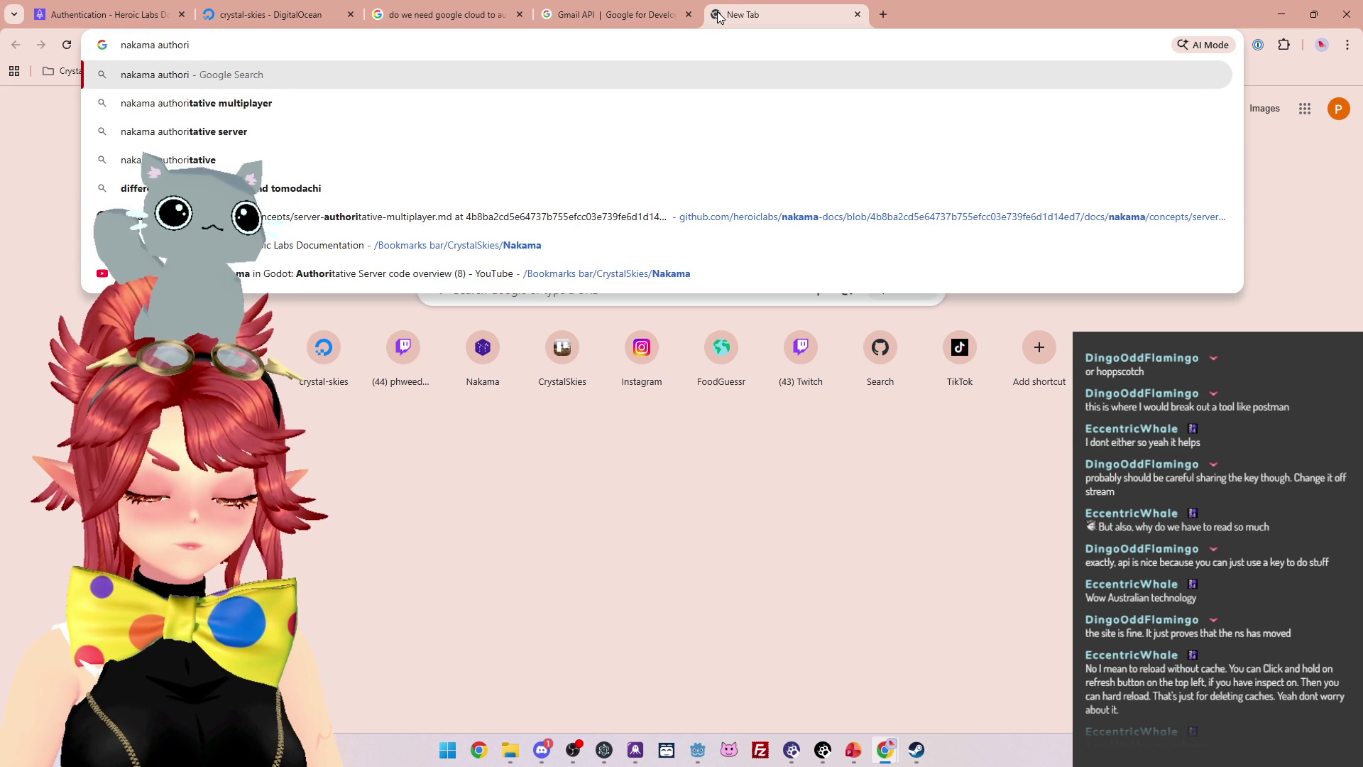
pyautogui.press('Return')
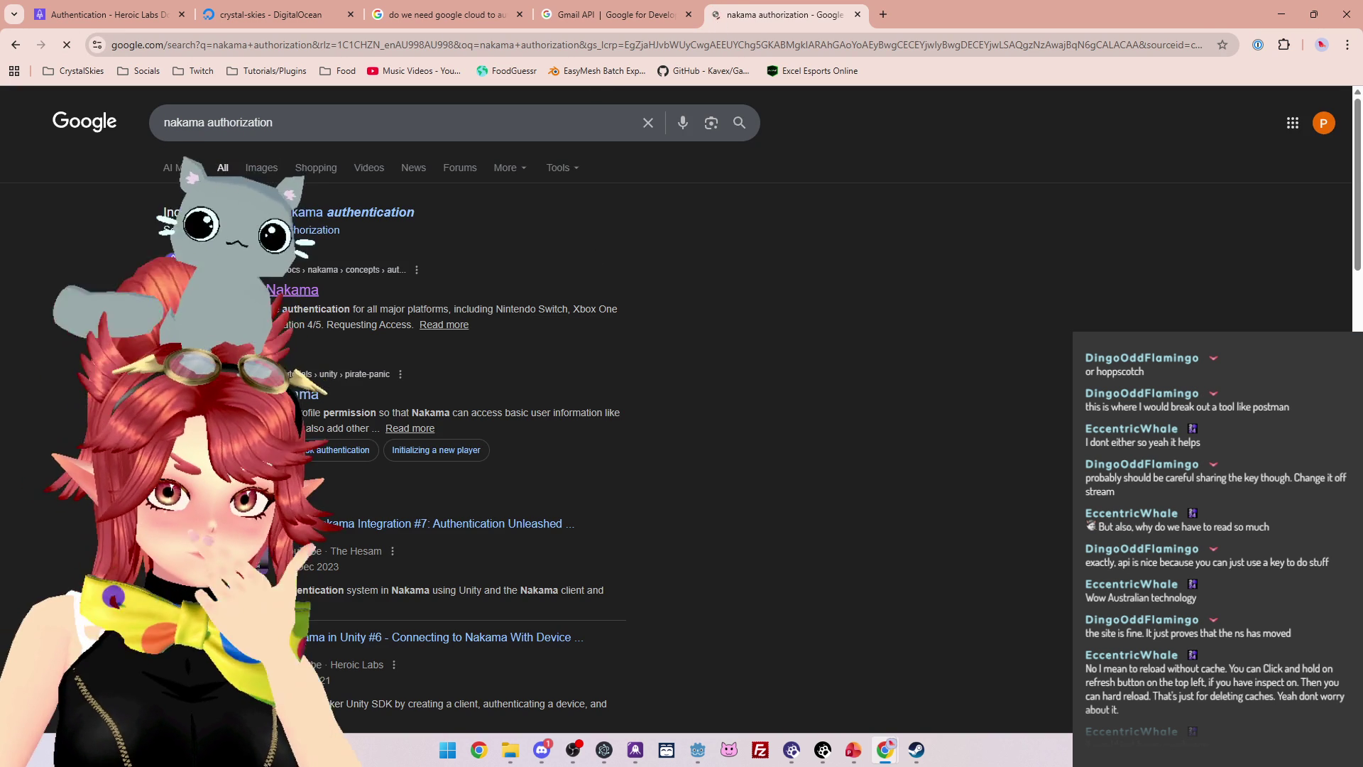
pyautogui.click(284, 290)
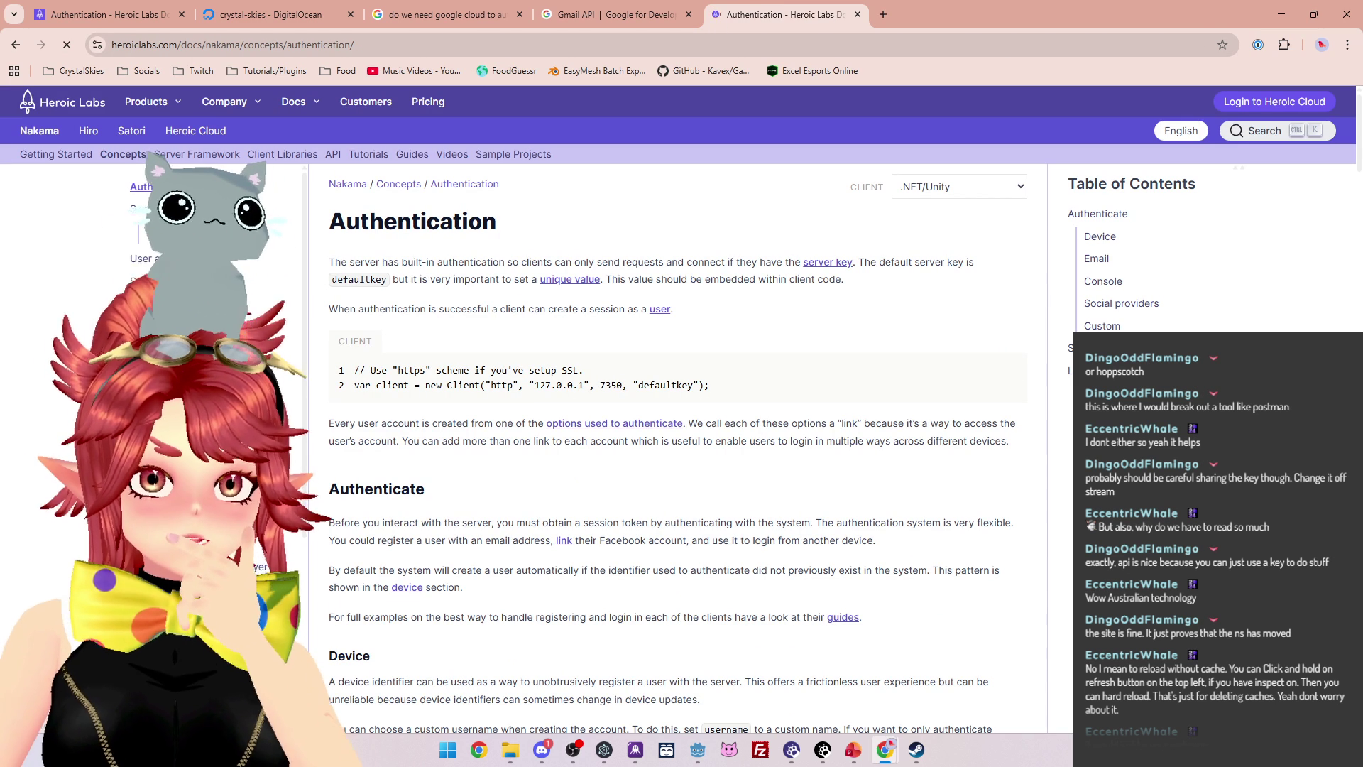
# Read the Email authentication example, then return to Godot's authenticate_async script.
pyautogui.scroll(-3, 213, 355)
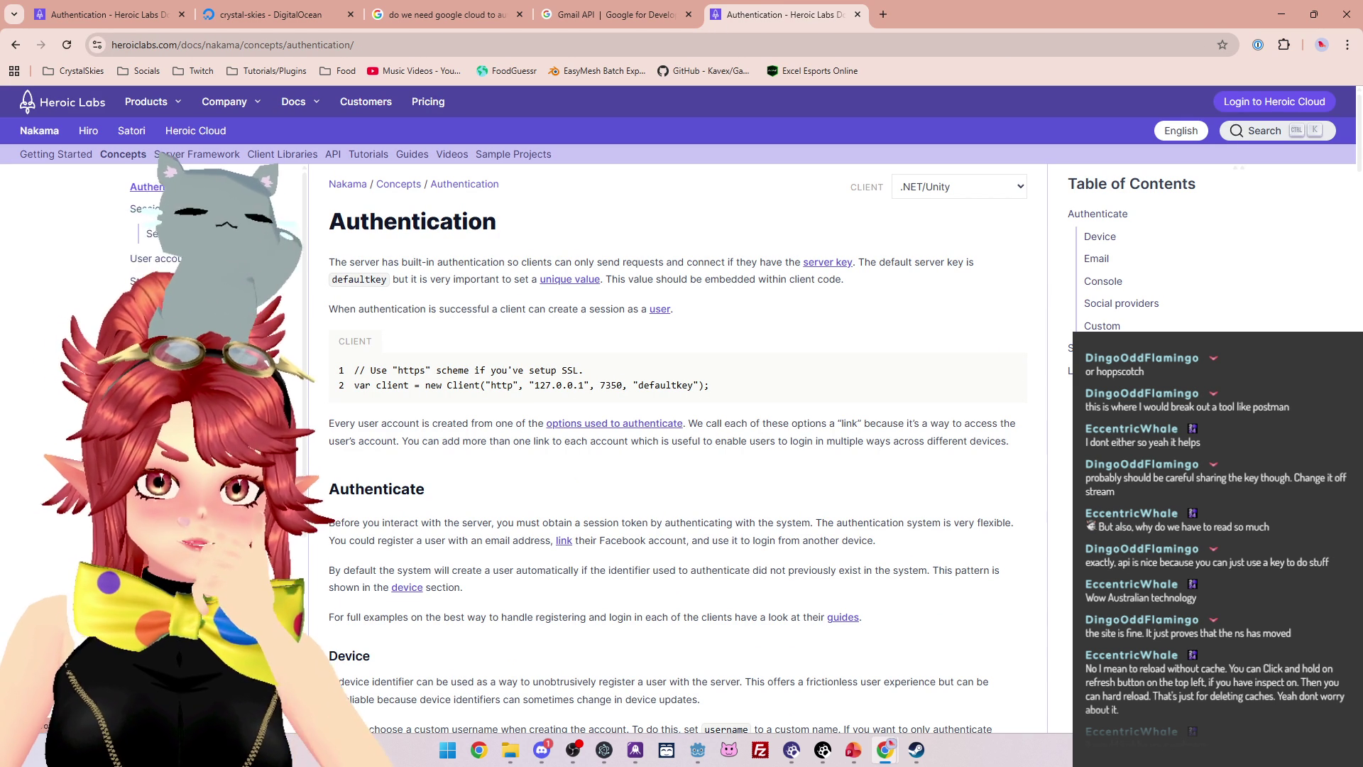
pyautogui.scroll(1, 213, 213)
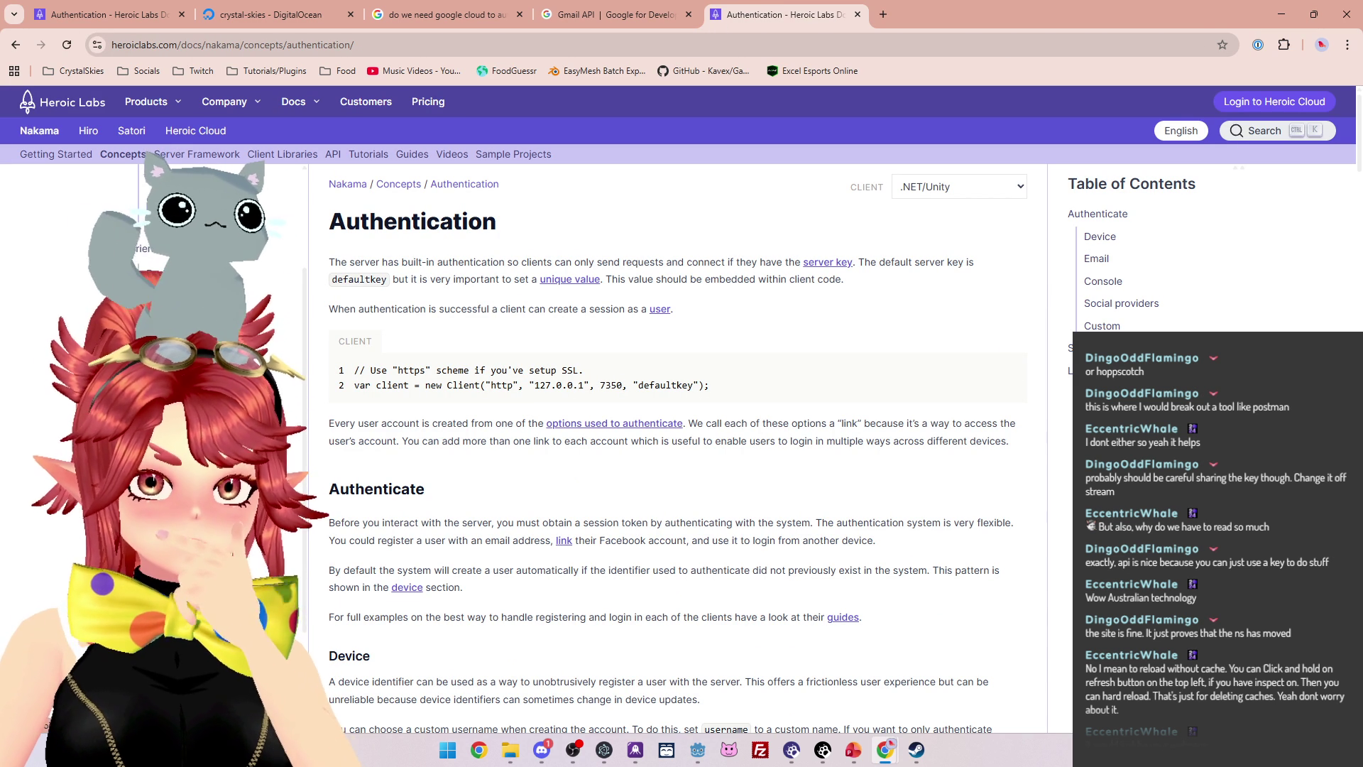
pyautogui.scroll(-1, 681, 502)
pyautogui.scroll(-10, 683, 502)
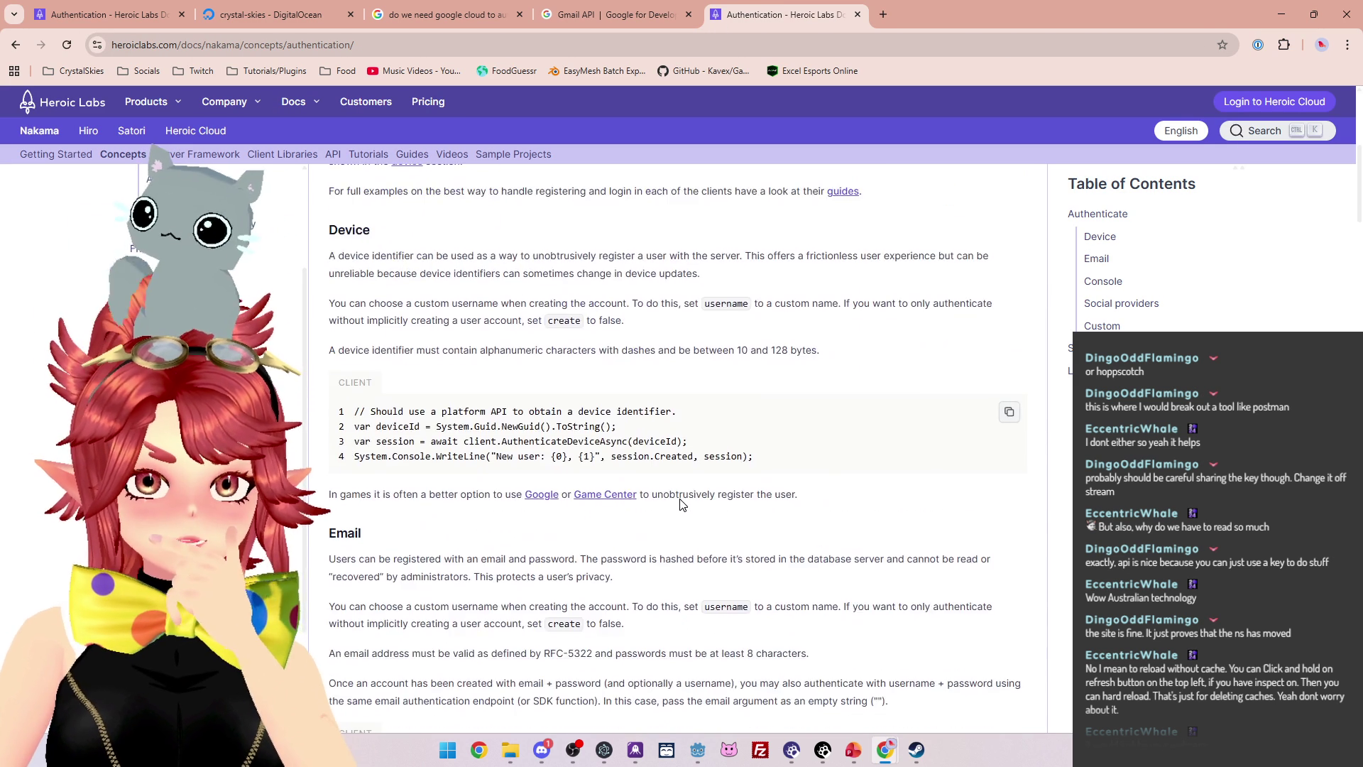
pyautogui.scroll(2, 685, 452)
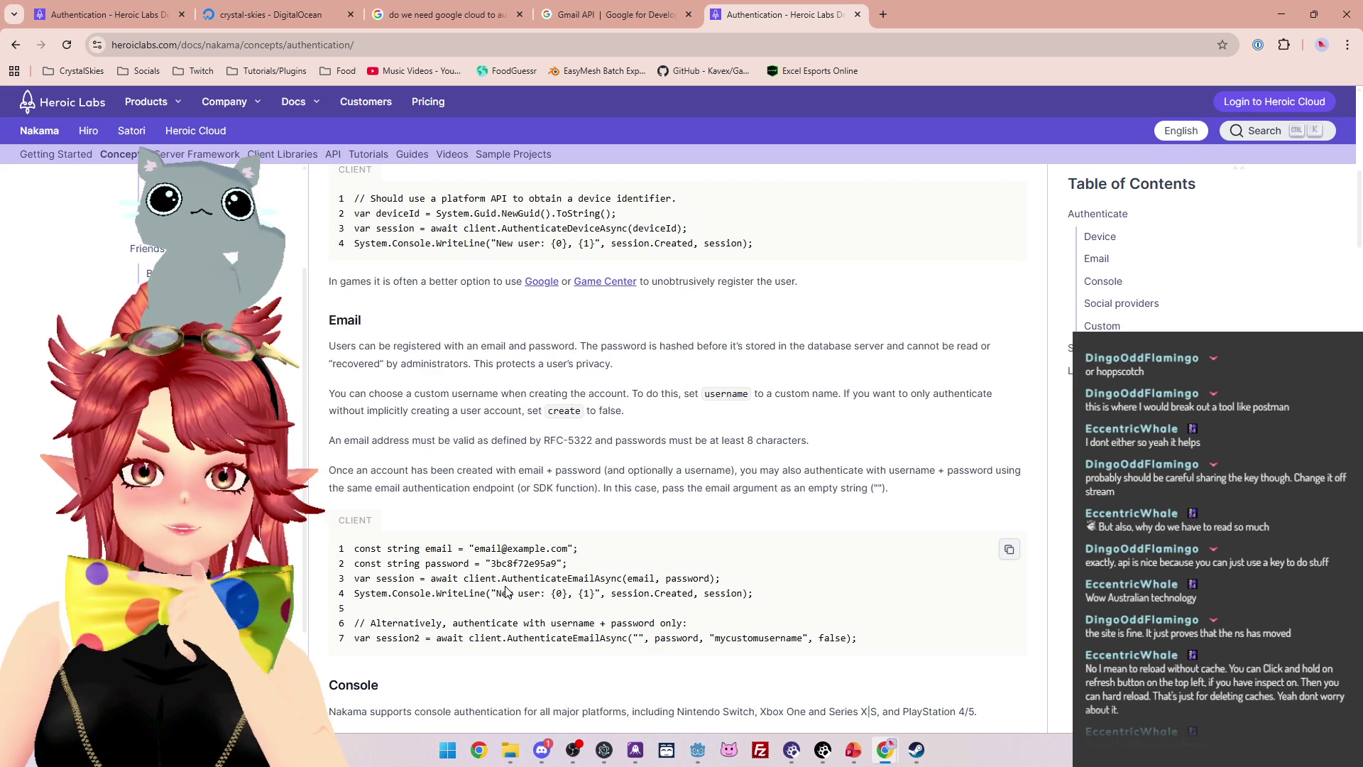
pyautogui.hotkey('alt', 'Tab')
pyautogui.scroll(5, 485, 210)
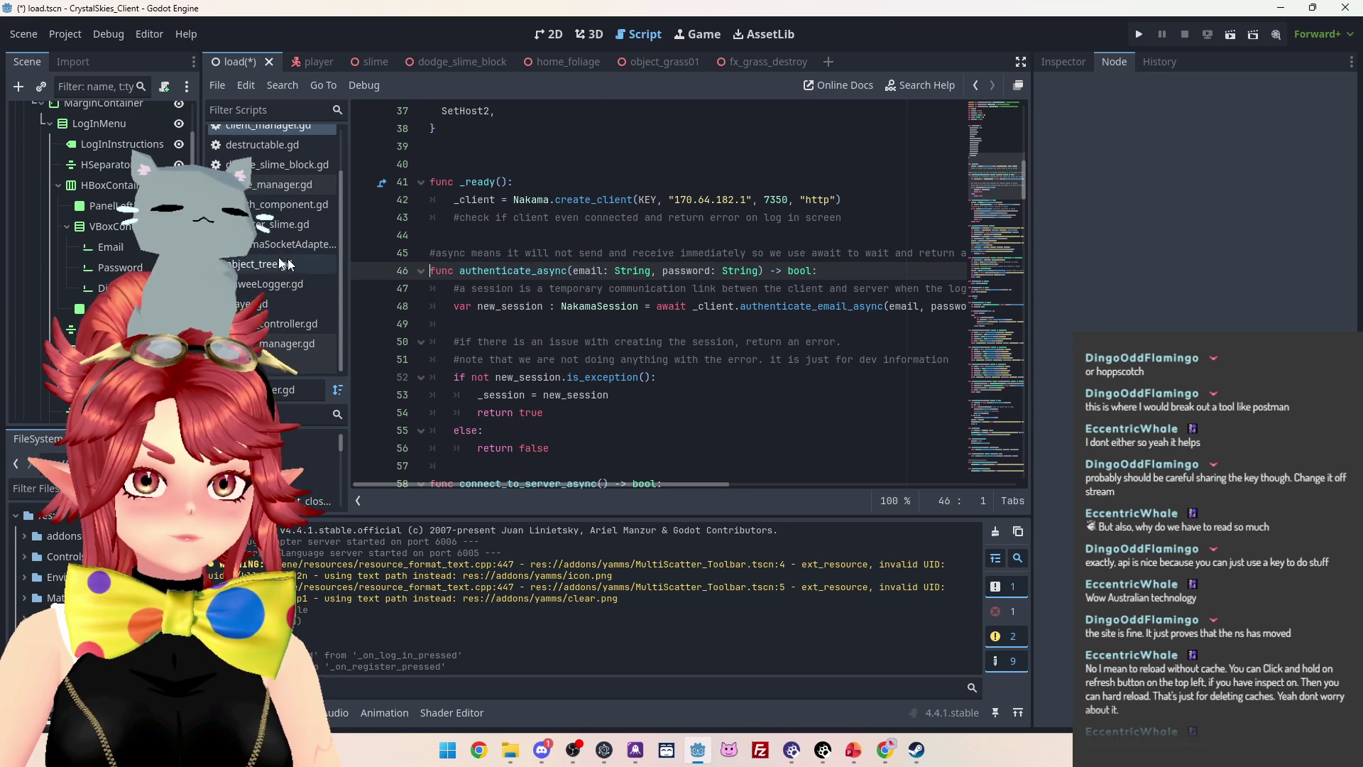
# Open the authenticate_email_async definition in NakamaClient.gd.
pyautogui.scroll(2, 293, 272)
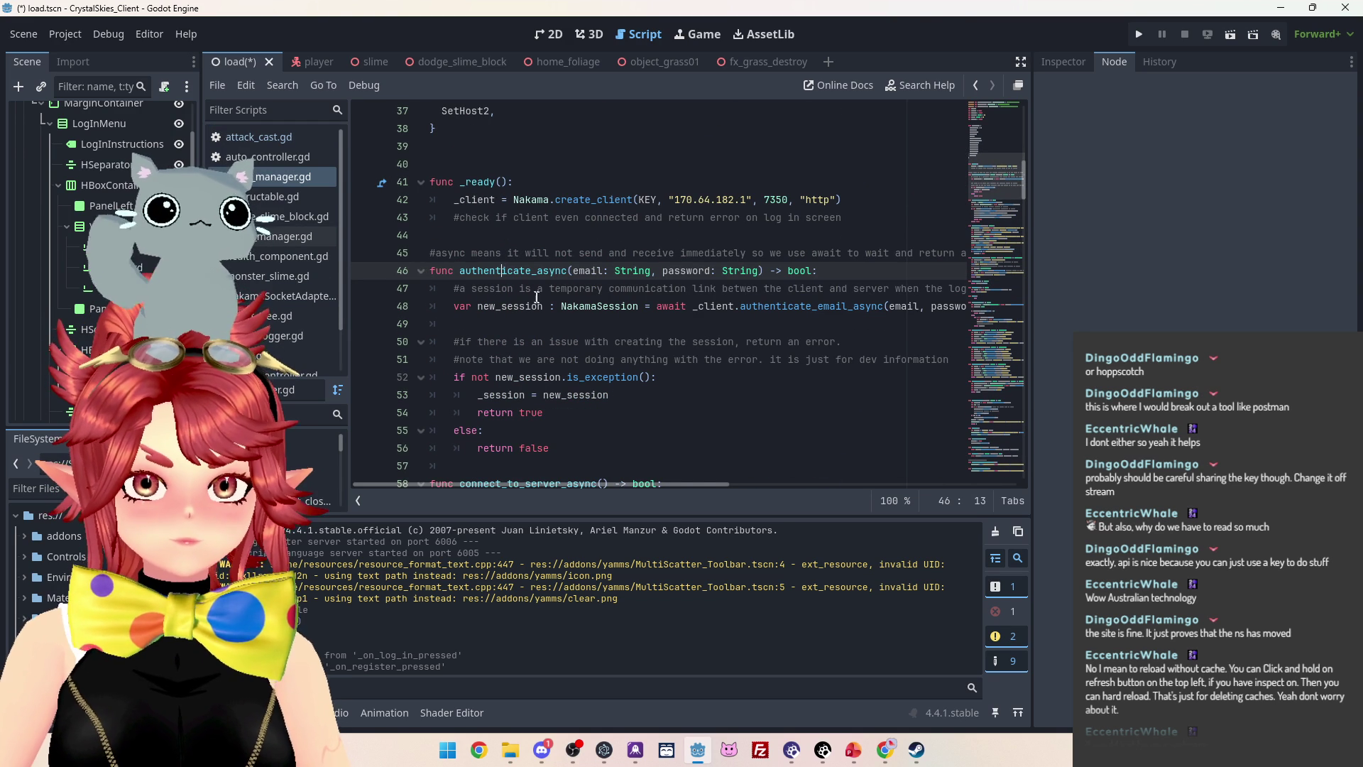
pyautogui.scroll(-2, 534, 271)
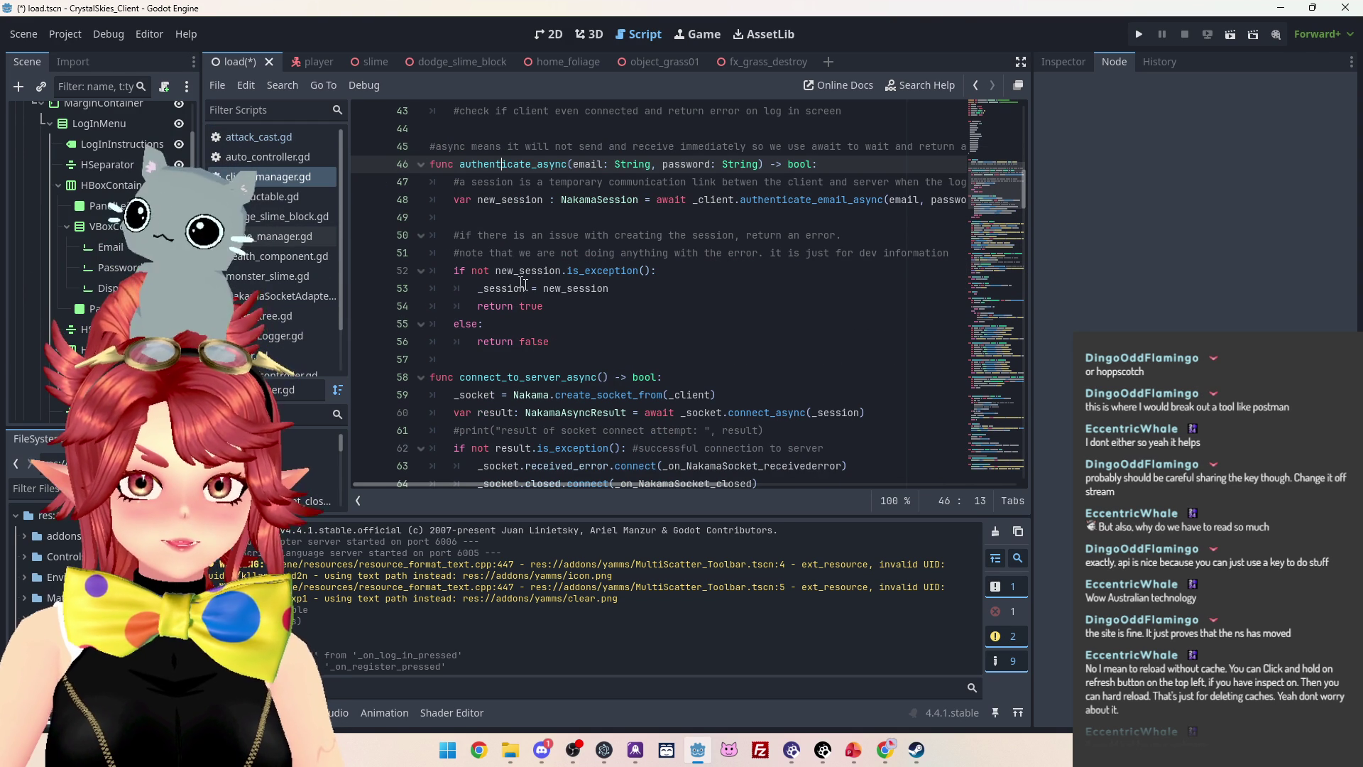
pyautogui.keyDown('ctrl'); pyautogui.click(790, 201); pyautogui.keyUp('ctrl')
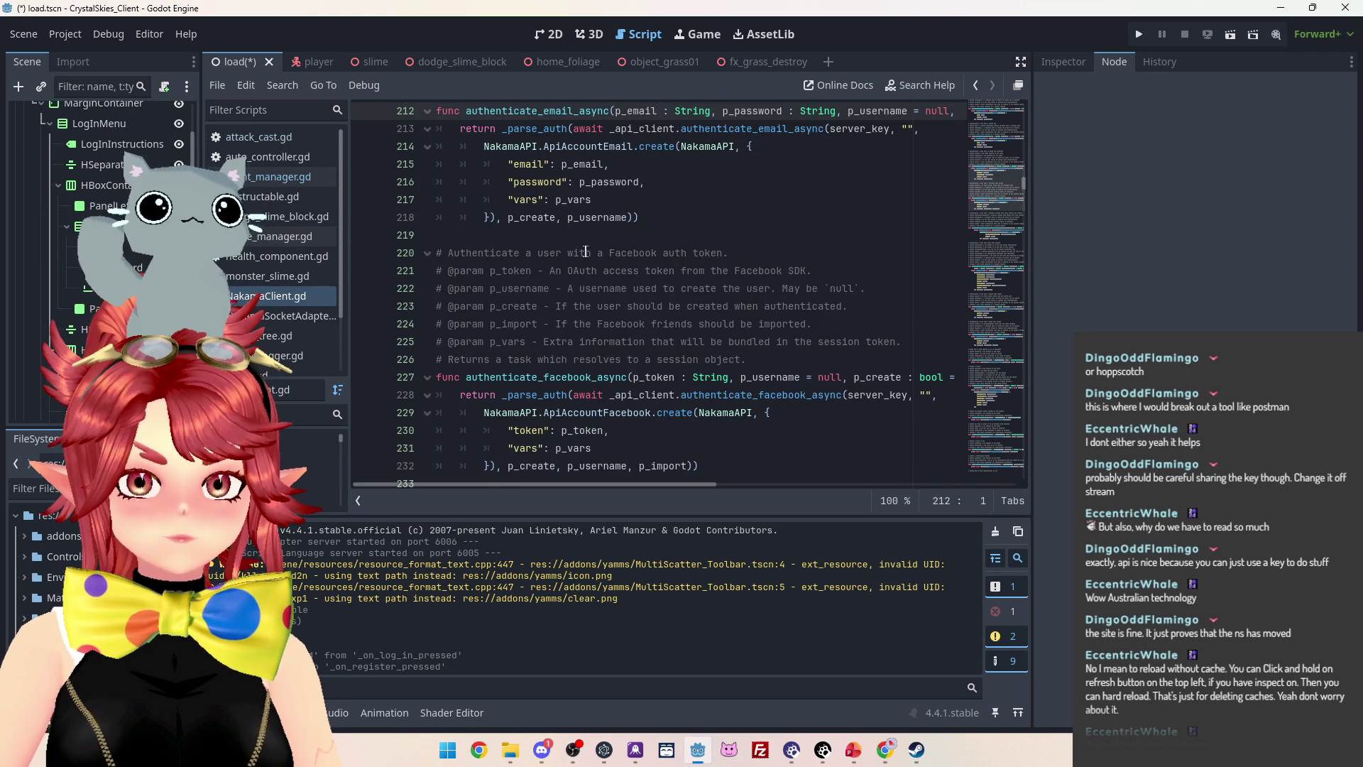
pyautogui.scroll(7, 586, 252)
pyautogui.scroll(5, 575, 291)
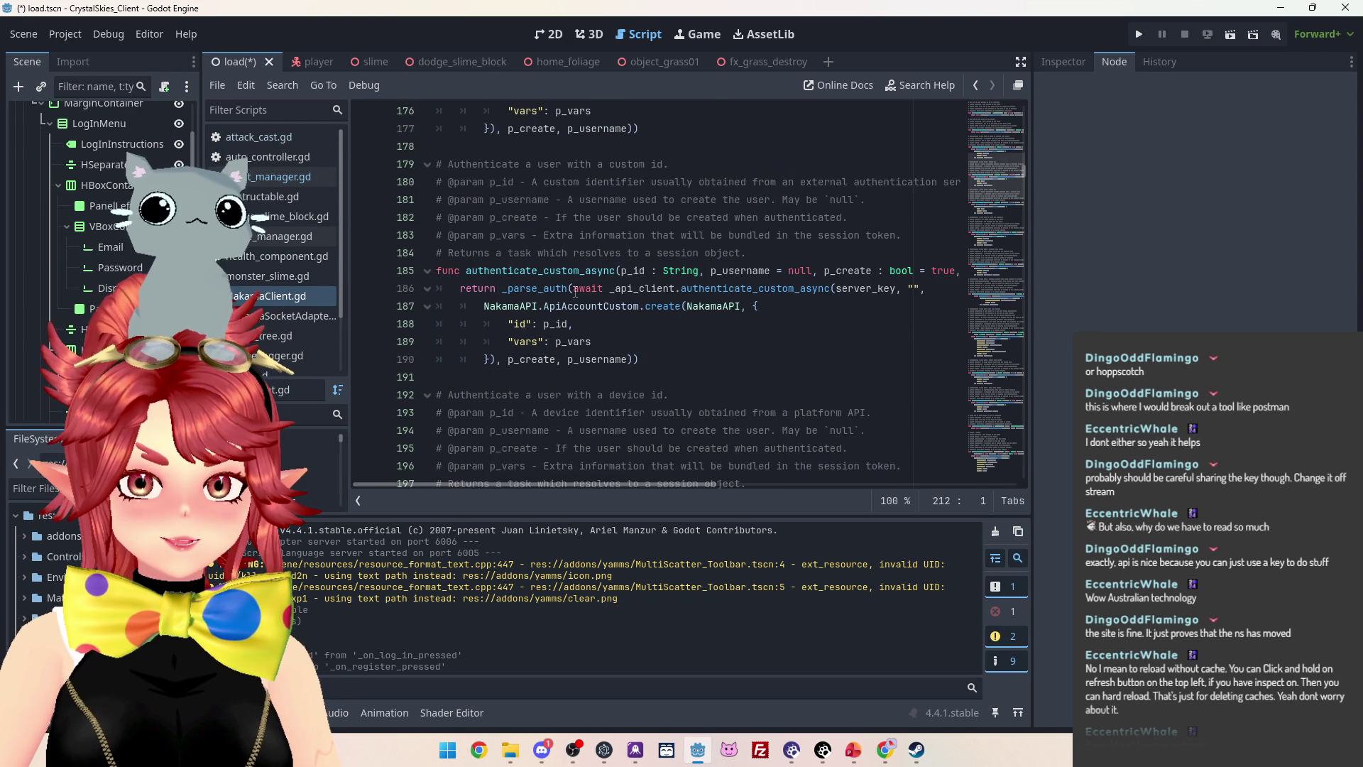
pyautogui.scroll(5, 575, 291)
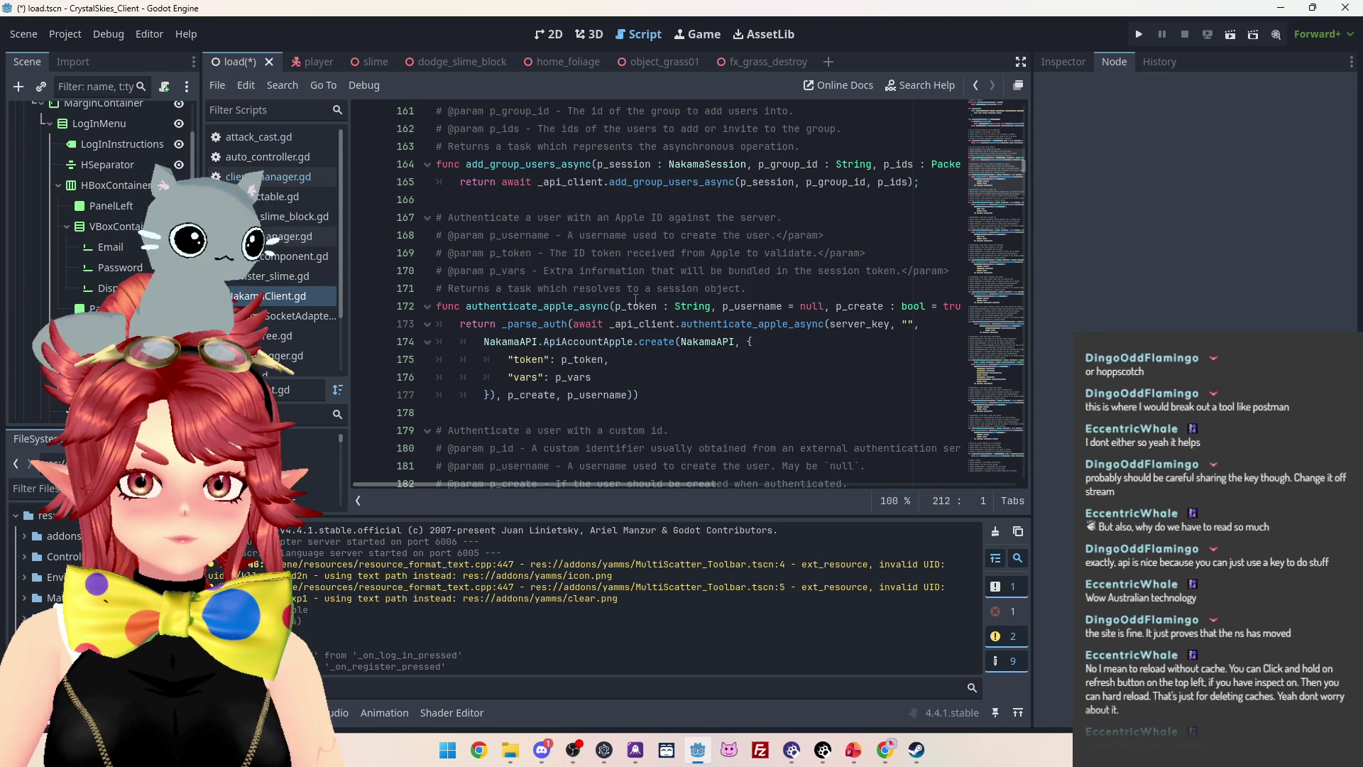
pyautogui.scroll(8, 635, 300)
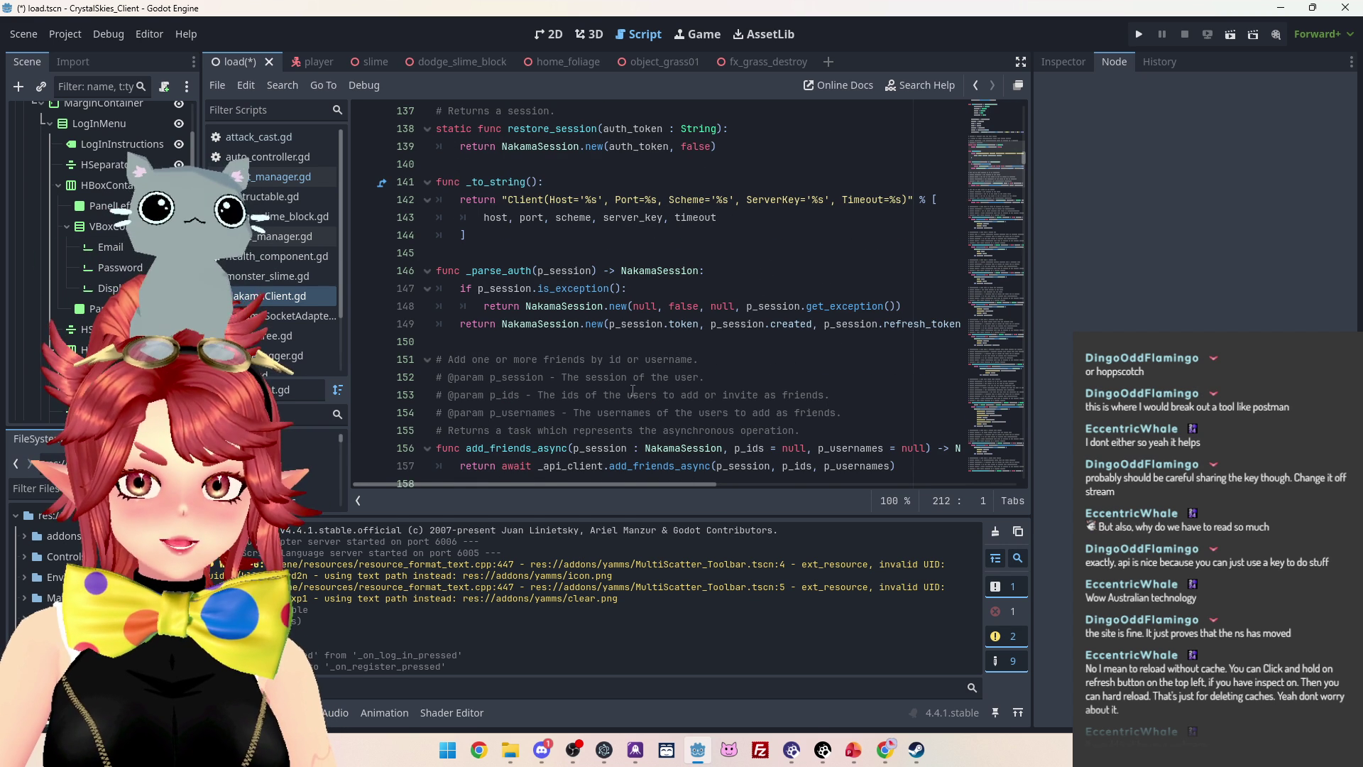
# Browse through NakamaClient.gd's other async functions toward the account-fetch methods.
pyautogui.scroll(1, 642, 402)
pyautogui.moveTo(504, 277)
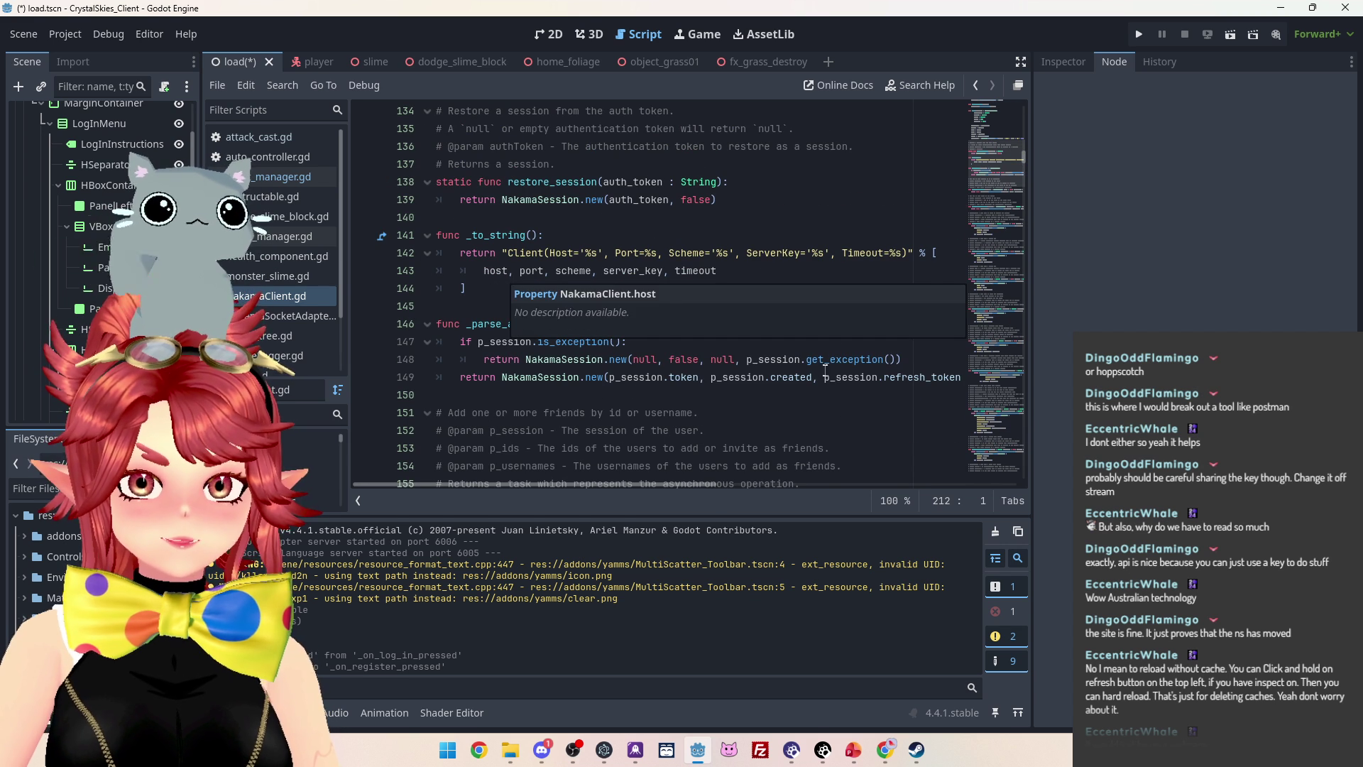
pyautogui.scroll(4, 819, 326)
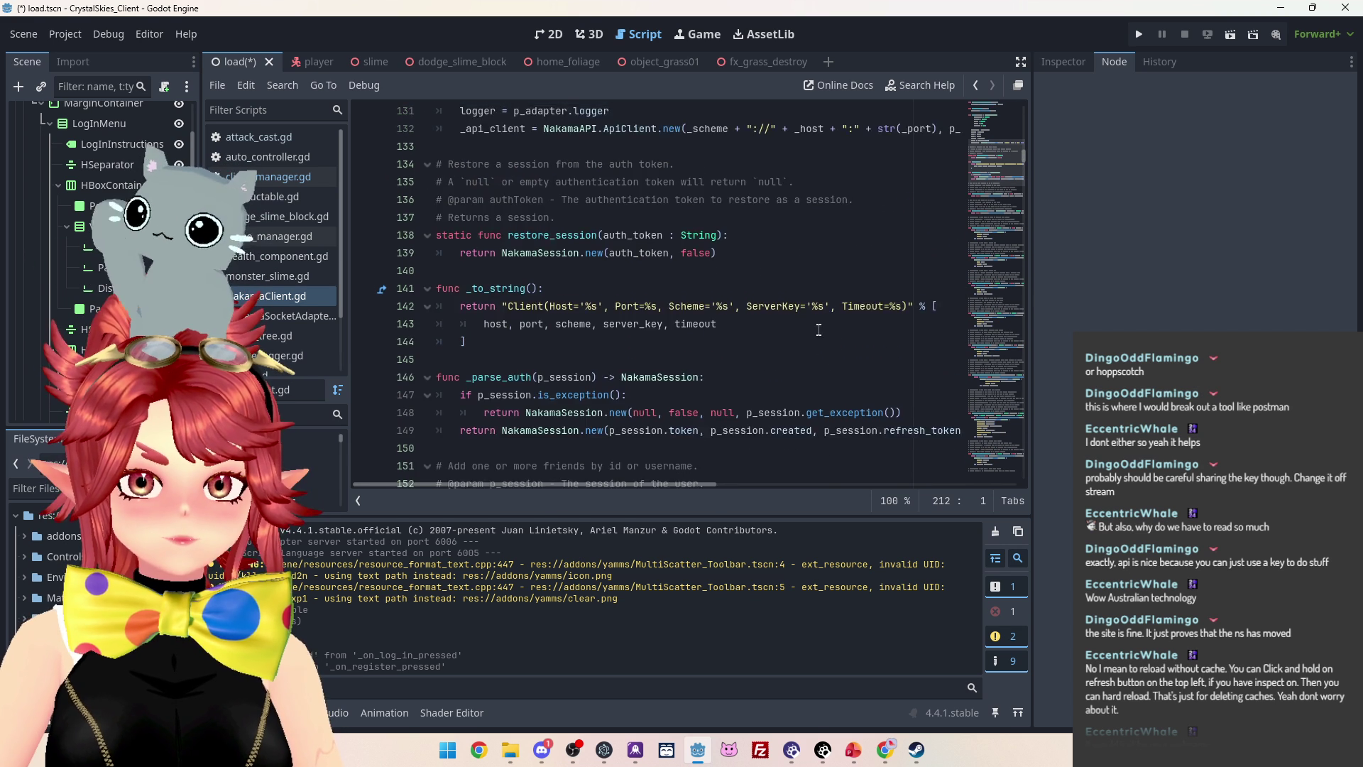
pyautogui.scroll(4, 816, 331)
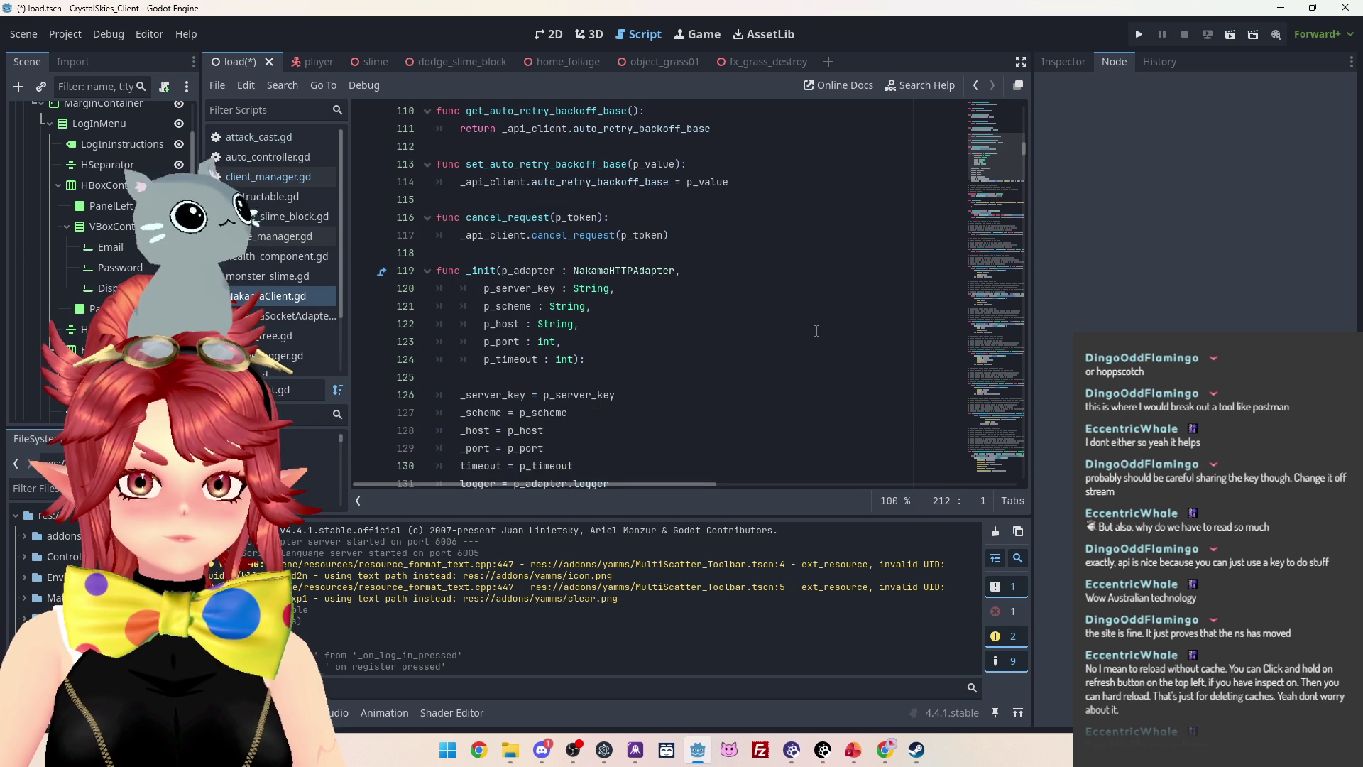
pyautogui.scroll(2, 816, 330)
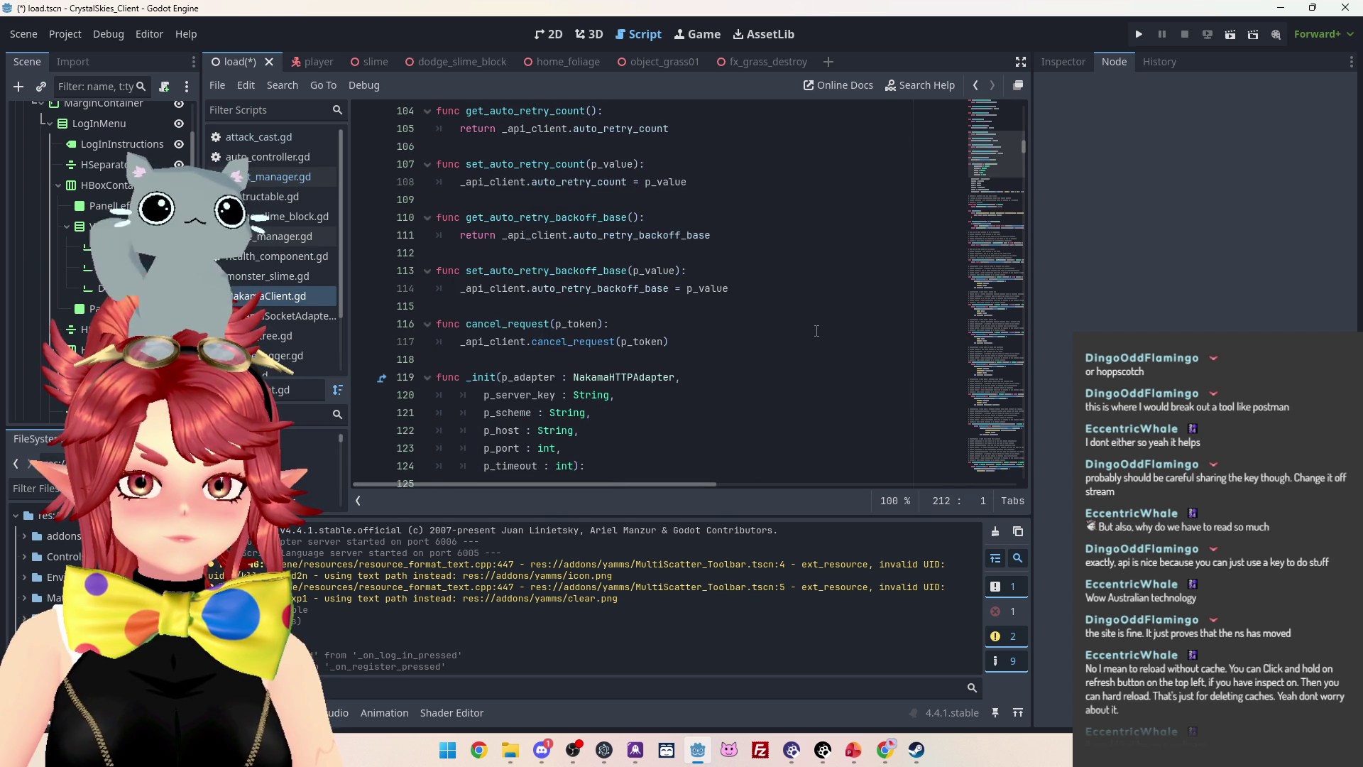
pyautogui.scroll(1, 816, 331)
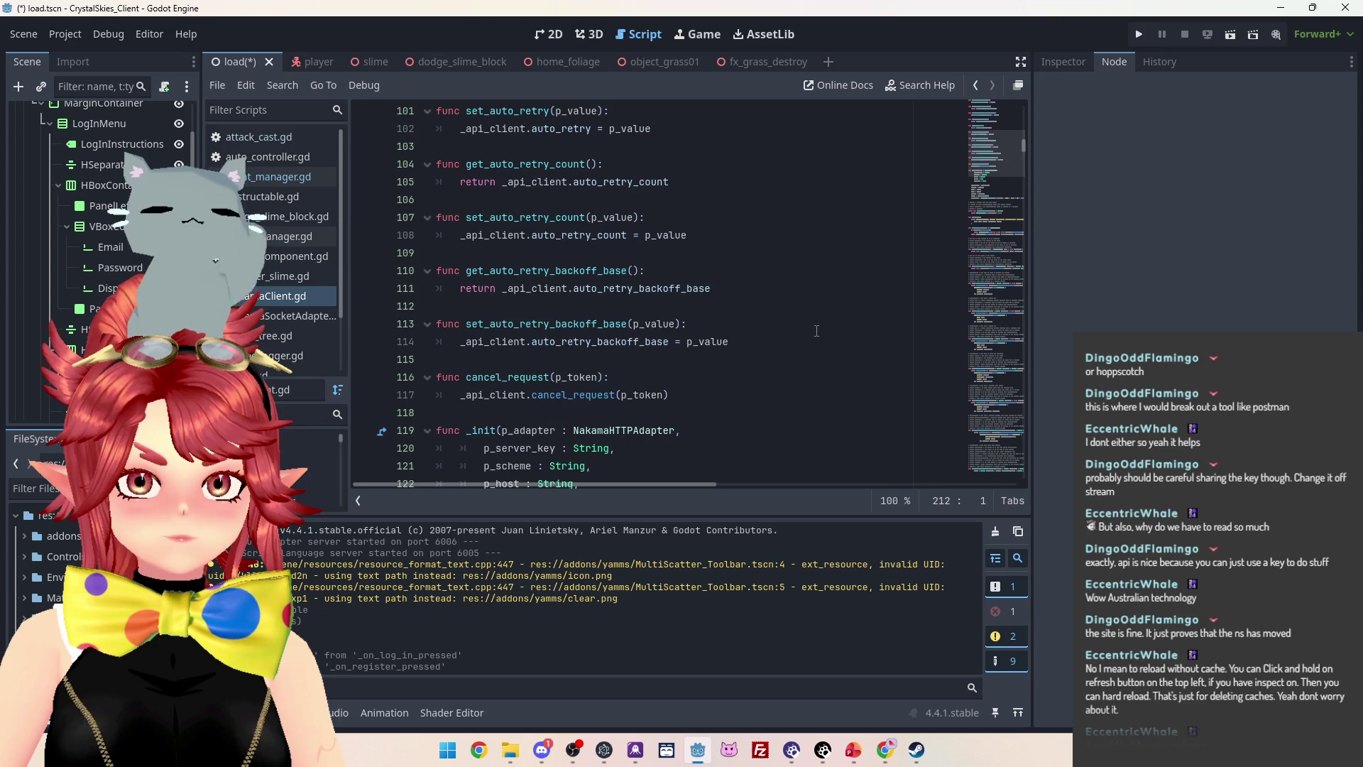
pyautogui.scroll(3, 816, 330)
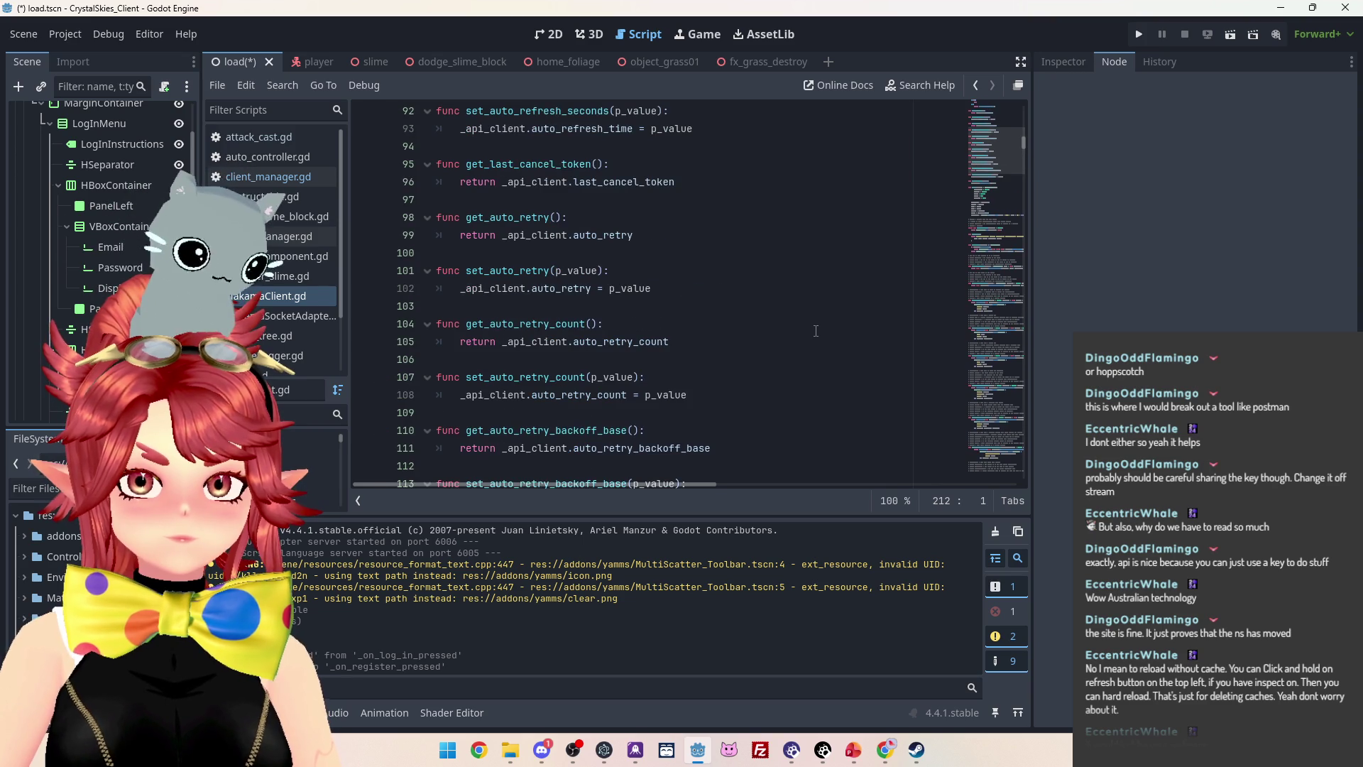
pyautogui.scroll(2, 816, 331)
pyautogui.scroll(5, 816, 331)
pyautogui.scroll(20, 816, 333)
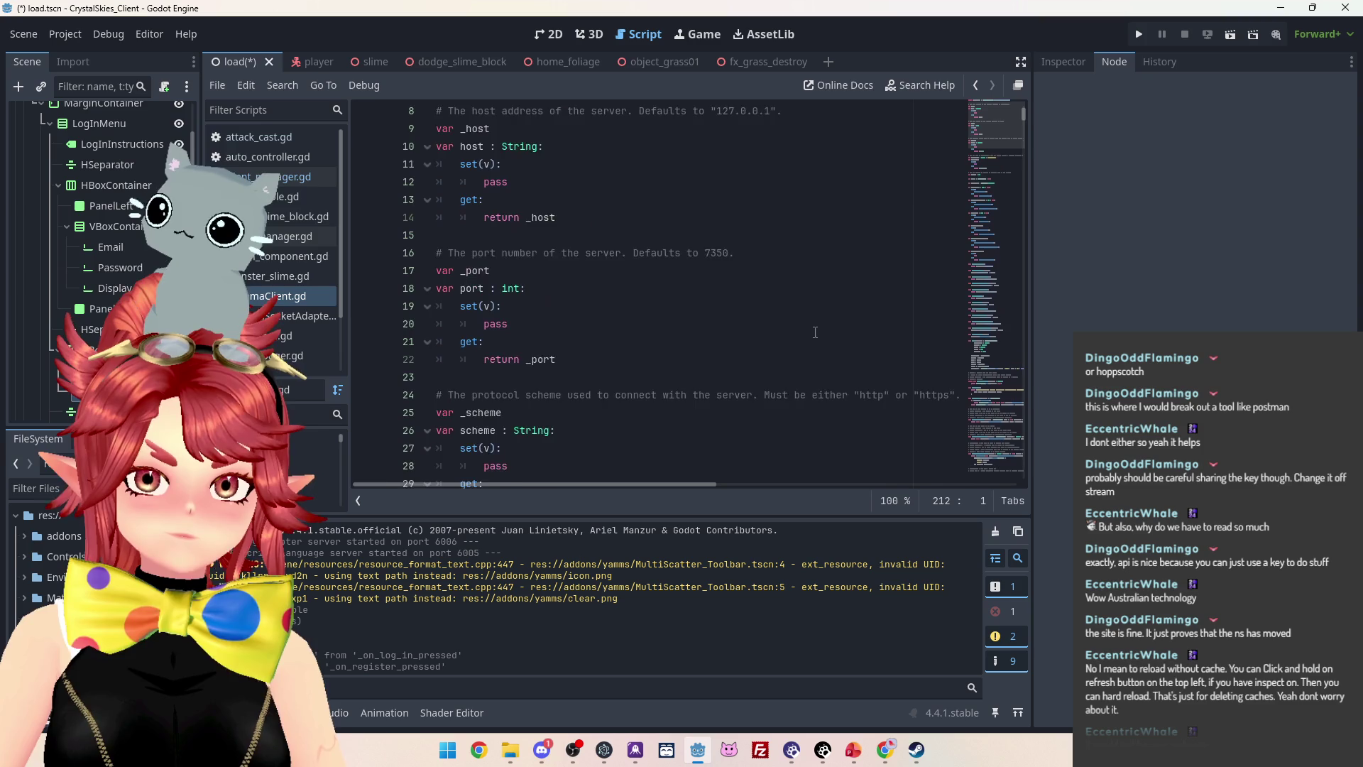
pyautogui.scroll(1, 816, 332)
pyautogui.moveTo(1022, 105); pyautogui.dragTo(1007, 213)
pyautogui.scroll(-7, 1007, 214)
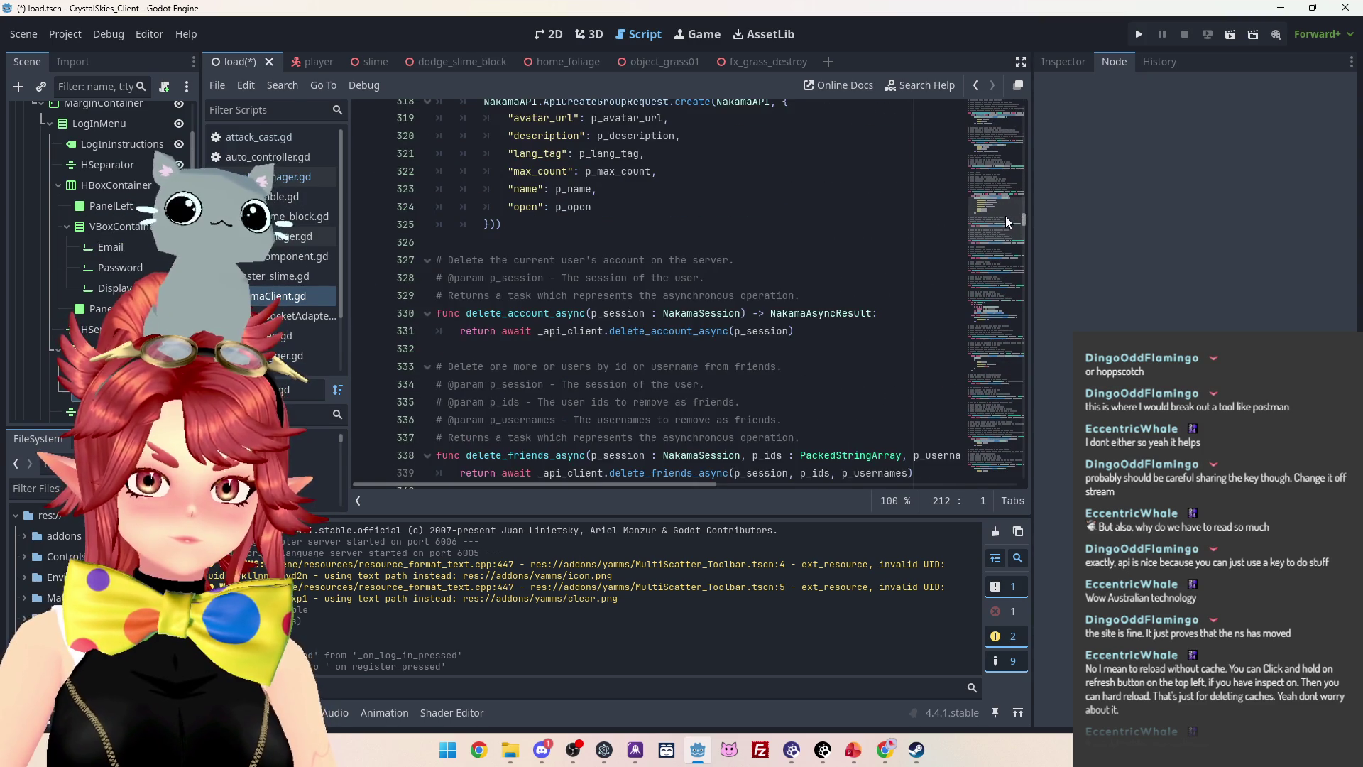
pyautogui.scroll(7, 574, 242)
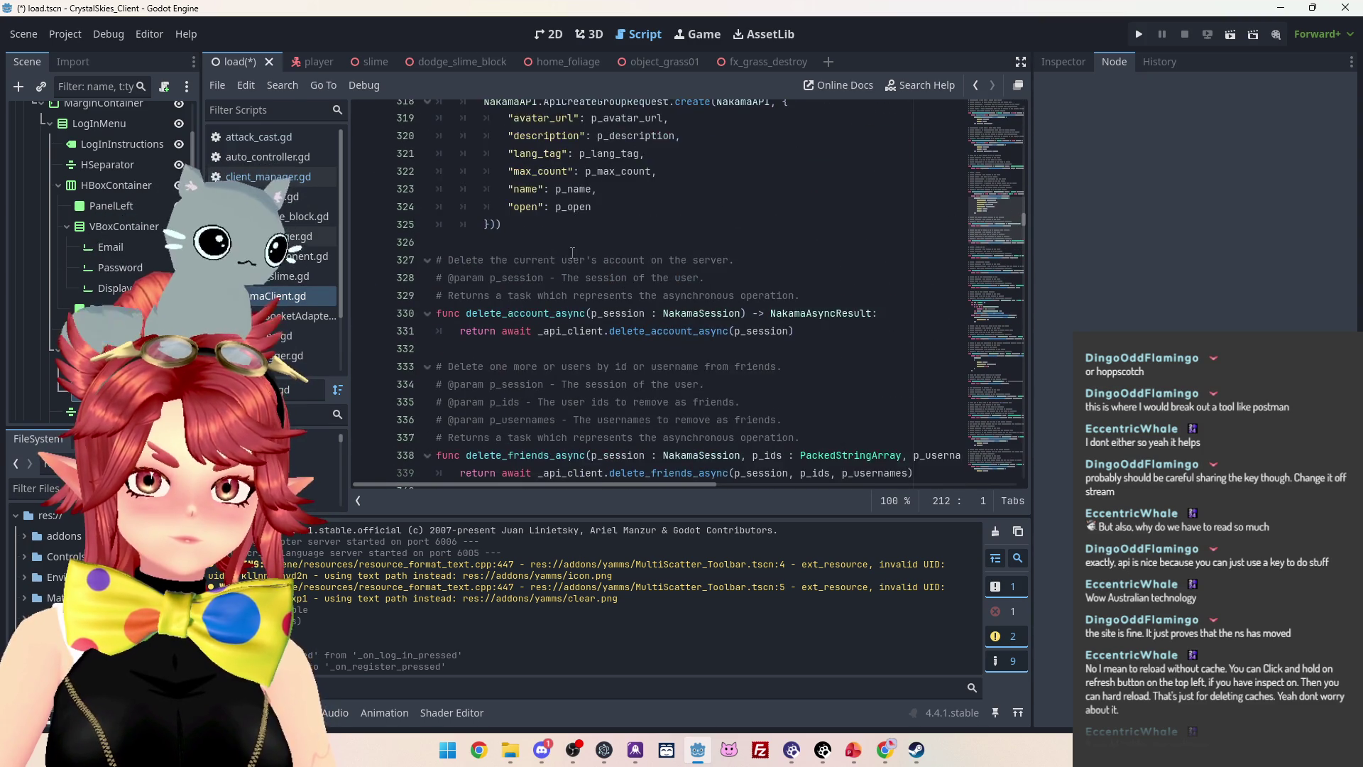
pyautogui.scroll(-4, 572, 249)
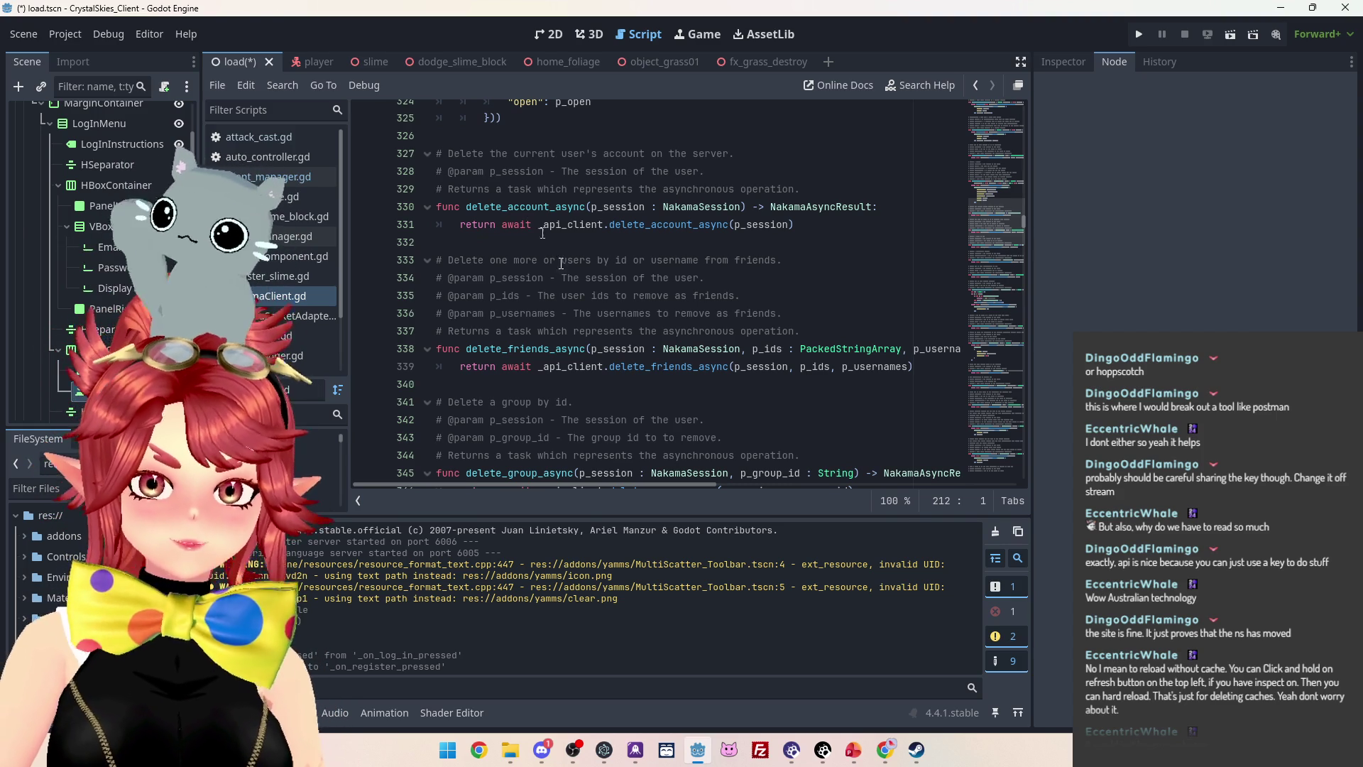
pyautogui.scroll(-6, 532, 284)
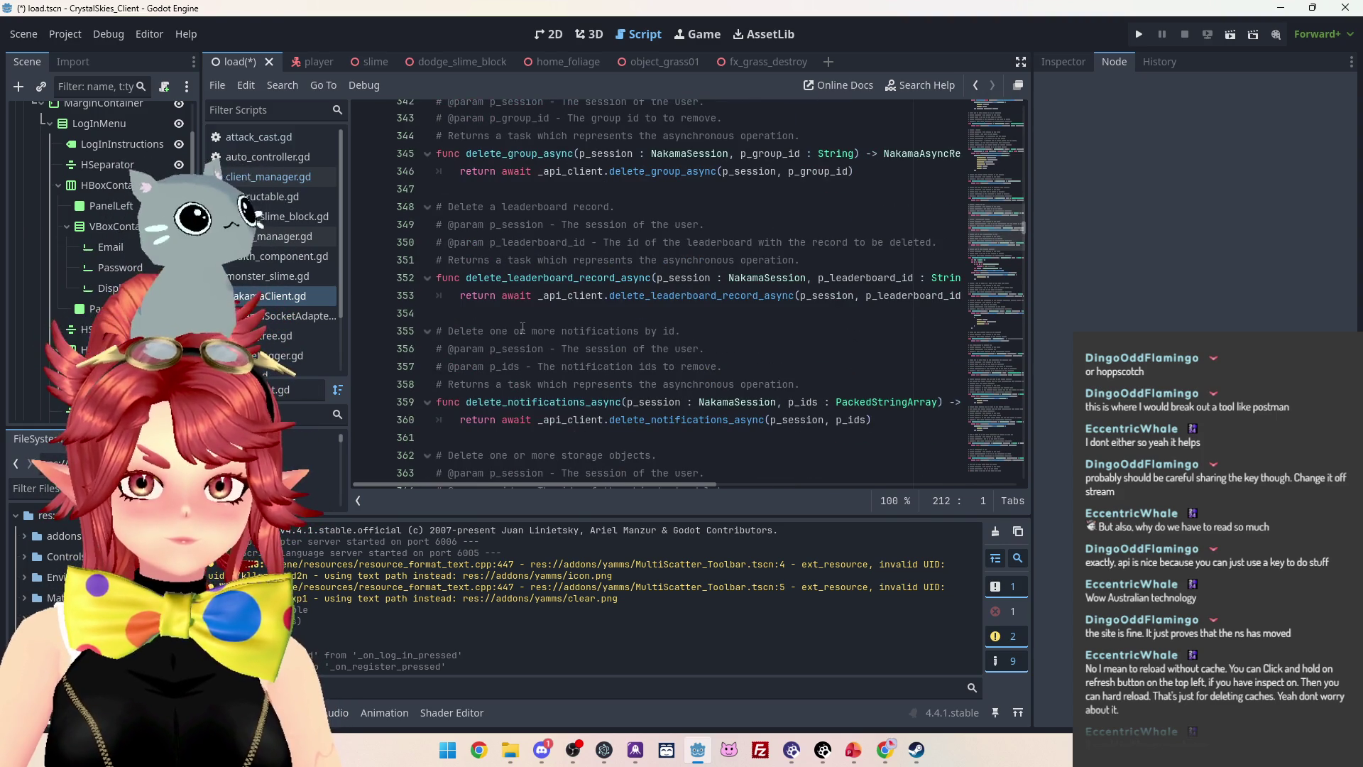
pyautogui.scroll(-10, 522, 328)
pyautogui.scroll(-6, 539, 305)
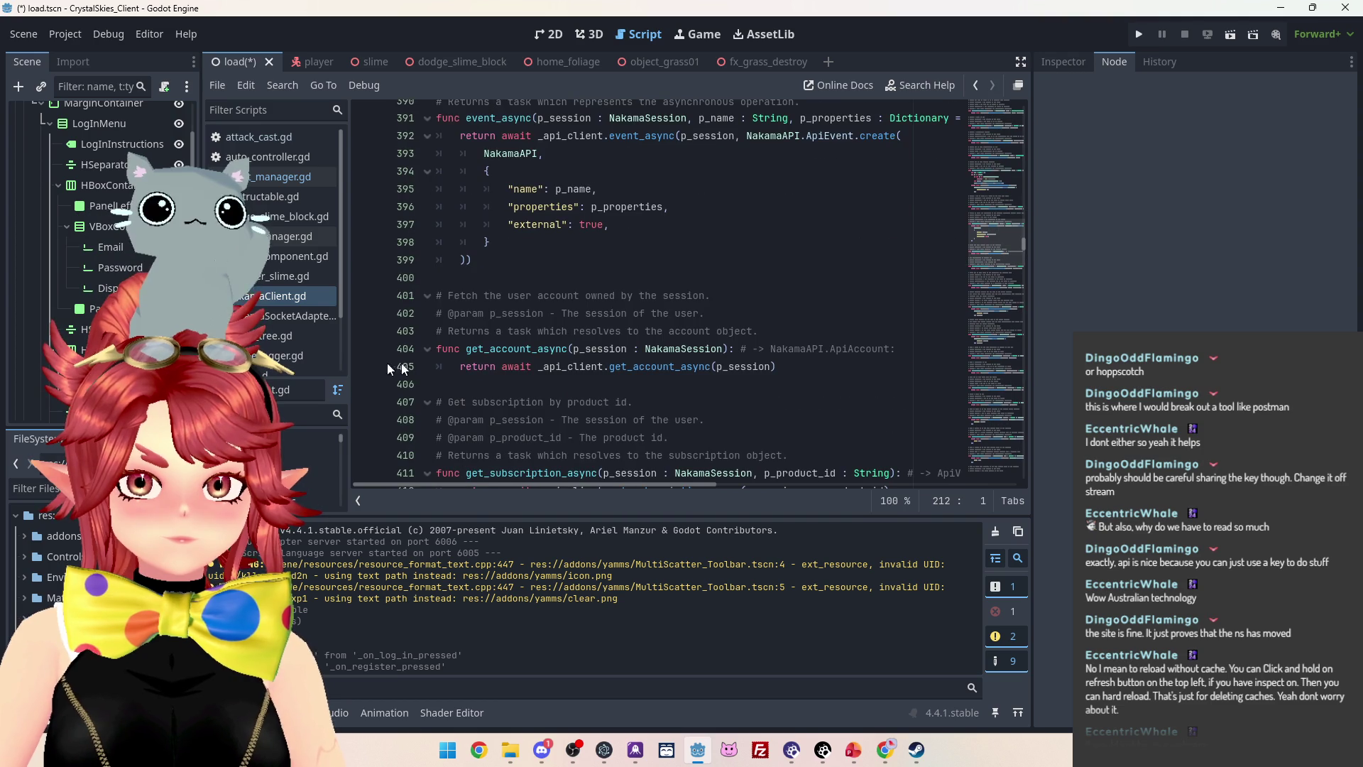
pyautogui.scroll(-1, 518, 327)
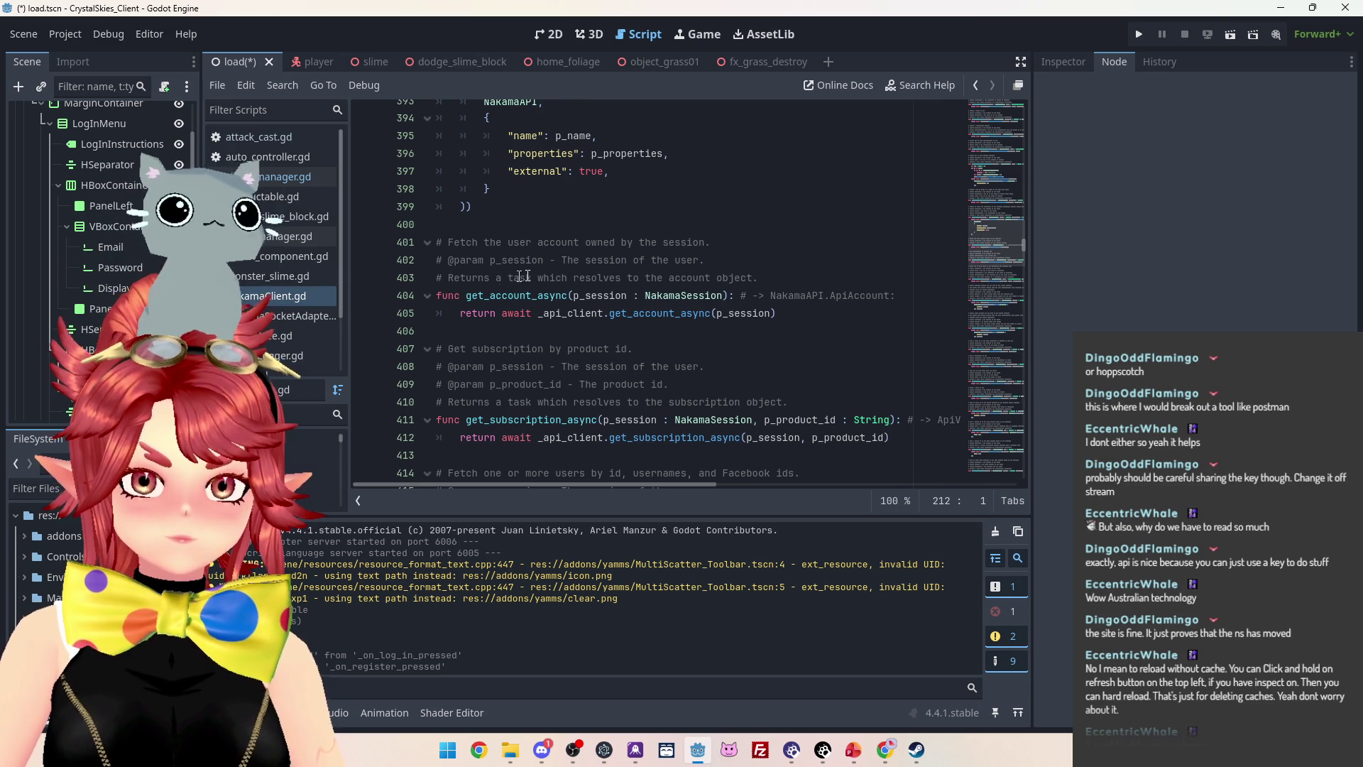
# Study the account-fetch and get-users-by-id comments, then return to client_manager.gd.
pyautogui.moveTo(484, 277); pyautogui.dragTo(644, 278)
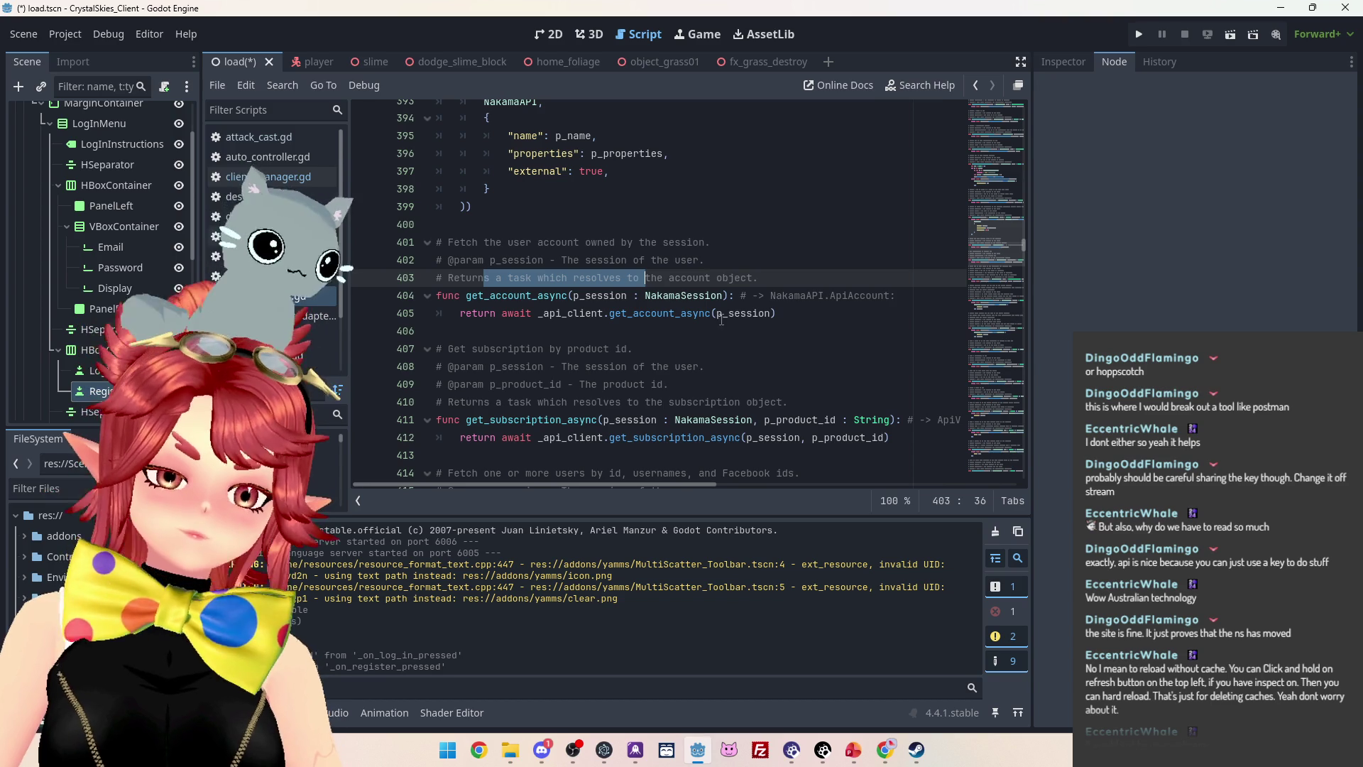
pyautogui.scroll(3, 673, 318)
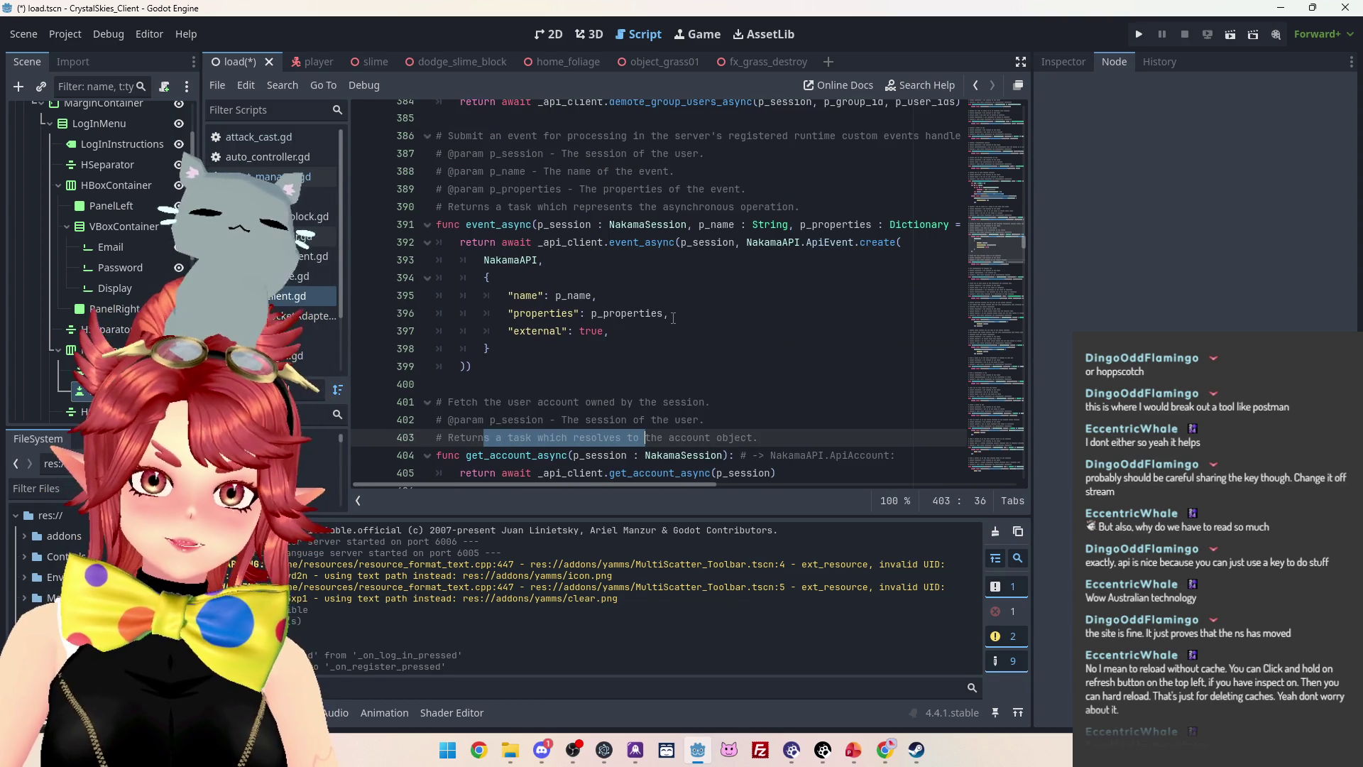
pyautogui.scroll(-2, 673, 318)
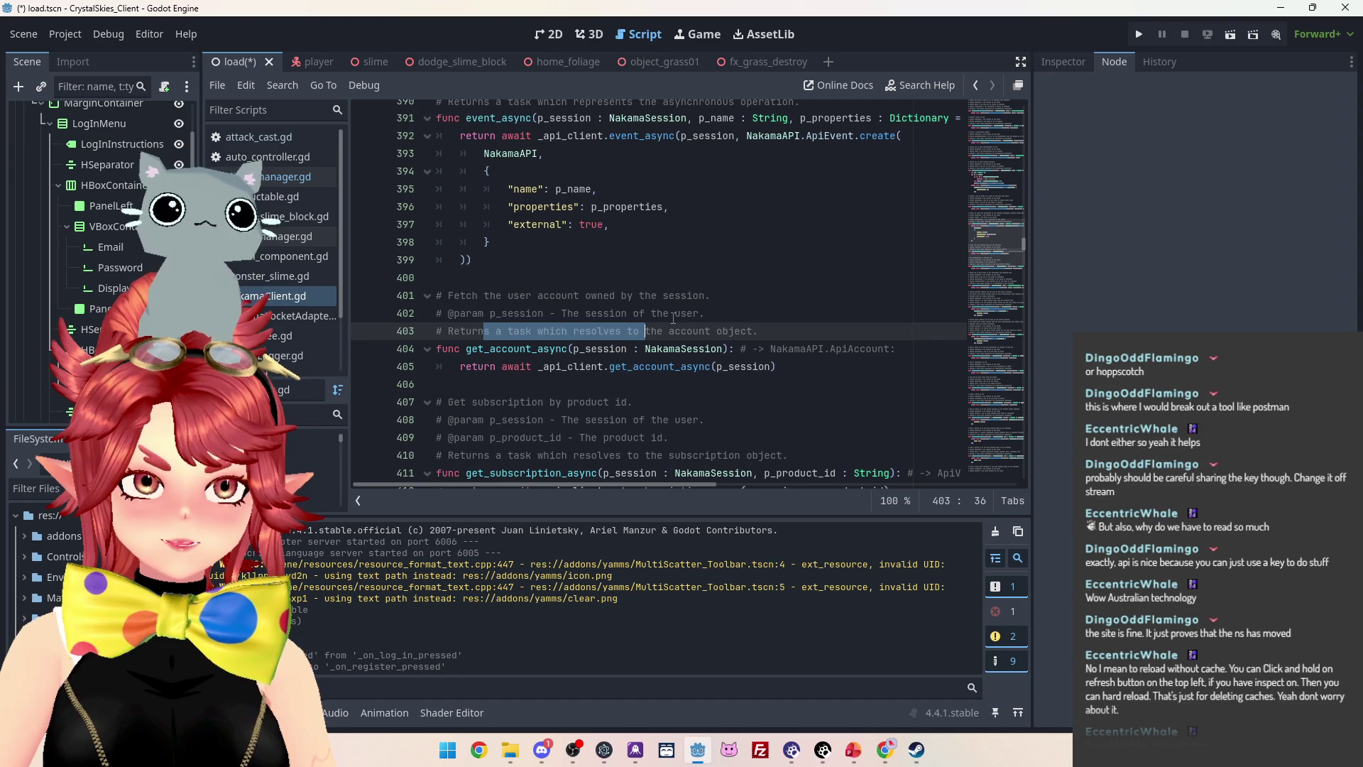
pyautogui.scroll(-3, 673, 318)
pyautogui.scroll(-1, 673, 318)
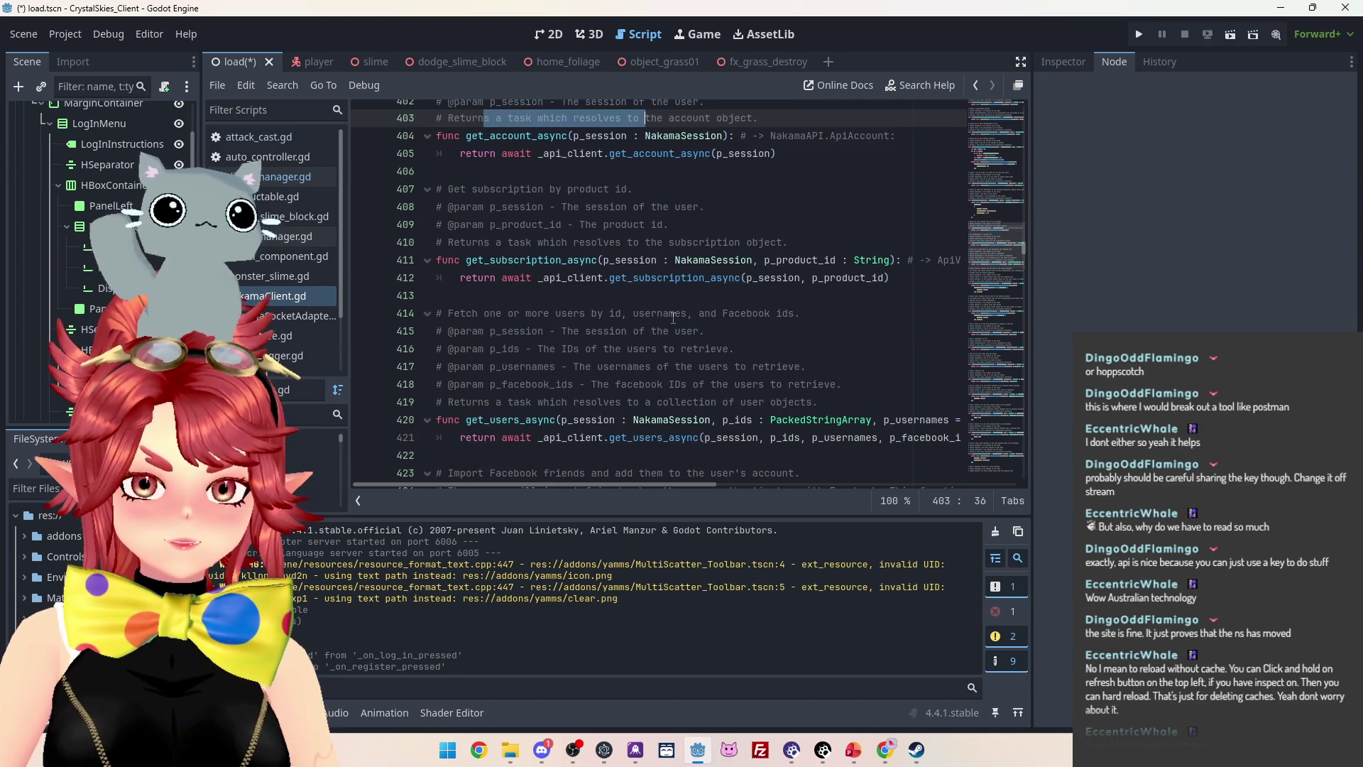
pyautogui.scroll(-1, 600, 345)
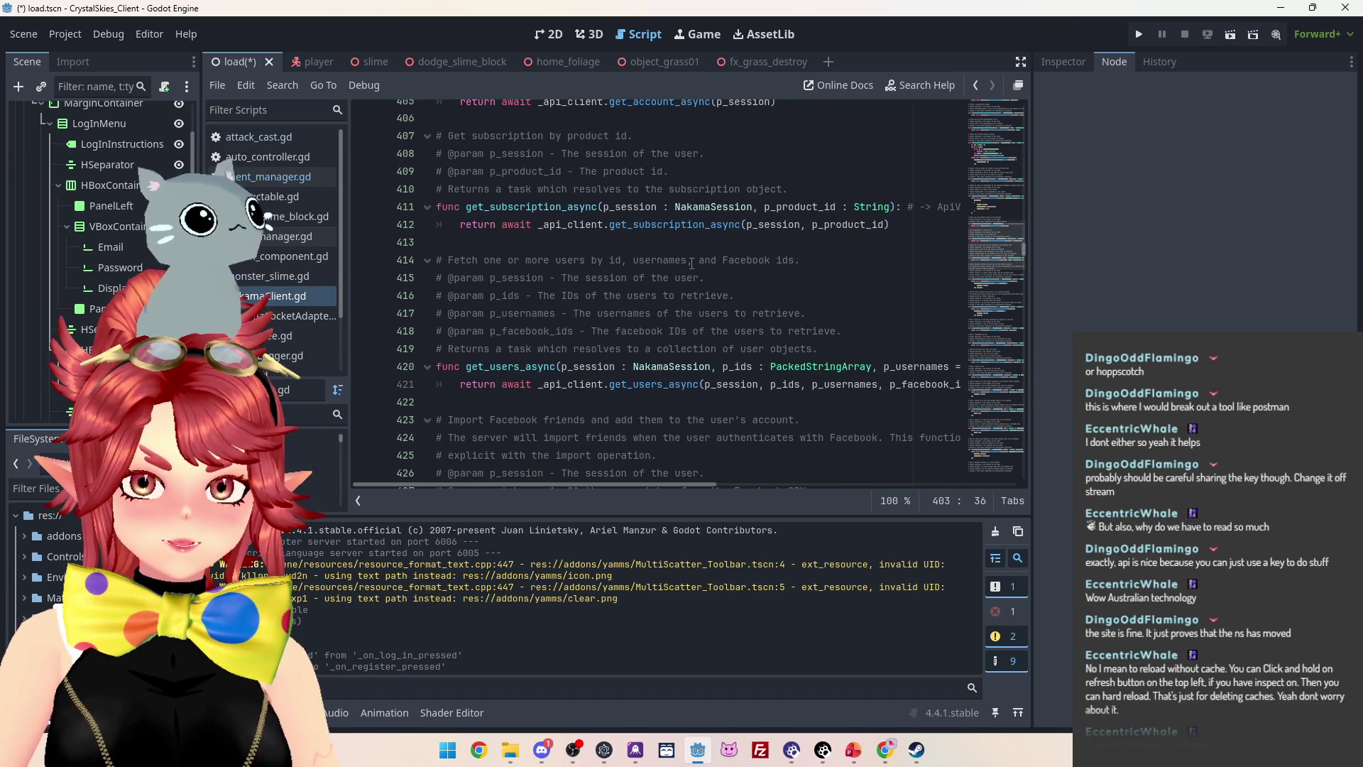
pyautogui.moveTo(449, 260); pyautogui.dragTo(618, 262)
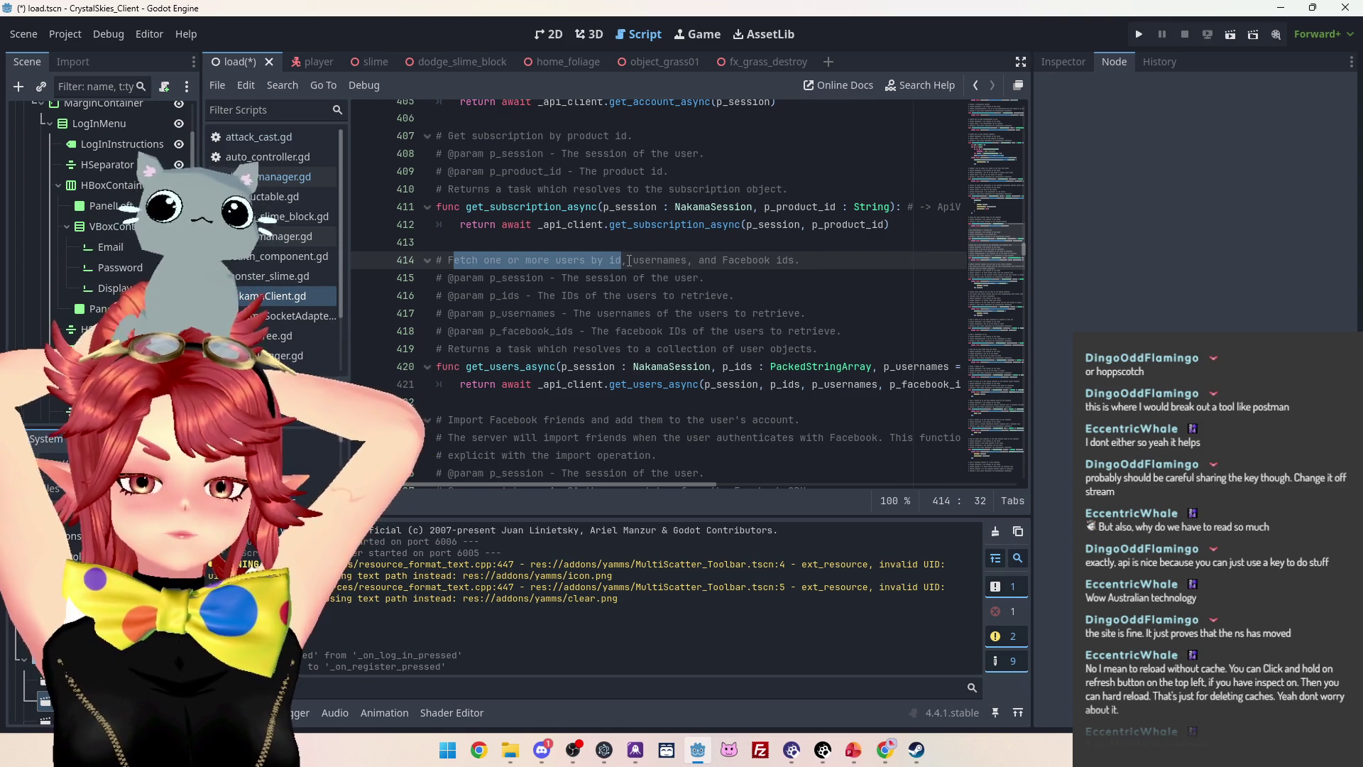
pyautogui.moveTo(629, 484); pyautogui.dragTo(862, 497)
pyautogui.moveTo(615, 488); pyautogui.dragTo(415, 486)
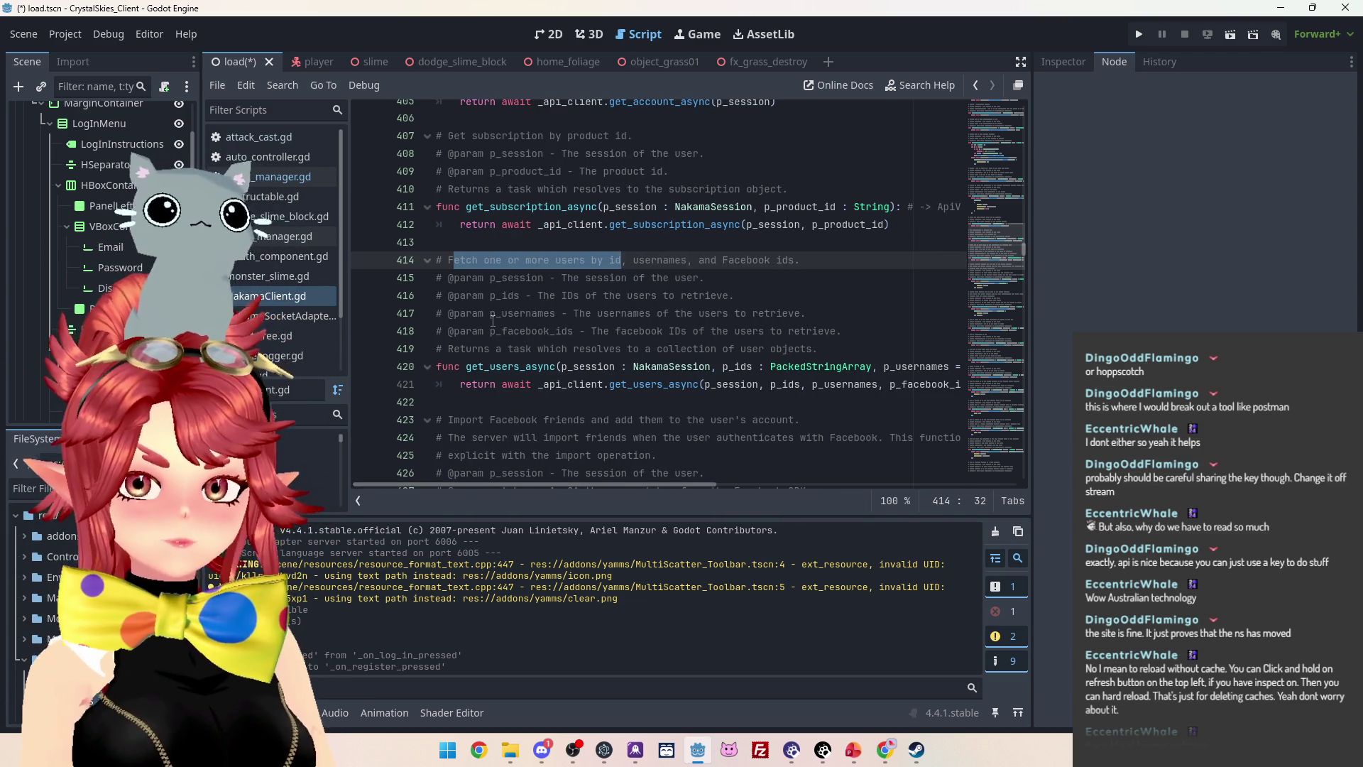
pyautogui.scroll(-3, 492, 321)
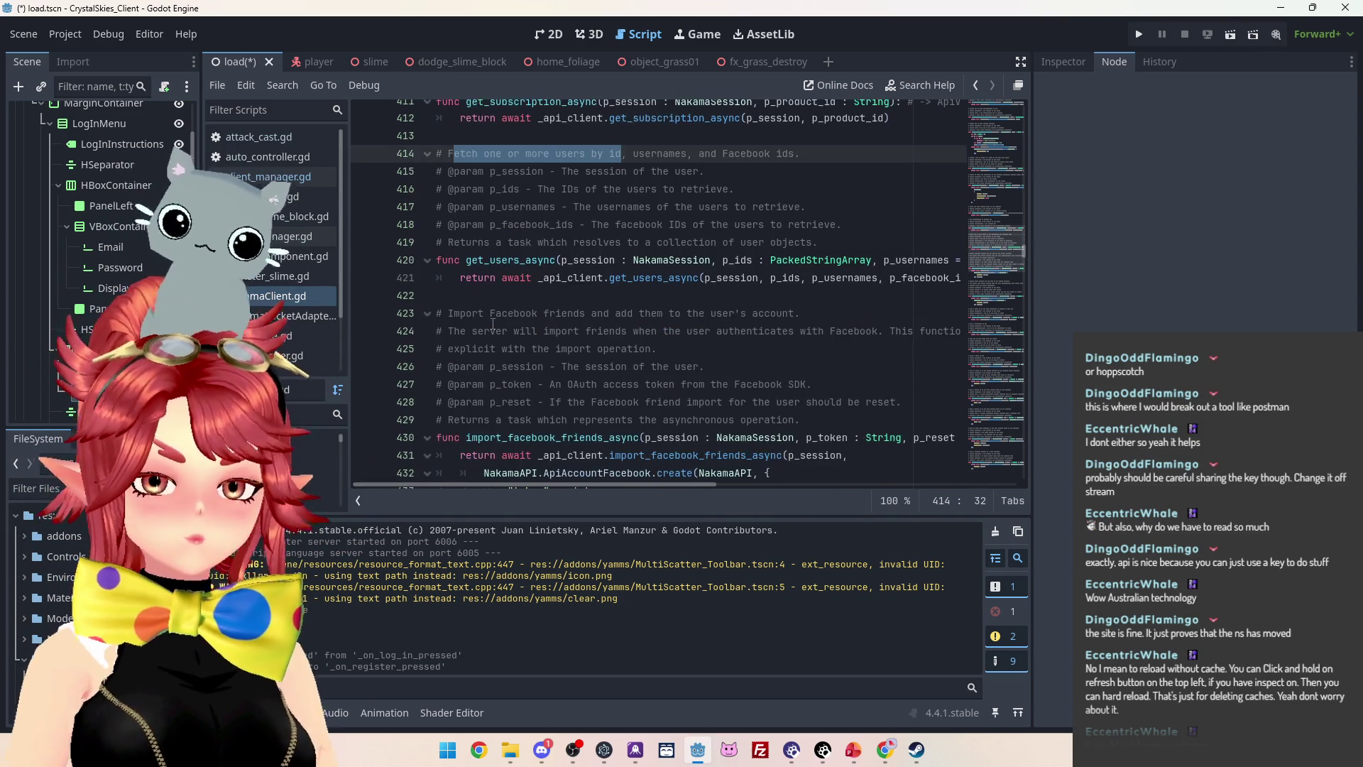
pyautogui.scroll(3, 492, 323)
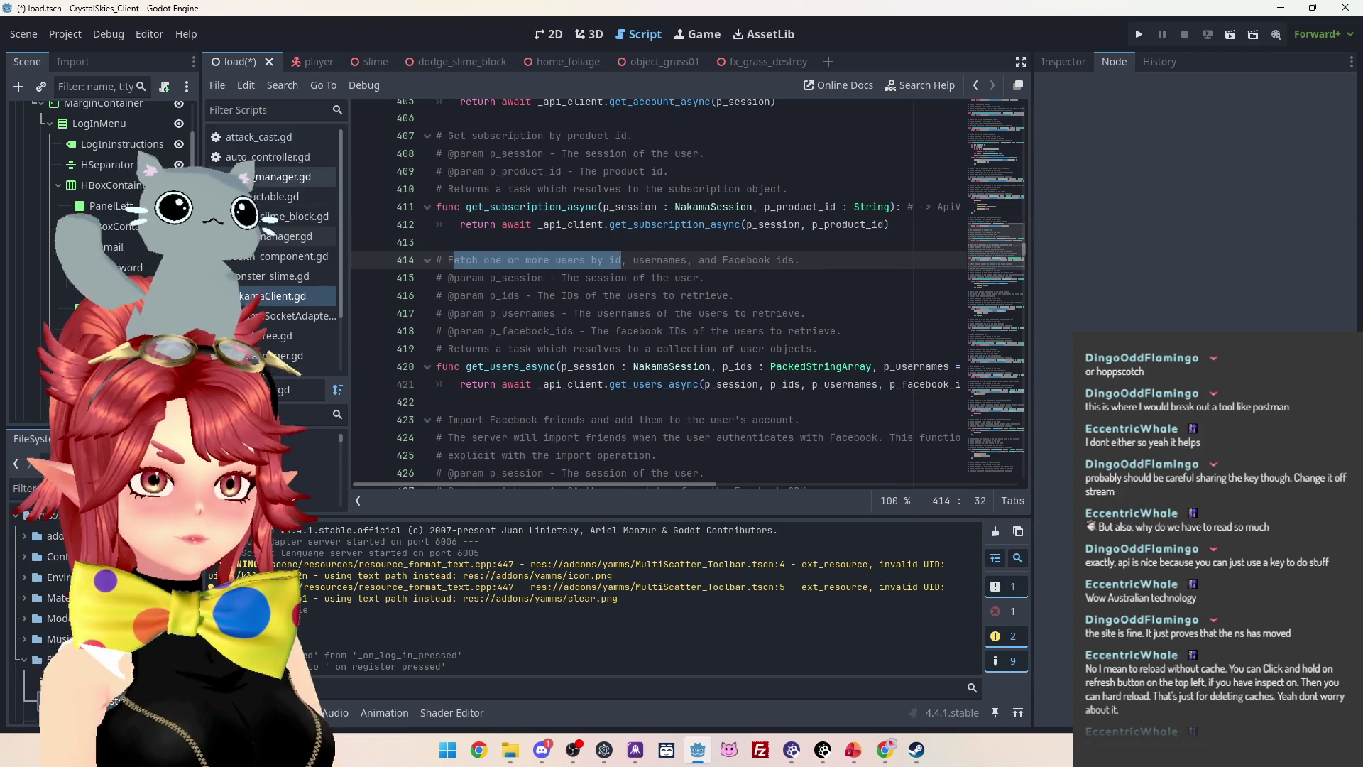
pyautogui.click(284, 177)
pyautogui.scroll(6, 506, 271)
# Review client_manager.gd's _ready setup creating the Nakama client on port 7350 over http.
pyautogui.scroll(-3, 505, 271)
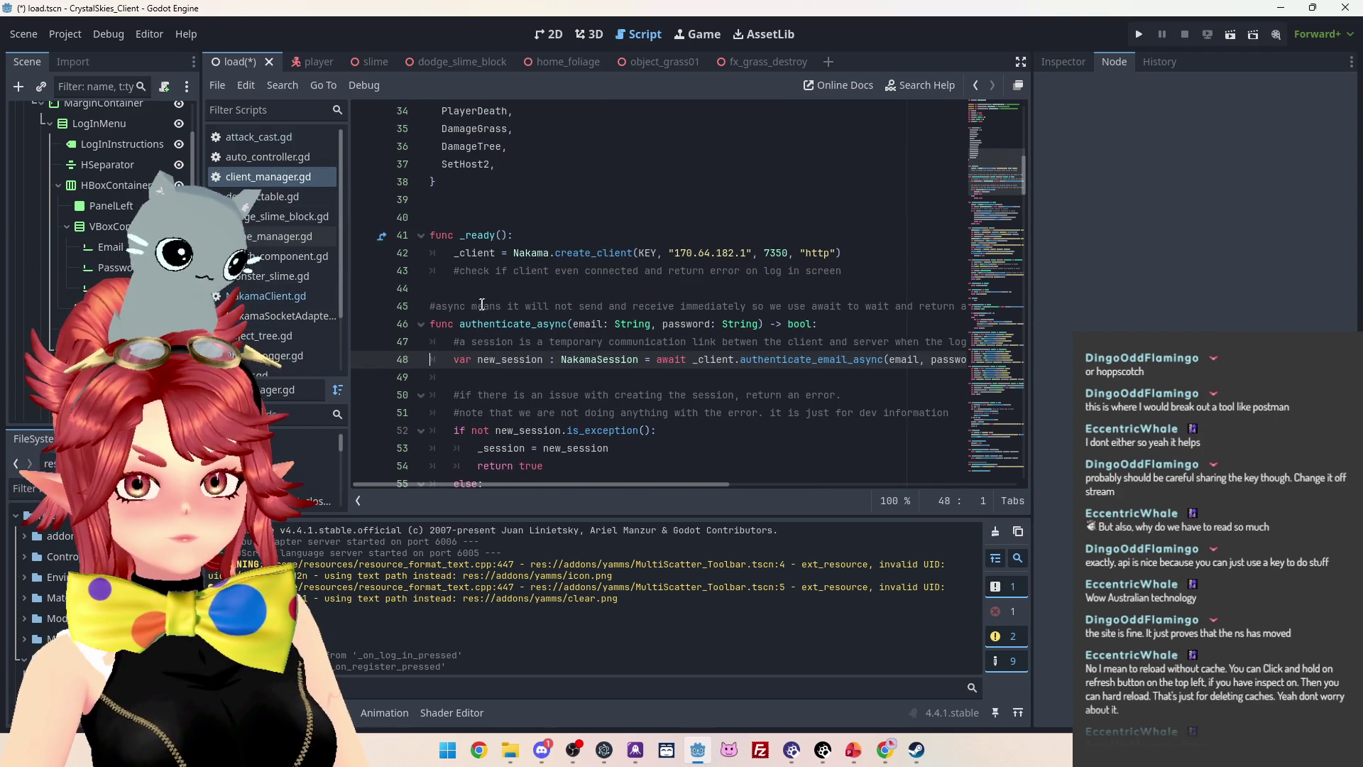
pyautogui.moveTo(481, 303); pyautogui.dragTo(610, 306)
pyautogui.scroll(-4, 497, 284)
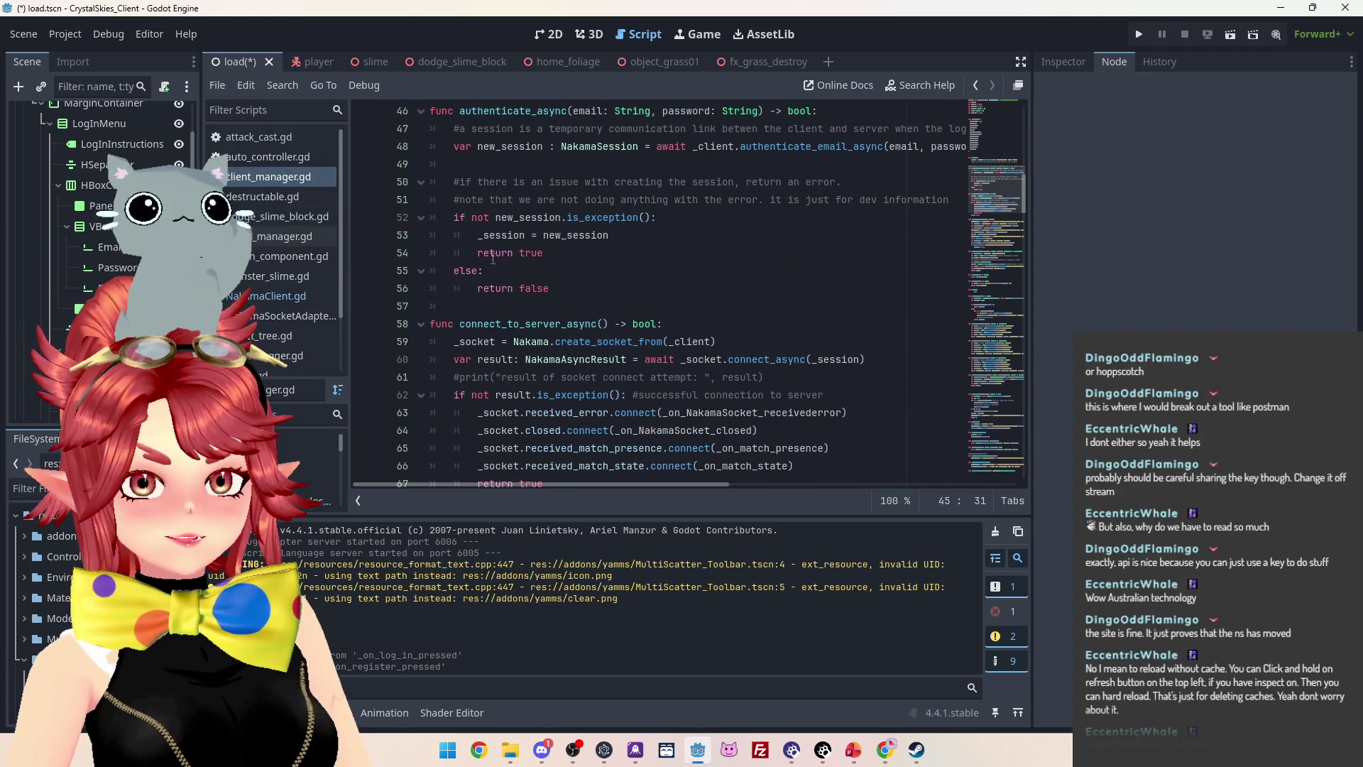
pyautogui.scroll(-4, 513, 308)
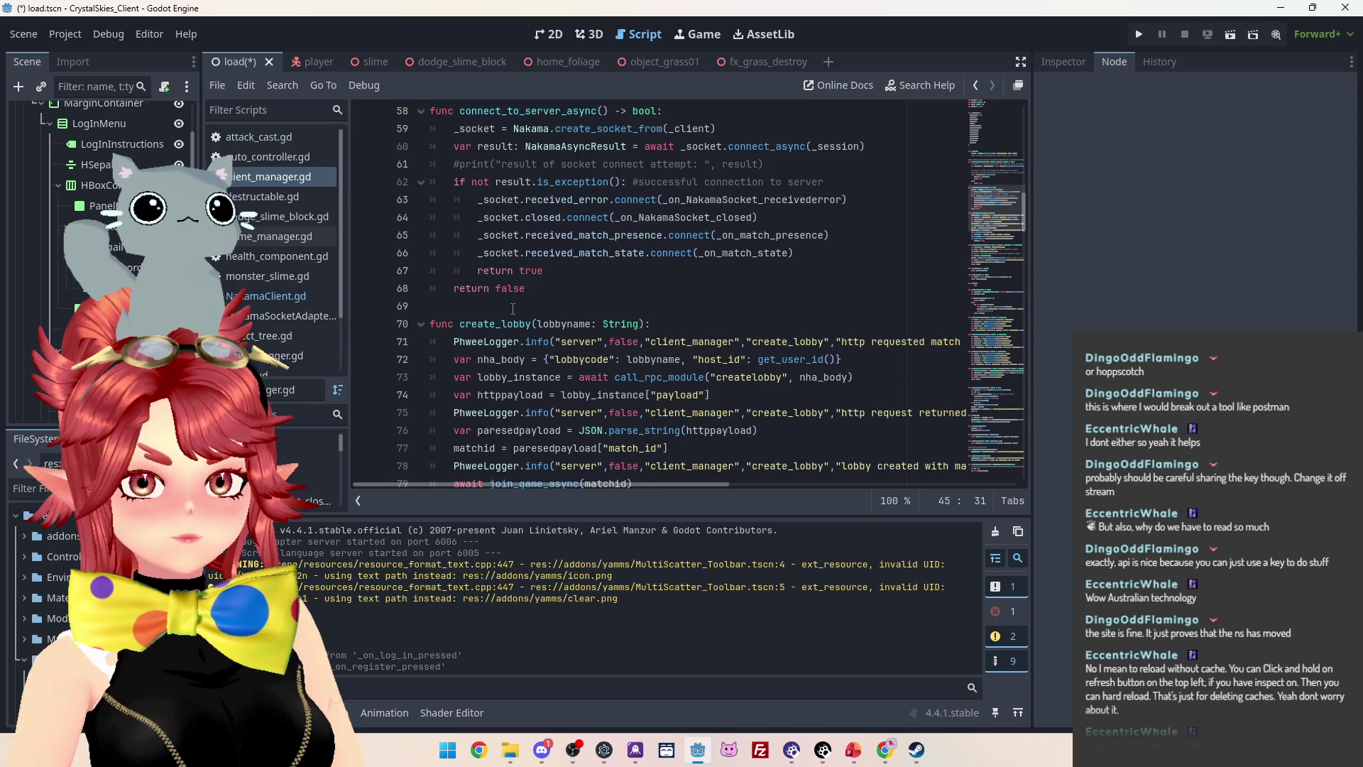
pyautogui.scroll(-6, 512, 308)
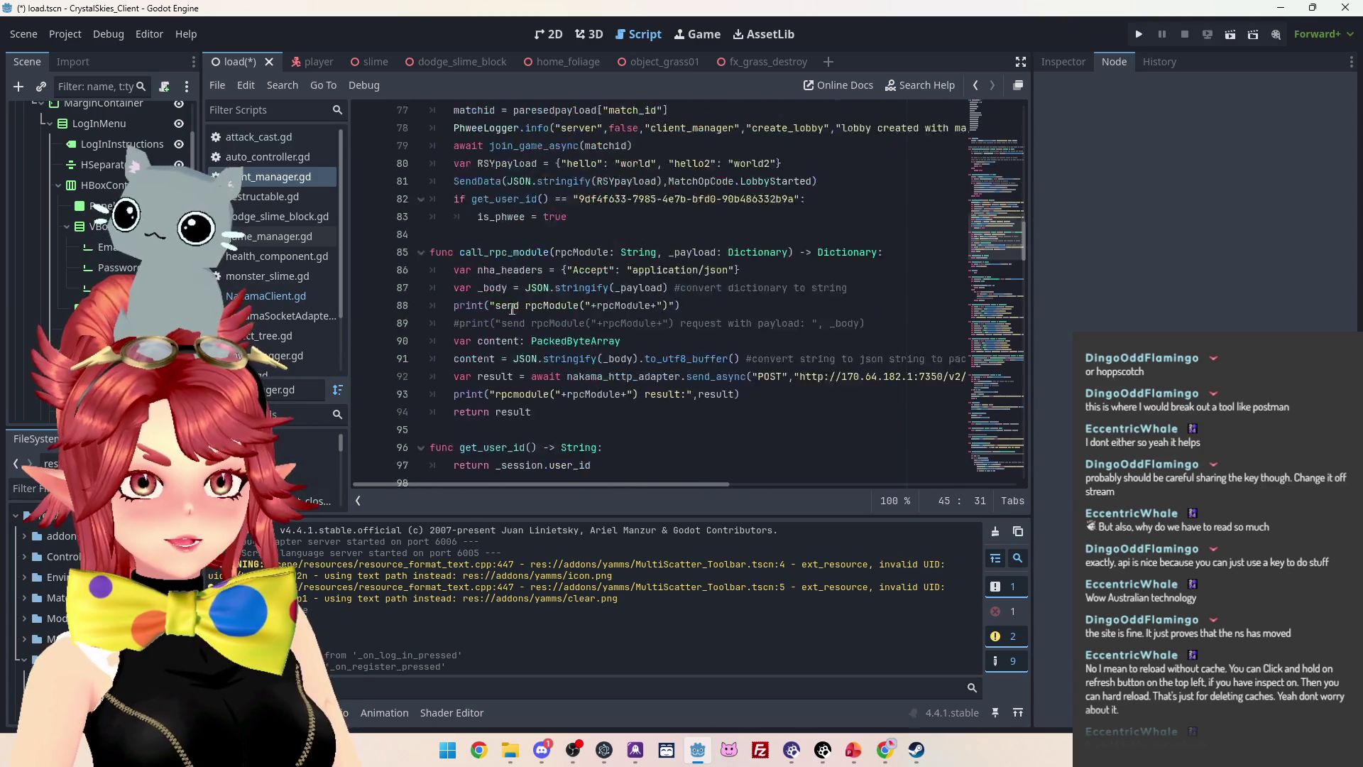
pyautogui.scroll(2, 512, 308)
# Switch to ui.gd and review its login handler code.
pyautogui.click(277, 164)
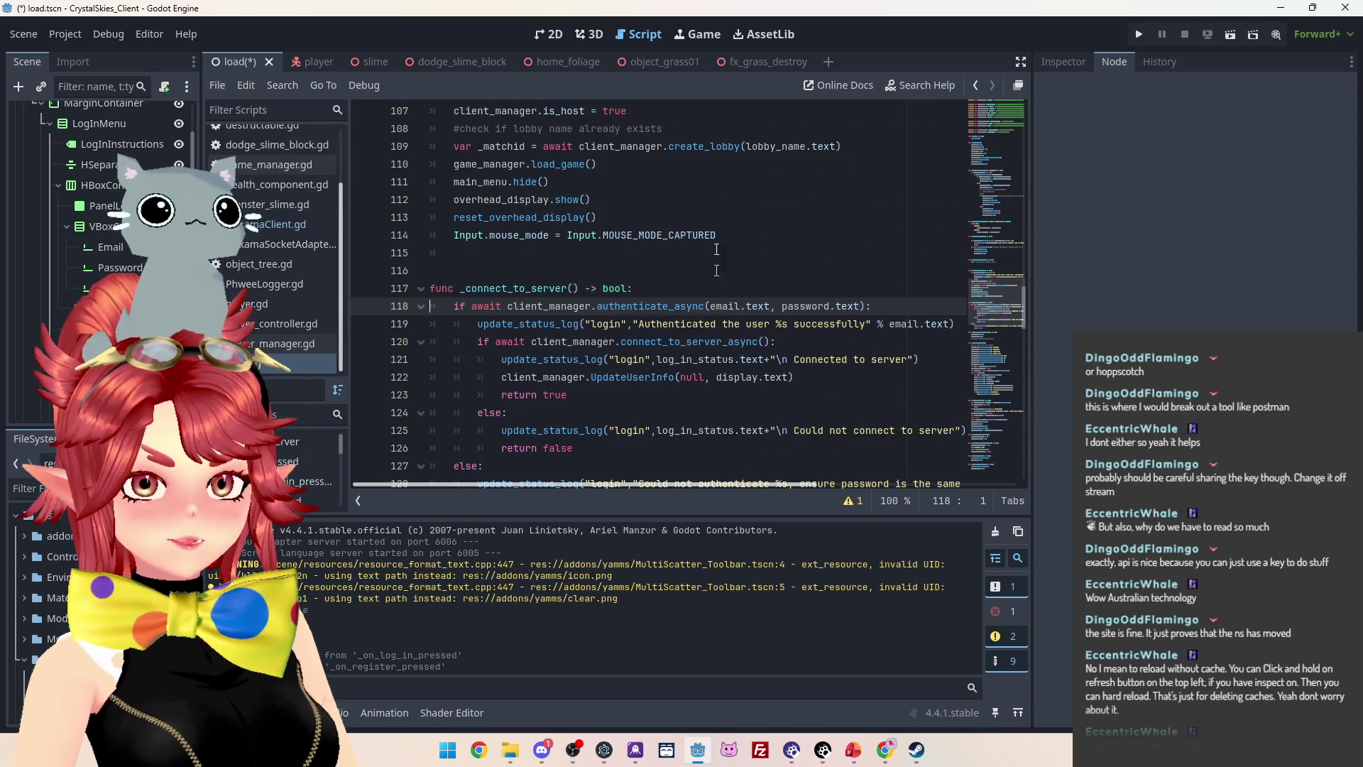
pyautogui.scroll(6, 717, 270)
pyautogui.scroll(-5, 639, 248)
pyautogui.scroll(4, 552, 217)
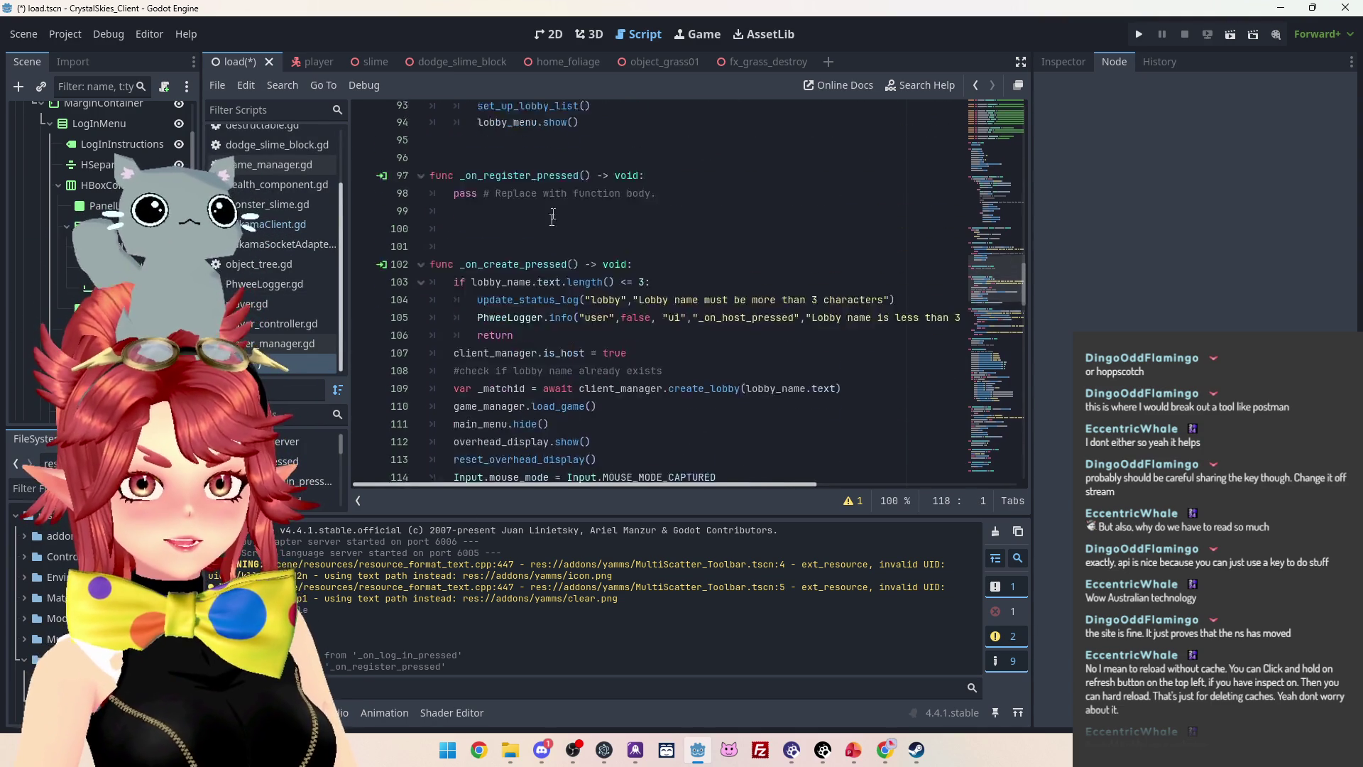
pyautogui.scroll(-5, 552, 218)
pyautogui.scroll(-5, 543, 283)
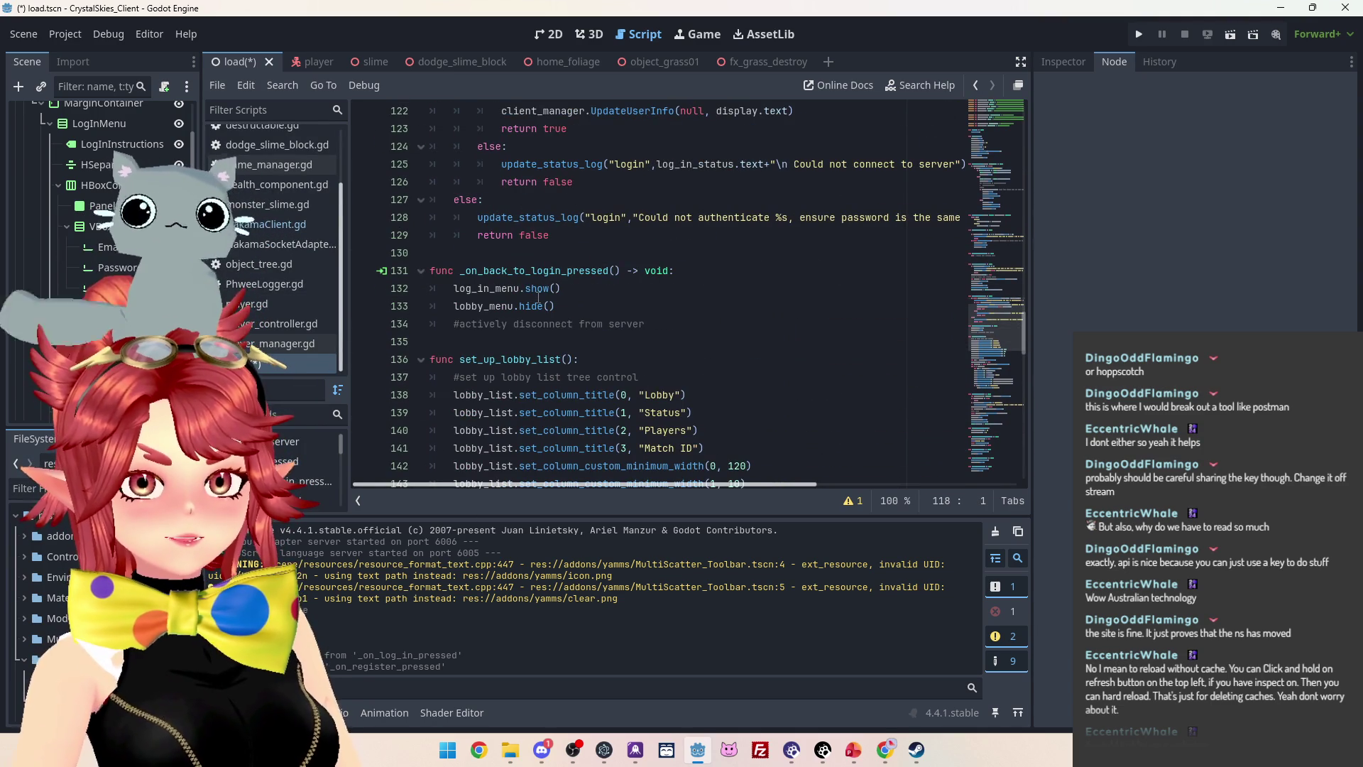
pyautogui.scroll(10, 546, 309)
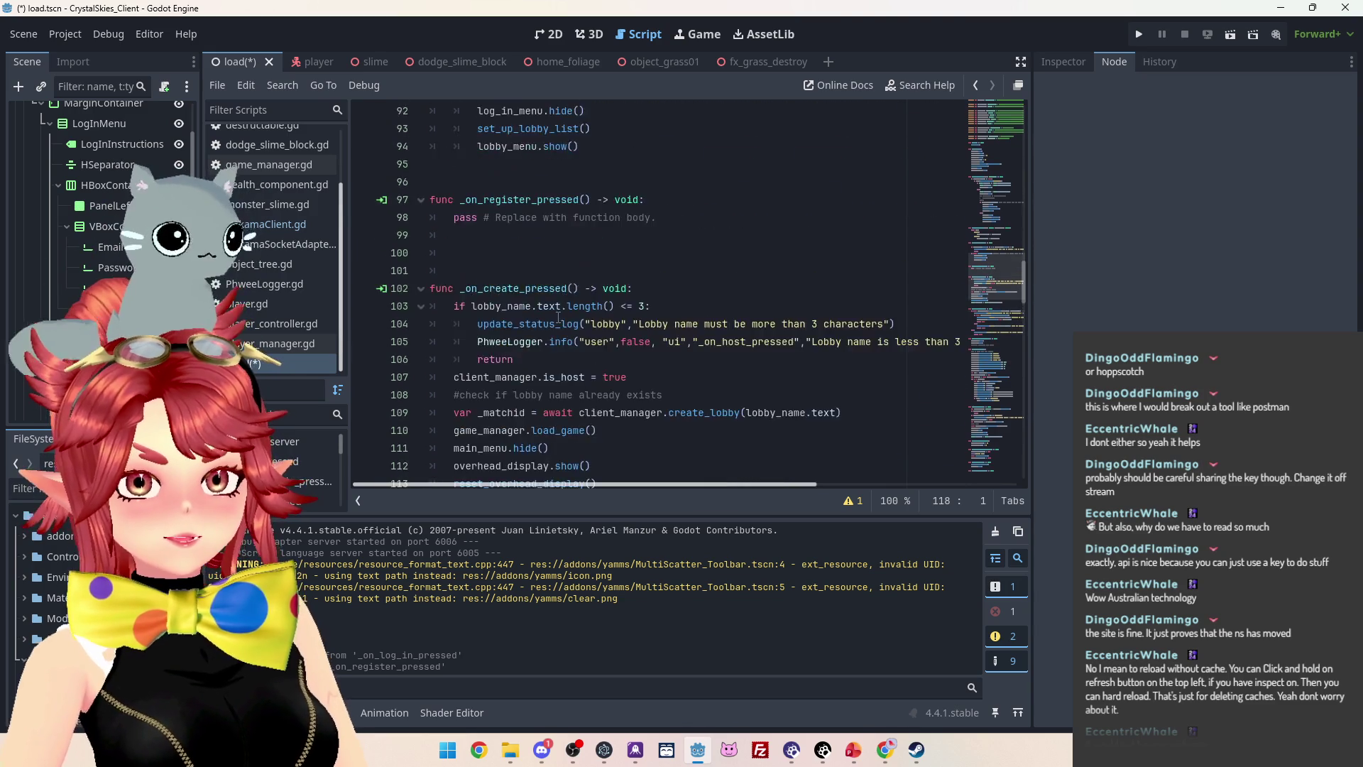
pyautogui.scroll(18, 558, 318)
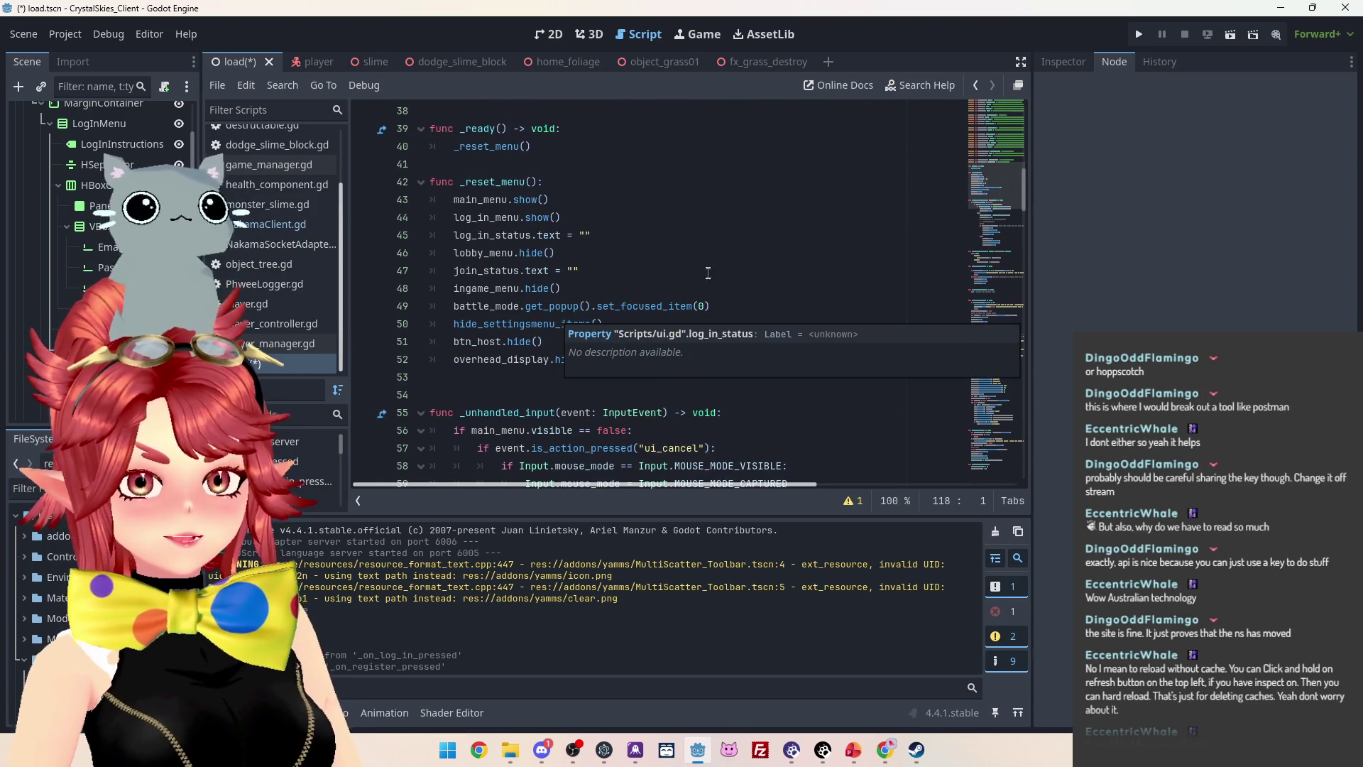
pyautogui.scroll(2, 703, 273)
pyautogui.scroll(-12, 568, 272)
pyautogui.scroll(-4, 556, 270)
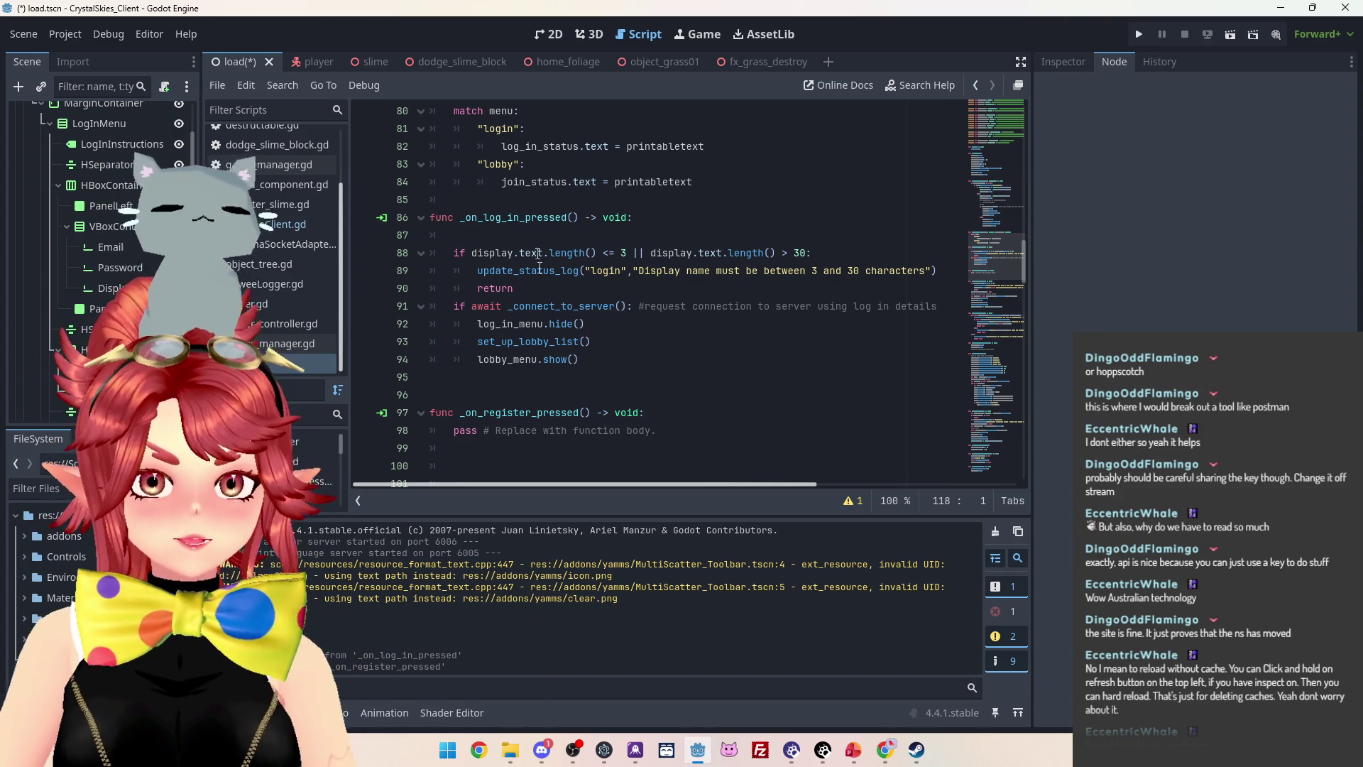
# Jump to _connect_to_server and find all its uses, listing 2 matches.
pyautogui.keyDown('ctrl'); pyautogui.click(553, 305); pyautogui.keyUp('ctrl')
pyautogui.scroll(-1, 670, 271)
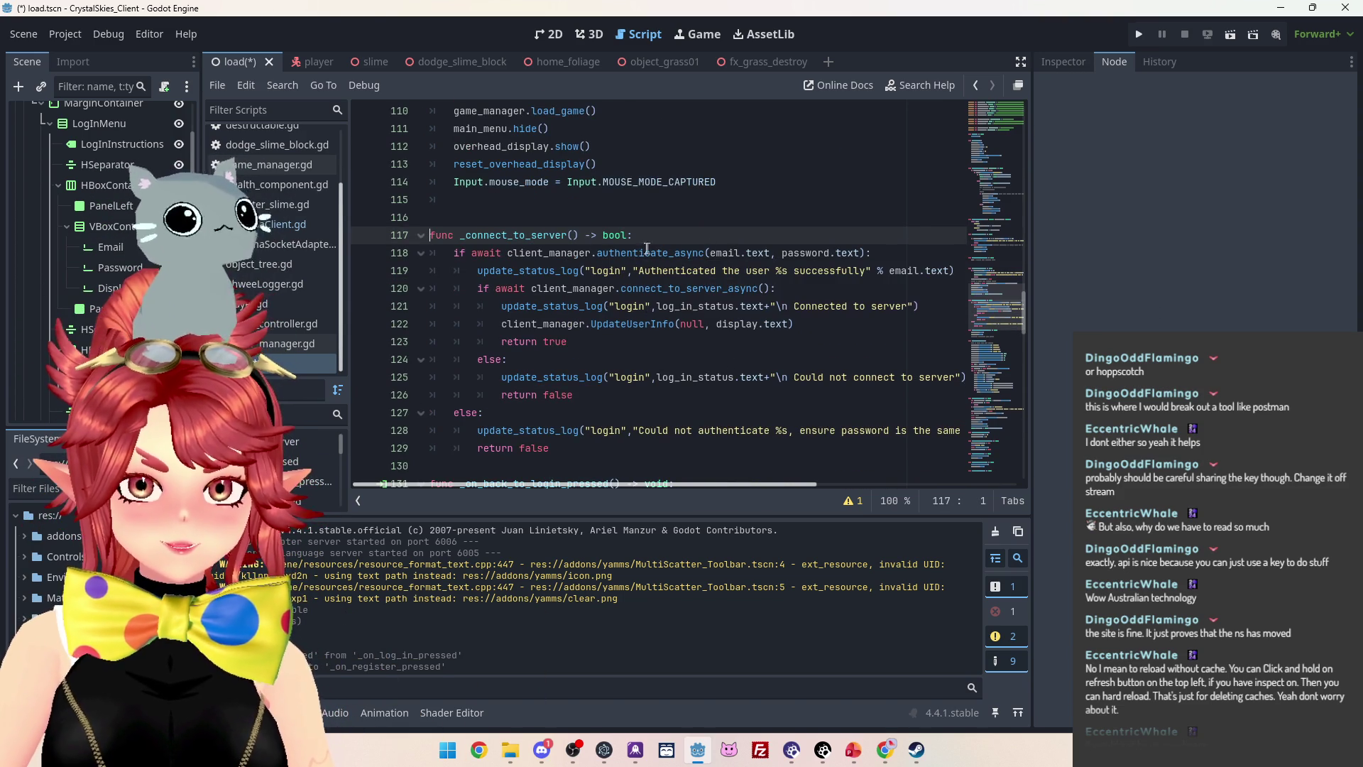
pyautogui.scroll(12, 646, 259)
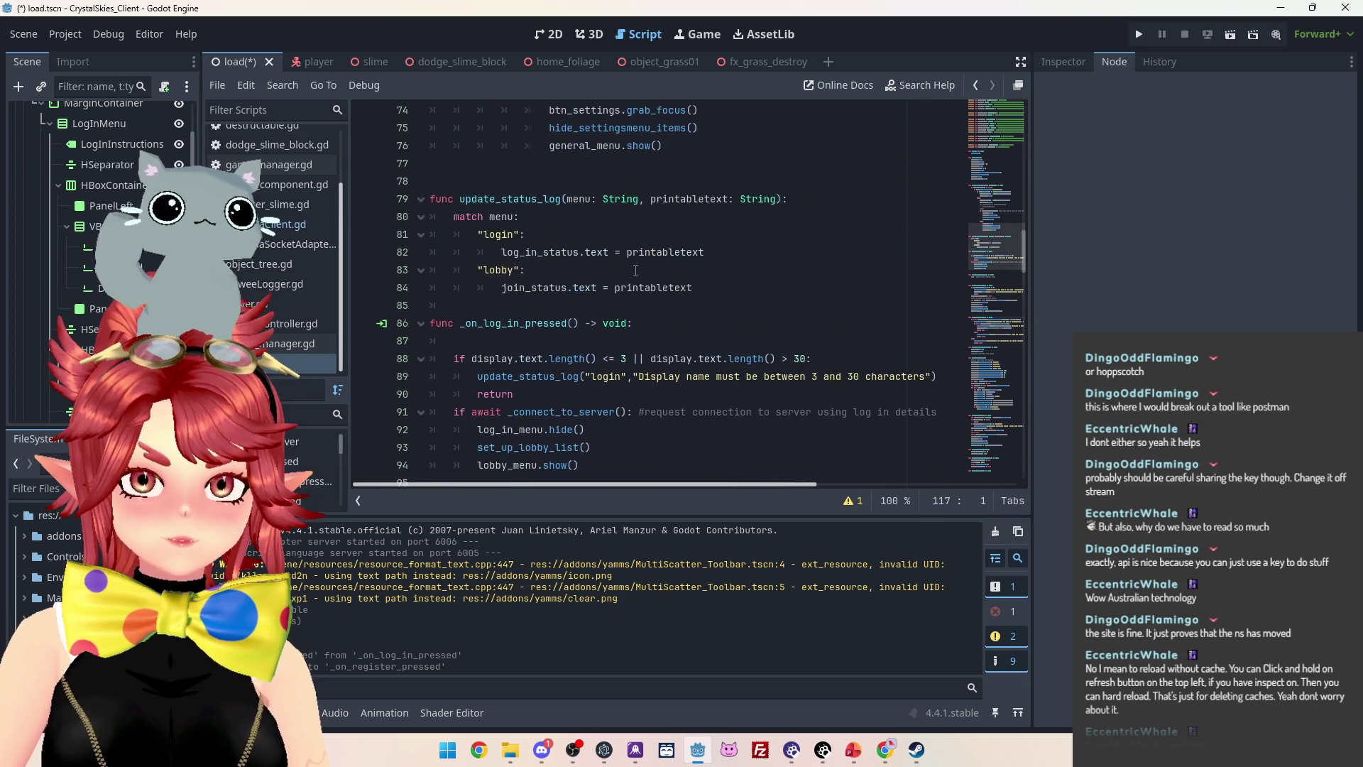
pyautogui.scroll(13, 636, 272)
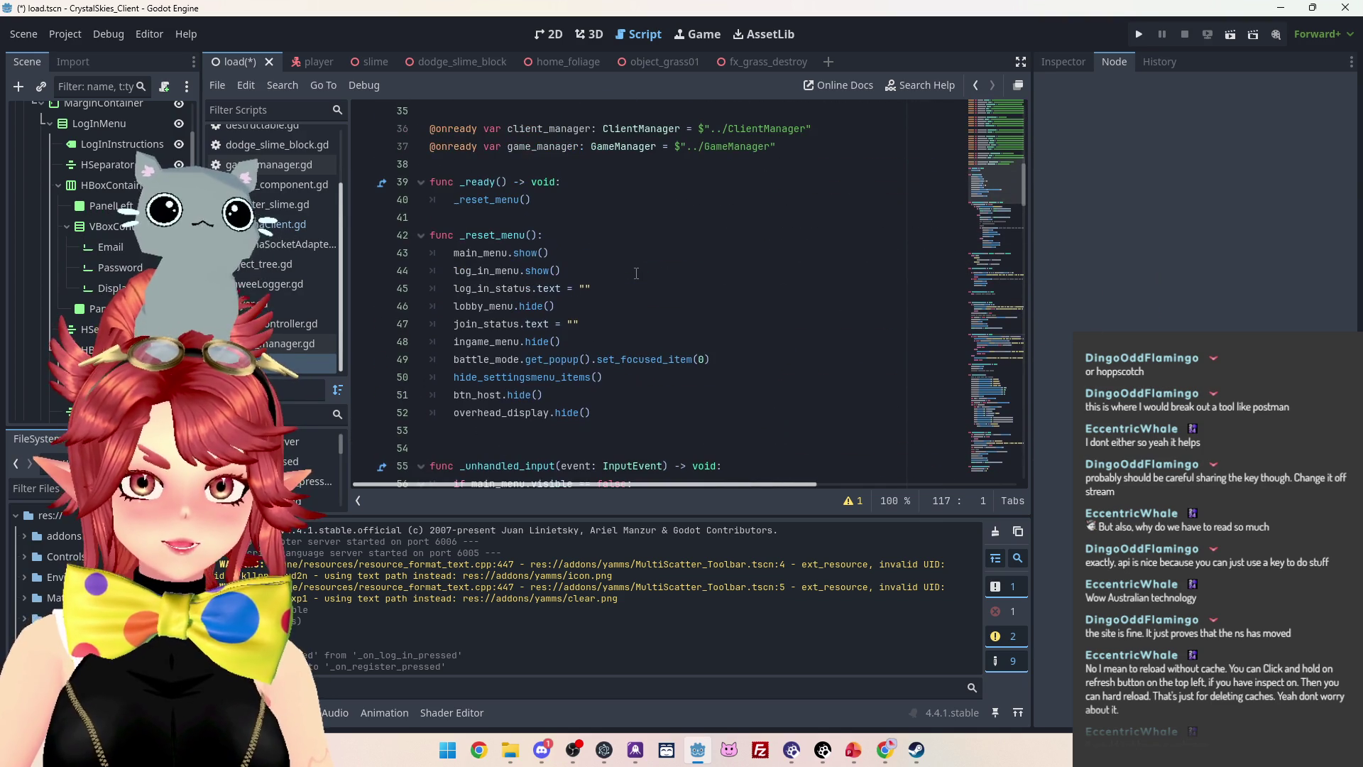
pyautogui.hotkey('ctrl', 'shift', 'f')
pyautogui.press('Return')
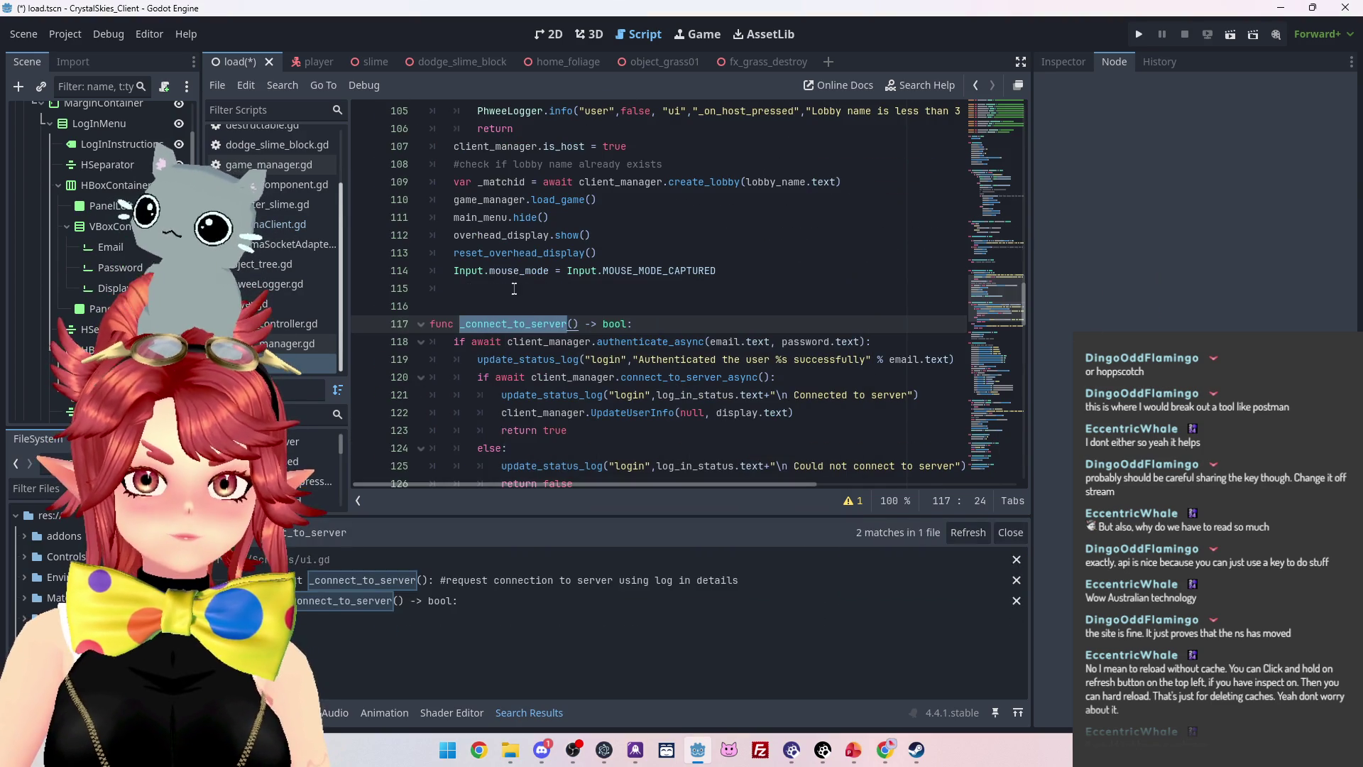
# Go to the _connect_to_server call on line 91 of the login handler.
pyautogui.click(454, 583)
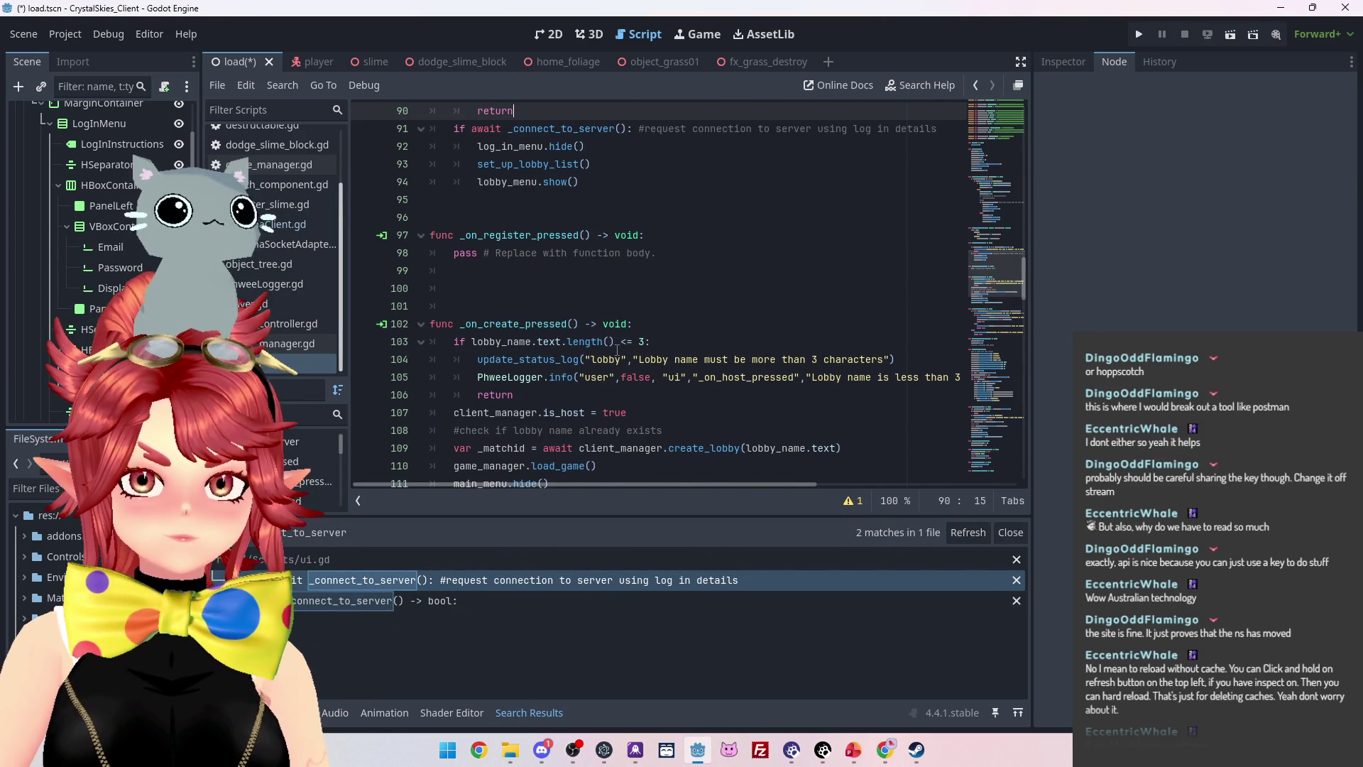
pyautogui.scroll(2, 629, 270)
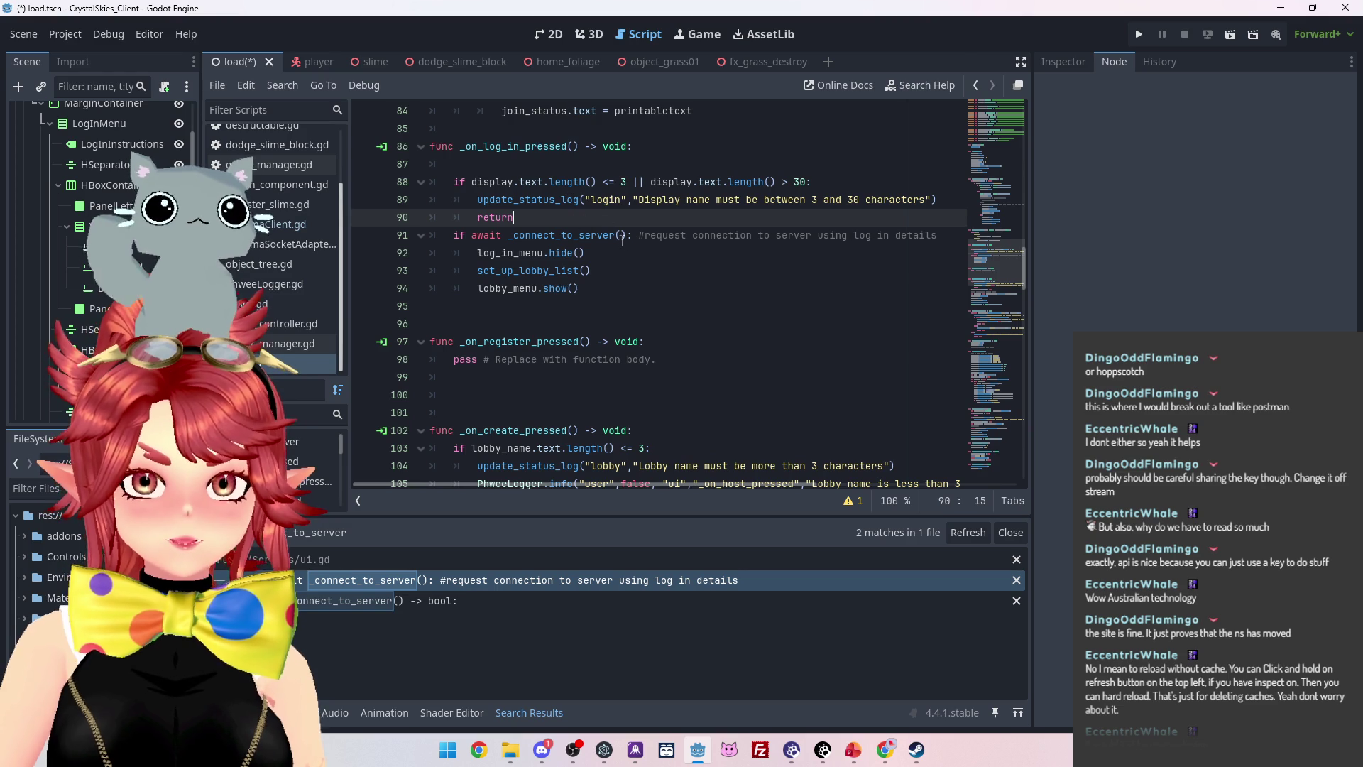
pyautogui.click(644, 235)
pyautogui.moveTo(644, 235); pyautogui.dragTo(518, 235)
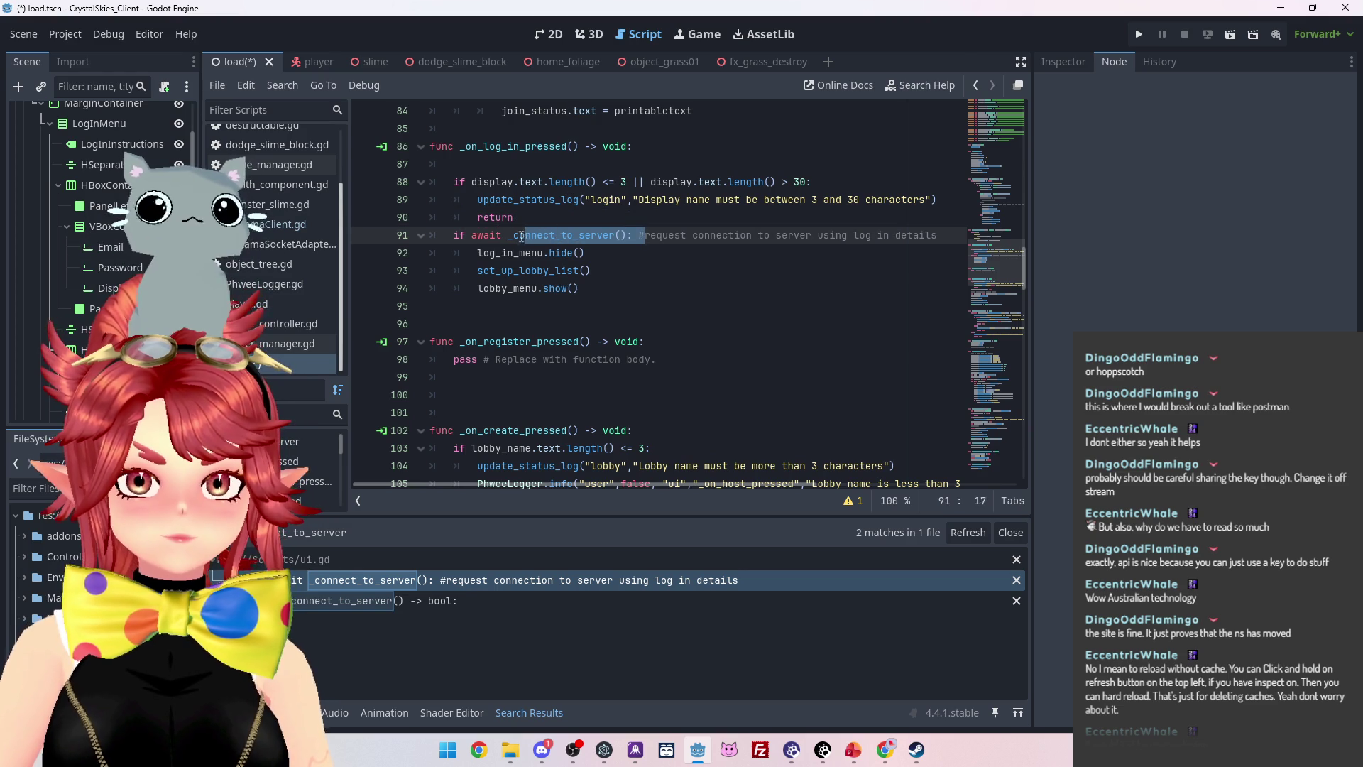
pyautogui.click(692, 235)
pyautogui.scroll(1, 673, 264)
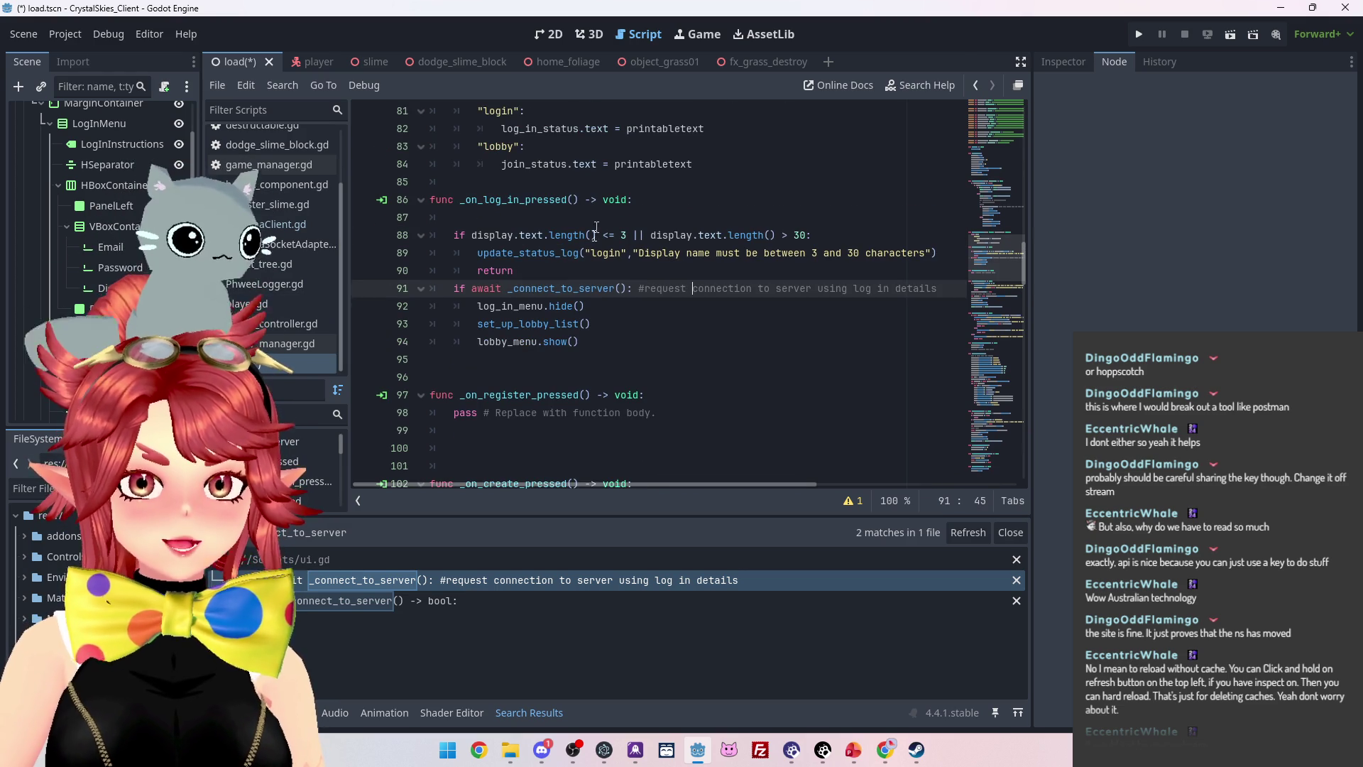
pyautogui.scroll(3, 639, 297)
pyautogui.scroll(-2, 618, 303)
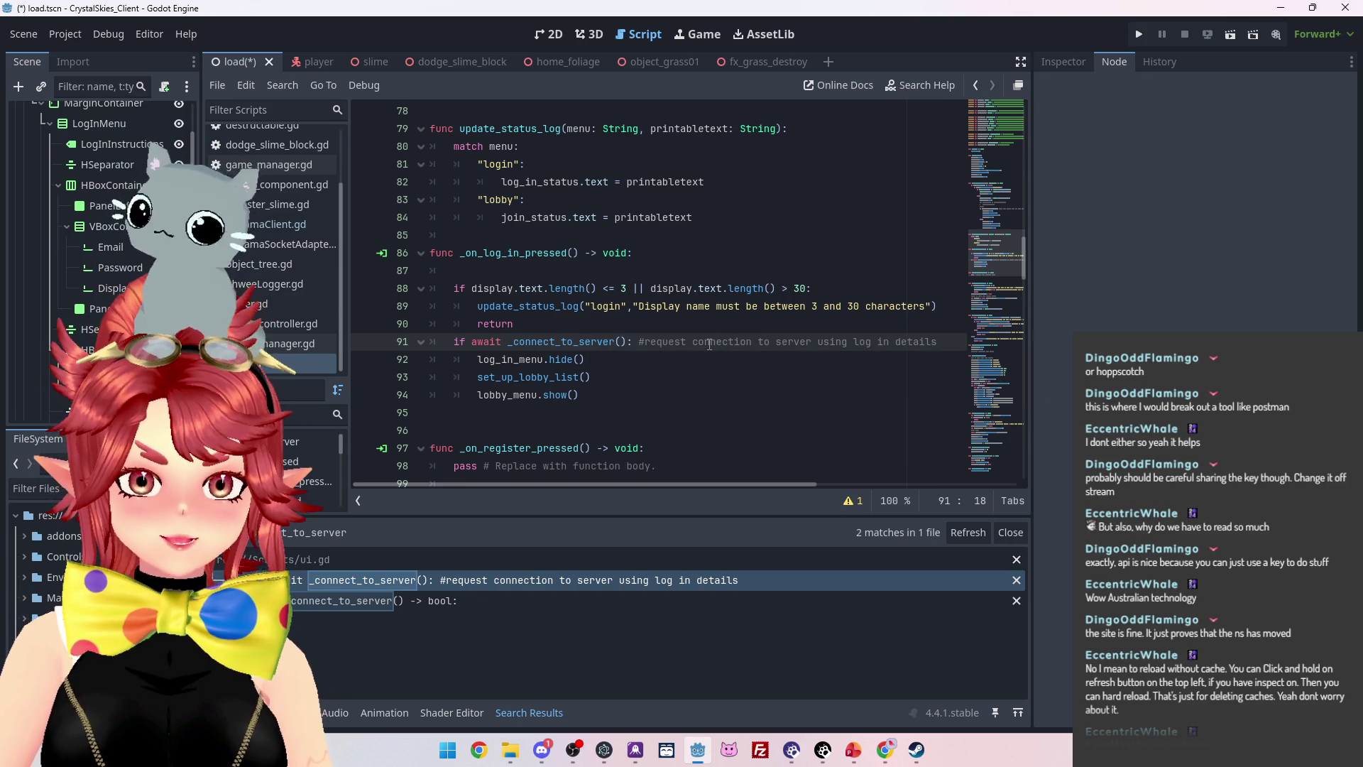
# Follow _connect_to_server to authenticate_async in client_manager.gd, then bring back the Nakama docs.
pyautogui.keyDown('ctrl'); pyautogui.click(569, 343); pyautogui.keyUp('ctrl')
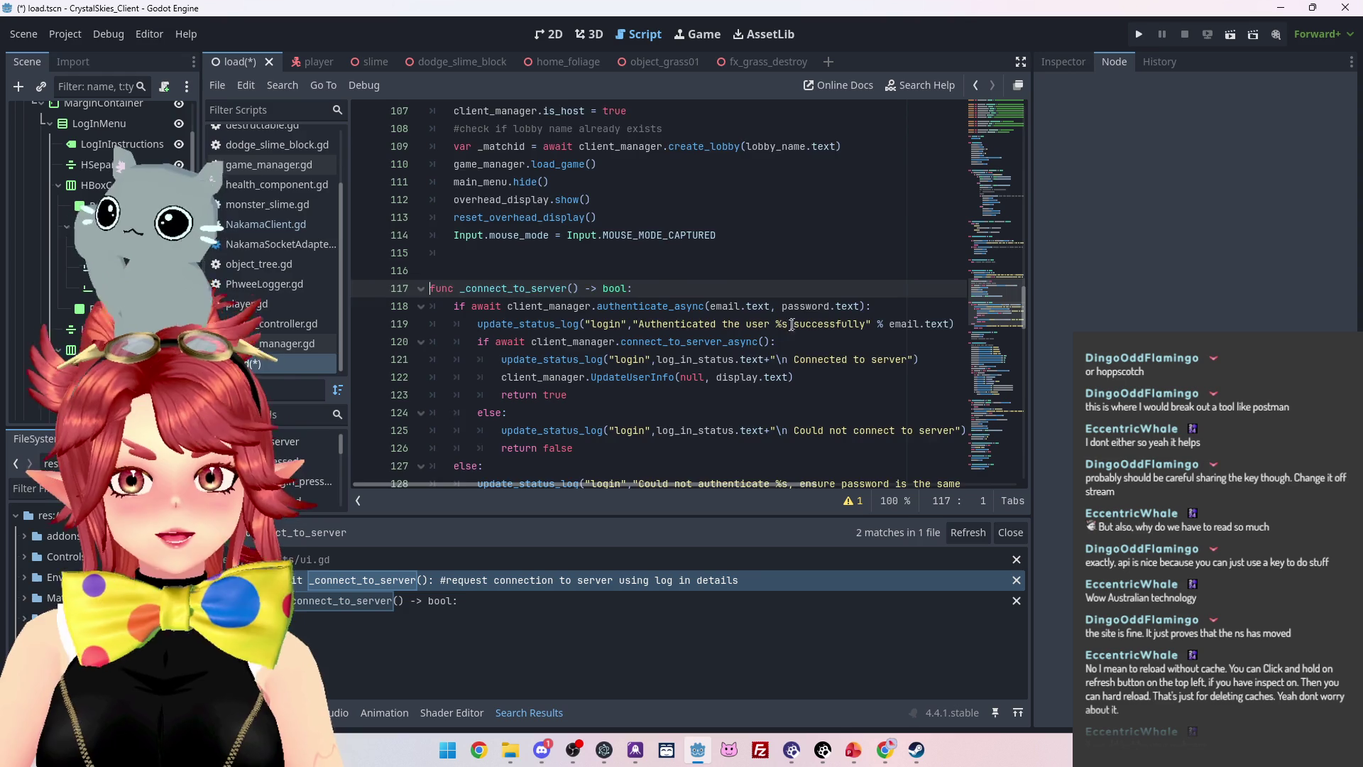
pyautogui.scroll(-1, 792, 324)
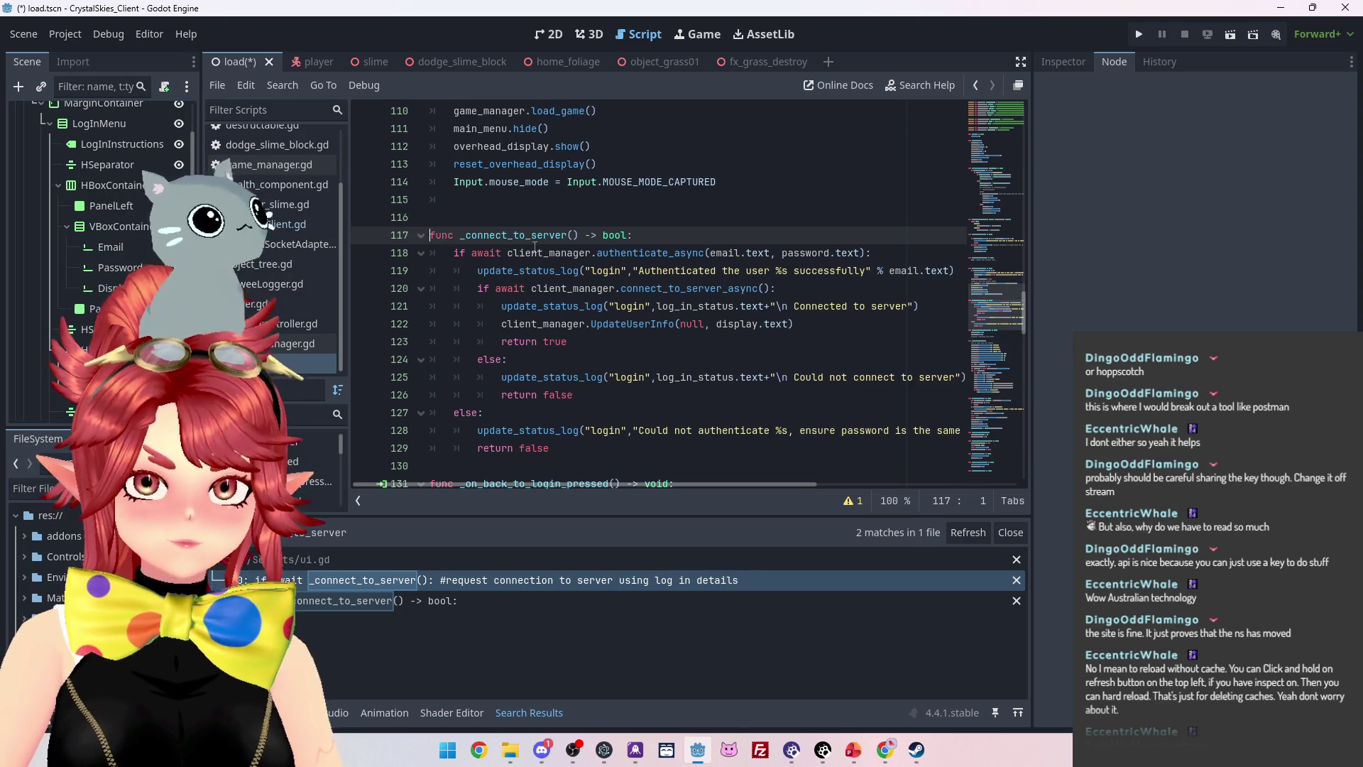
pyautogui.scroll(-1, 668, 395)
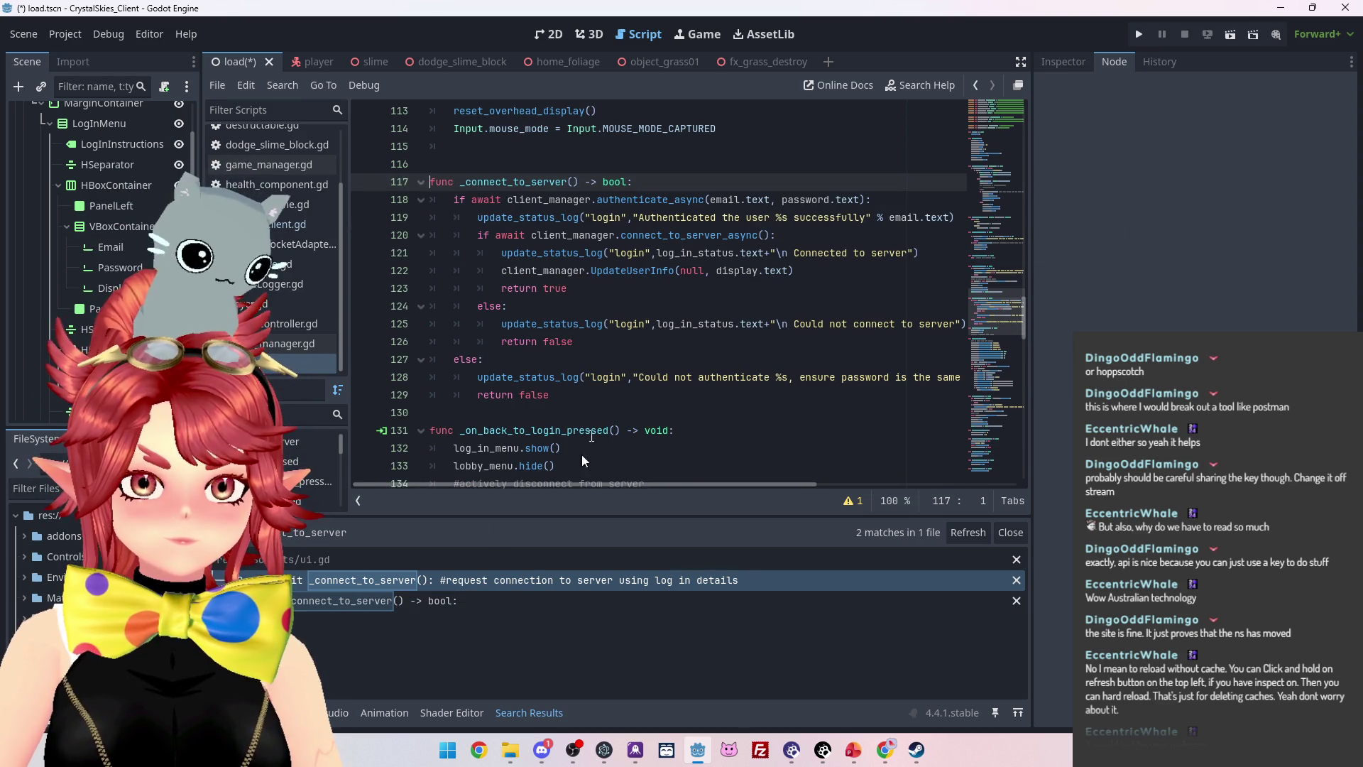
pyautogui.keyDown('ctrl'); pyautogui.click(658, 202); pyautogui.keyUp('ctrl')
pyautogui.scroll(-2, 602, 313)
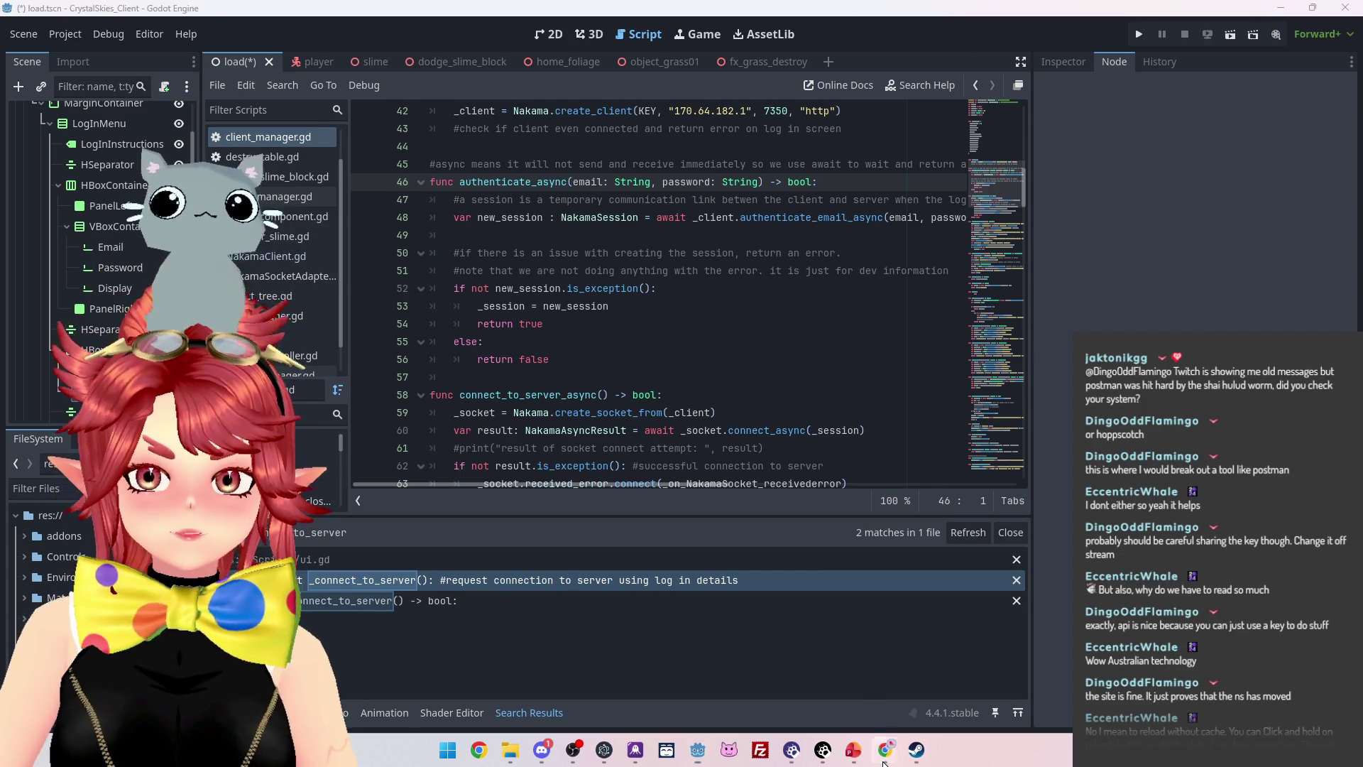
pyautogui.moveTo(885, 749)
pyautogui.click(809, 671)
# Highlight the session object's contents, expiration time field, and real-time features note.
pyautogui.scroll(-12, 632, 422)
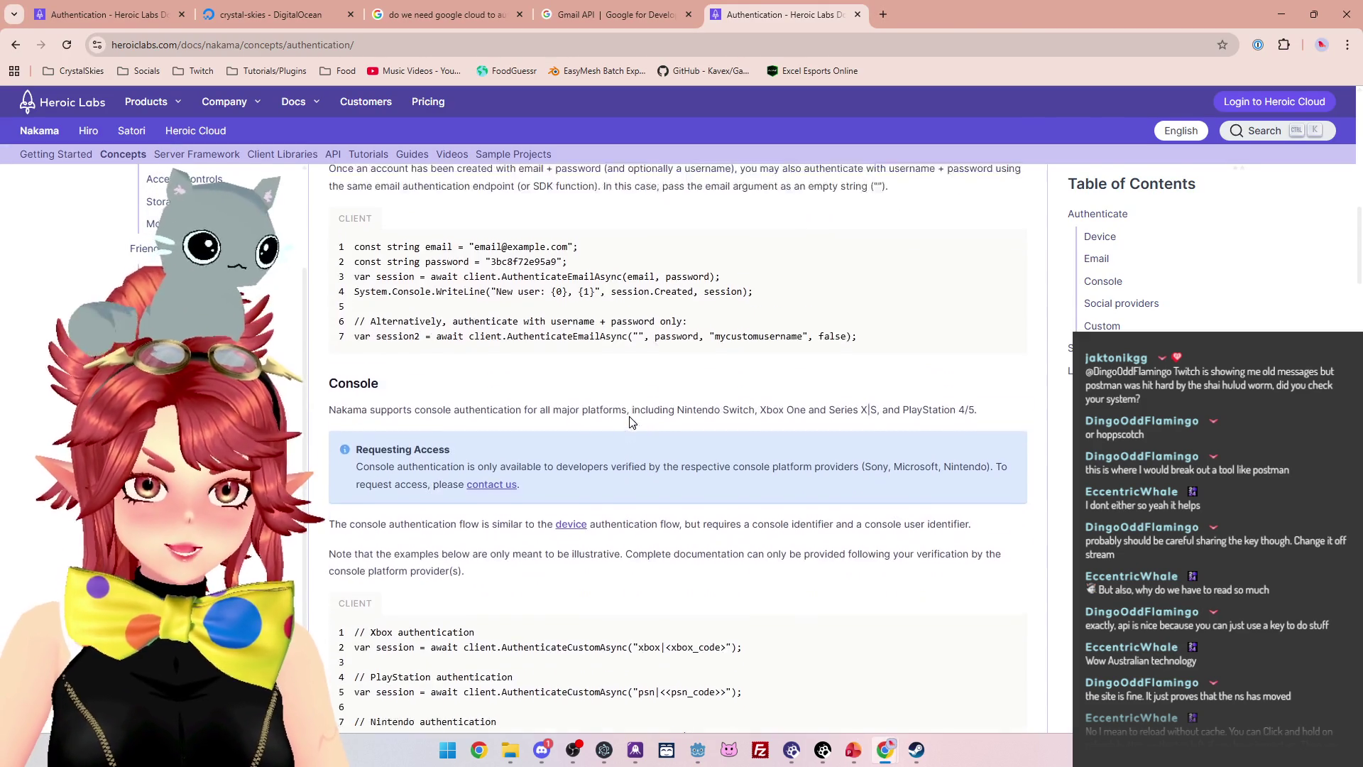
pyautogui.scroll(-20, 632, 417)
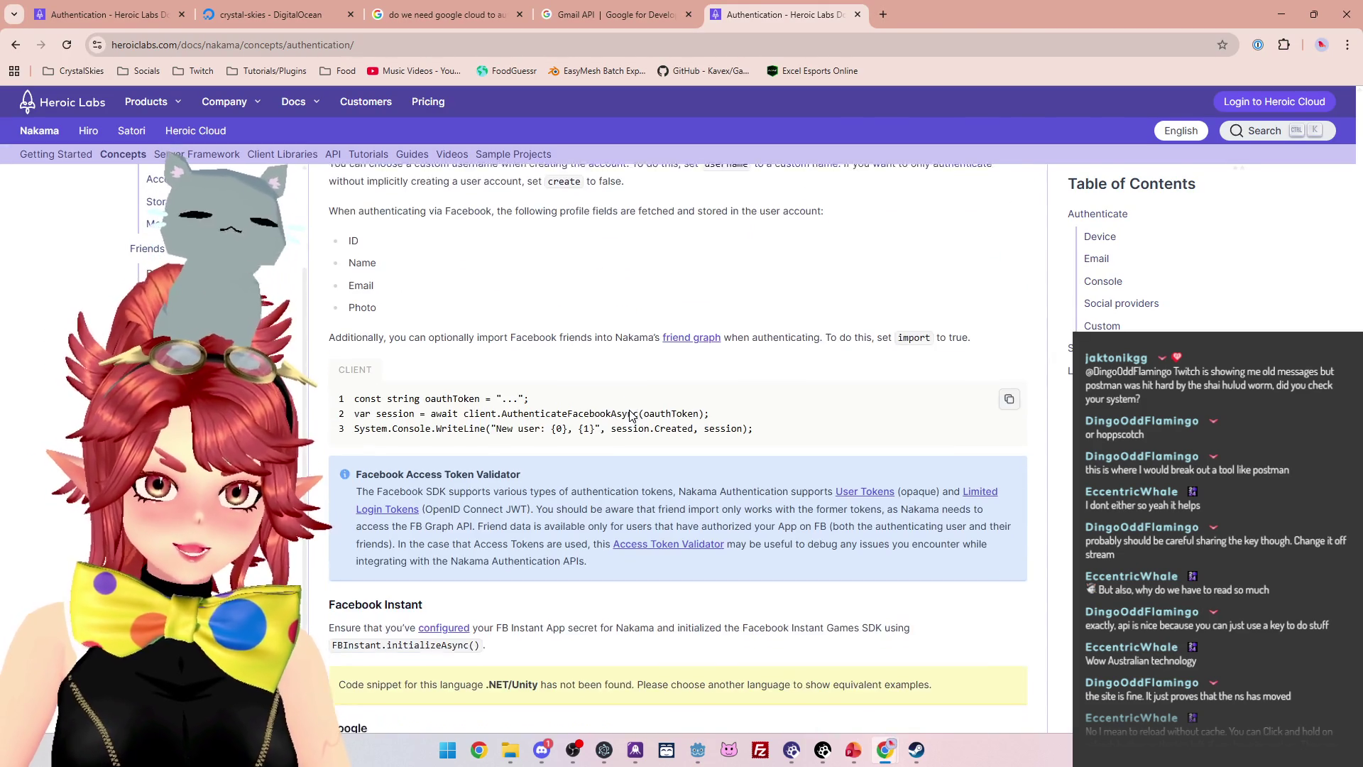
pyautogui.scroll(-2, 632, 415)
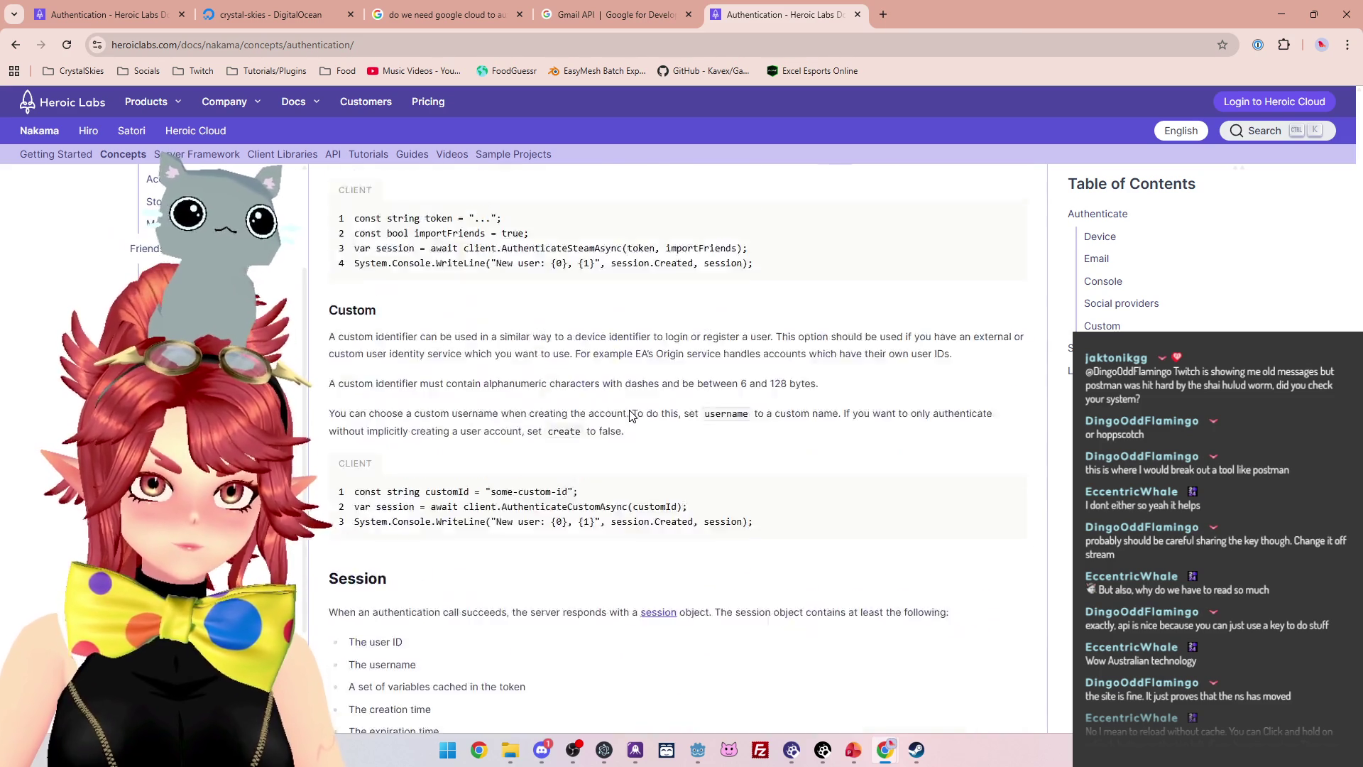
pyautogui.scroll(-1, 632, 415)
pyautogui.moveTo(417, 404); pyautogui.dragTo(607, 403)
pyautogui.moveTo(741, 404); pyautogui.dragTo(886, 403)
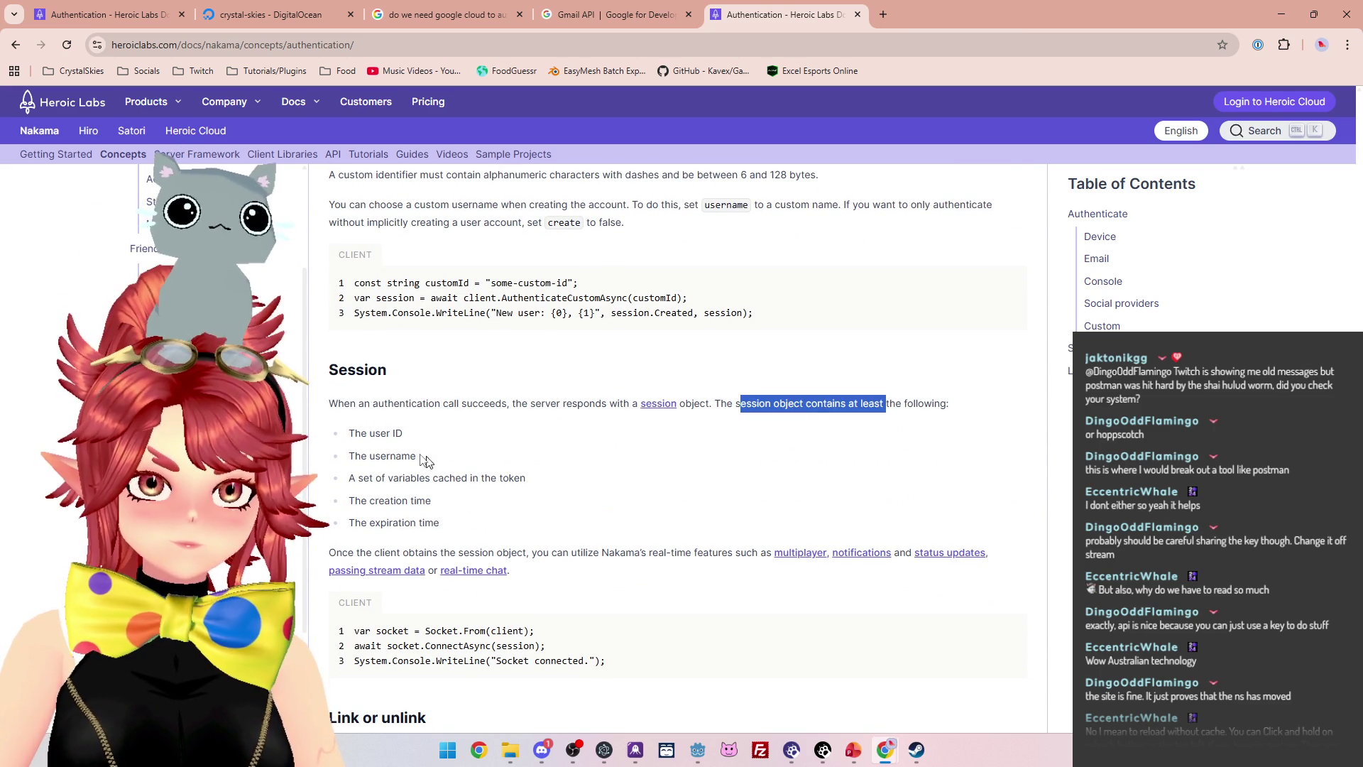
pyautogui.moveTo(370, 433)
pyautogui.mouseDown()
pyautogui.moveTo(454, 435)
pyautogui.moveTo(454, 457)
pyautogui.moveTo(527, 482)
pyautogui.mouseUp()
pyautogui.moveTo(375, 501); pyautogui.dragTo(439, 522)
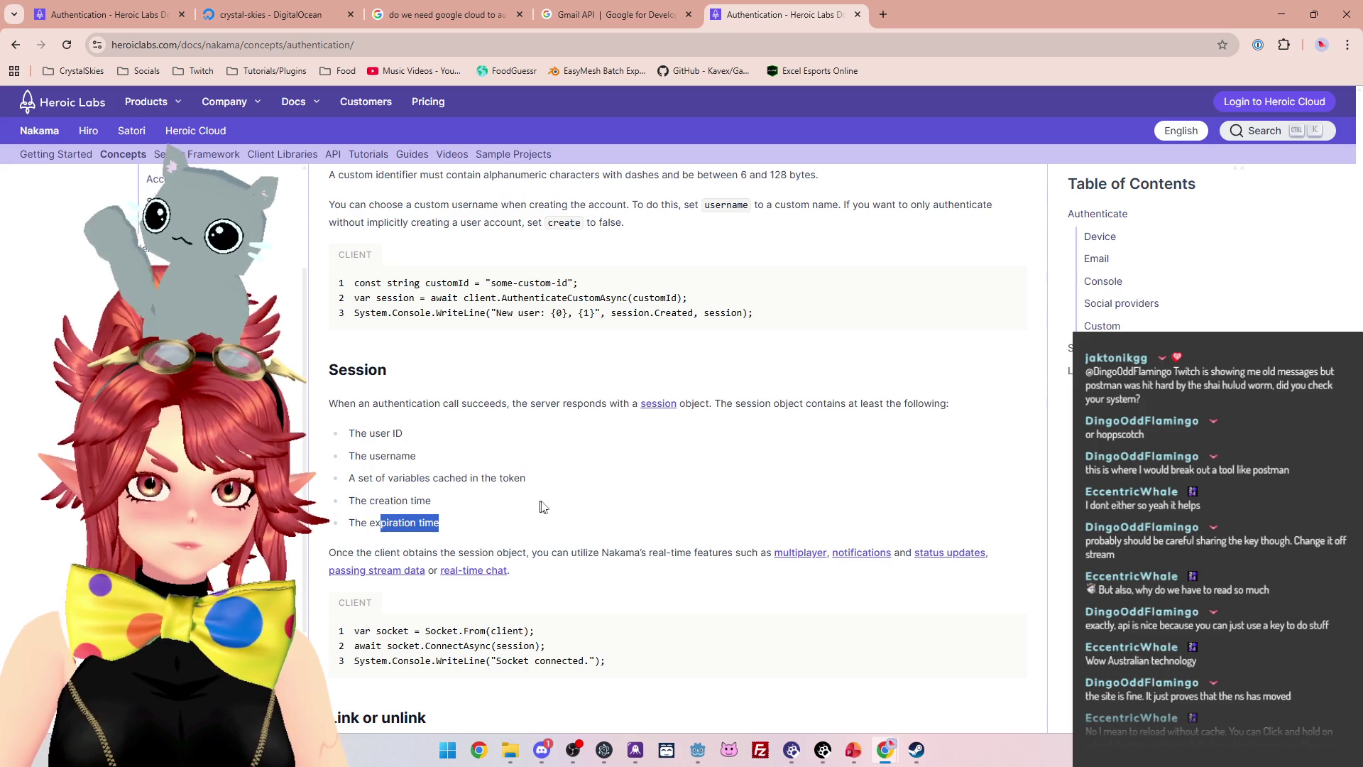
pyautogui.moveTo(376, 552); pyautogui.dragTo(702, 553)
# Scroll through the Link or unlink samples and linkable account-types table.
pyautogui.scroll(-1, 693, 463)
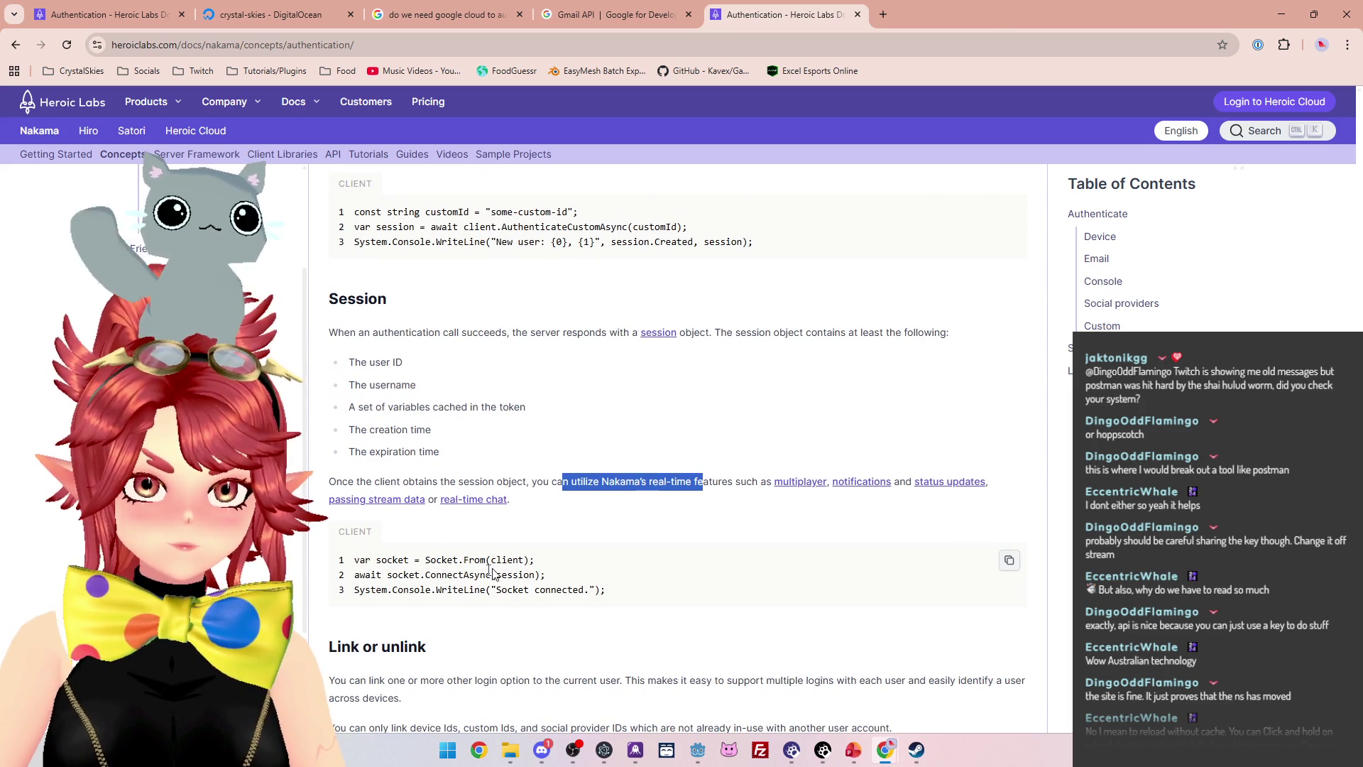
pyautogui.scroll(-10, 646, 529)
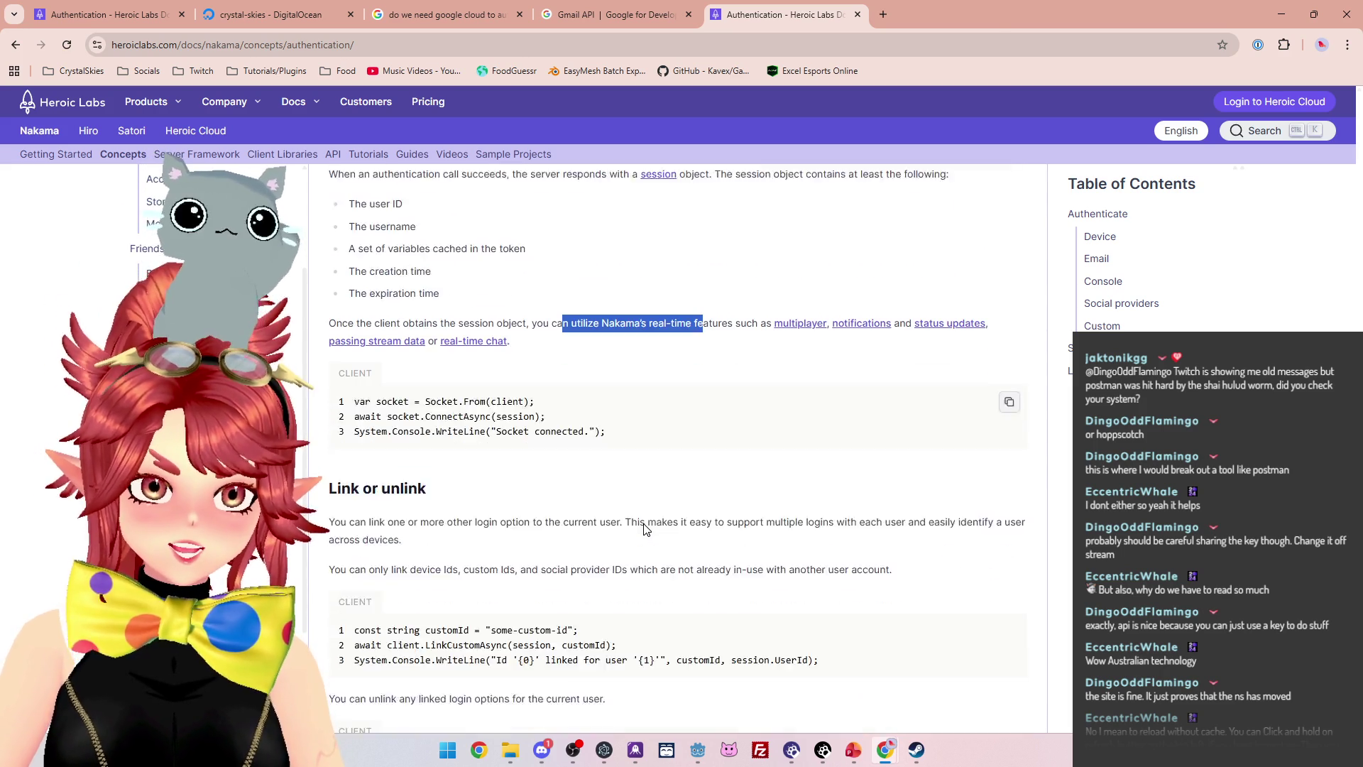
pyautogui.scroll(3, 646, 530)
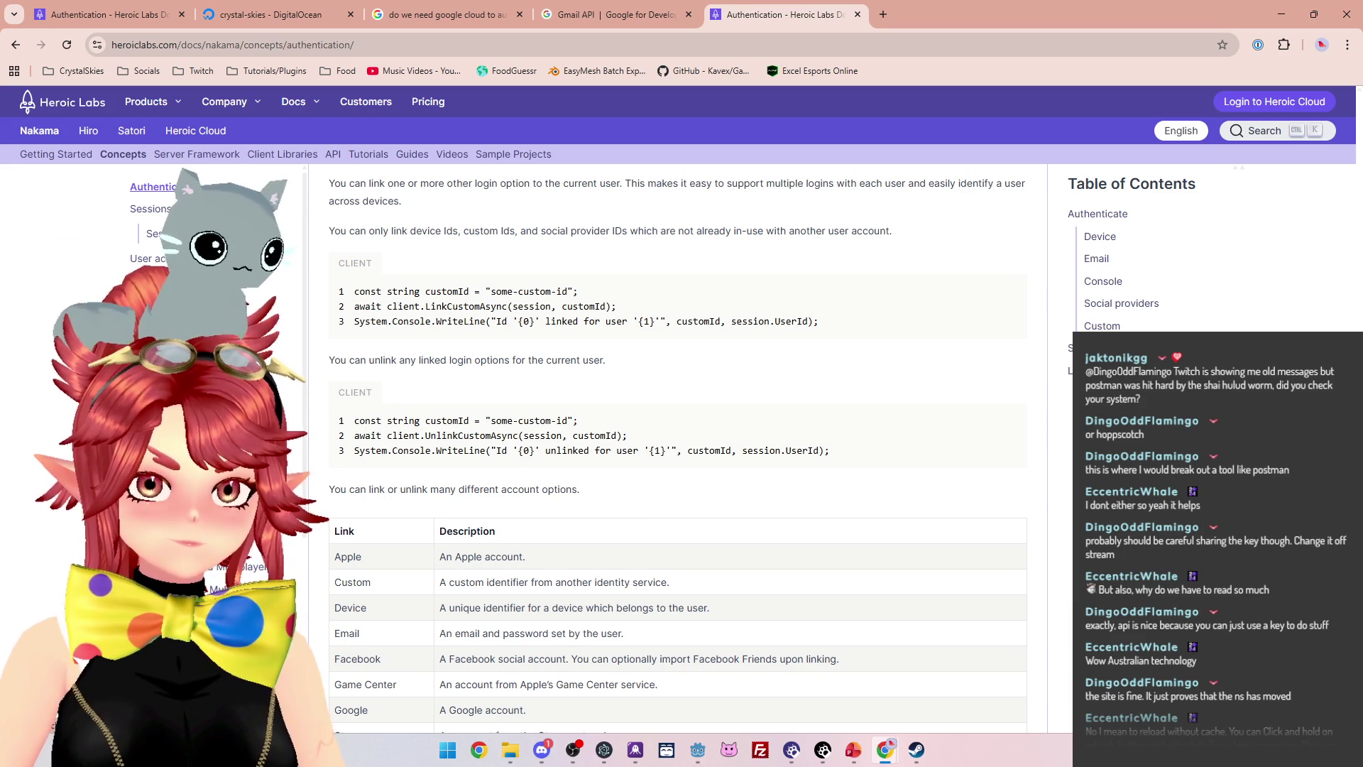
pyautogui.scroll(1, 678, 454)
pyautogui.scroll(-4, 678, 433)
pyautogui.scroll(2, 678, 433)
# Read Nakama's Session Management page through to its closing section, then open a new tab.
pyautogui.click(140, 208)
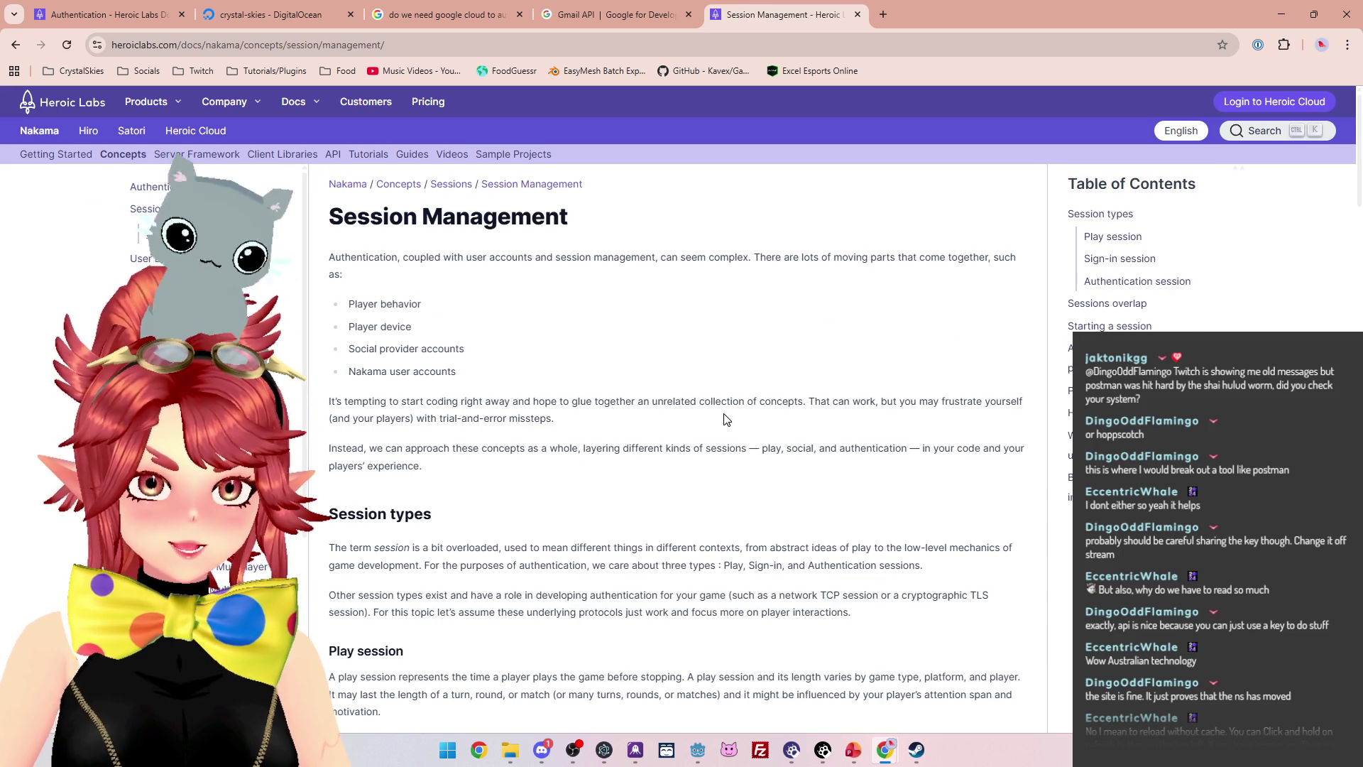
pyautogui.scroll(-8, 724, 419)
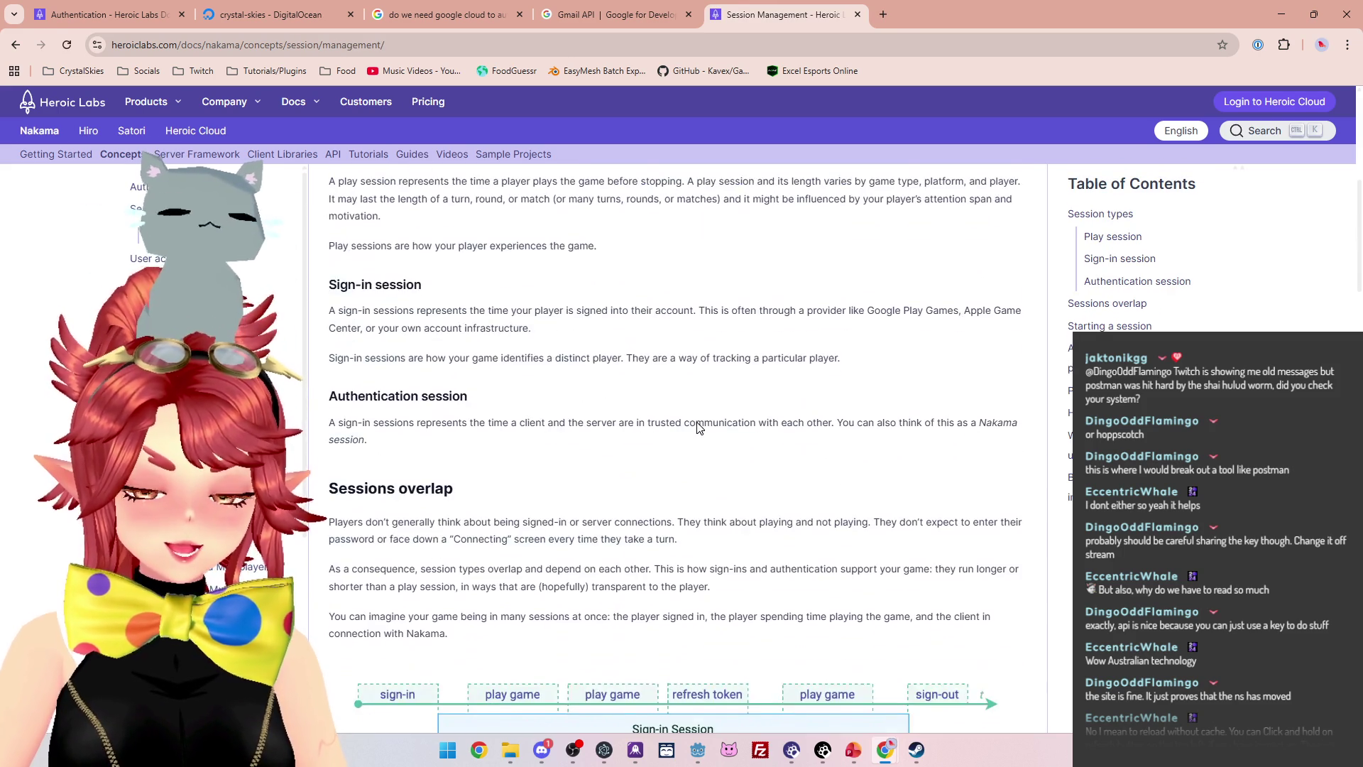
pyautogui.scroll(-10, 696, 426)
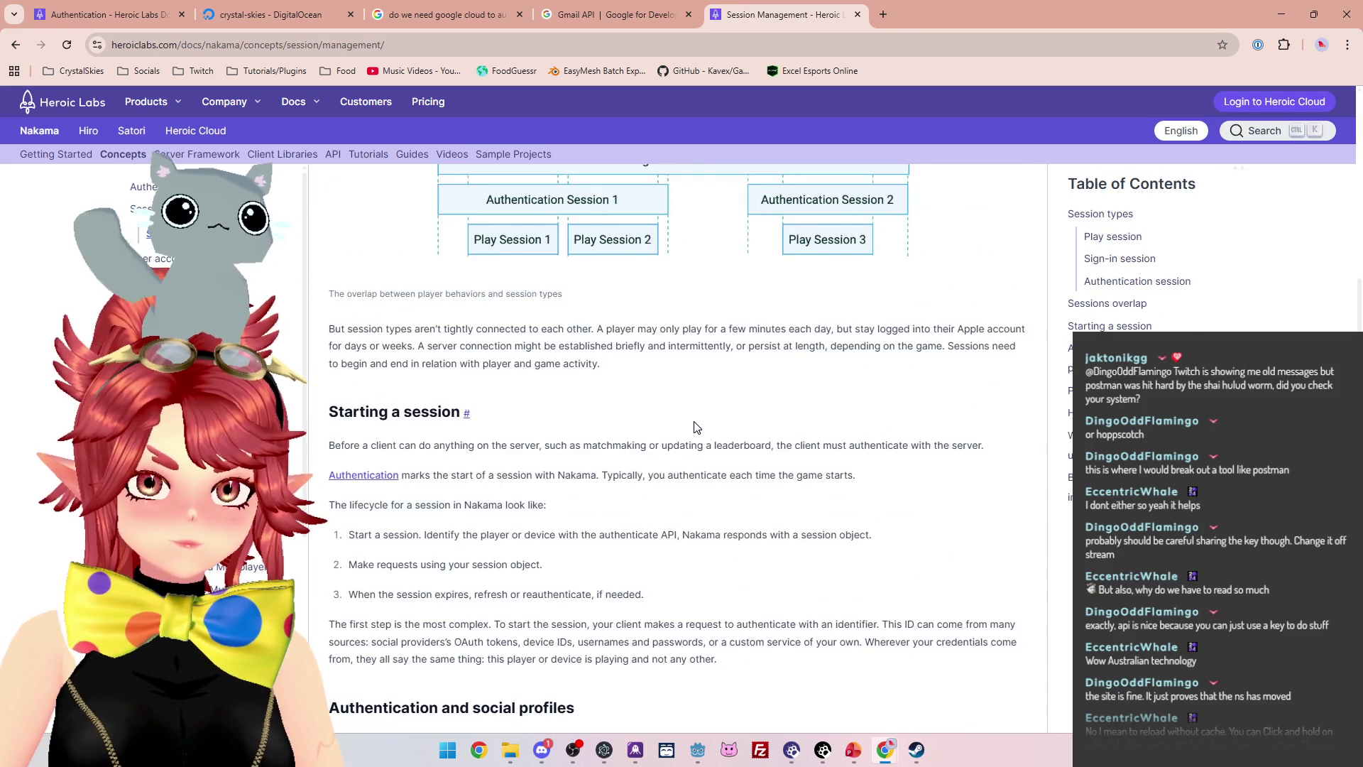
pyautogui.scroll(-3, 696, 427)
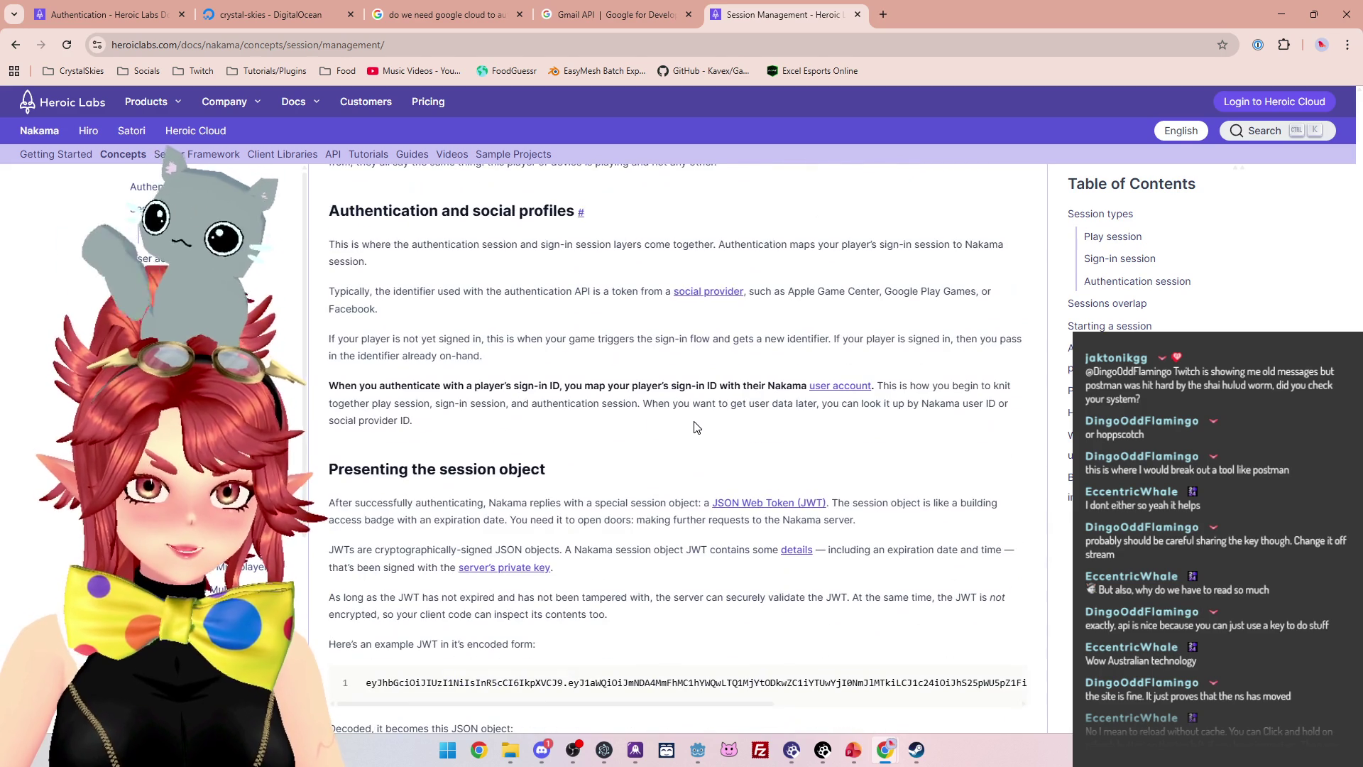
pyautogui.scroll(-1, 696, 426)
pyautogui.moveTo(360, 432); pyautogui.dragTo(633, 433)
pyautogui.scroll(-9, 658, 463)
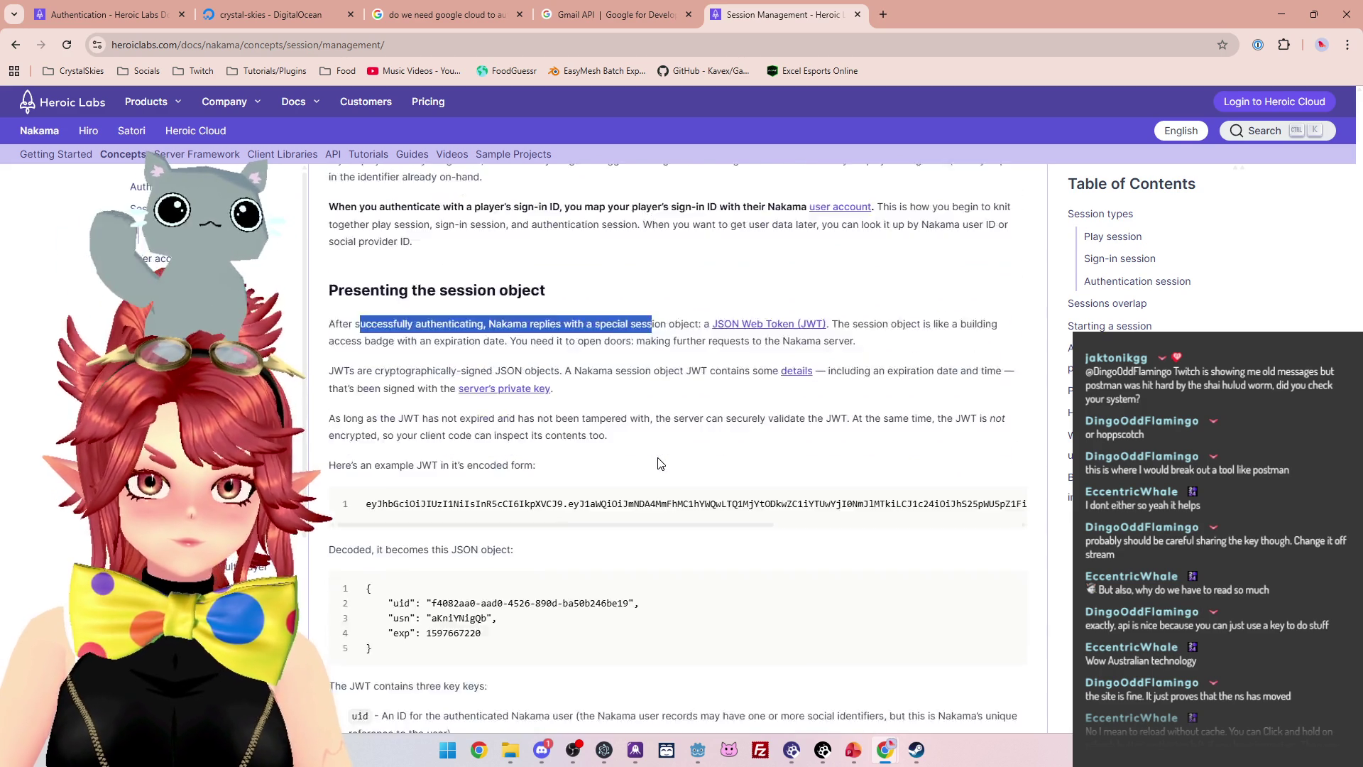
pyautogui.scroll(-4, 658, 463)
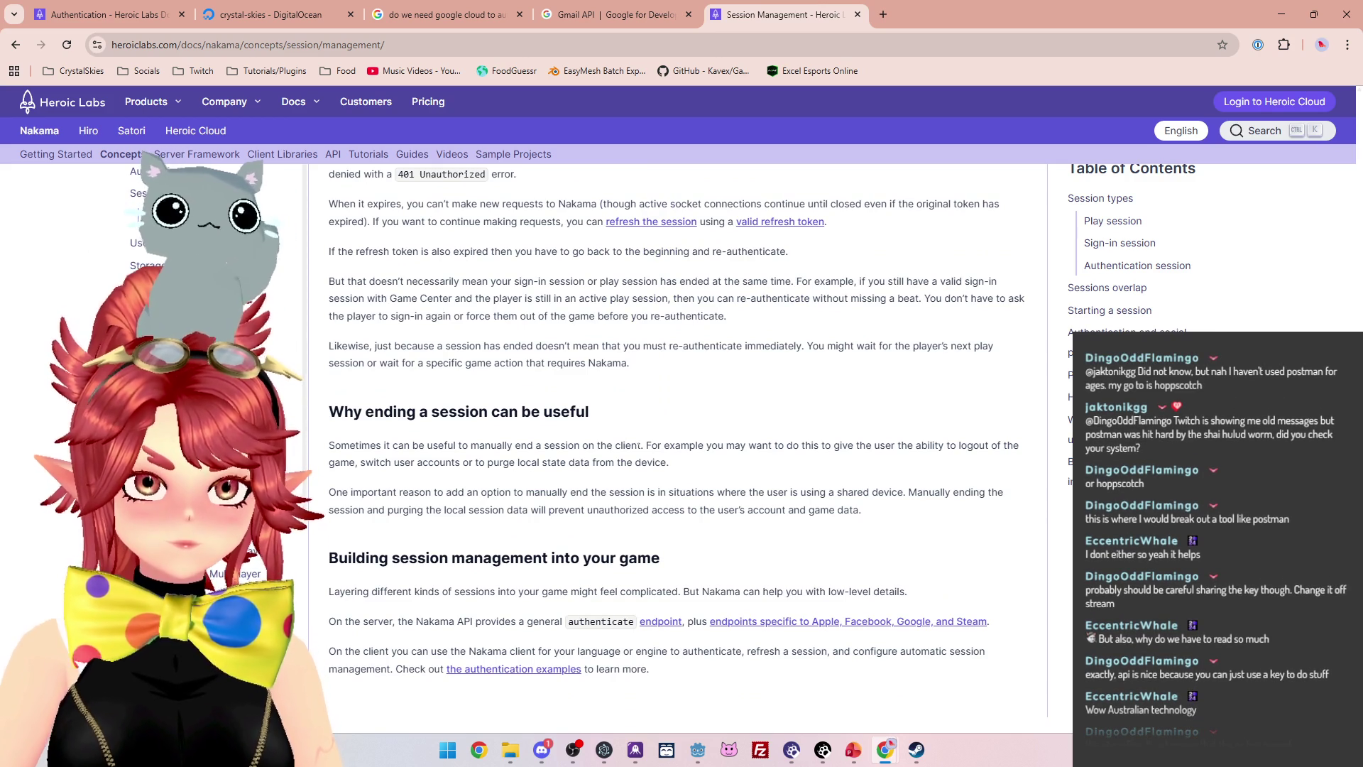
pyautogui.click(882, 14)
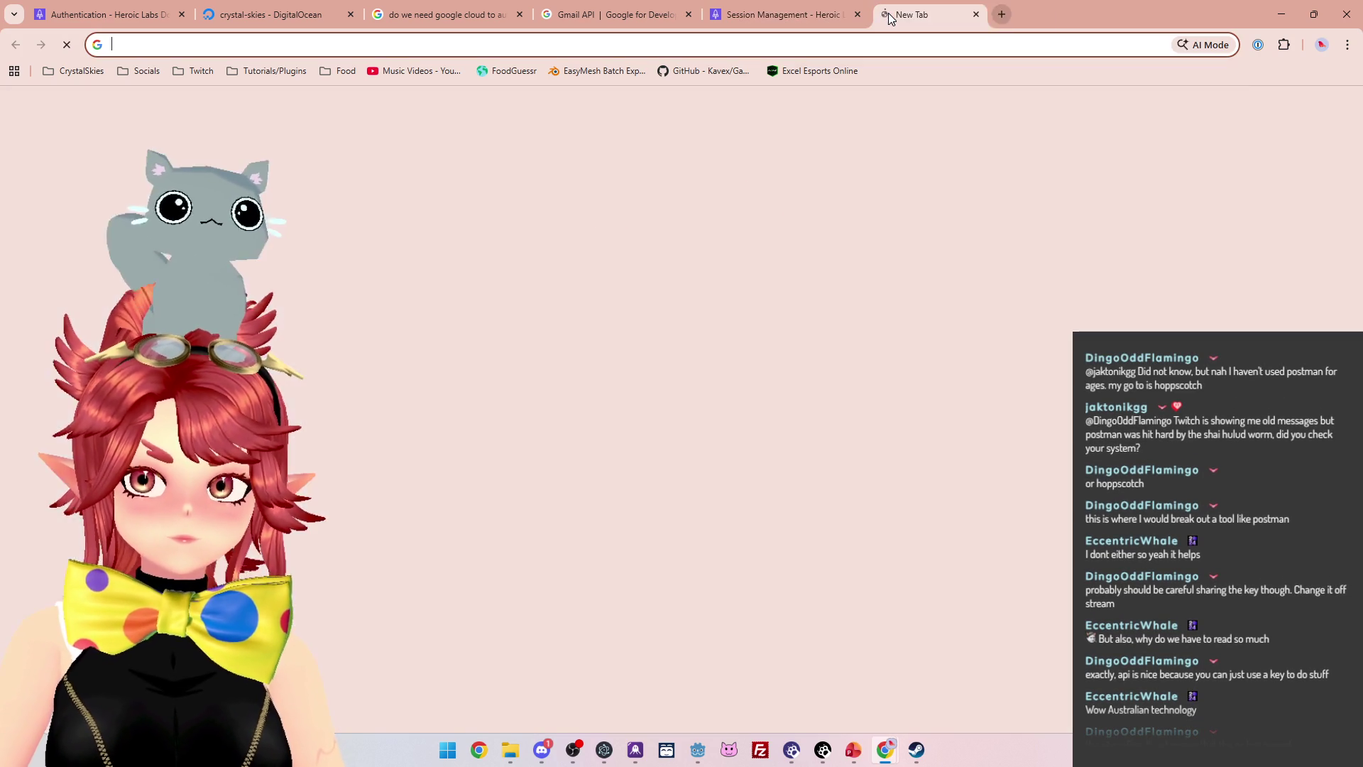
# Search Google for 'nakama register account' and open the Initialize a New User result in background.
pyautogui.write('nakama register ac')
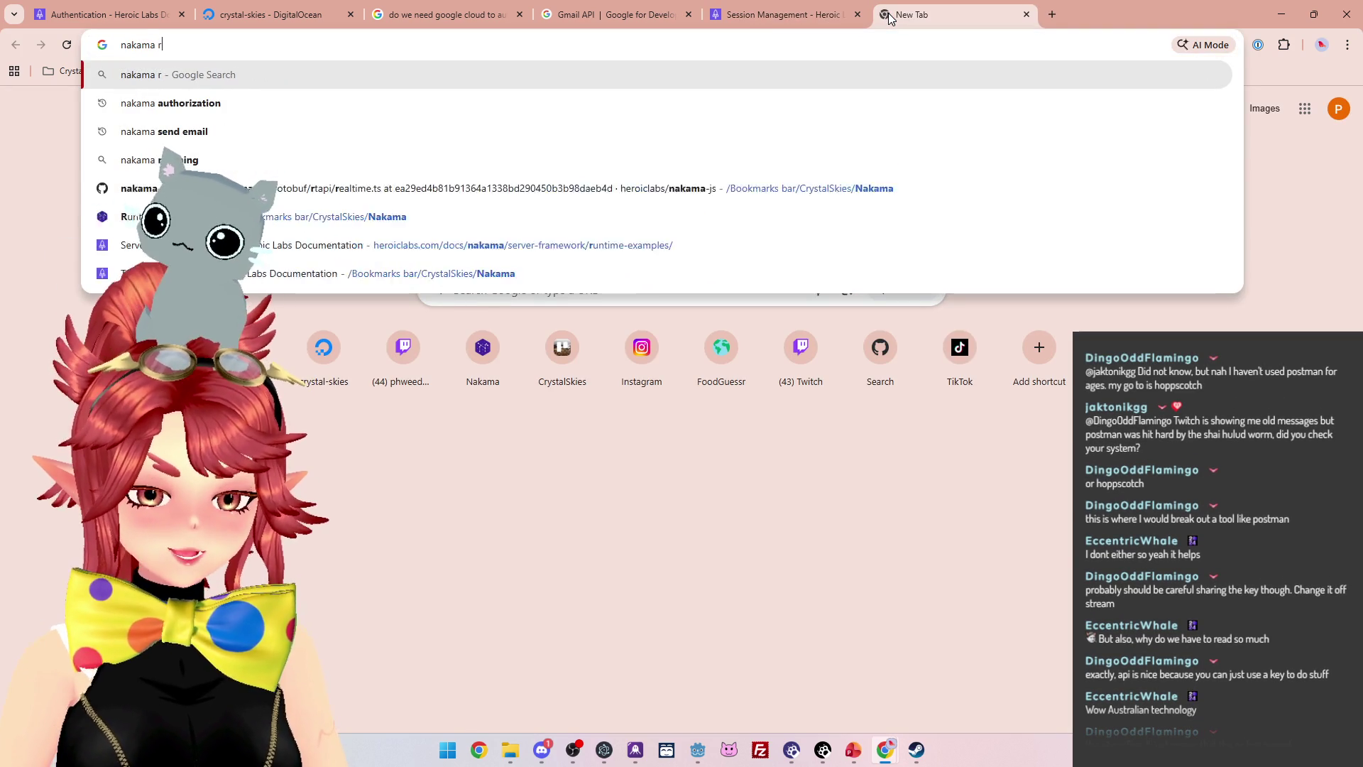
pyautogui.write('count')
pyautogui.press('Return')
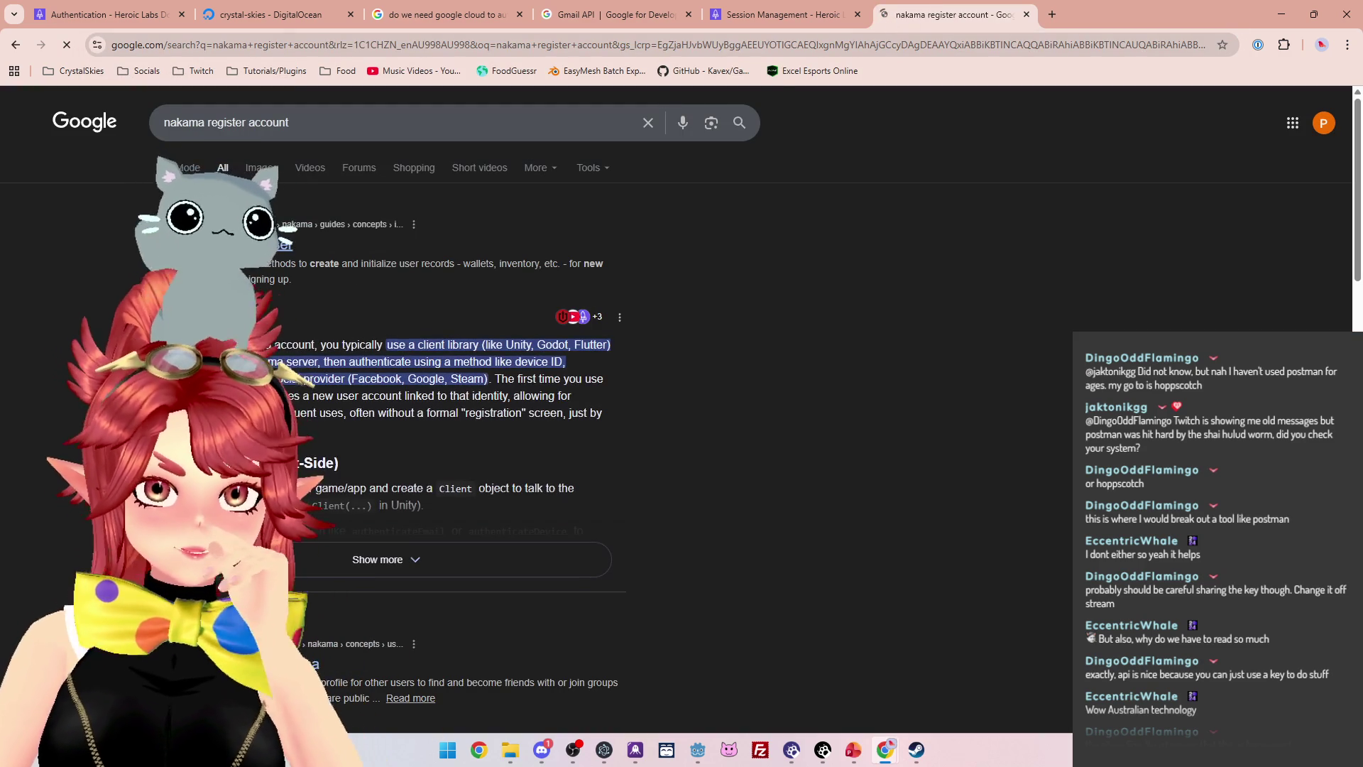
pyautogui.middleClick(259, 247)
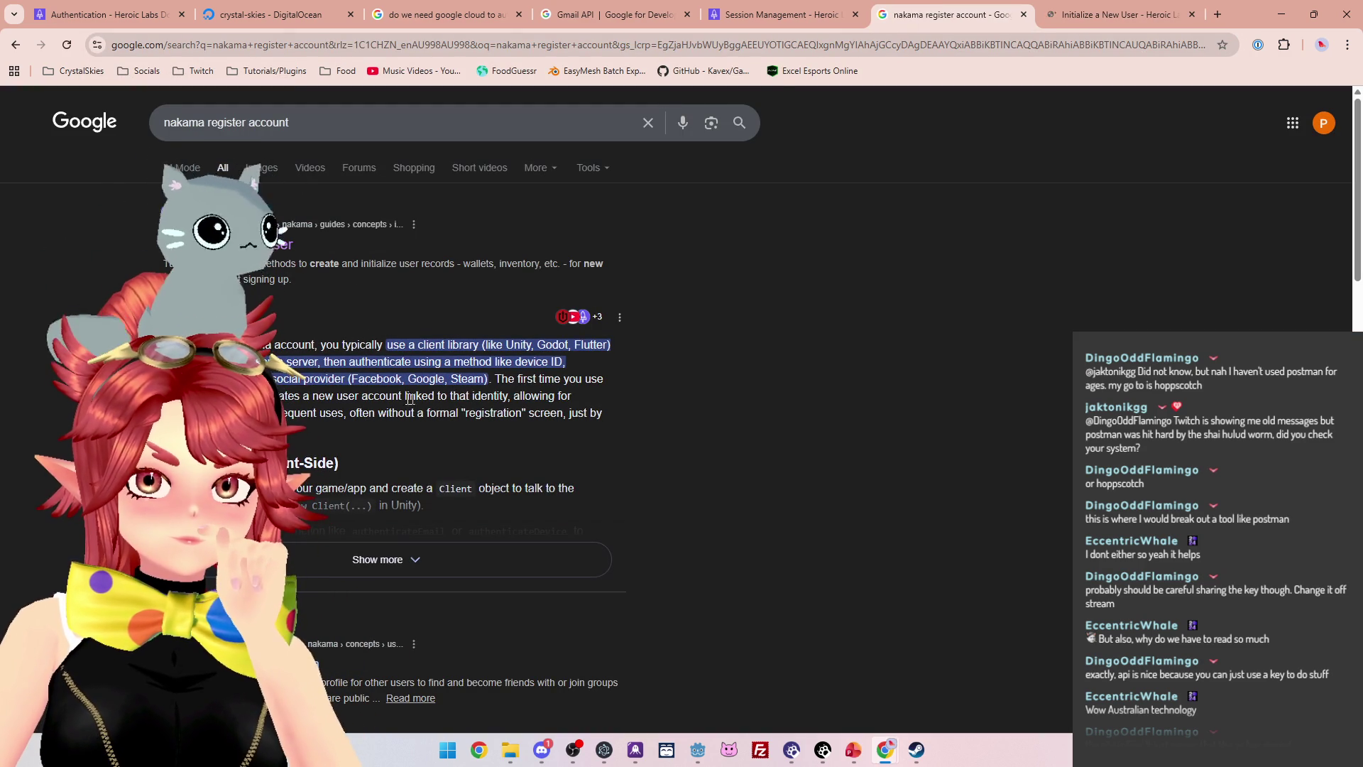
pyautogui.scroll(-1, 382, 402)
pyautogui.scroll(-1, 382, 402)
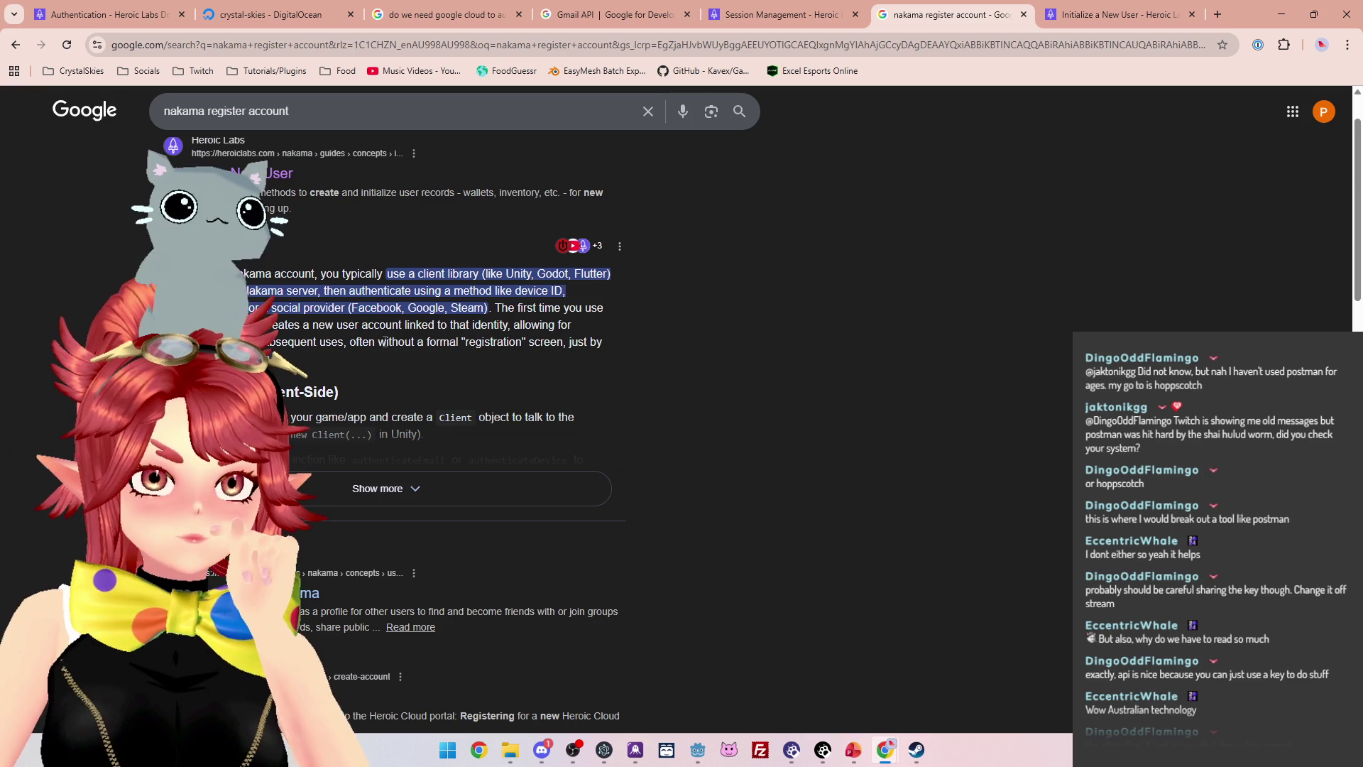
# Expand the AI overview, then read the Initialize a New User intro and register callback example.
pyautogui.click(317, 487)
pyautogui.click(1135, 22)
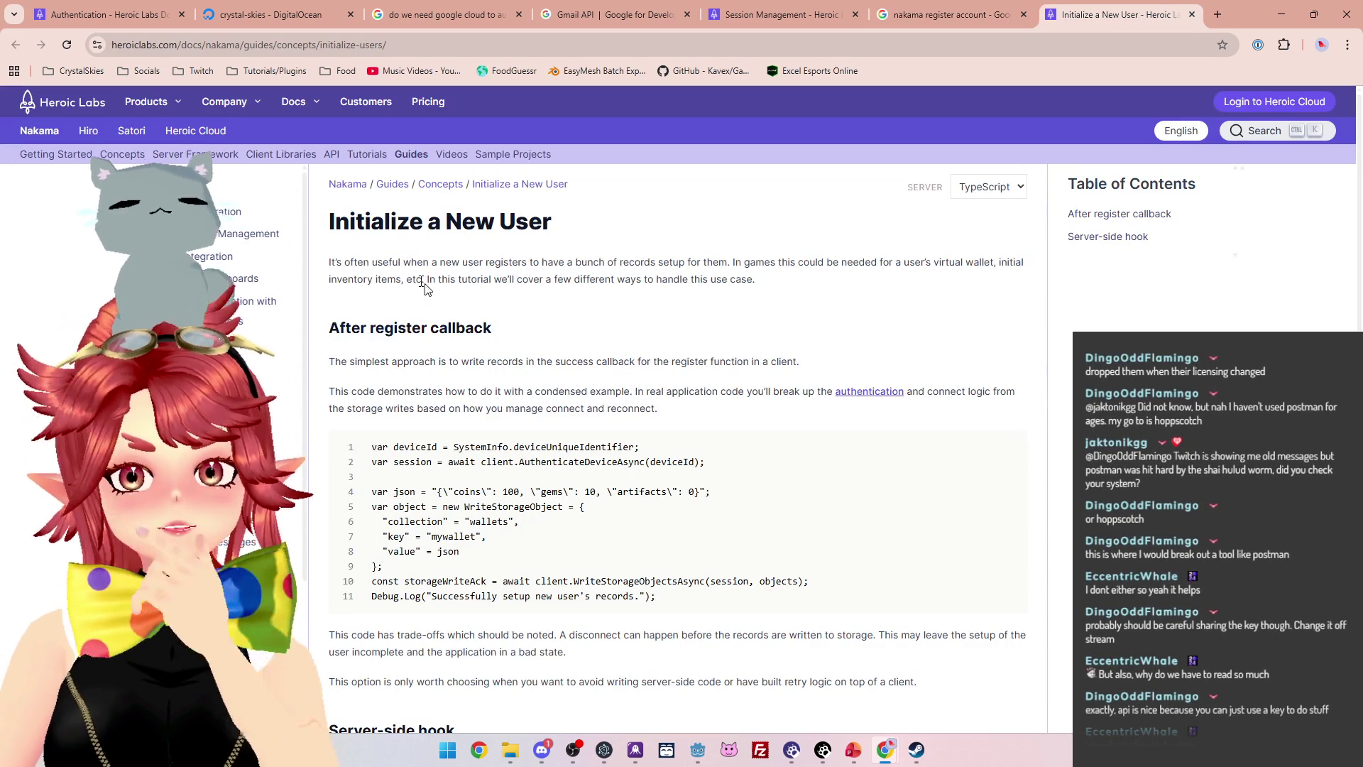
pyautogui.moveTo(353, 262)
pyautogui.mouseDown()
pyautogui.moveTo(674, 277)
pyautogui.moveTo(975, 263)
pyautogui.moveTo(437, 280)
pyautogui.moveTo(668, 264)
pyautogui.mouseUp()
pyautogui.moveTo(335, 362)
pyautogui.mouseDown()
pyautogui.moveTo(699, 365)
pyautogui.moveTo(806, 392)
pyautogui.moveTo(809, 363)
pyautogui.mouseUp()
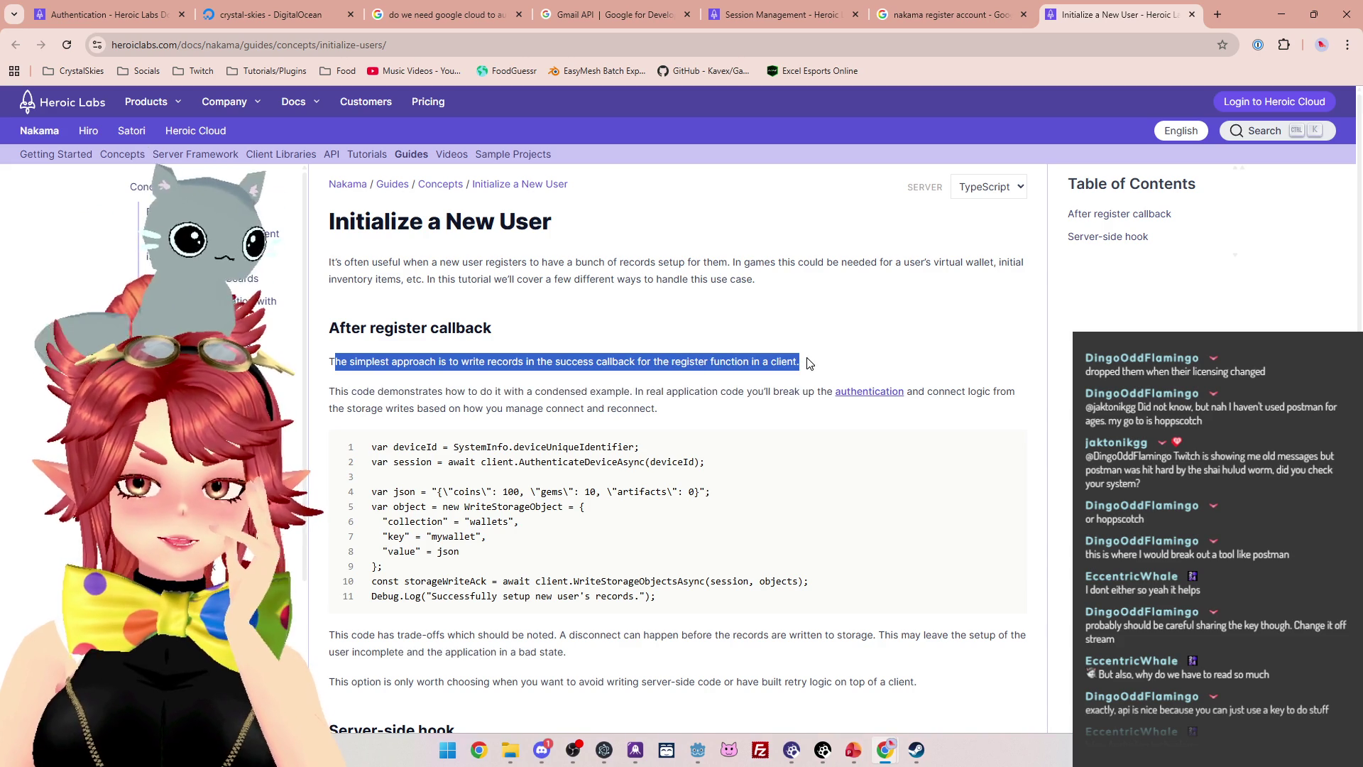
pyautogui.moveTo(330, 391); pyautogui.dragTo(699, 391)
pyautogui.scroll(-1, 506, 452)
pyautogui.scroll(-3, 486, 472)
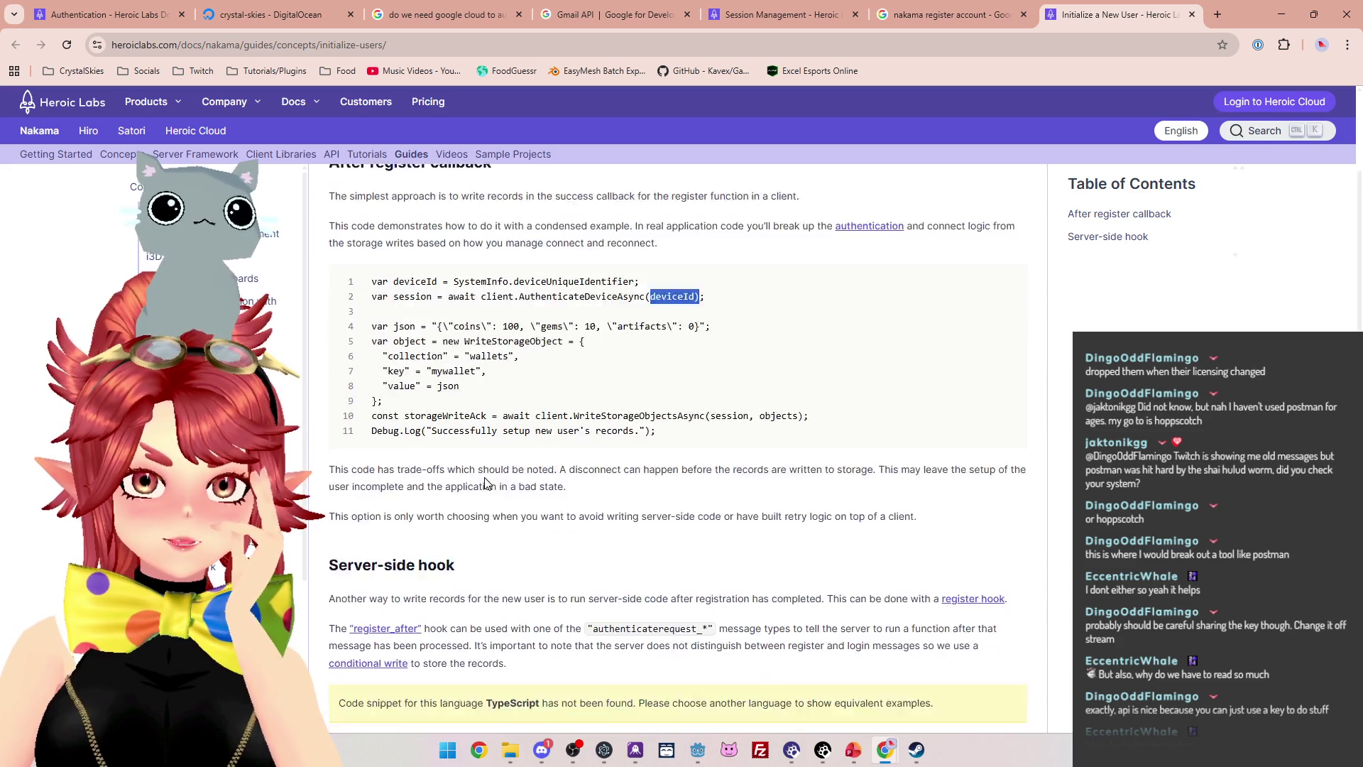
# Highlight the register_after hook and conditional write passages, opening the conditional write docs in background.
pyautogui.moveTo(377, 351); pyautogui.dragTo(508, 367)
pyautogui.moveTo(389, 480); pyautogui.dragTo(719, 480)
pyautogui.scroll(-1, 814, 402)
pyautogui.moveTo(827, 409); pyautogui.dragTo(903, 410)
pyautogui.moveTo(450, 438); pyautogui.dragTo(504, 439)
pyautogui.scroll(-2, 497, 440)
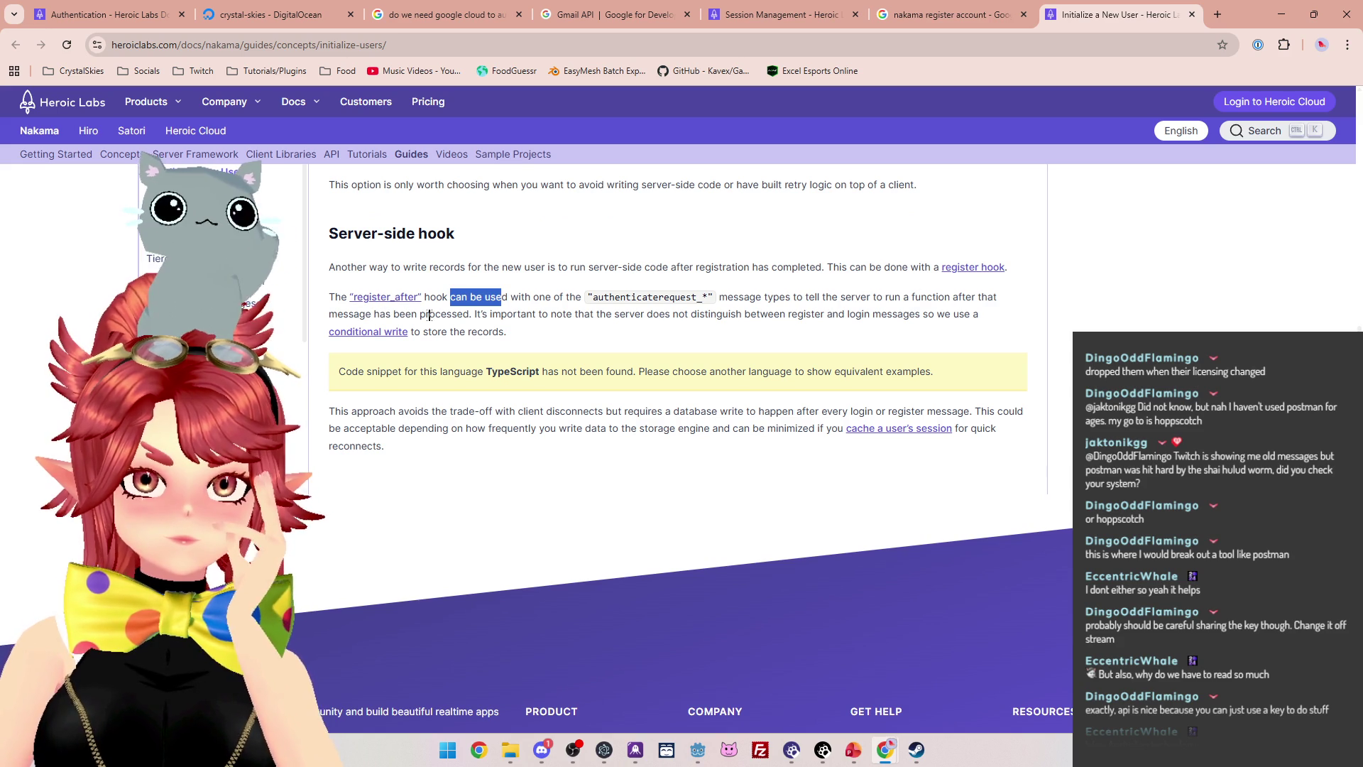
pyautogui.moveTo(429, 315); pyautogui.dragTo(923, 331)
pyautogui.moveTo(768, 314)
pyautogui.mouseDown()
pyautogui.moveTo(962, 331)
pyautogui.moveTo(969, 314)
pyautogui.mouseUp()
pyautogui.moveTo(507, 313); pyautogui.dragTo(922, 325)
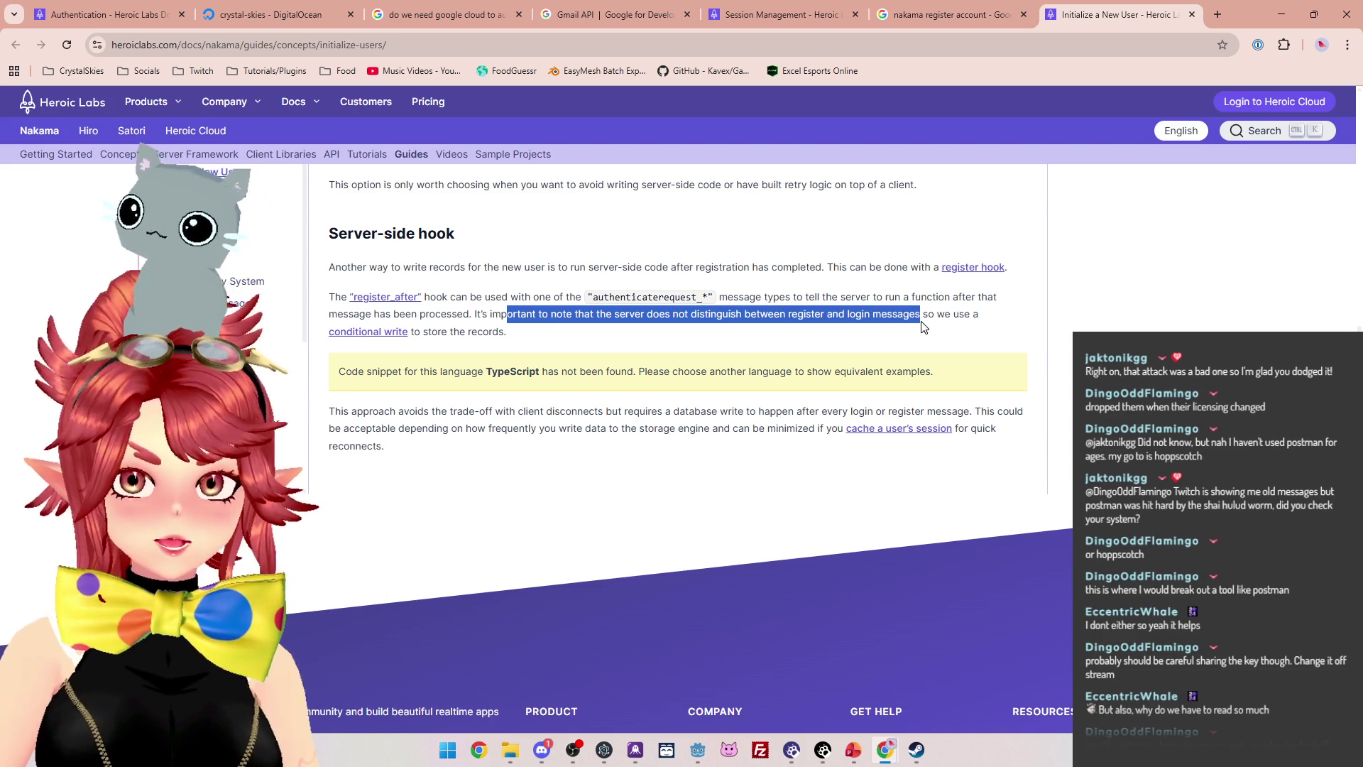
pyautogui.middleClick(382, 332)
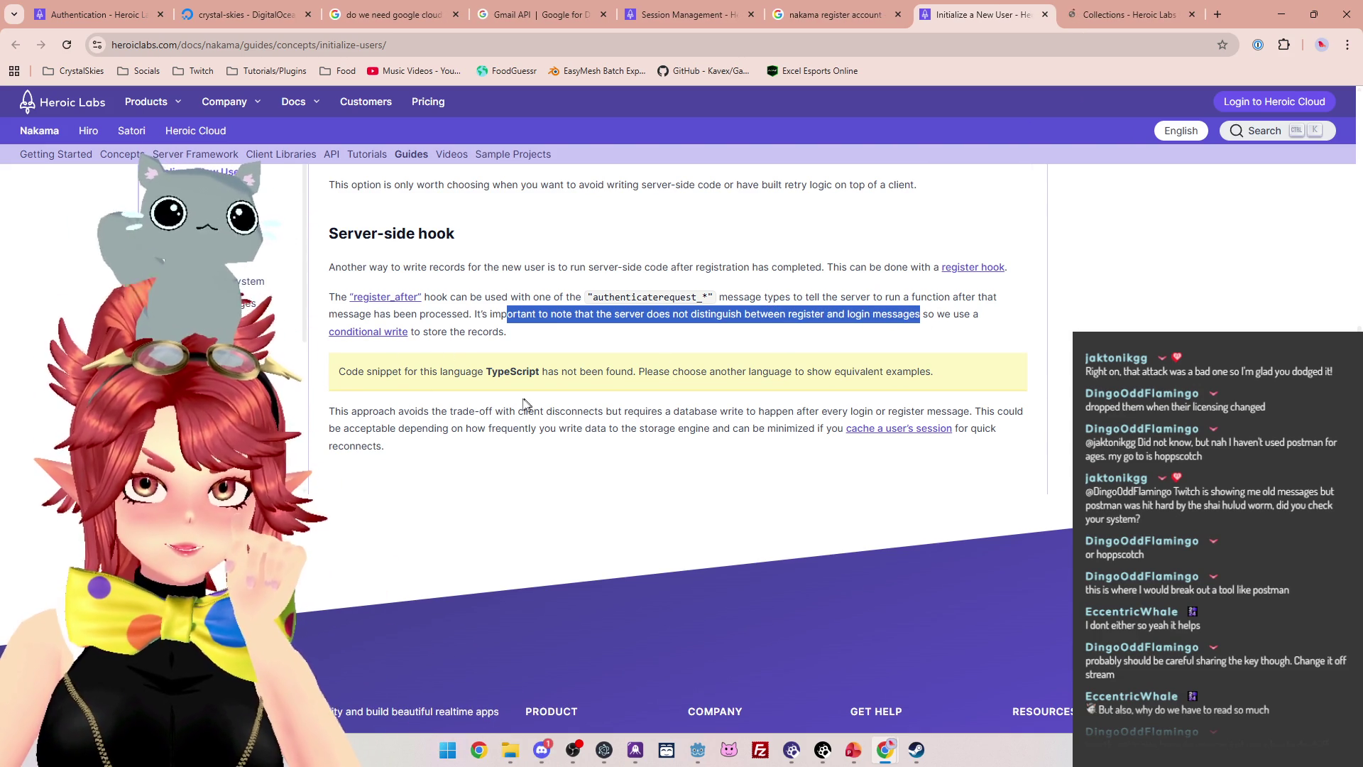
# View the Collections conditional writes page, then return to the Authentication docs.
pyautogui.click(1137, 22)
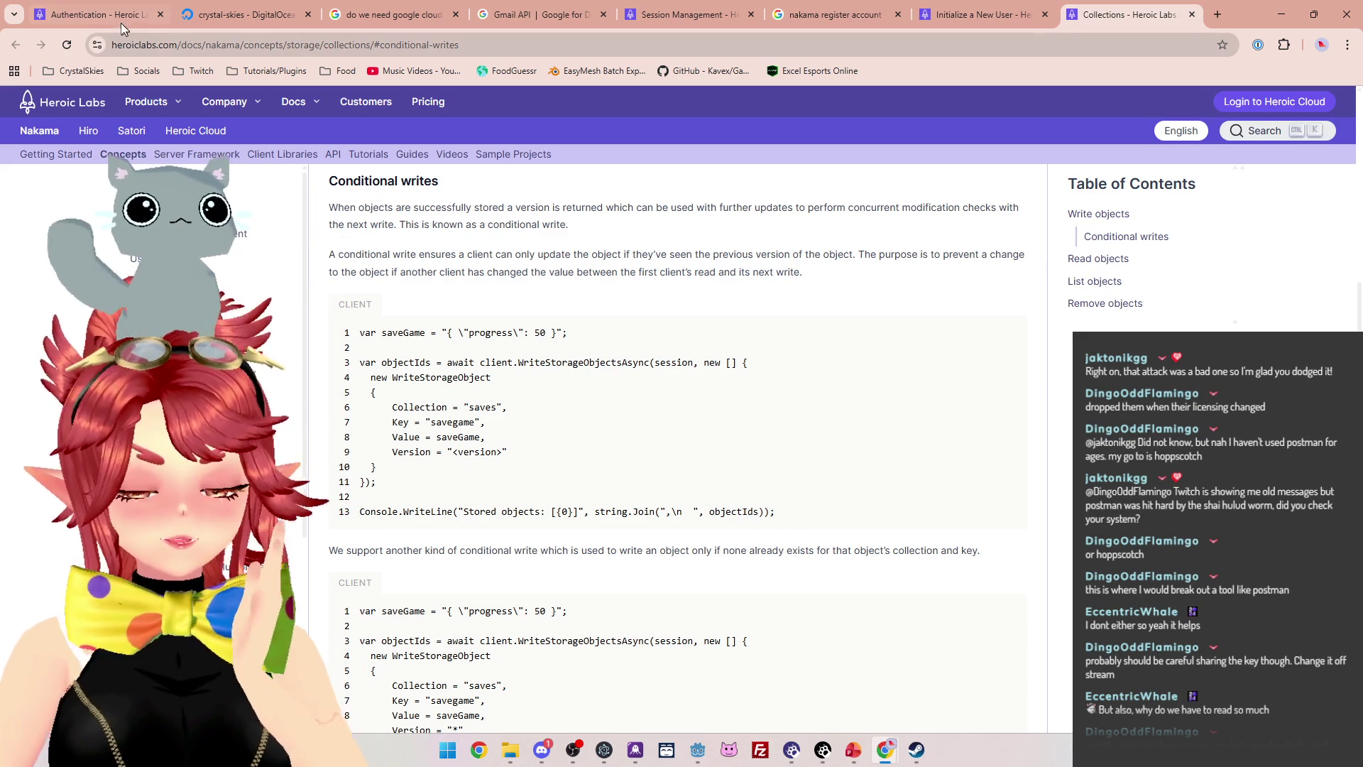
pyautogui.click(113, 20)
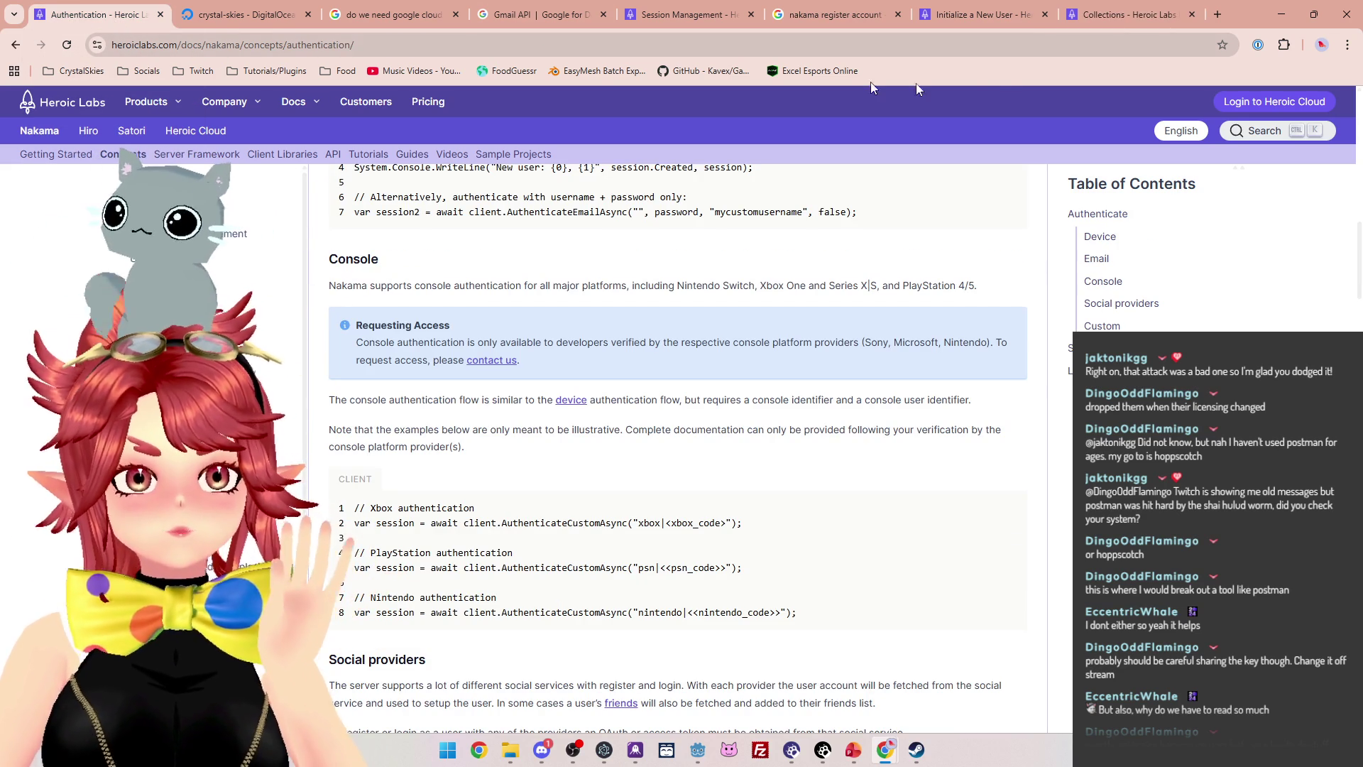
# Bring the Collections page back at the WriteStorageObjectsAsync conditional write example.
pyautogui.click(1112, 21)
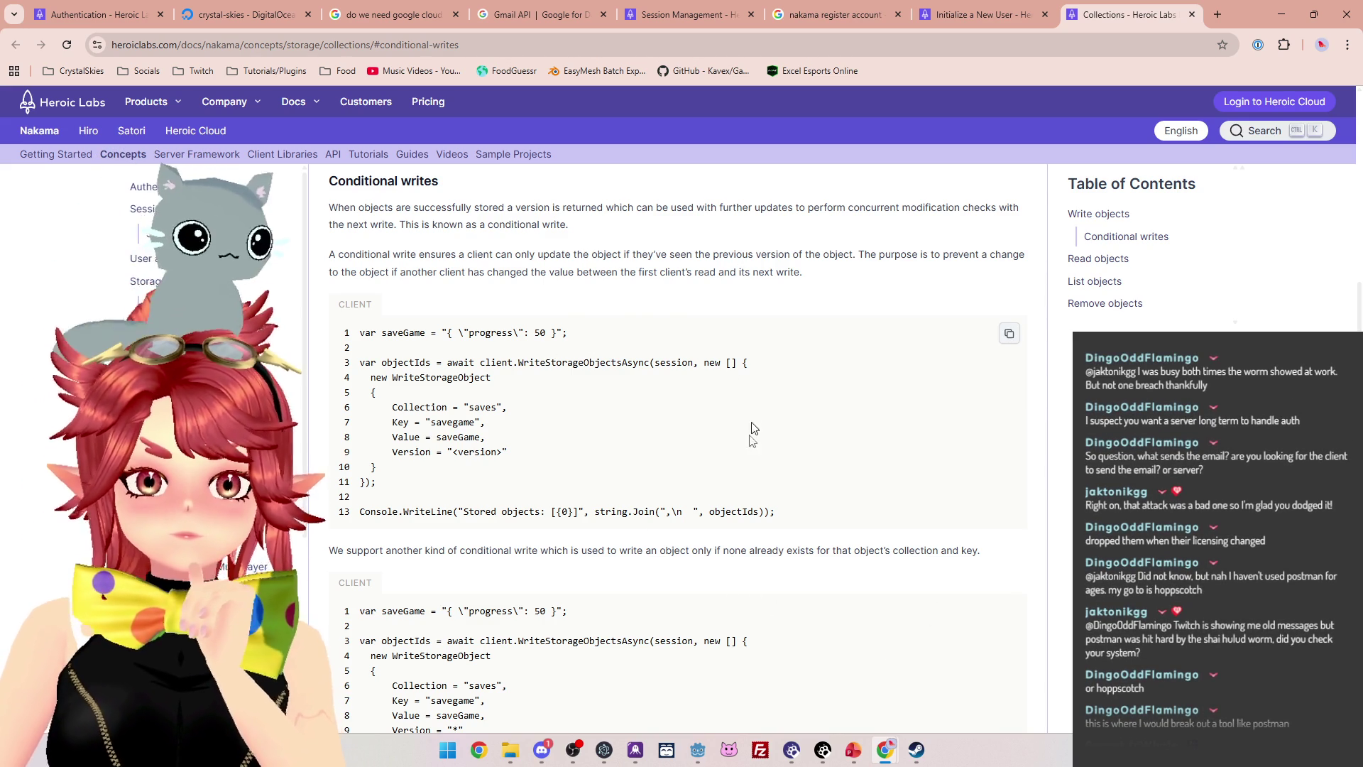
# Glance over the conditional writes examples, then return to Godot's client_manager.gd script.
pyautogui.scroll(-4, 749, 440)
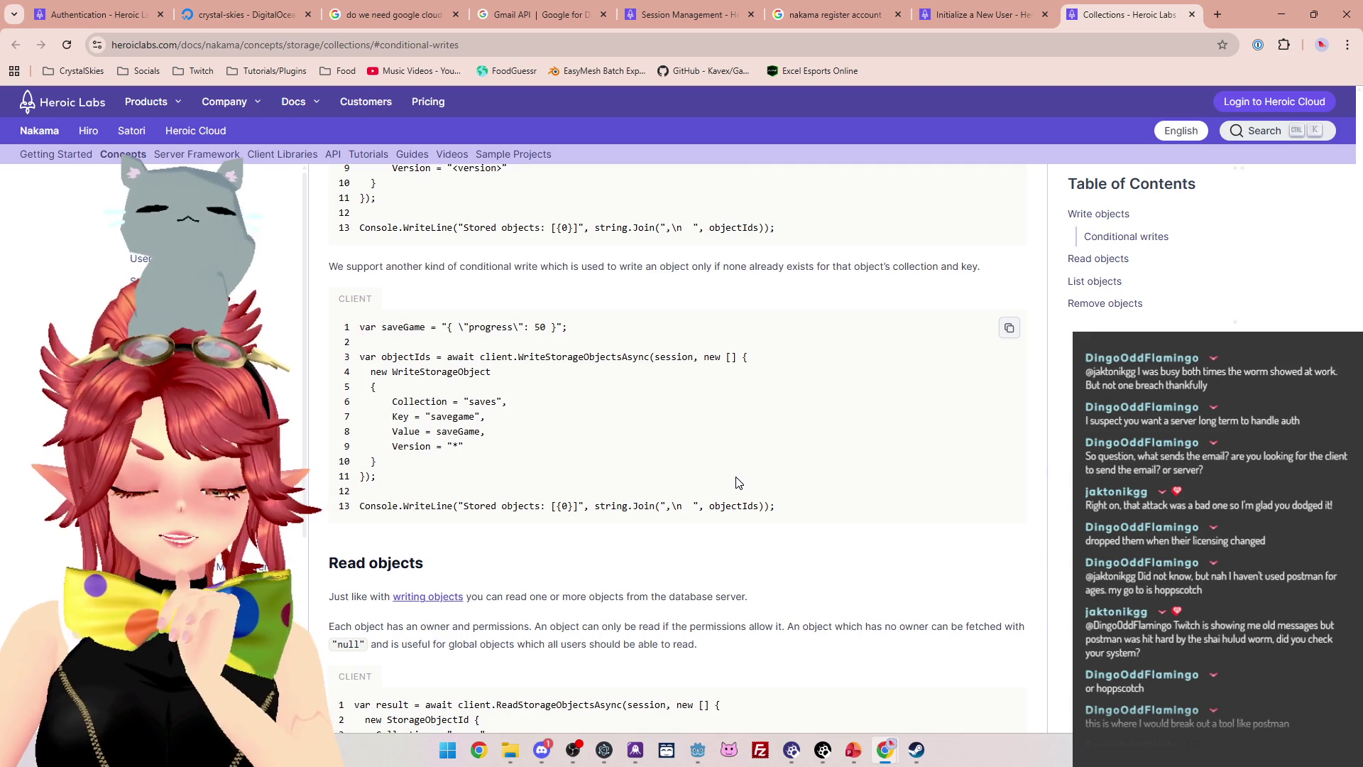
pyautogui.scroll(3, 738, 482)
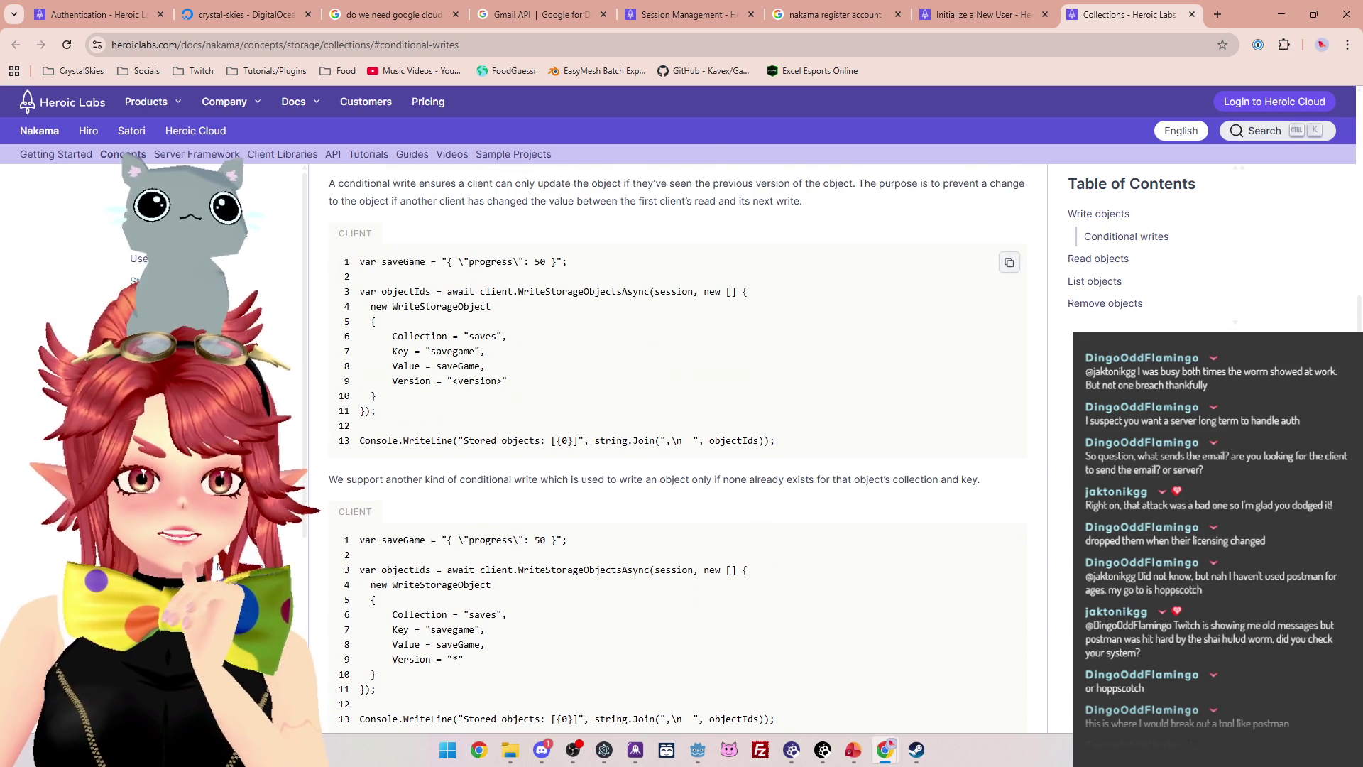
pyautogui.click(698, 750)
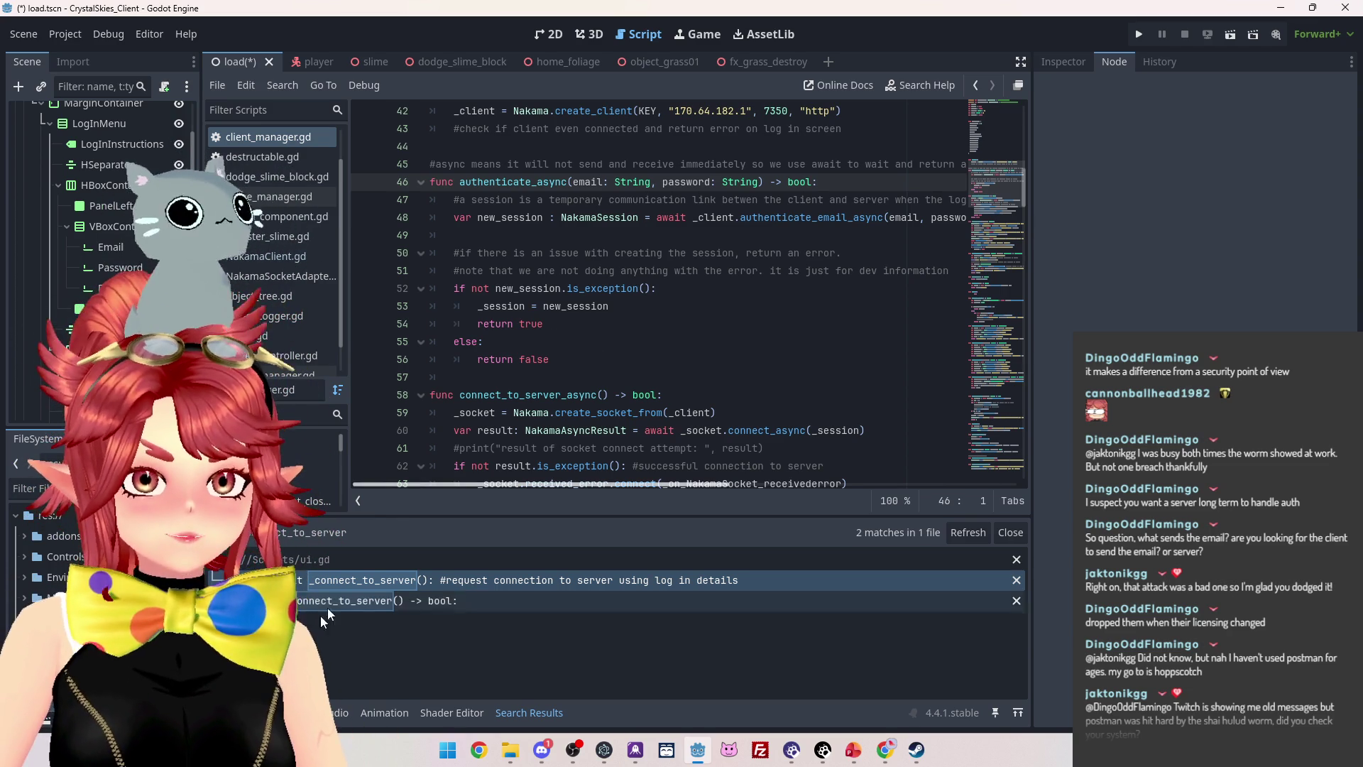
# Launch Notepad, start a new blank note and move its window down and right.
pyautogui.click(448, 757)
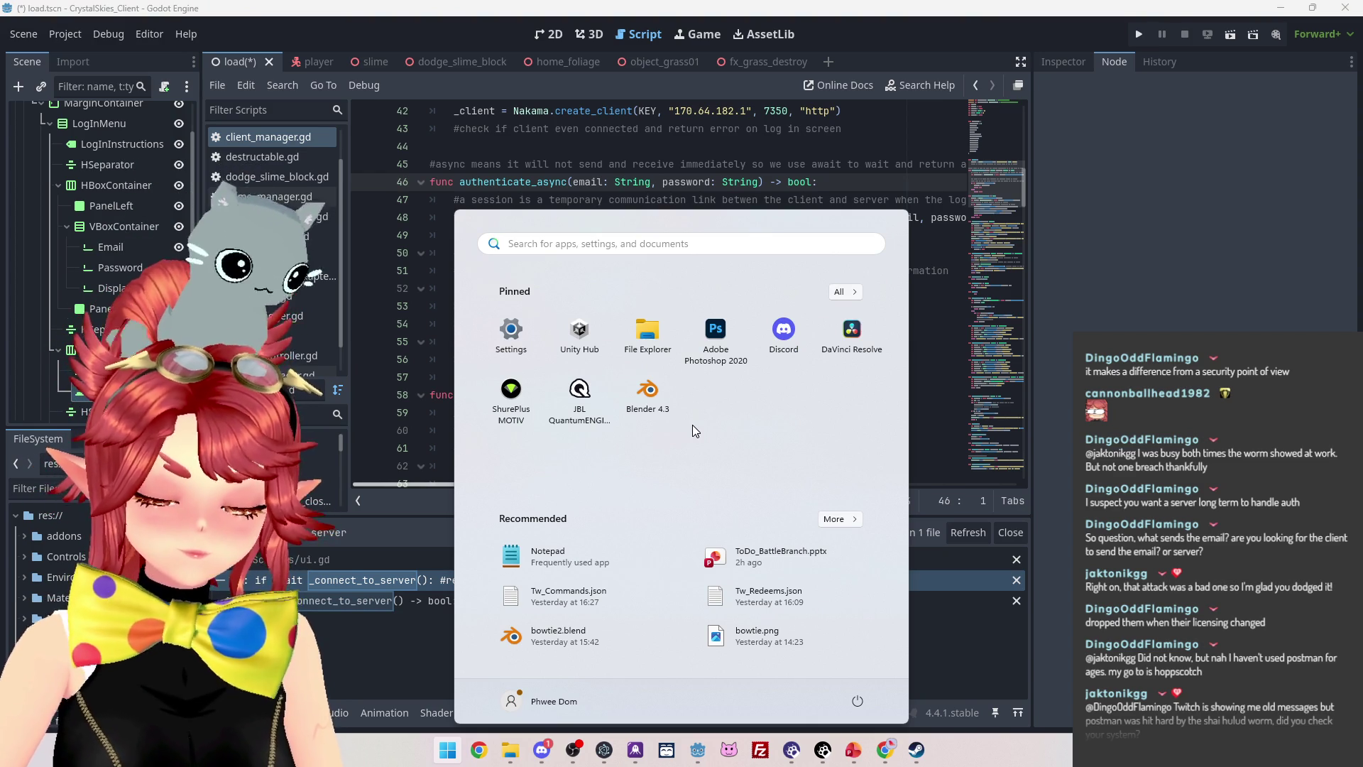
pyautogui.write('note')
pyautogui.press('Return')
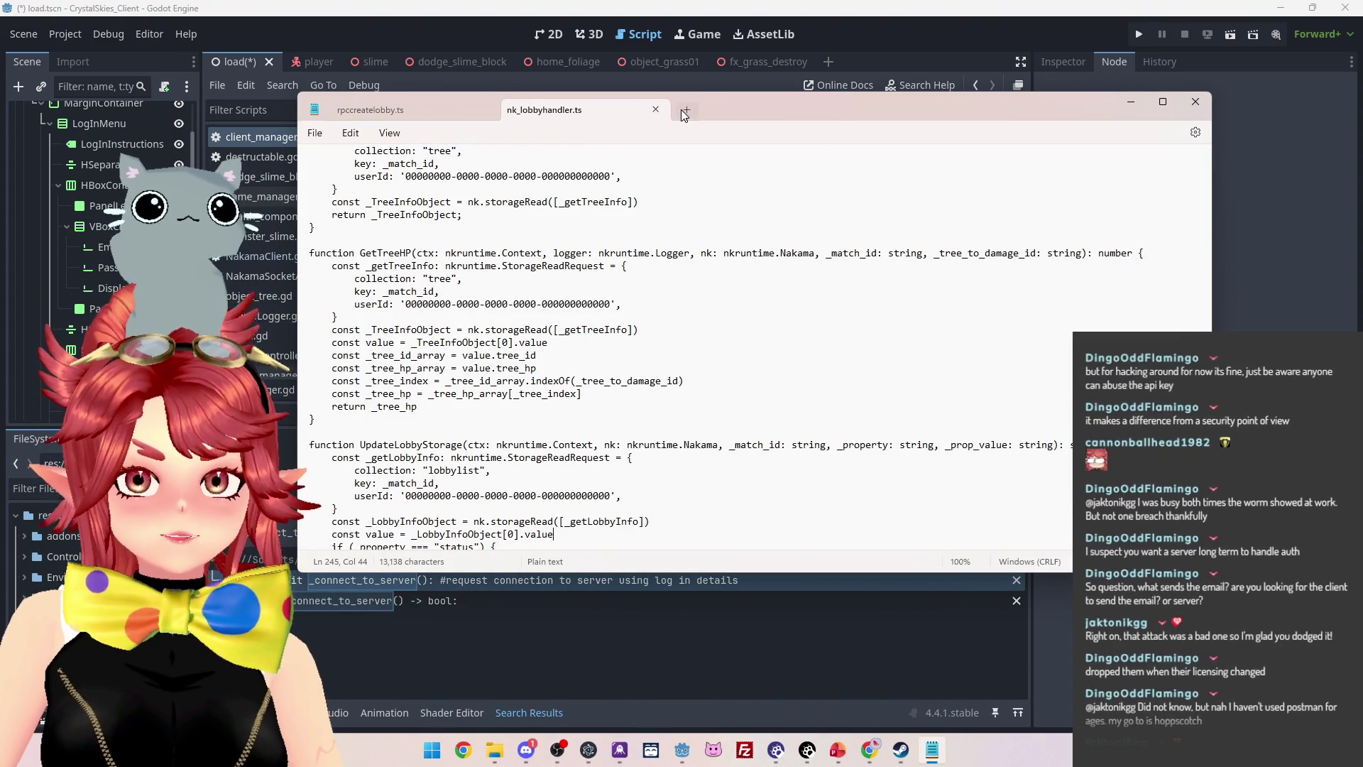
pyautogui.click(684, 110)
pyautogui.moveTo(681, 115)
pyautogui.mouseDown()
pyautogui.moveTo(724, 160)
pyautogui.moveTo(719, 179)
pyautogui.mouseUp()
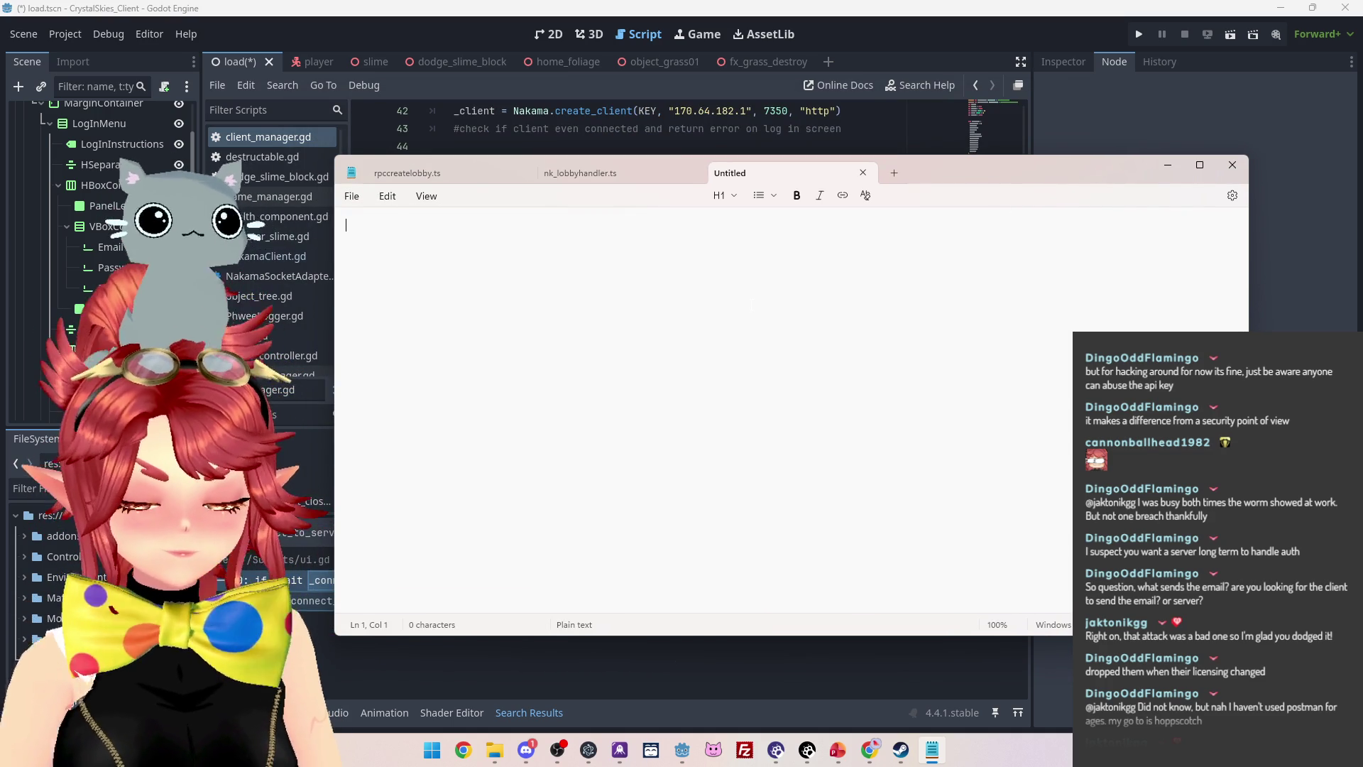
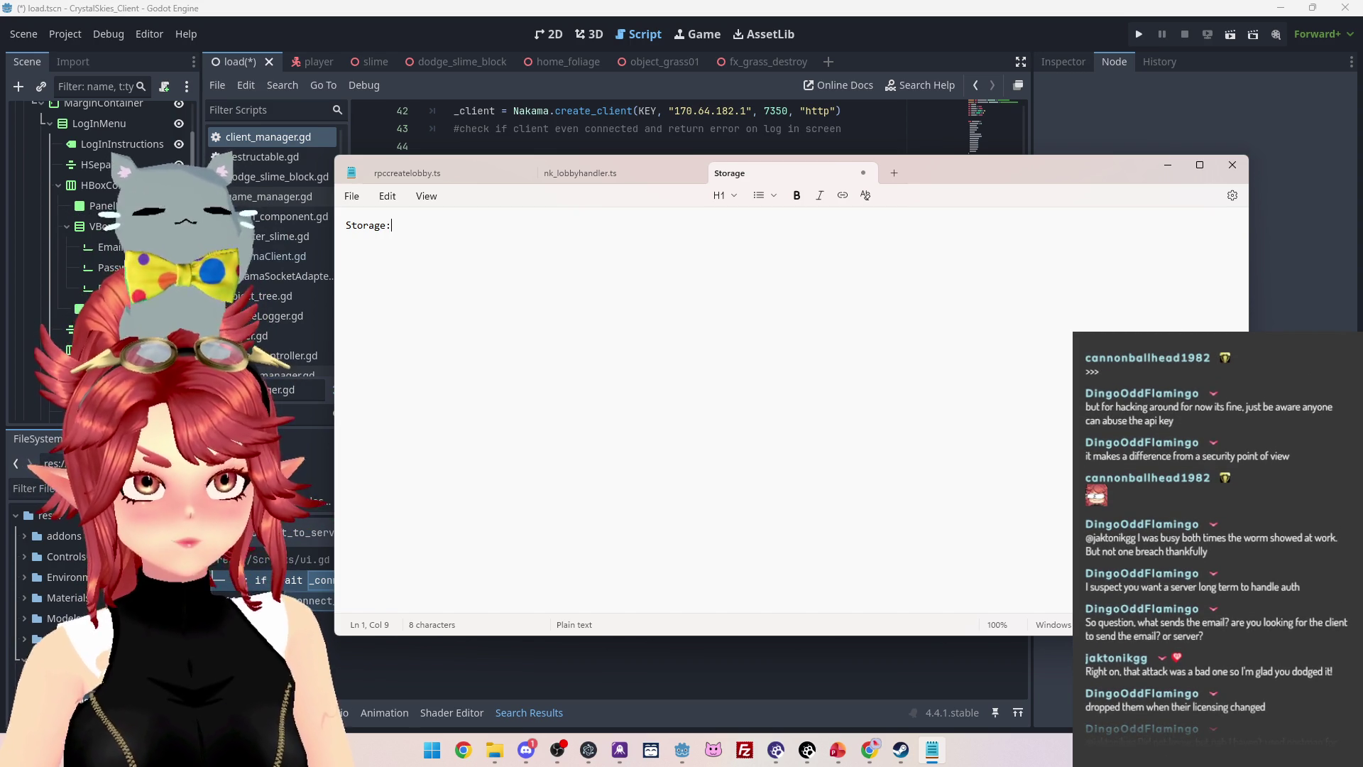
# Write a 'Storage' heading followed by two account e-mail addresses on separate lines.
pyautogui.press('Return')
pyautogui.press('Return')
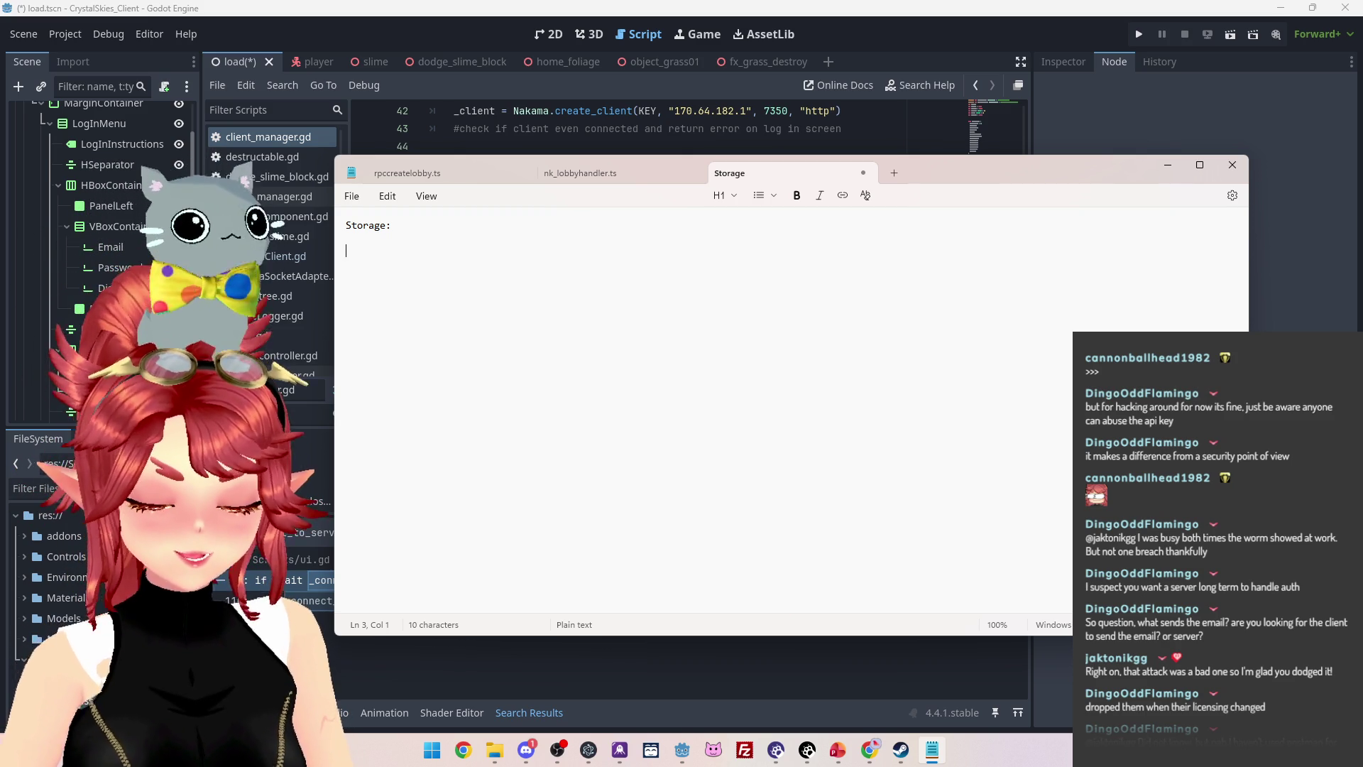
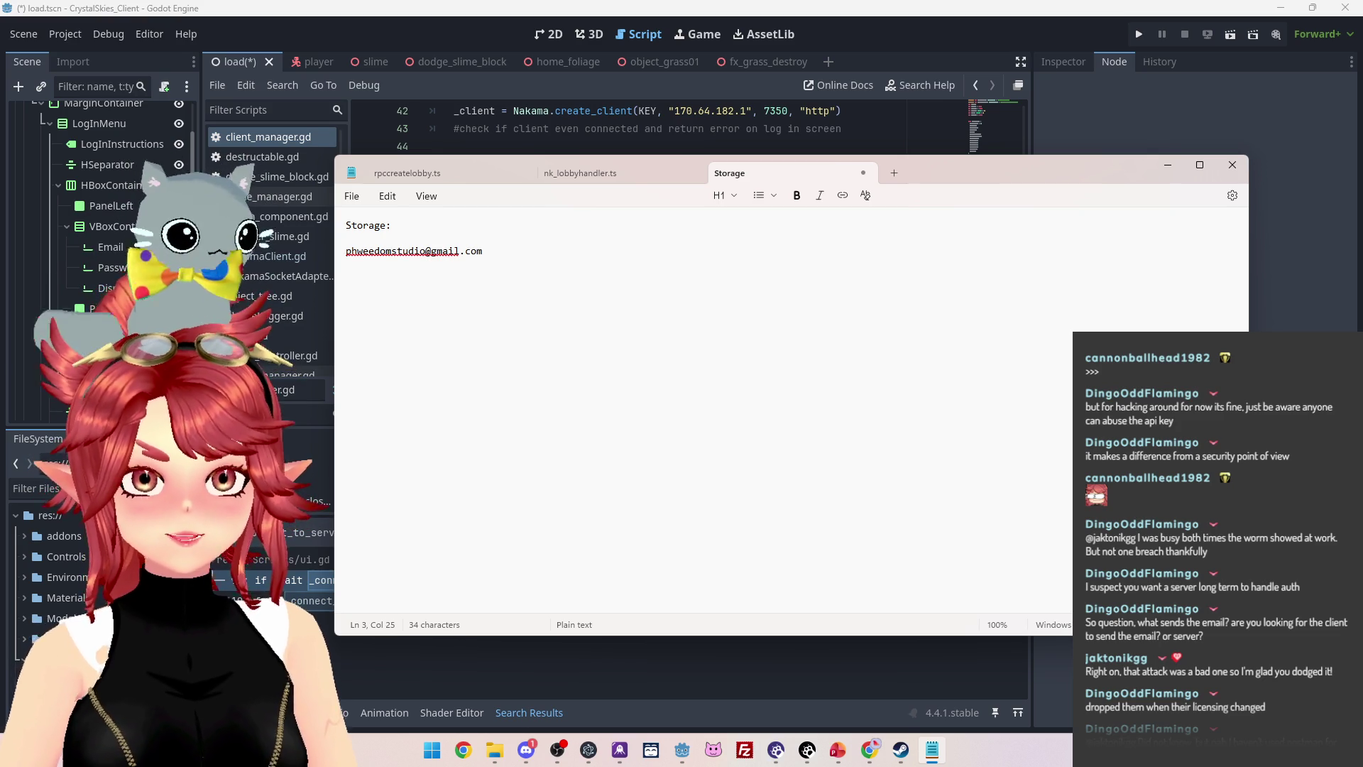
pyautogui.press('Return')
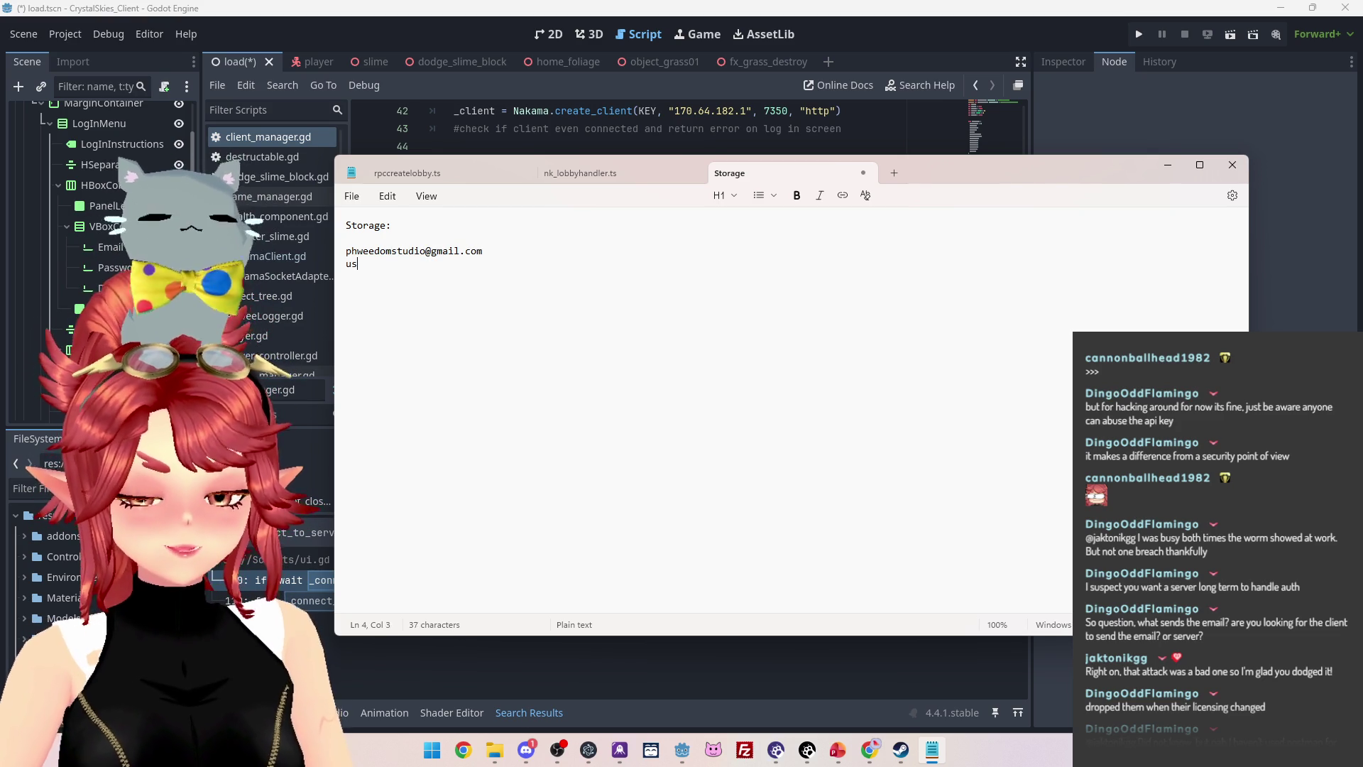
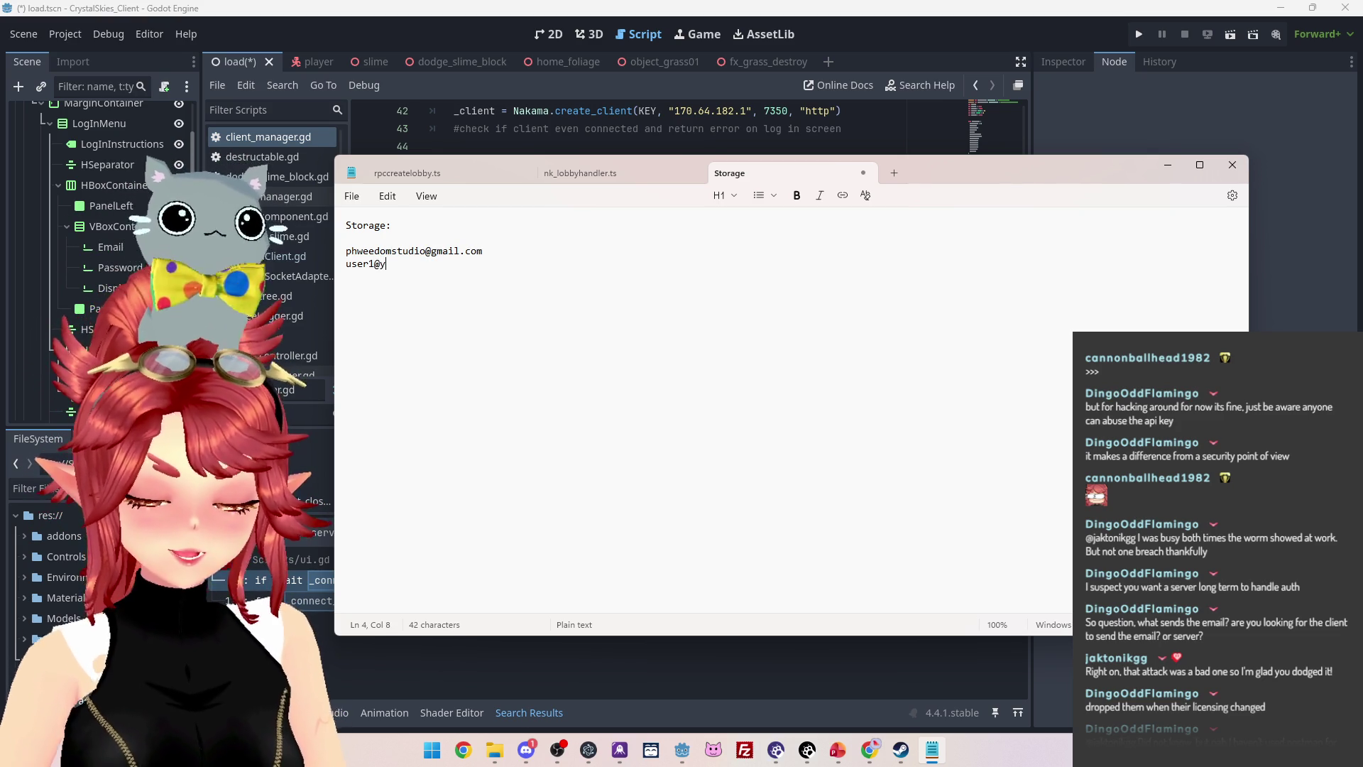
pyautogui.press('BackSpace')
pyautogui.press('BackSpace')
pyautogui.press('BackSpace')
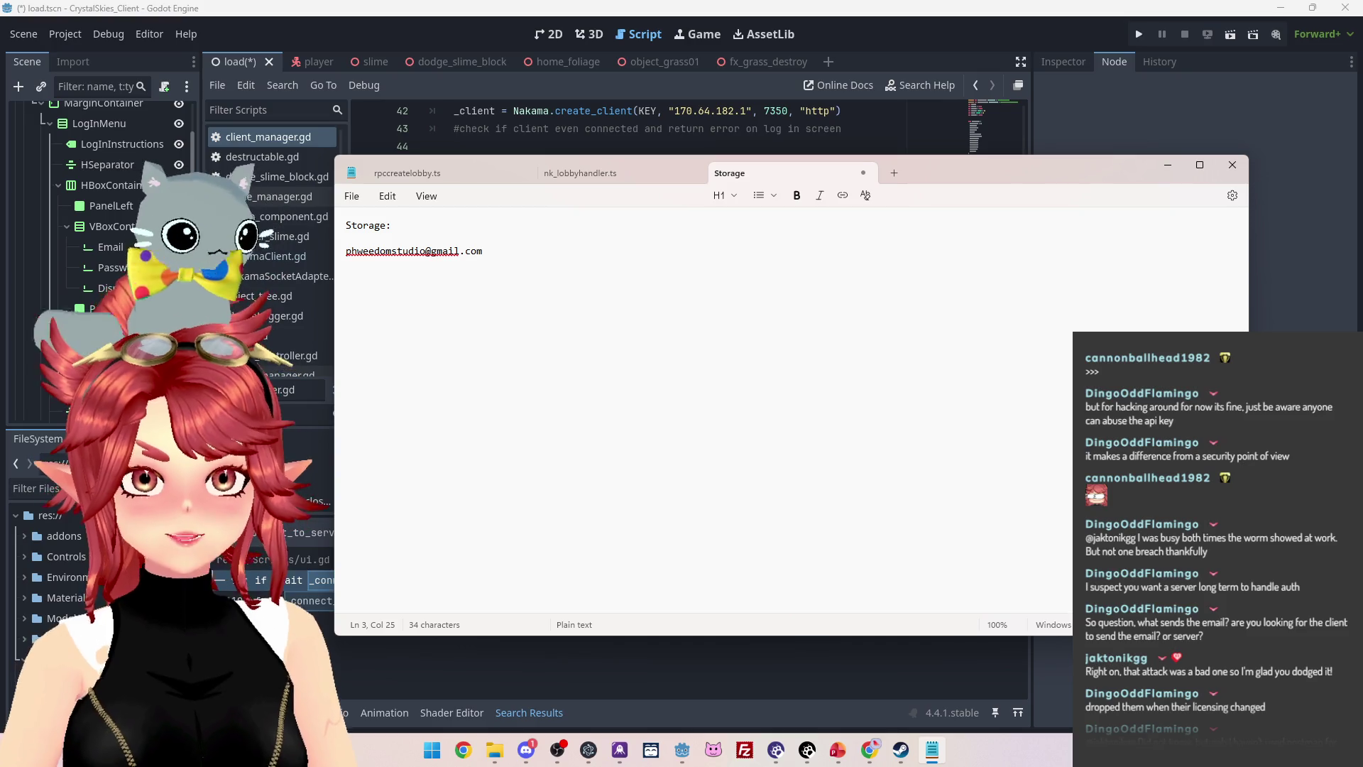
pyautogui.press('Return')
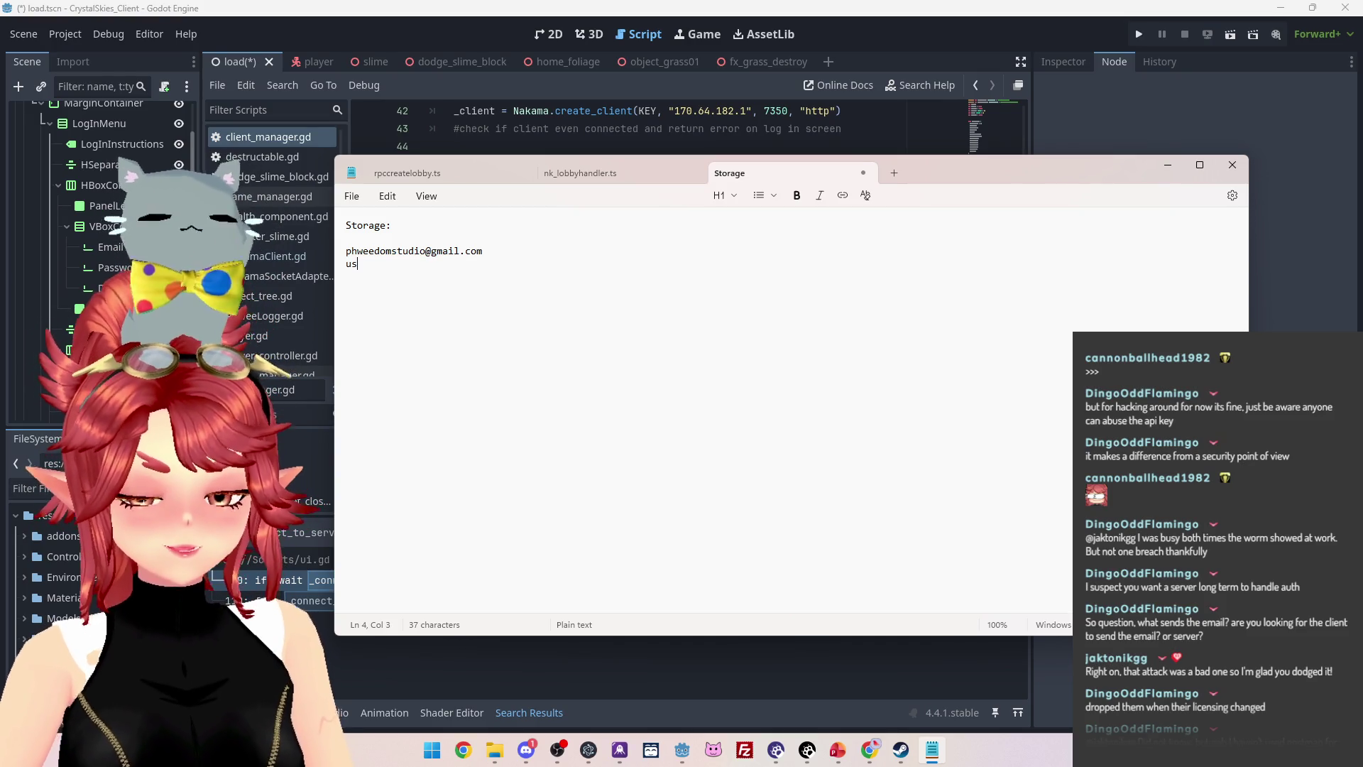
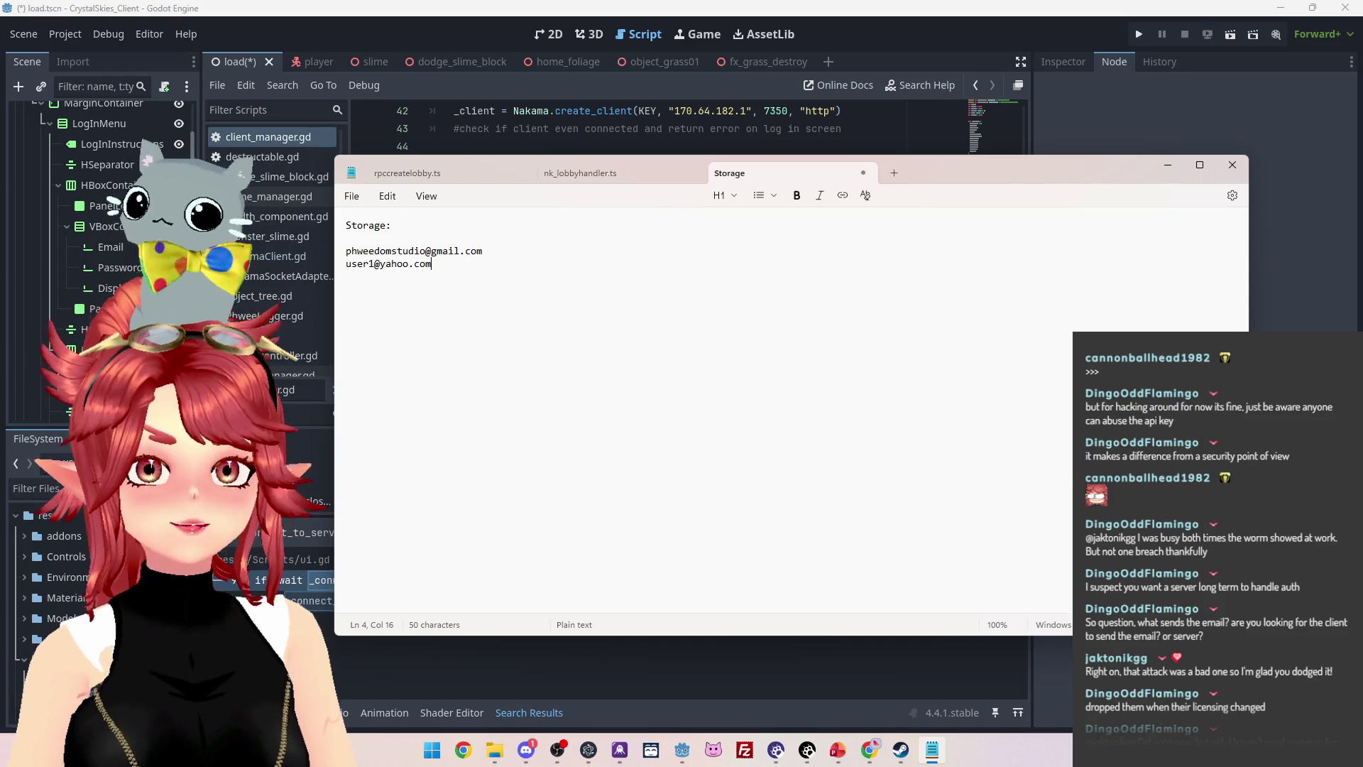
pyautogui.hotkey('shift', 'Home')
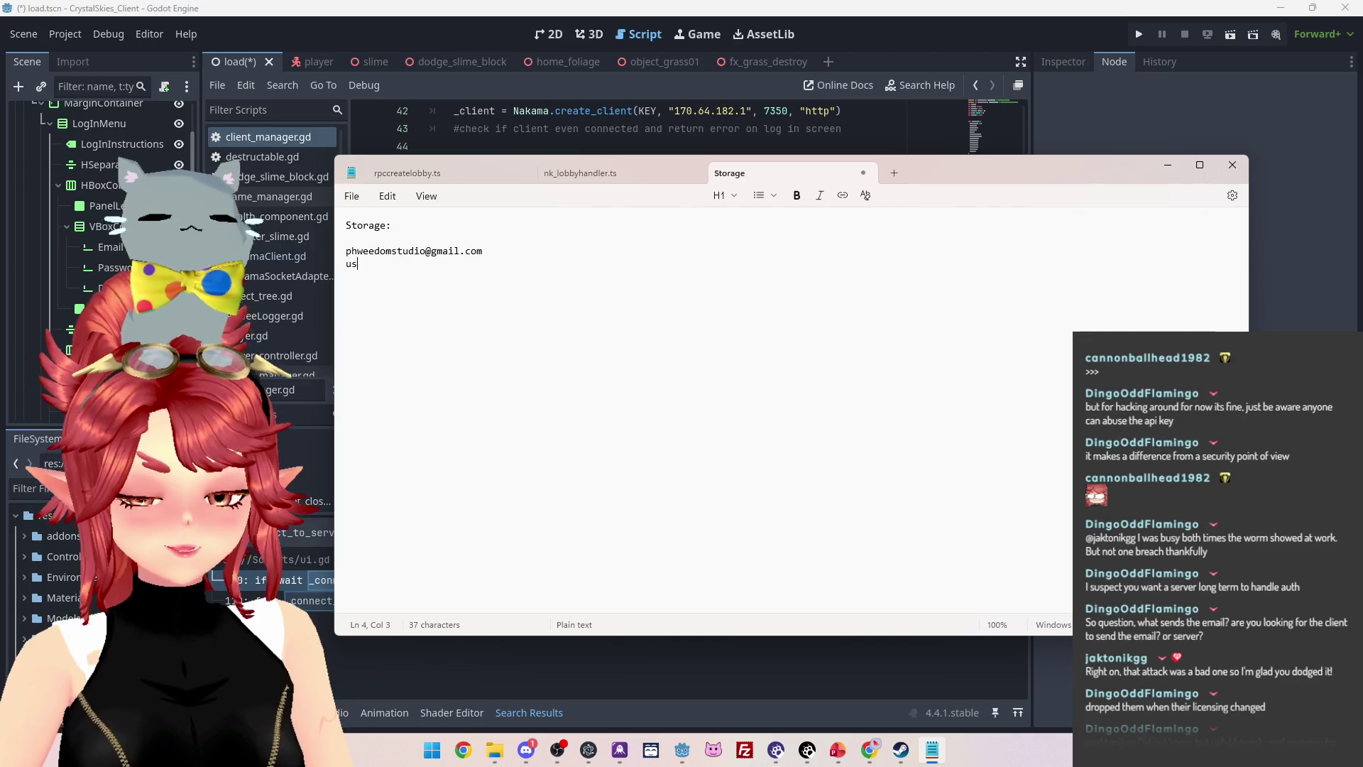
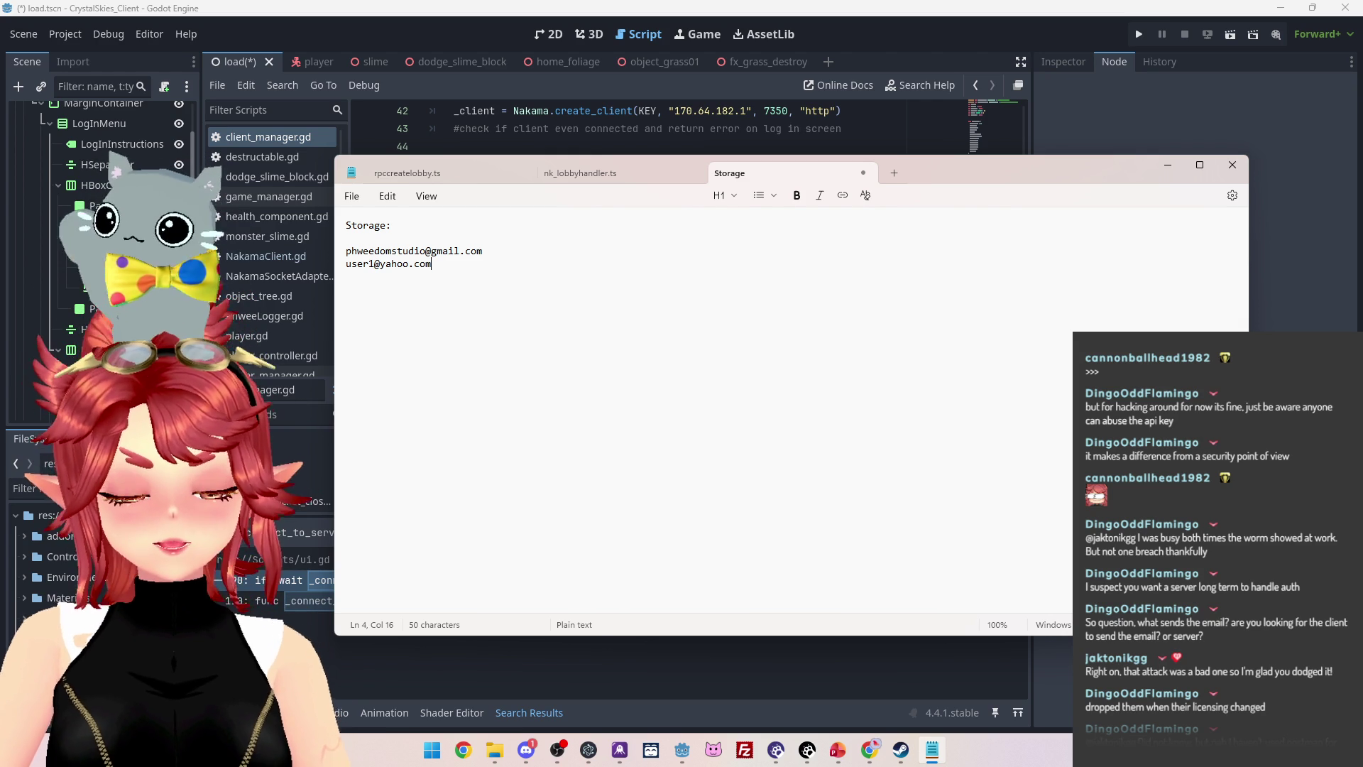
# Add a 'Login:' heading below blank lines and zoom in the note's text.
pyautogui.press('Return')
pyautogui.press('Return')
pyautogui.press('Return')
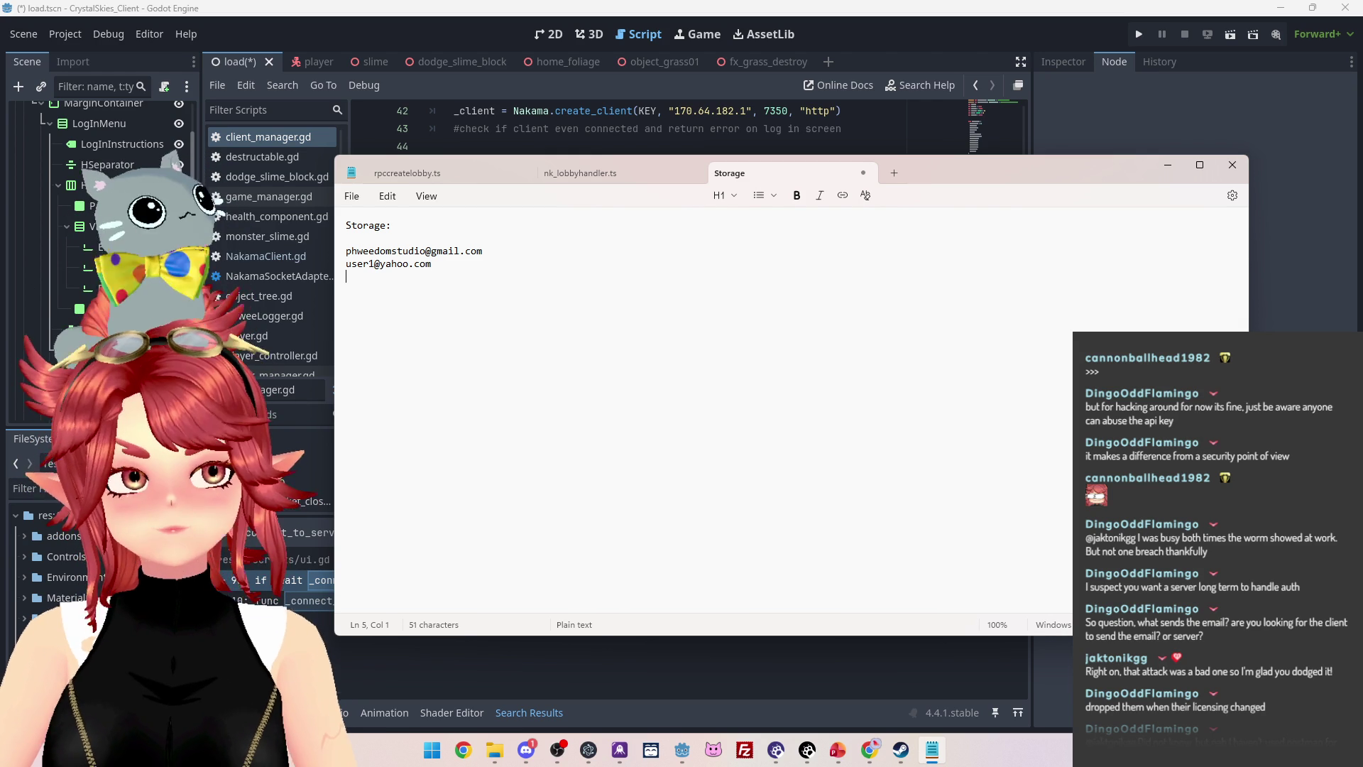
pyautogui.press('Return')
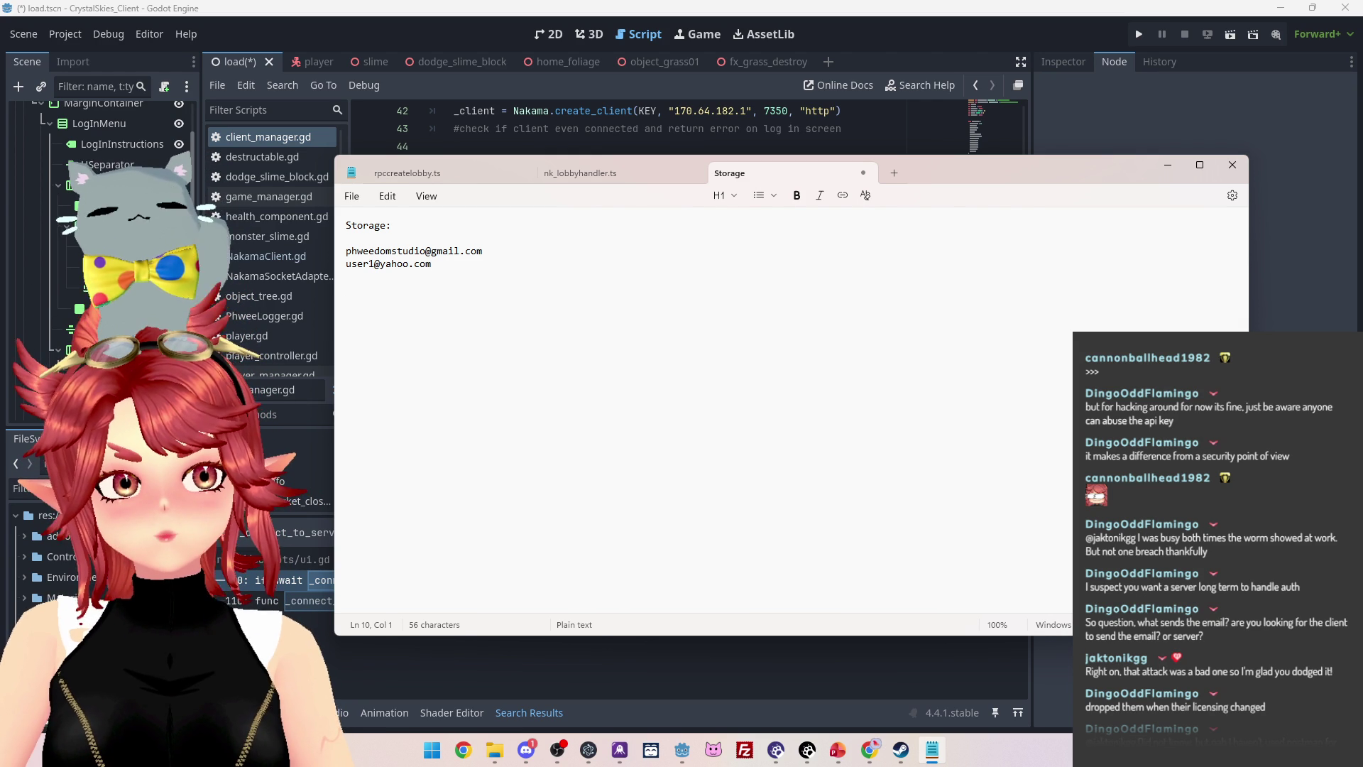
pyautogui.write('Login"')
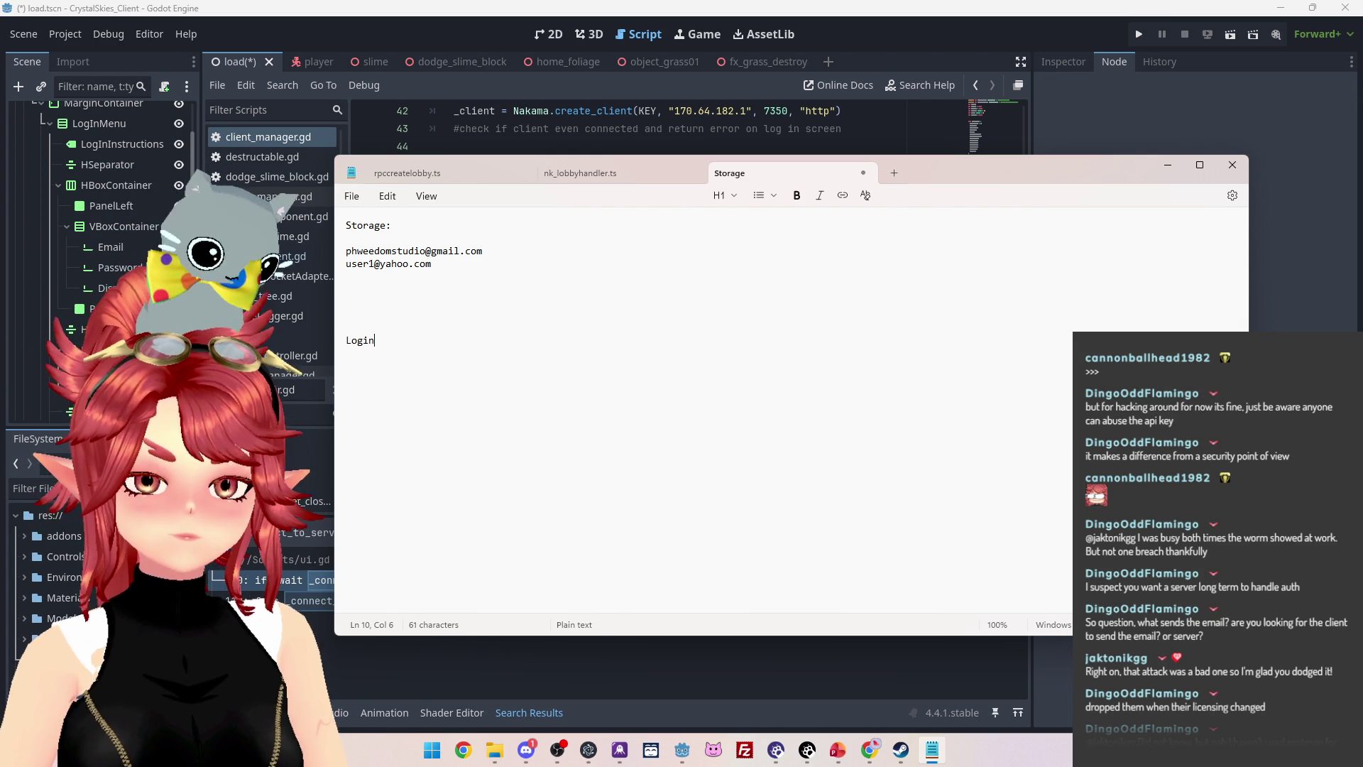
pyautogui.press('BackSpace')
pyautogui.write(':')
pyautogui.hotkey('ctrl', '+')
pyautogui.hotkey('ctrl', '+')
pyautogui.hotkey('ctrl', '+')
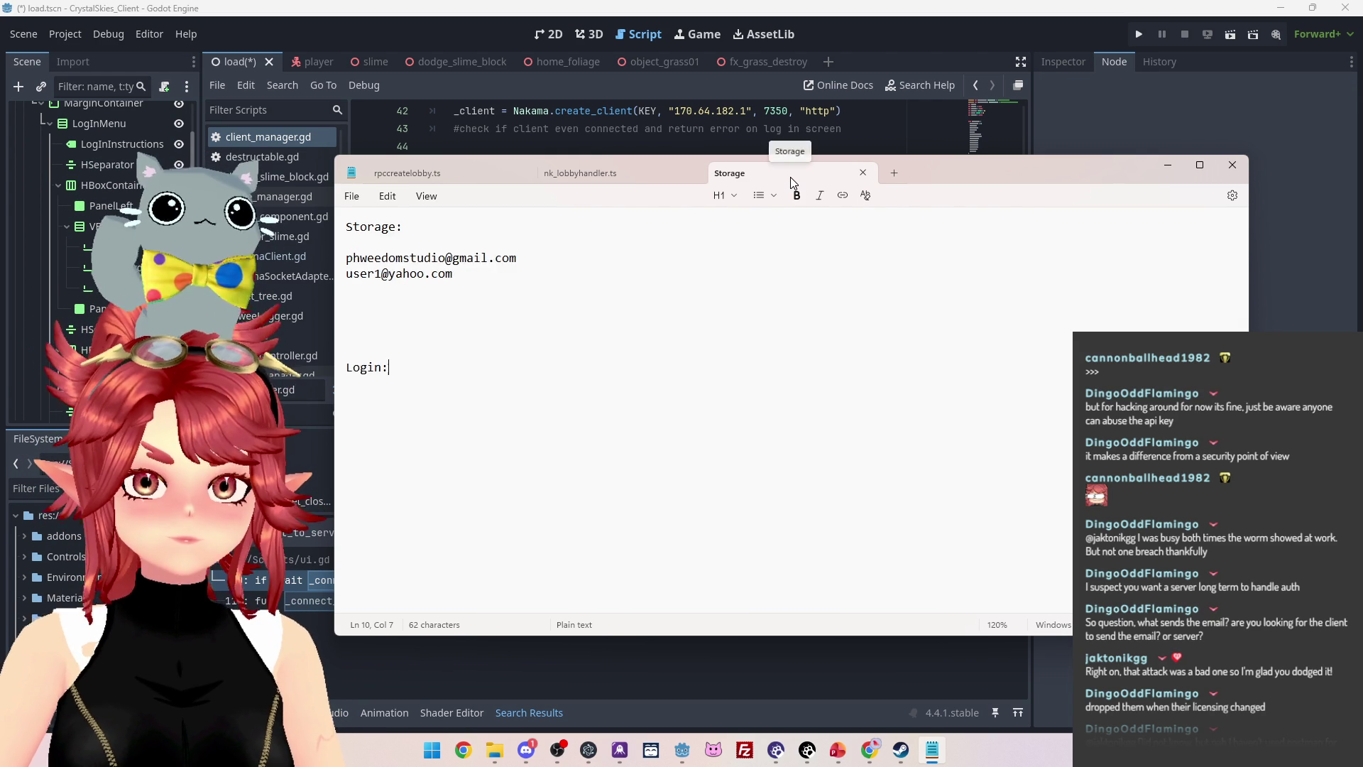
pyautogui.press('Return')
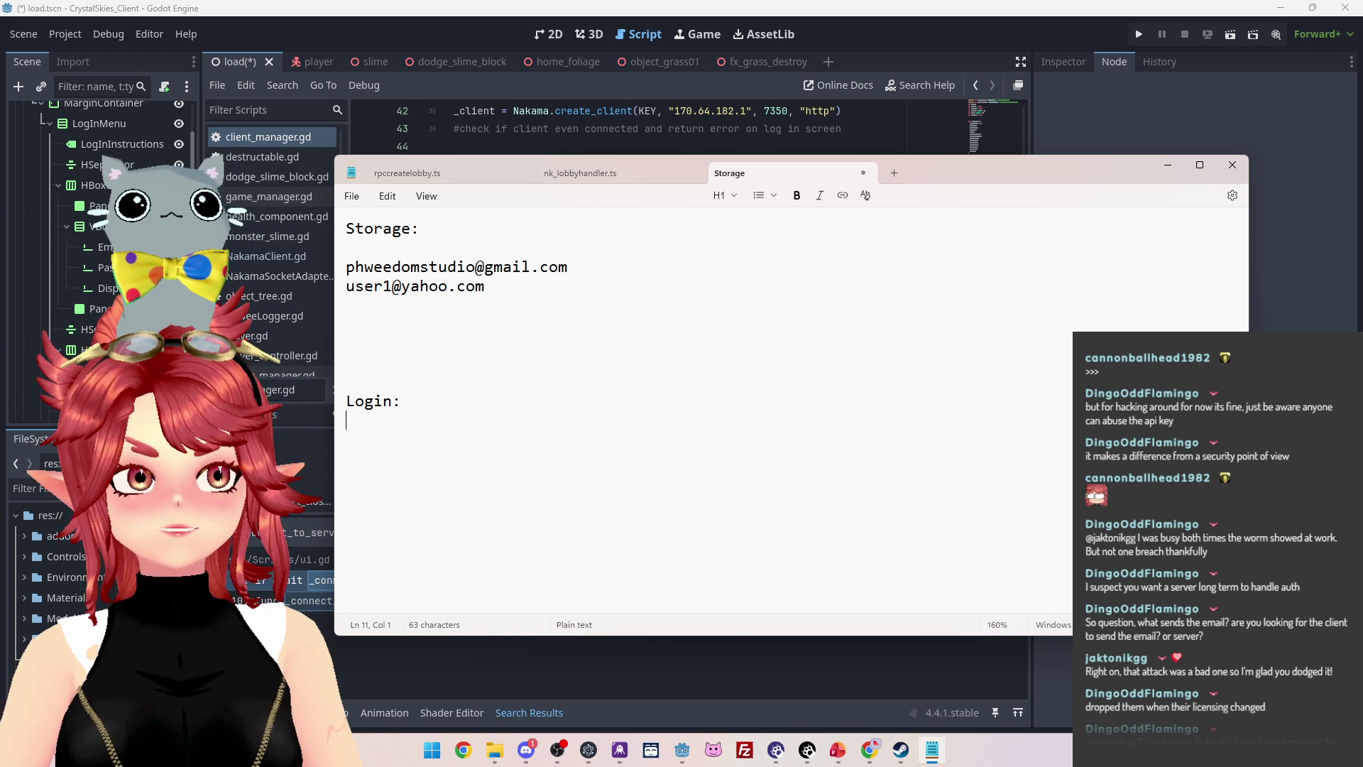
pyautogui.write('check   Register:')
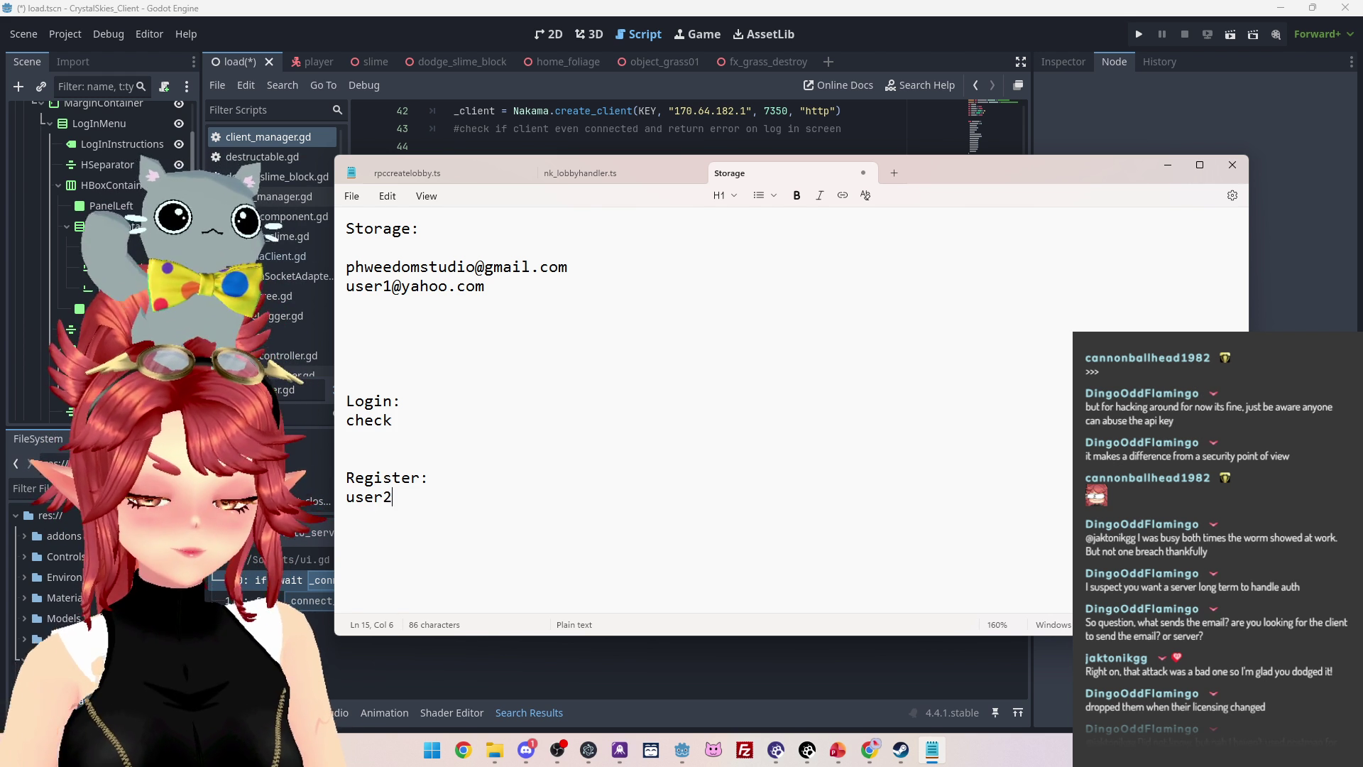
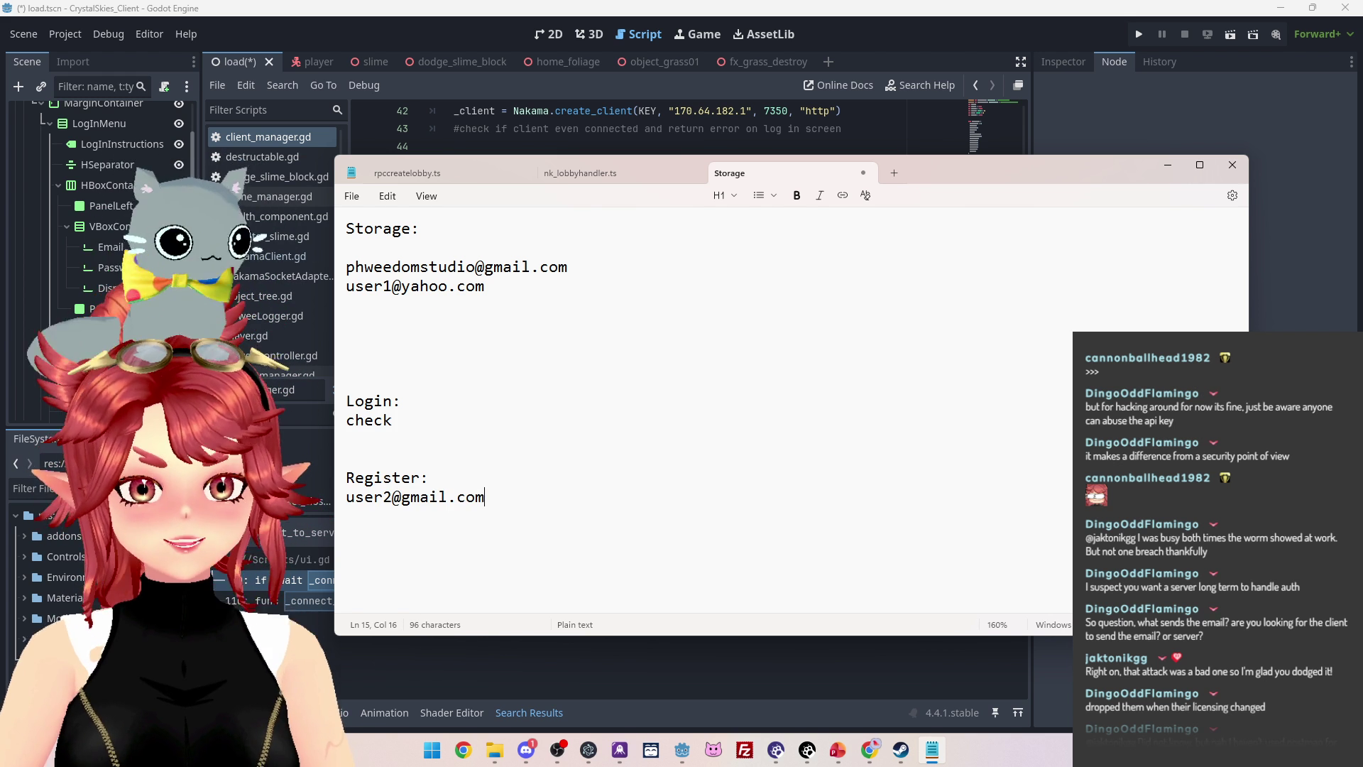
# Enter a second-user test e-mail under Register and select that line to add it to Storage.
pyautogui.moveTo(489, 497); pyautogui.dragTo(346, 497)
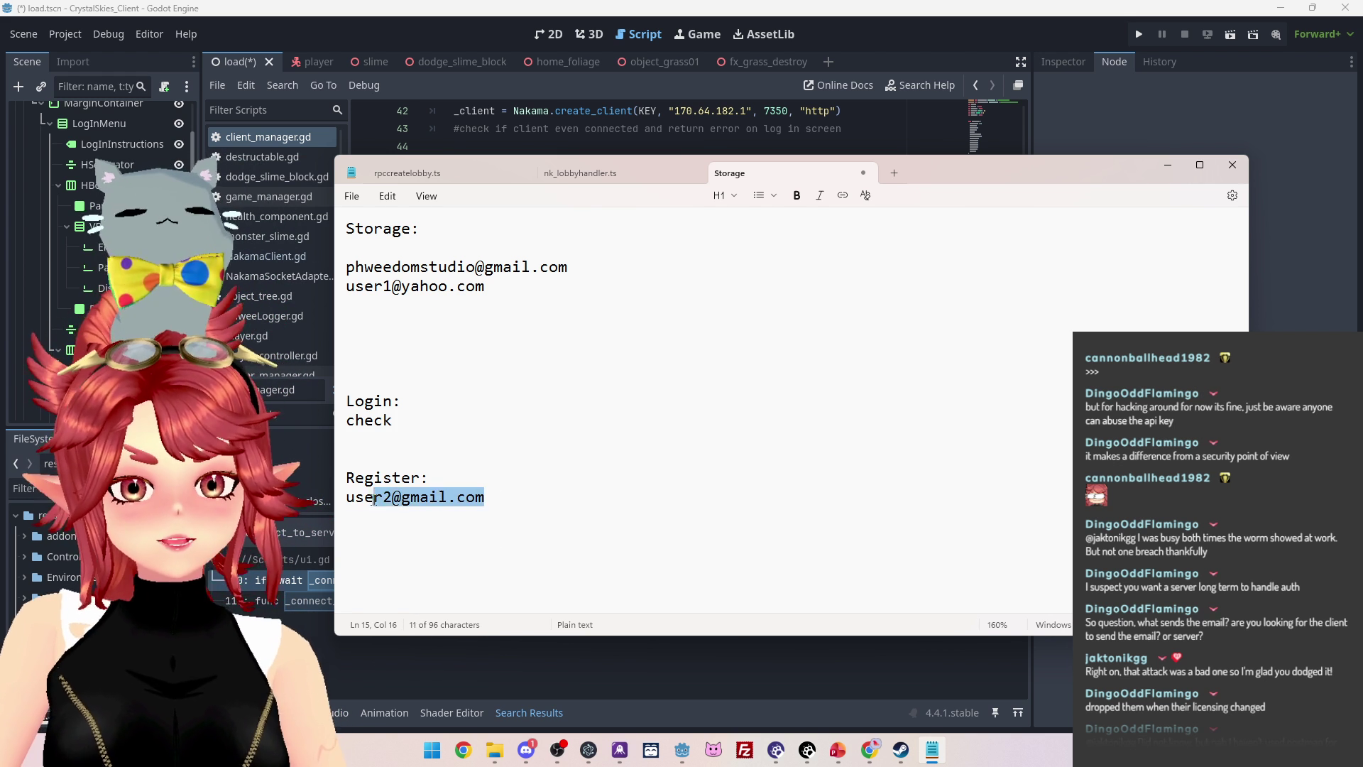
pyautogui.click(393, 497)
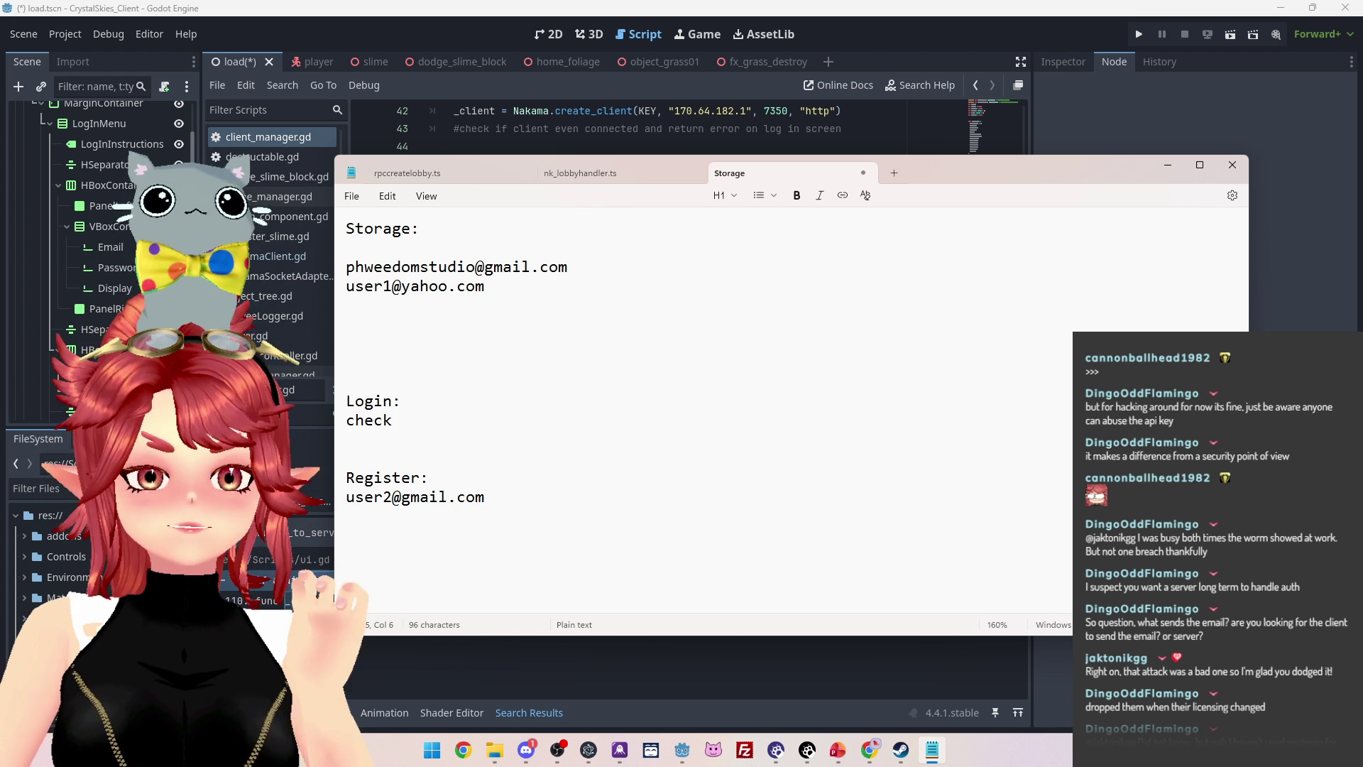
pyautogui.tripleClick(394, 497)
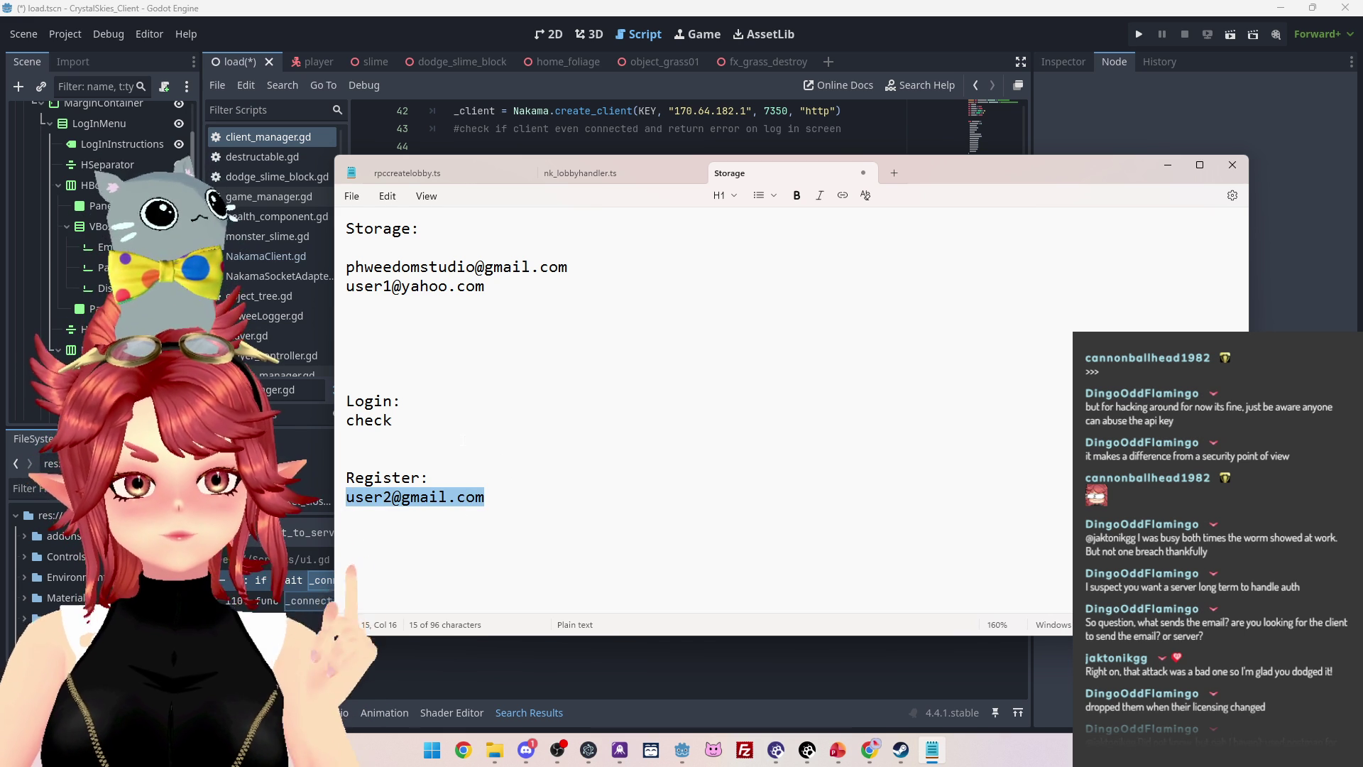
pyautogui.click(458, 497)
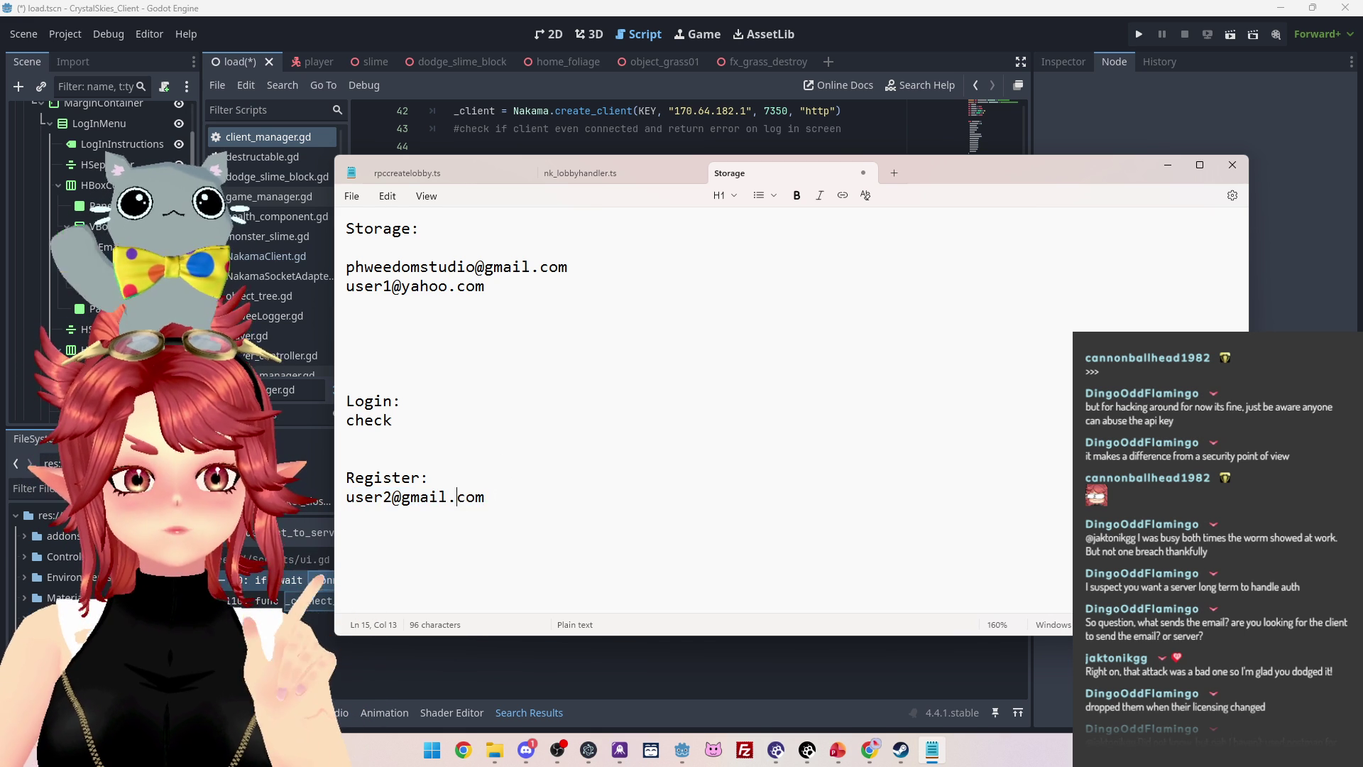
pyautogui.hotkey('shift', 'Home')
pyautogui.press('End')
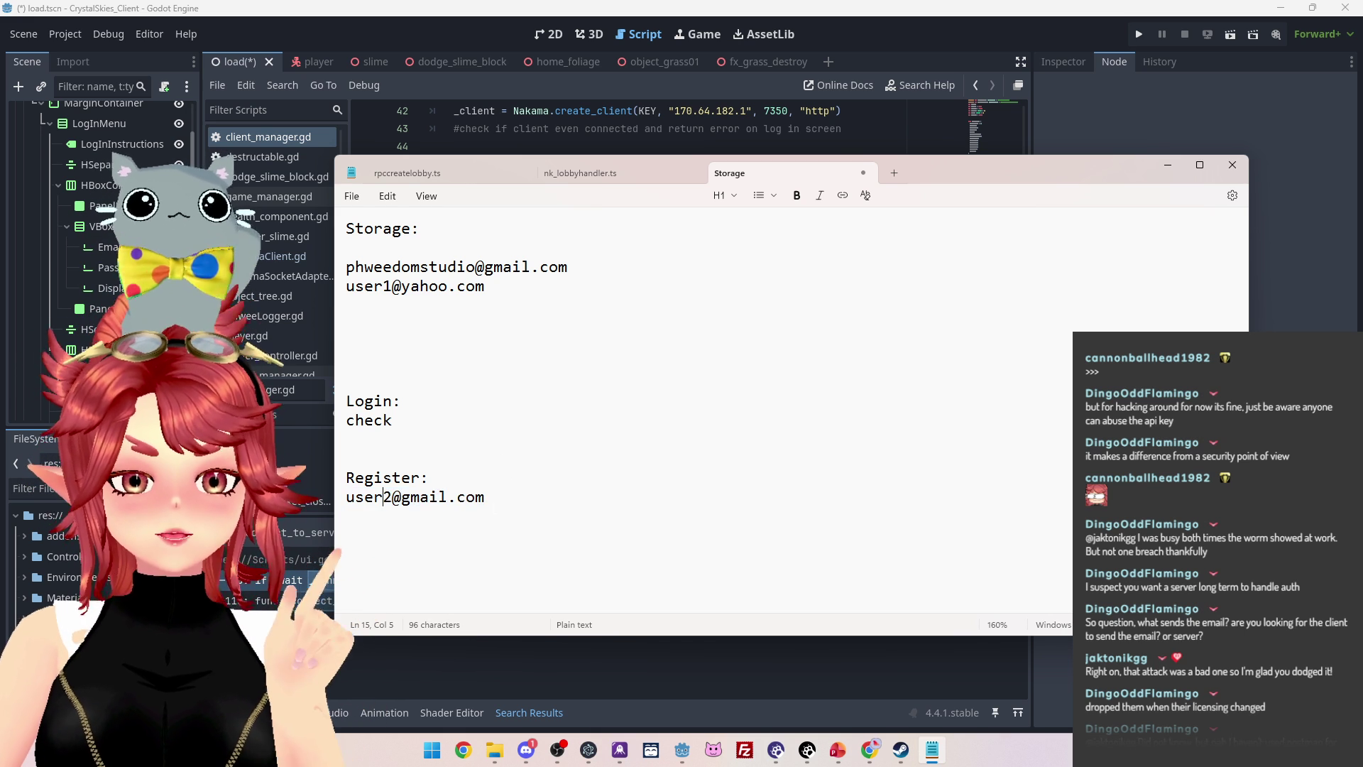
pyautogui.hotkey('shift', 'Home')
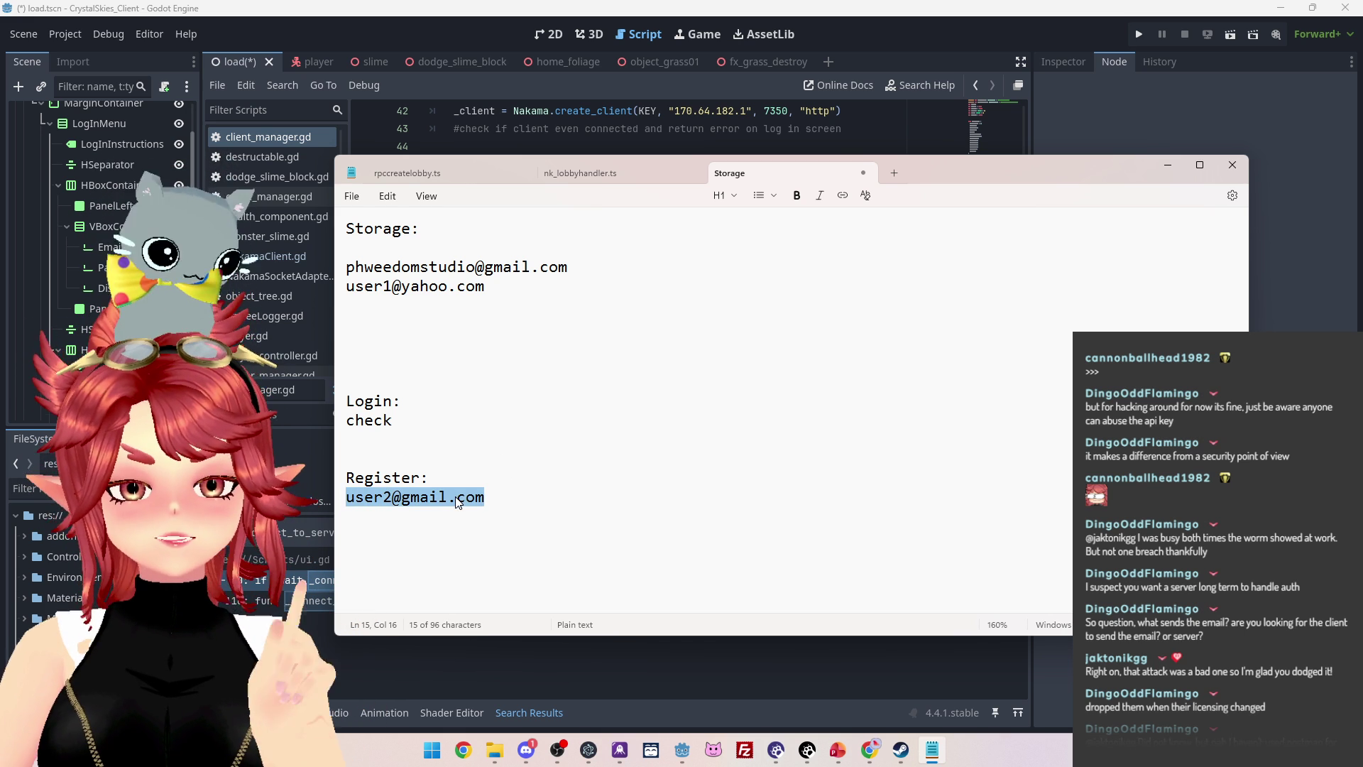
pyautogui.hotkey('ctrl', 'z')
pyautogui.hotkey('ctrl', 'z')
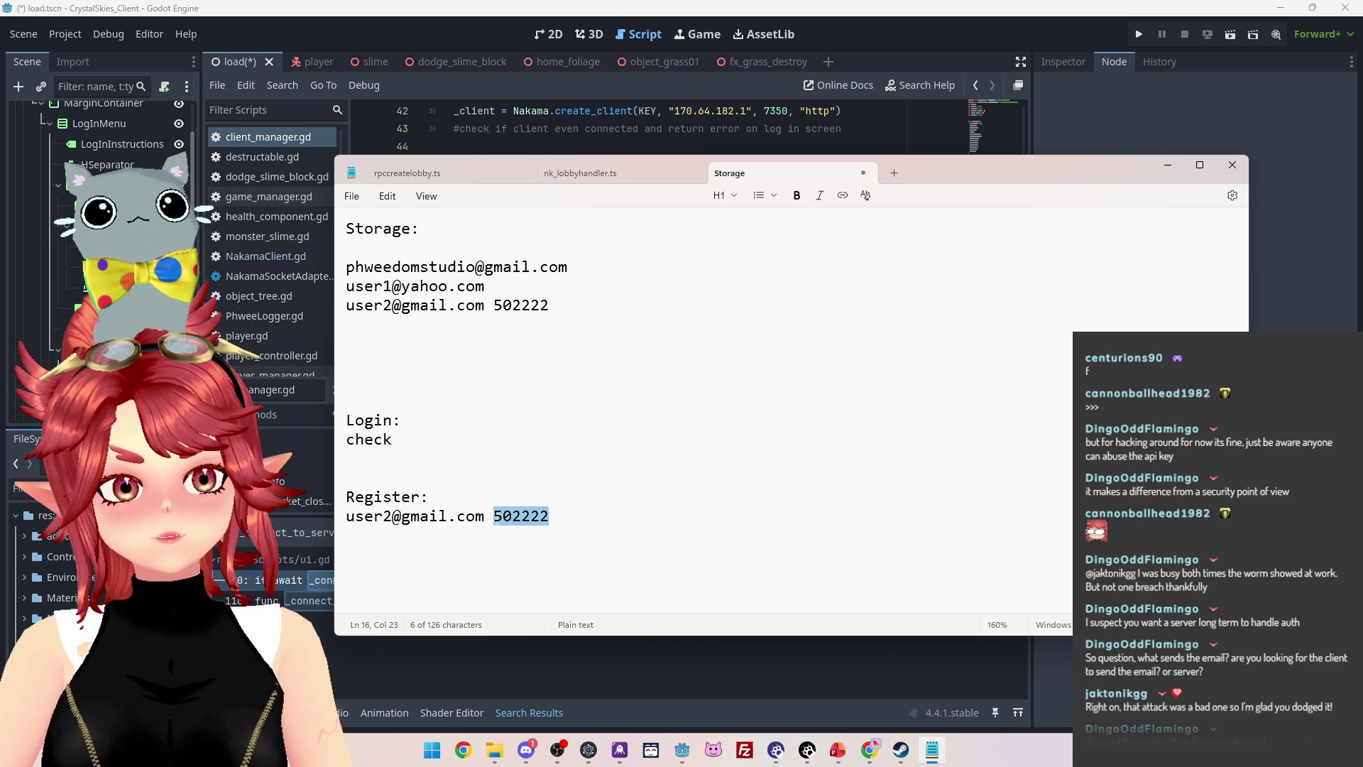
# Rename the note's heading to 'Users Storage', fixing the spelling via suggestions.
pyautogui.click(484, 287)
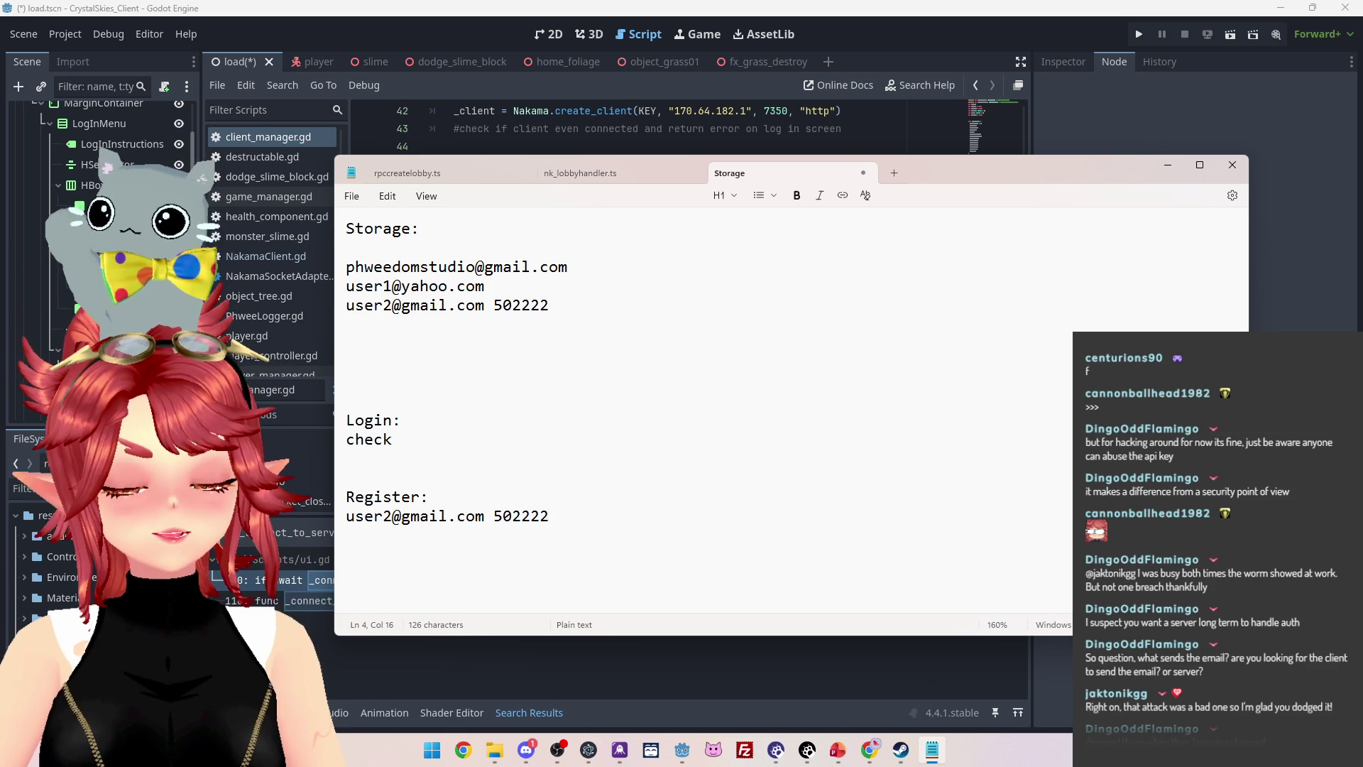
pyautogui.press('Return')
pyautogui.press('Return')
pyautogui.click(345, 227)
pyautogui.write('USers')
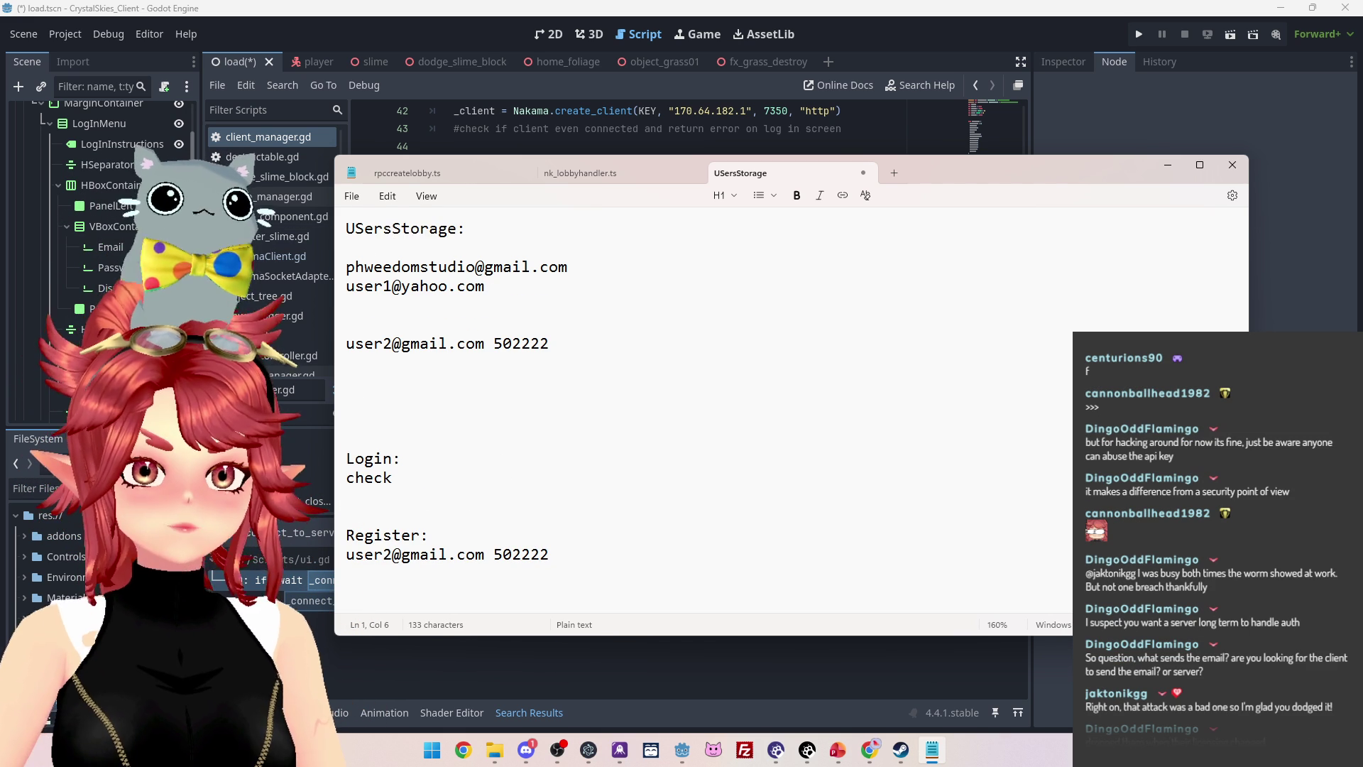
pyautogui.rightClick(359, 228)
pyautogui.click(358, 255)
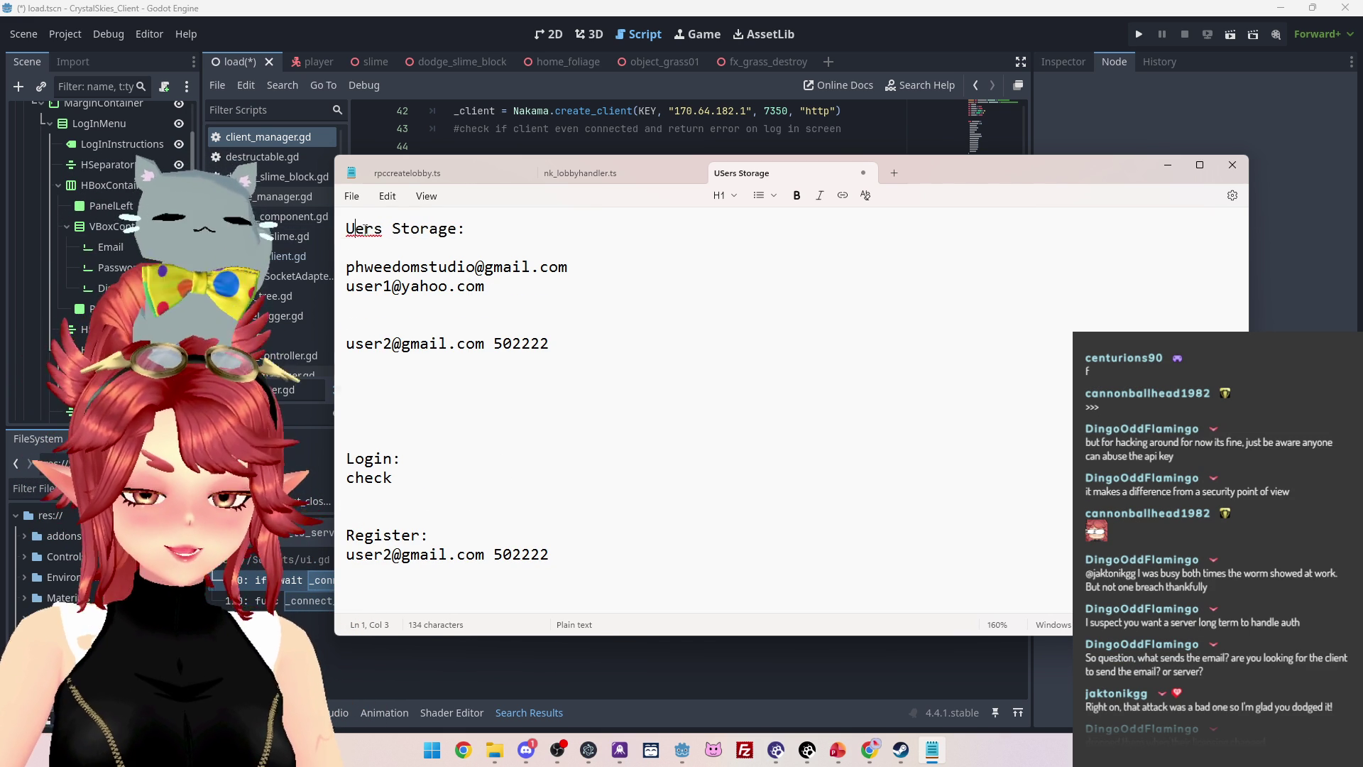
# Add a 'Verification (temp)' heading above the pending entry and select both stored e-mail lines.
pyautogui.click(346, 324)
pyautogui.press('Return')
pyautogui.write('Verification')
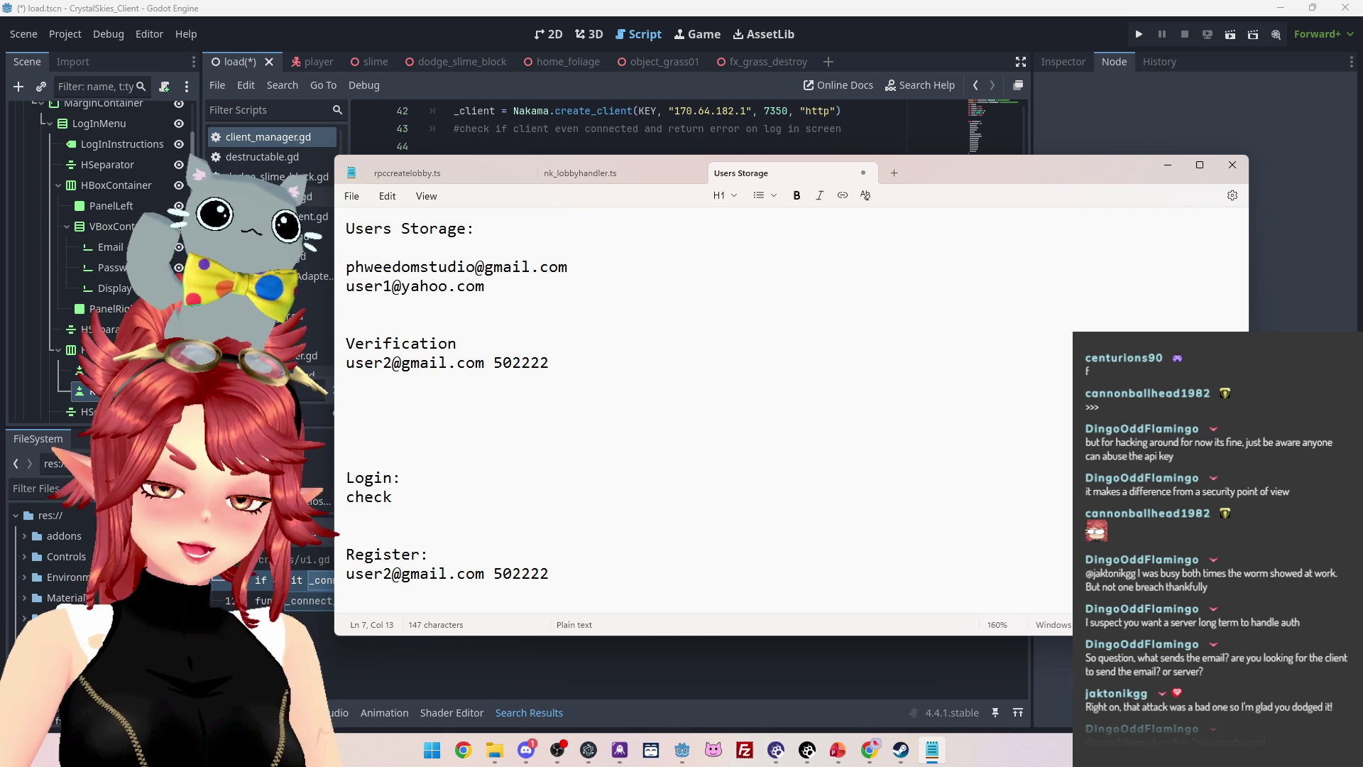
pyautogui.write(' (temp)')
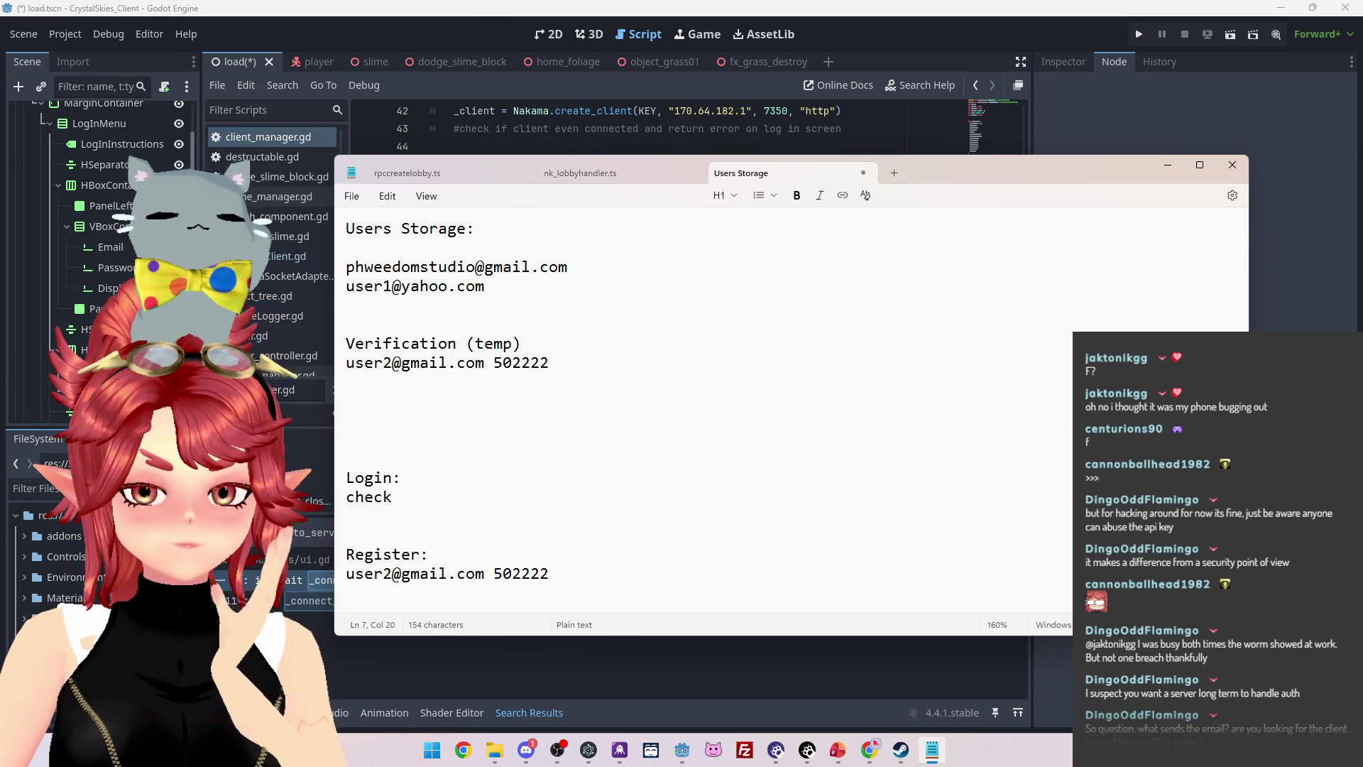
pyautogui.click(558, 429)
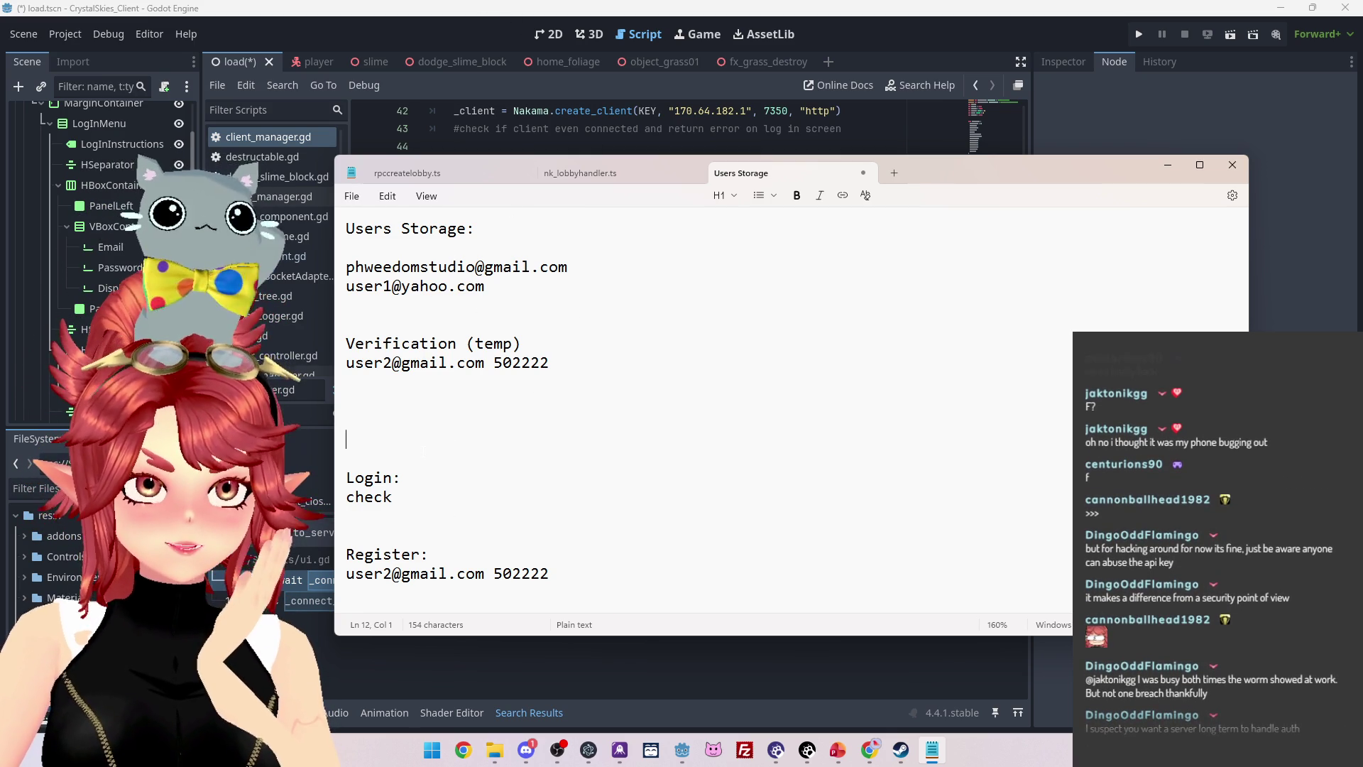
pyautogui.moveTo(485, 286); pyautogui.dragTo(378, 265)
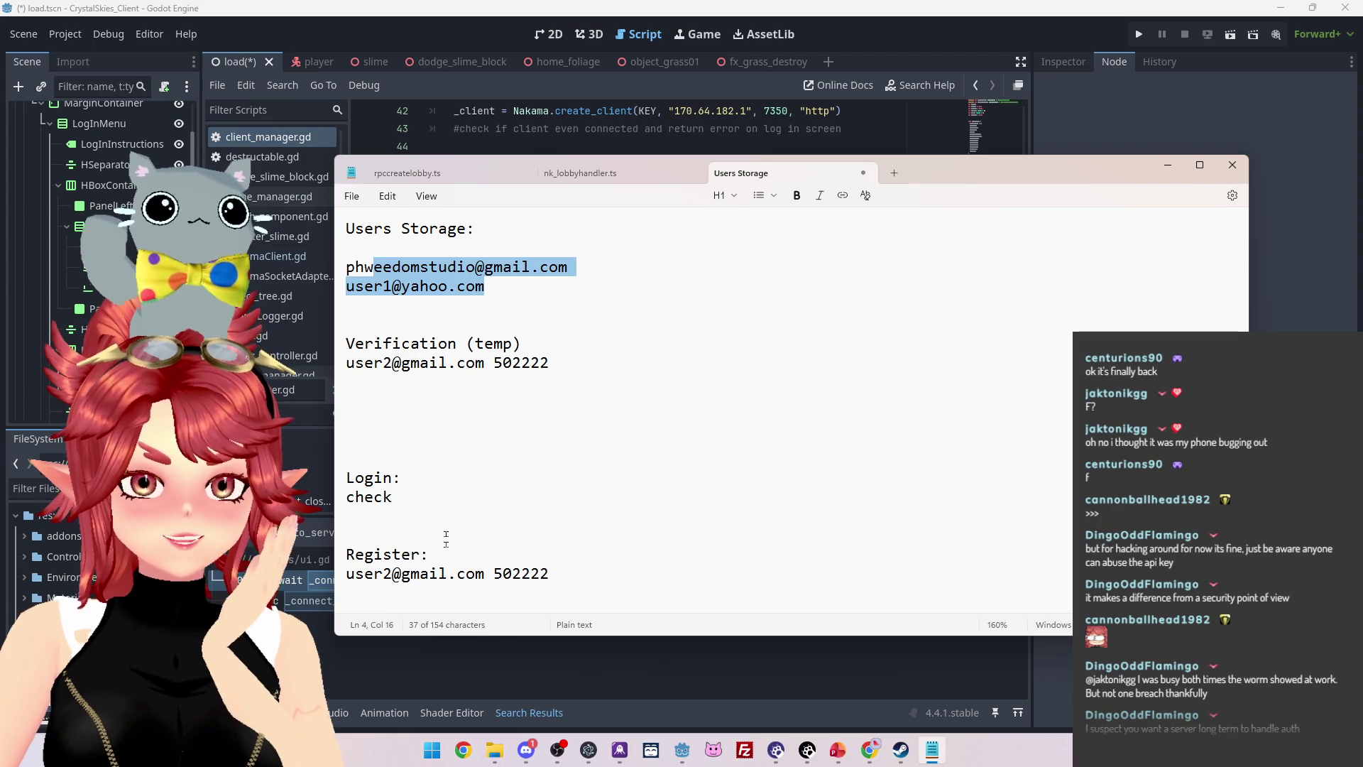
pyautogui.click(497, 289)
pyautogui.moveTo(497, 289); pyautogui.dragTo(345, 263)
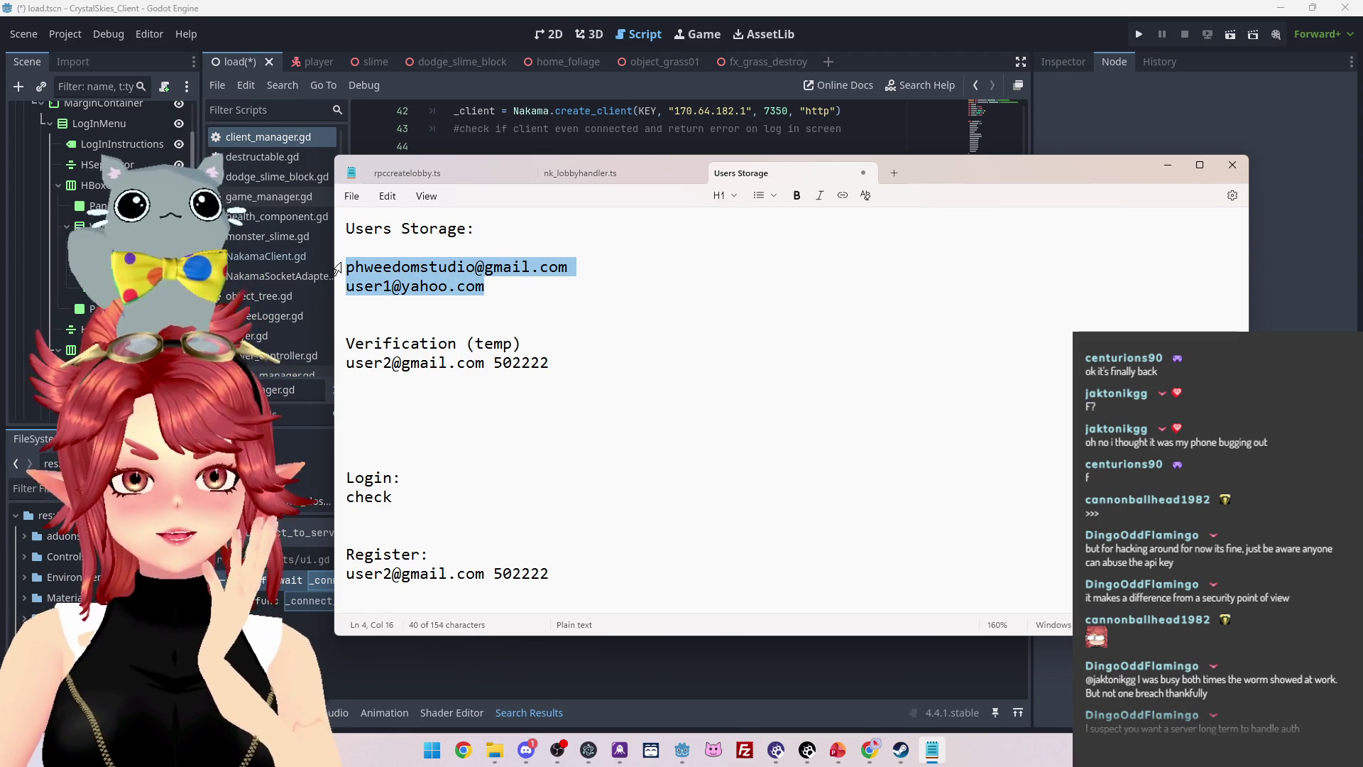
pyautogui.moveTo(870, 750)
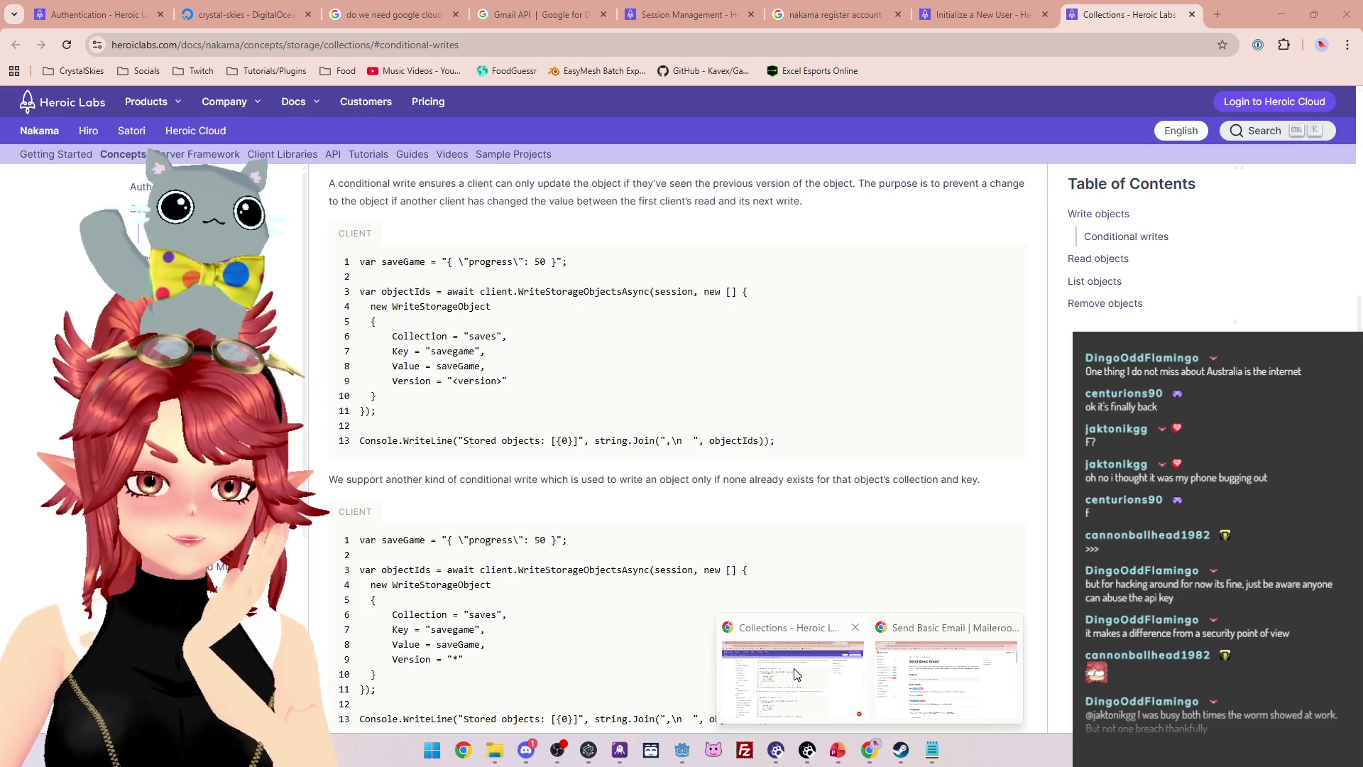
# Bring the Heroic Labs Collections docs window forward and open a new browser tab.
pyautogui.click(796, 673)
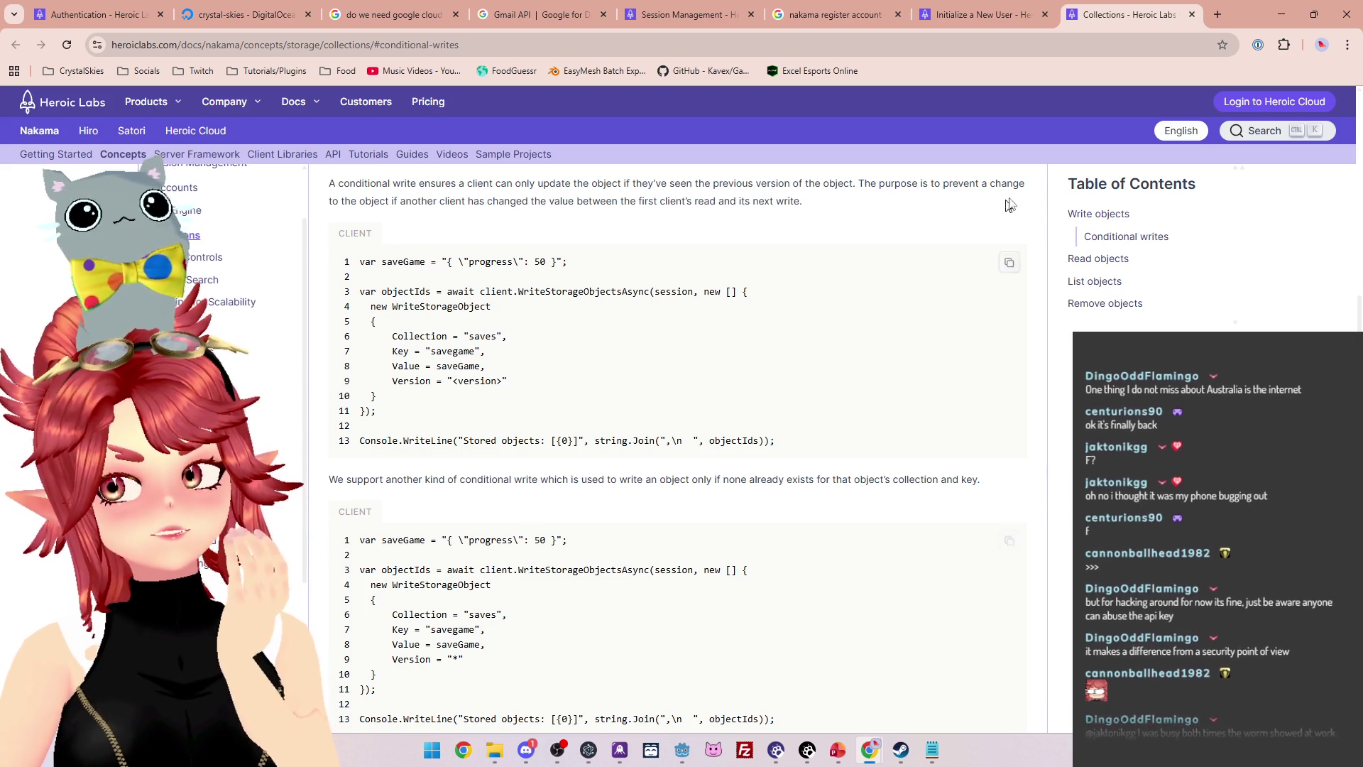
pyautogui.click(1219, 20)
# Search Google for 'nakama storage access without log in'.
pyautogui.write('naka')
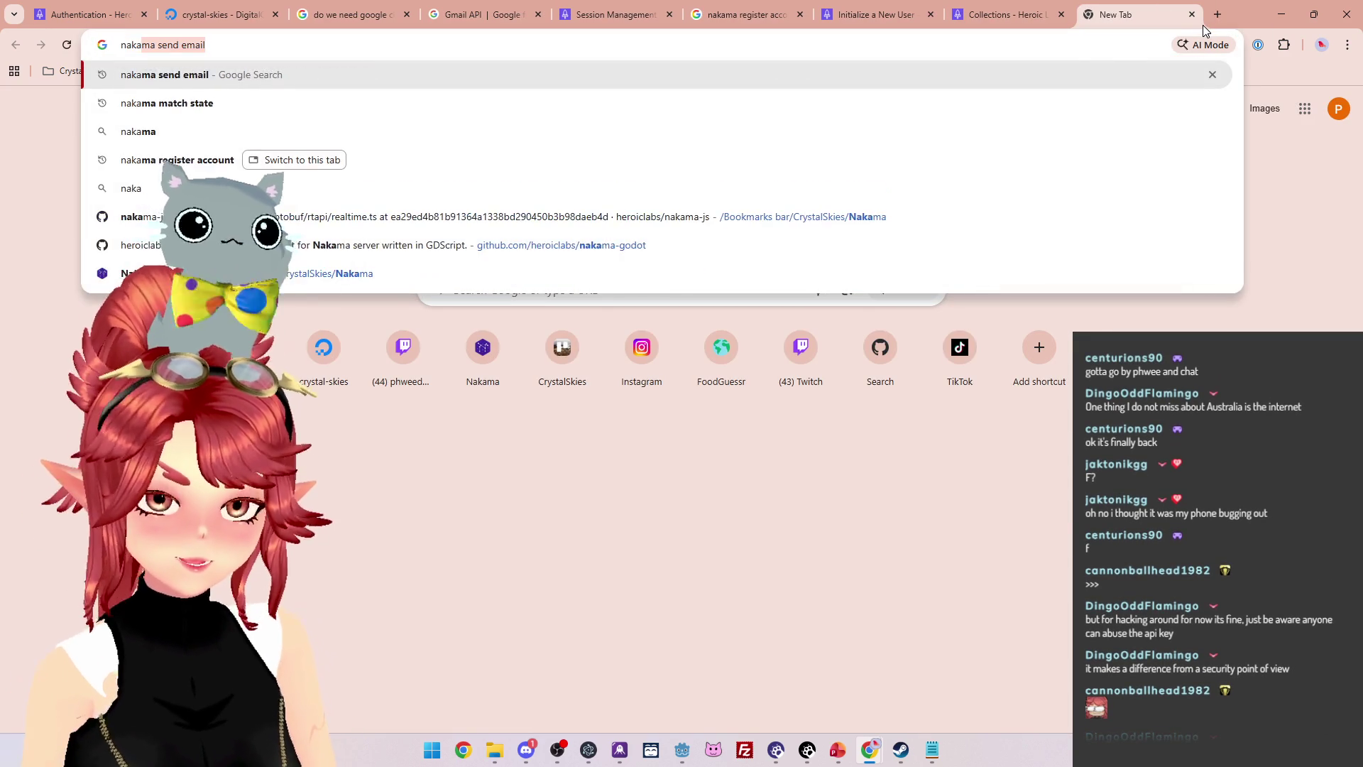
pyautogui.write('ma sto')
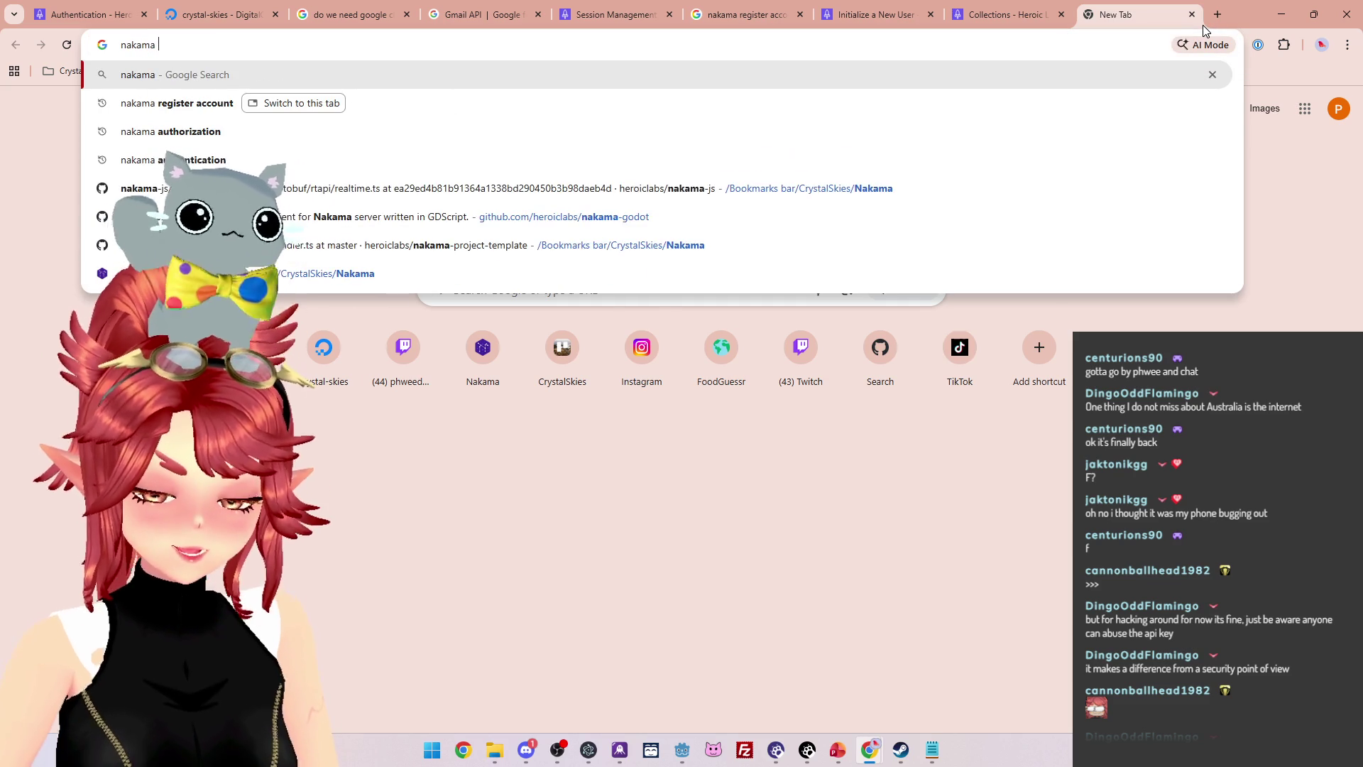
pyautogui.write('ra')
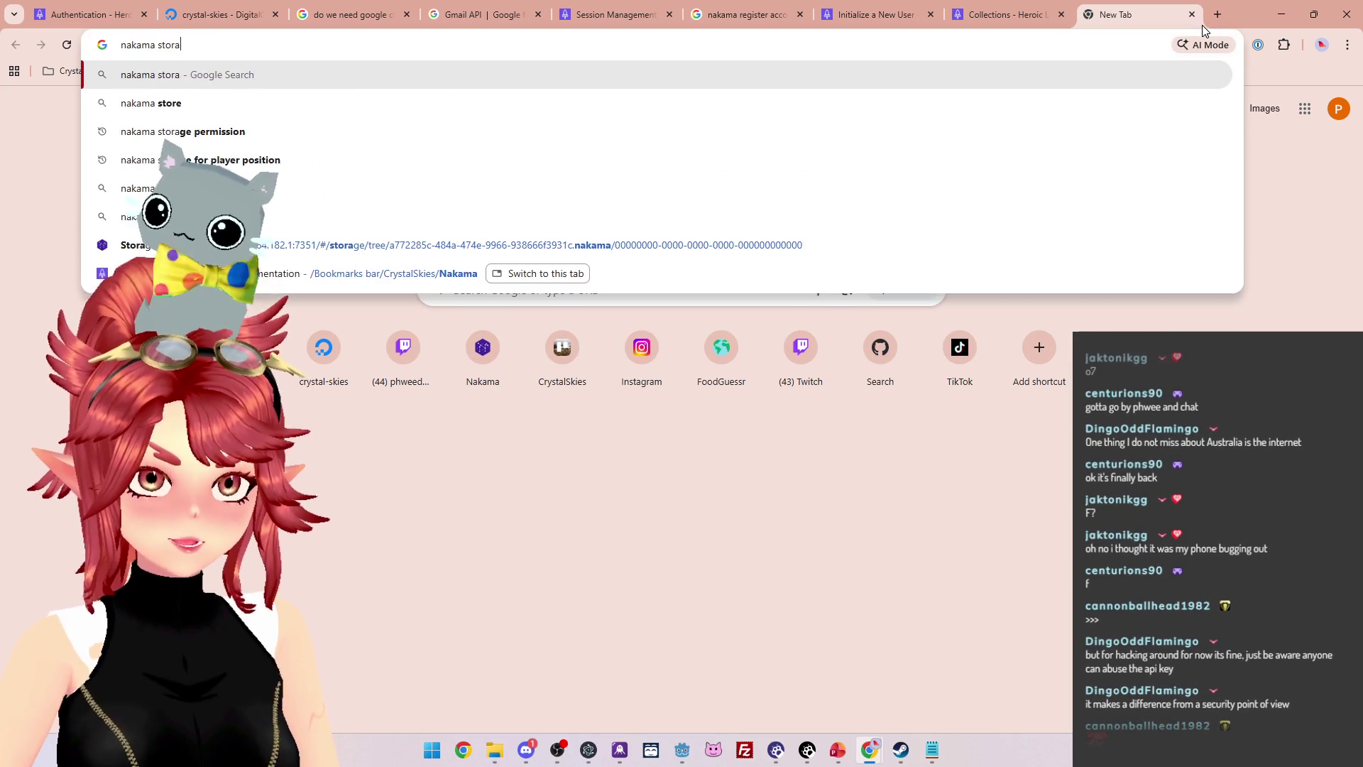
pyautogui.write('ge ')
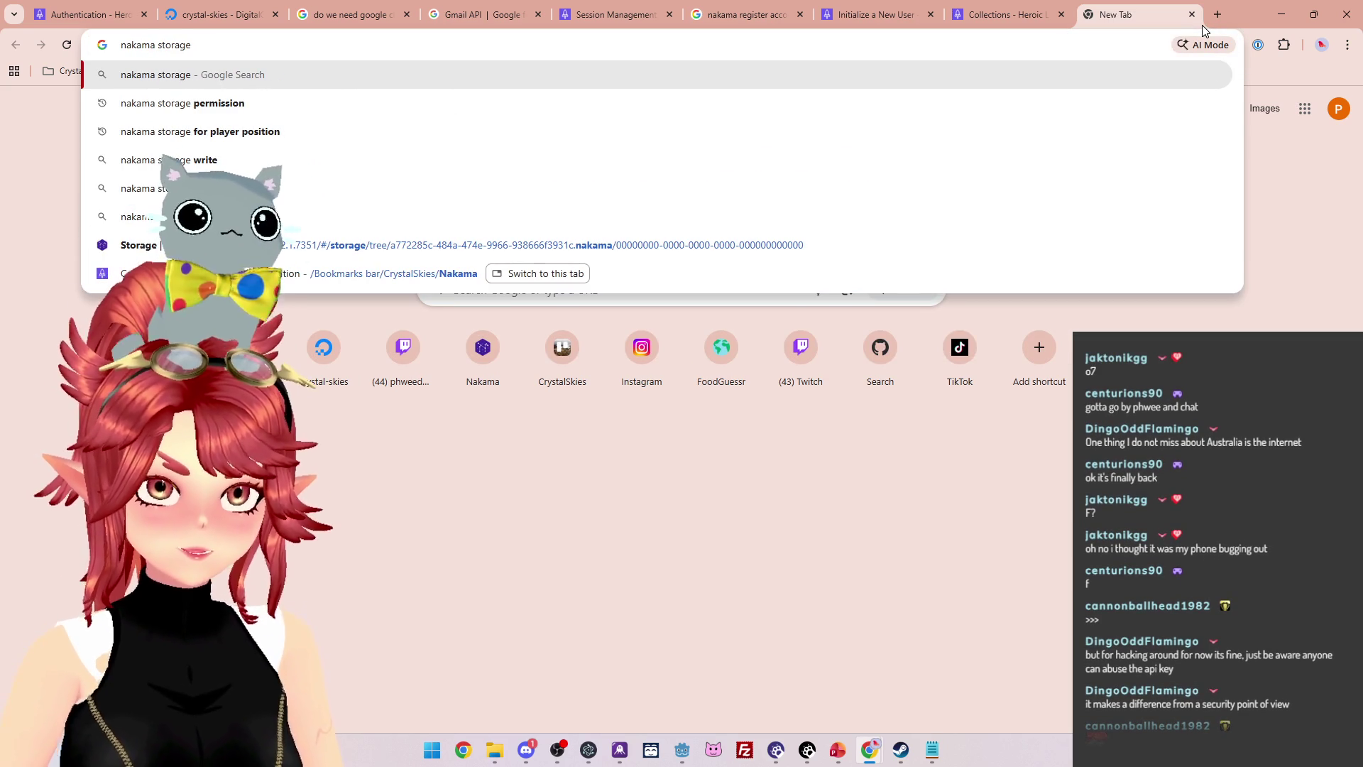
pyautogui.write('acl')
pyautogui.press('BackSpace')
pyautogui.press('BackSpace')
pyautogui.press('BackSpace')
pyautogui.write('acce')
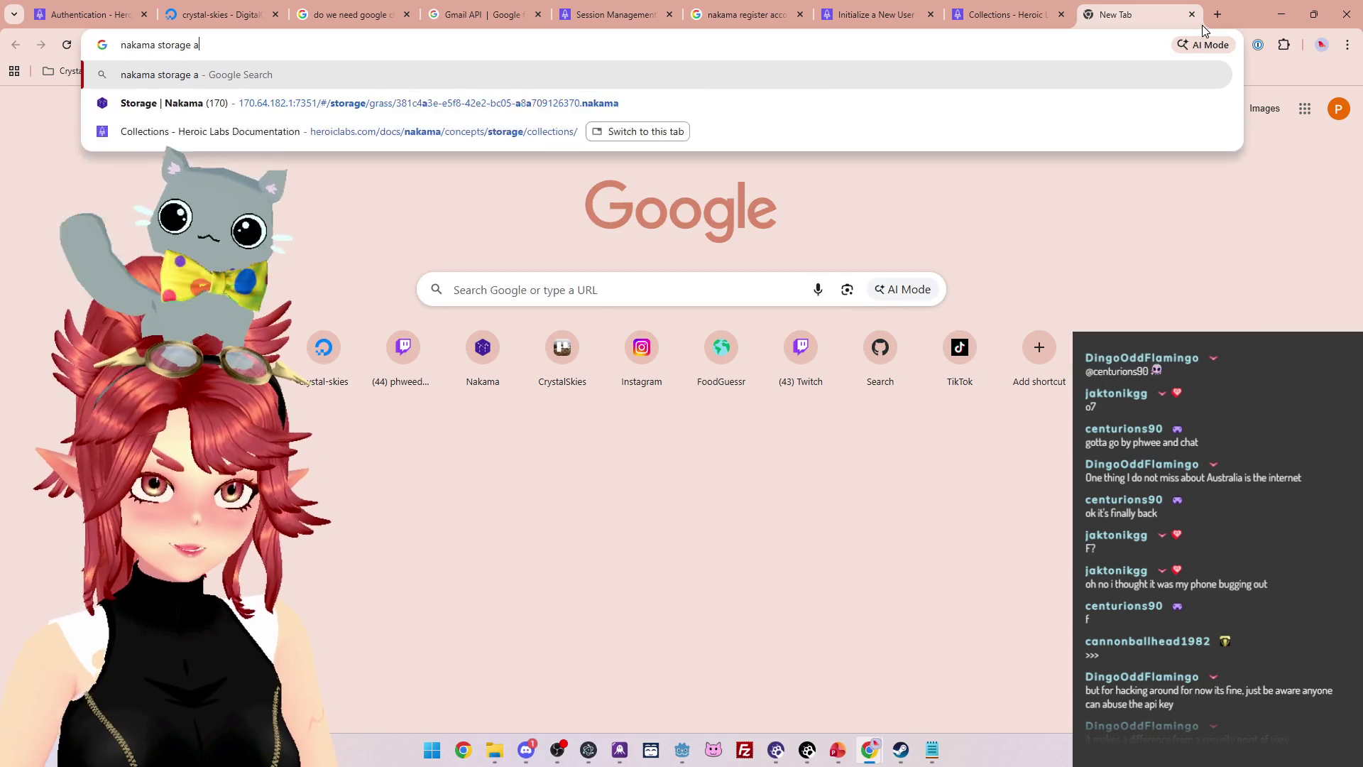
pyautogui.write('ss without log in')
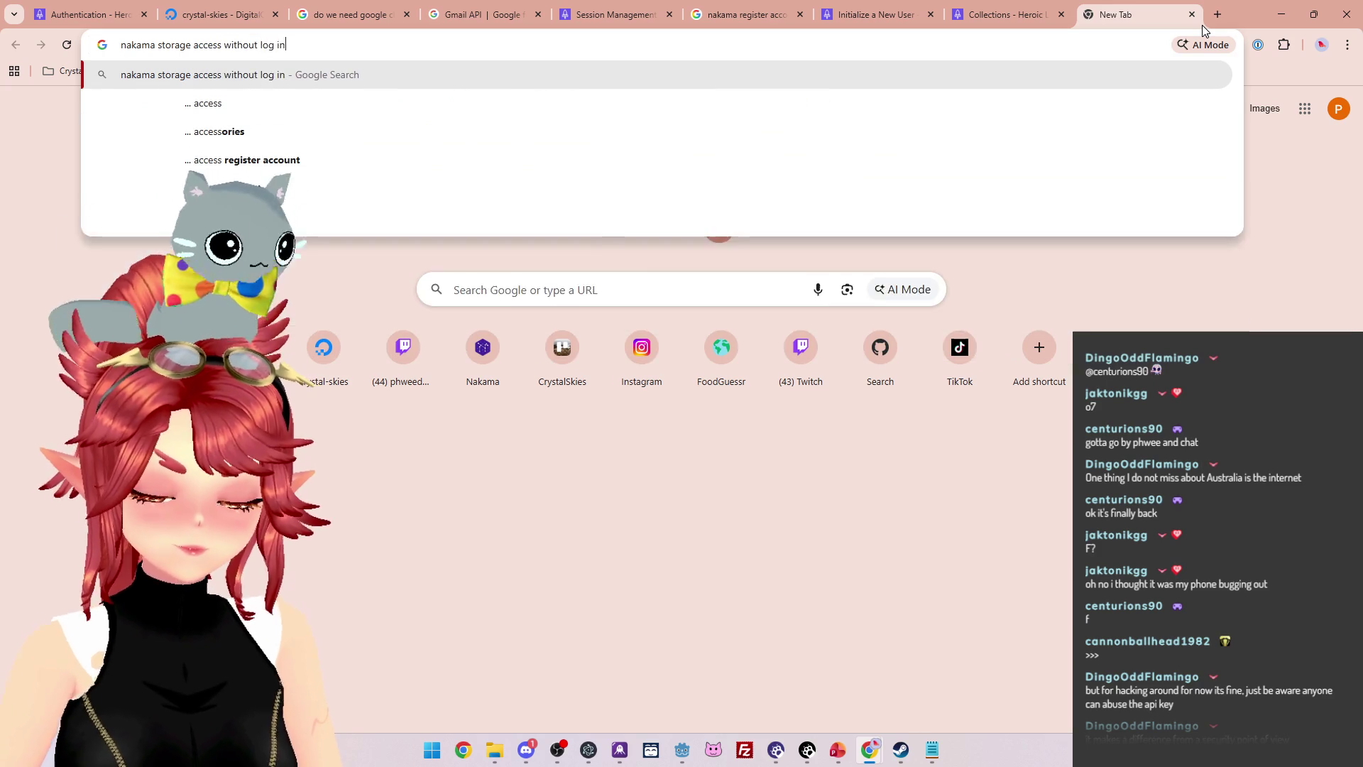
pyautogui.press('Return')
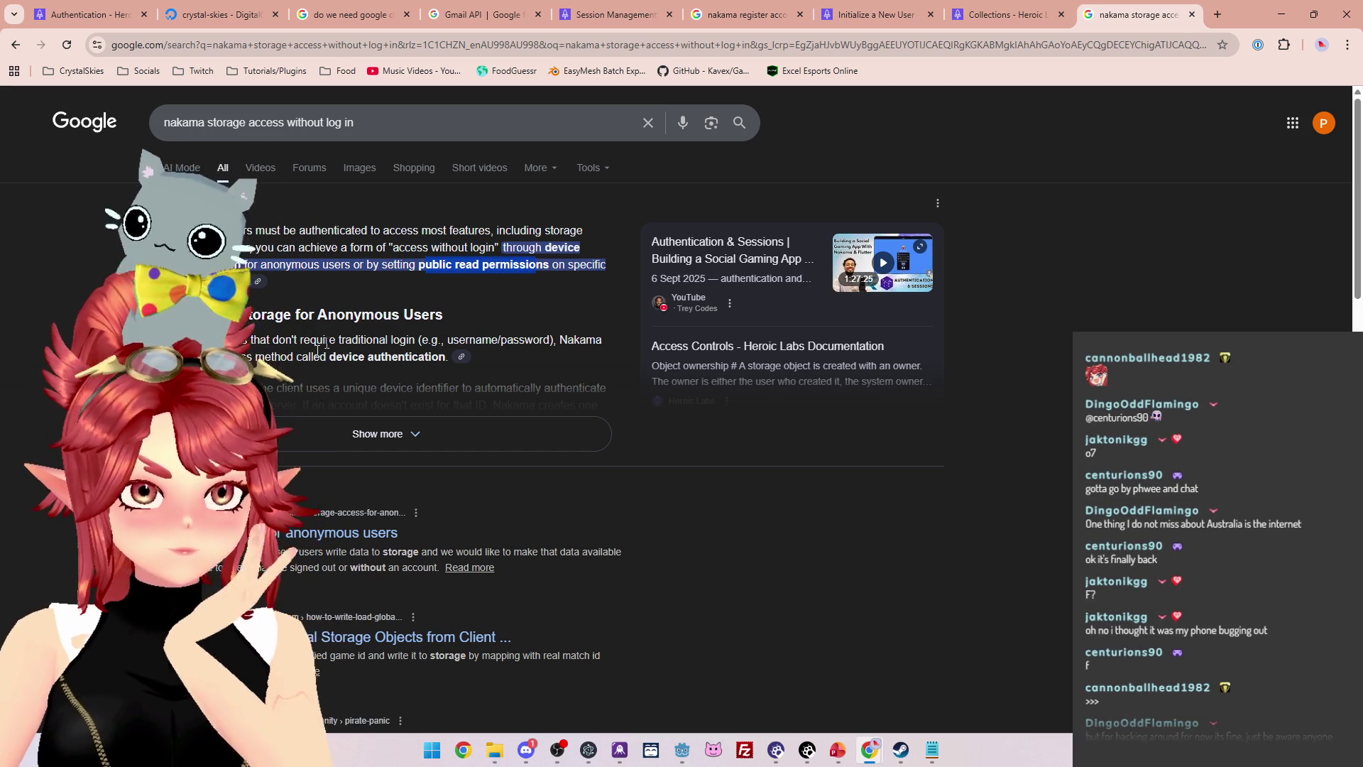
# Expand the AI overview and read its explanation of device authentication for players without accounts.
pyautogui.click(298, 430)
pyautogui.moveTo(256, 340); pyautogui.dragTo(428, 339)
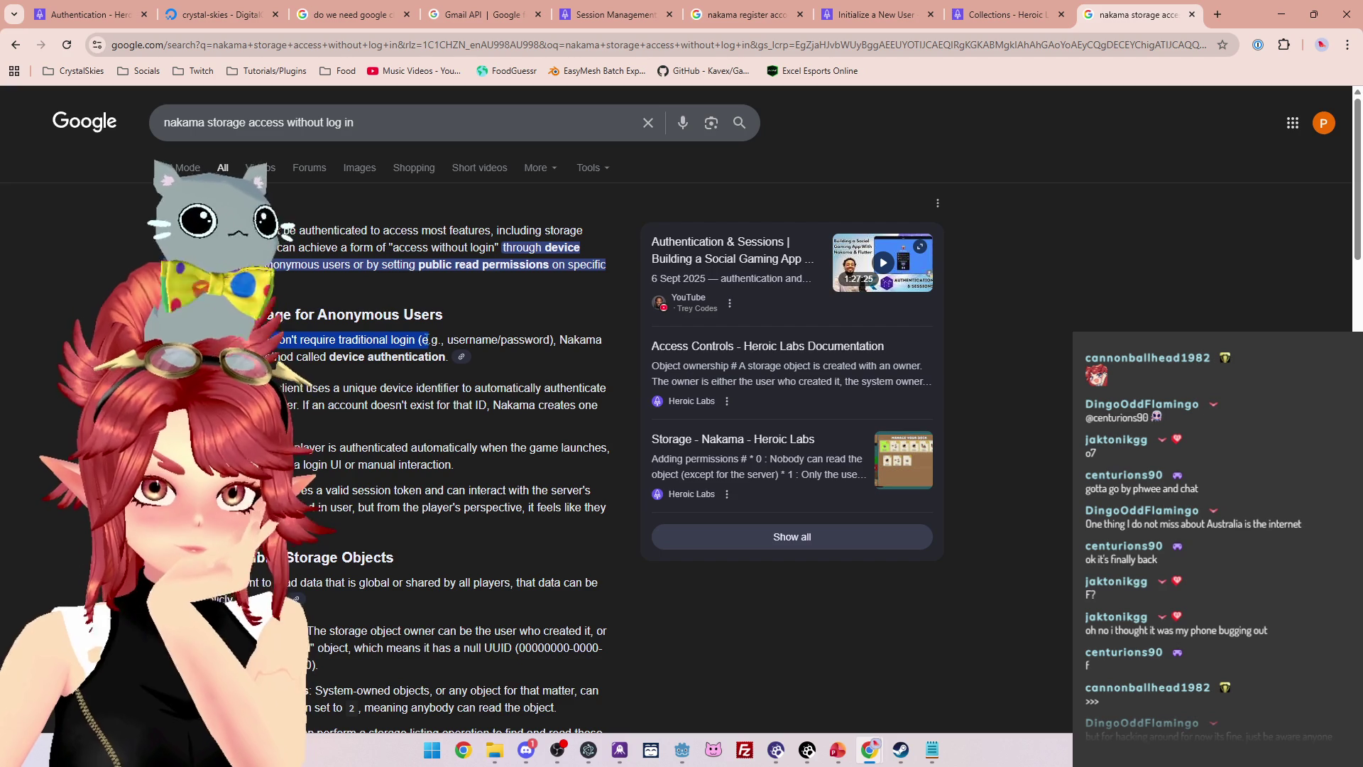
pyautogui.moveTo(262, 356); pyautogui.dragTo(419, 356)
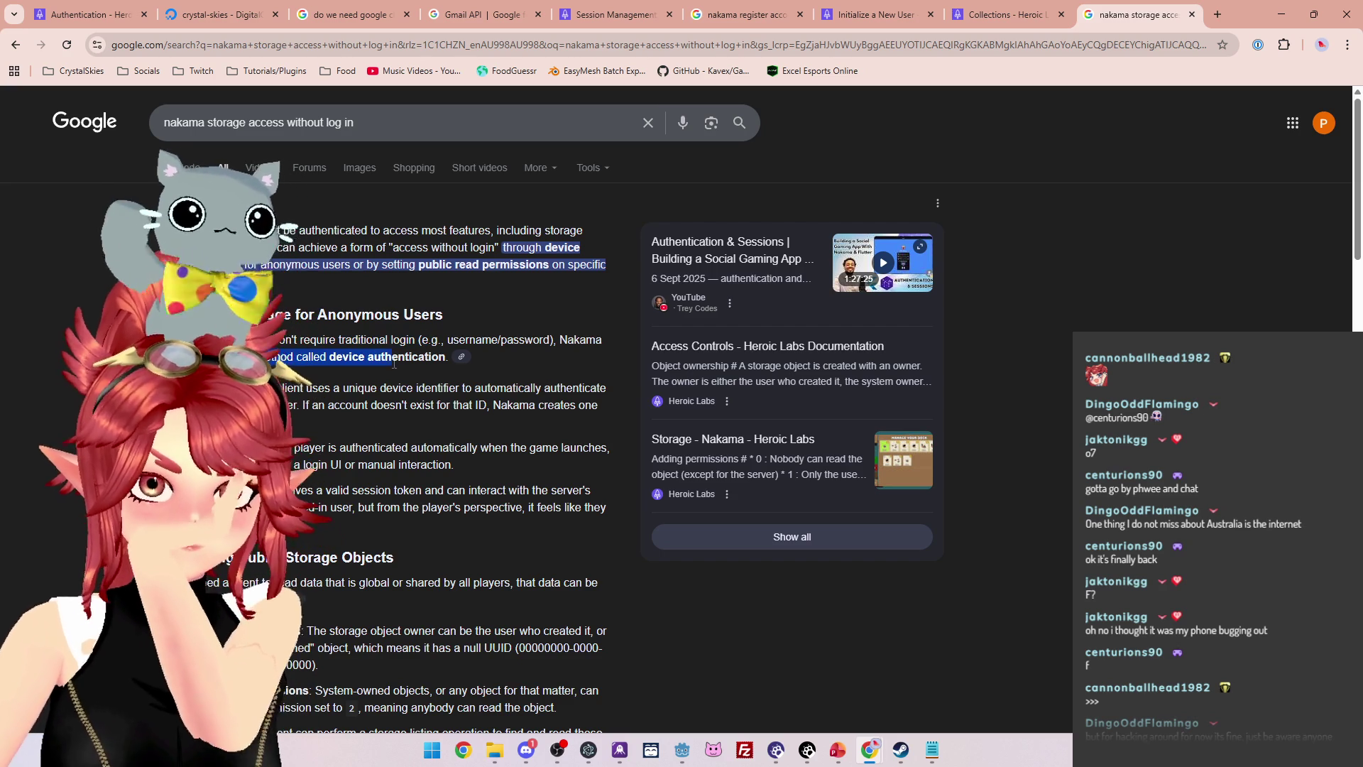
pyautogui.scroll(-1, 409, 250)
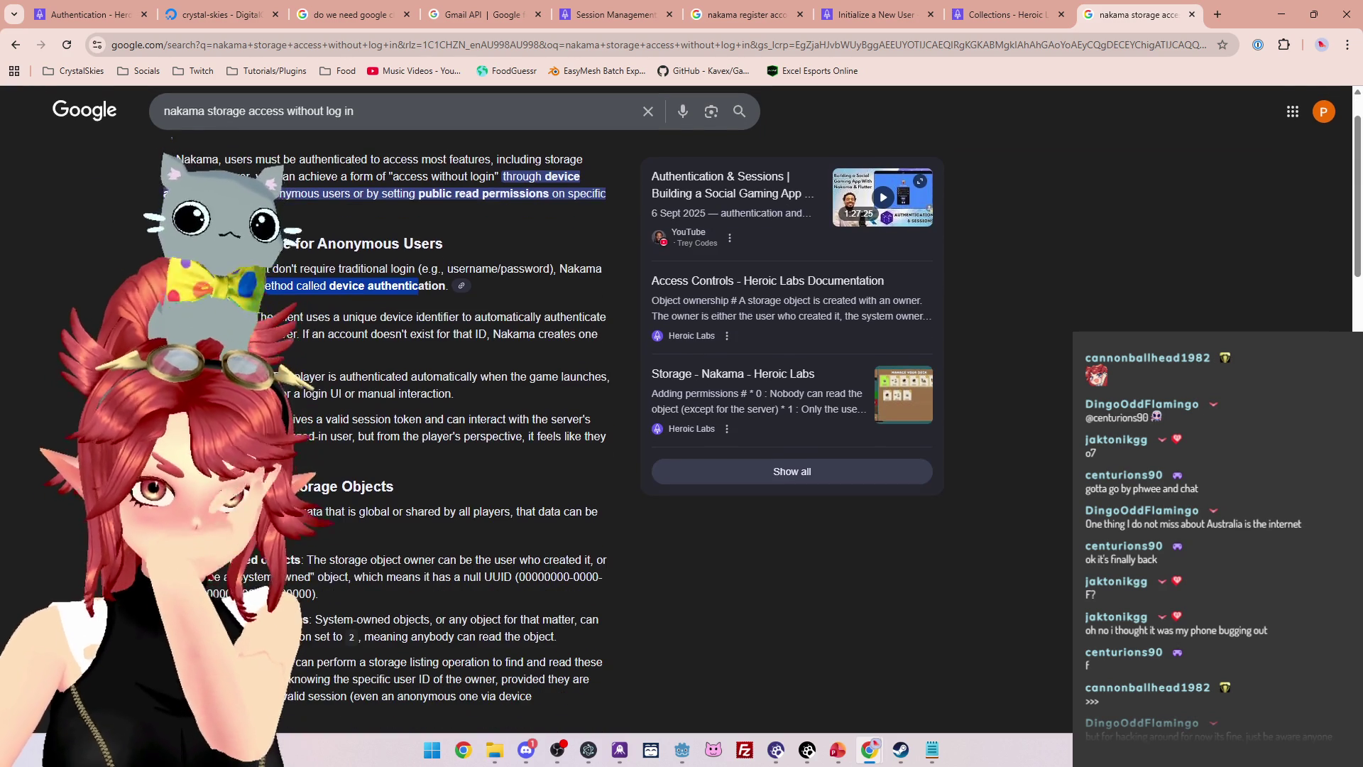
pyautogui.moveTo(262, 317); pyautogui.dragTo(605, 317)
pyautogui.click(320, 339)
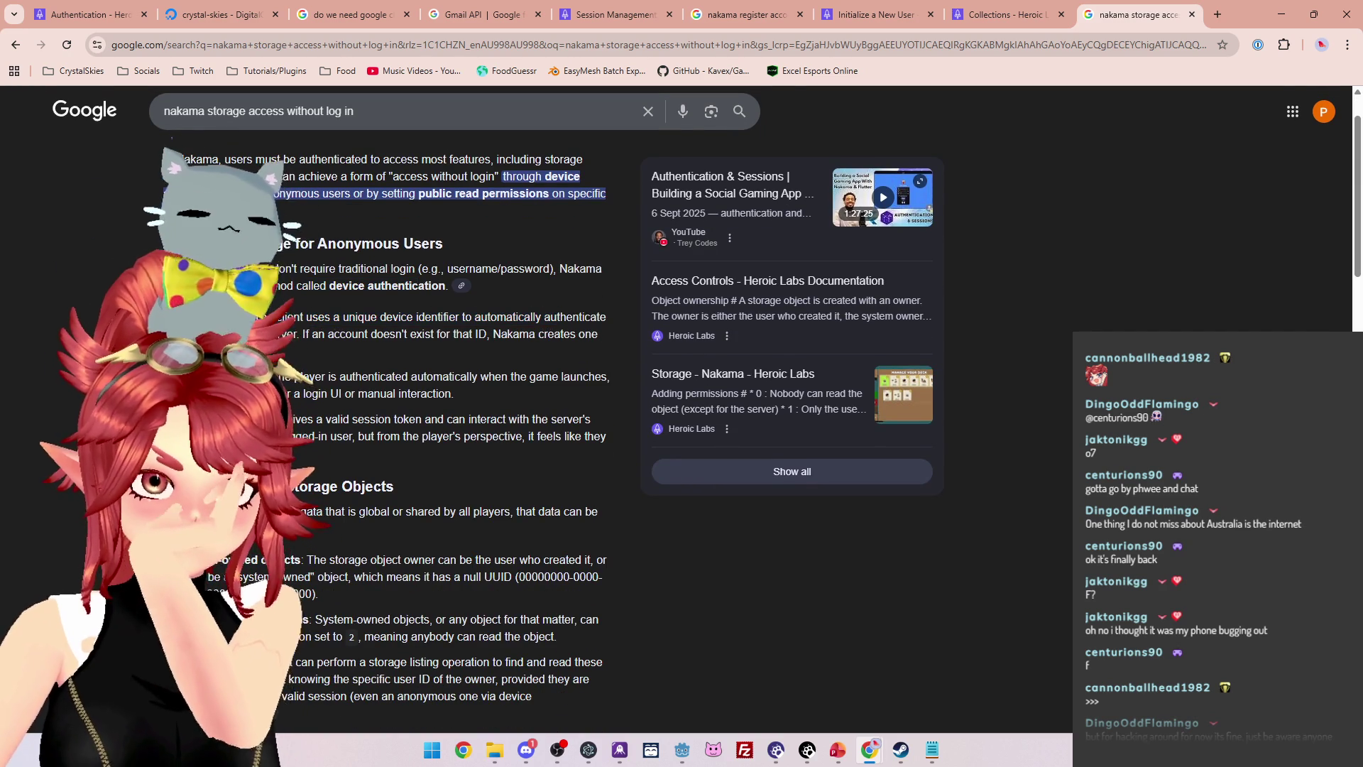
pyautogui.moveTo(319, 339); pyautogui.dragTo(511, 335)
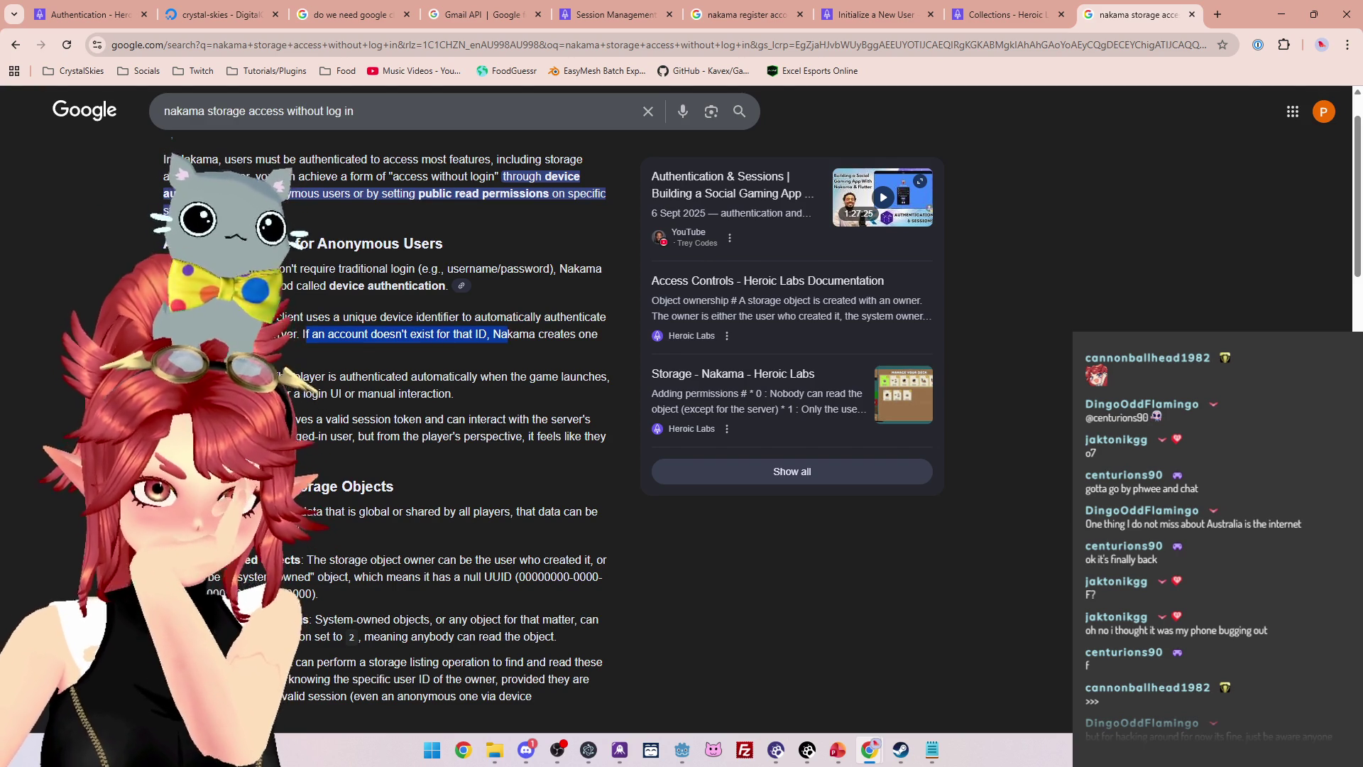
pyautogui.click(511, 335)
pyautogui.moveTo(293, 377)
pyautogui.mouseDown()
pyautogui.moveTo(552, 377)
pyautogui.moveTo(454, 394)
pyautogui.mouseUp()
pyautogui.click(304, 416)
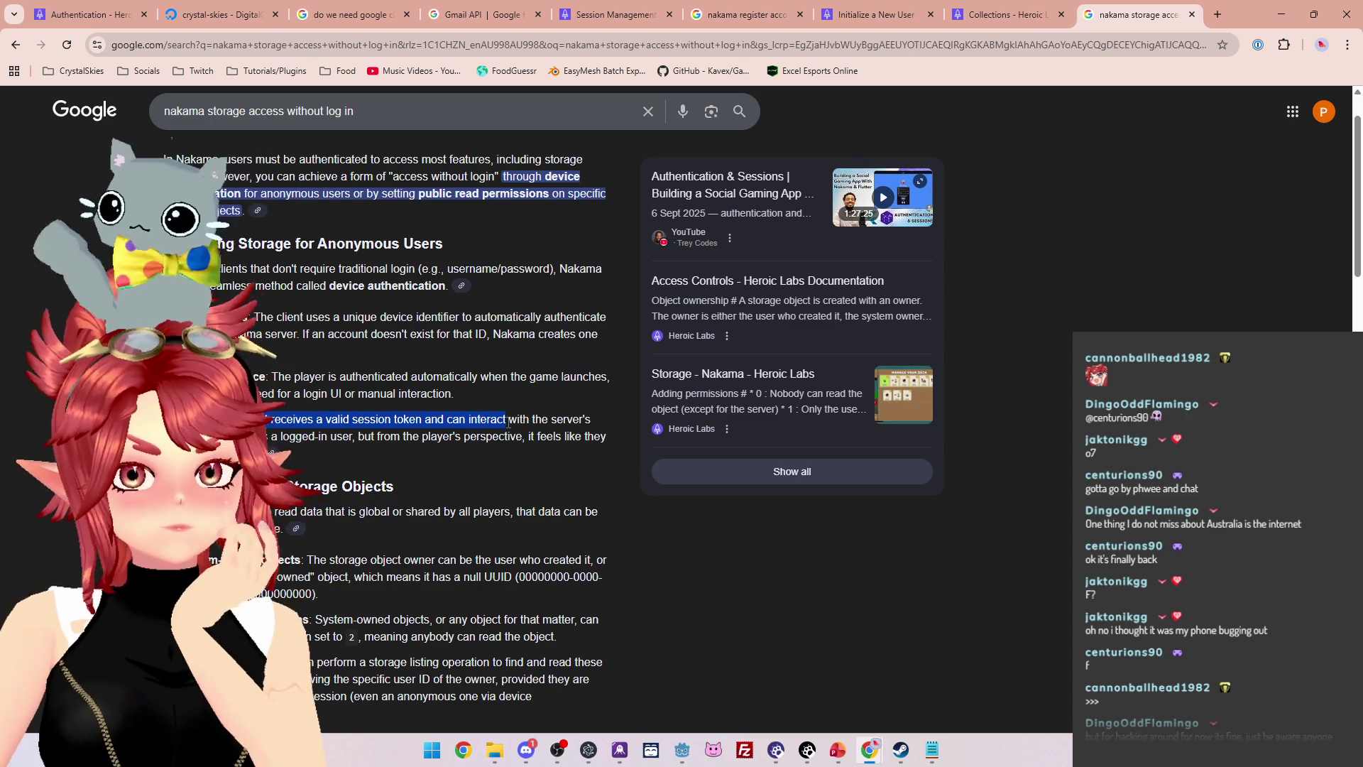
# Read on through the overview's notes on storage object owners, system-owned objects, listing and session requirements.
pyautogui.moveTo(507, 421); pyautogui.dragTo(505, 438)
pyautogui.scroll(-2, 505, 437)
pyautogui.moveTo(271, 370); pyautogui.dragTo(539, 370)
pyautogui.click(540, 370)
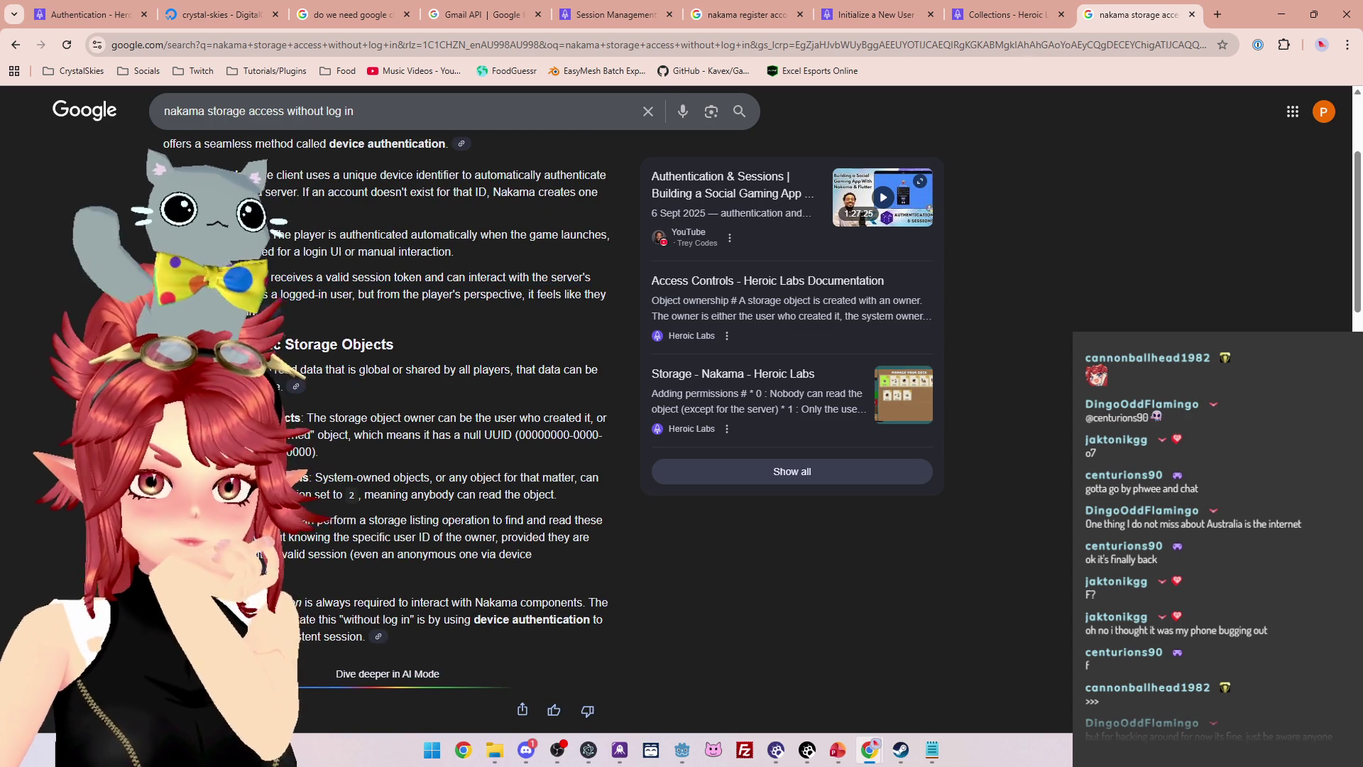
pyautogui.moveTo(314, 418)
pyautogui.mouseDown()
pyautogui.moveTo(514, 419)
pyautogui.moveTo(540, 437)
pyautogui.mouseUp()
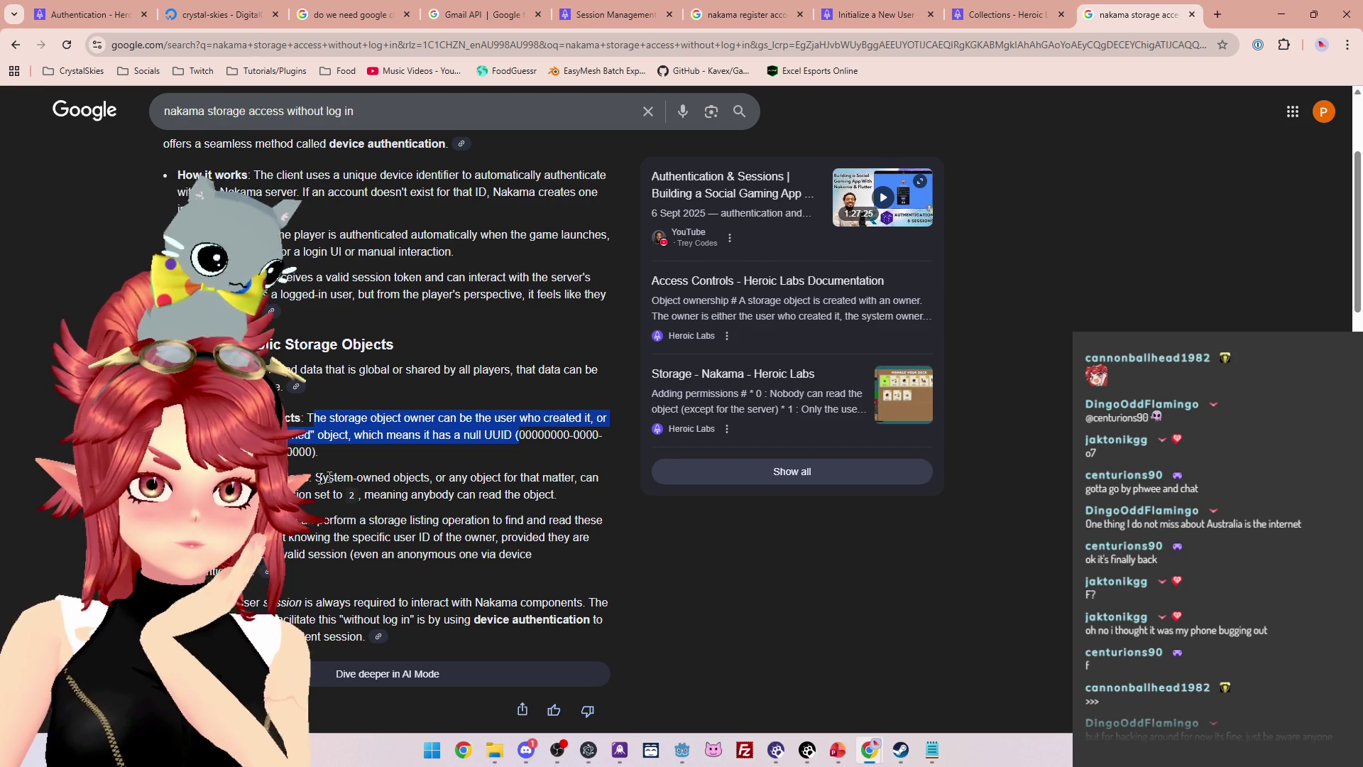
pyautogui.moveTo(315, 477)
pyautogui.mouseDown()
pyautogui.moveTo(542, 477)
pyautogui.moveTo(410, 494)
pyautogui.mouseUp()
pyautogui.moveTo(288, 520); pyautogui.dragTo(524, 520)
pyautogui.scroll(-1, 523, 520)
pyautogui.moveTo(288, 465); pyautogui.dragTo(501, 466)
pyautogui.moveTo(290, 483)
pyautogui.mouseDown()
pyautogui.moveTo(509, 491)
pyautogui.moveTo(385, 489)
pyautogui.moveTo(274, 450)
pyautogui.mouseUp()
pyautogui.click(386, 497)
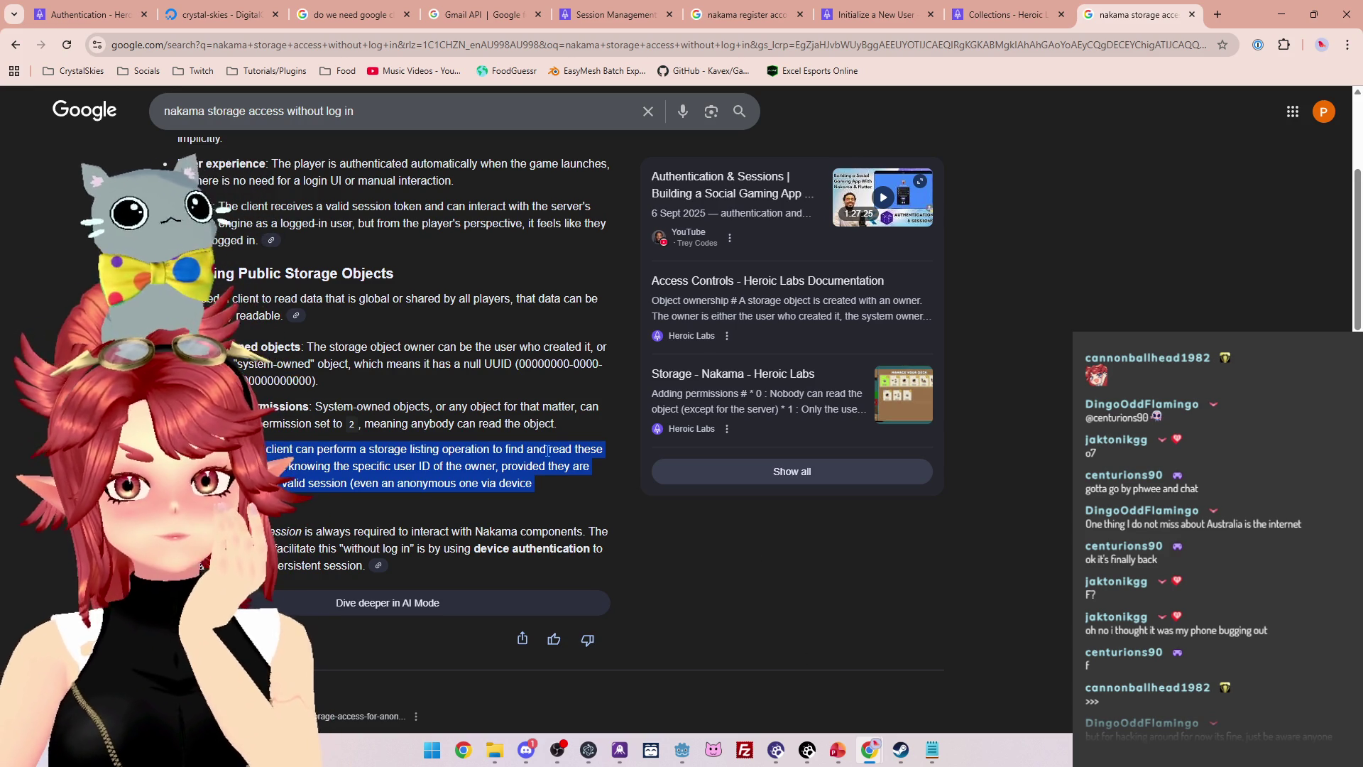
# Bring the Notepad Users Storage notes back to the front with nothing selected.
pyautogui.moveTo(936, 751)
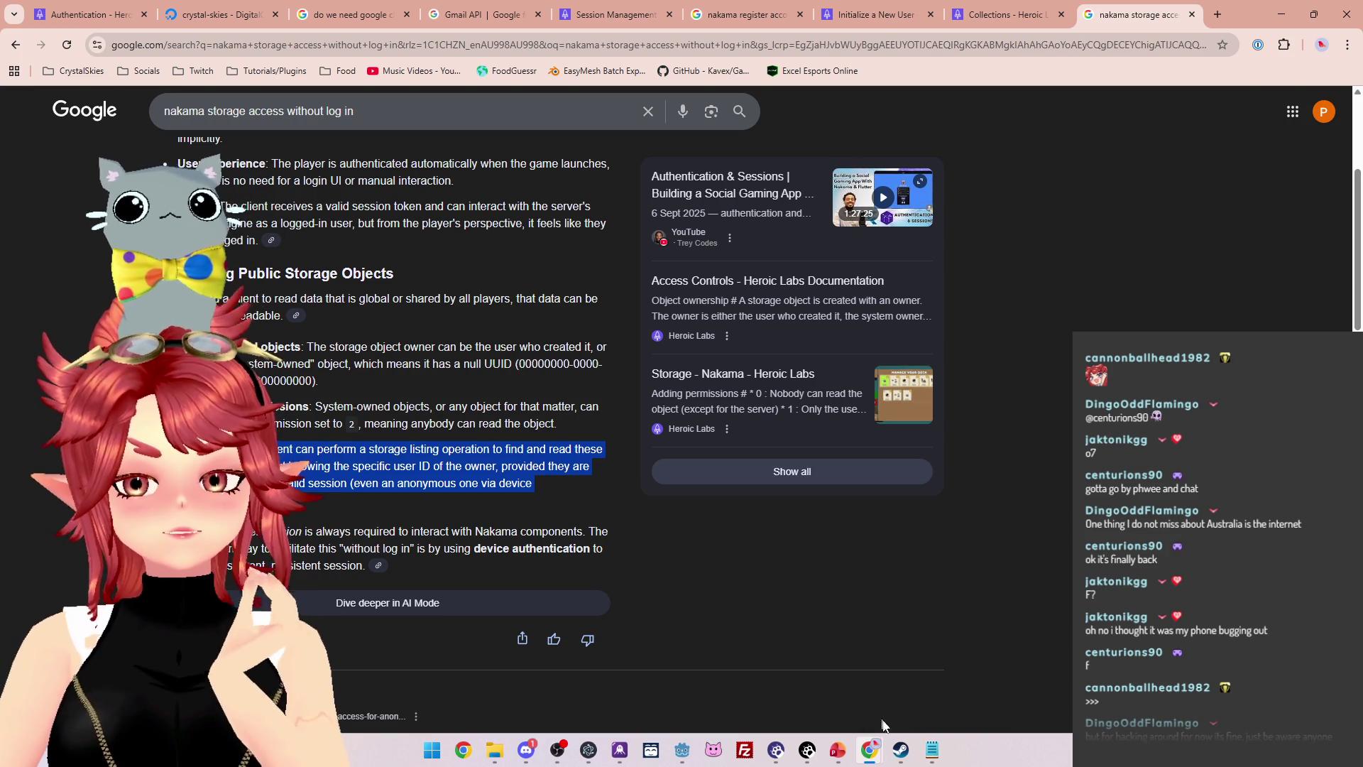
pyautogui.click(932, 750)
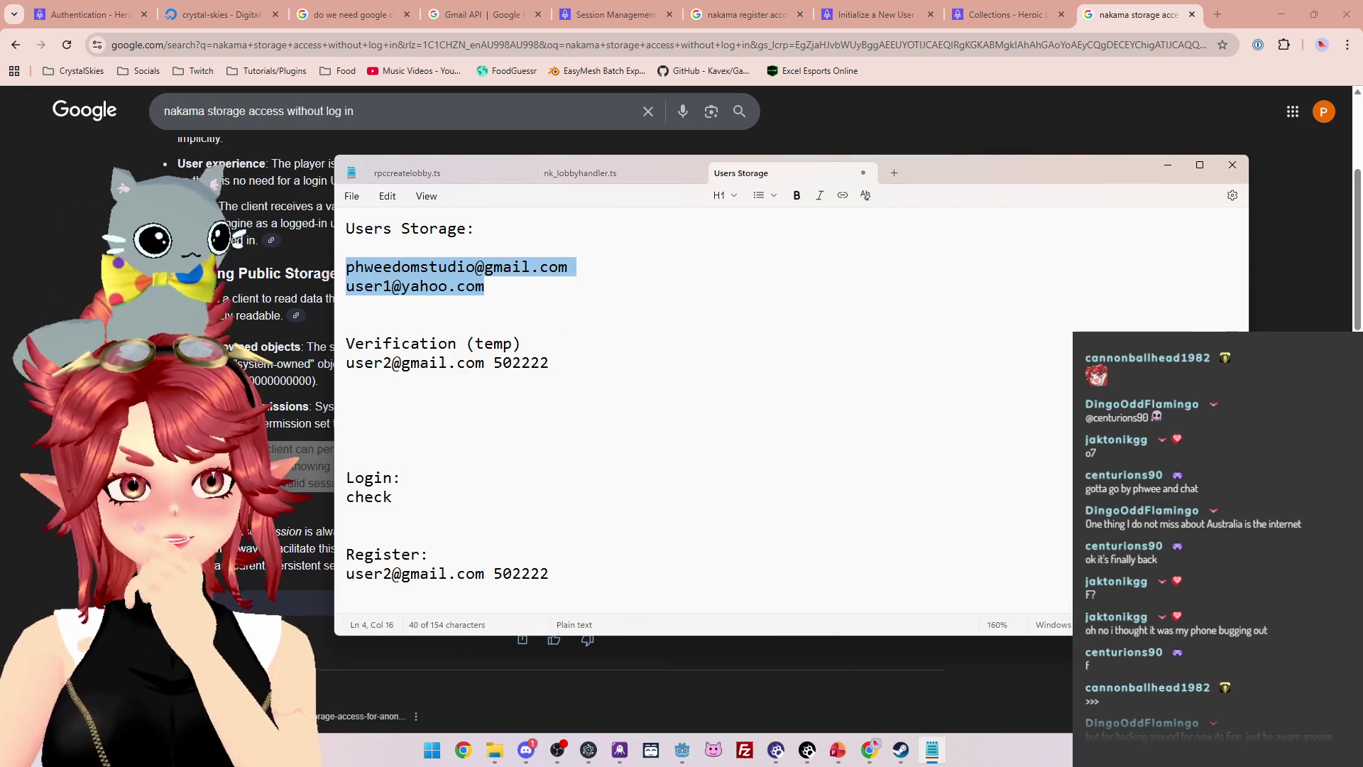
pyautogui.click(485, 286)
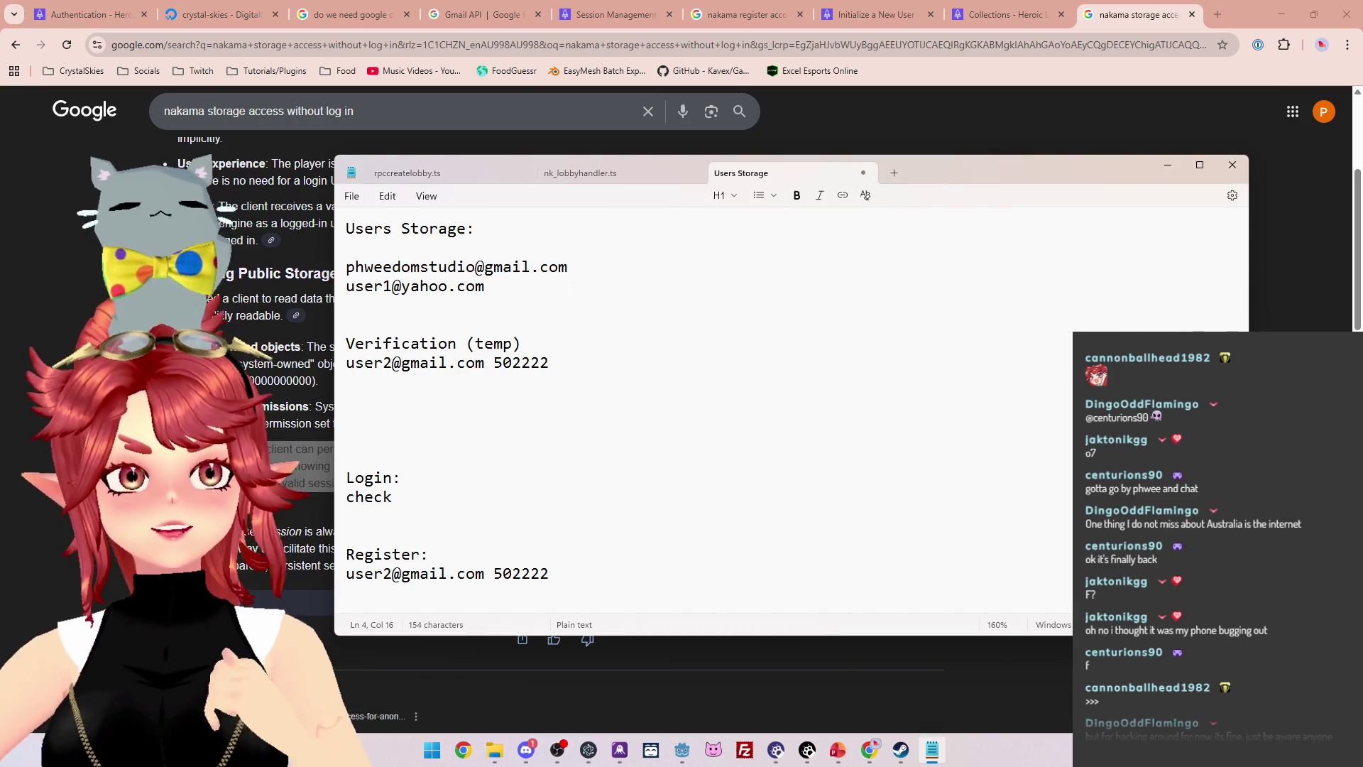
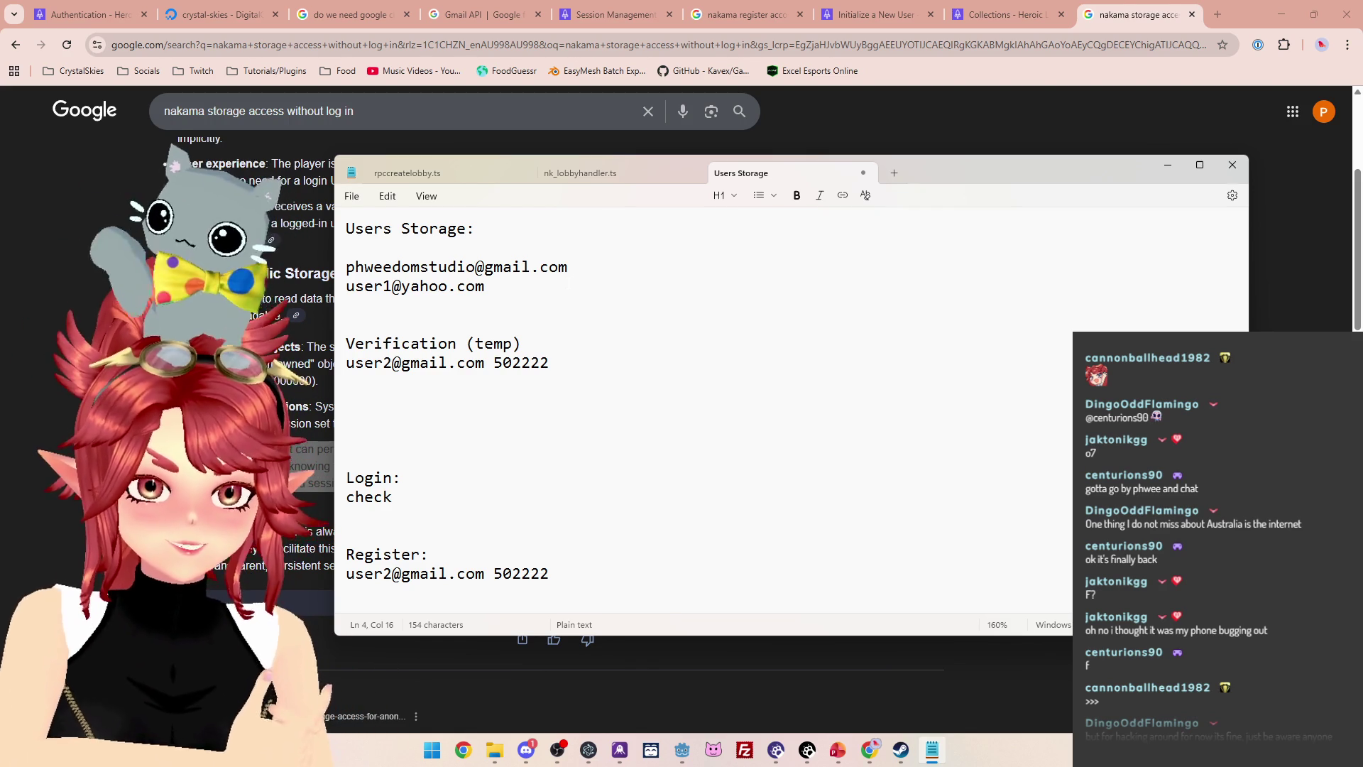
# Review the open Google results and the Initialize a New User docs tabs.
pyautogui.click(291, 461)
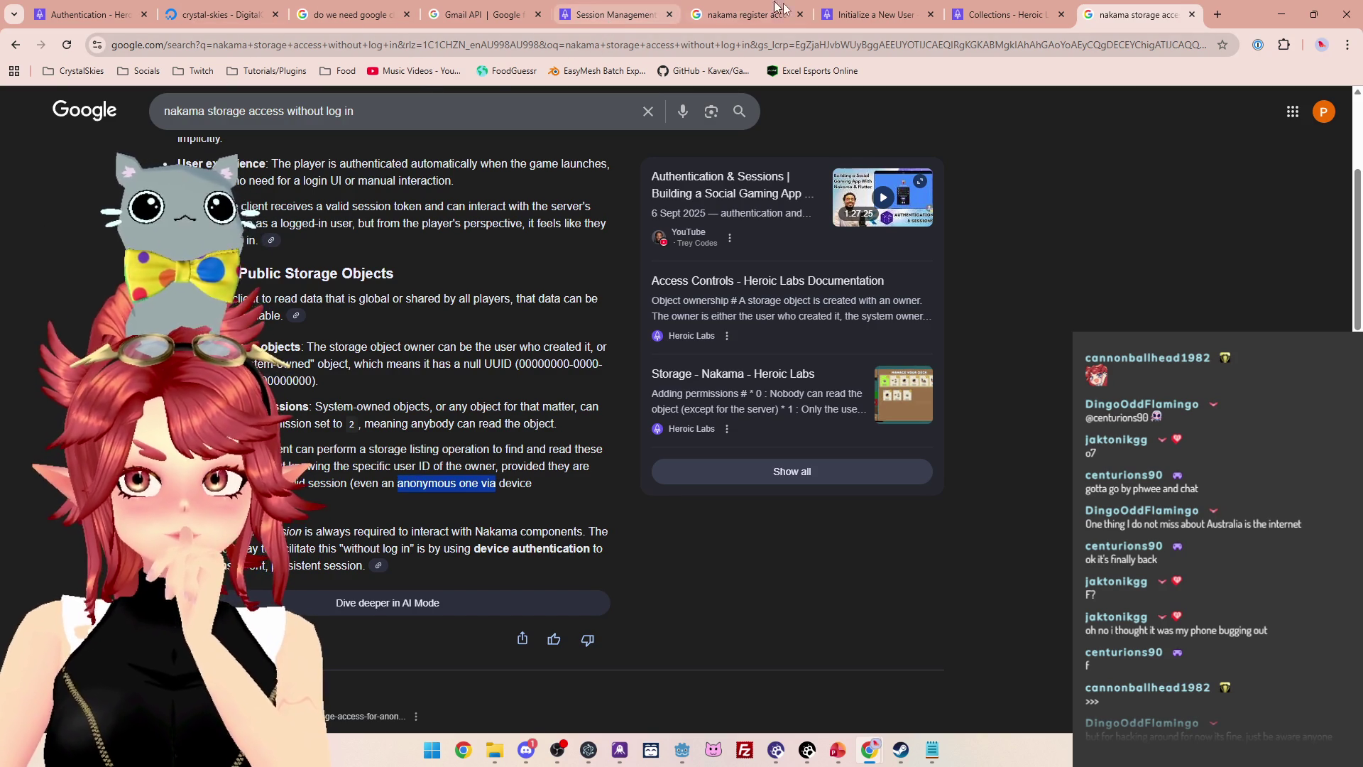
pyautogui.click(873, 15)
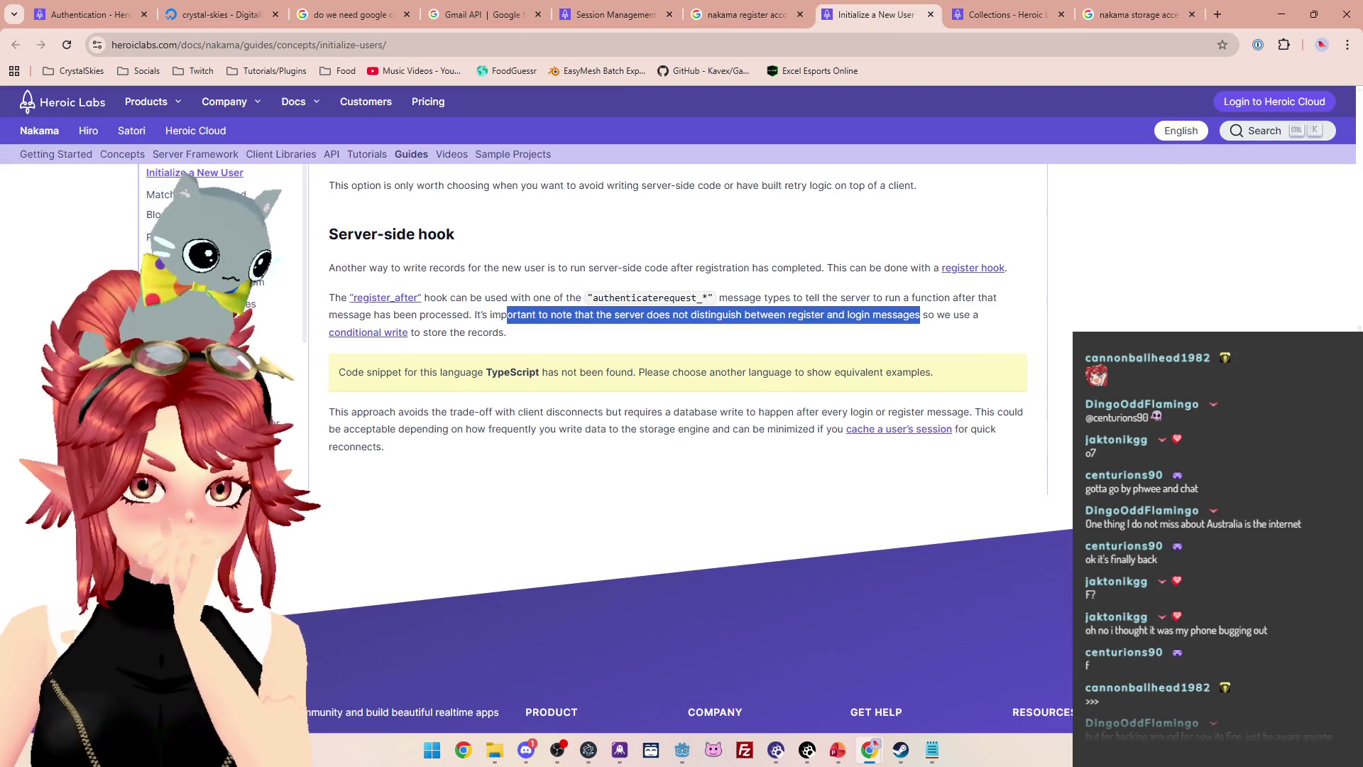
pyautogui.scroll(4, 678, 447)
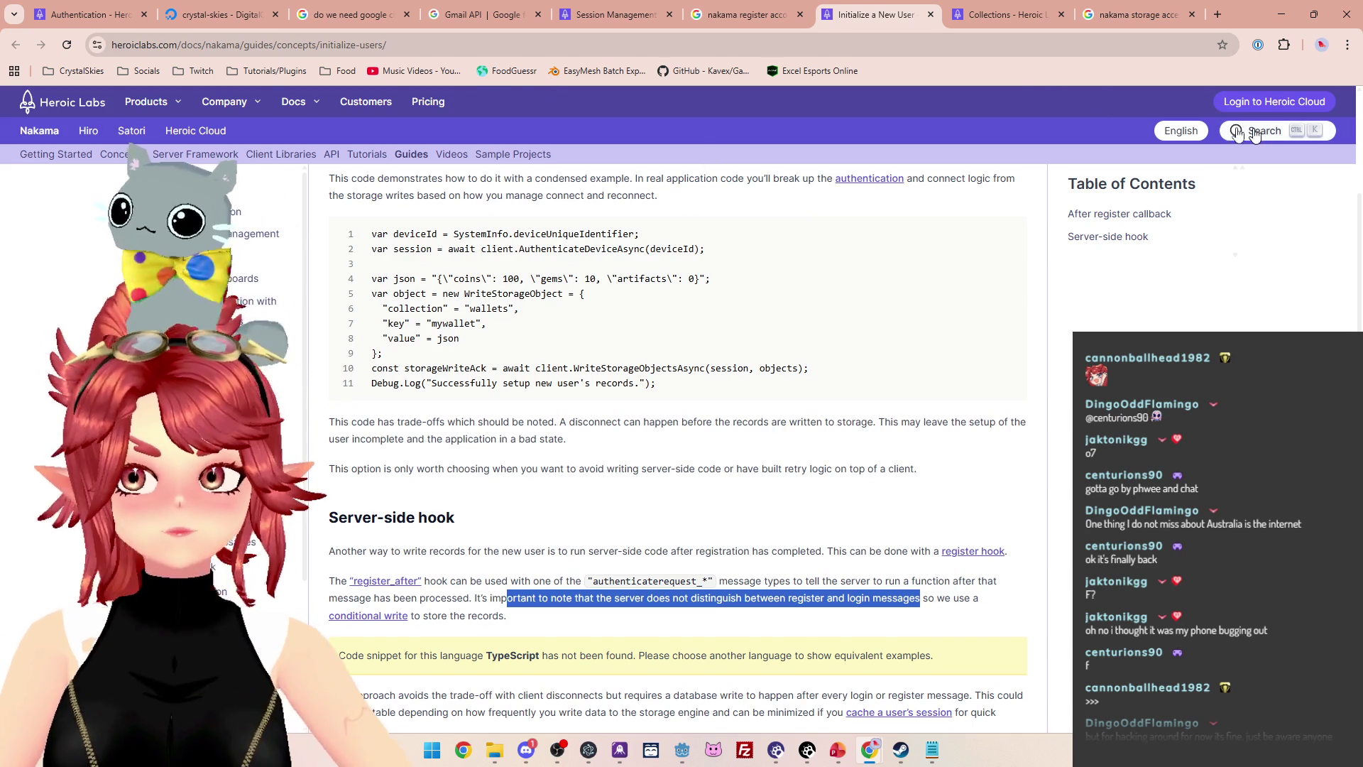
pyautogui.click(1168, 20)
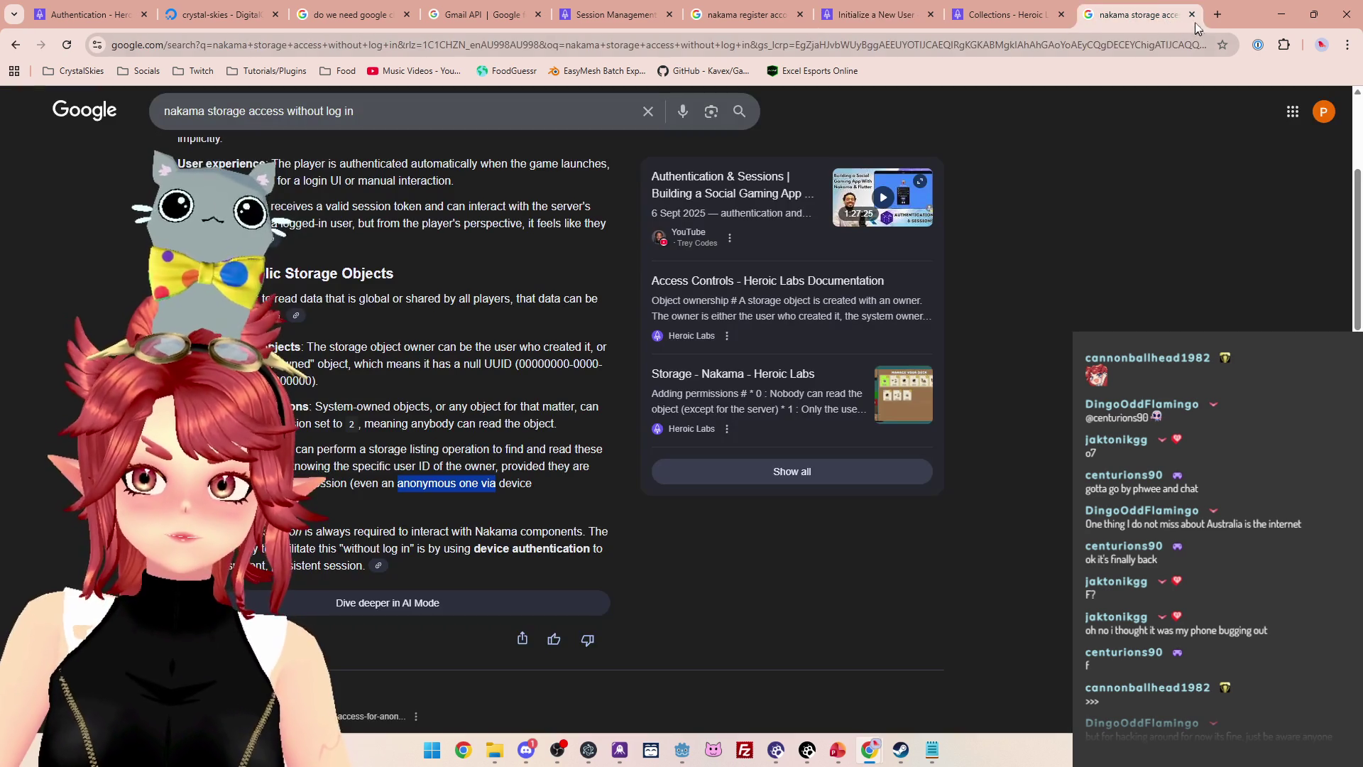
# Search Google for 'nakama device authentication' in a new tab.
pyautogui.click(1217, 17)
pyautogui.write('nakama')
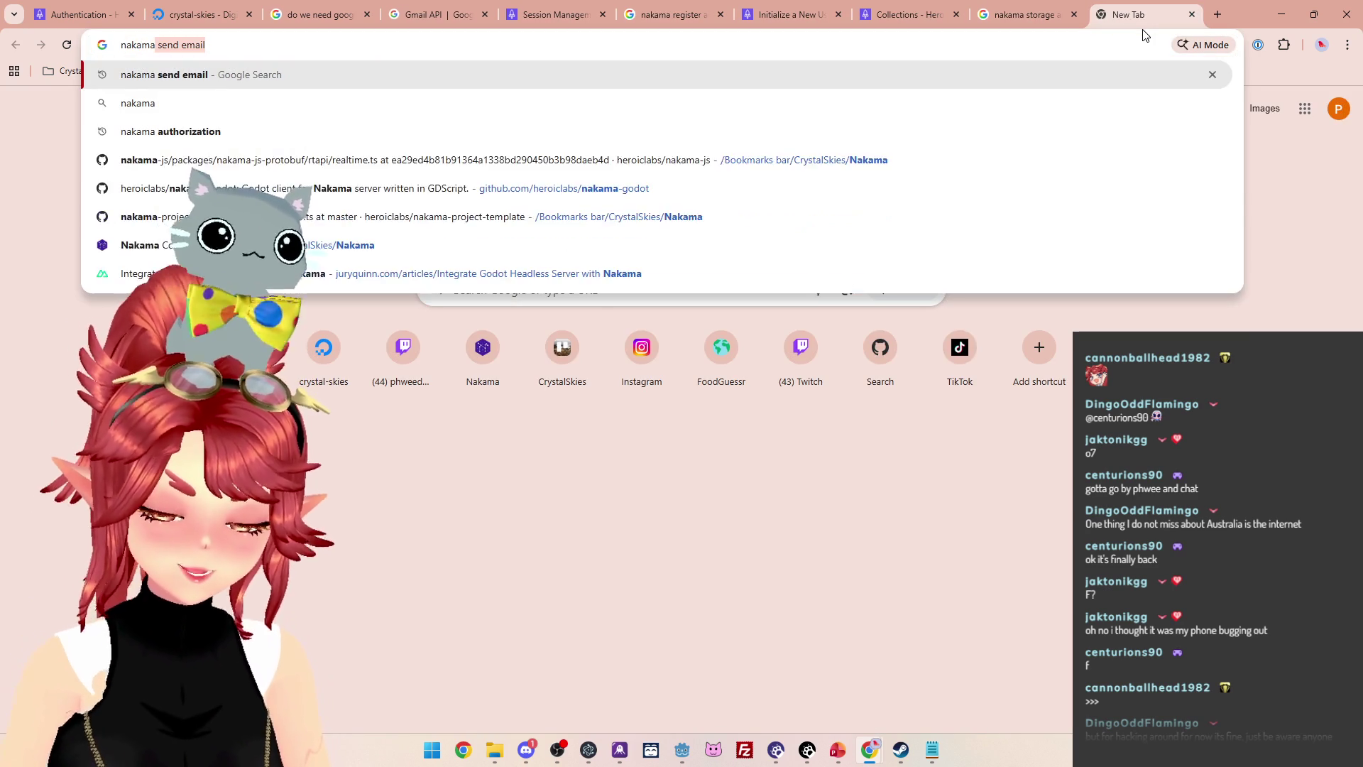
pyautogui.write(' device authentication')
pyautogui.press('Return')
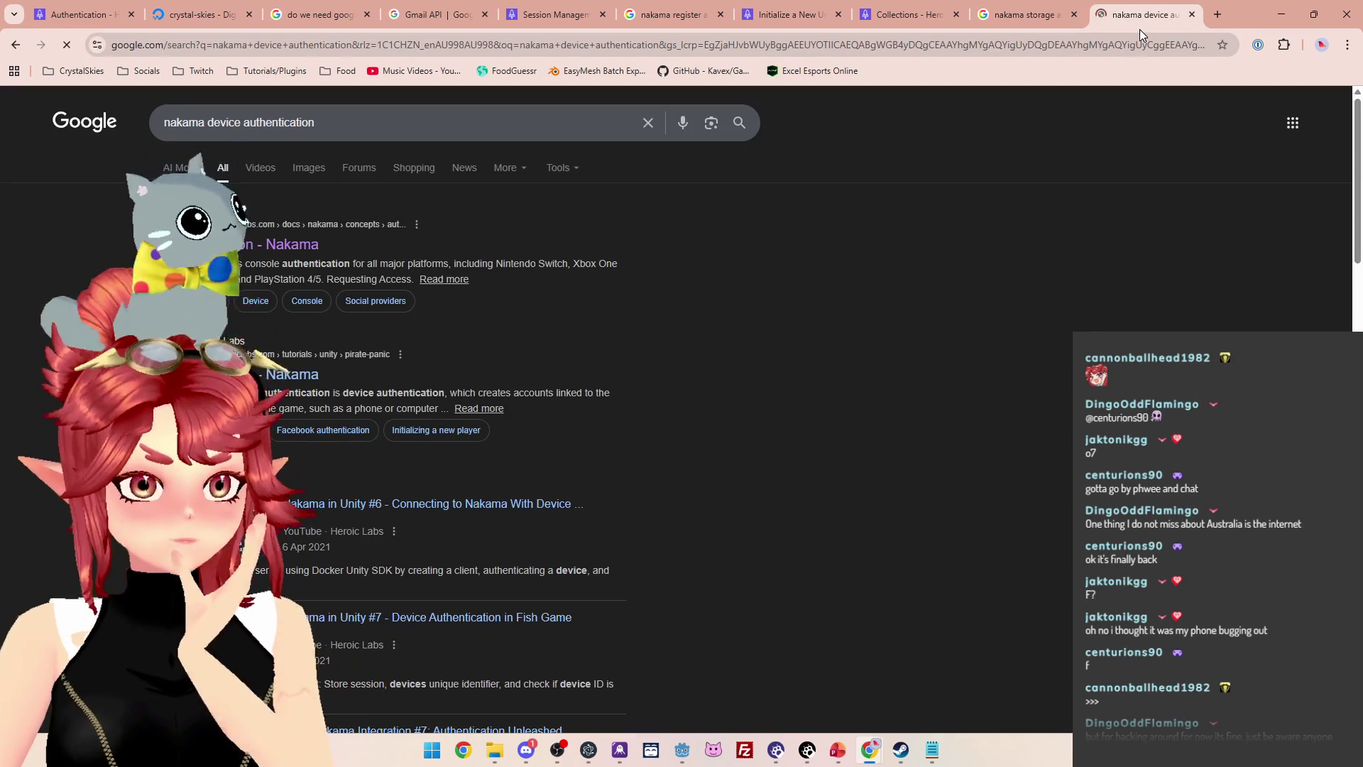
# Open the Nakama Authentication docs and read the Device section's key sentences.
pyautogui.click(292, 243)
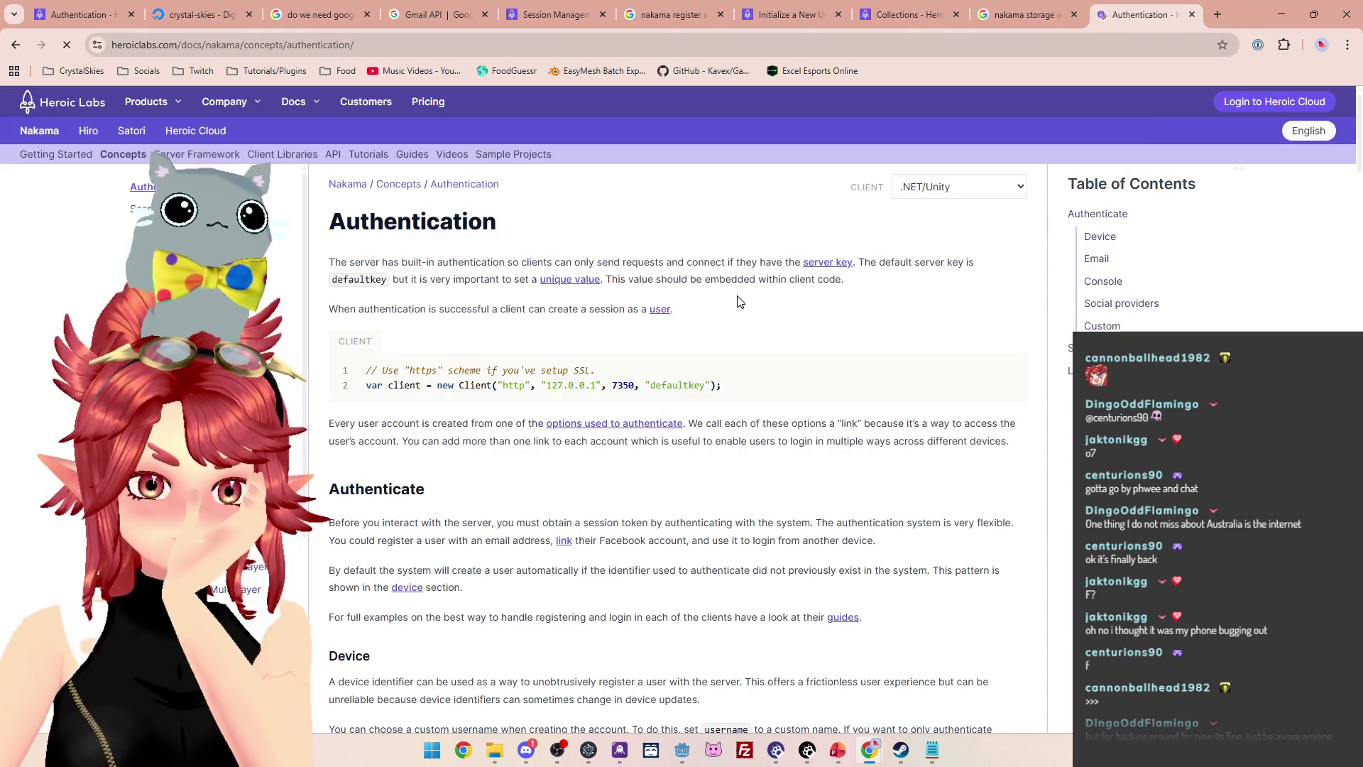
pyautogui.scroll(-2, 505, 485)
pyautogui.scroll(-4, 505, 485)
pyautogui.moveTo(339, 256); pyautogui.dragTo(706, 257)
pyautogui.moveTo(750, 256); pyautogui.dragTo(952, 256)
pyautogui.moveTo(354, 274); pyautogui.dragTo(714, 273)
pyautogui.moveTo(714, 273); pyautogui.dragTo(323, 264)
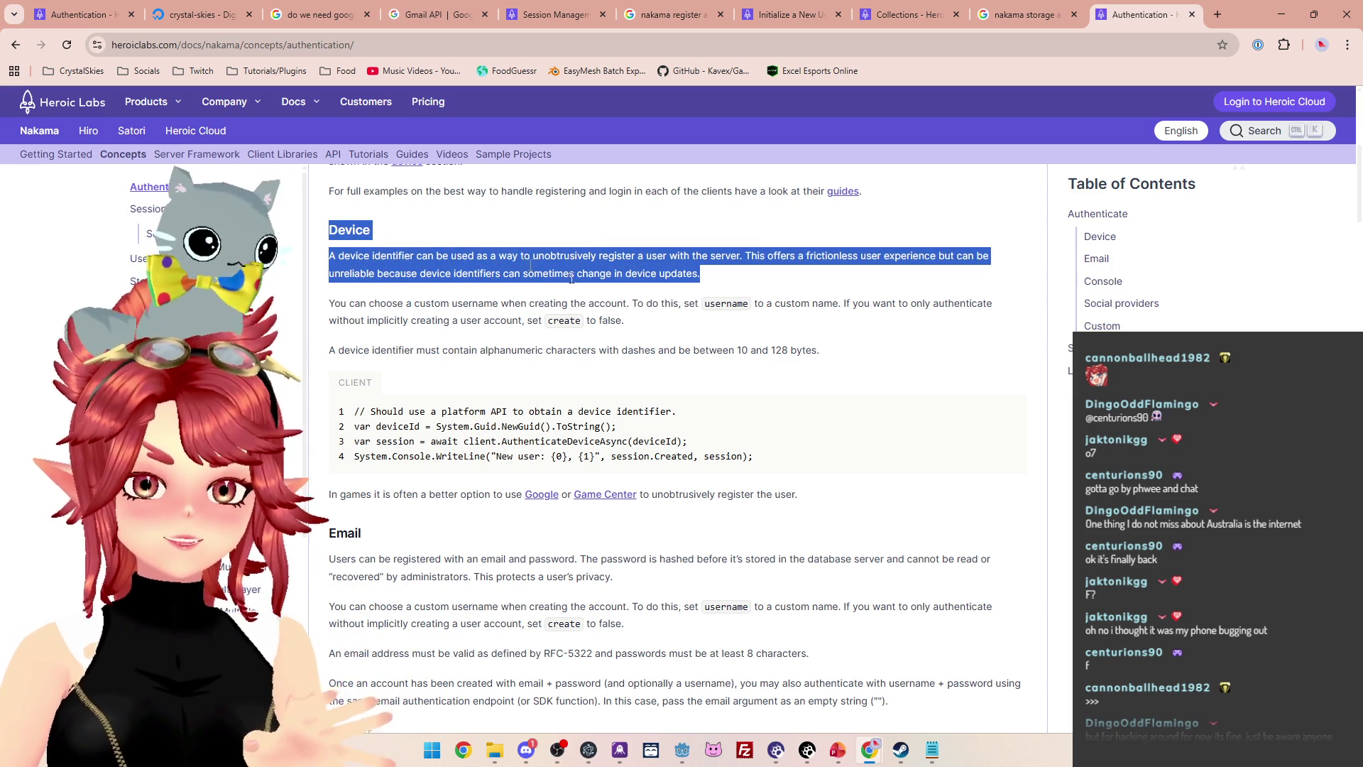
pyautogui.moveTo(722, 279); pyautogui.dragTo(540, 260)
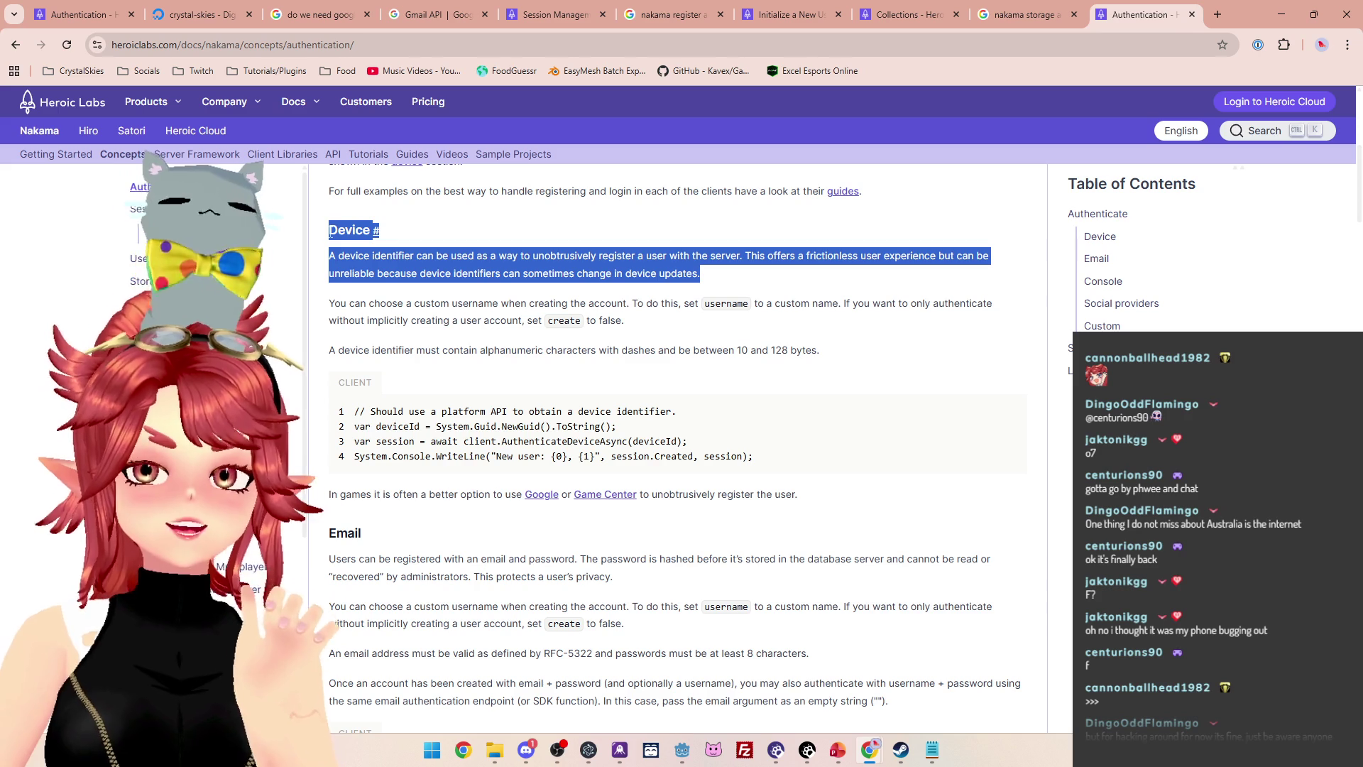
pyautogui.moveTo(330, 302)
pyautogui.mouseDown()
pyautogui.moveTo(696, 302)
pyautogui.moveTo(703, 317)
pyautogui.mouseUp()
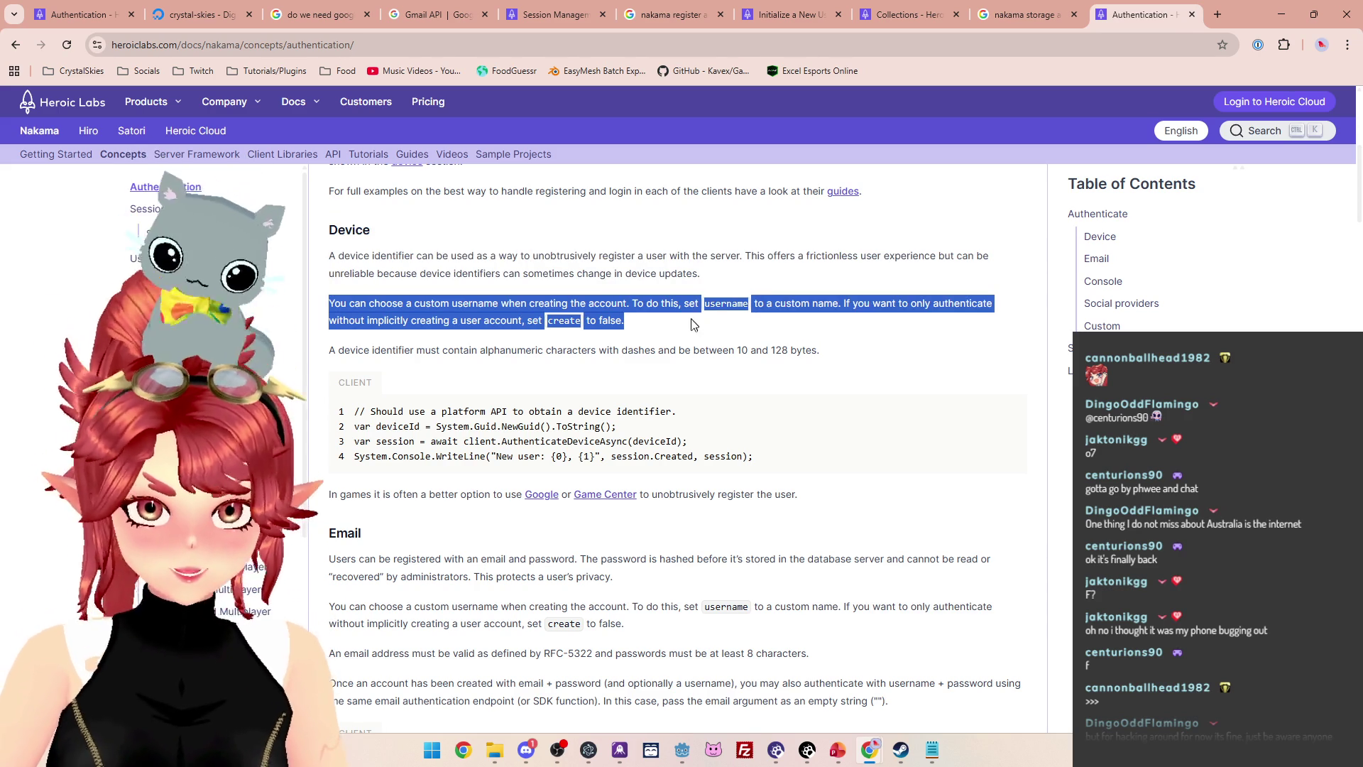
pyautogui.click(363, 304)
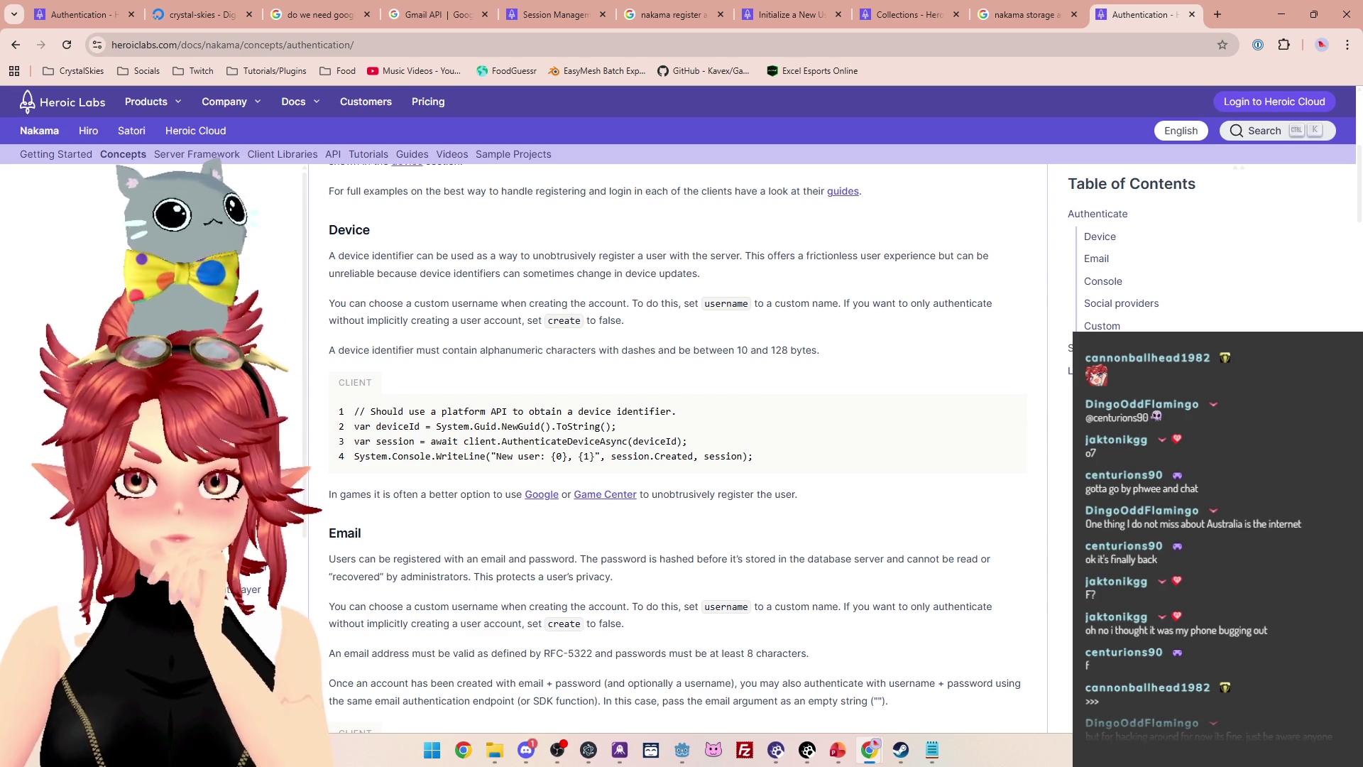
pyautogui.moveTo(1018, 311); pyautogui.dragTo(970, 327)
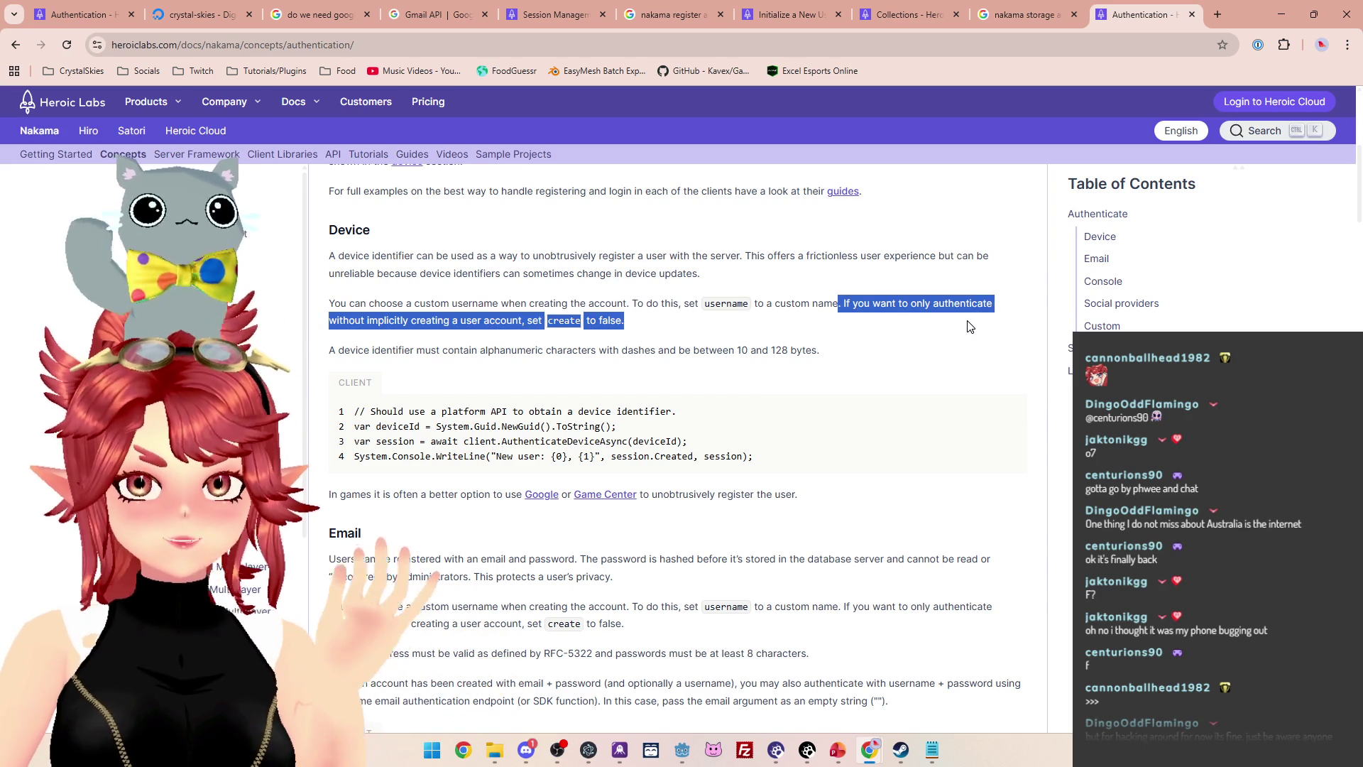
pyautogui.click(657, 327)
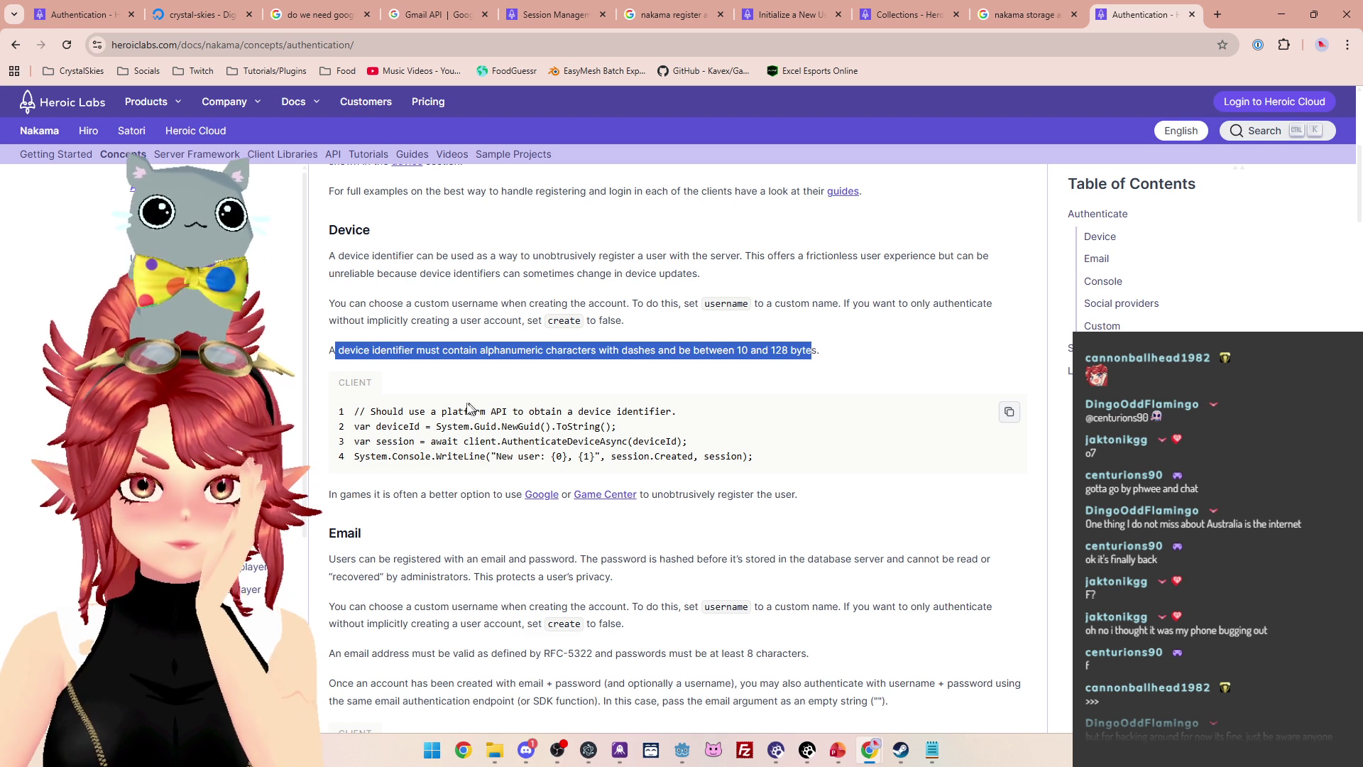
# Study the four-line AuthenticateDeviceAsync sample in the Device section.
pyautogui.moveTo(430, 412); pyautogui.dragTo(460, 412)
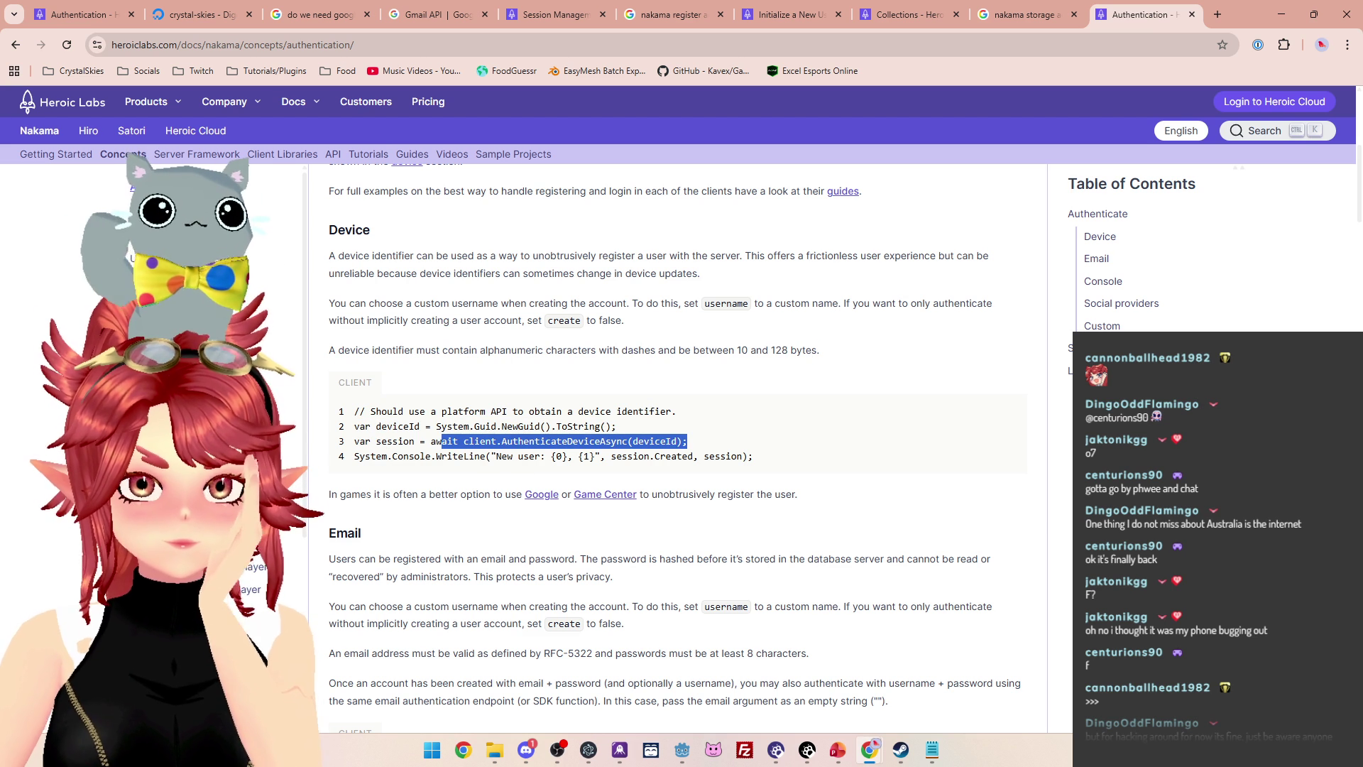
pyautogui.moveTo(342, 497); pyautogui.dragTo(487, 497)
pyautogui.moveTo(670, 495); pyautogui.dragTo(786, 495)
pyautogui.scroll(-1, 785, 495)
pyautogui.moveTo(331, 423); pyautogui.dragTo(495, 423)
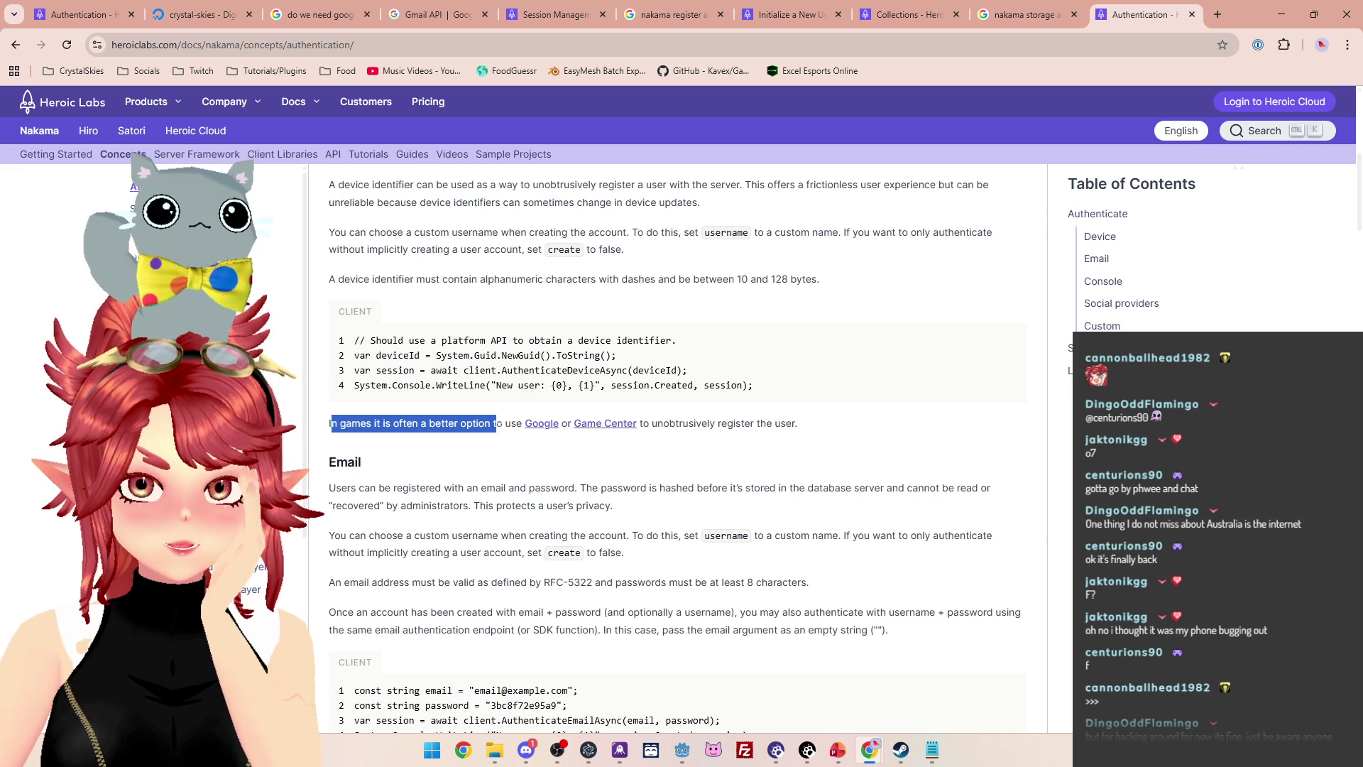
pyautogui.moveTo(354, 340); pyautogui.dragTo(754, 385)
pyautogui.click(772, 386)
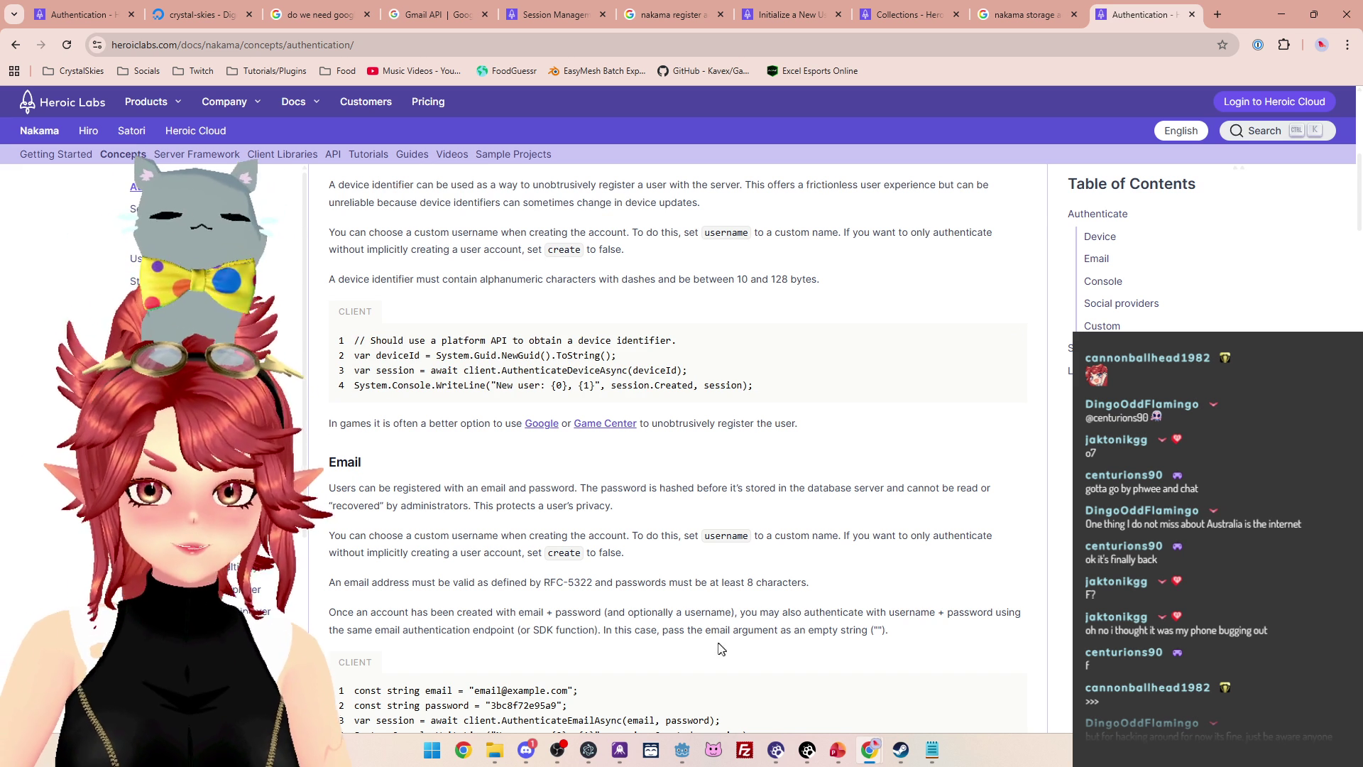
# Return to Godot and collapse the MainMenu, OverheadDisplay and UI branches.
pyautogui.moveTo(681, 755)
pyautogui.click(681, 754)
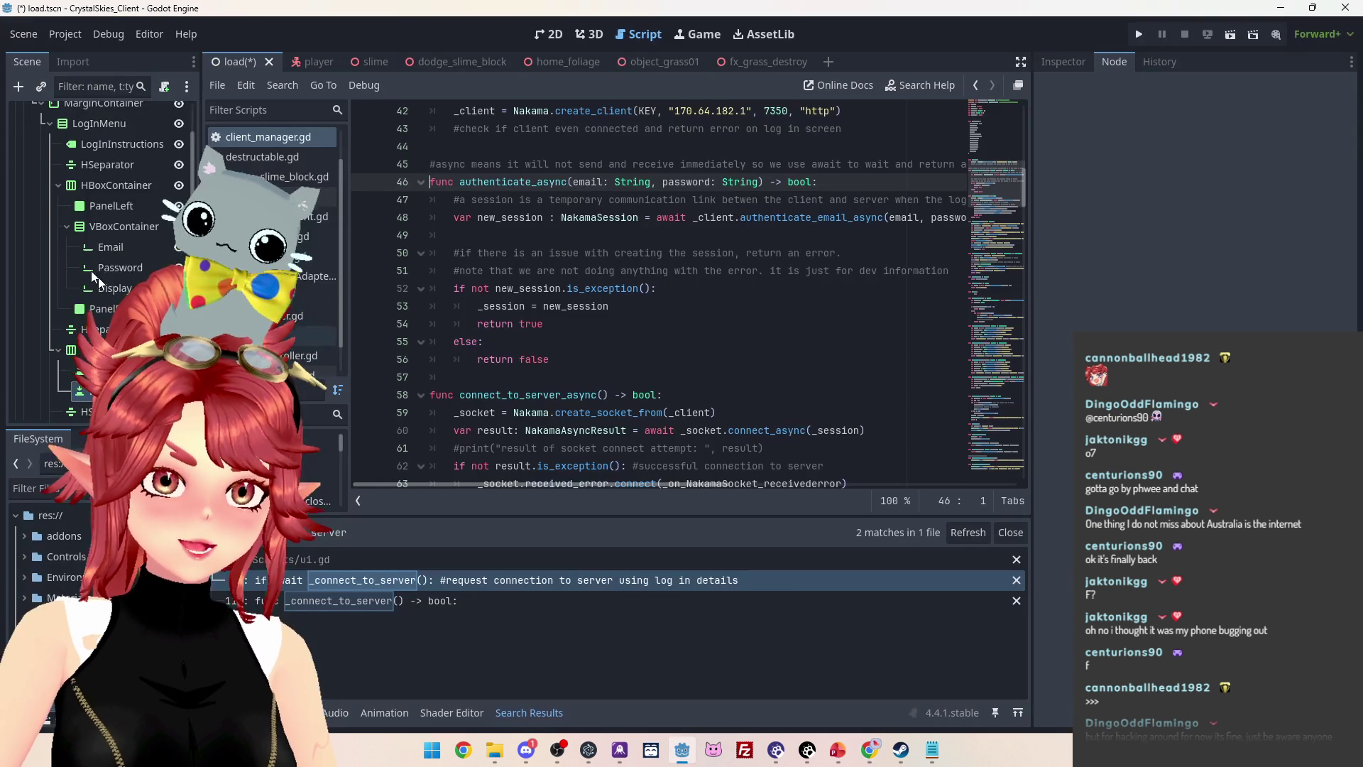
pyautogui.scroll(3, 92, 278)
pyautogui.click(32, 155)
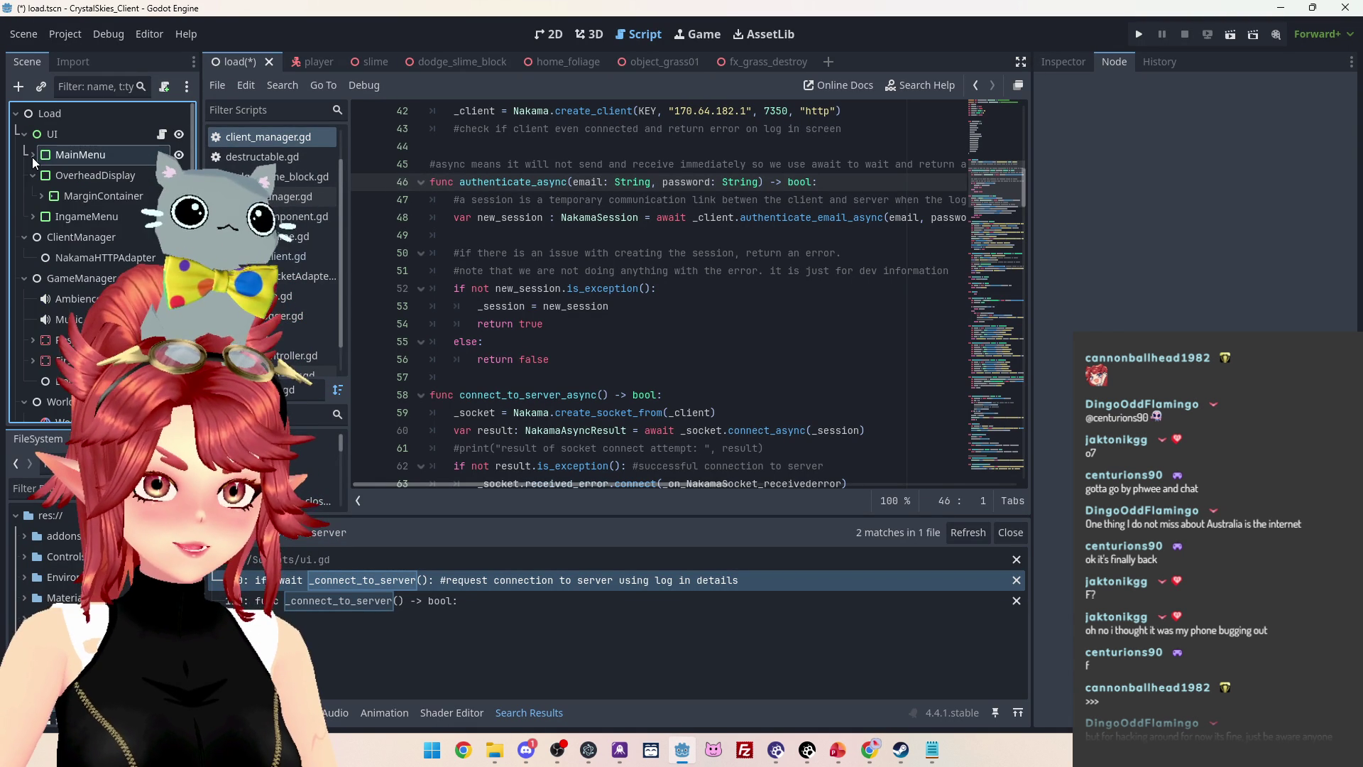
pyautogui.click(32, 175)
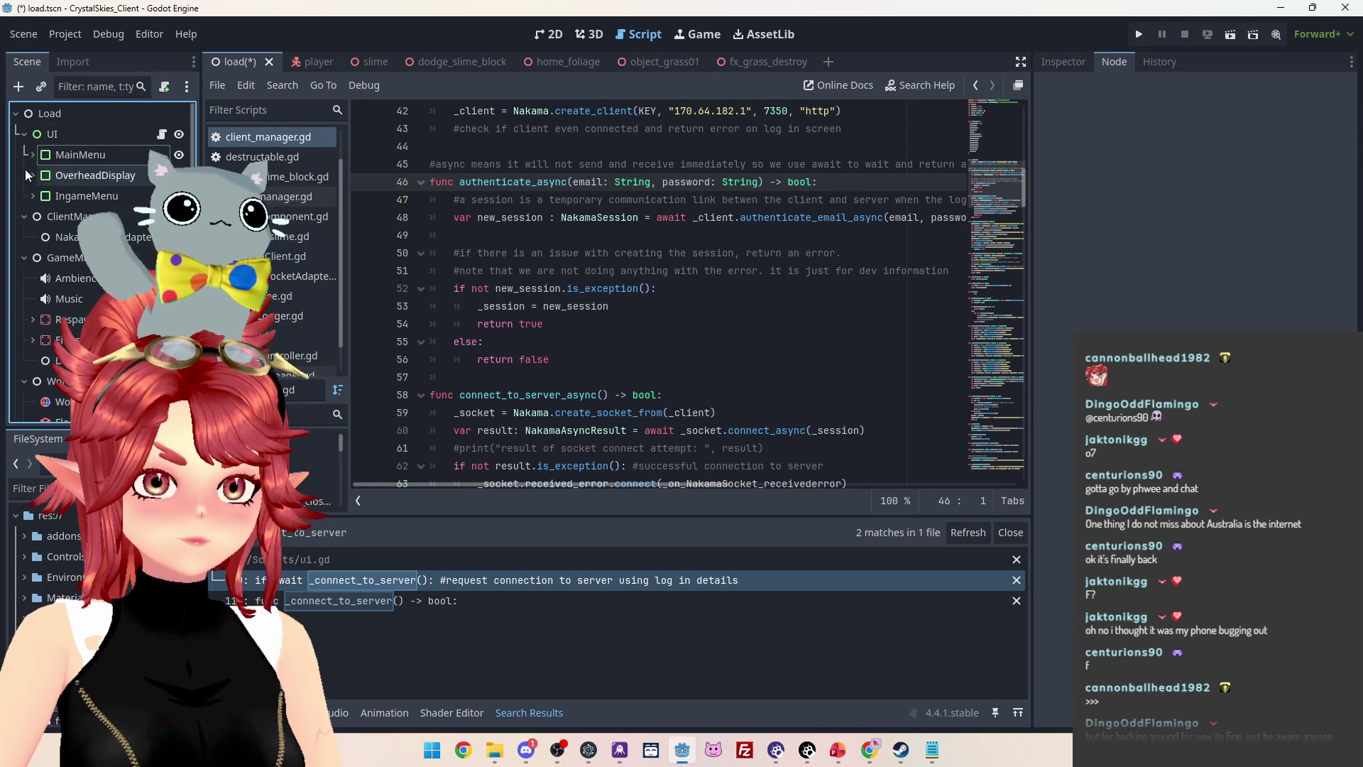
pyautogui.click(24, 134)
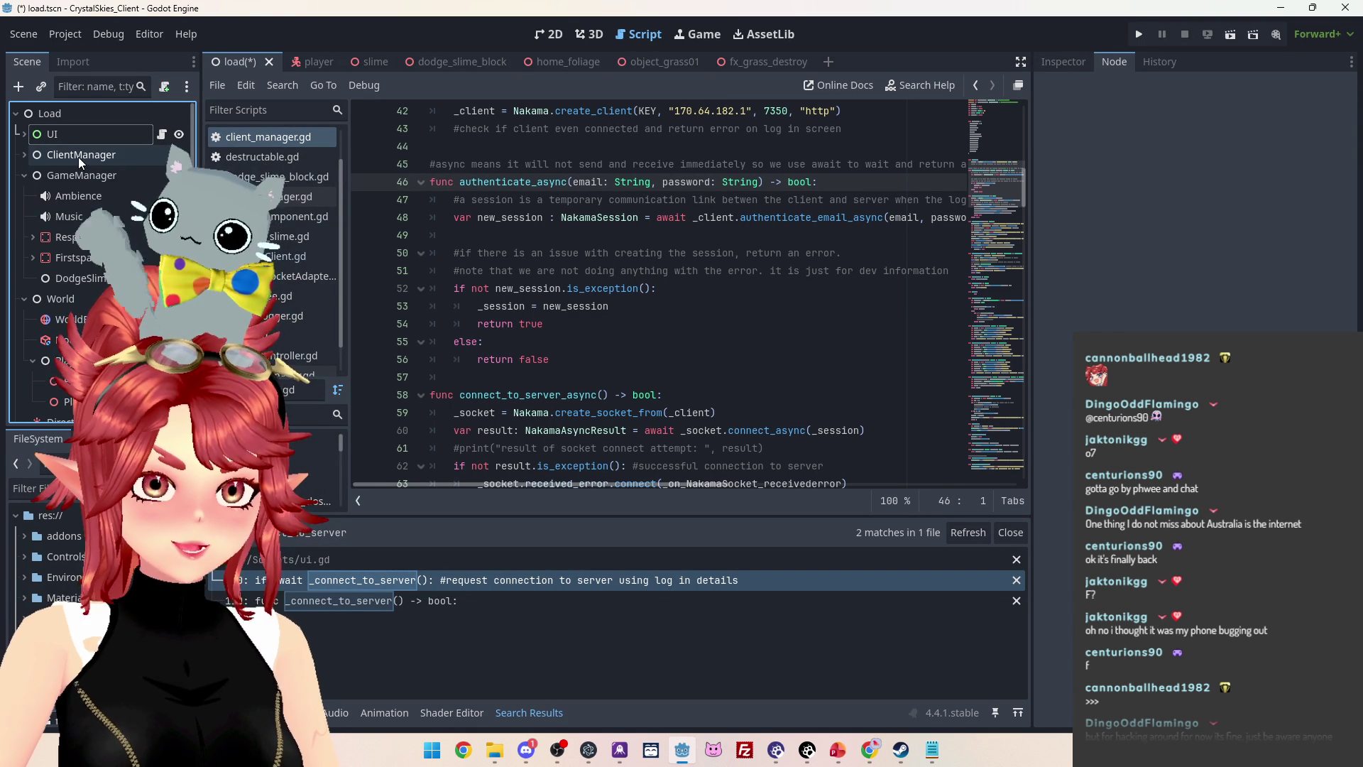
# Select ClientManager and view client_manager.gd from line 1.
pyautogui.click(25, 154)
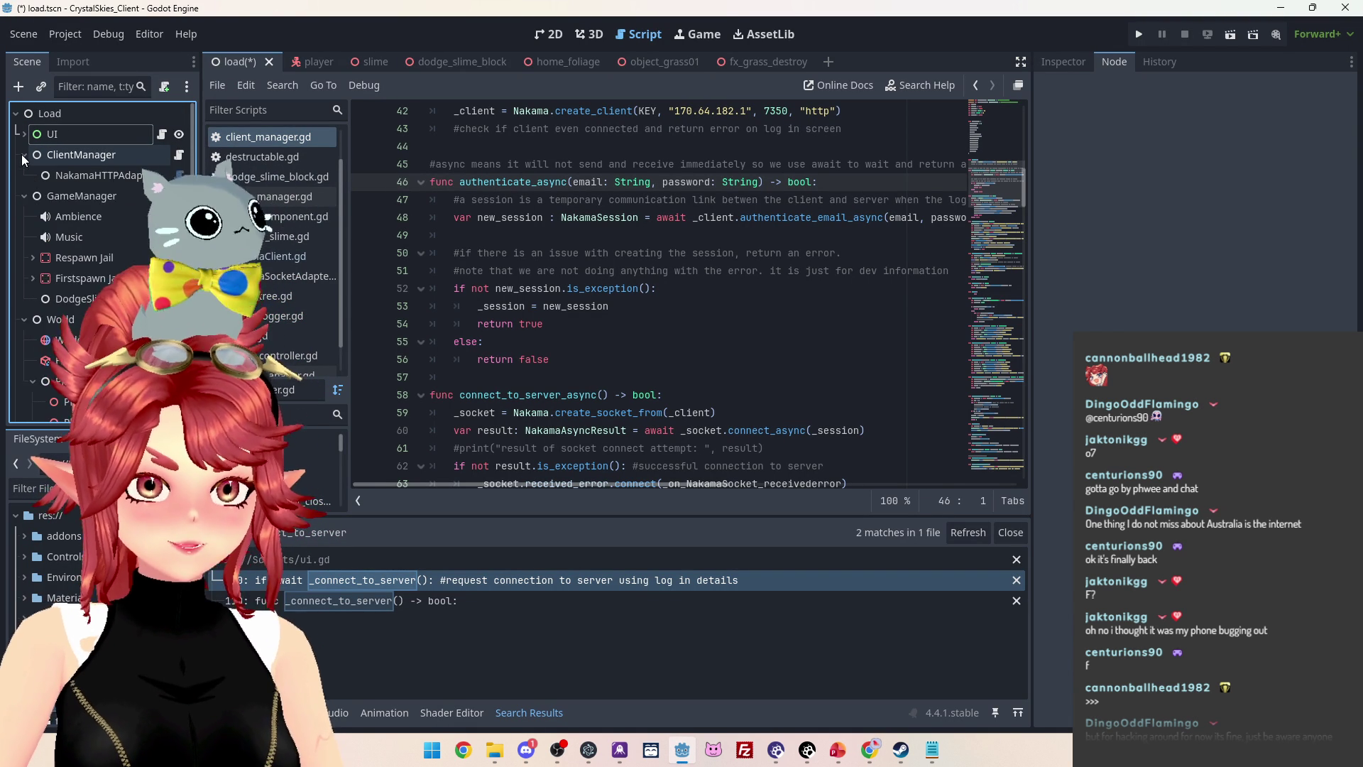
pyautogui.click(24, 156)
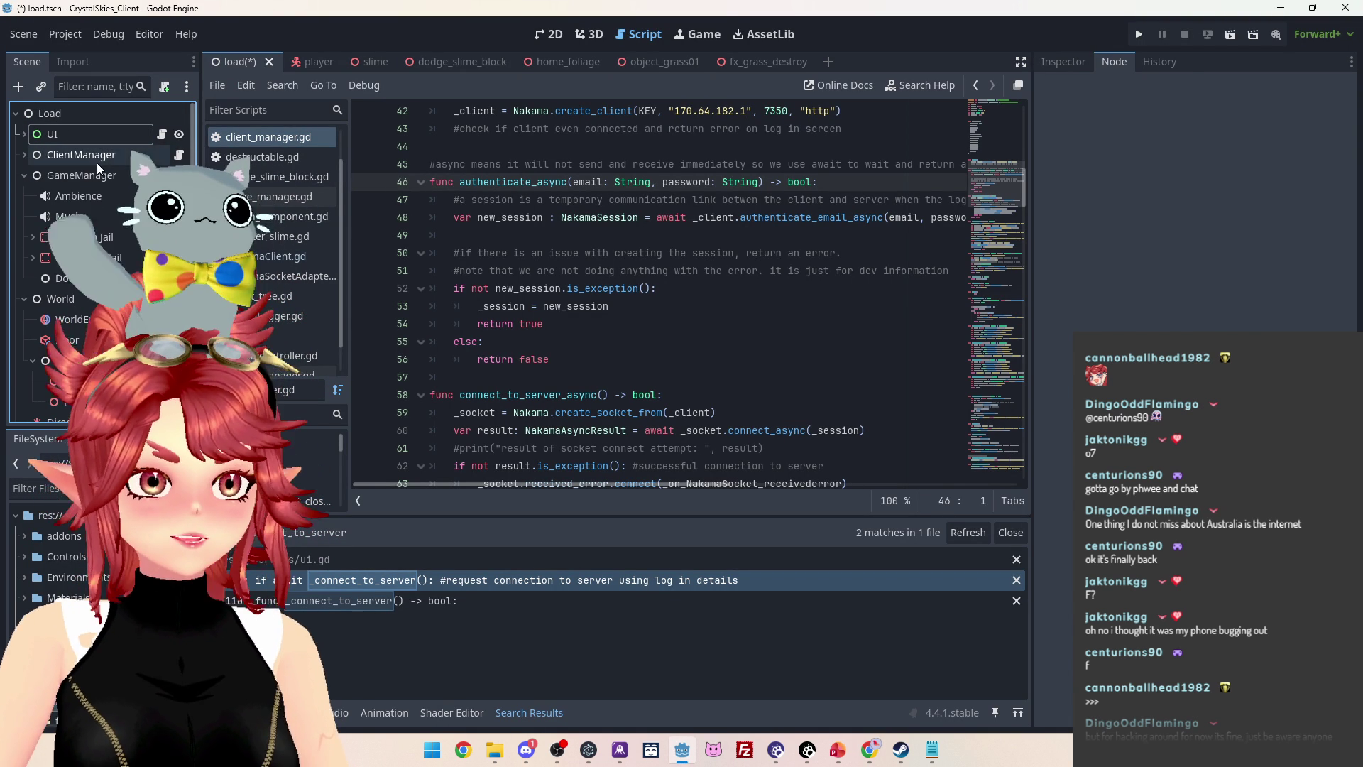
pyautogui.scroll(-18, 761, 305)
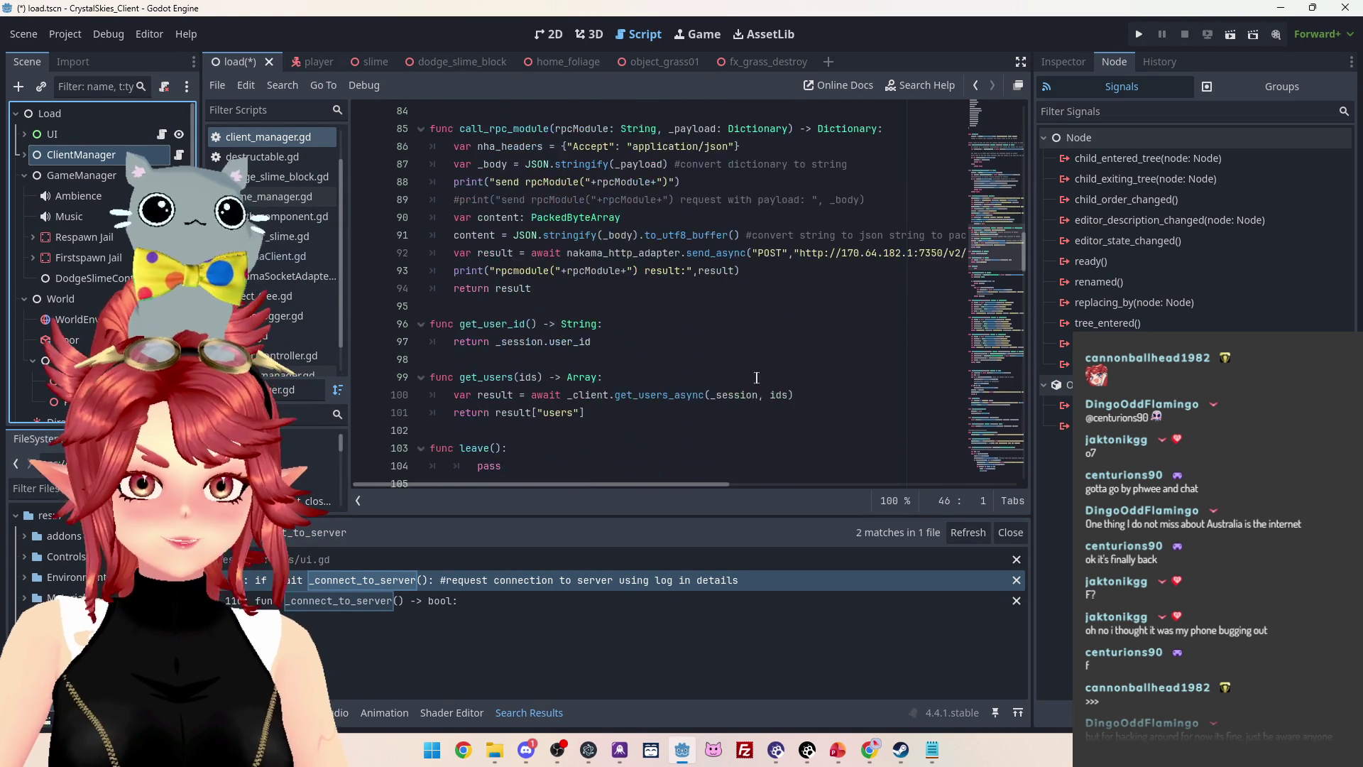
pyautogui.scroll(20, 750, 379)
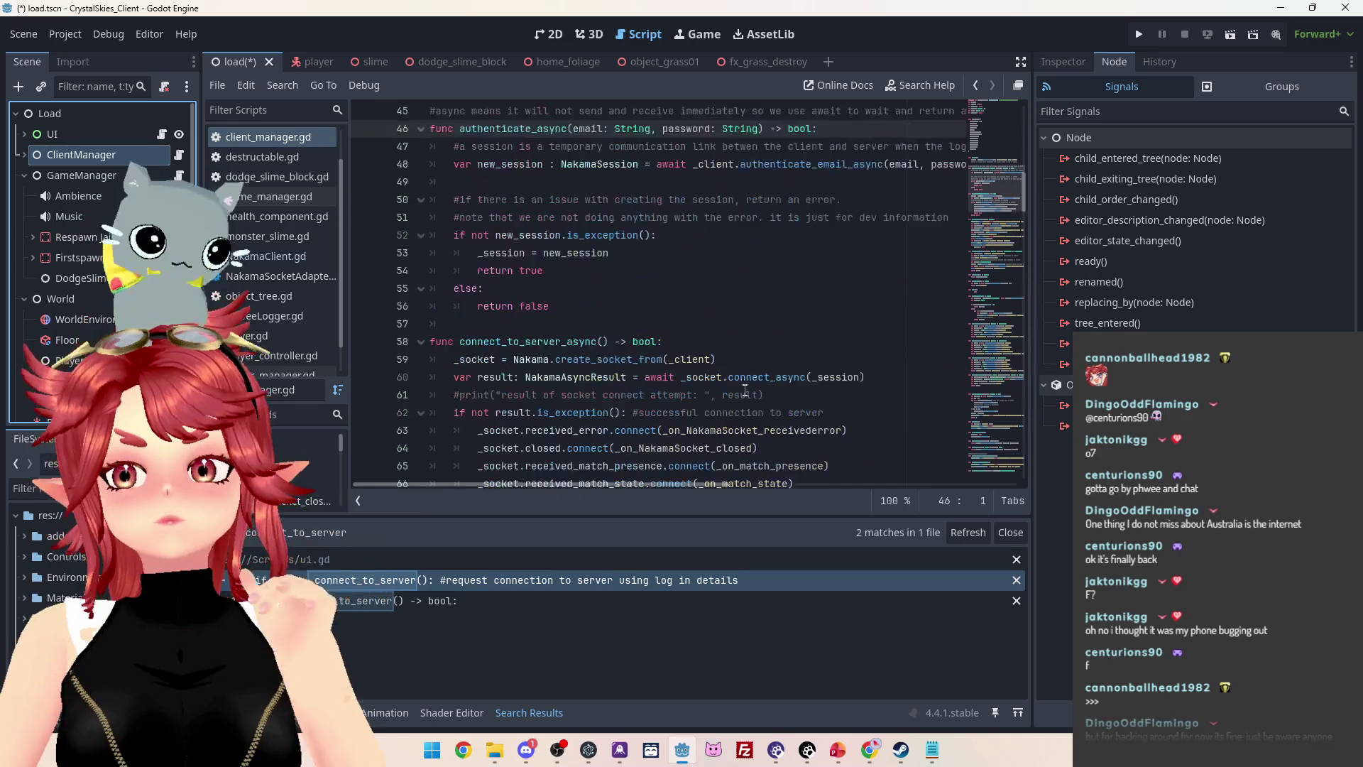
pyautogui.scroll(10, 744, 392)
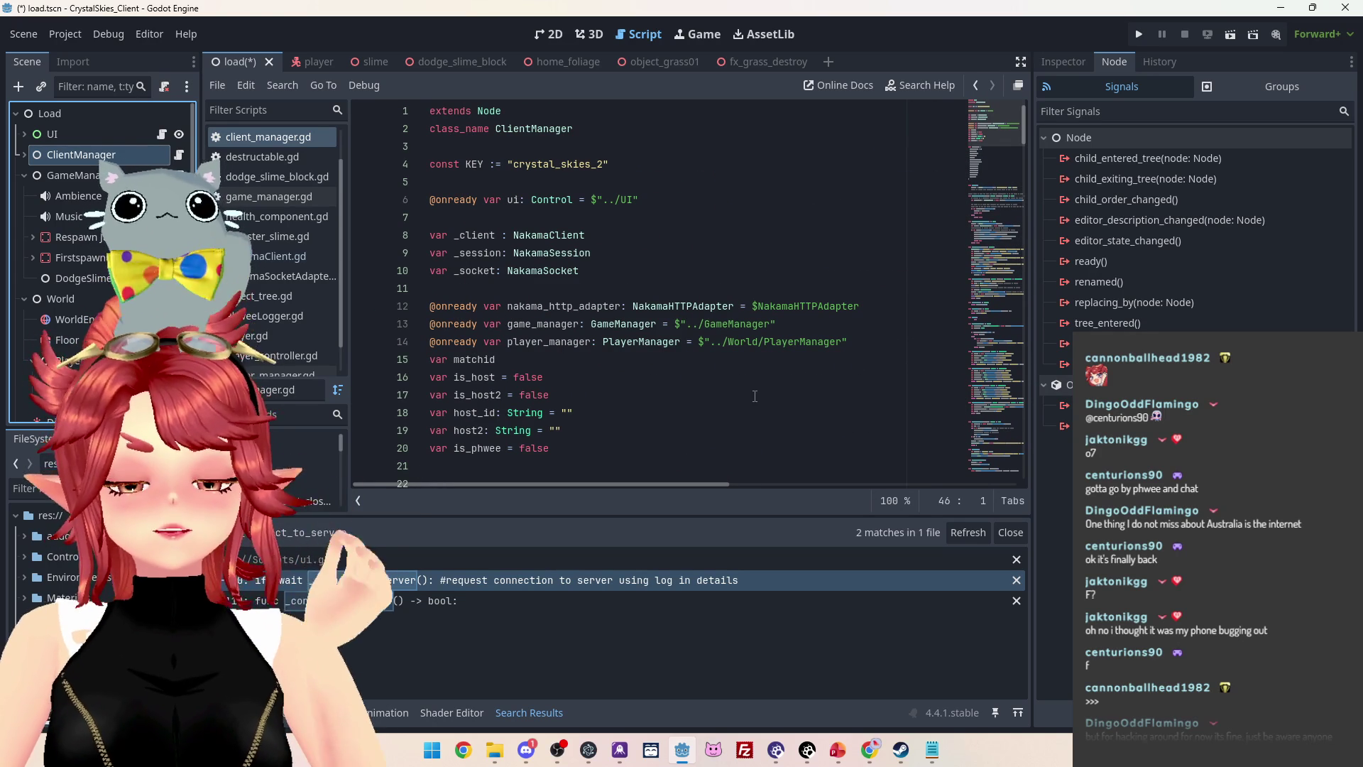
# Collapse the World branch and try LogInManager's node actions, cancelling the Add Node dialog.
pyautogui.click(25, 195)
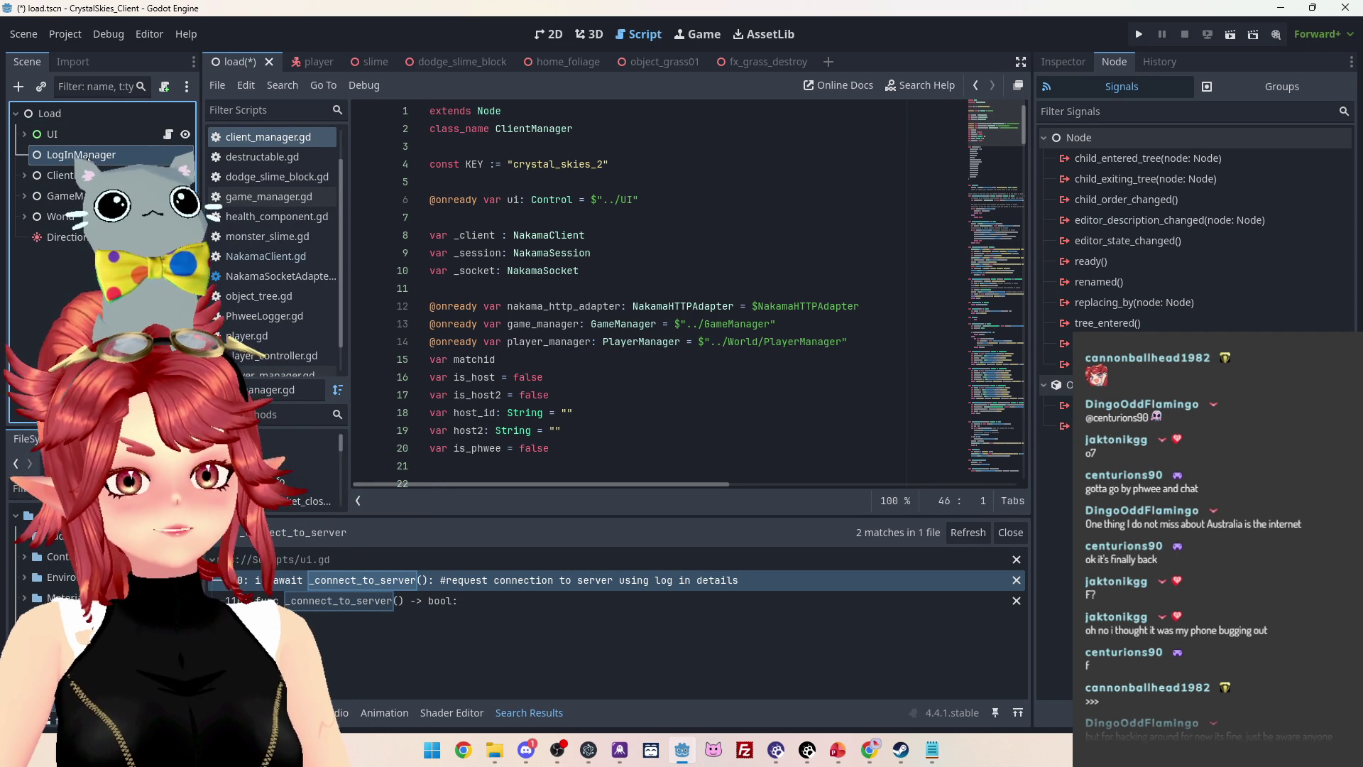
pyautogui.rightClick(107, 161)
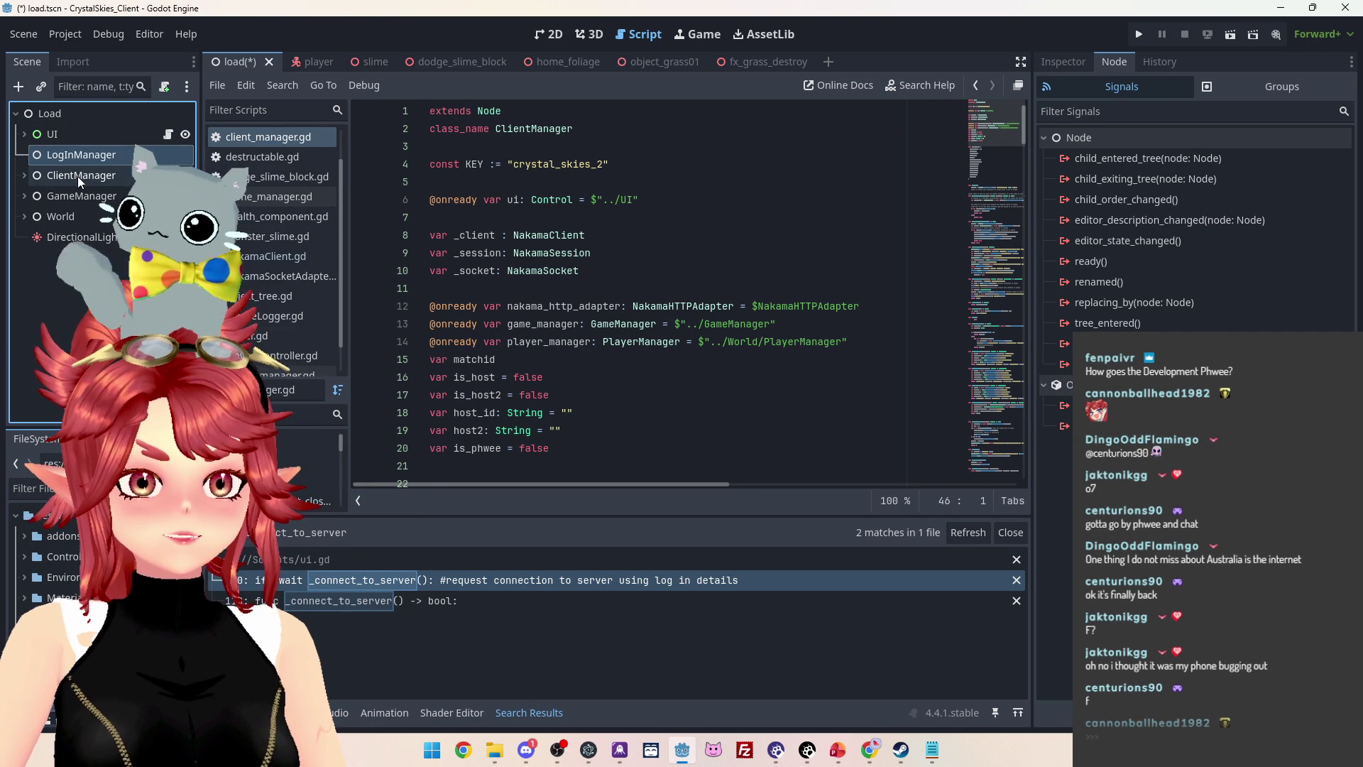
pyautogui.rightClick(91, 155)
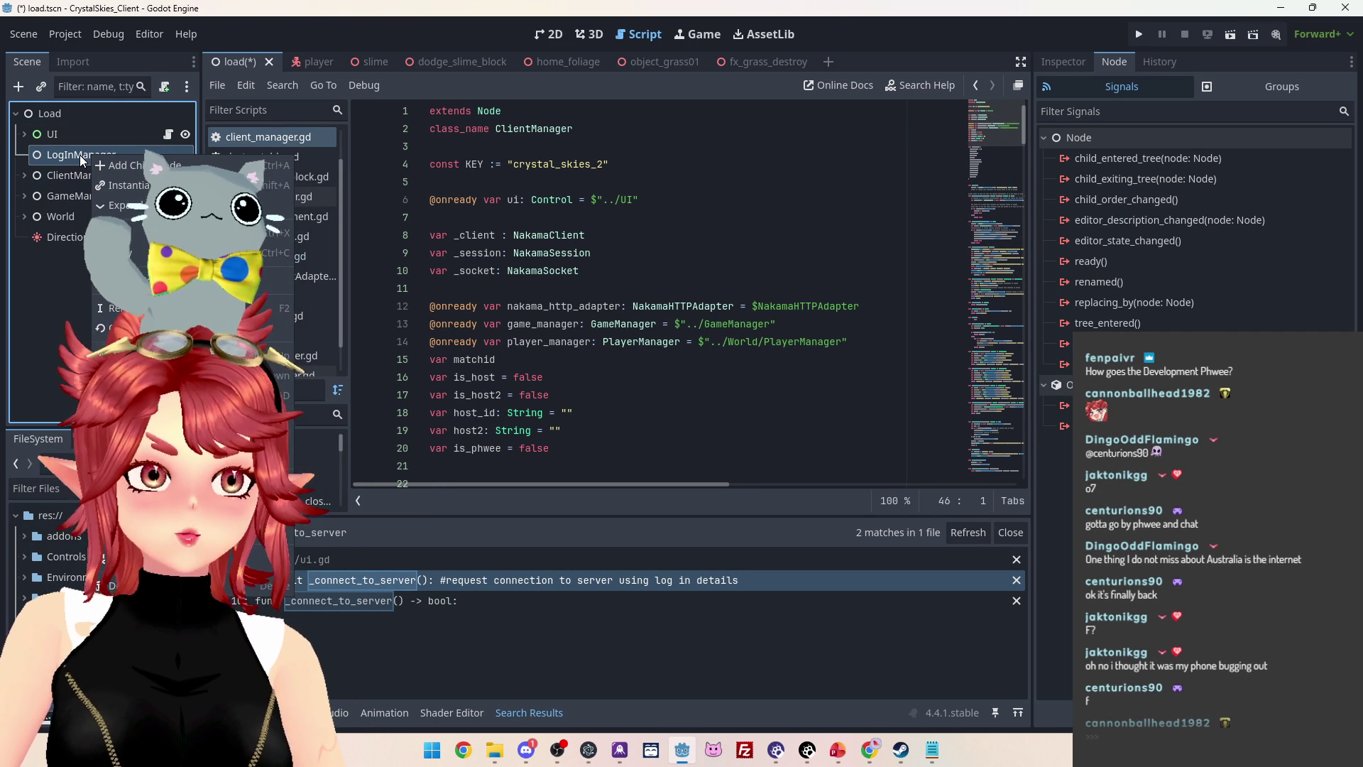
pyautogui.click(69, 162)
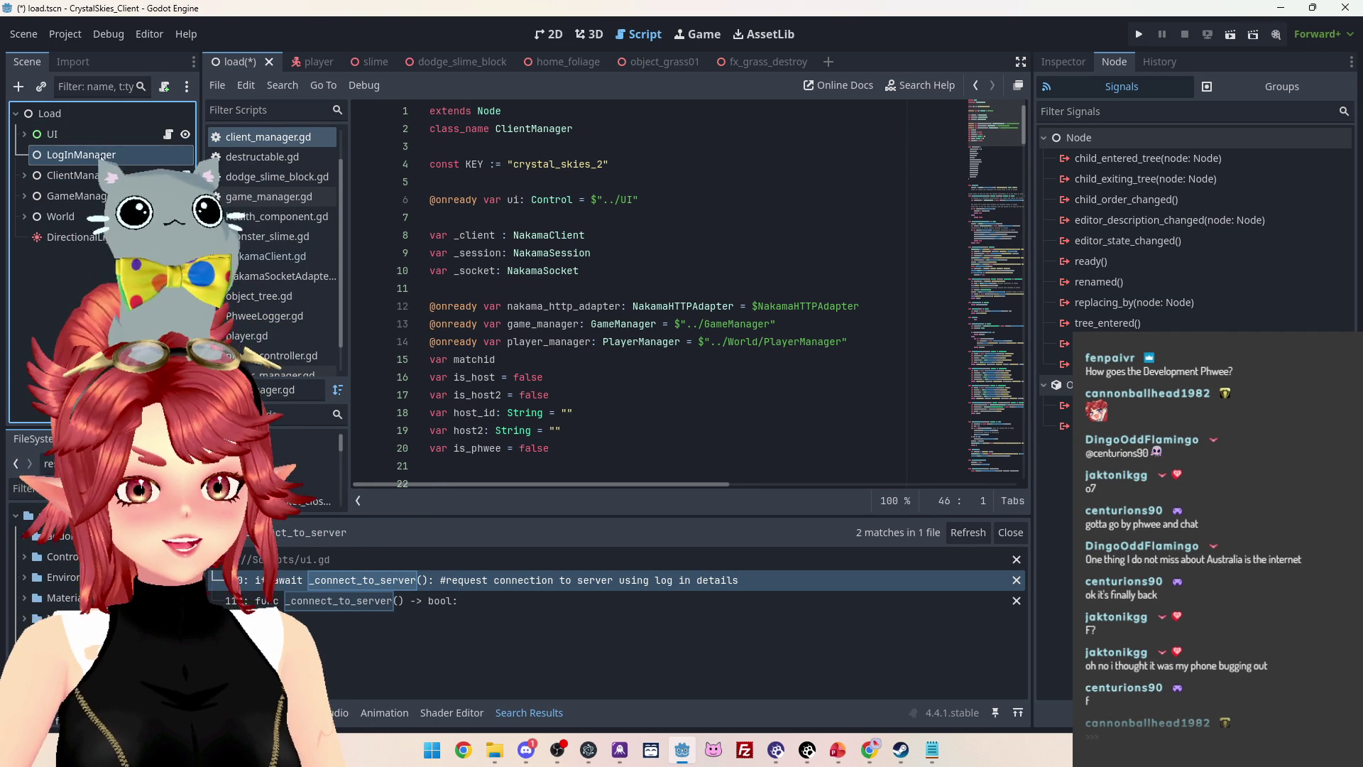
pyautogui.rightClick(100, 156)
pyautogui.click(121, 166)
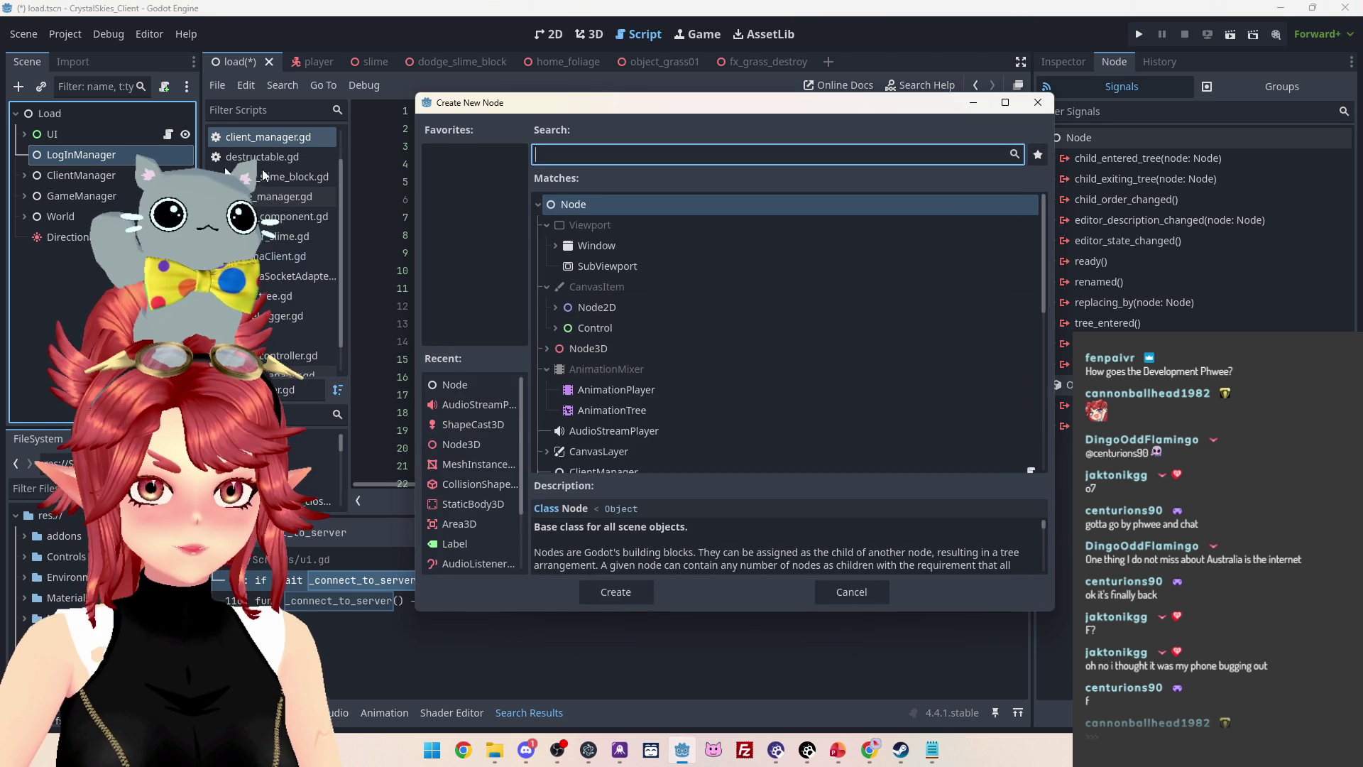
pyautogui.click(866, 591)
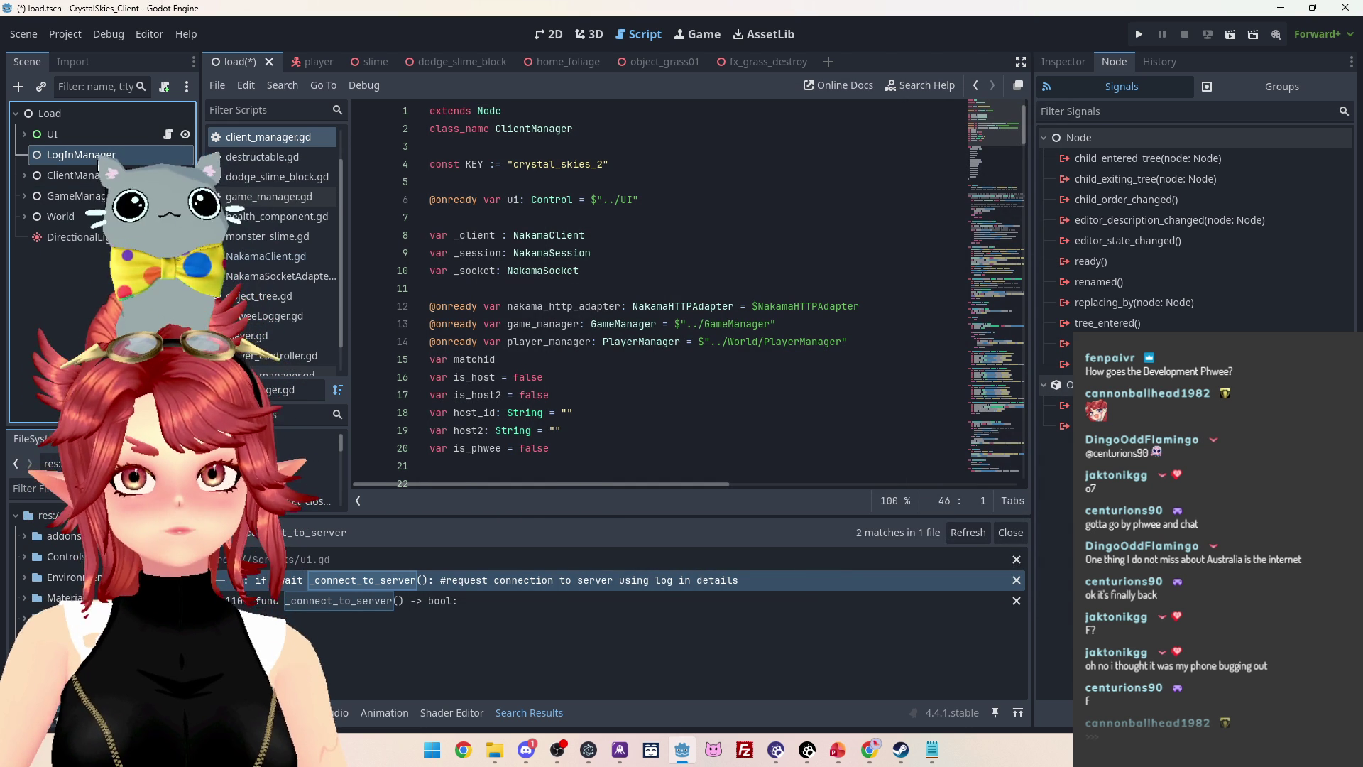
pyautogui.rightClick(98, 165)
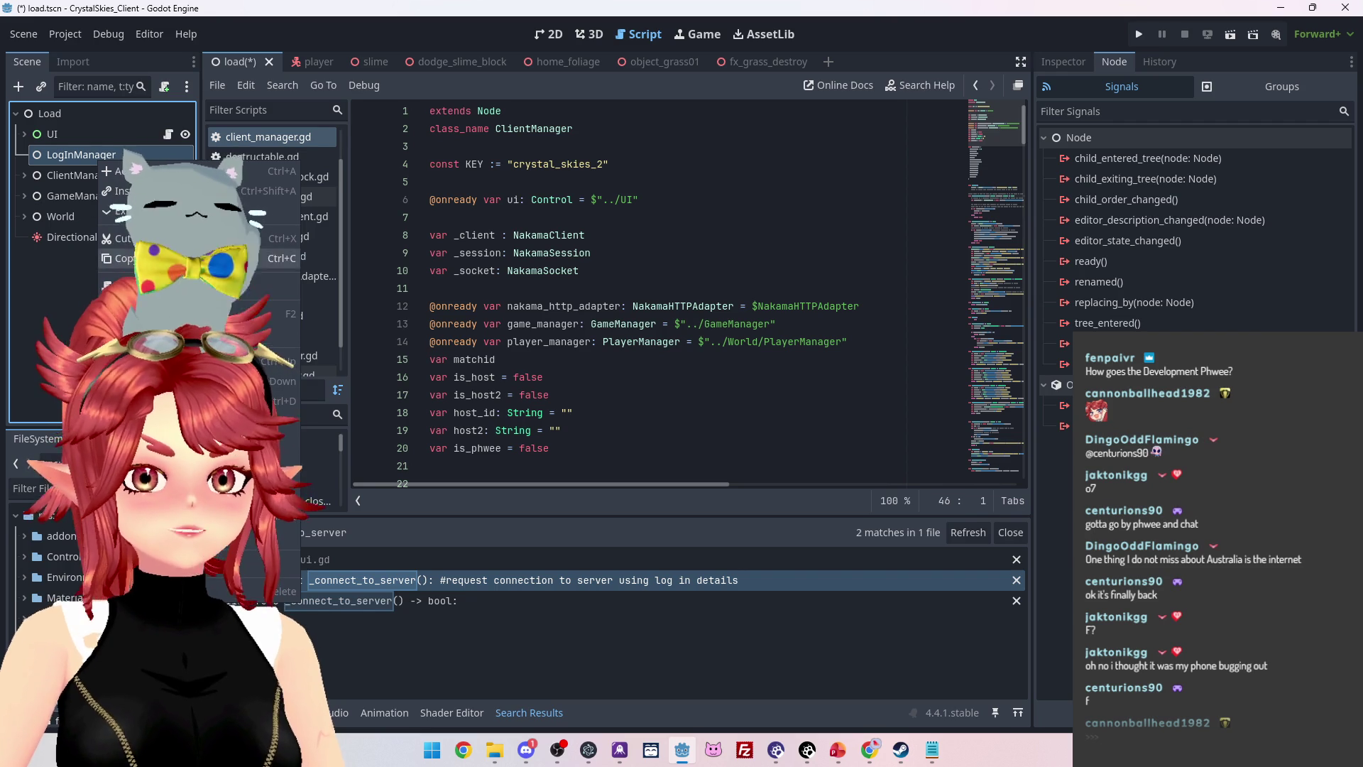
# Attach a new script res://Scripts/log_in_manager.gd to the LogInManager node.
pyautogui.click(198, 284)
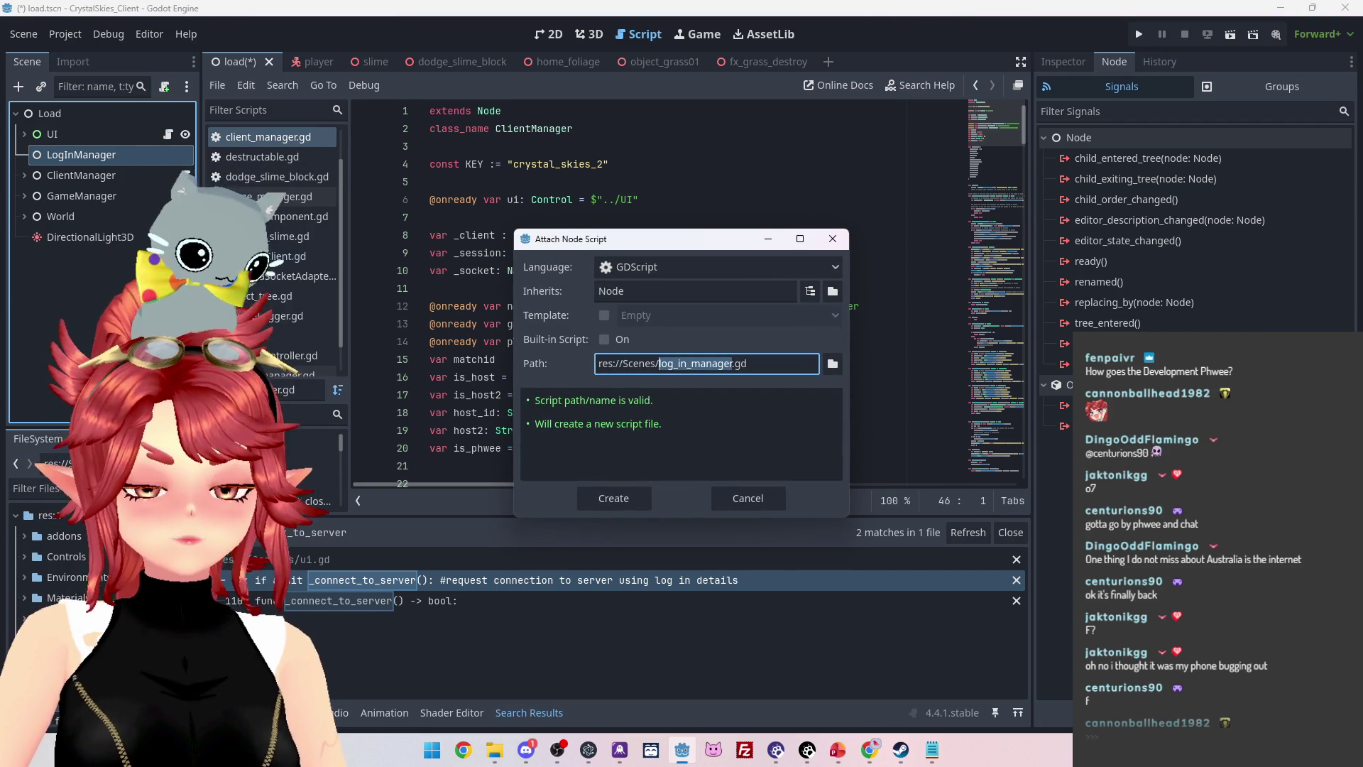
pyautogui.click(833, 364)
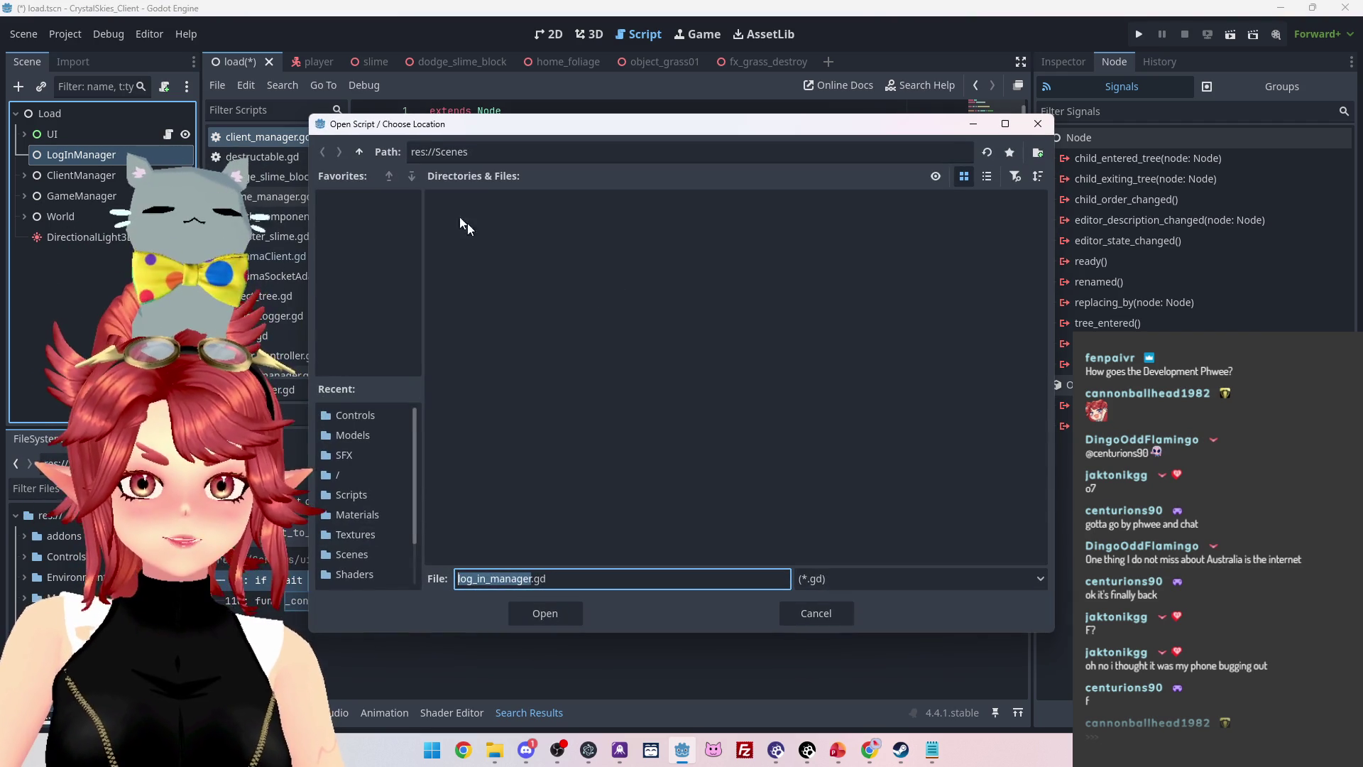
pyautogui.click(351, 495)
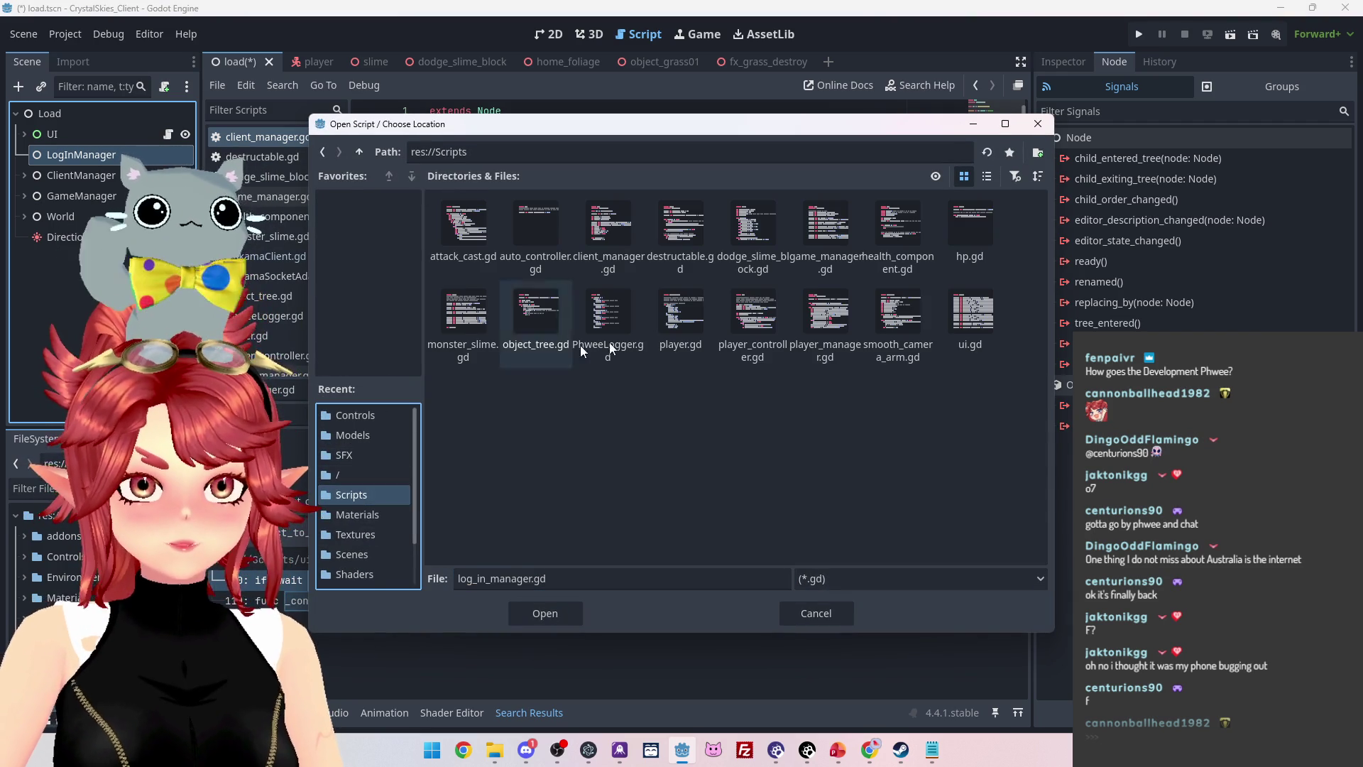
pyautogui.click(559, 620)
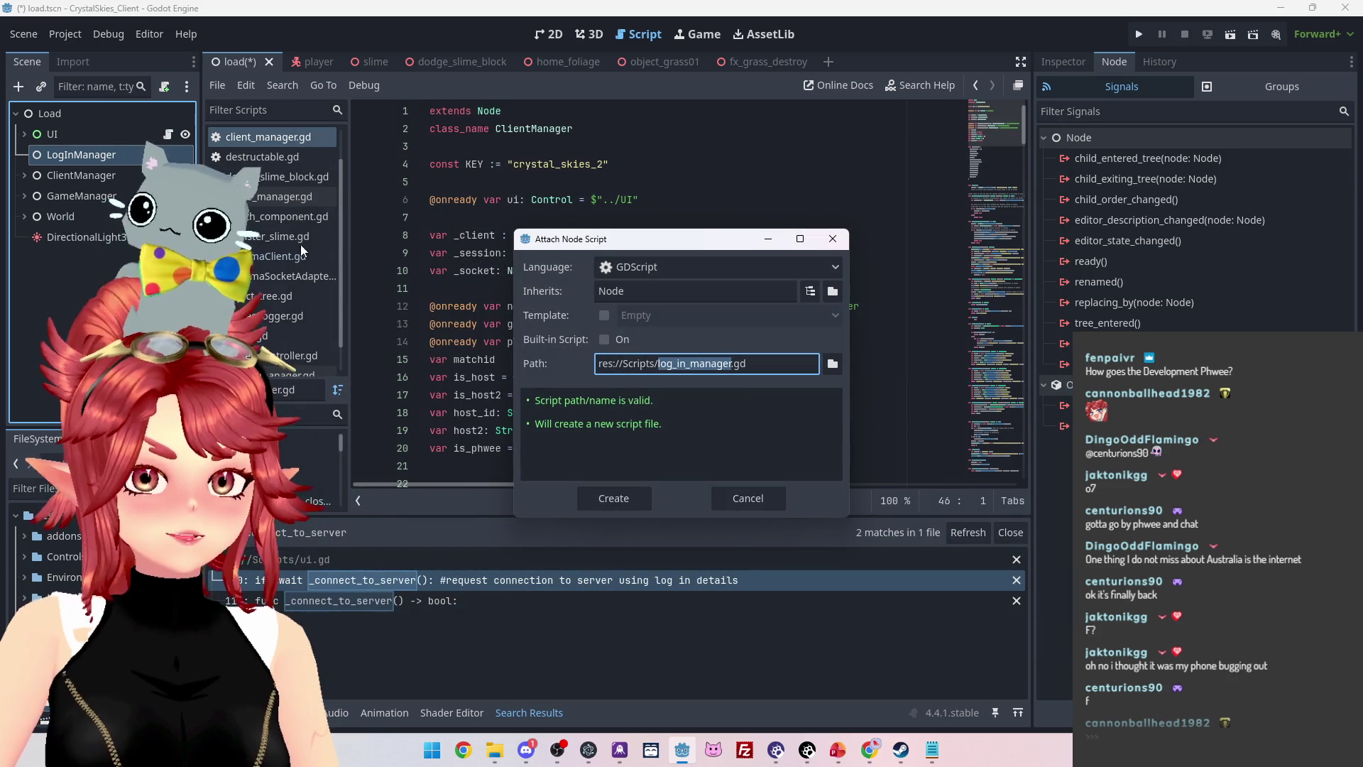
pyautogui.click(612, 499)
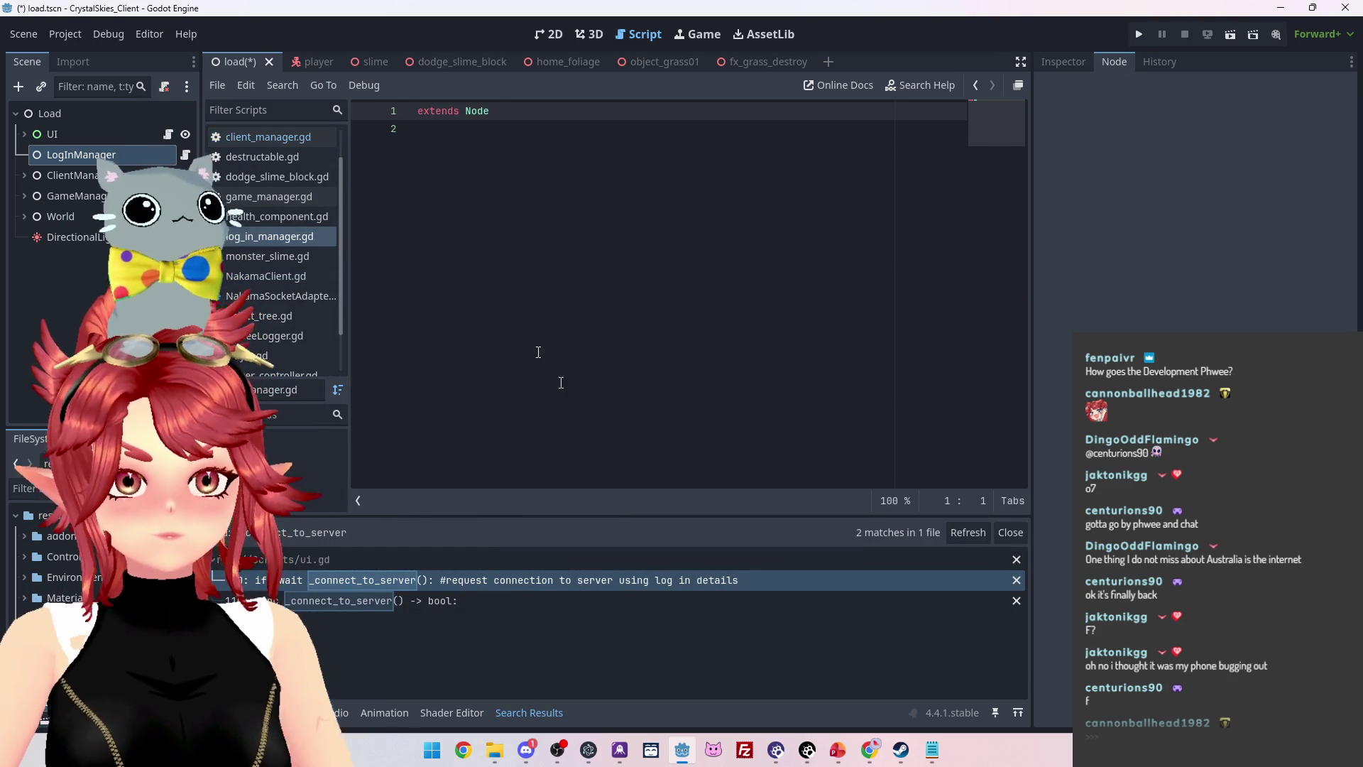
pyautogui.click(89, 174)
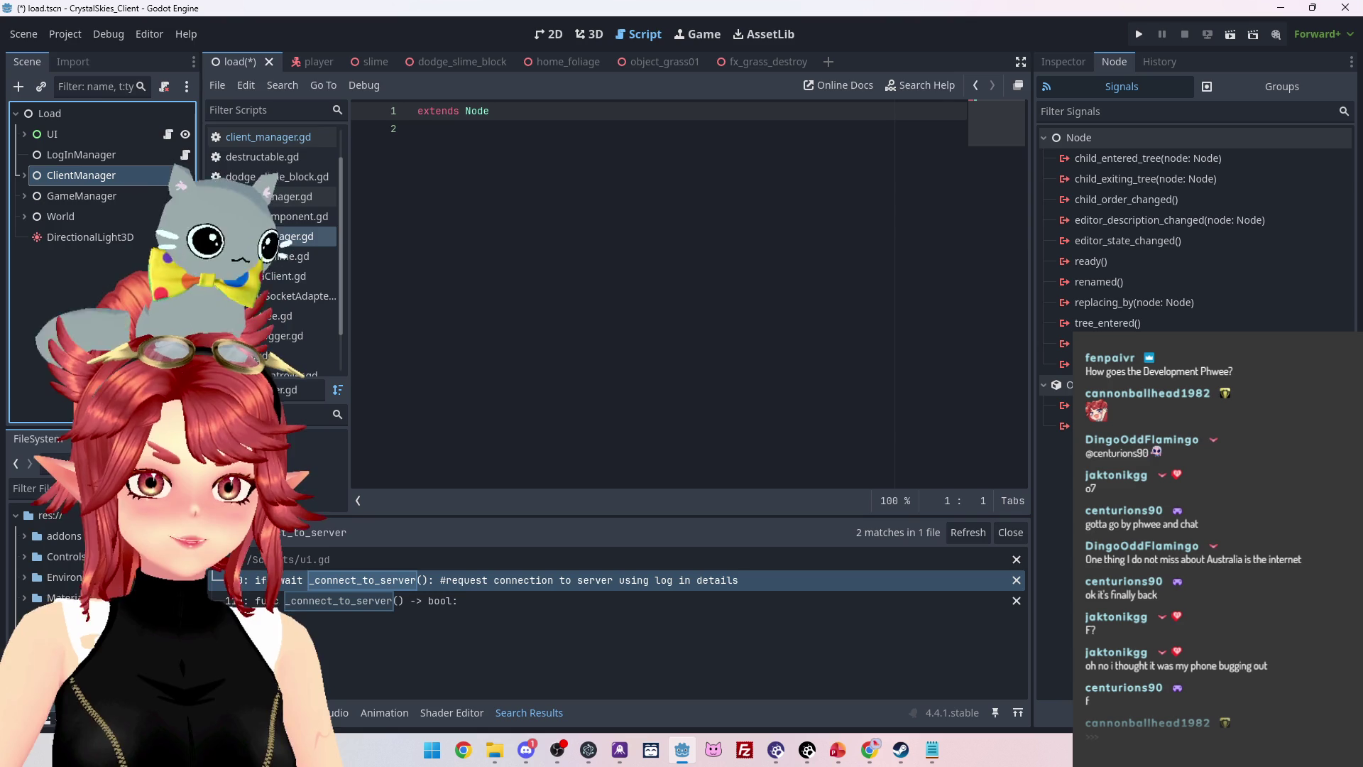
# Copy the class_name ClientManager line from client_manager.gd.
pyautogui.click(268, 136)
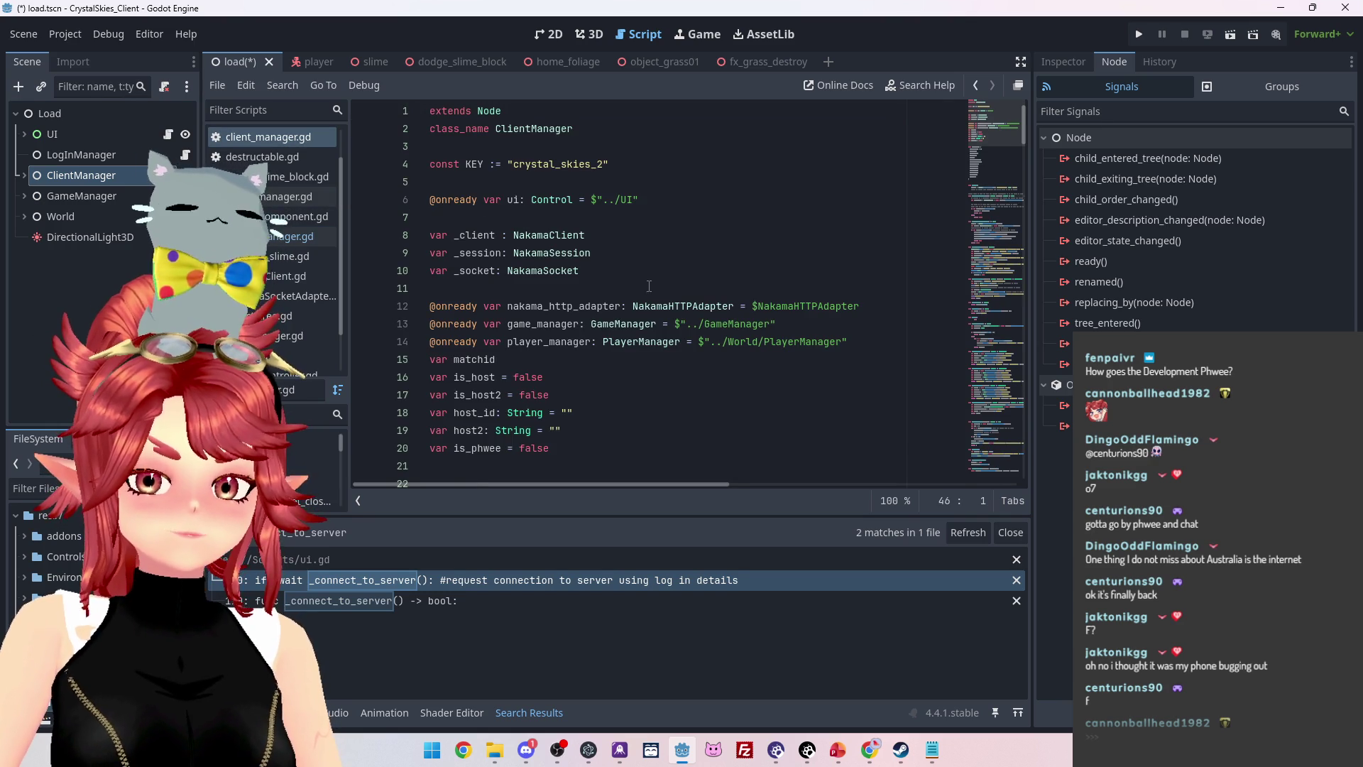
pyautogui.scroll(2, 649, 287)
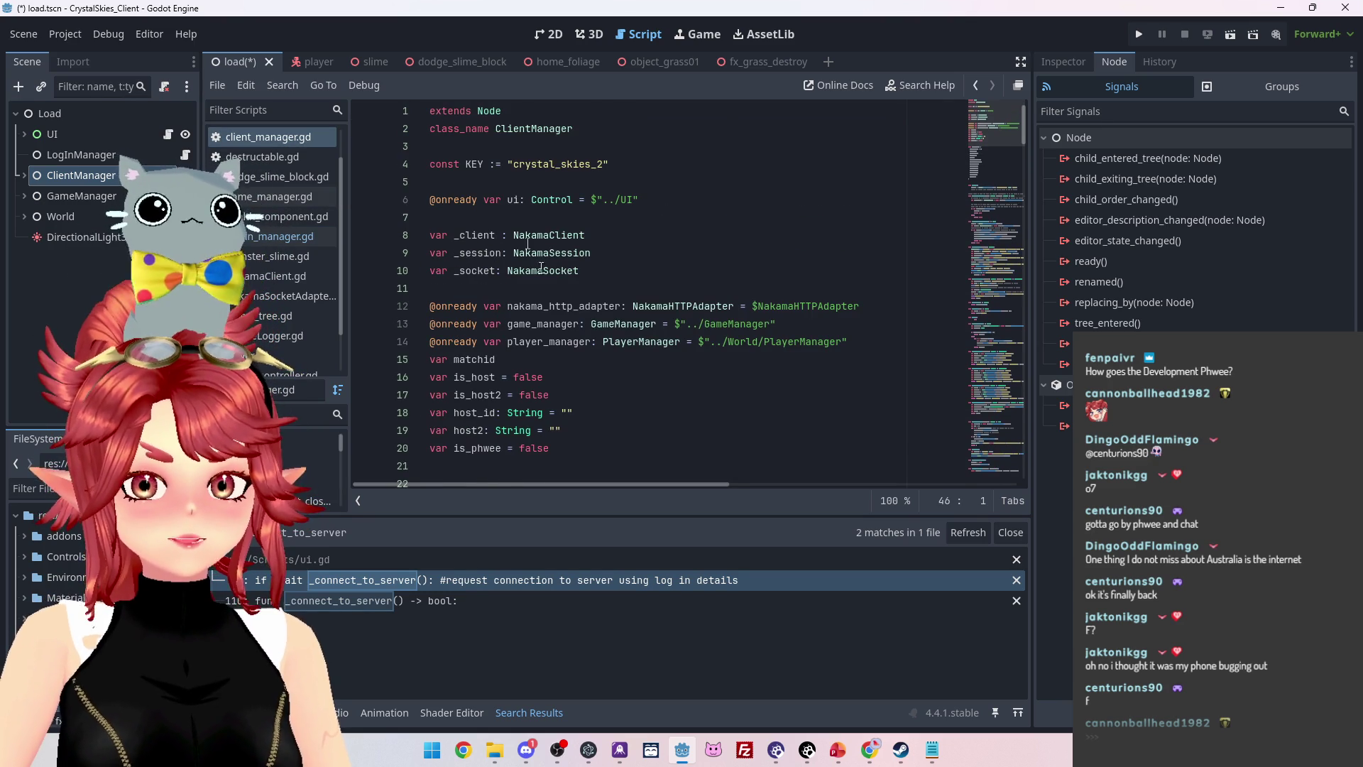
pyautogui.scroll(-4, 552, 328)
pyautogui.scroll(-5, 551, 328)
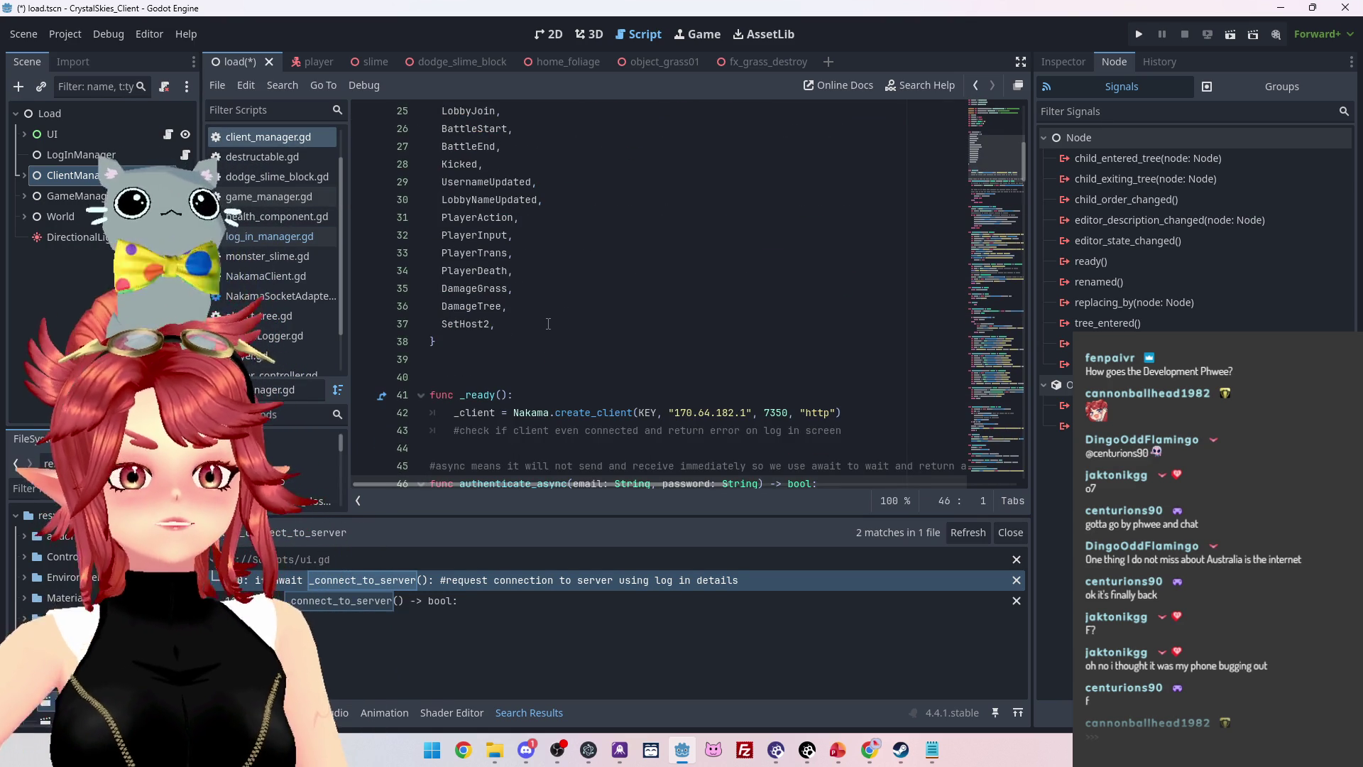
pyautogui.click(83, 155)
pyautogui.scroll(1, 661, 274)
pyautogui.scroll(8, 660, 274)
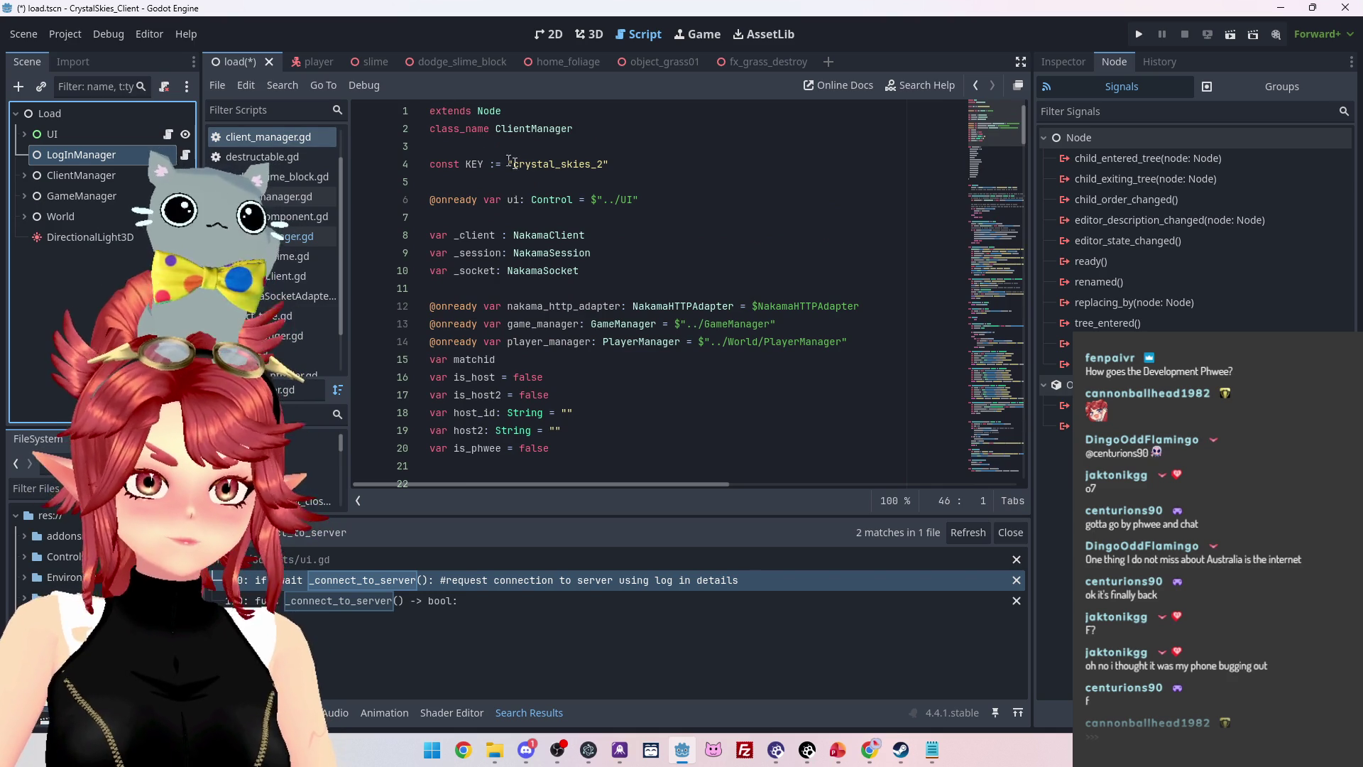
pyautogui.moveTo(426, 130); pyautogui.dragTo(629, 131)
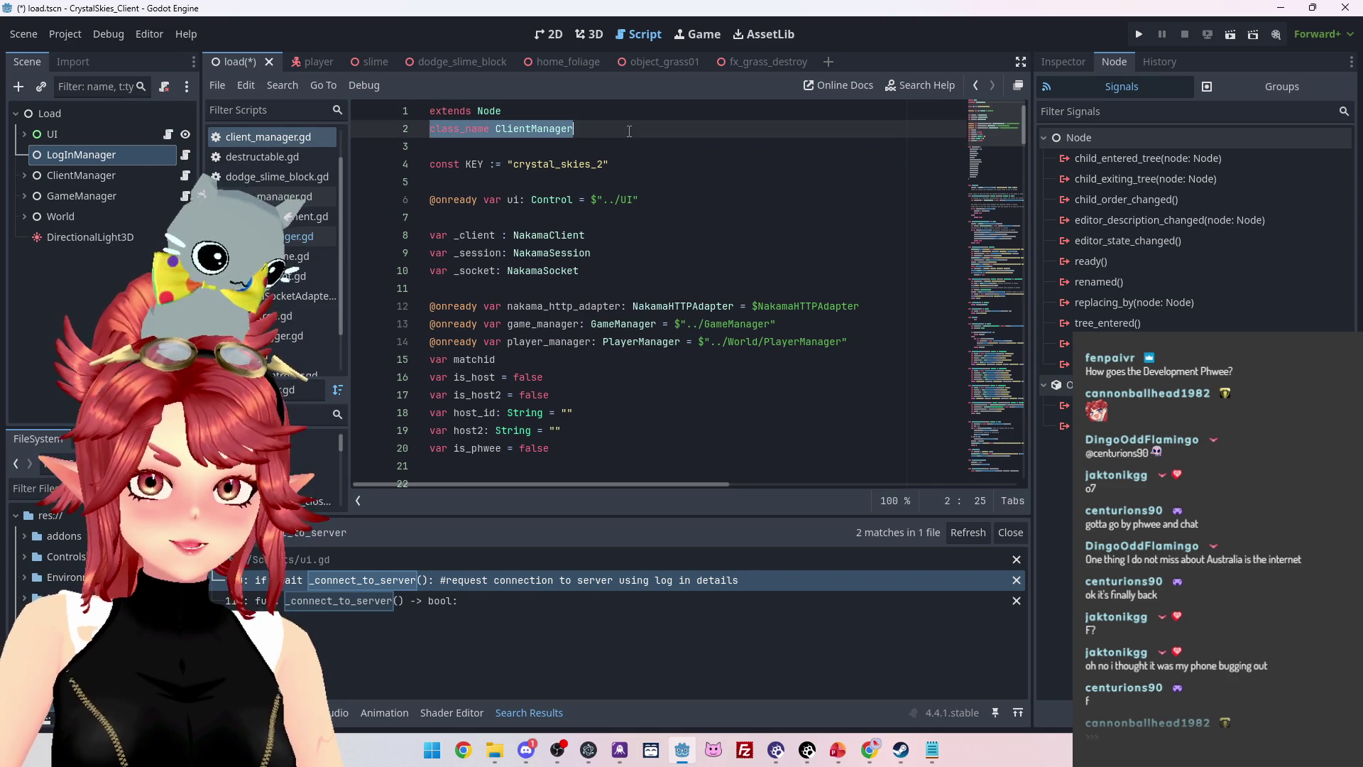
pyautogui.click(86, 178)
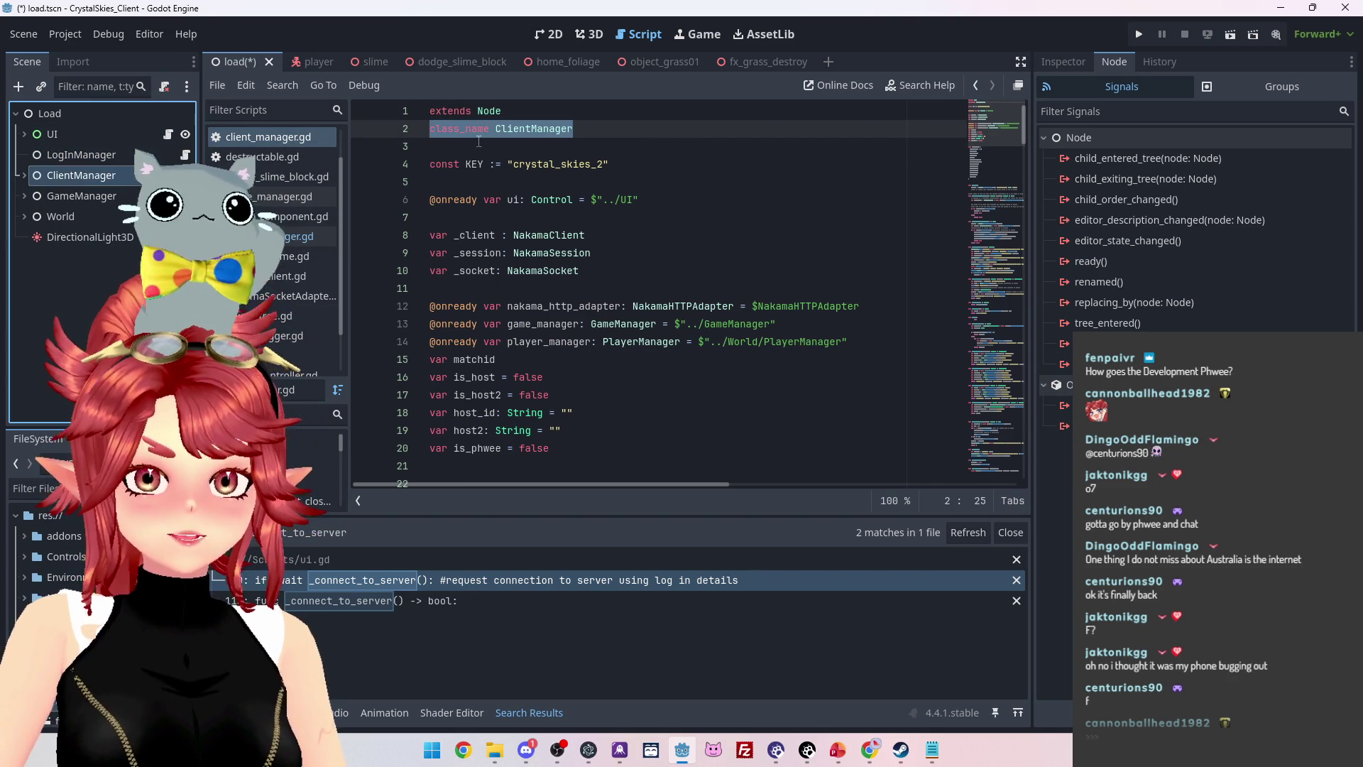
pyautogui.hotkey('ctrl', 'z')
# Declare class_name LogInManager in log_in_manager.gd and save.
pyautogui.click(497, 137)
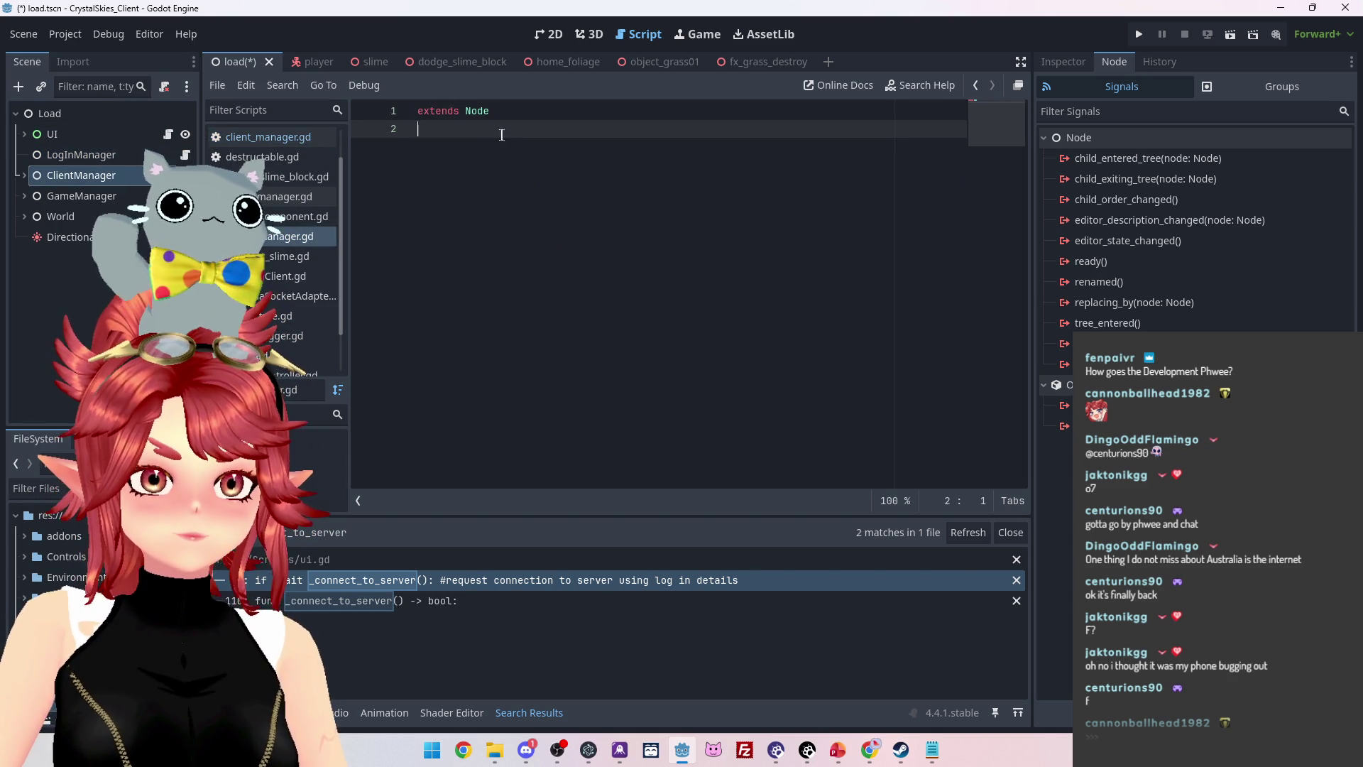
pyautogui.moveTo(483, 130); pyautogui.dragTo(514, 130)
pyautogui.write('L')
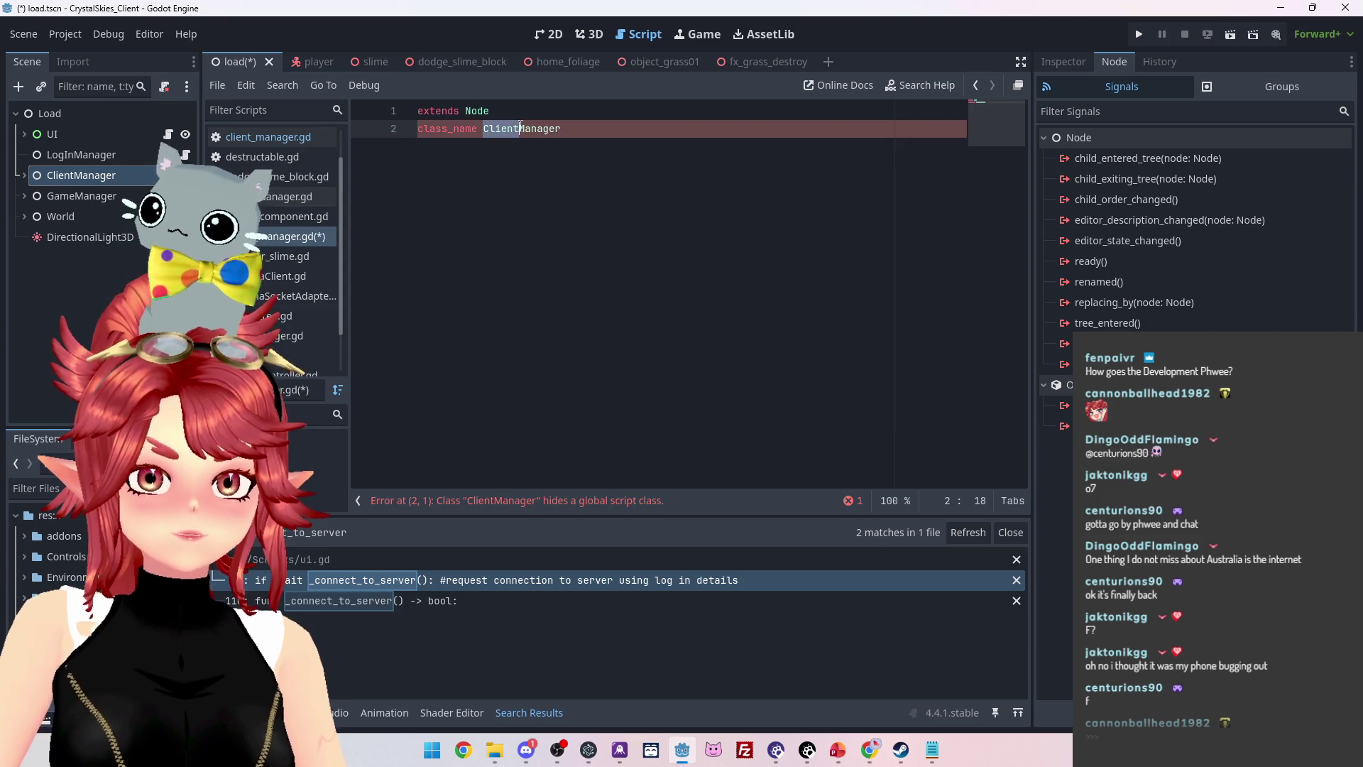
pyautogui.write('ogIn')
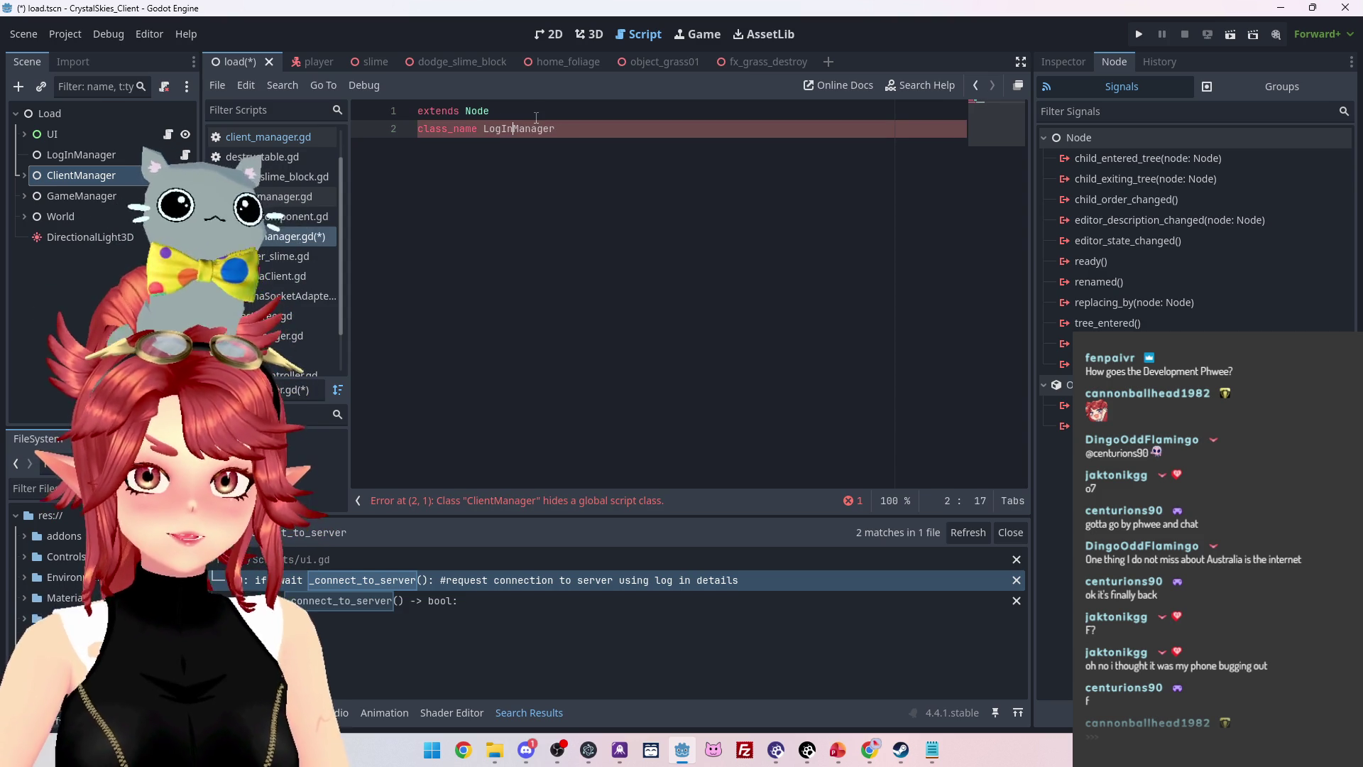
pyautogui.click(579, 134)
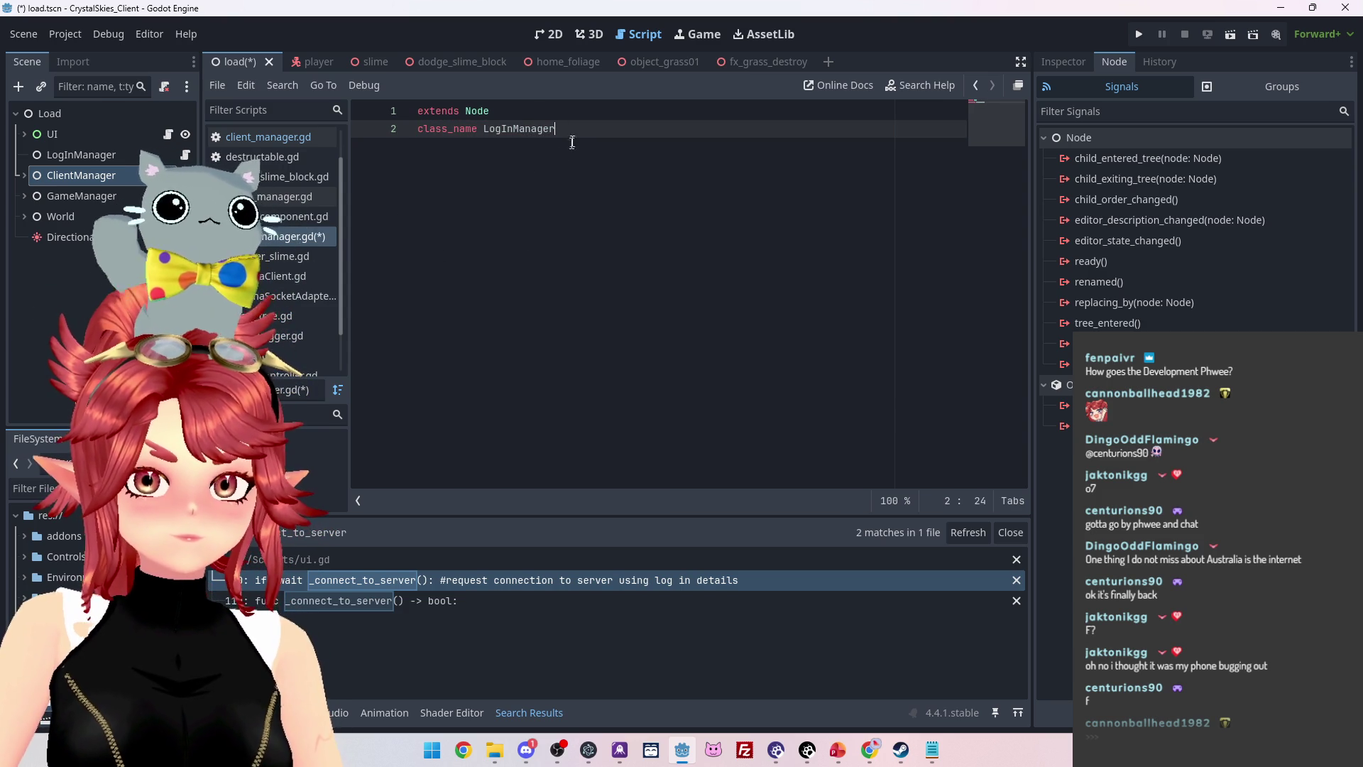
pyautogui.press('Return')
pyautogui.press('Return')
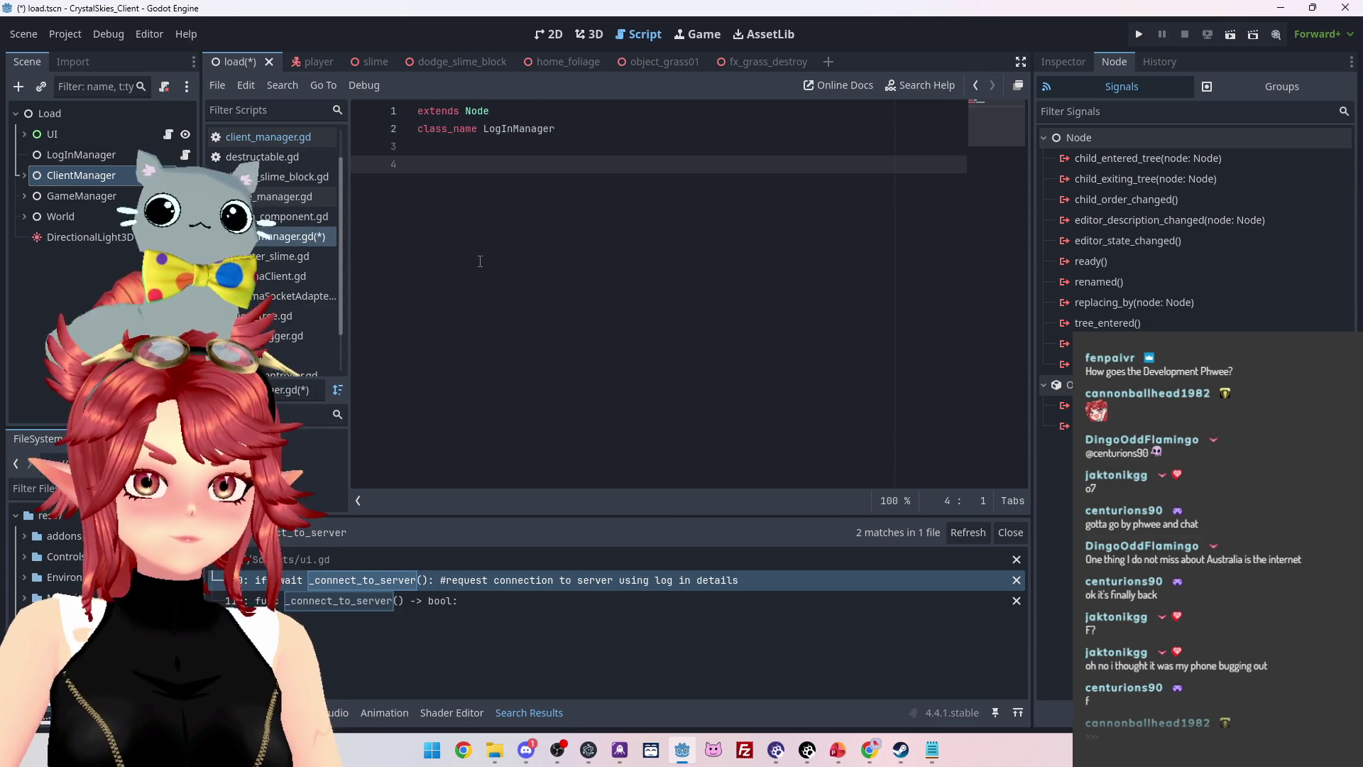
pyautogui.hotkey('ctrl', 's')
pyautogui.press('BackSpace')
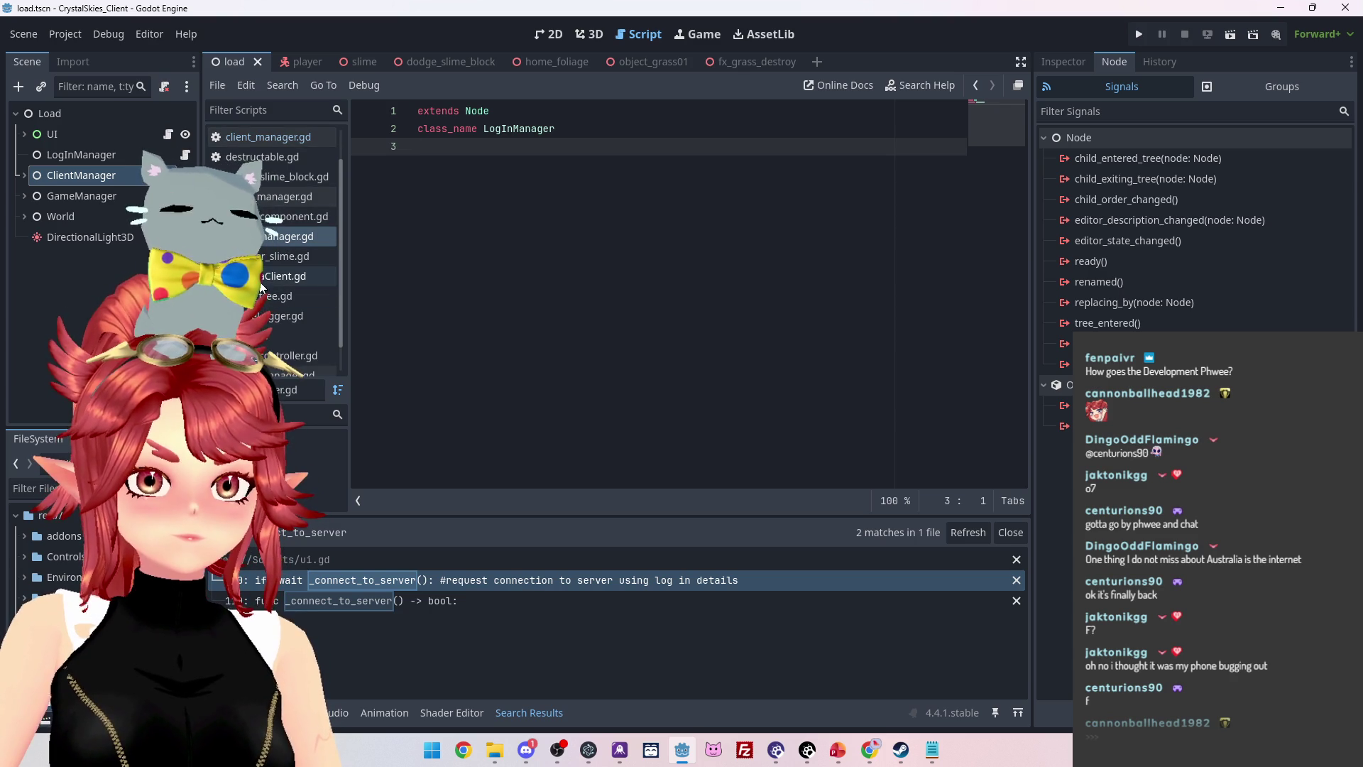
pyautogui.hotkey('ctrl', 'w')
pyautogui.scroll(2, 265, 234)
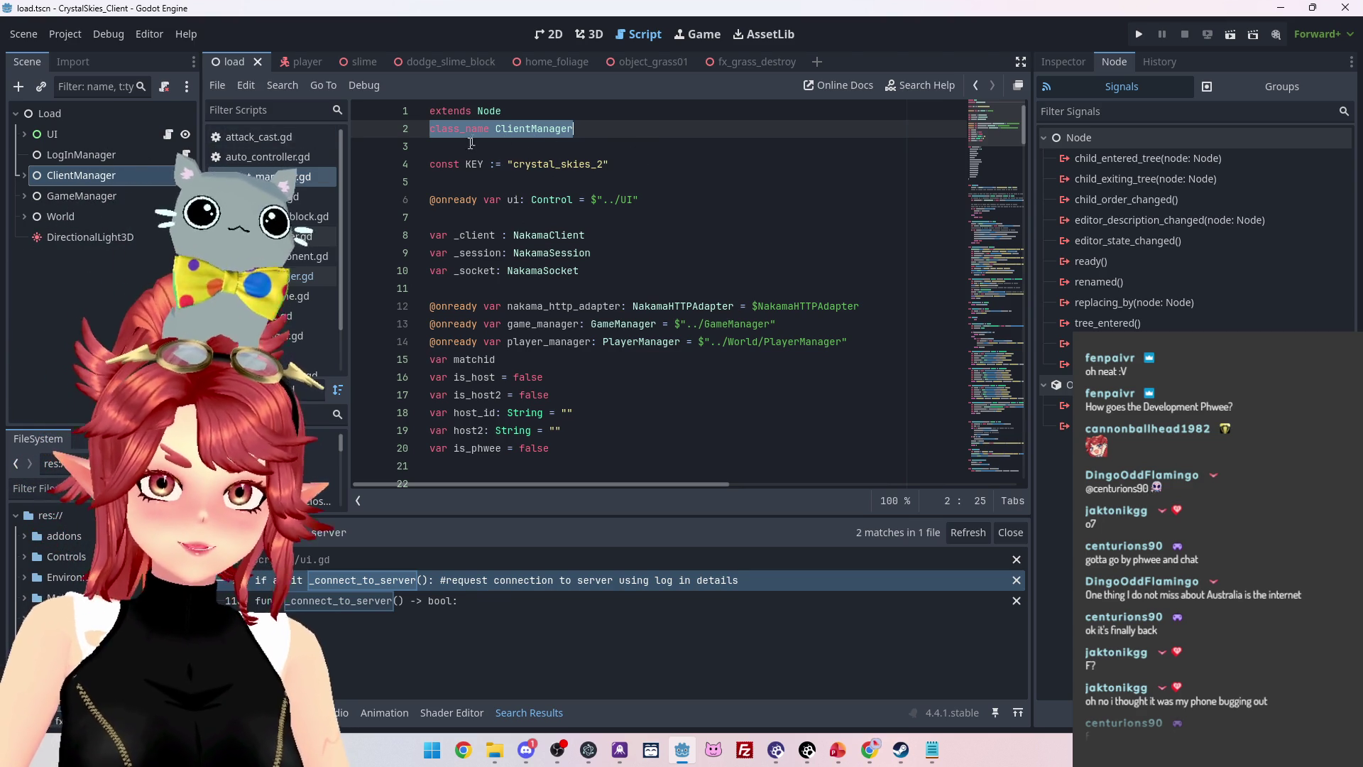
# Select the ui, _client, _session and _socket declarations on lines 6–10 of client_manager.gd.
pyautogui.scroll(-1, 580, 235)
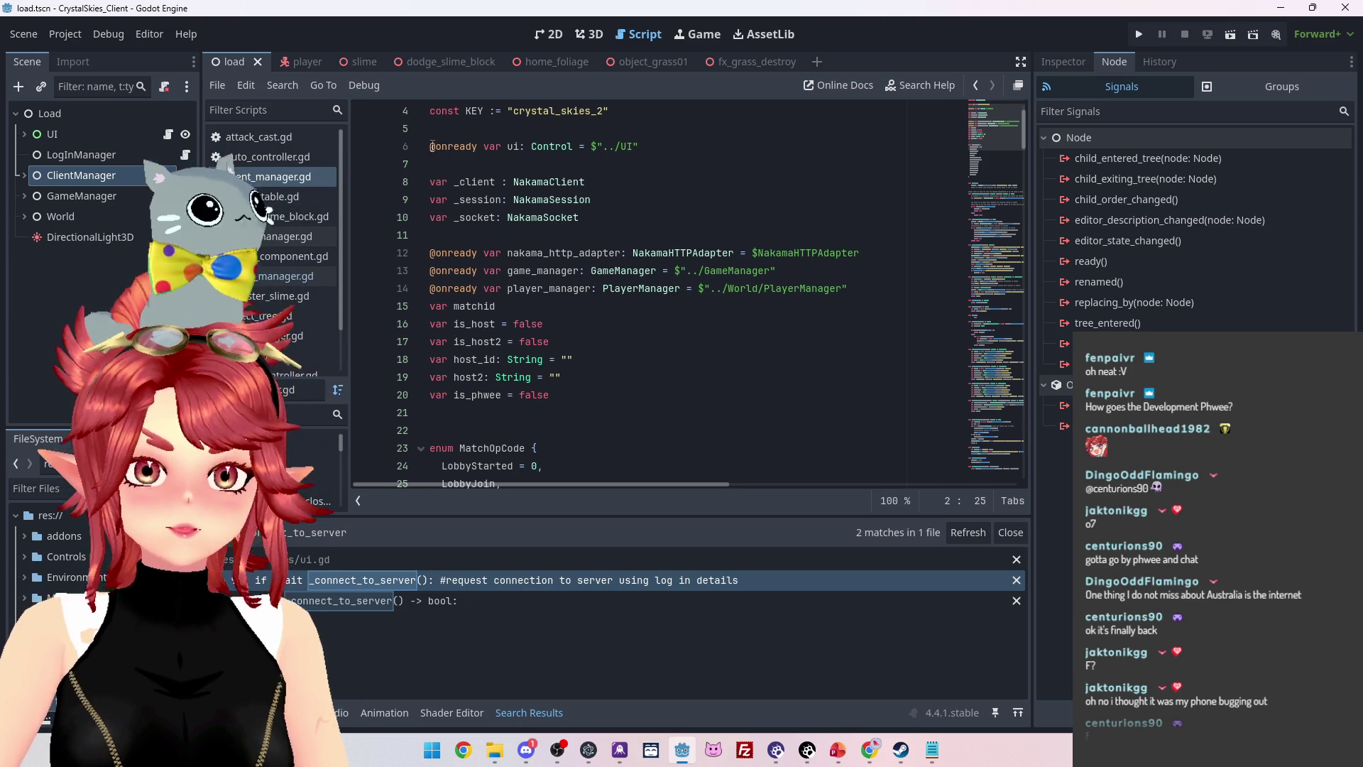
pyautogui.moveTo(429, 145); pyautogui.dragTo(628, 146)
pyautogui.moveTo(696, 144)
pyautogui.mouseDown()
pyautogui.moveTo(687, 220)
pyautogui.moveTo(859, 254)
pyautogui.moveTo(899, 293)
pyautogui.moveTo(903, 253)
pyautogui.mouseUp()
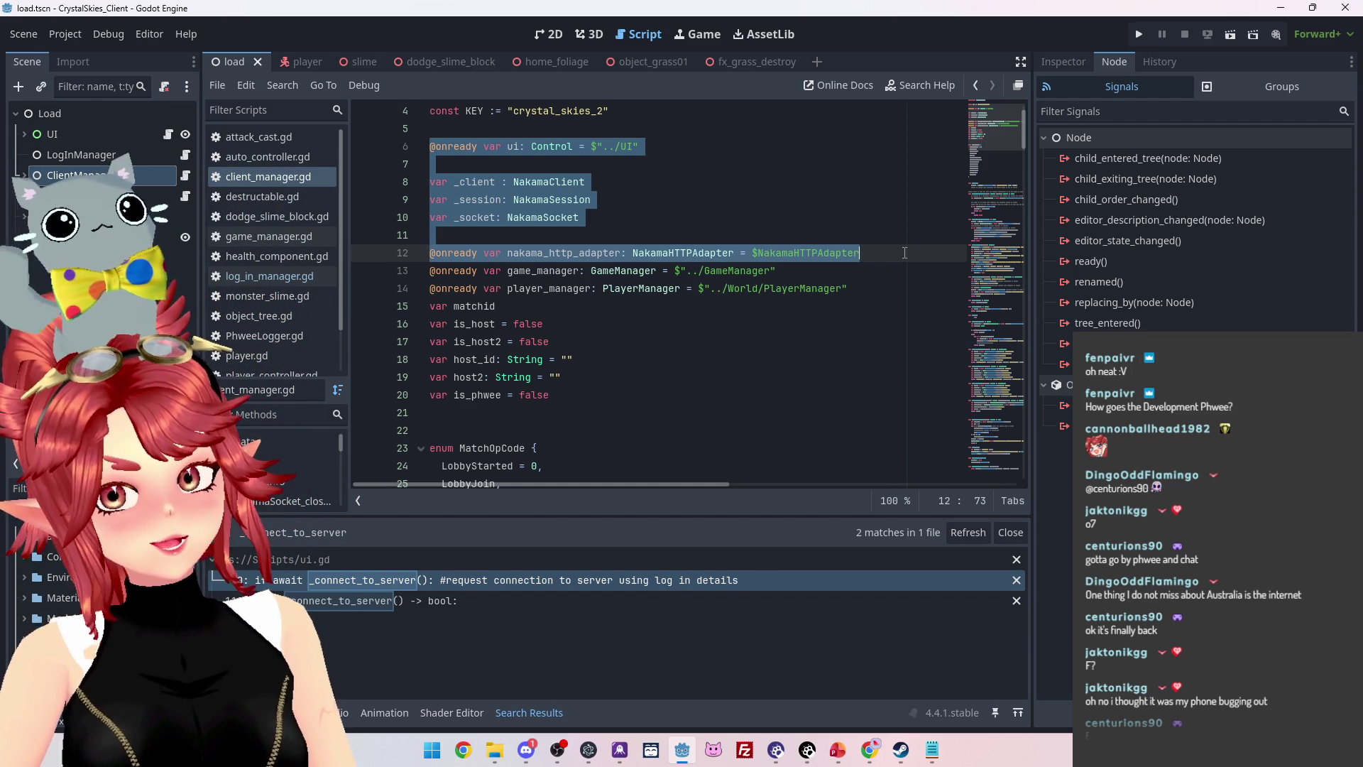
pyautogui.moveTo(904, 253); pyautogui.dragTo(902, 217)
pyautogui.hotkey('ctrl', 'c')
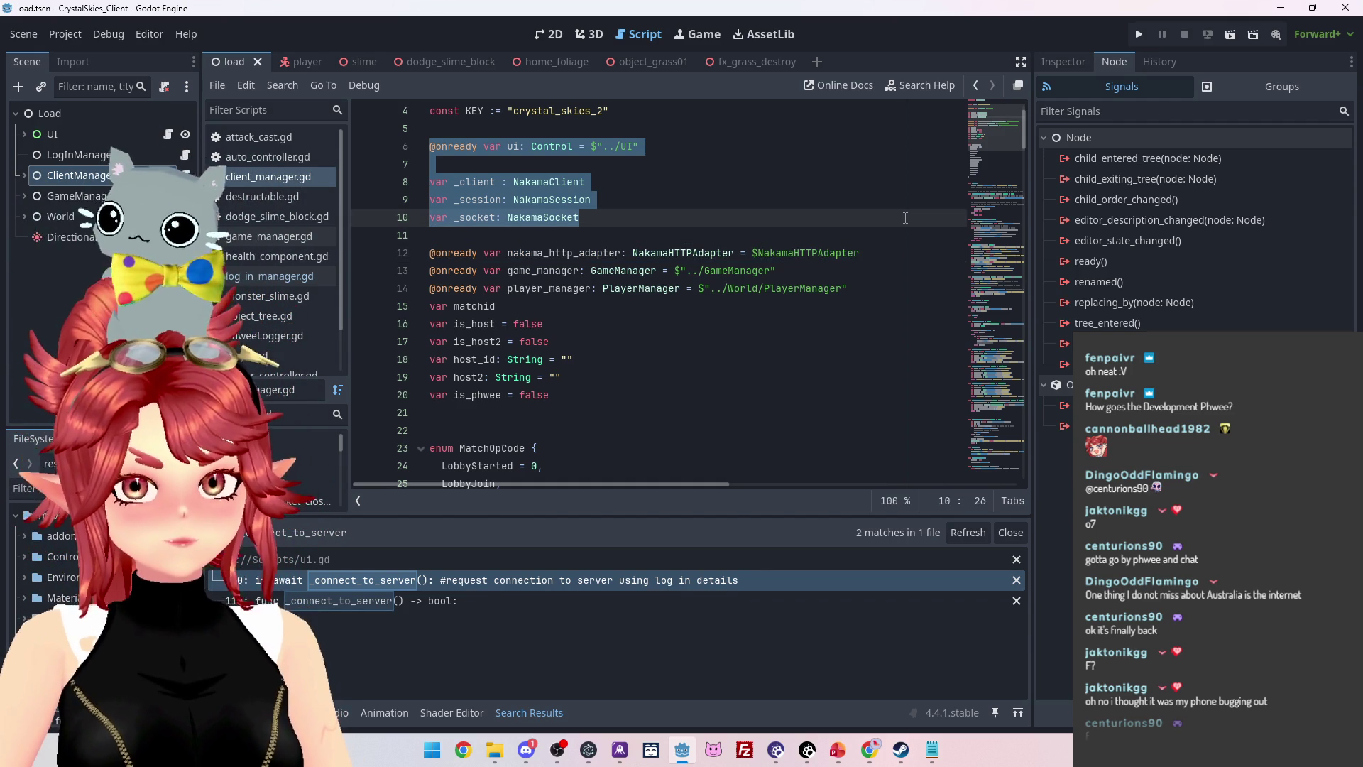
# Paste those declarations into log_in_manager.gd and save it.
pyautogui.click(98, 155)
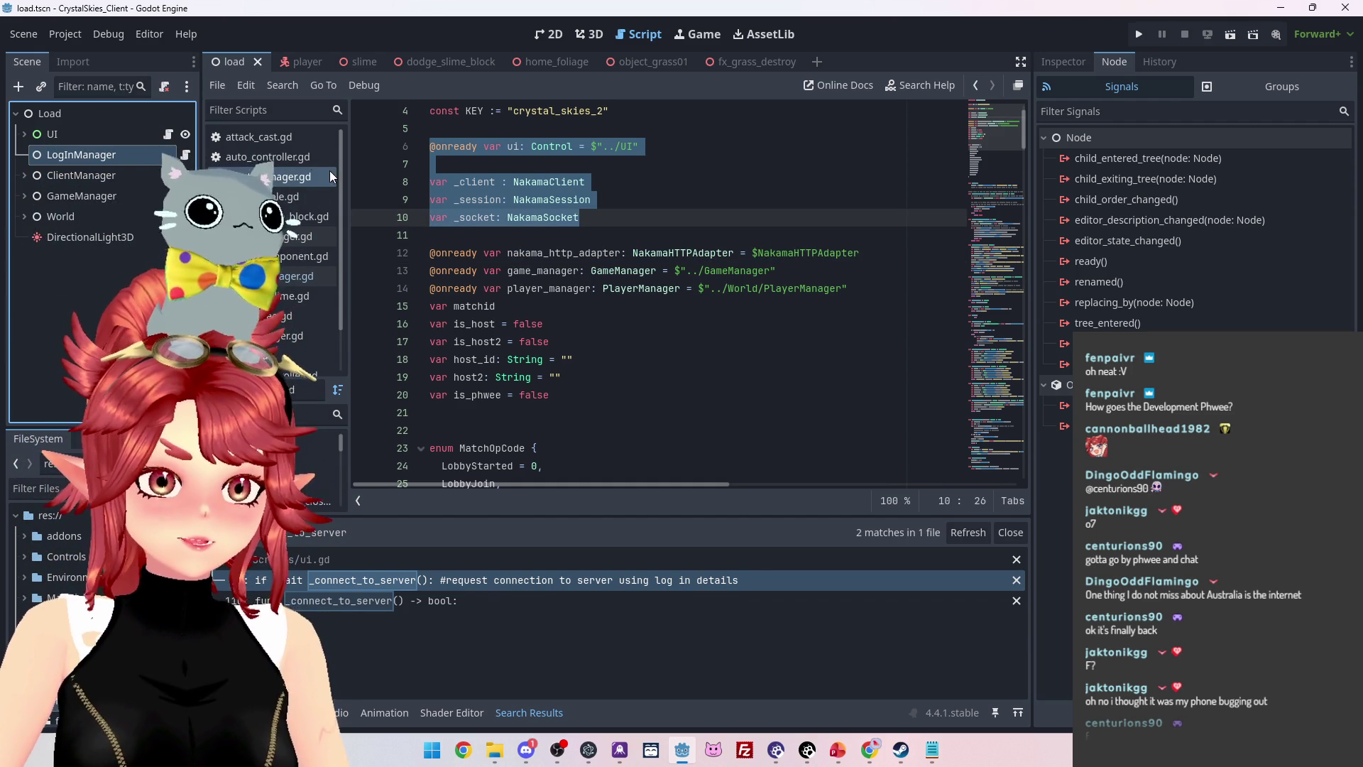
pyautogui.click(185, 155)
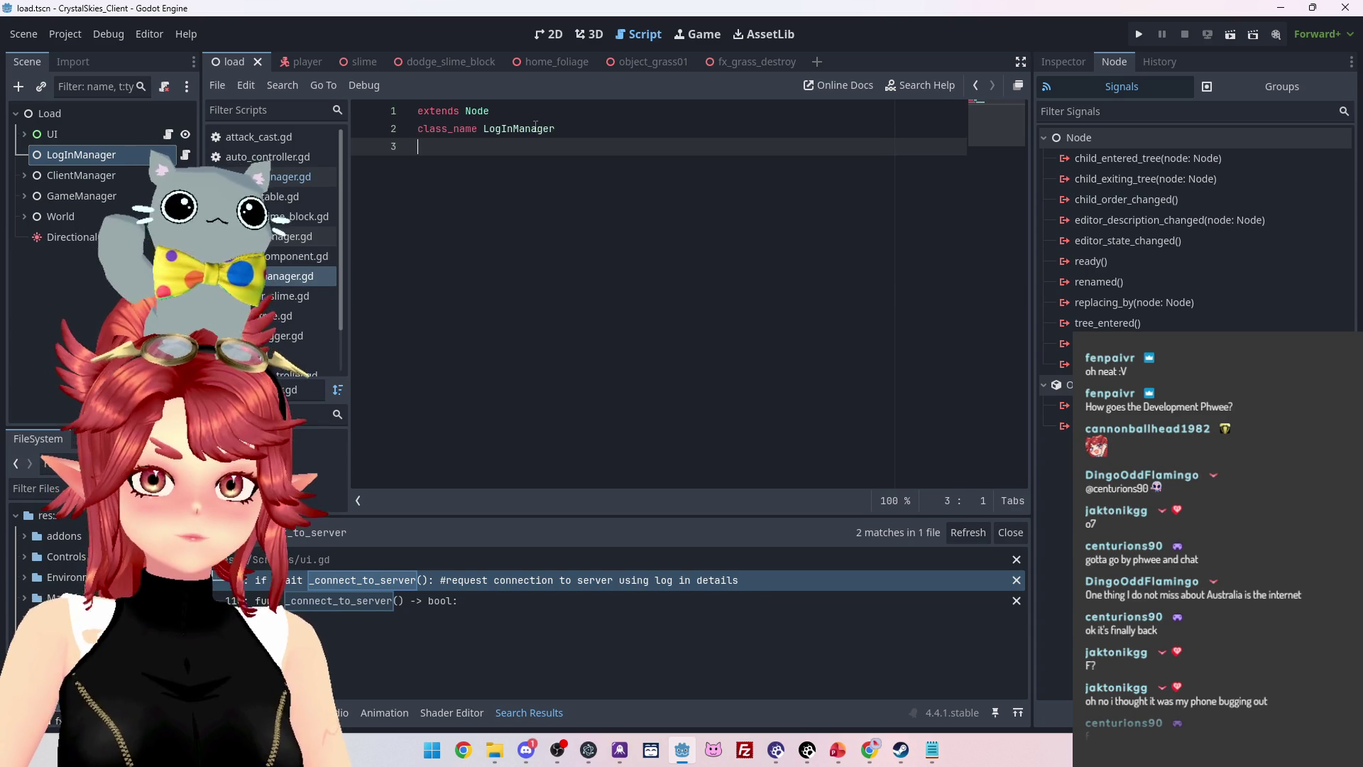
pyautogui.hotkey('ctrl', 'v')
pyautogui.press('Up')
pyautogui.press('Up')
pyautogui.press('Up')
pyautogui.press('BackSpace')
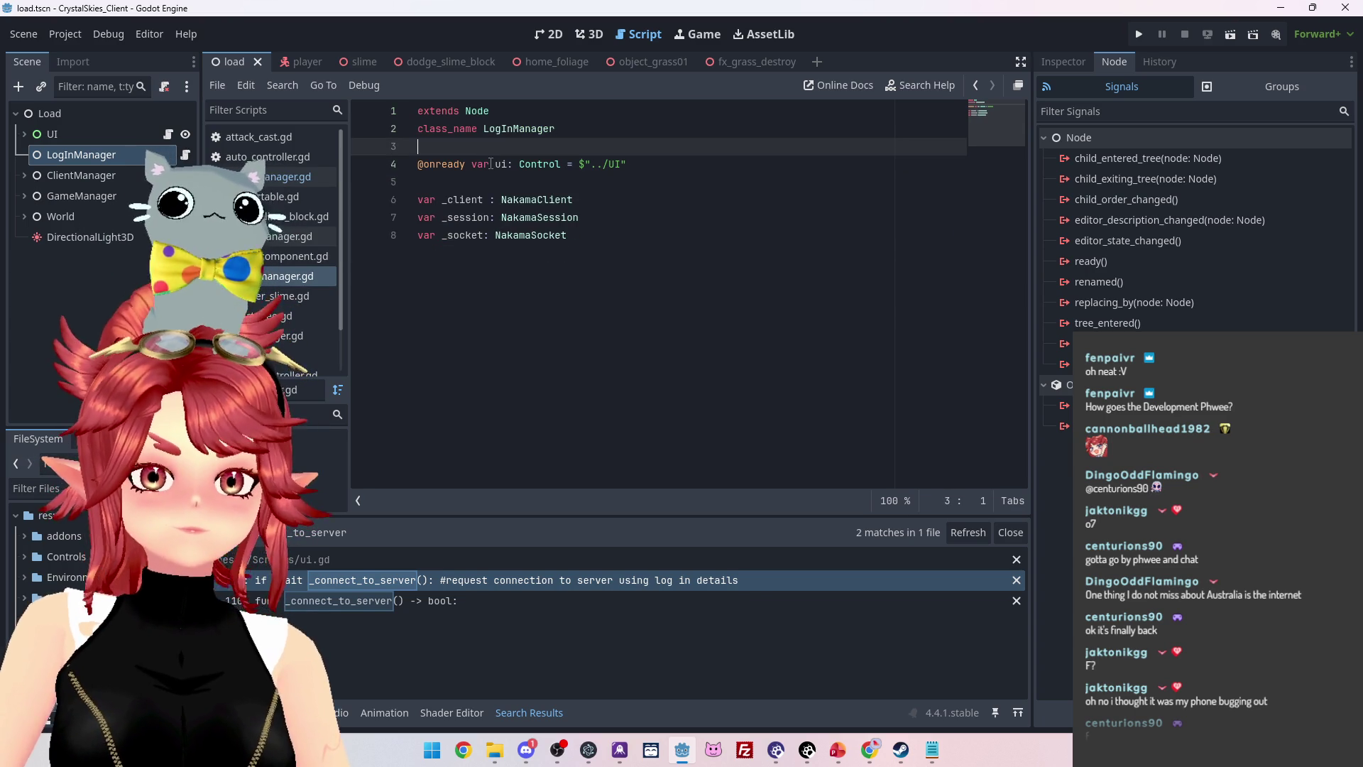
pyautogui.hotkey('ctrl', 's')
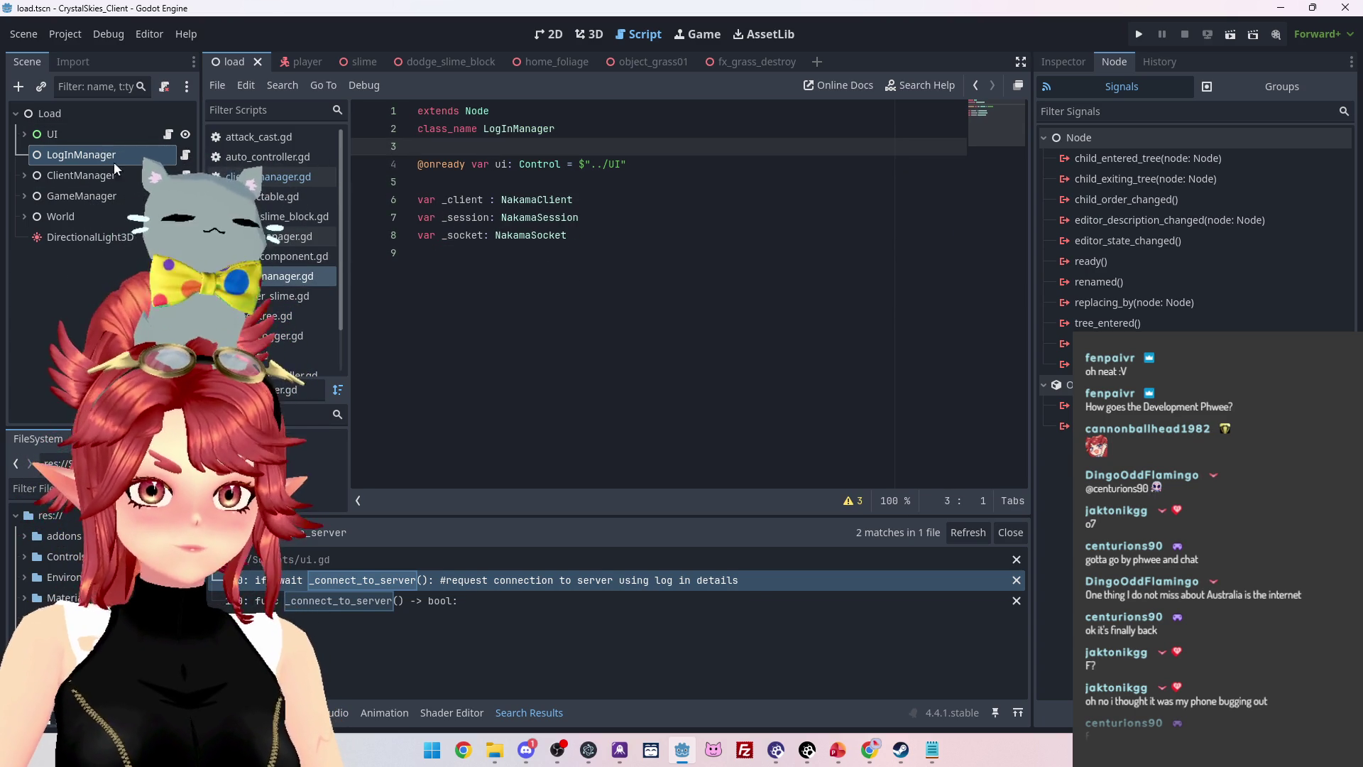
# Reopen the client_manager.gd script via the ClientManager node.
pyautogui.click(130, 179)
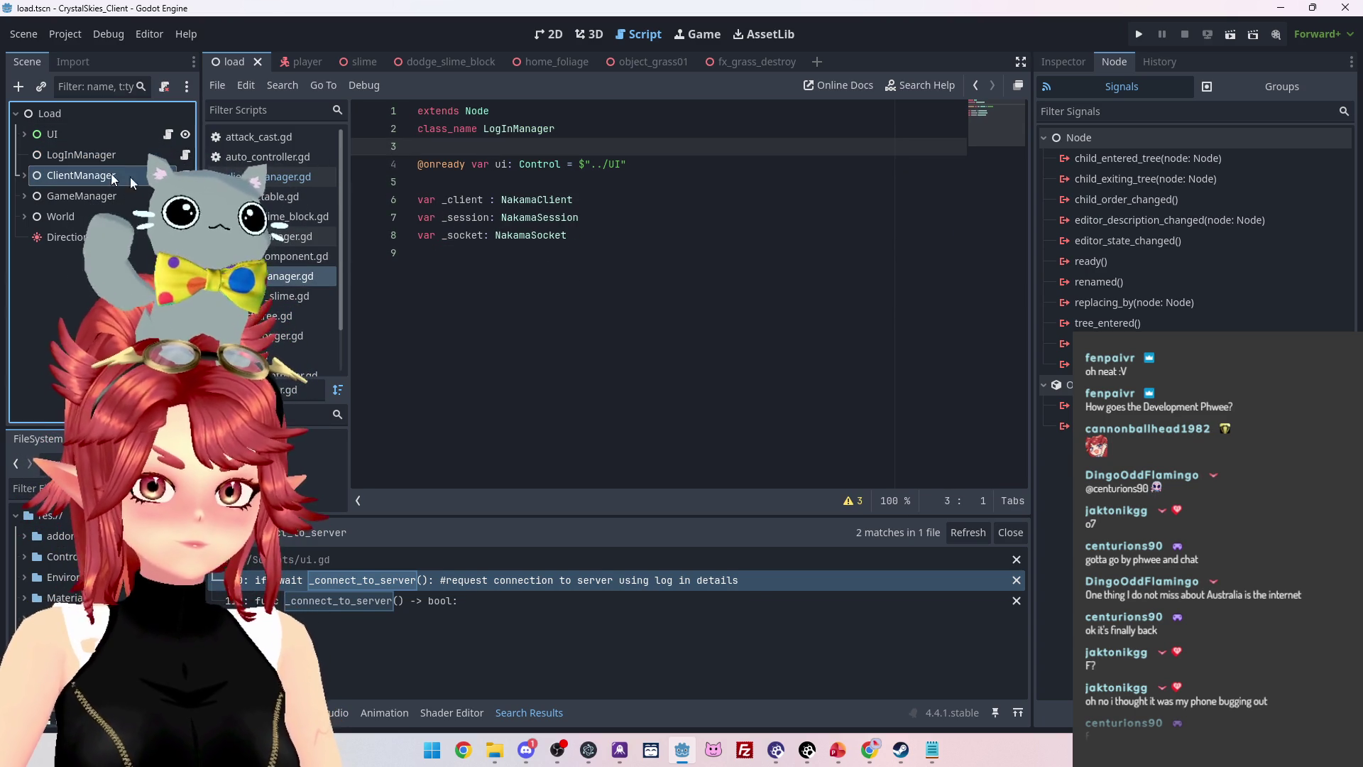
pyautogui.click(74, 179)
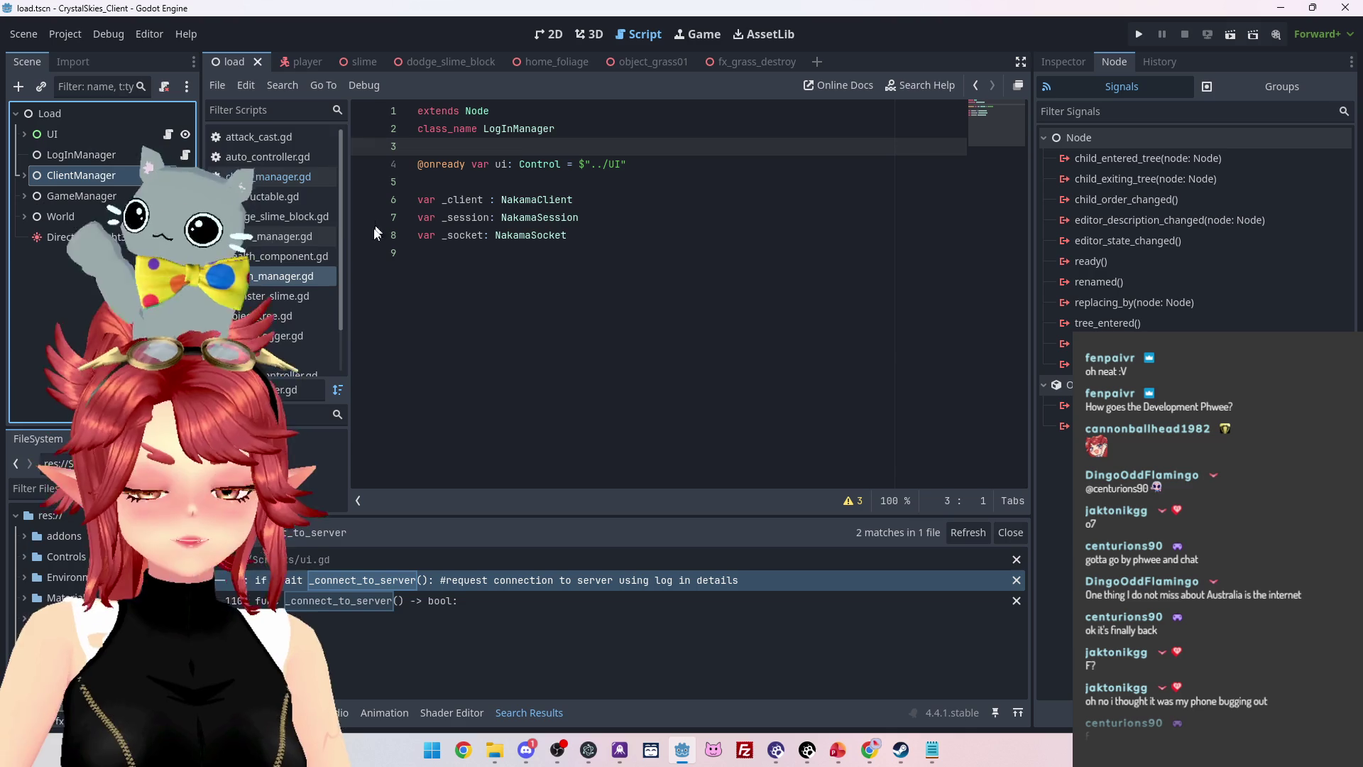
pyautogui.click(260, 179)
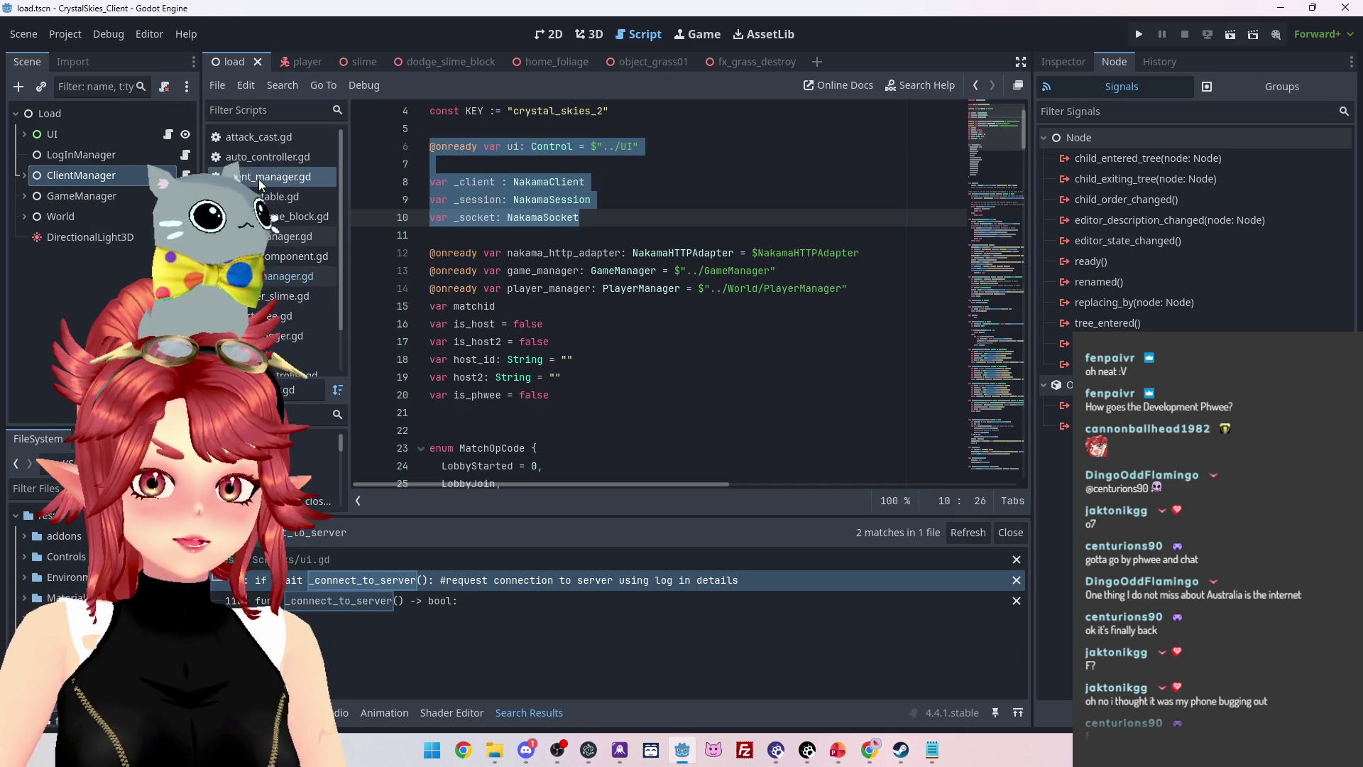
# Copy the _ready function from client_manager.gd into log_in_manager.gd below the variables.
pyautogui.scroll(-10, 728, 323)
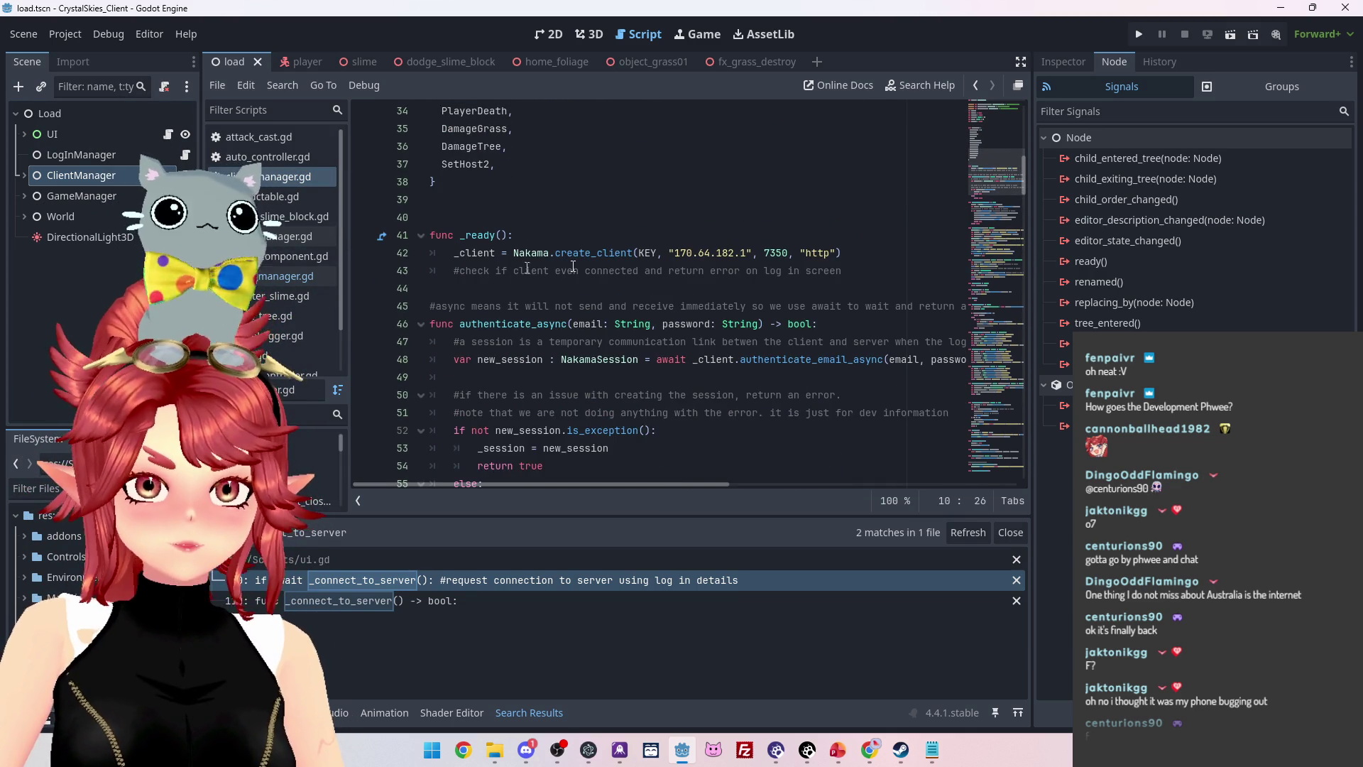
pyautogui.moveTo(868, 270); pyautogui.dragTo(430, 235)
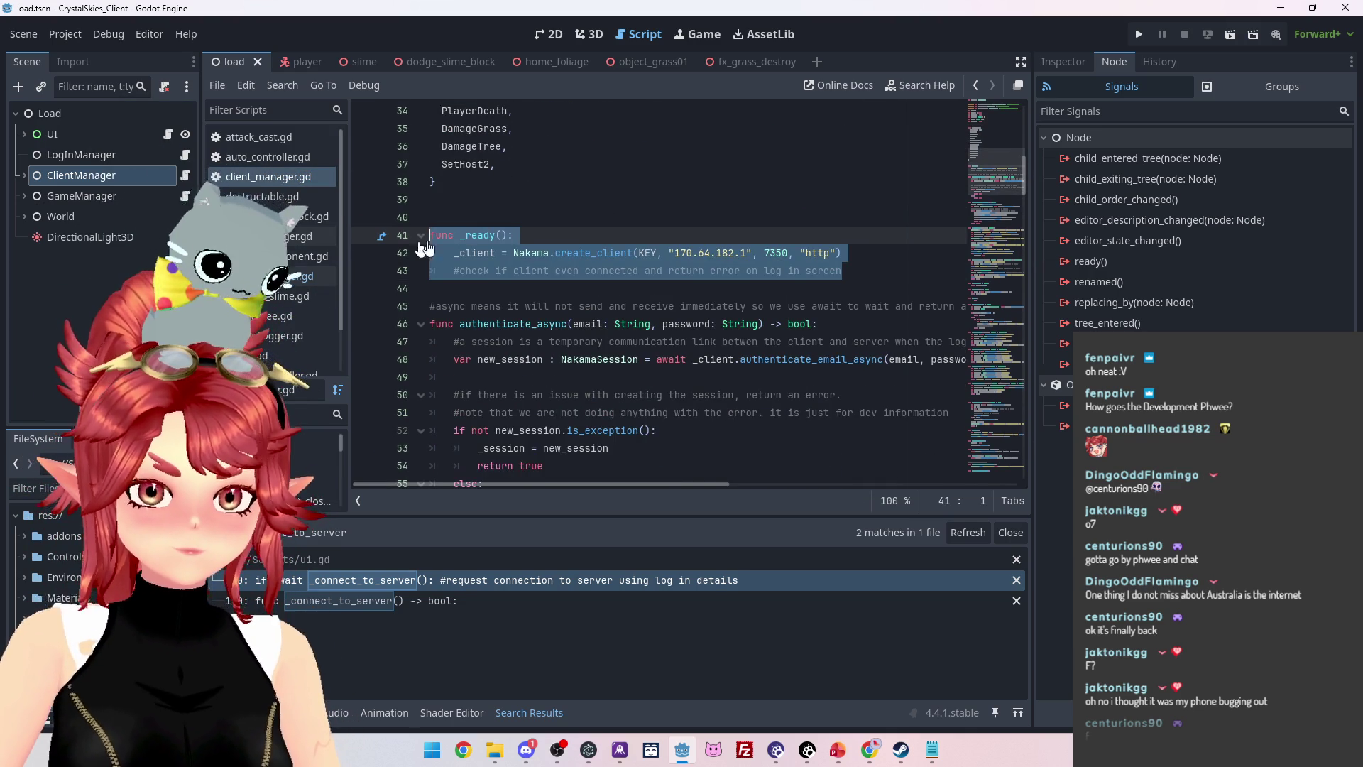
pyautogui.click(288, 275)
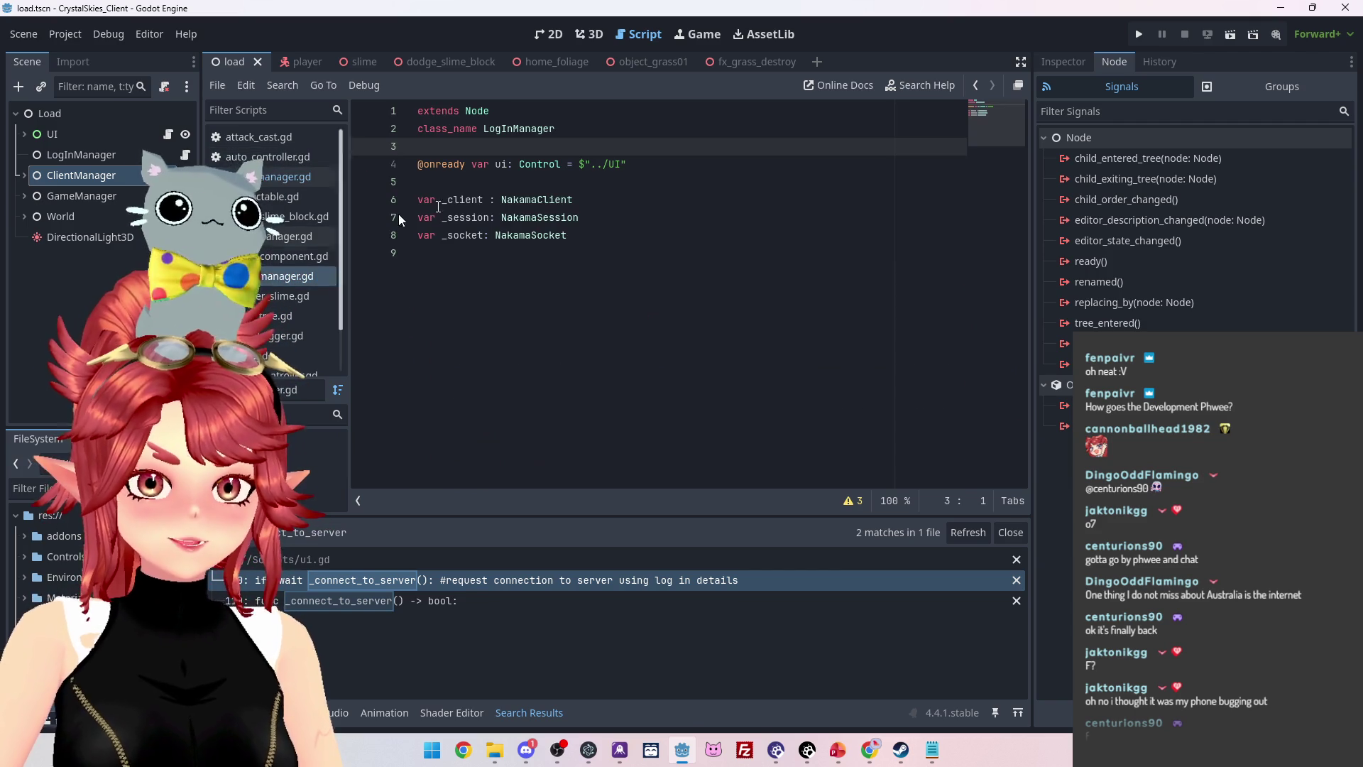
pyautogui.click(545, 263)
pyautogui.press('Return')
pyautogui.write('func _ready(): \t_client = Nakama.create_client(KEY, "170.64.182.1", 7350, "http") \t#check if client even connected and return error on log in screen')
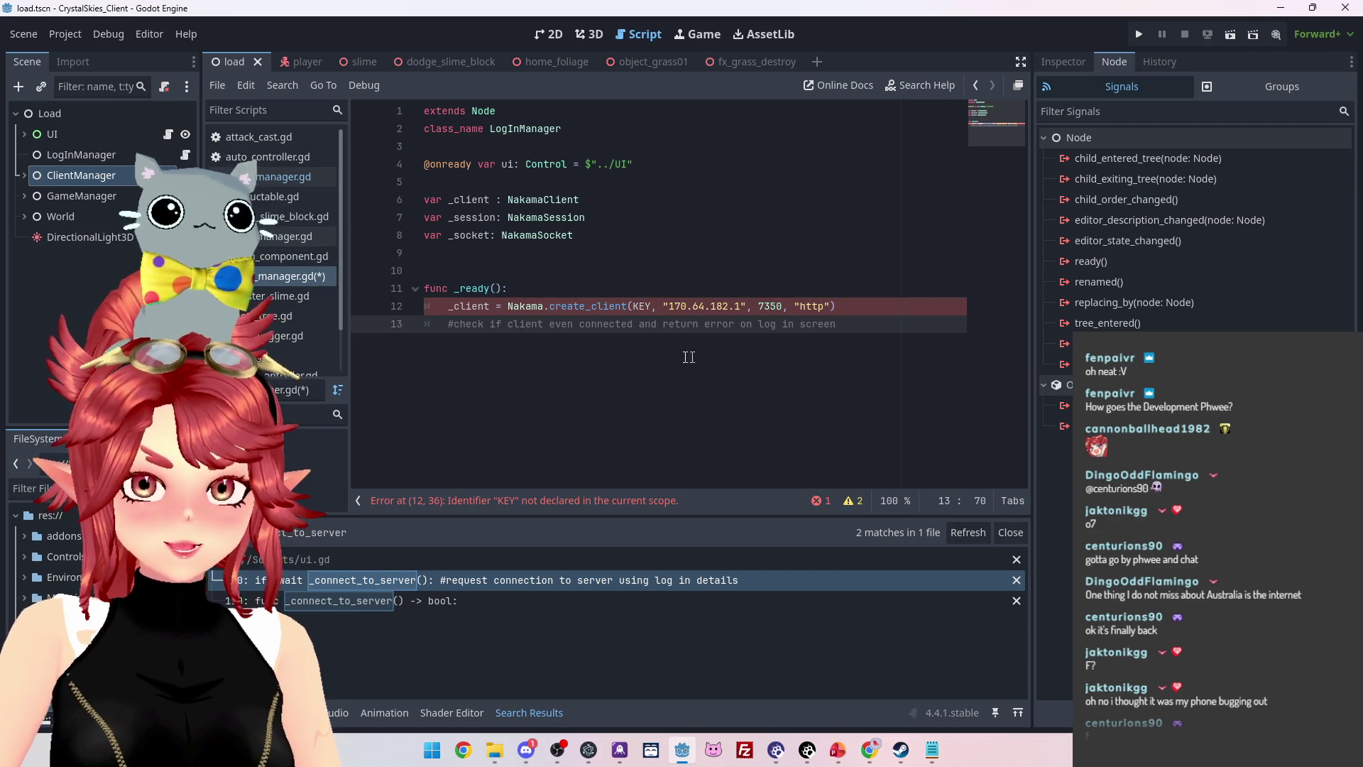
# Replace the undeclared KEY argument of Nakama.create_client with client.
pyautogui.doubleClick(652, 306)
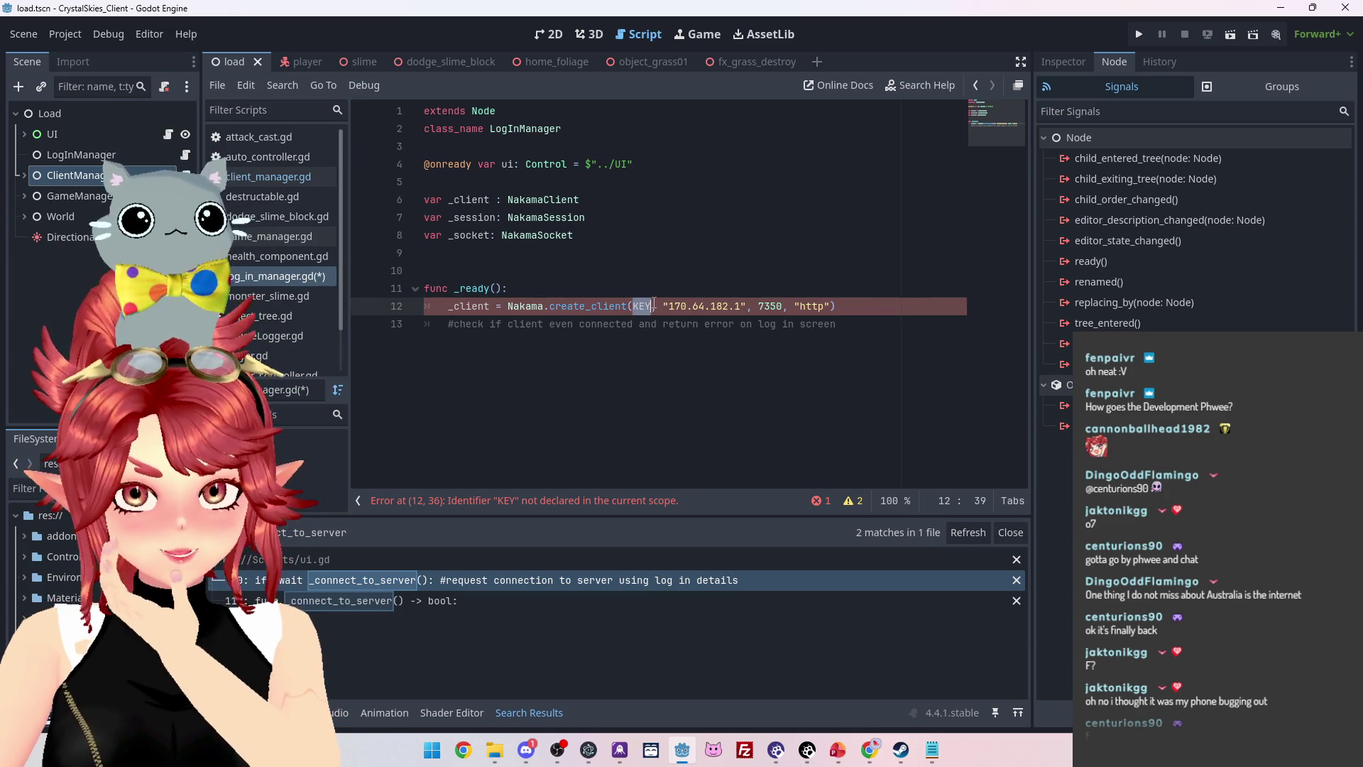
pyautogui.click(282, 181)
pyautogui.scroll(5, 660, 359)
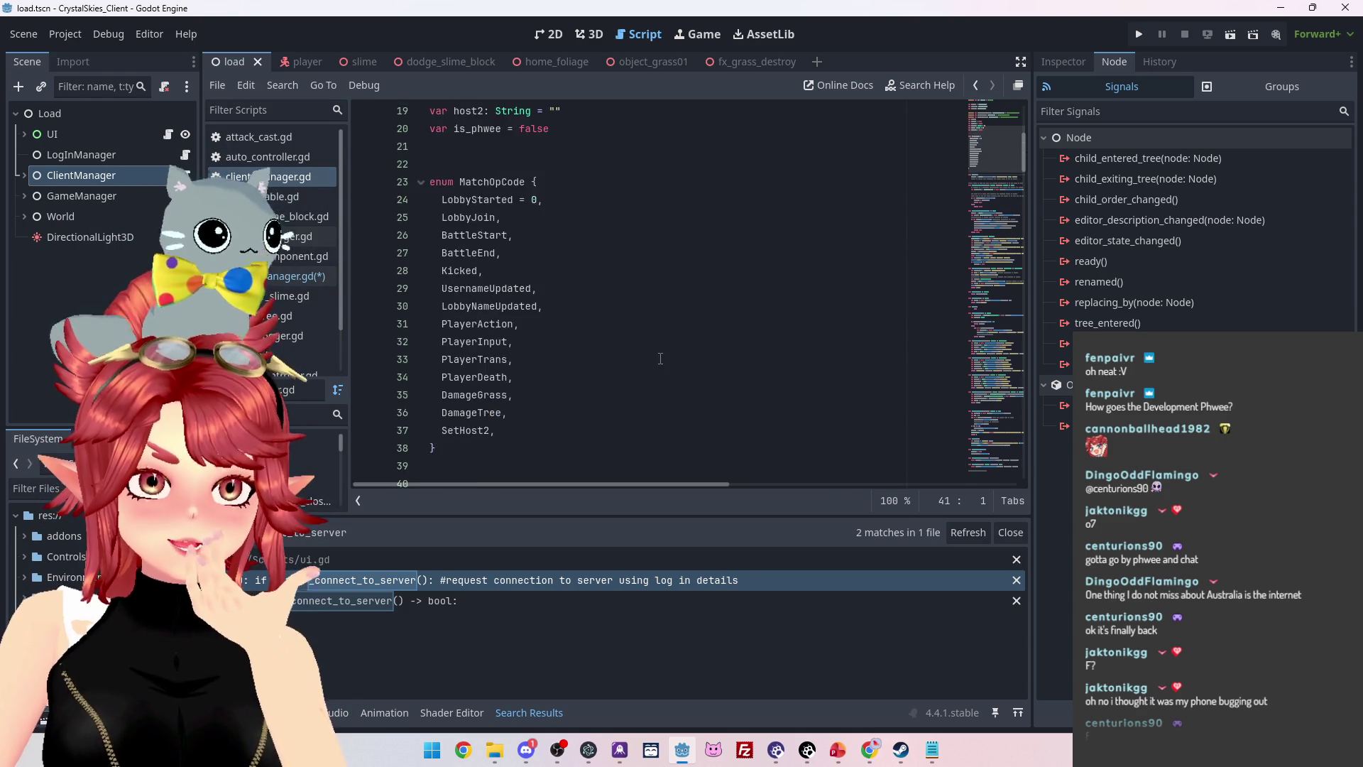
pyautogui.scroll(6, 660, 359)
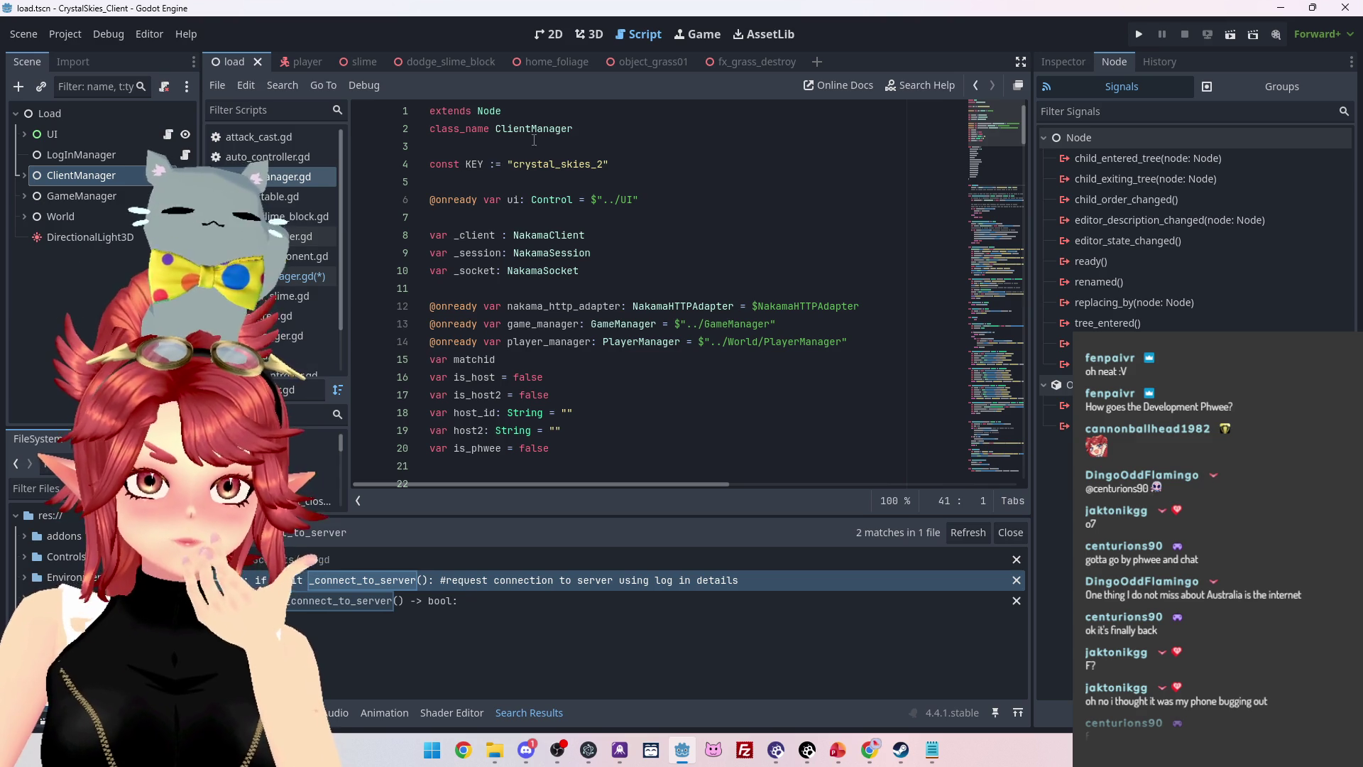
pyautogui.click(276, 280)
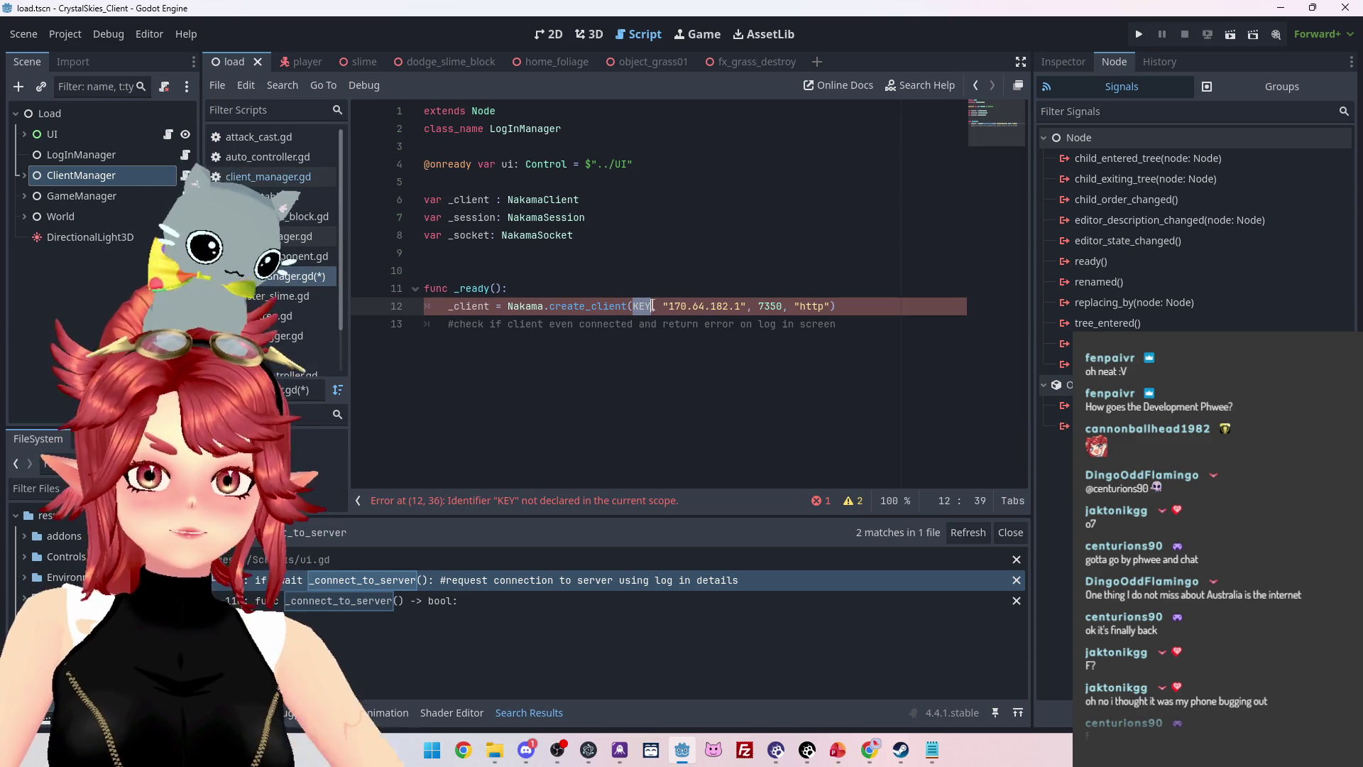
pyautogui.write('client')
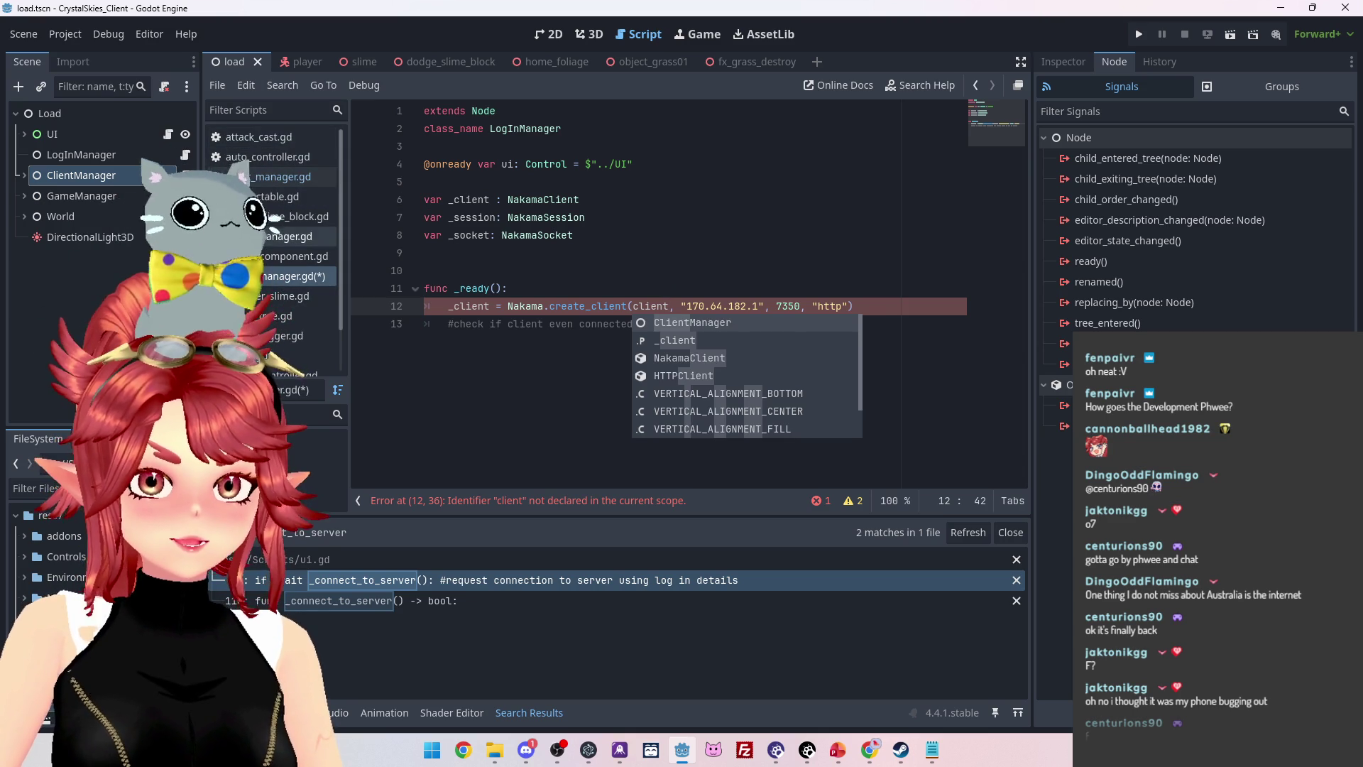
pyautogui.click(291, 236)
pyautogui.moveTo(1027, 303); pyautogui.dragTo(1027, 114)
pyautogui.moveTo(812, 272); pyautogui.dragTo(429, 276)
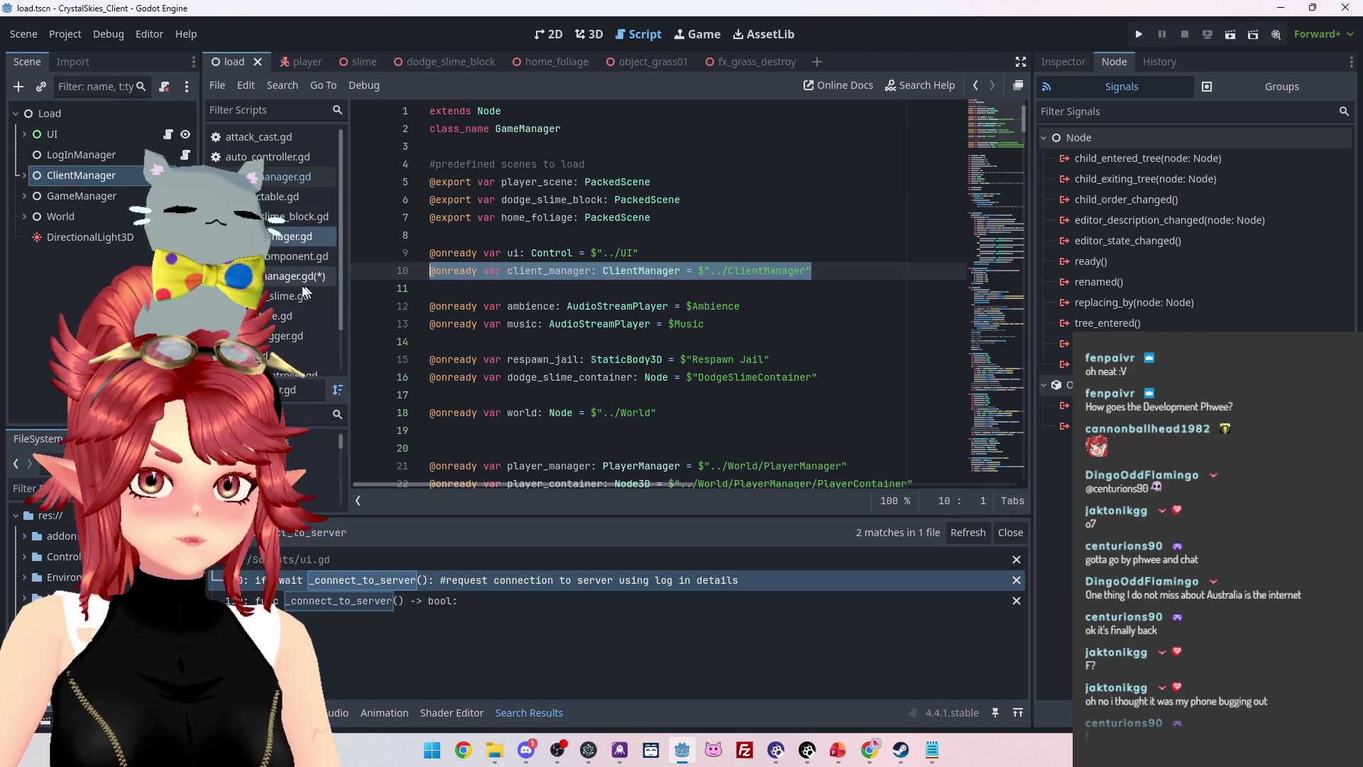
pyautogui.click(284, 176)
pyautogui.click(268, 237)
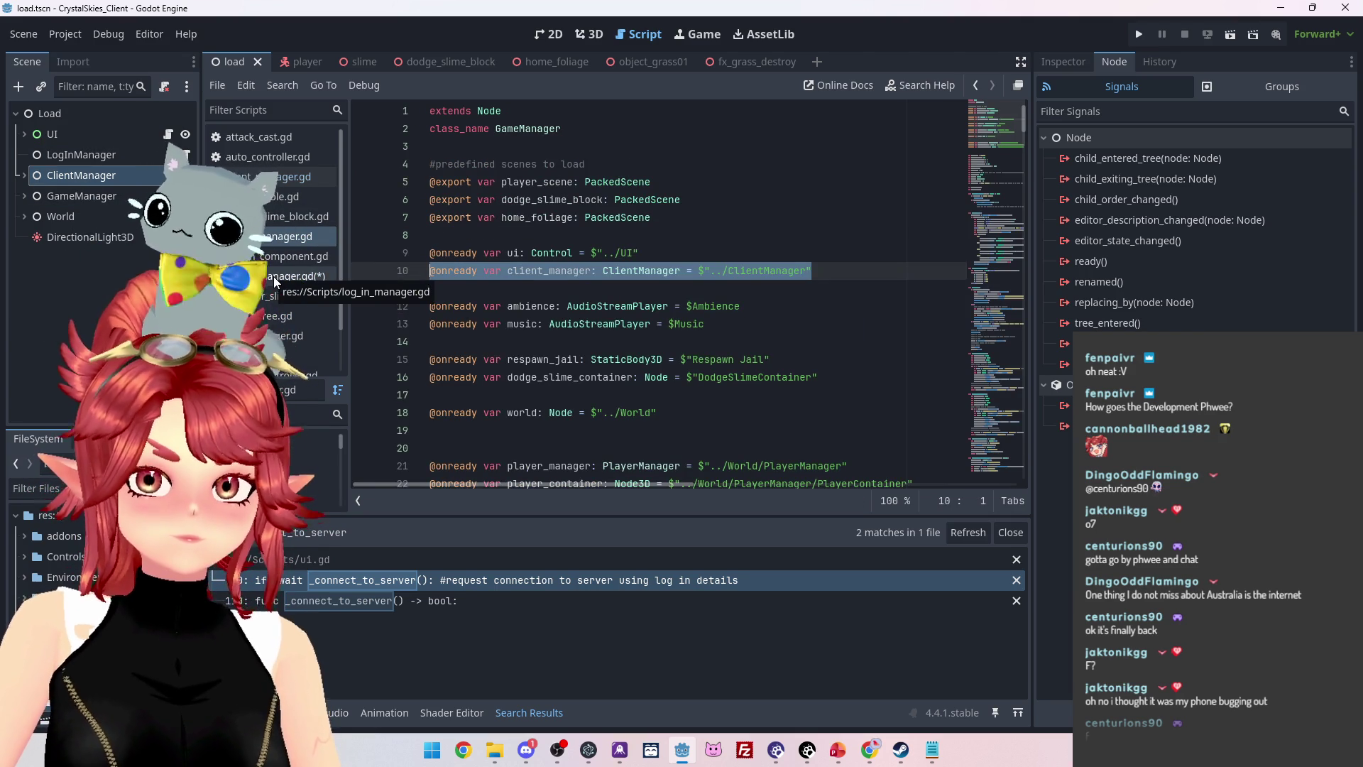
pyautogui.click(274, 276)
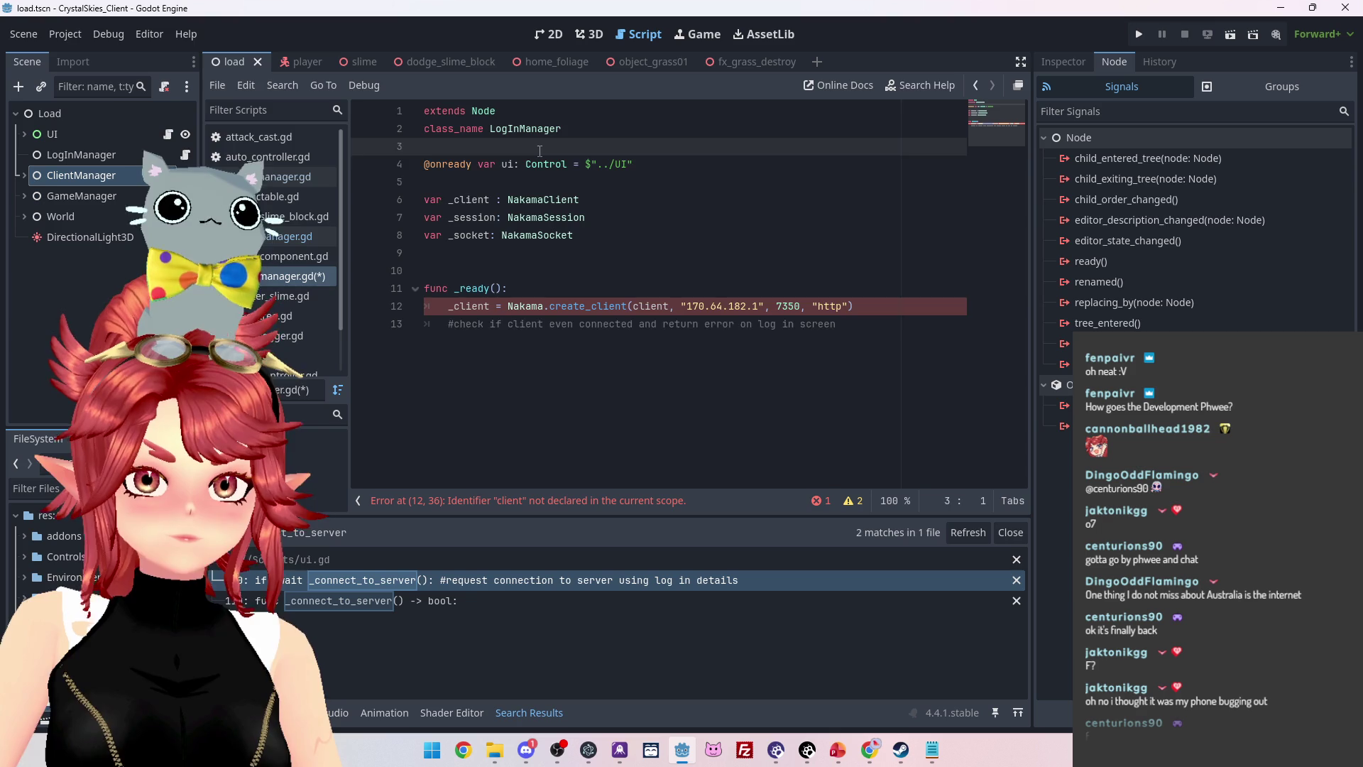
pyautogui.moveTo(81, 175); pyautogui.dragTo(540, 164)
pyautogui.press('Return')
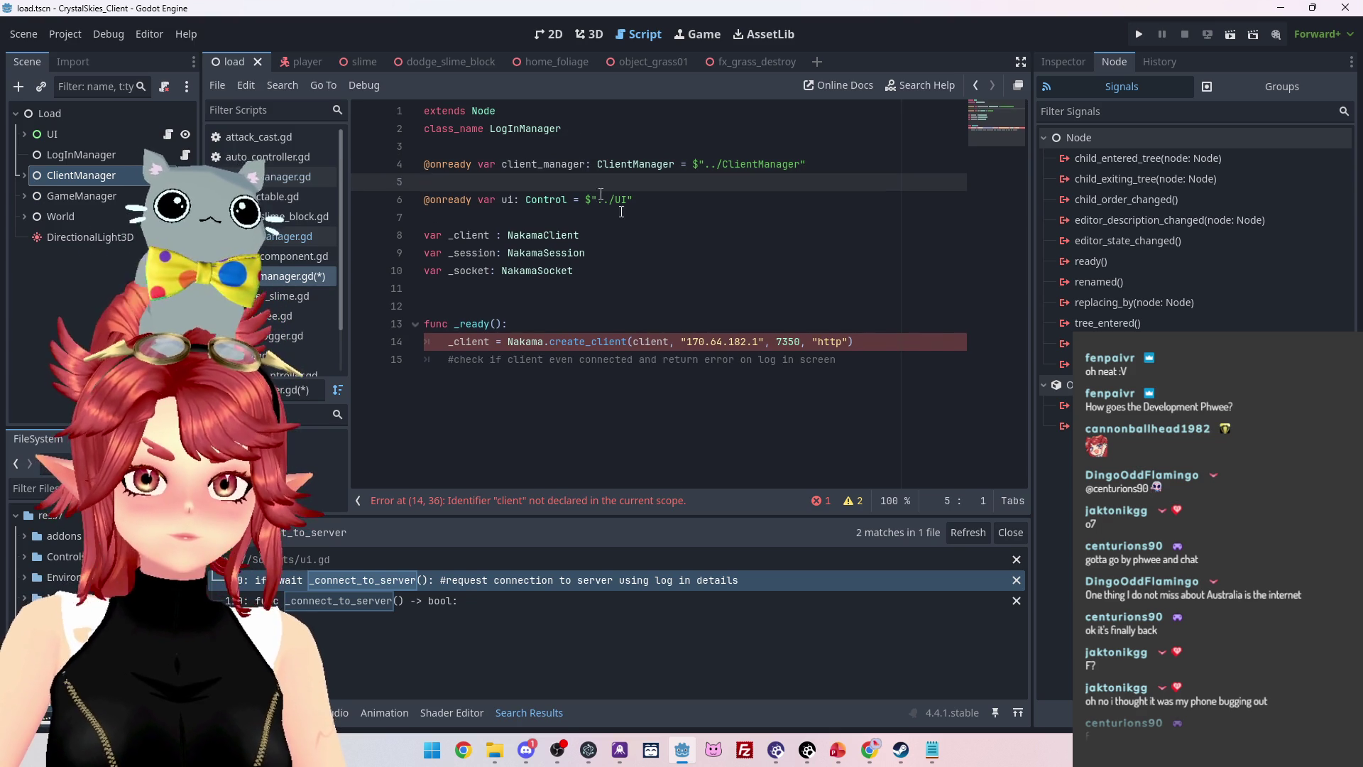
# Change create_client's first argument to client_manager.KEY.
pyautogui.press('Down')
pyautogui.press('Down')
pyautogui.press('Down')
pyautogui.press('End')
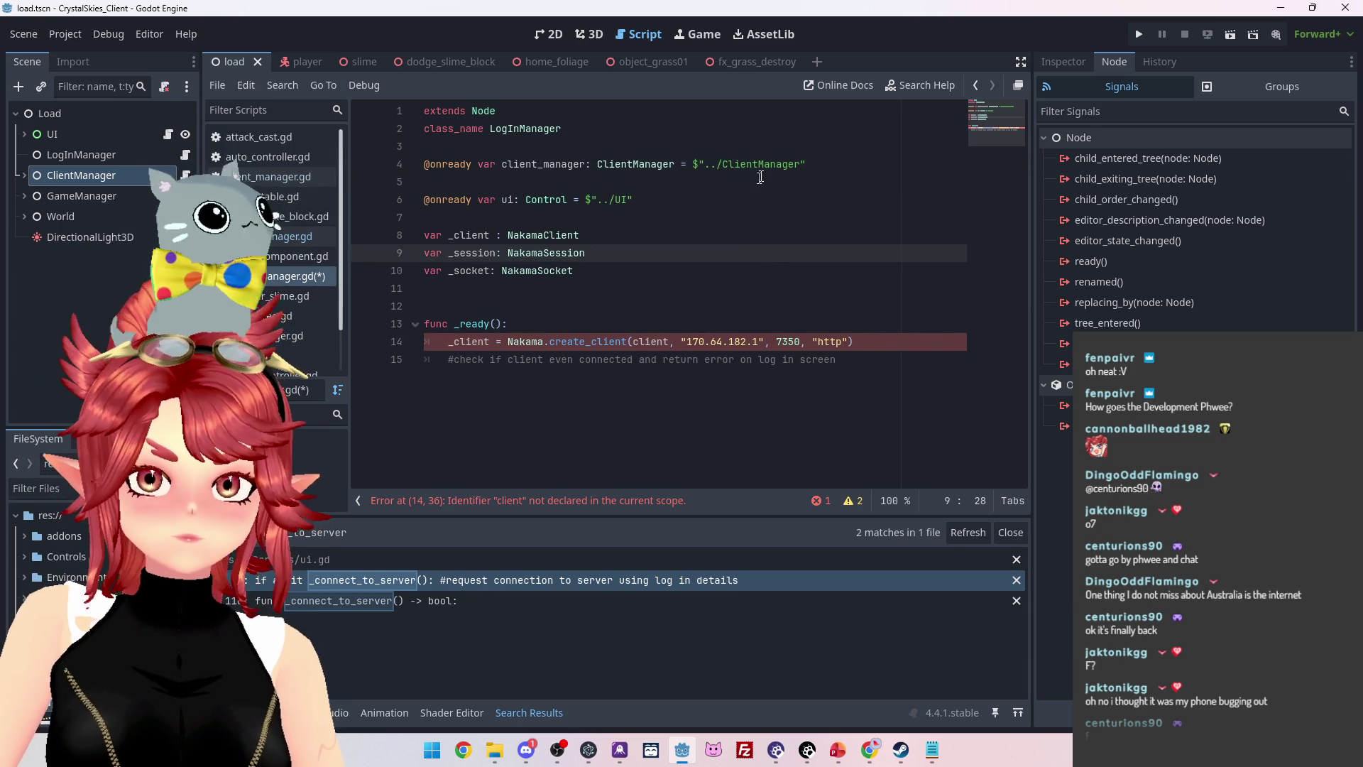
pyautogui.click(668, 342)
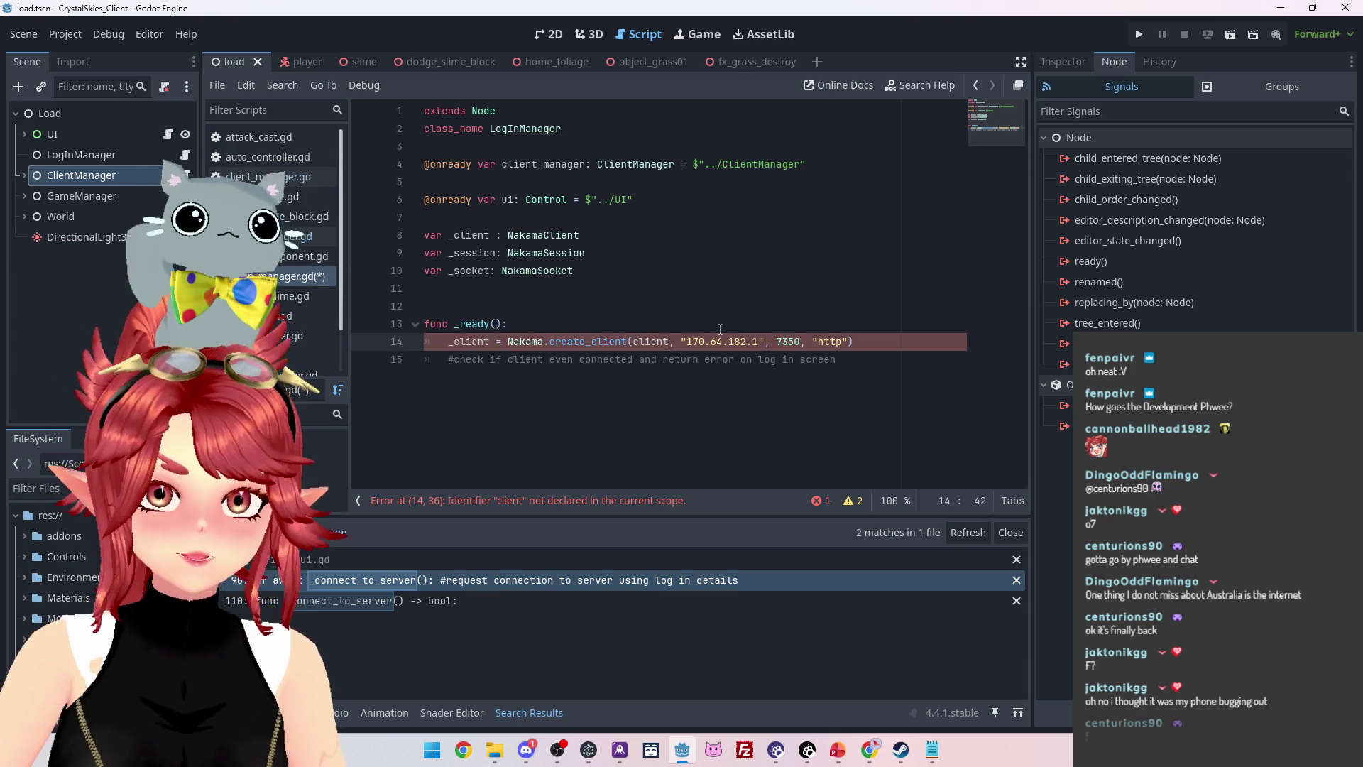
pyautogui.write('_manager.KEY')
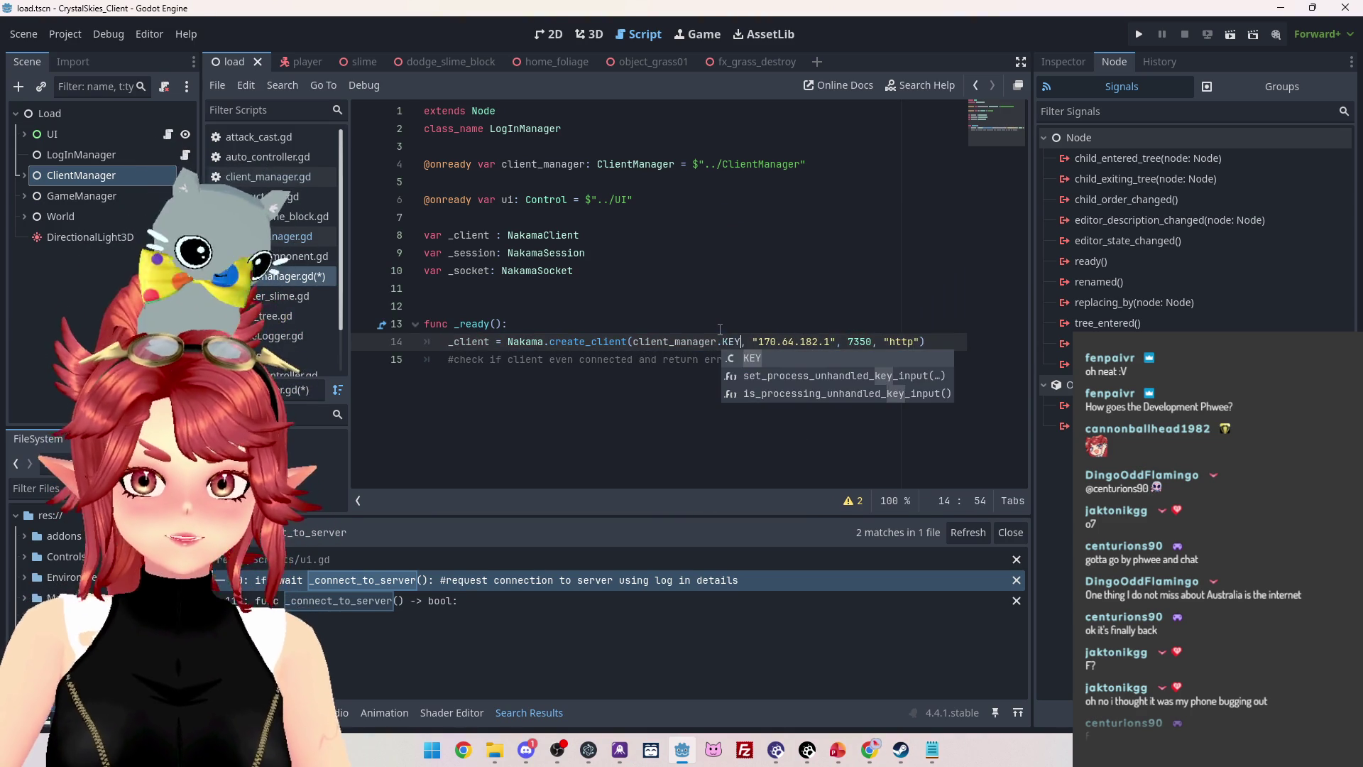
pyautogui.click(688, 328)
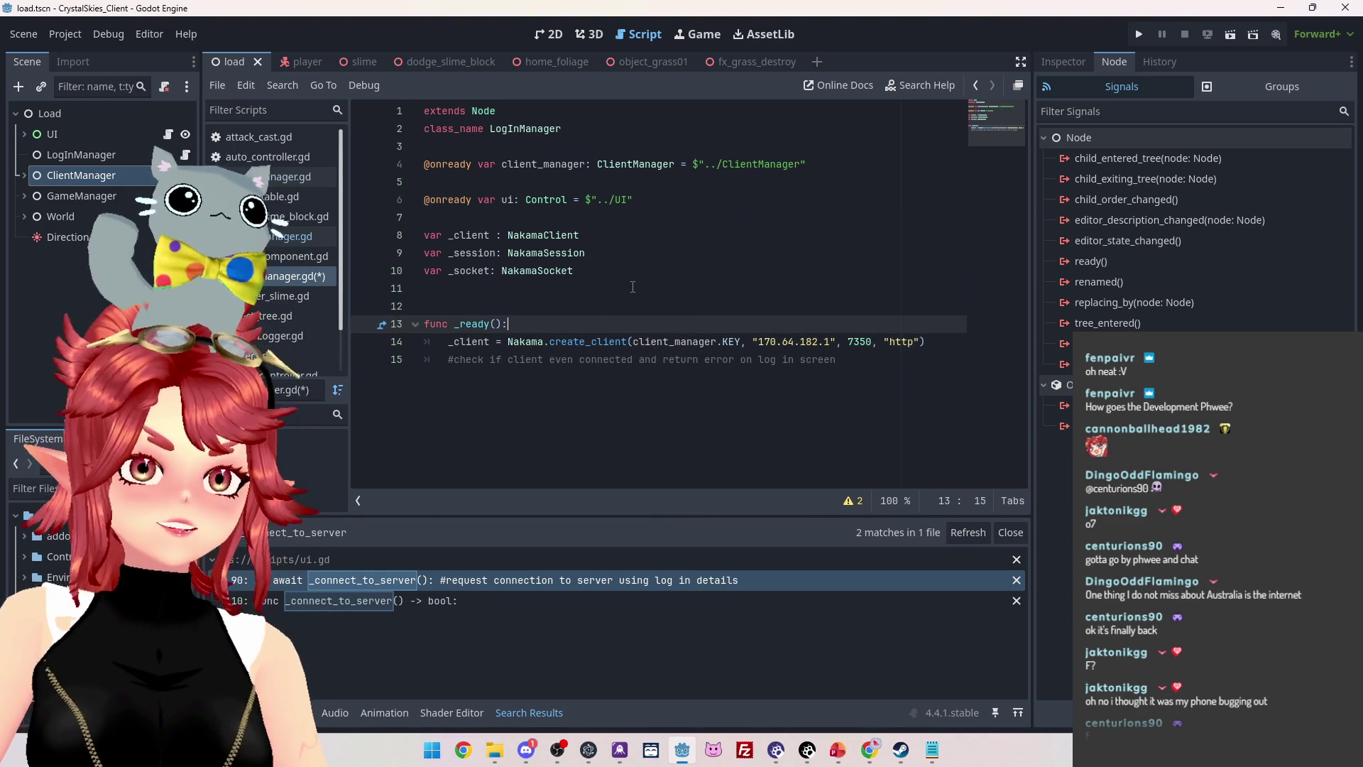
pyautogui.click(753, 342)
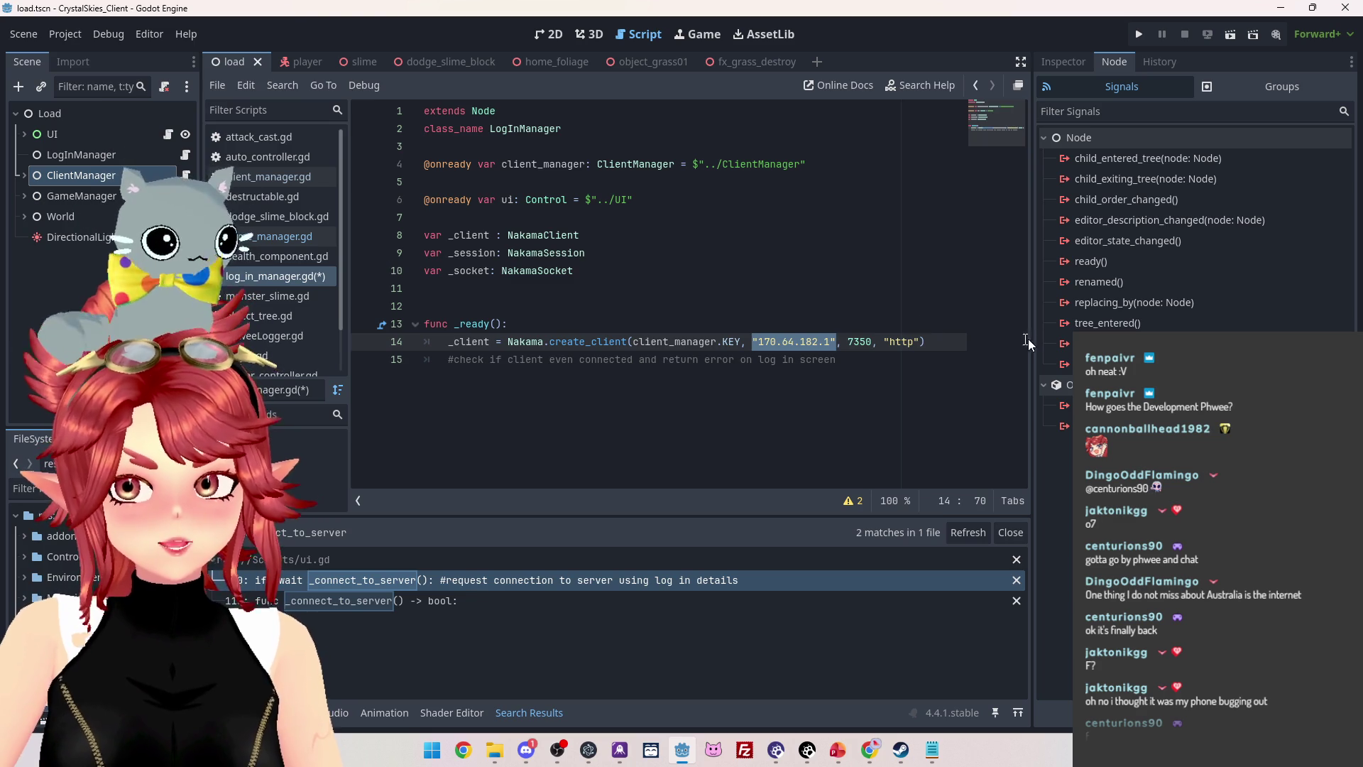
pyautogui.click(283, 180)
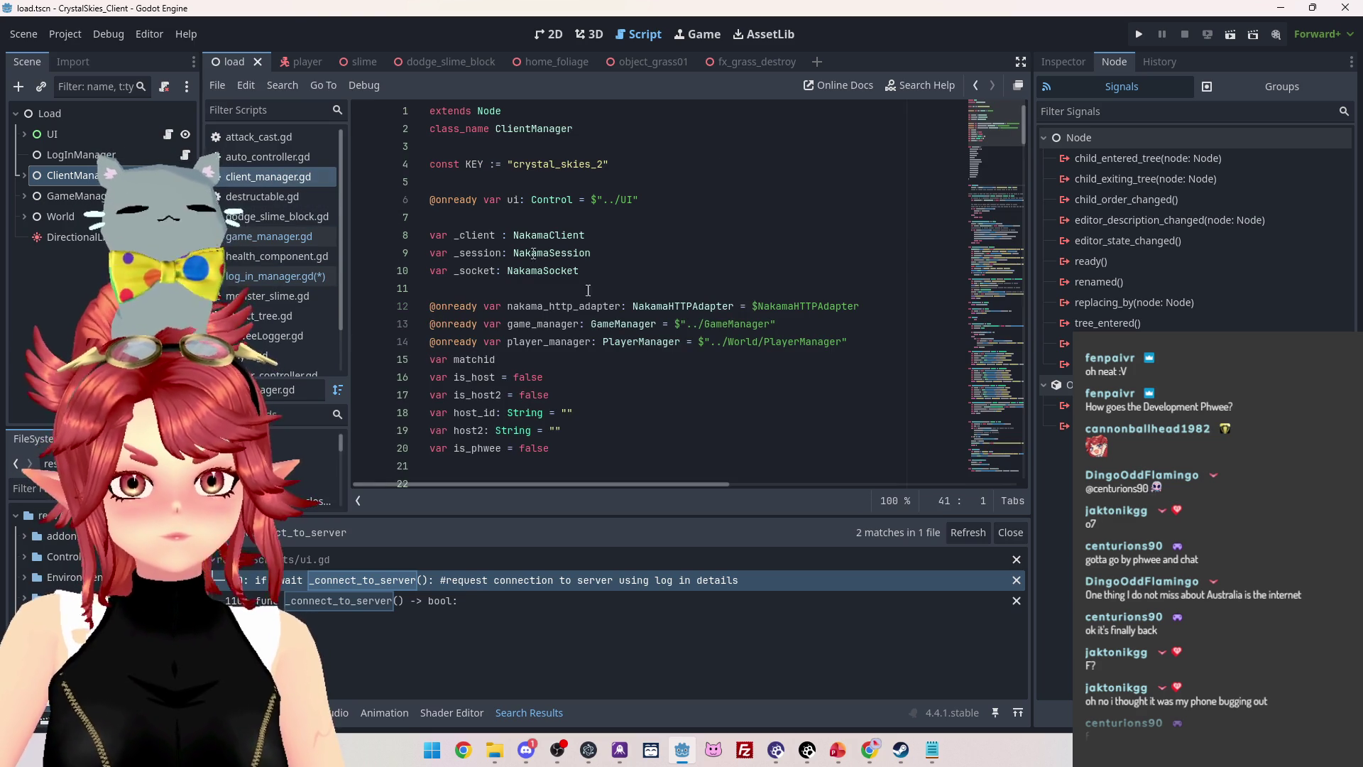
# Add an ADDRESS constant below KEY holding the server address string.
pyautogui.scroll(-8, 575, 298)
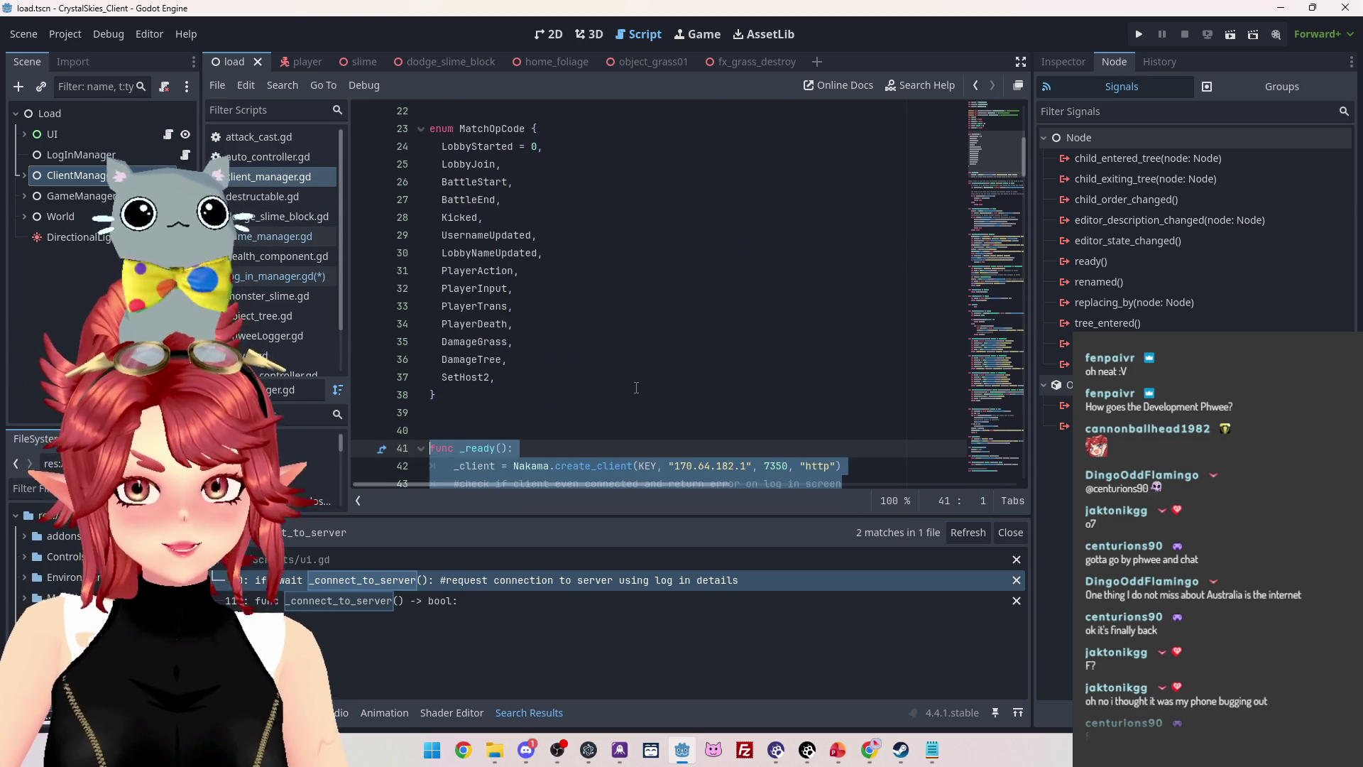
pyautogui.moveTo(675, 412); pyautogui.dragTo(747, 412)
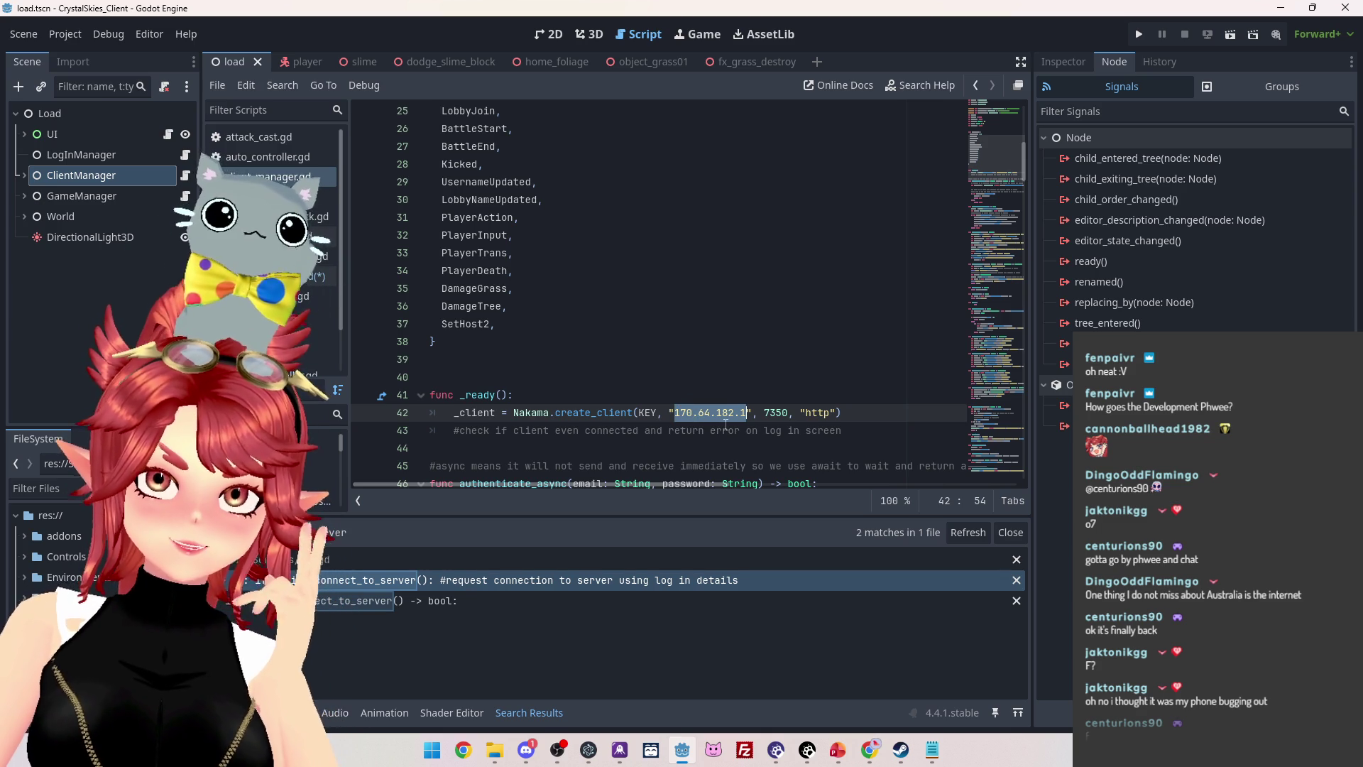
pyautogui.scroll(8, 628, 349)
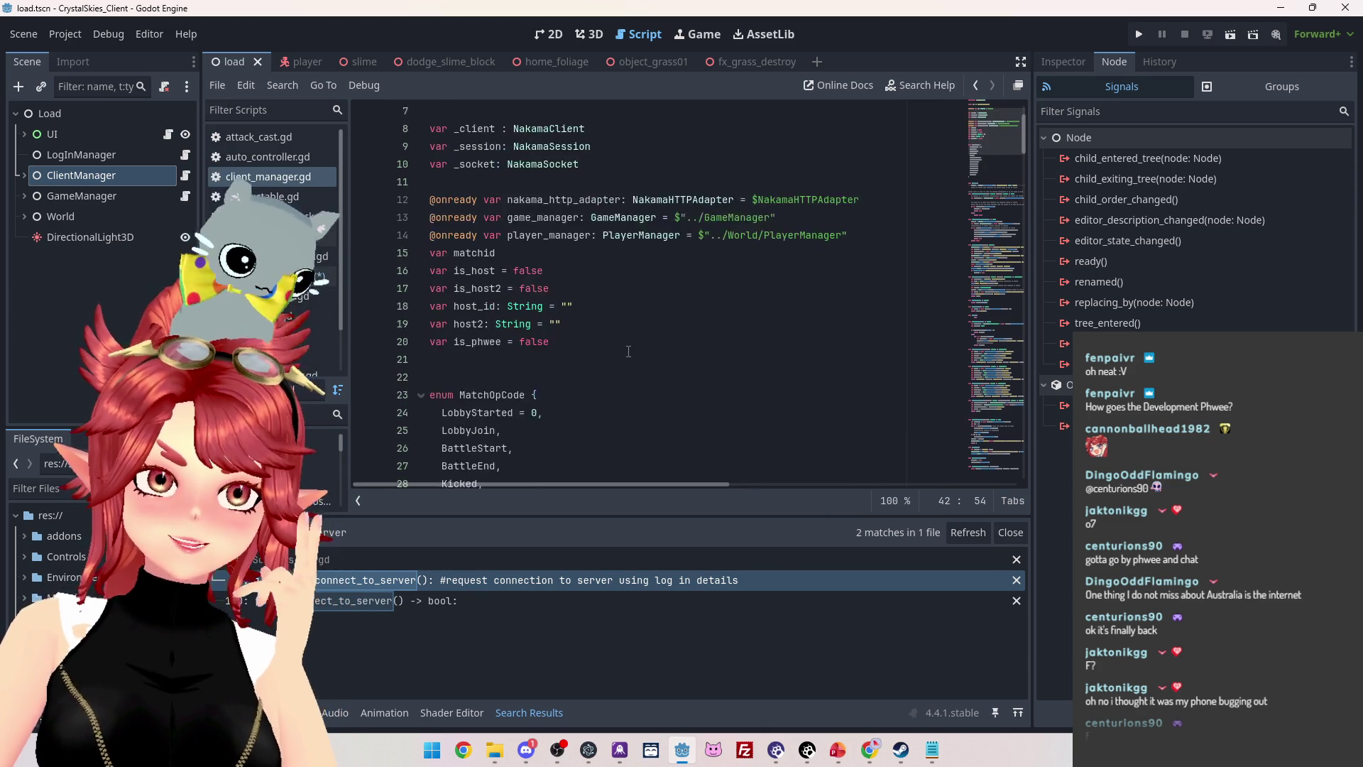
pyautogui.click(631, 164)
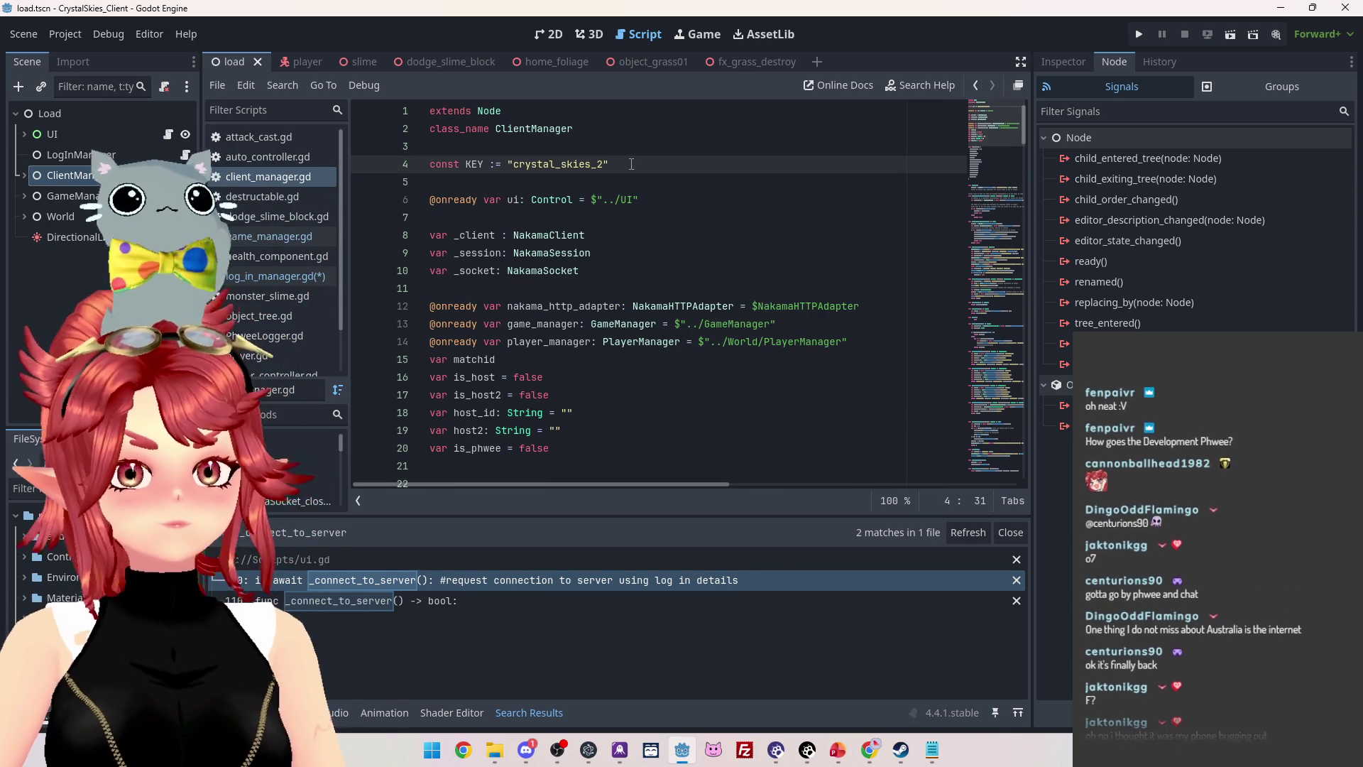
pyautogui.press('Return')
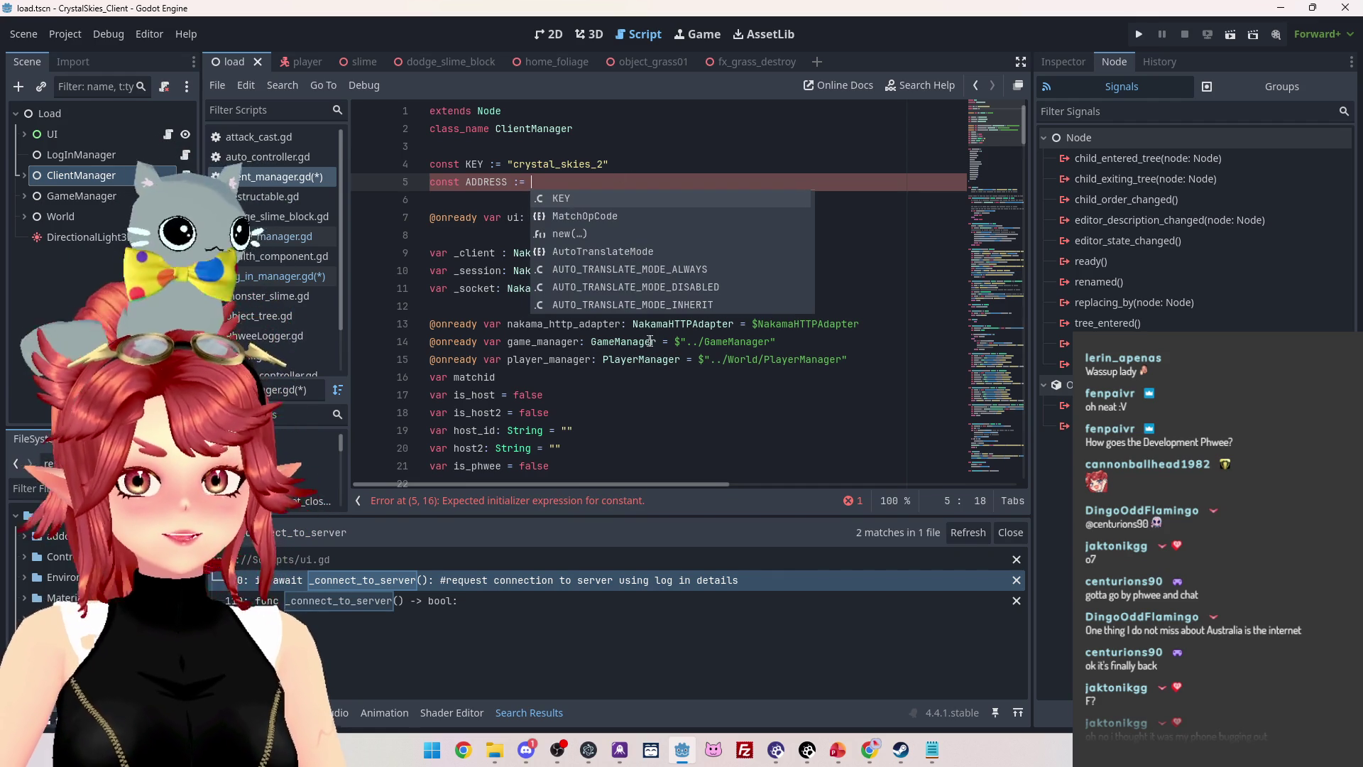
pyautogui.click(625, 395)
pyautogui.scroll(-10, 667, 320)
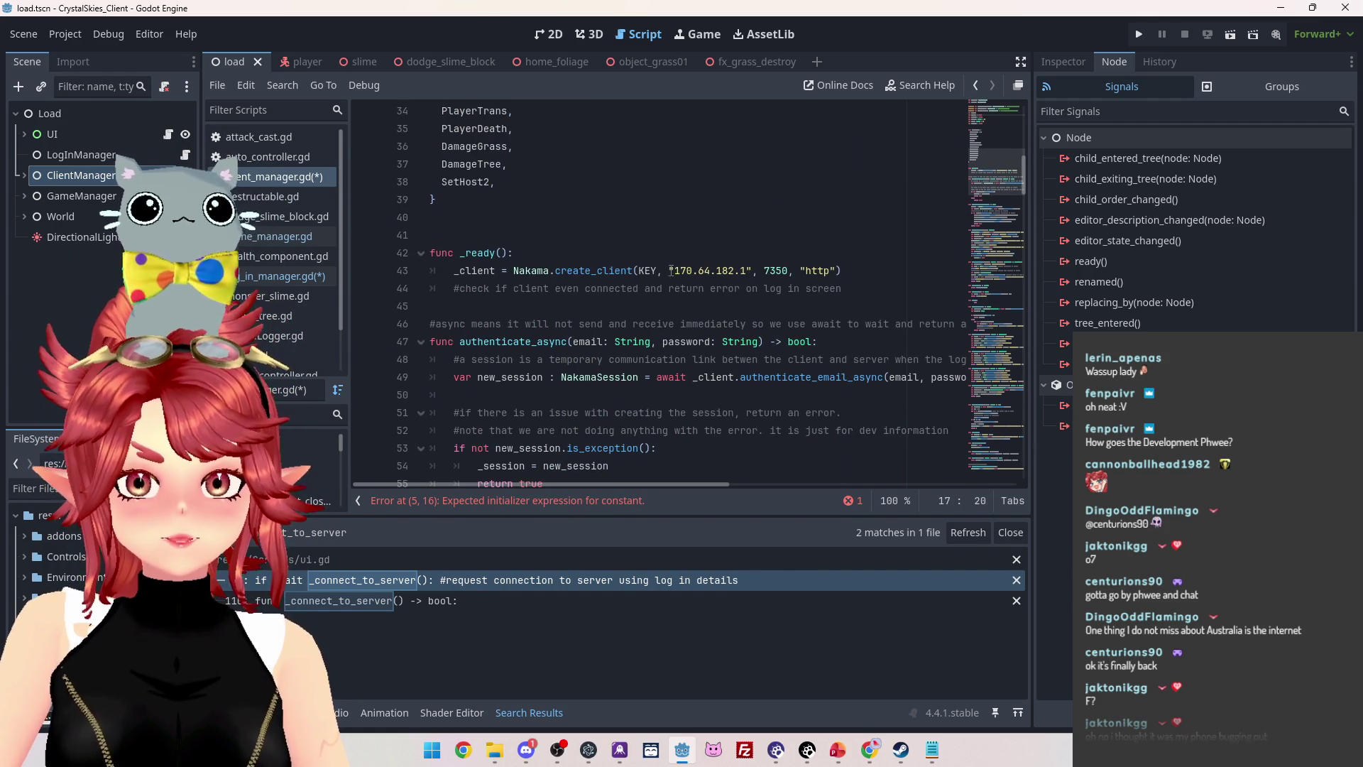
pyautogui.moveTo(671, 271); pyautogui.dragTo(749, 271)
pyautogui.scroll(10, 738, 261)
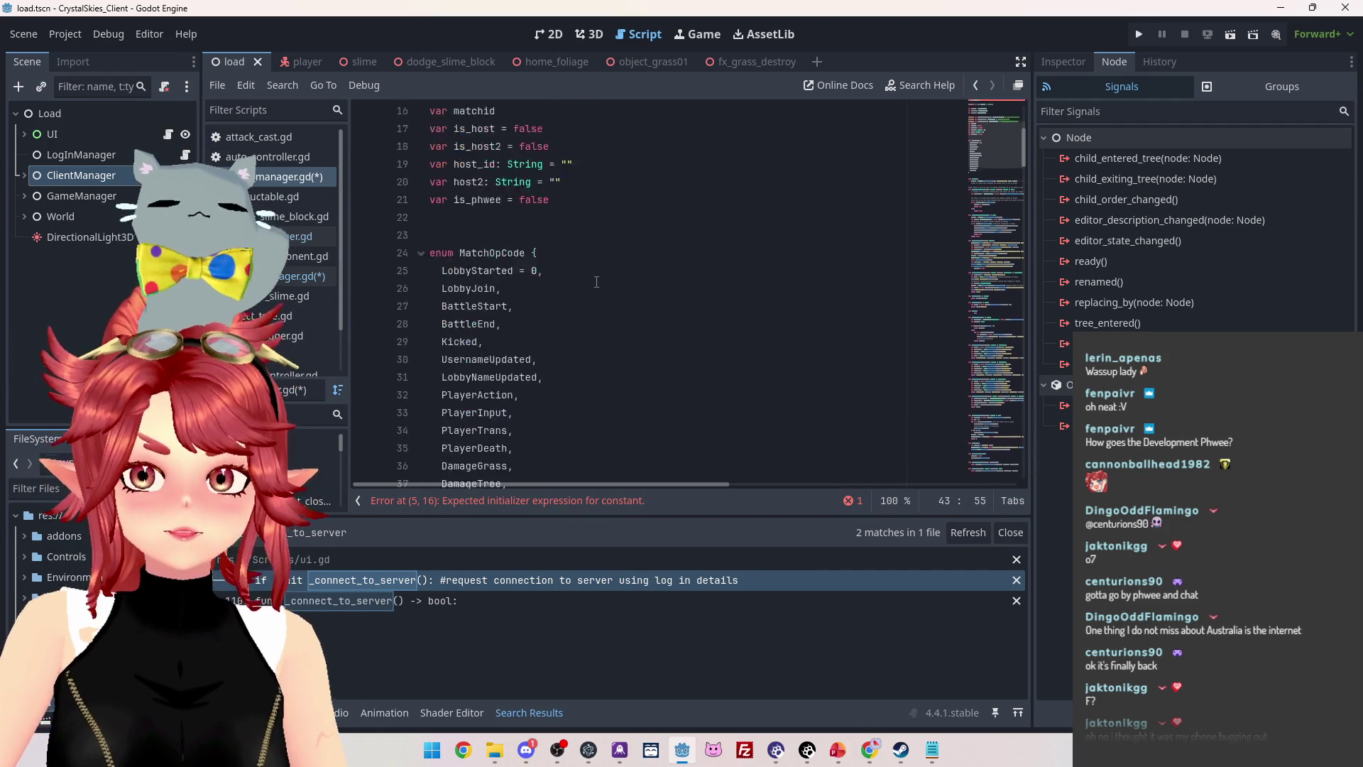
pyautogui.click(556, 132)
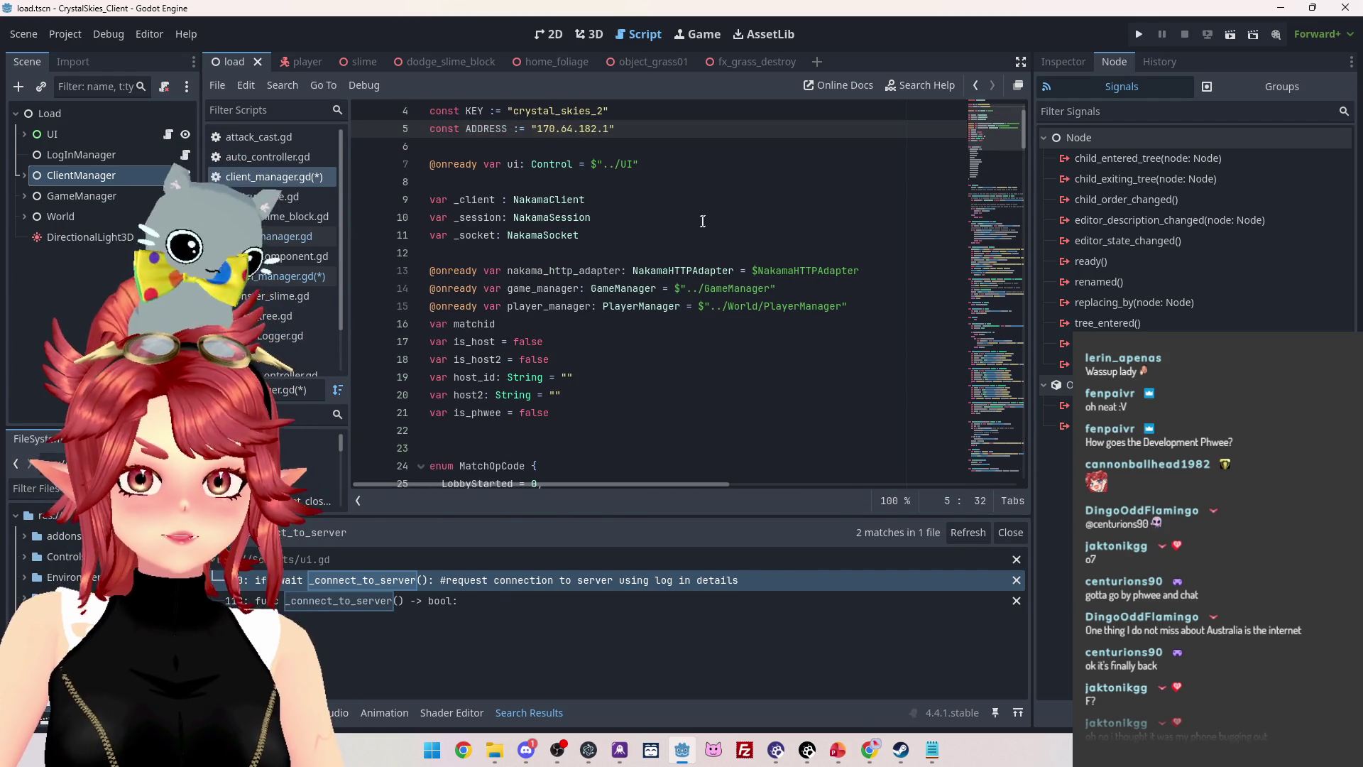
# Replace the hard-coded server IP in create_client with ADDRESS and save the script.
pyautogui.scroll(-8, 728, 209)
pyautogui.scroll(10, 638, 234)
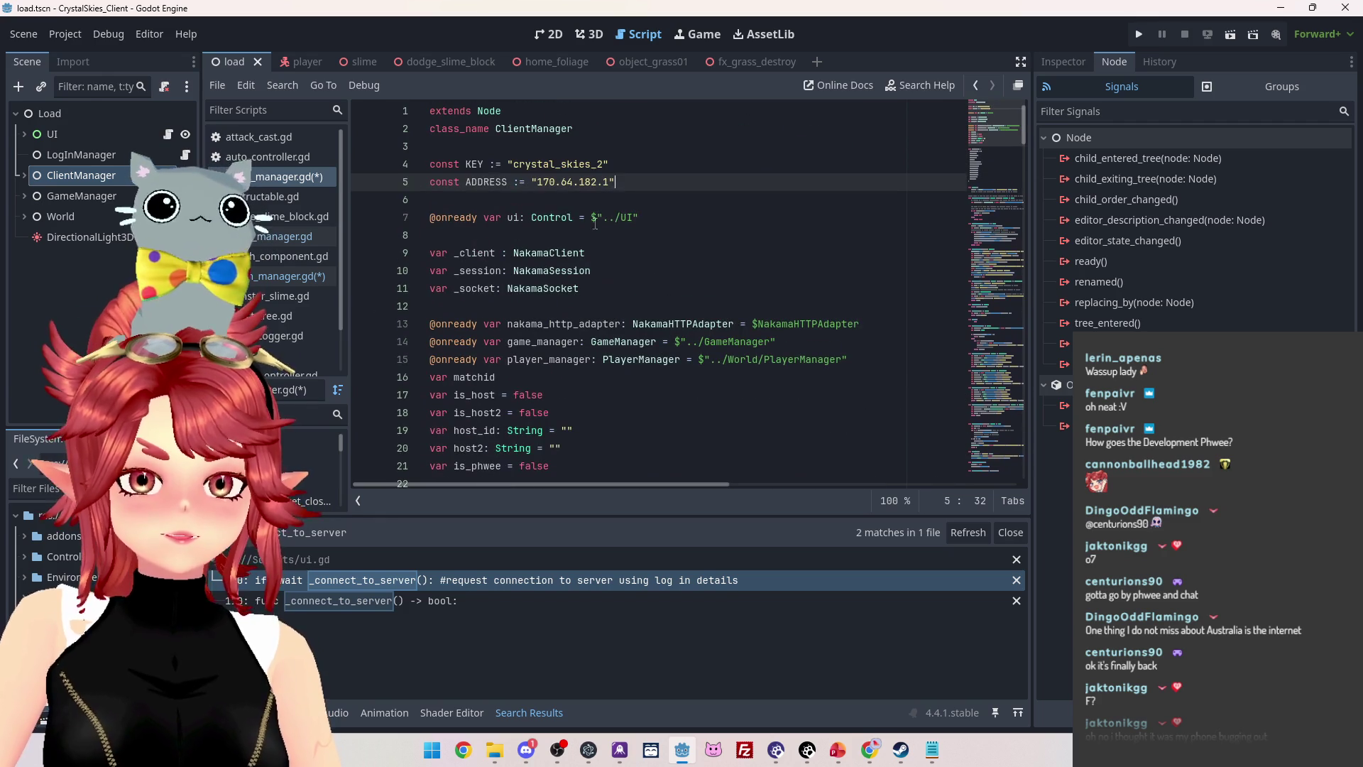
pyautogui.doubleClick(486, 181)
pyautogui.scroll(-11, 728, 324)
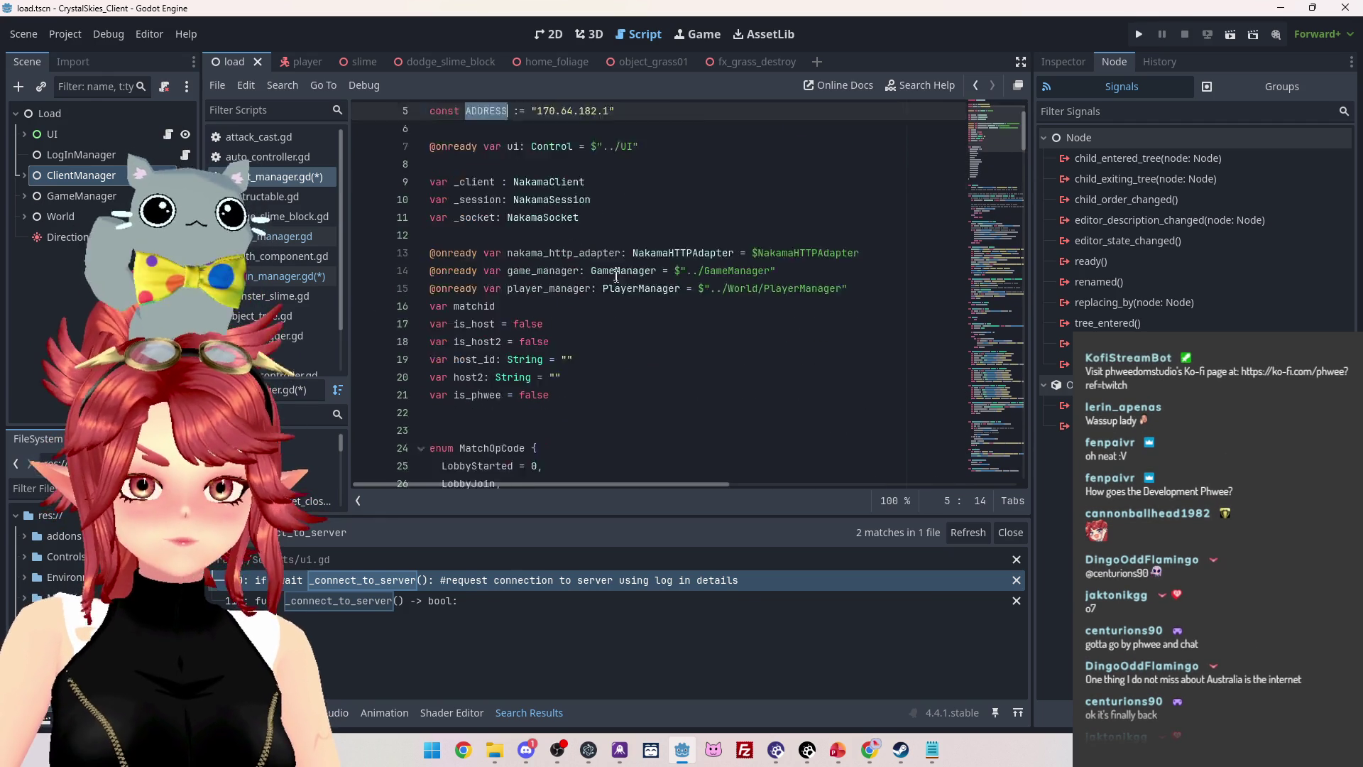
pyautogui.moveTo(671, 270); pyautogui.dragTo(732, 270)
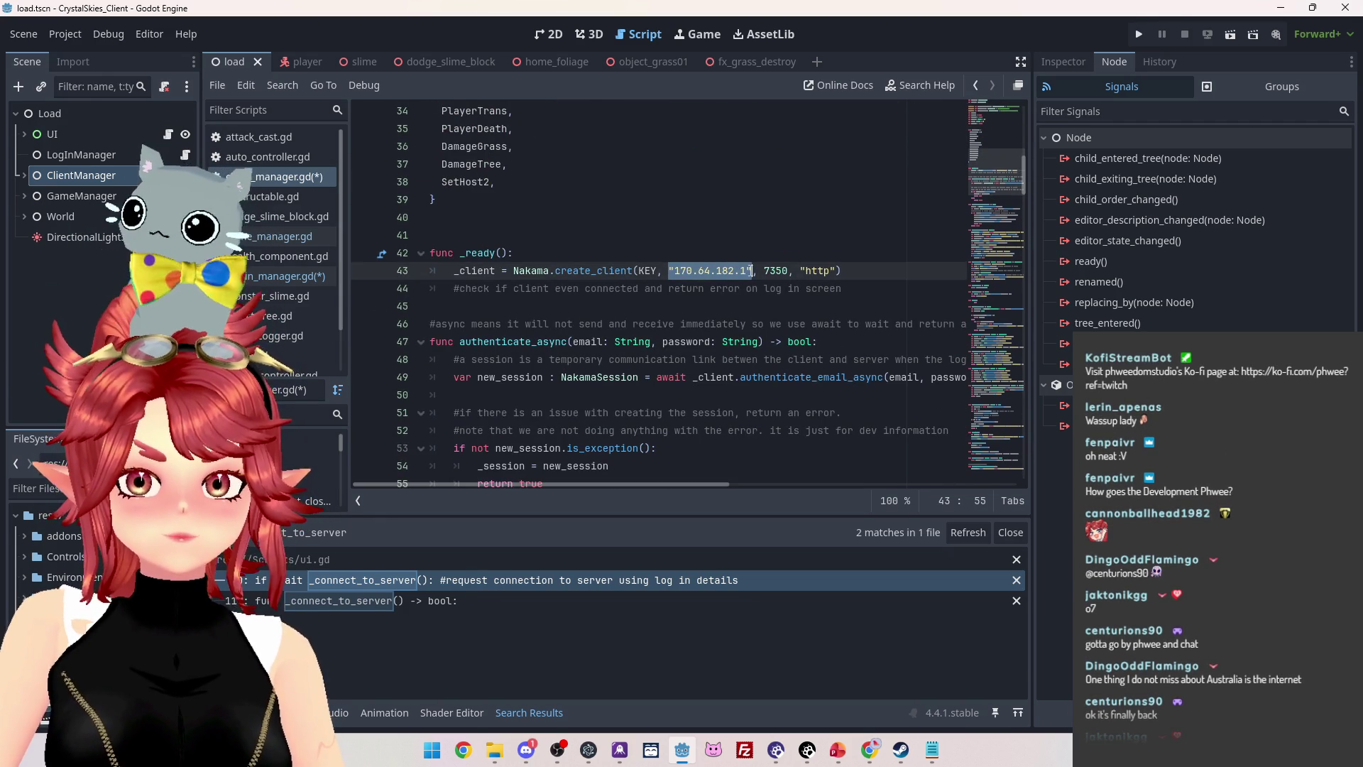
pyautogui.click(703, 224)
pyautogui.hotkey('ctrl', 's')
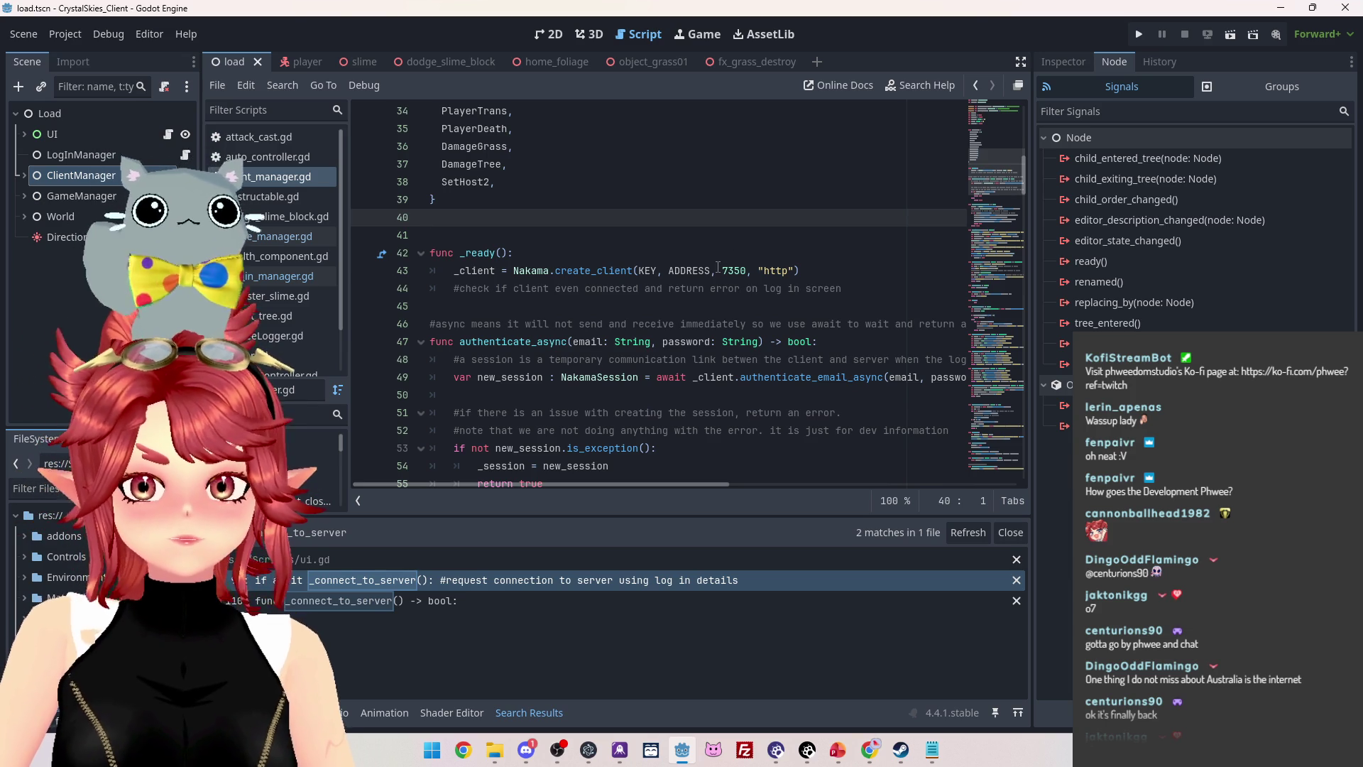
# Declare const PORT := 7350 below the ADDRESS constant.
pyautogui.scroll(10, 719, 266)
pyautogui.click(663, 128)
pyautogui.scroll(1, 663, 124)
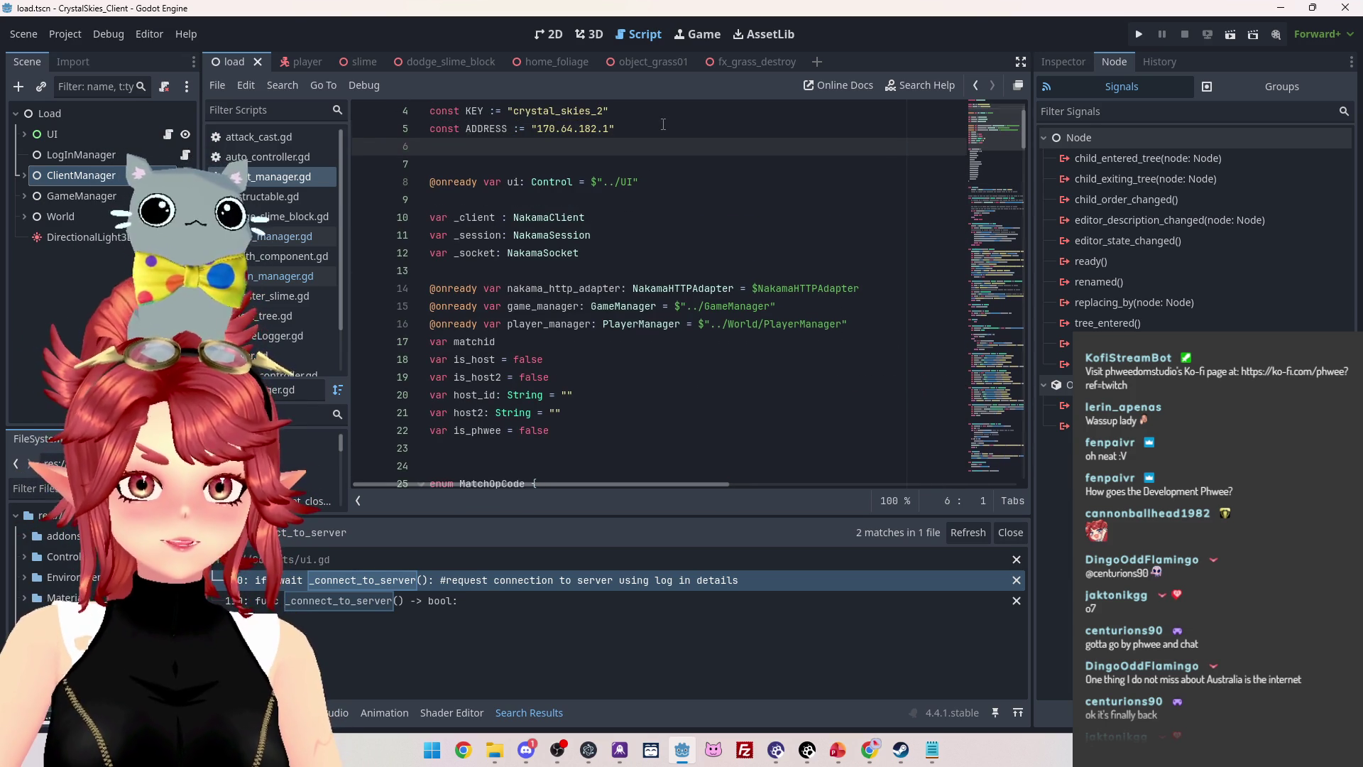
pyautogui.press('BackSpace')
pyautogui.press('BackSpace')
pyautogui.press('BackSpace')
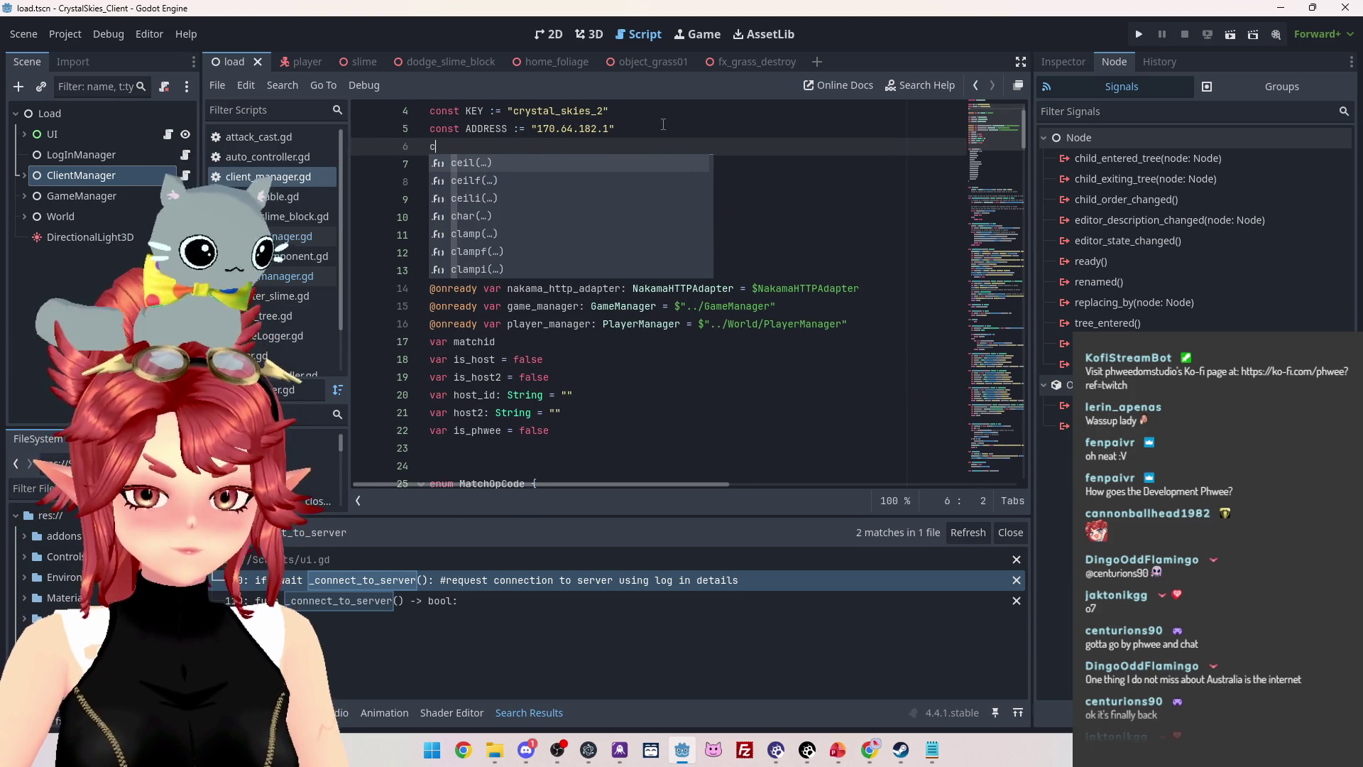
pyautogui.write('onst PORT :=')
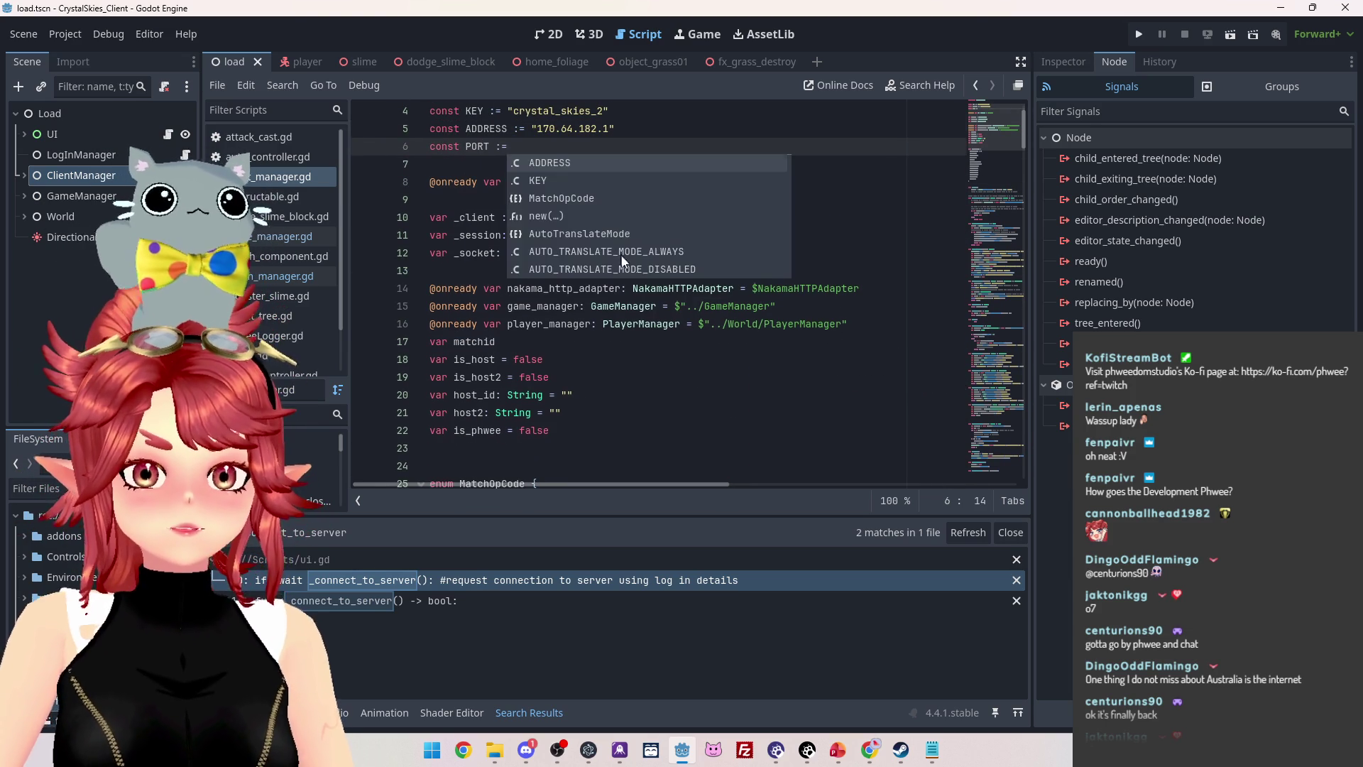
pyautogui.scroll(-10, 710, 284)
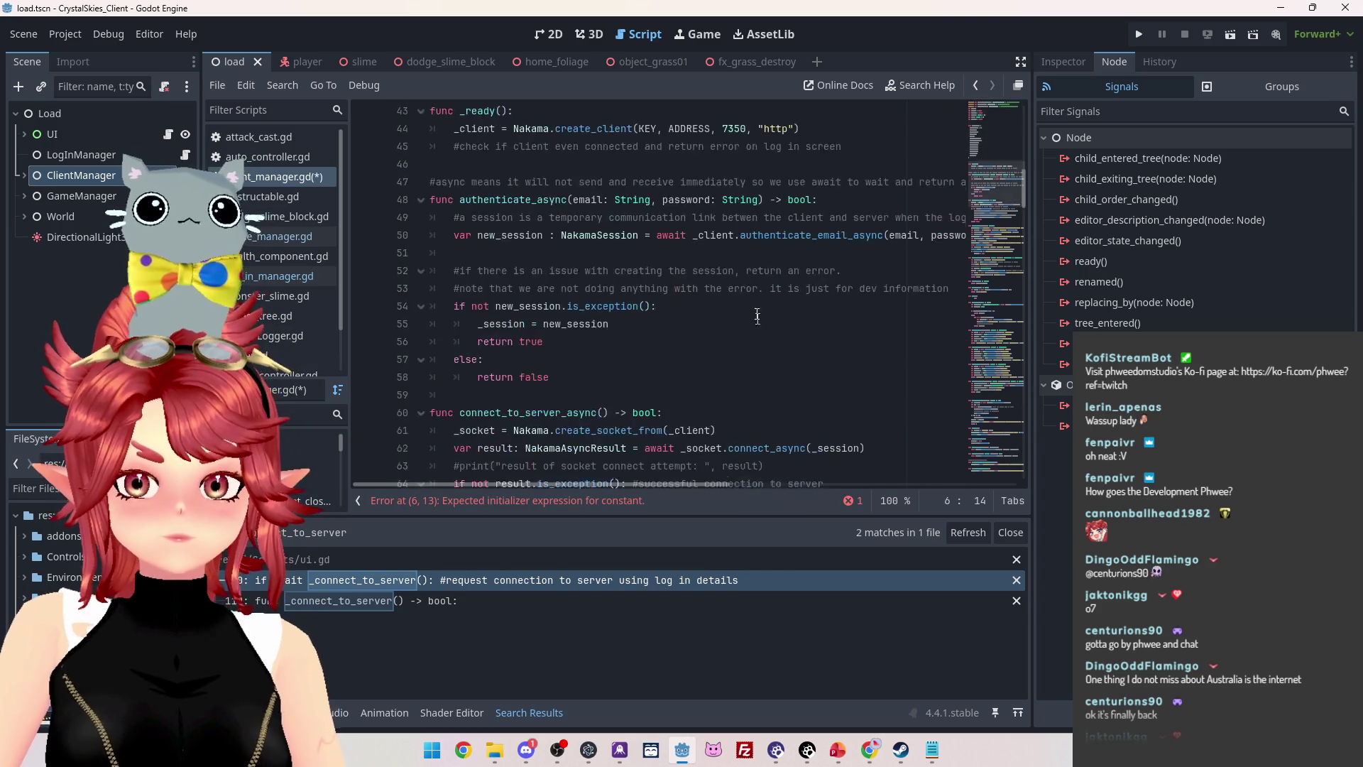
pyautogui.click(723, 288)
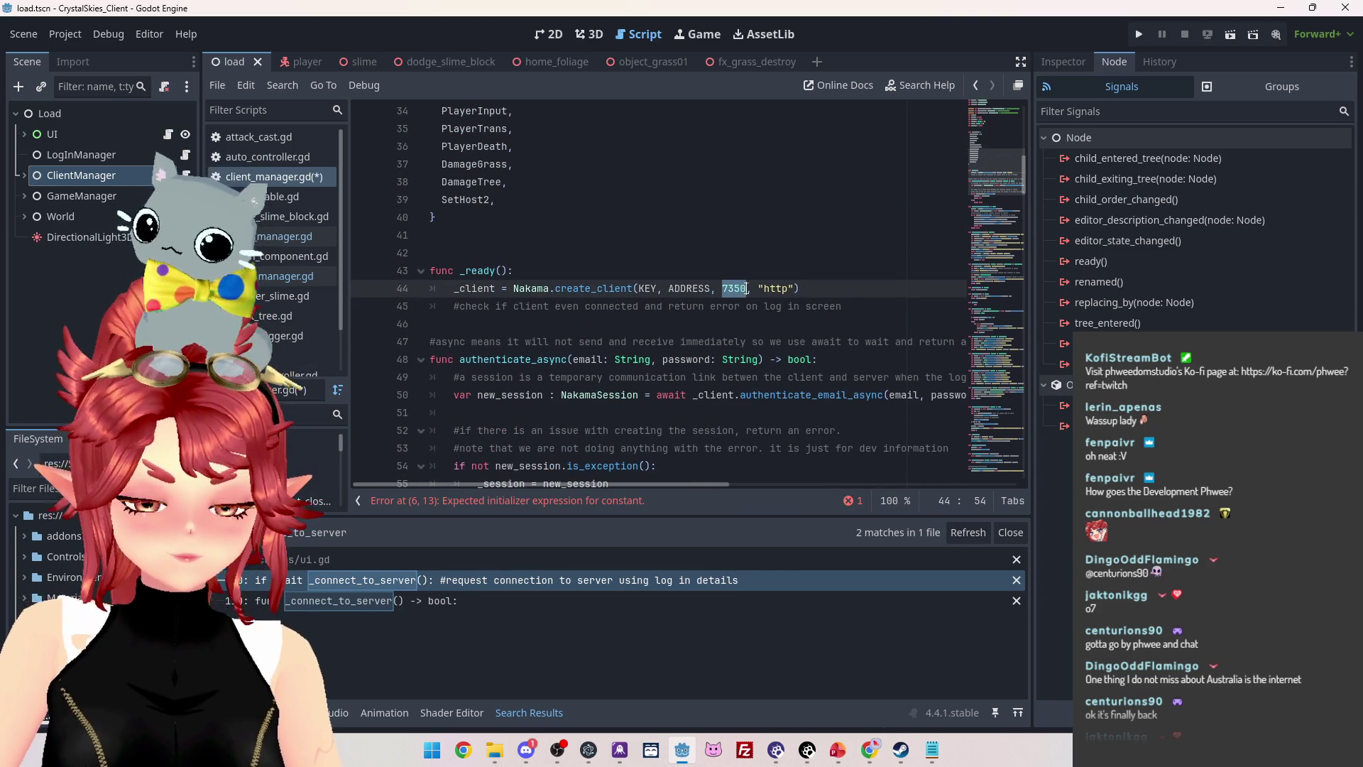
pyautogui.scroll(11, 542, 218)
pyautogui.click(580, 201)
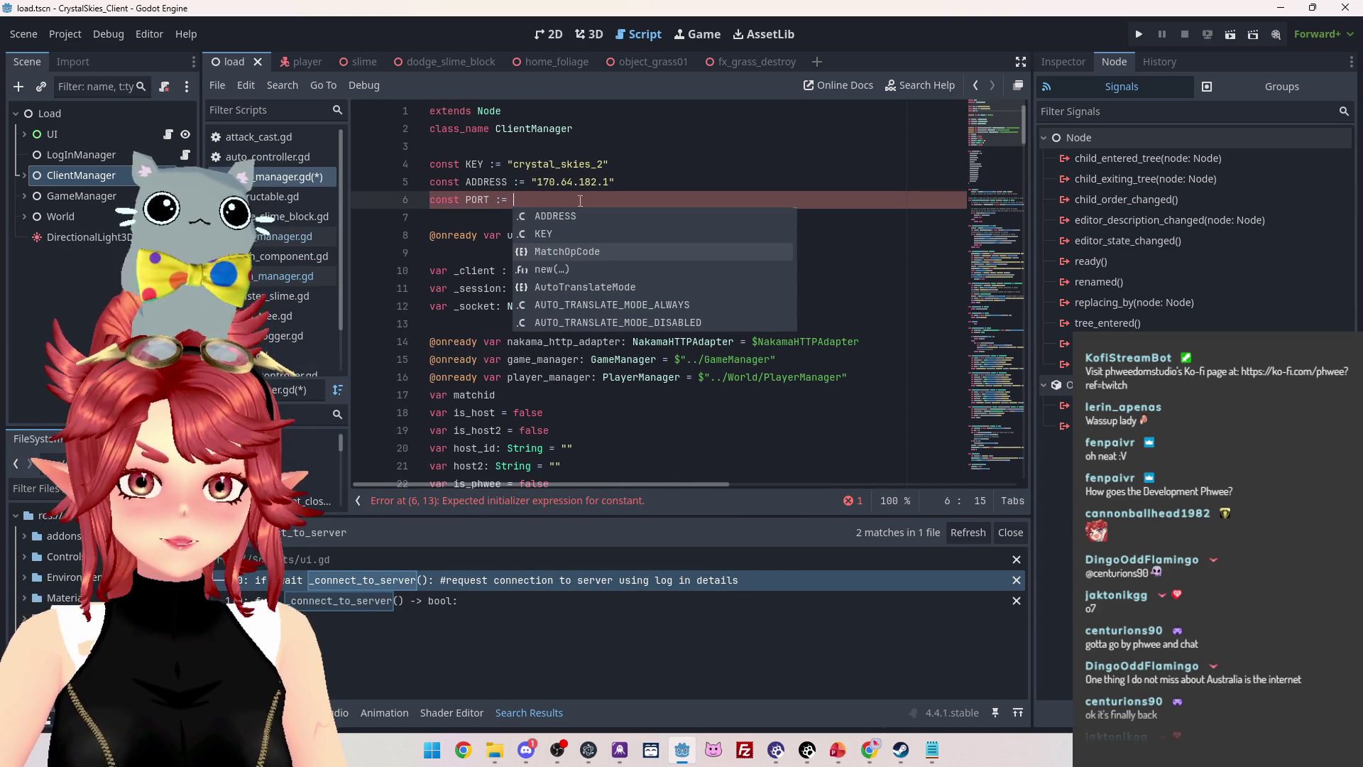
pyautogui.write('7350')
# Replace the hard-coded 7350 in create_client with PORT and save.
pyautogui.scroll(-13, 671, 152)
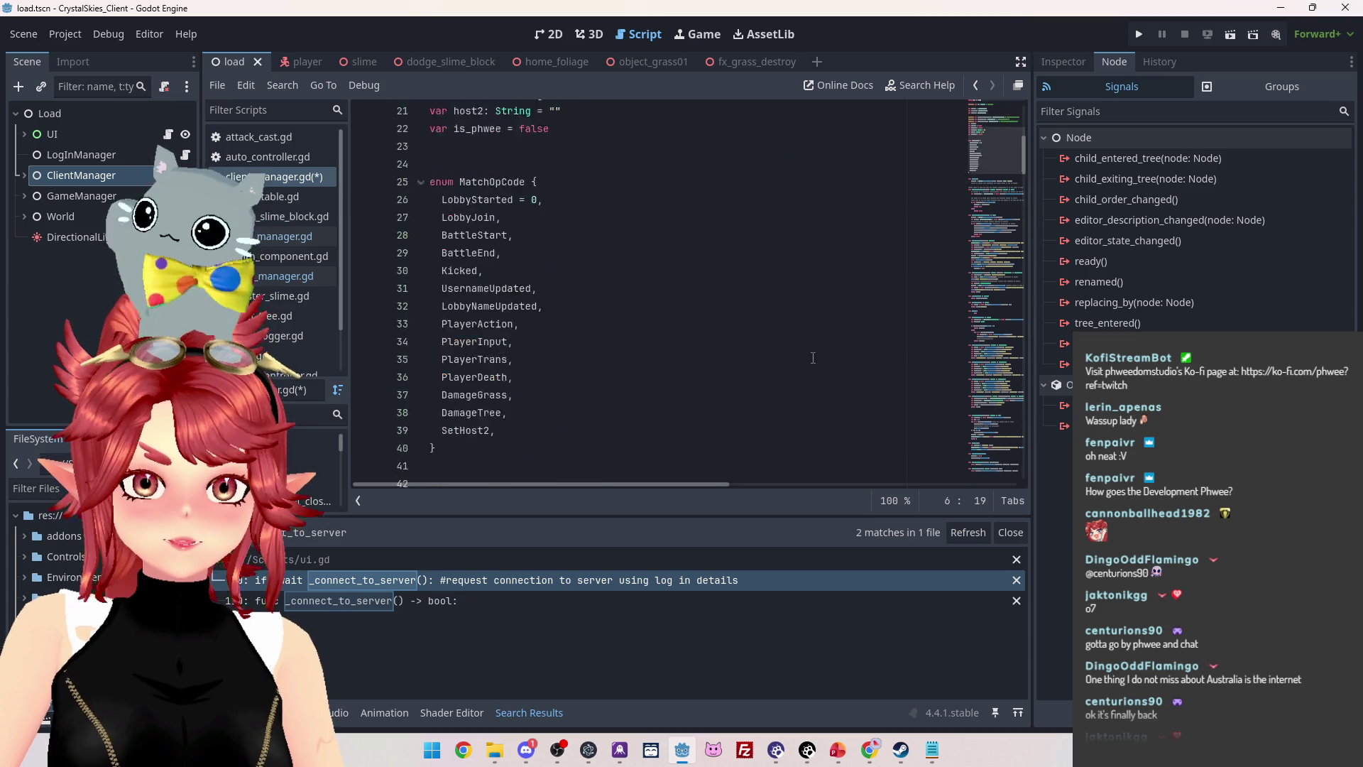
pyautogui.scroll(2, 710, 283)
pyautogui.click(726, 290)
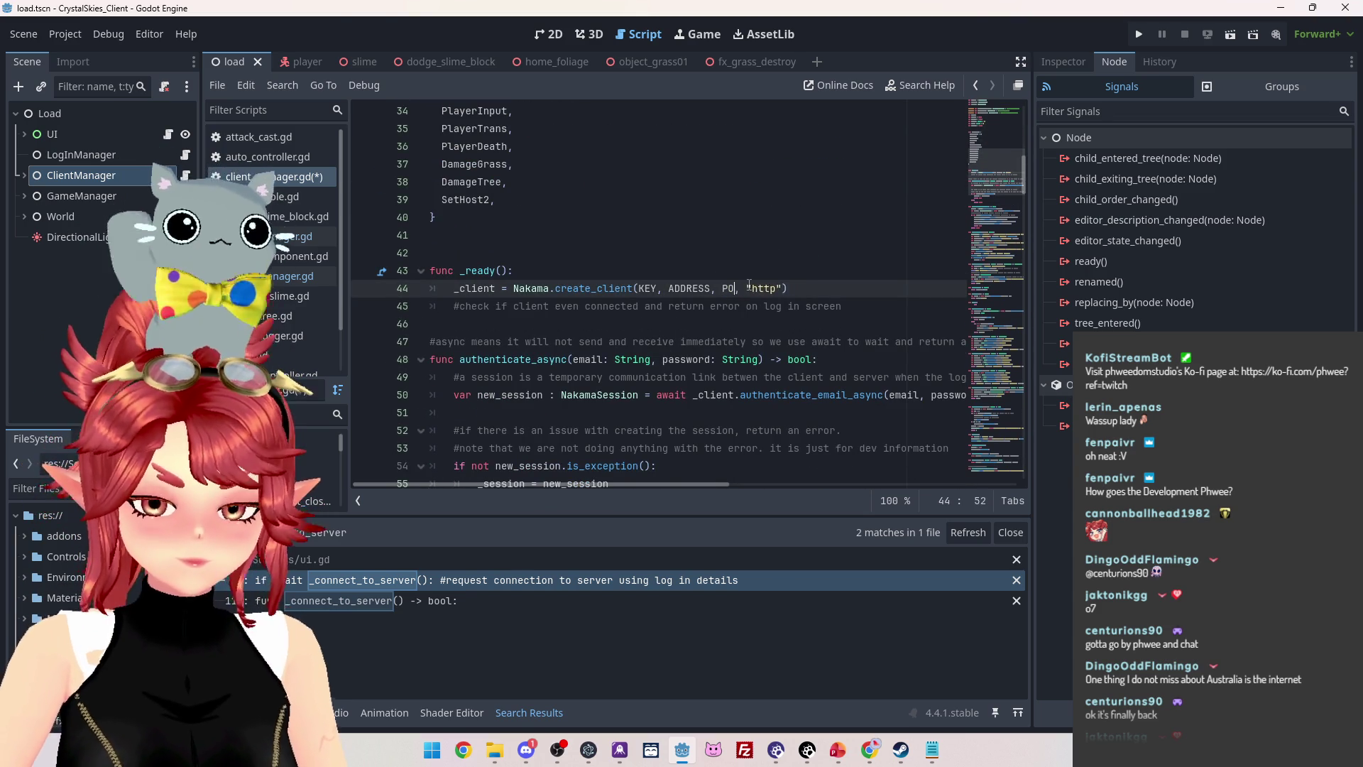
pyautogui.click(769, 250)
pyautogui.hotkey('ctrl', 's')
# Switch back to the browser showing the Nakama Authentication docs.
pyautogui.scroll(13, 510, 281)
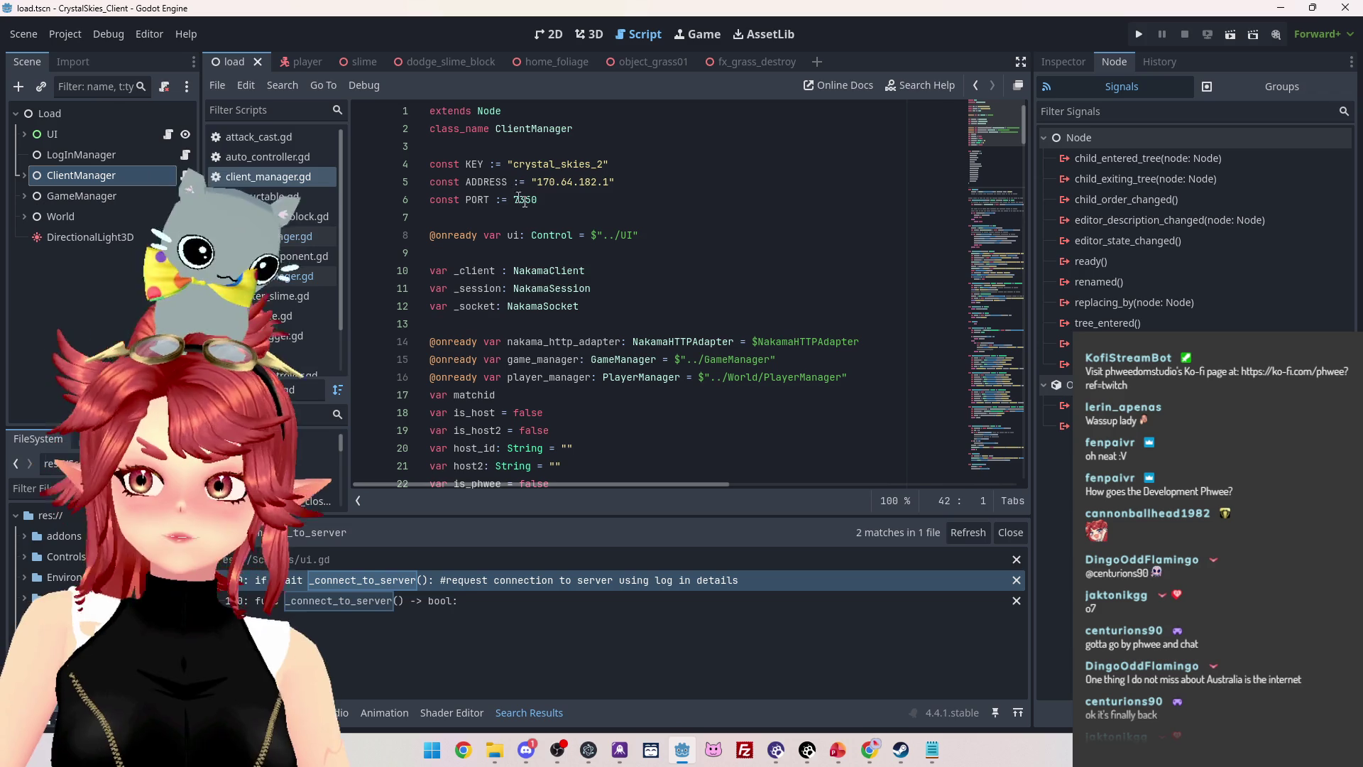
pyautogui.moveTo(874, 753)
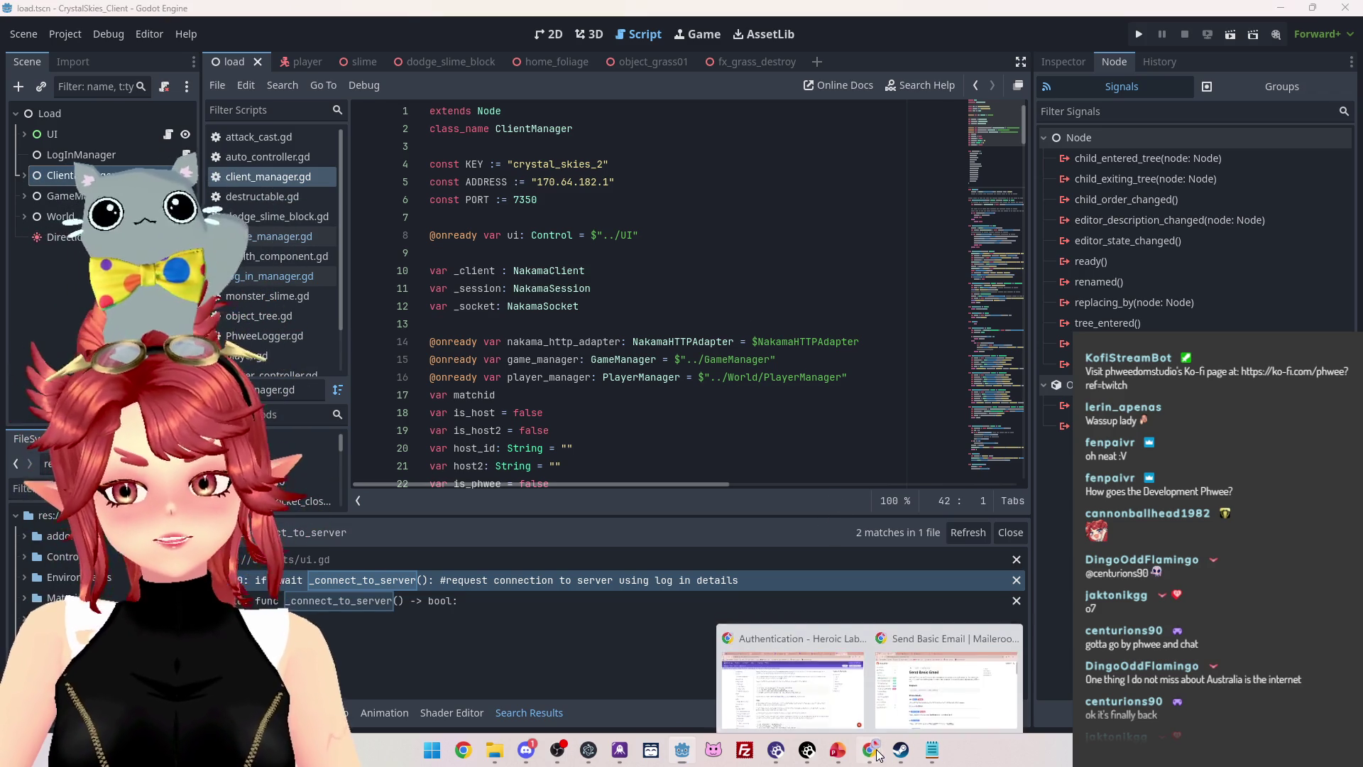
pyautogui.click(788, 664)
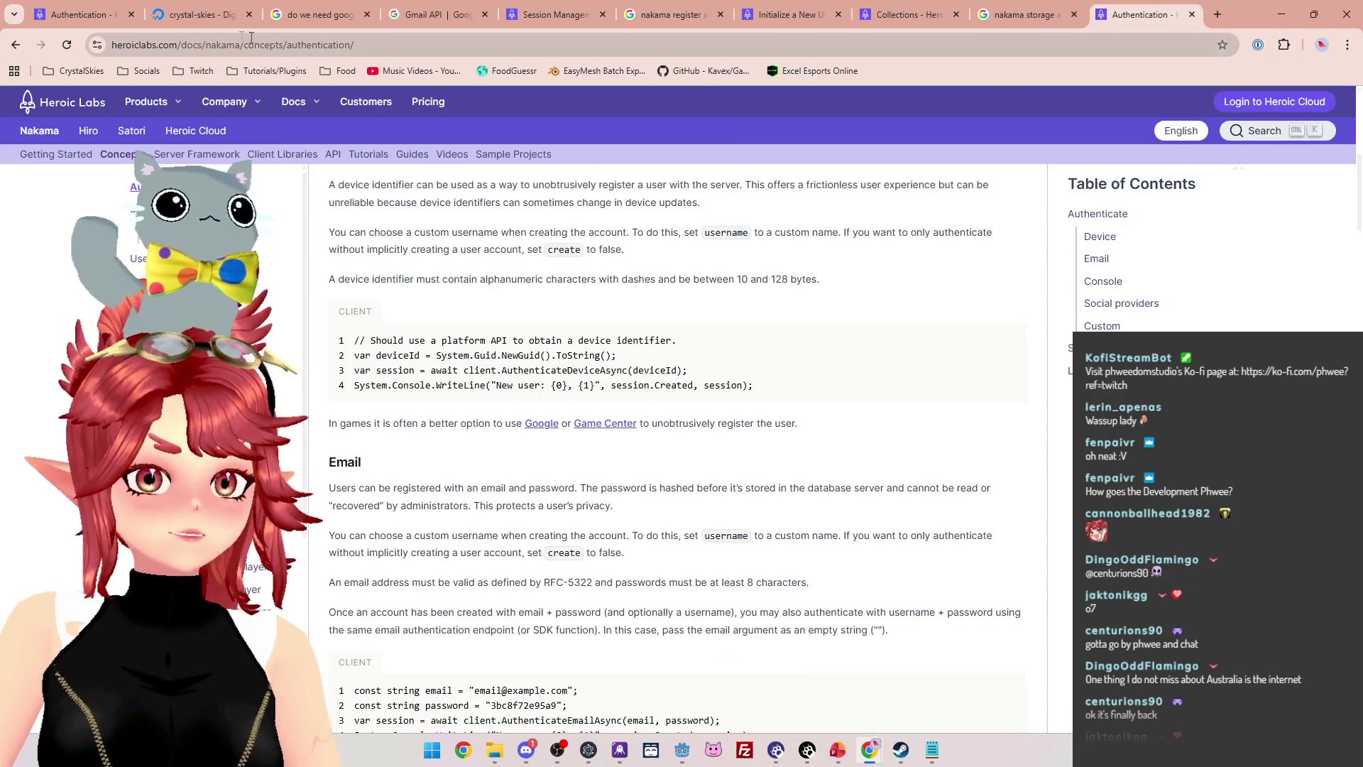
# Open the web console of the crystal-skies droplet.
pyautogui.click(194, 20)
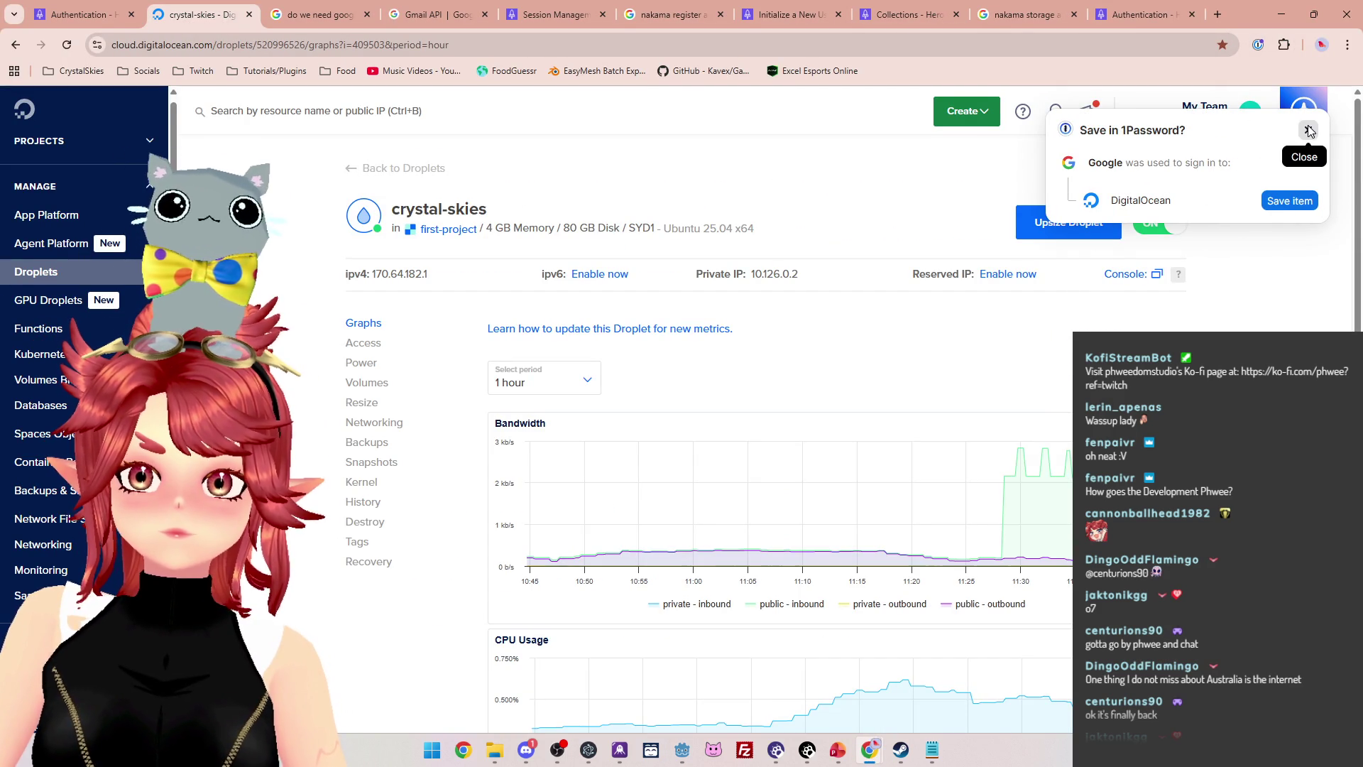
pyautogui.click(1310, 130)
pyautogui.click(1154, 282)
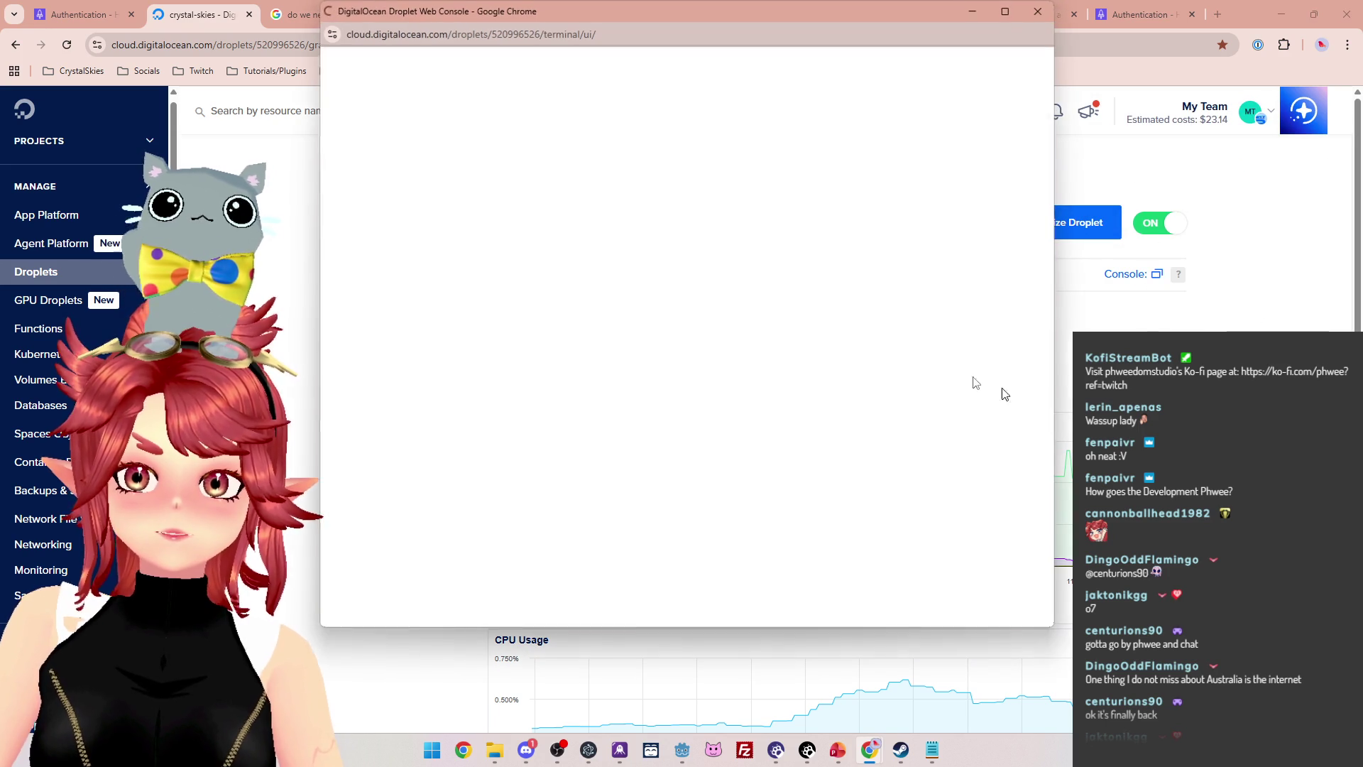
pyautogui.moveTo(658, 18); pyautogui.dragTo(654, 45)
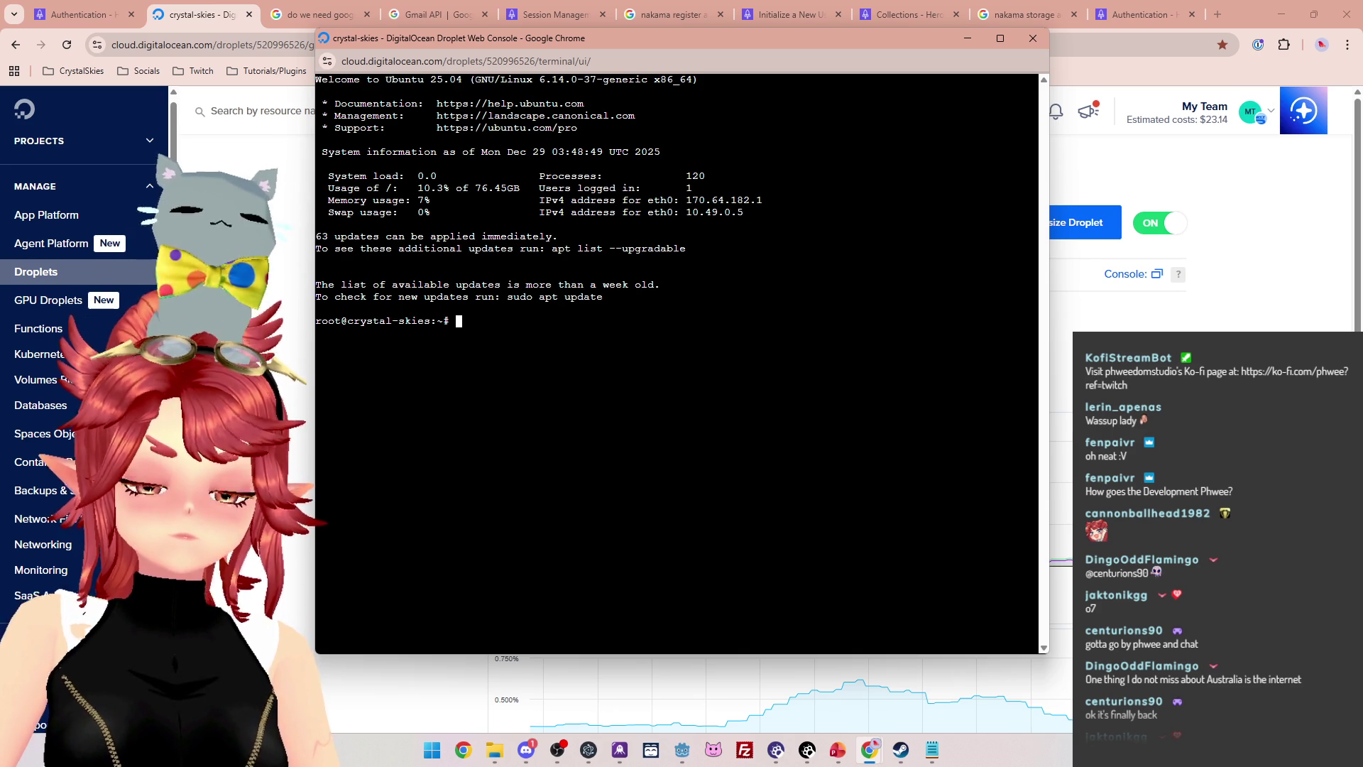
# Run cd crystal-skies and docker compose up to start the Nakama server.
pyautogui.write('cd cr')
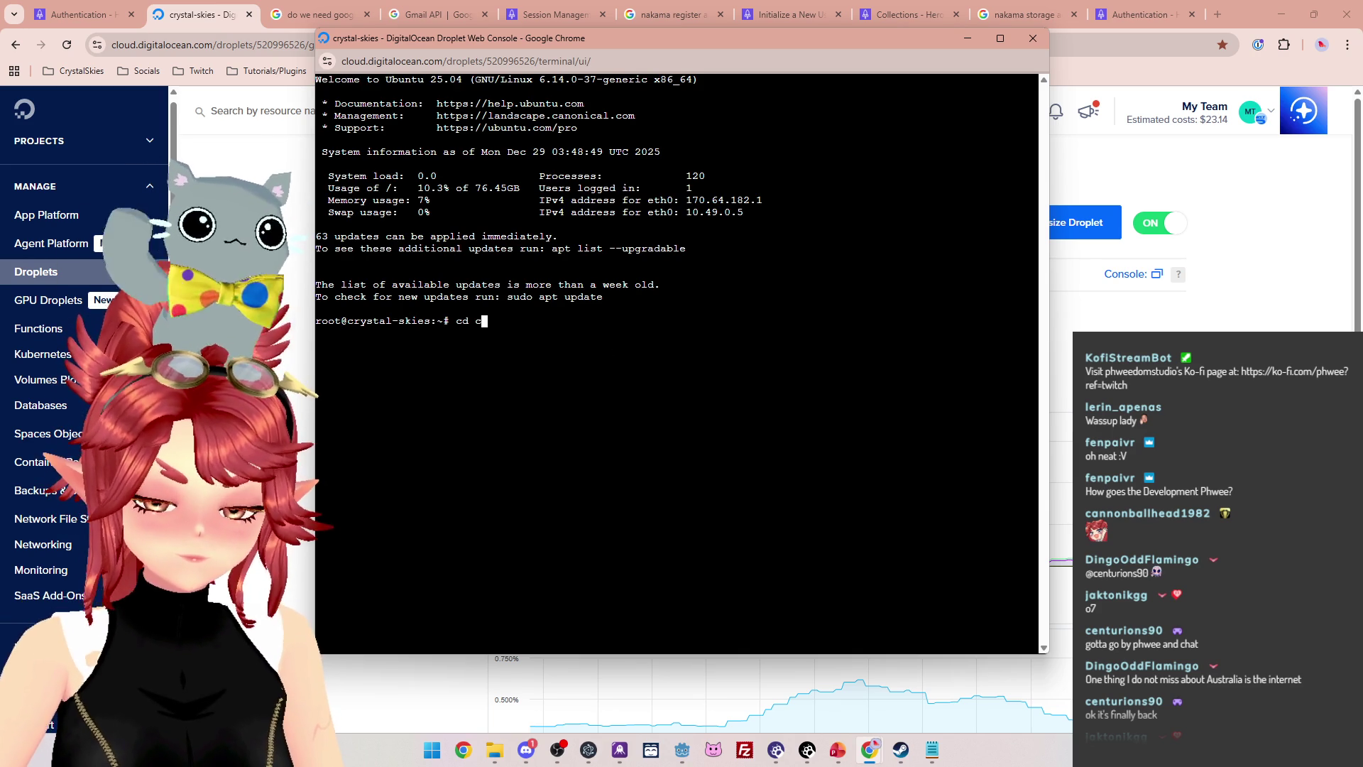
pyautogui.write('ystal-skies')
pyautogui.press('Return')
pyautogui.write('docker compose up')
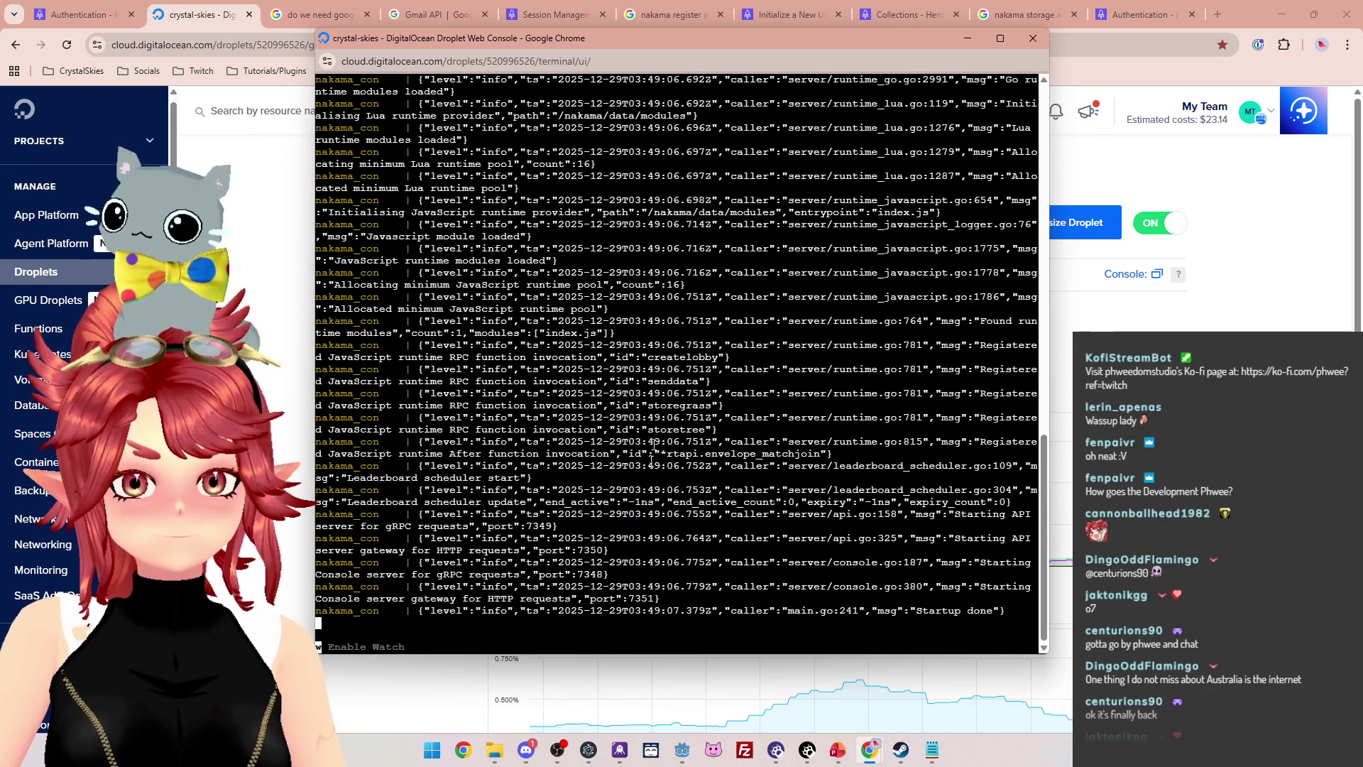
pyautogui.click(682, 750)
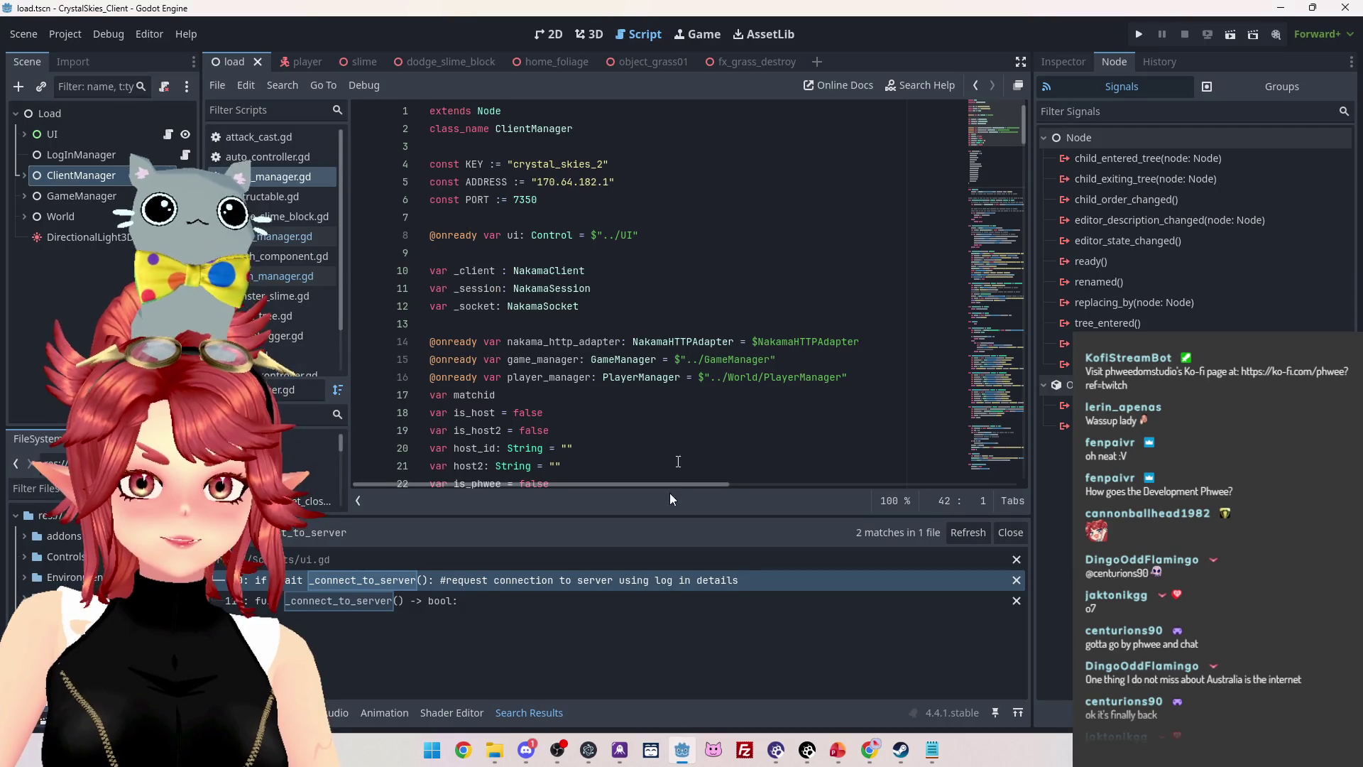
# Play the game, log in, create a lobby named 'asdf', then close the game window.
pyautogui.scroll(-7, 671, 426)
pyautogui.click(1140, 34)
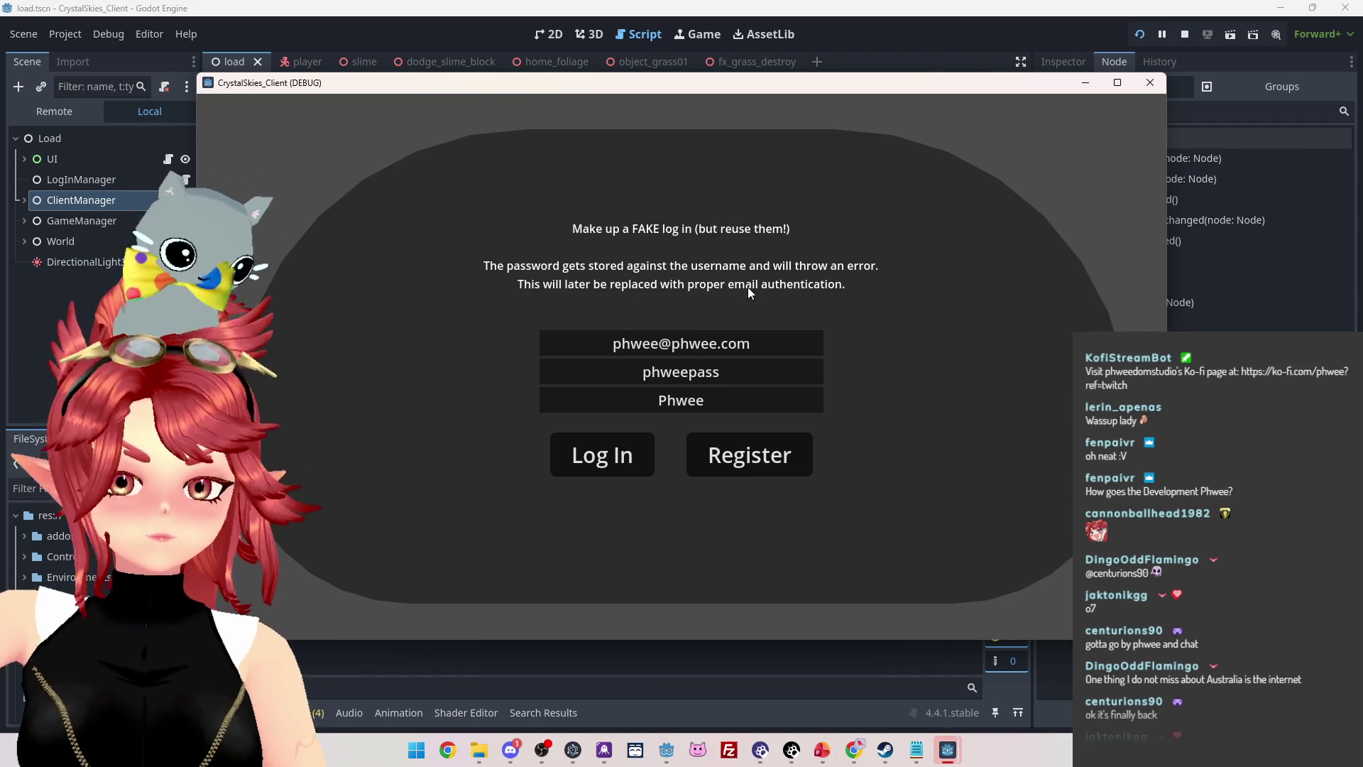
pyautogui.click(614, 461)
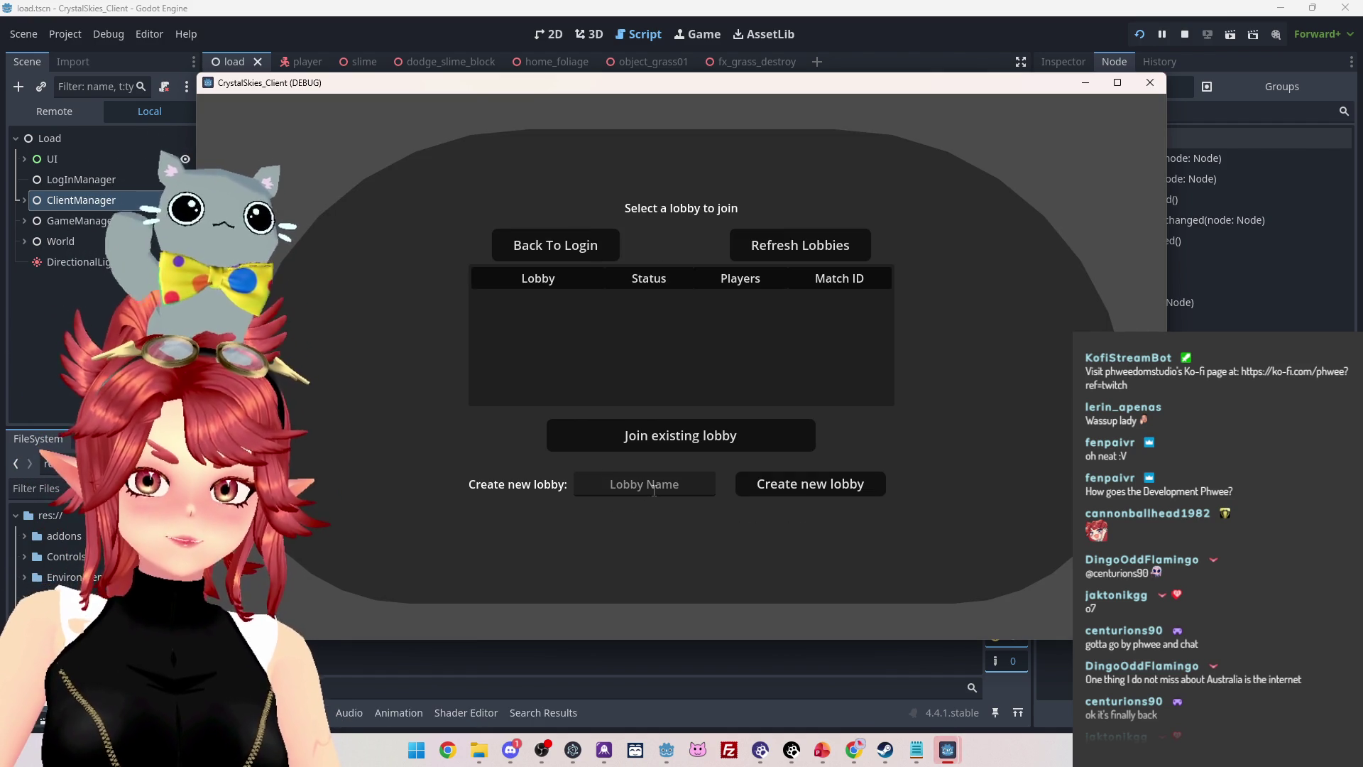
pyautogui.click(654, 490)
pyautogui.write('asdf')
pyautogui.click(786, 486)
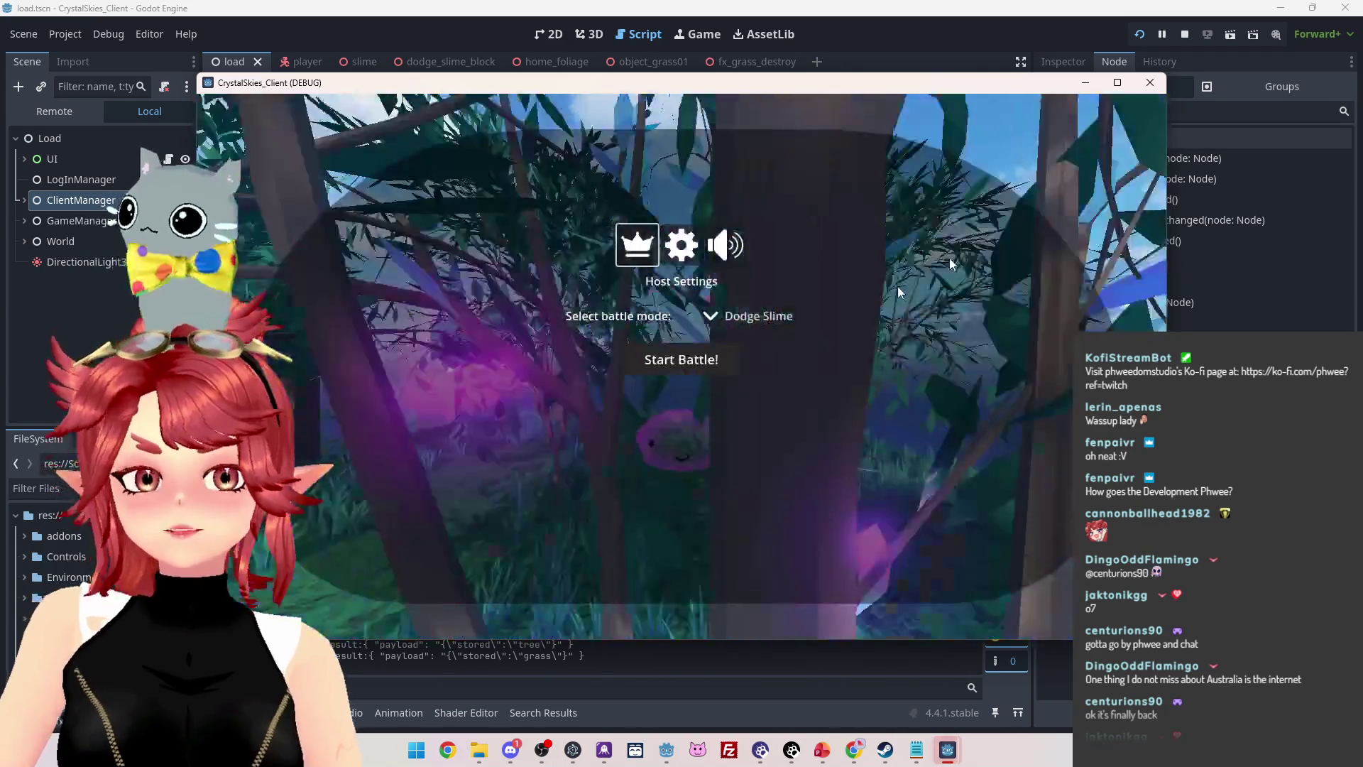
pyautogui.click(1150, 83)
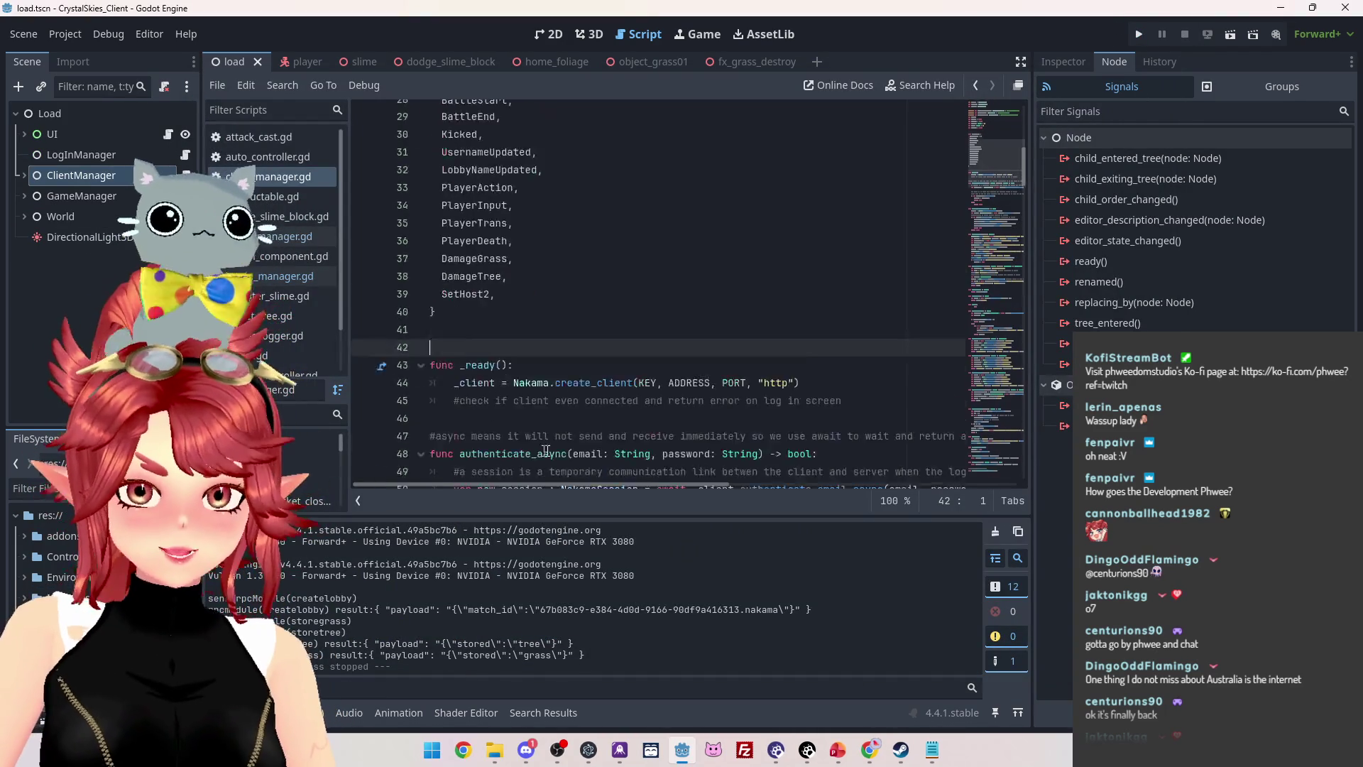
# In the LogInManager script, pass client_manager.KEY and client_manager.ADDRESS to create_client.
pyautogui.scroll(-2, 546, 450)
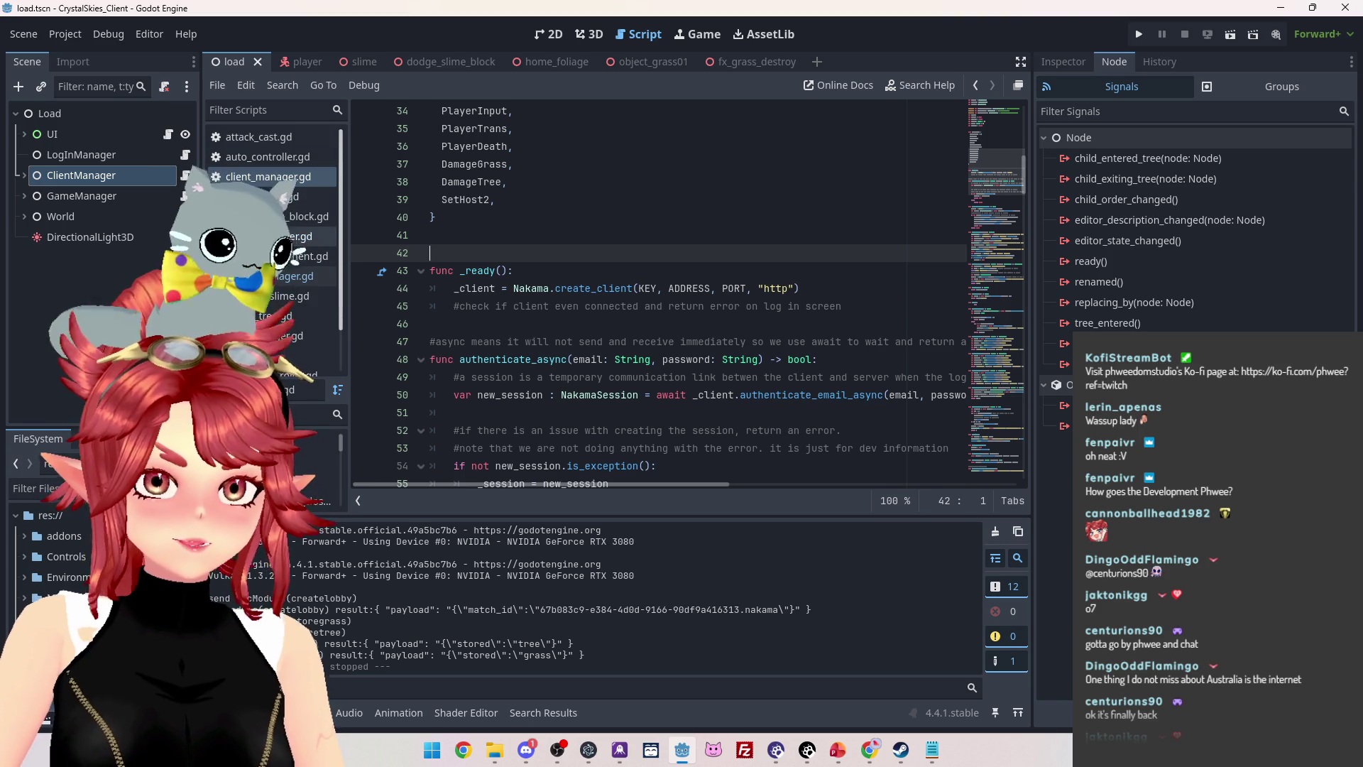
pyautogui.click(302, 276)
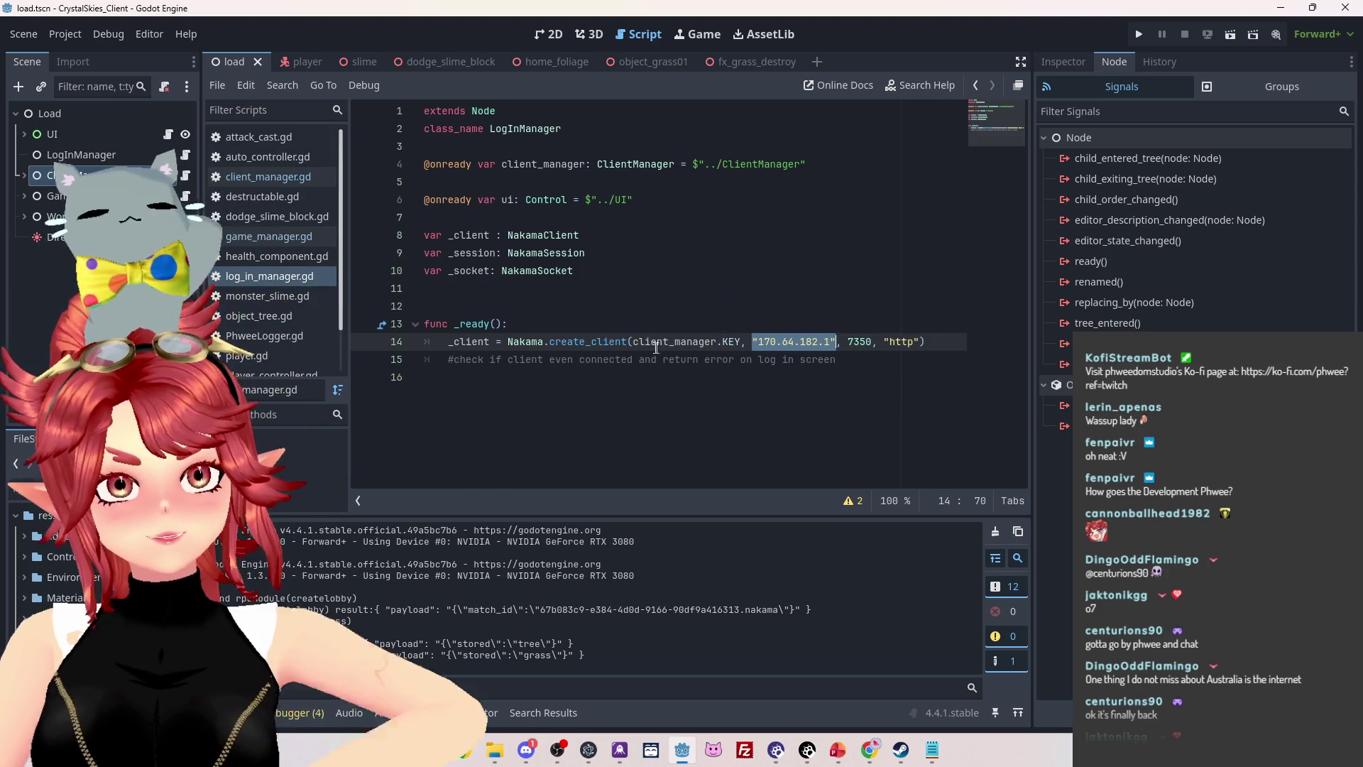
pyautogui.moveTo(633, 341); pyautogui.dragTo(843, 341)
pyautogui.hotkey('ctrl', 'c')
pyautogui.hotkey('ctrl', 'v')
pyautogui.click(844, 341)
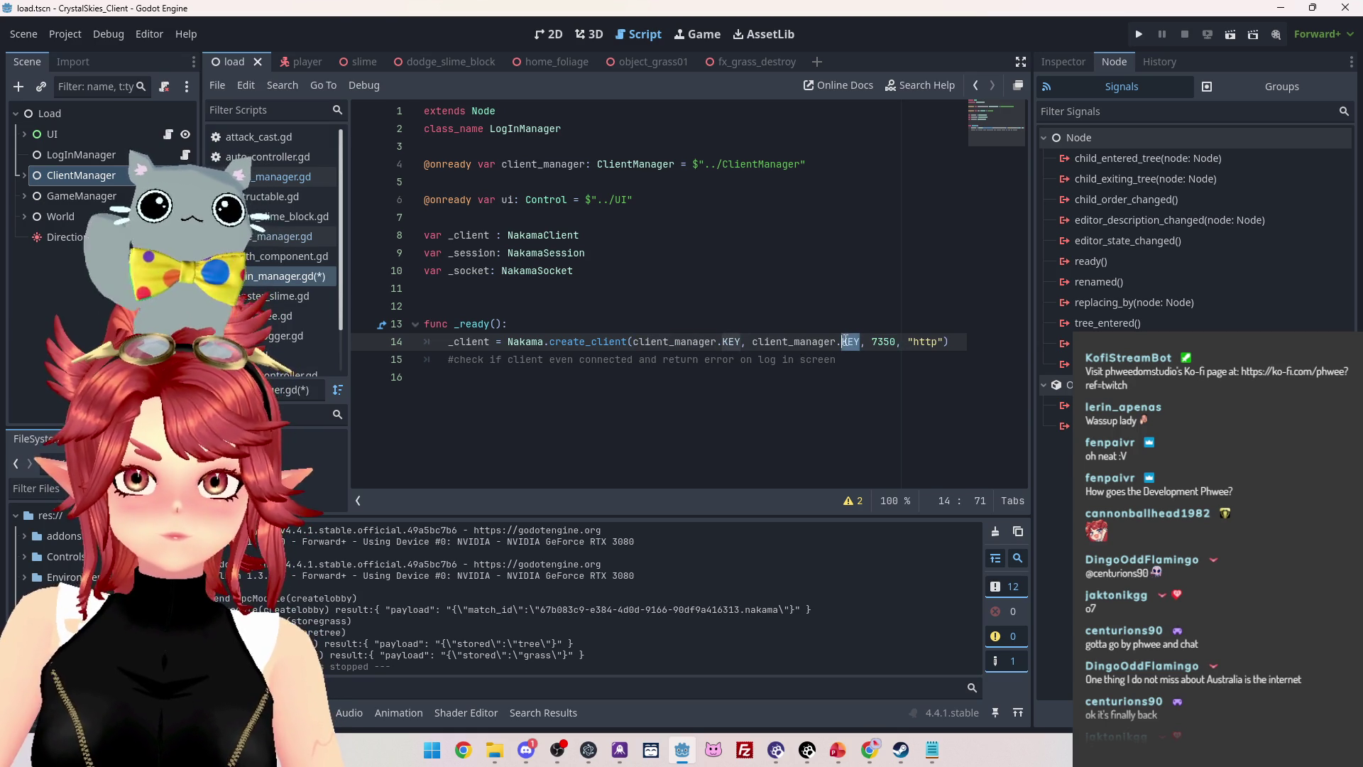
pyautogui.write('ADDRESS')
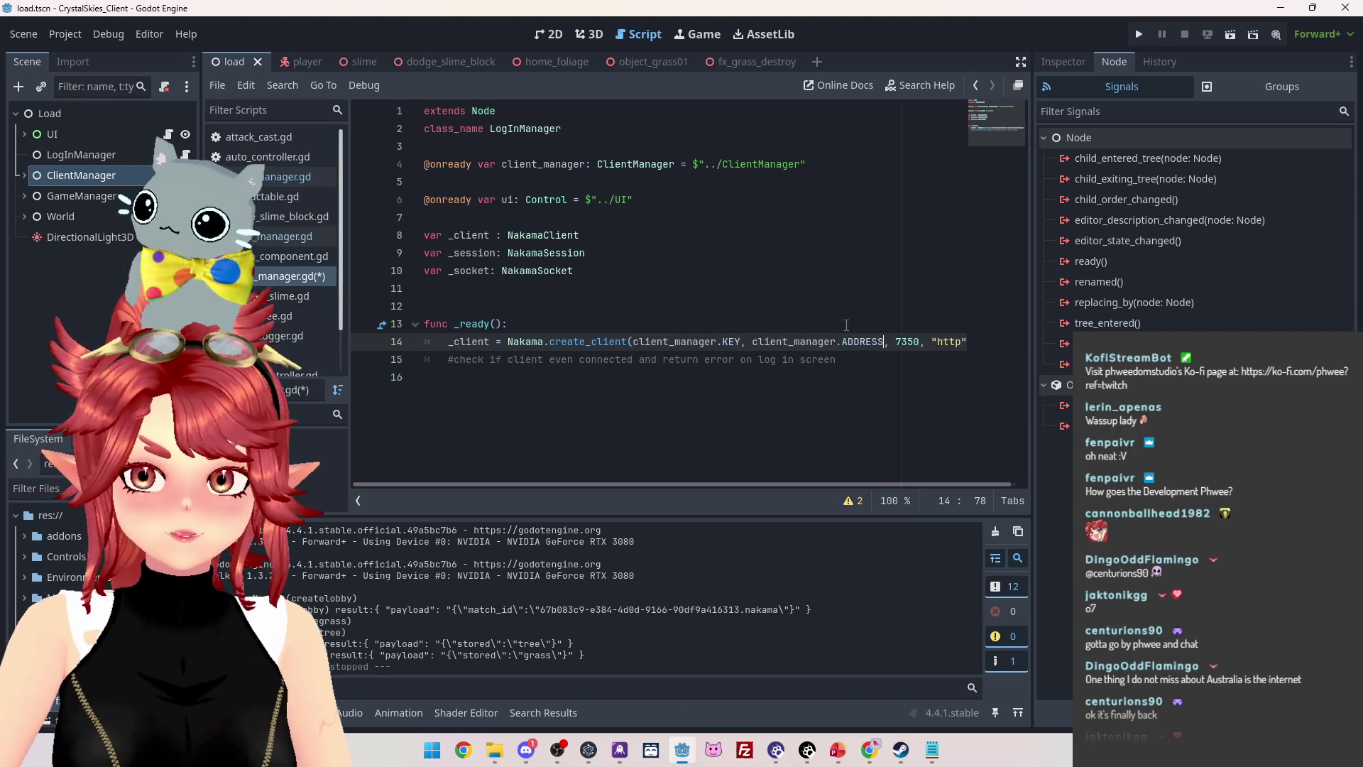
# Swap the hard-coded port 7350 for a client_manager.PORT reference.
pyautogui.moveTo(752, 341); pyautogui.dragTo(843, 341)
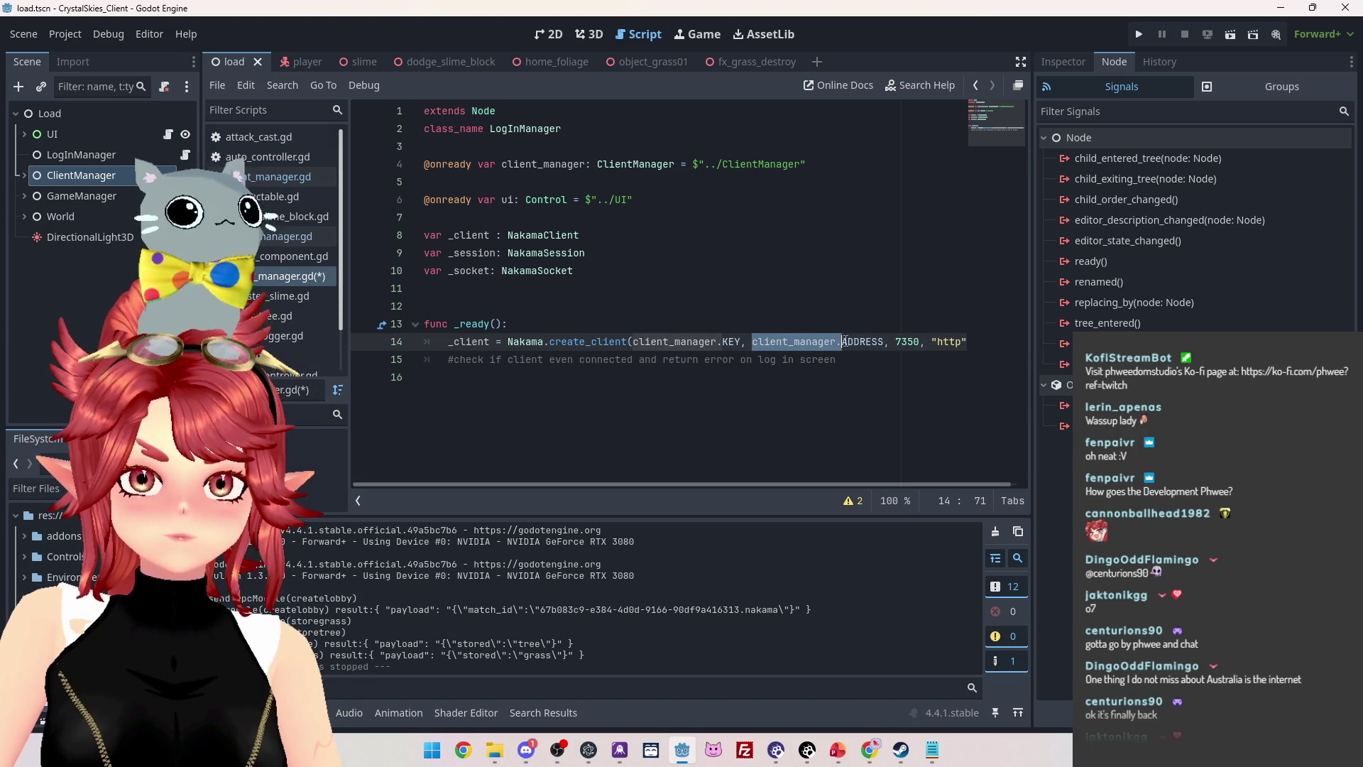
pyautogui.hotkey('ctrl', 'c')
pyautogui.doubleClick(909, 341)
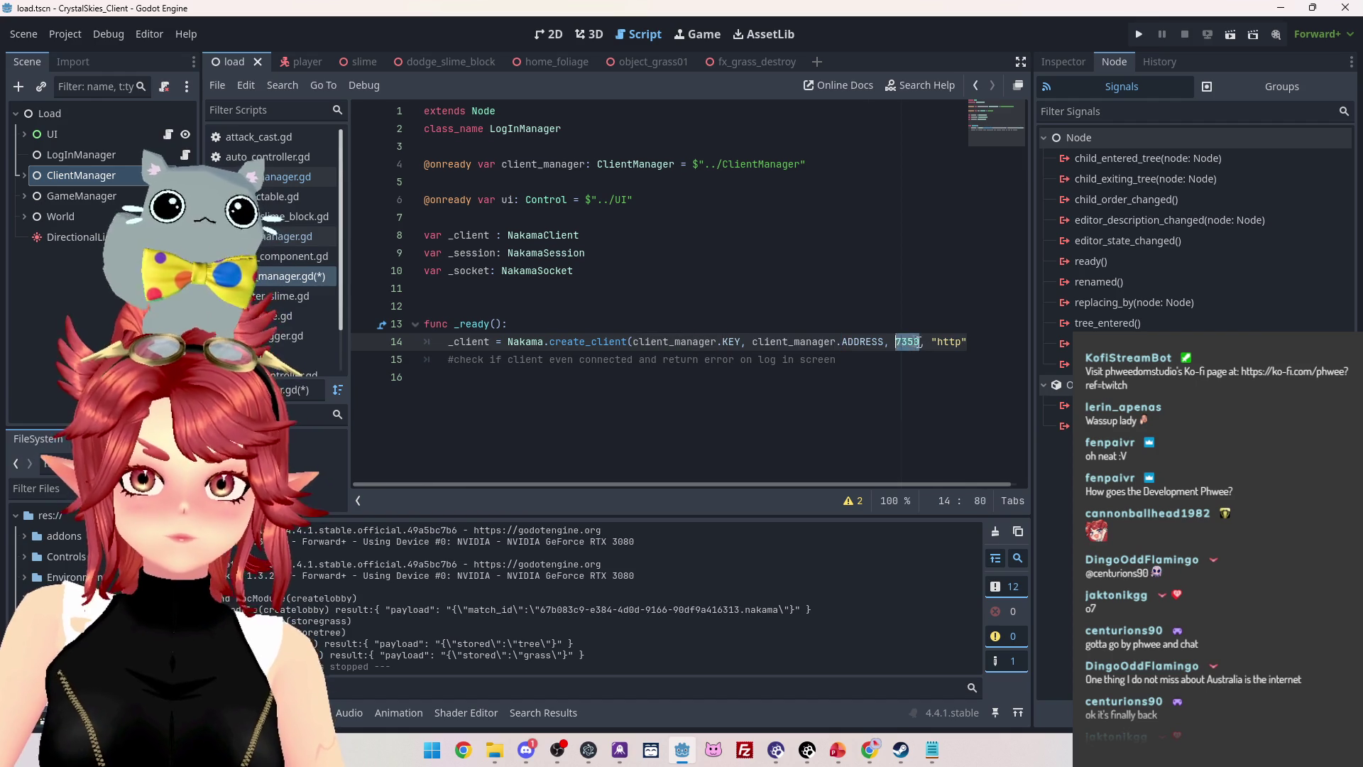
pyautogui.hotkey('ctrl', 'v')
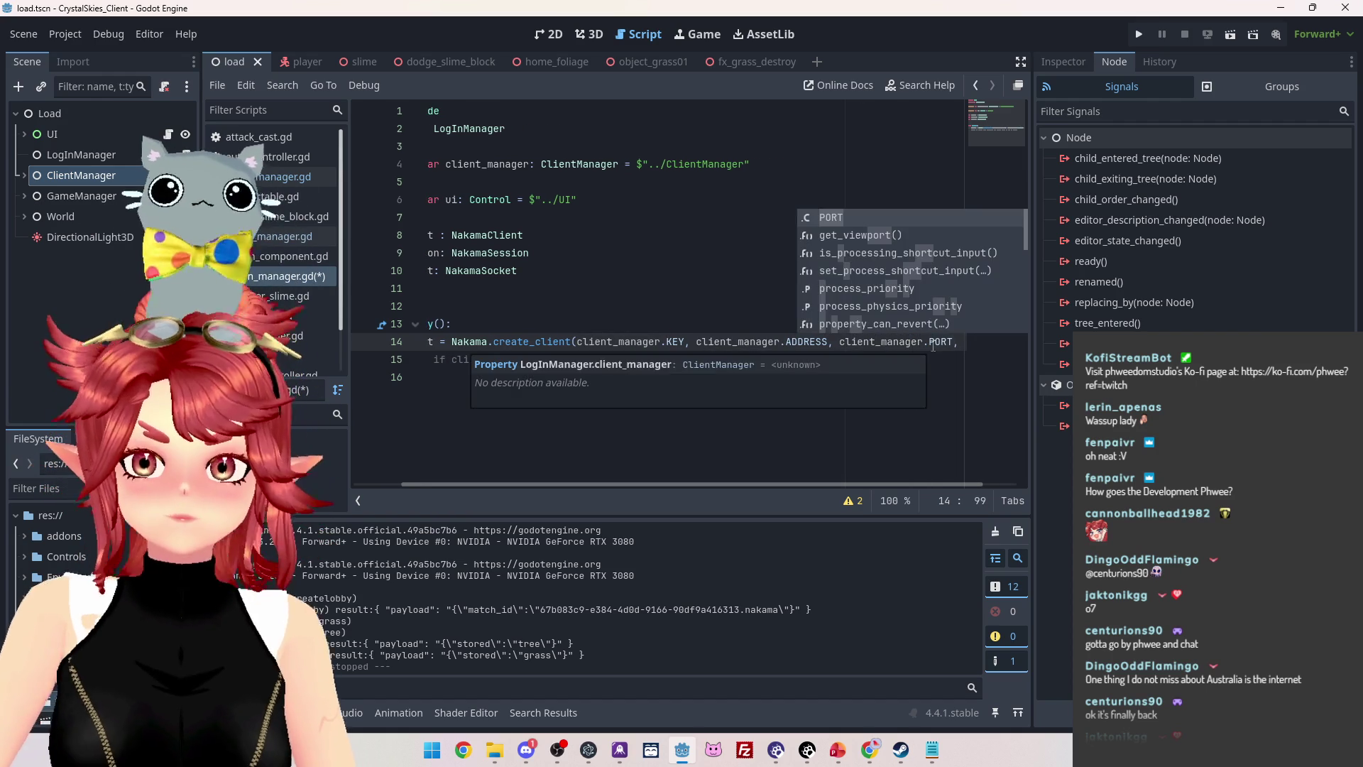
pyautogui.click(807, 306)
pyautogui.moveTo(791, 488)
pyautogui.mouseDown()
pyautogui.moveTo(922, 475)
pyautogui.moveTo(676, 467)
pyautogui.moveTo(977, 464)
pyautogui.moveTo(586, 444)
pyautogui.moveTo(848, 415)
pyautogui.moveTo(614, 414)
pyautogui.mouseUp()
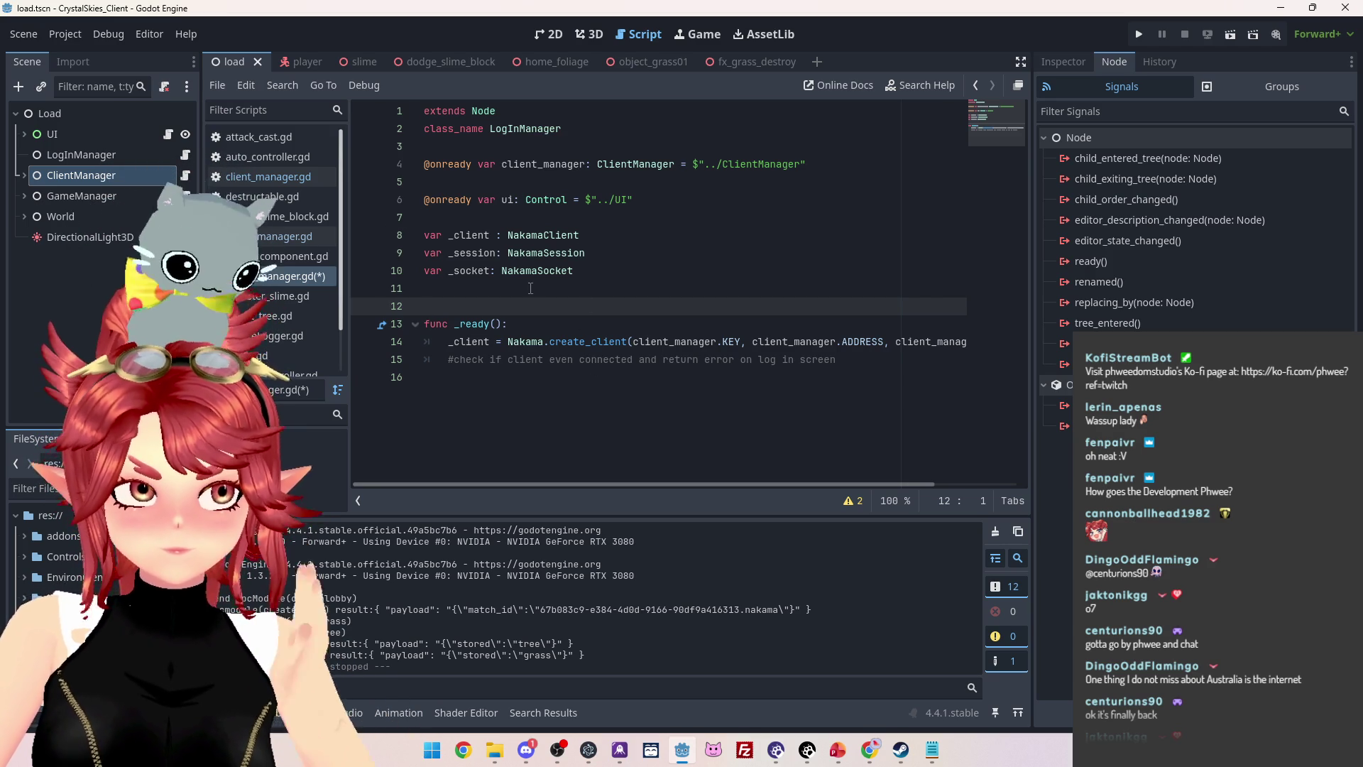
pyautogui.click(595, 234)
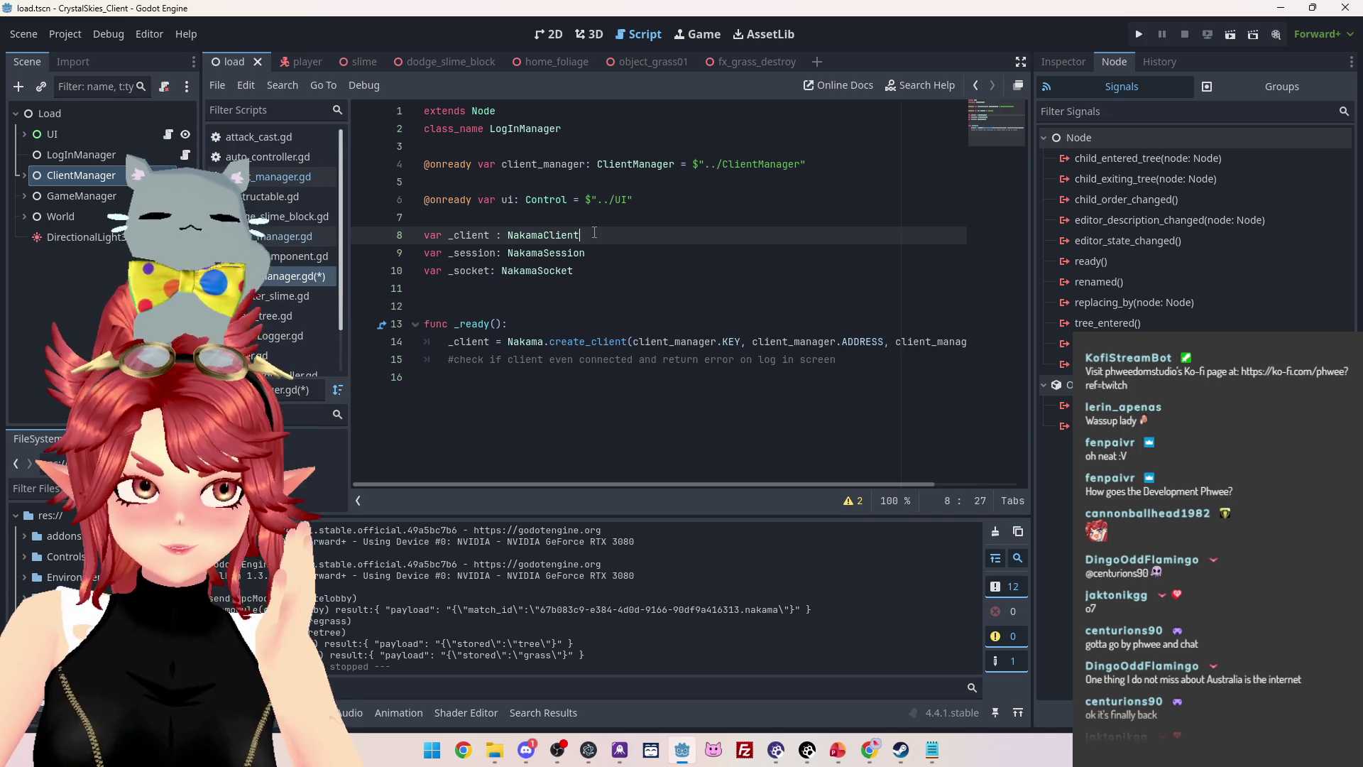
# Select the _client declaration line, then scroll through client_manager.gd.
pyautogui.moveTo(594, 235); pyautogui.dragTo(362, 232)
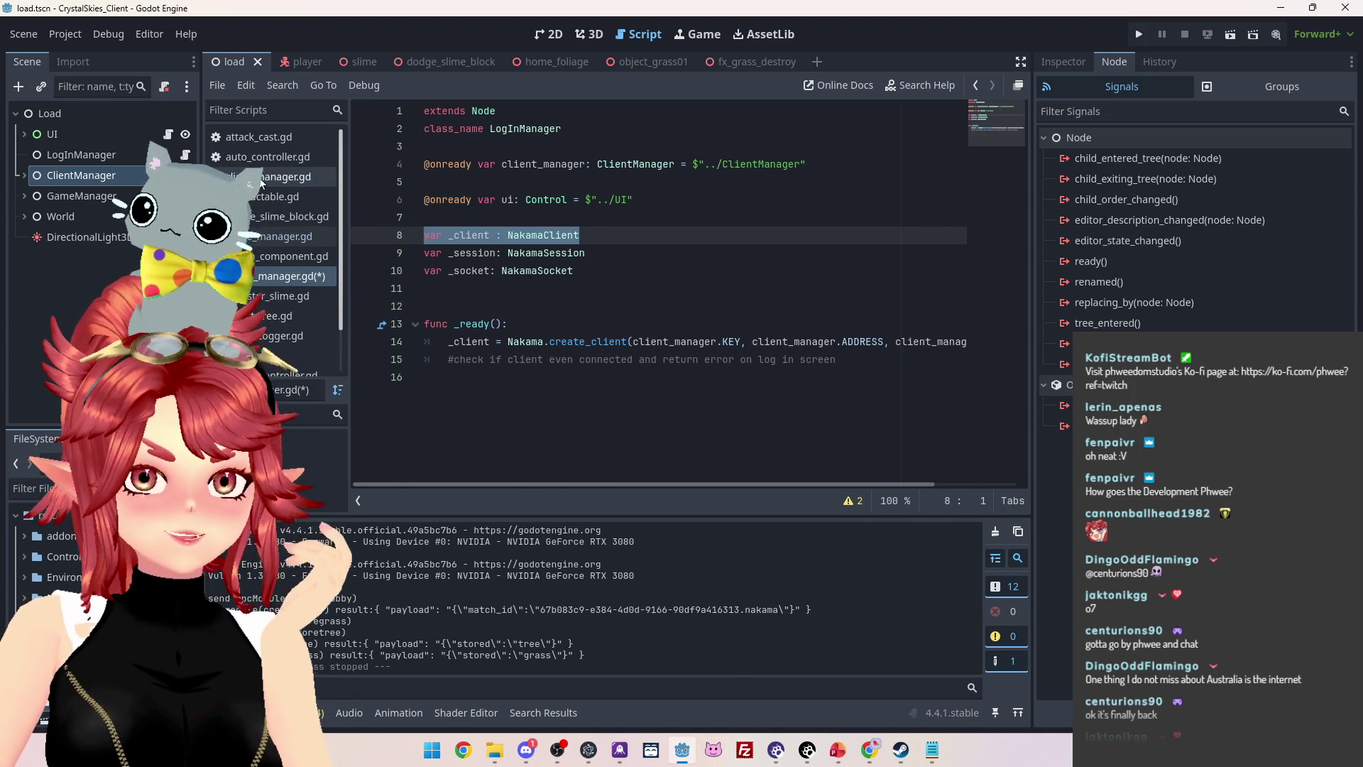
pyautogui.click(260, 184)
pyautogui.scroll(-6, 537, 273)
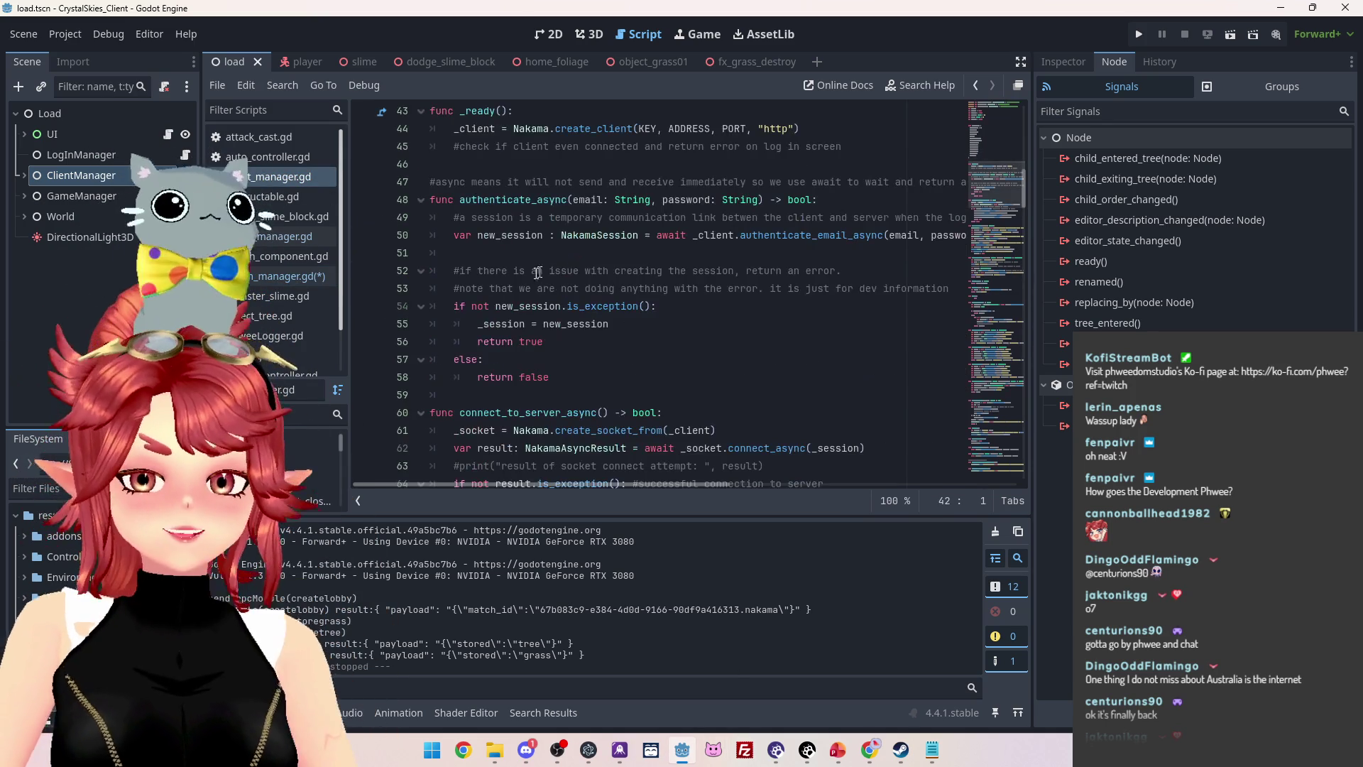
pyautogui.scroll(-2, 537, 272)
pyautogui.scroll(3, 533, 281)
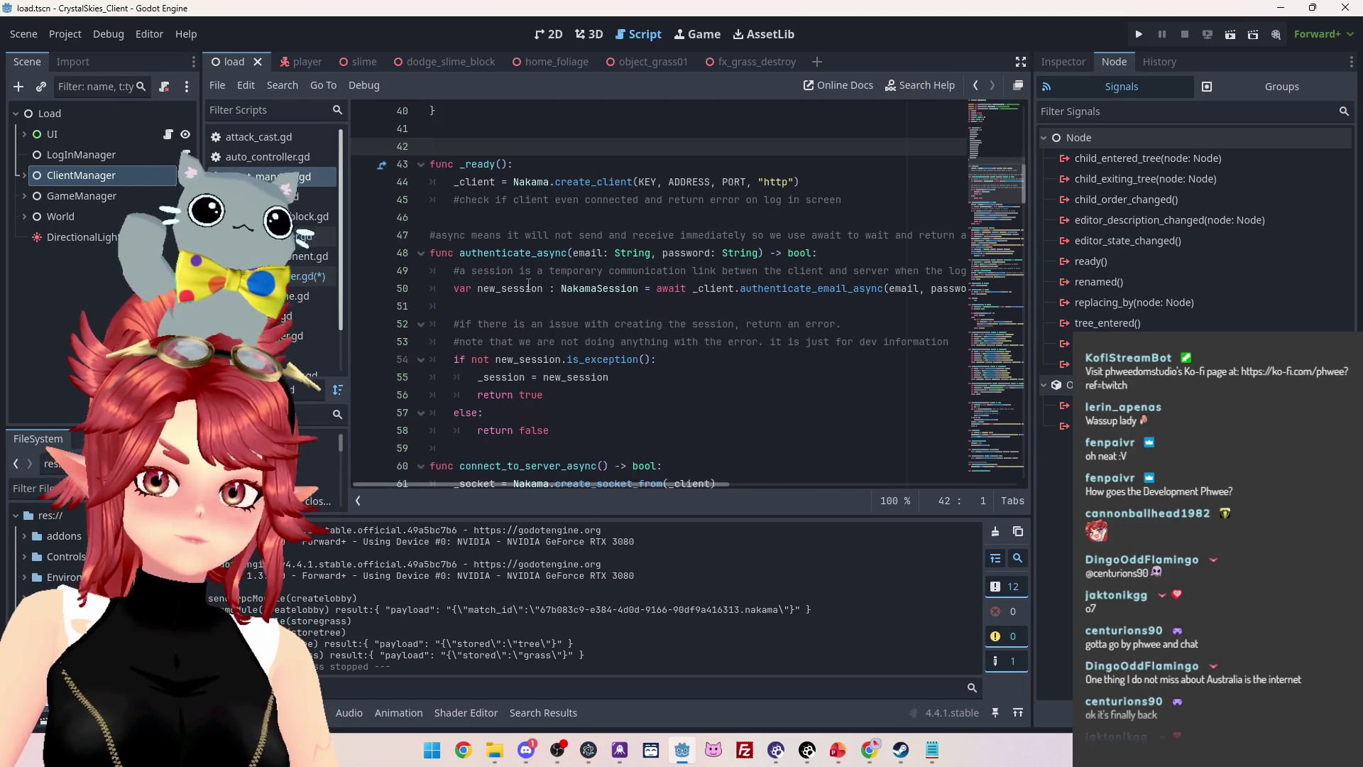
pyautogui.scroll(-10, 528, 284)
pyautogui.scroll(10, 528, 284)
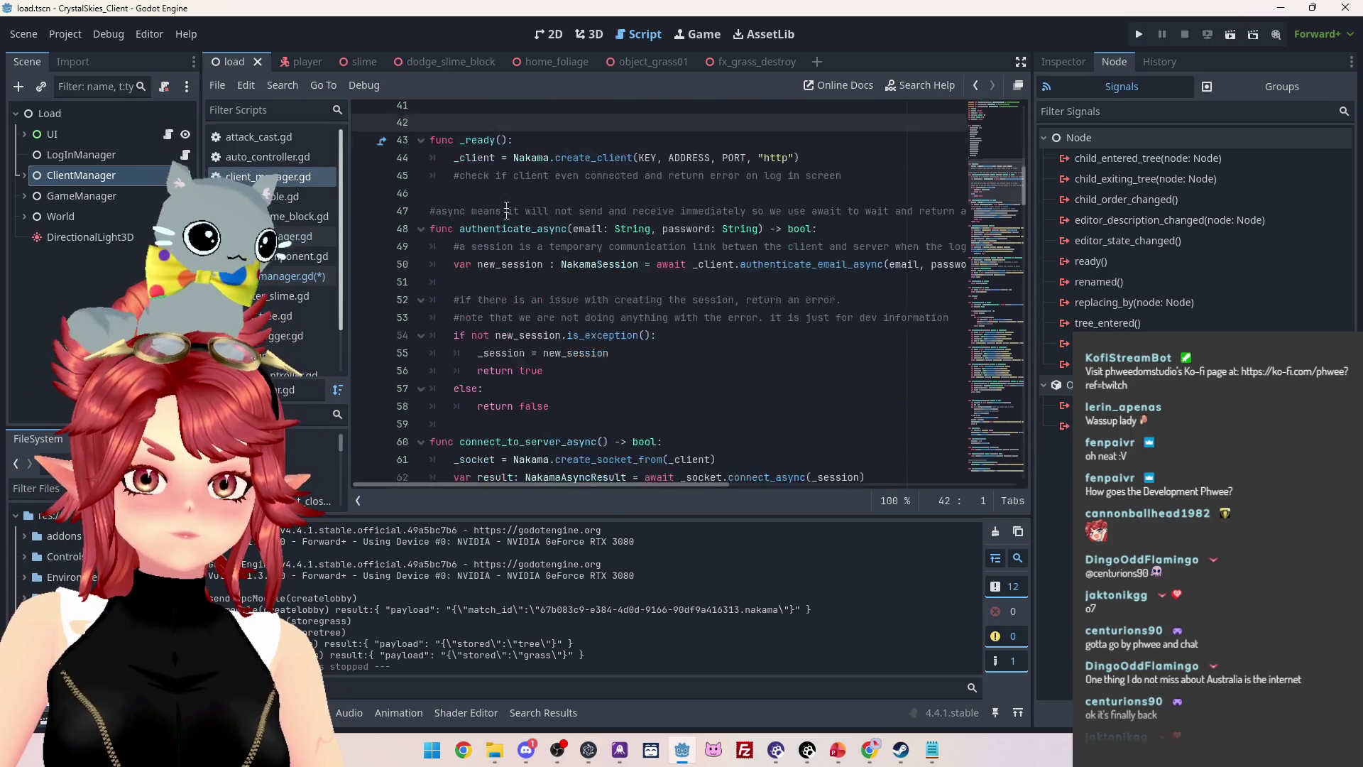
pyautogui.scroll(-12, 506, 213)
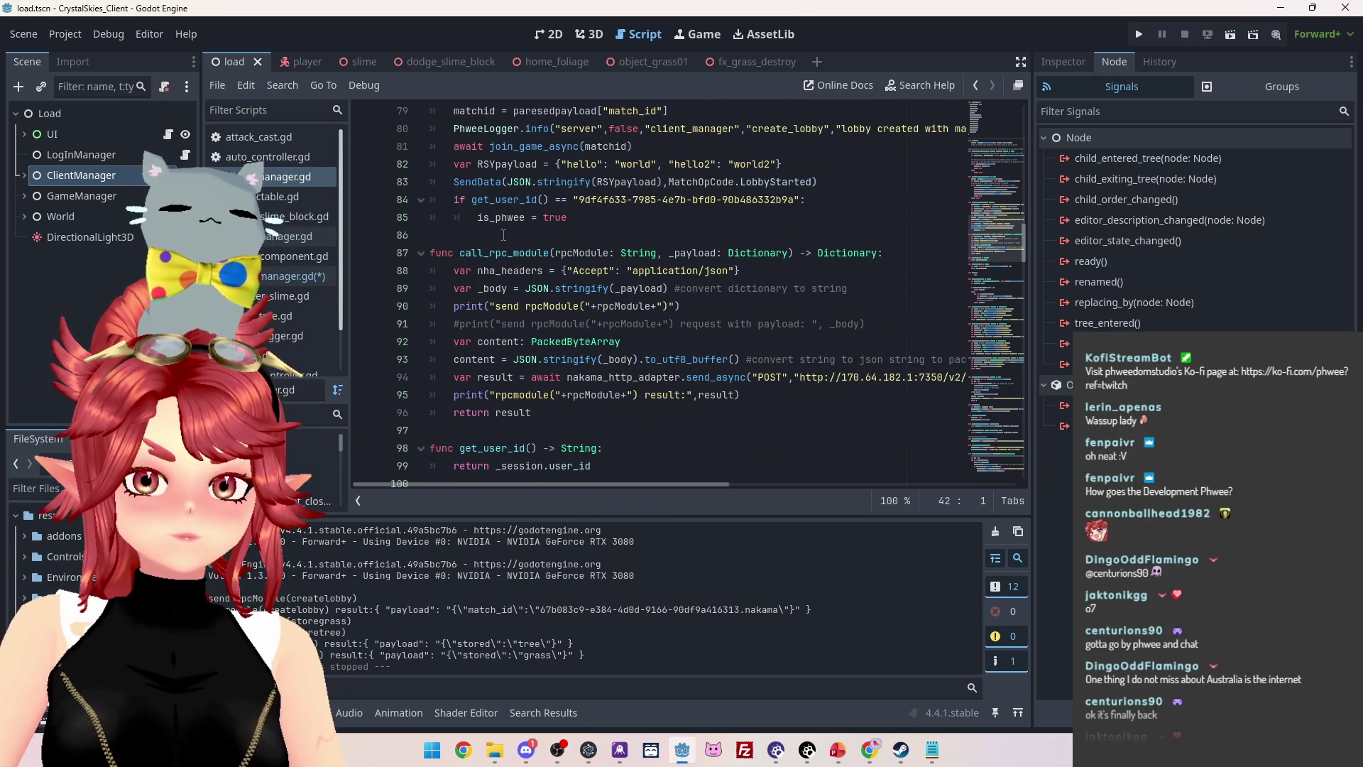
pyautogui.scroll(-5, 596, 320)
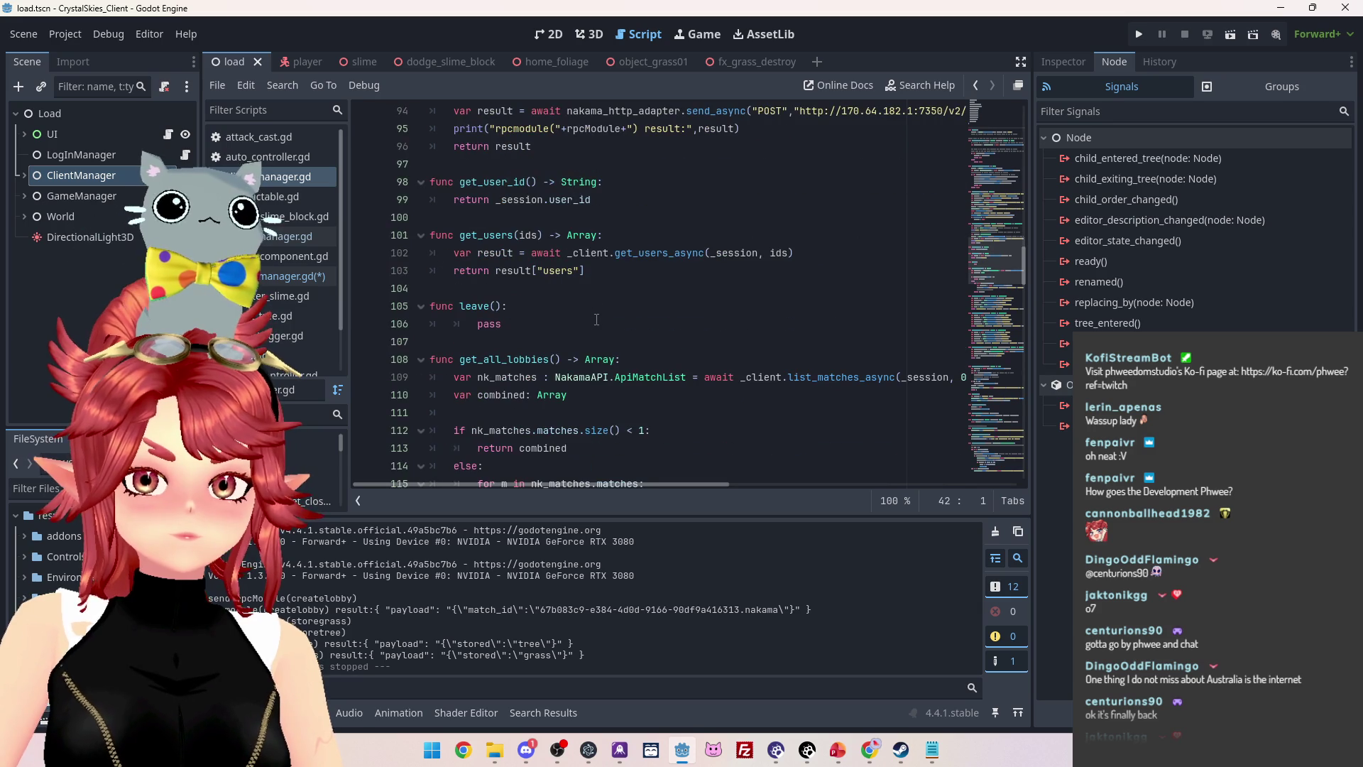
pyautogui.scroll(-4, 544, 255)
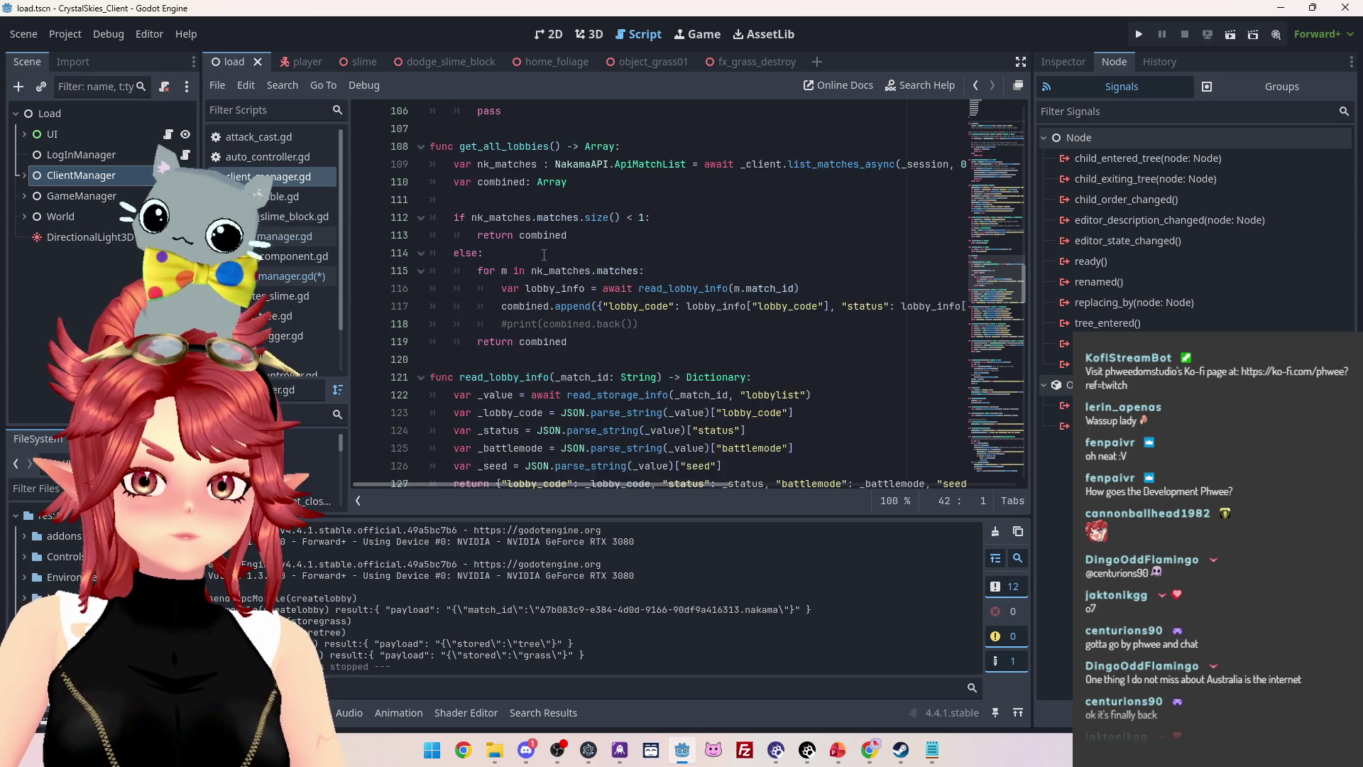
pyautogui.scroll(-4, 543, 254)
pyautogui.scroll(-1, 298, 249)
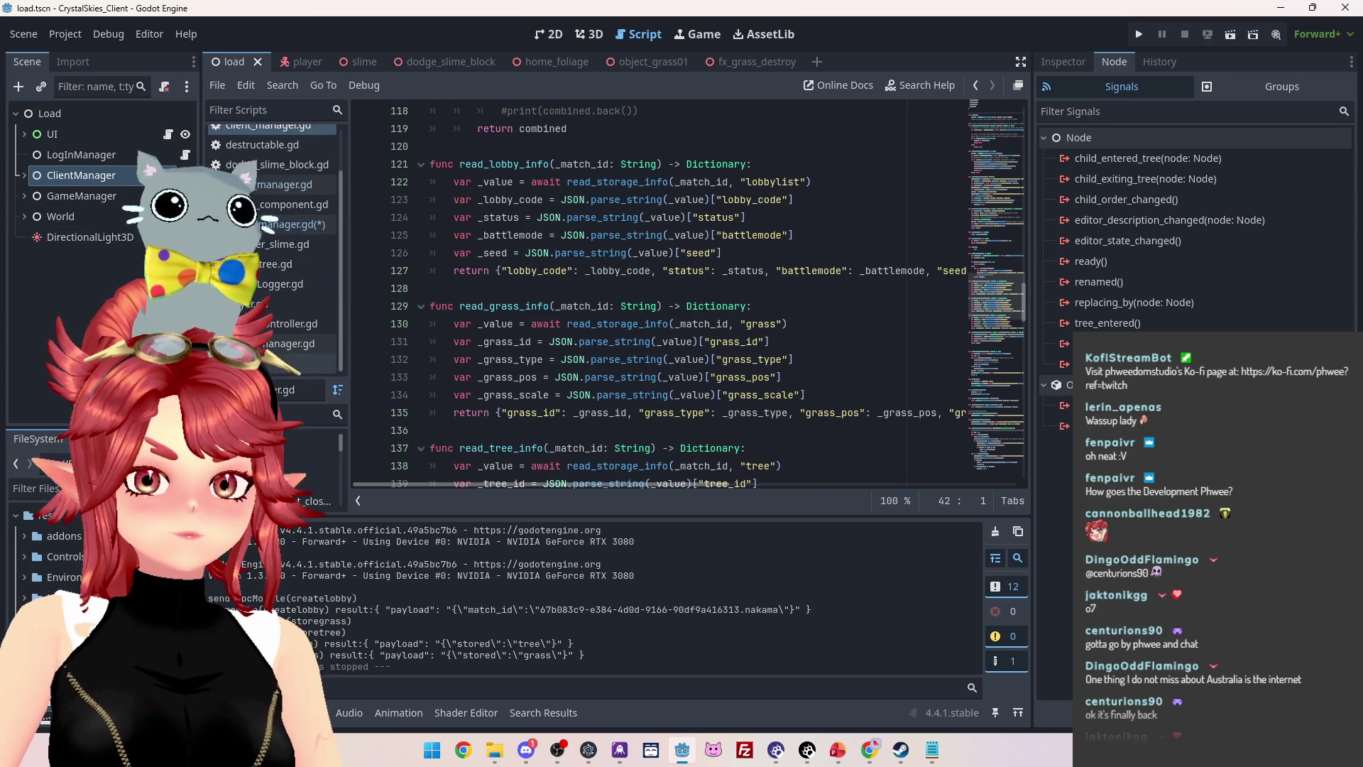
# Go back to the UI script's _connect_to_server function.
pyautogui.hotkey('alt', 'Left')
pyautogui.scroll(5, 551, 247)
pyautogui.scroll(-5, 551, 247)
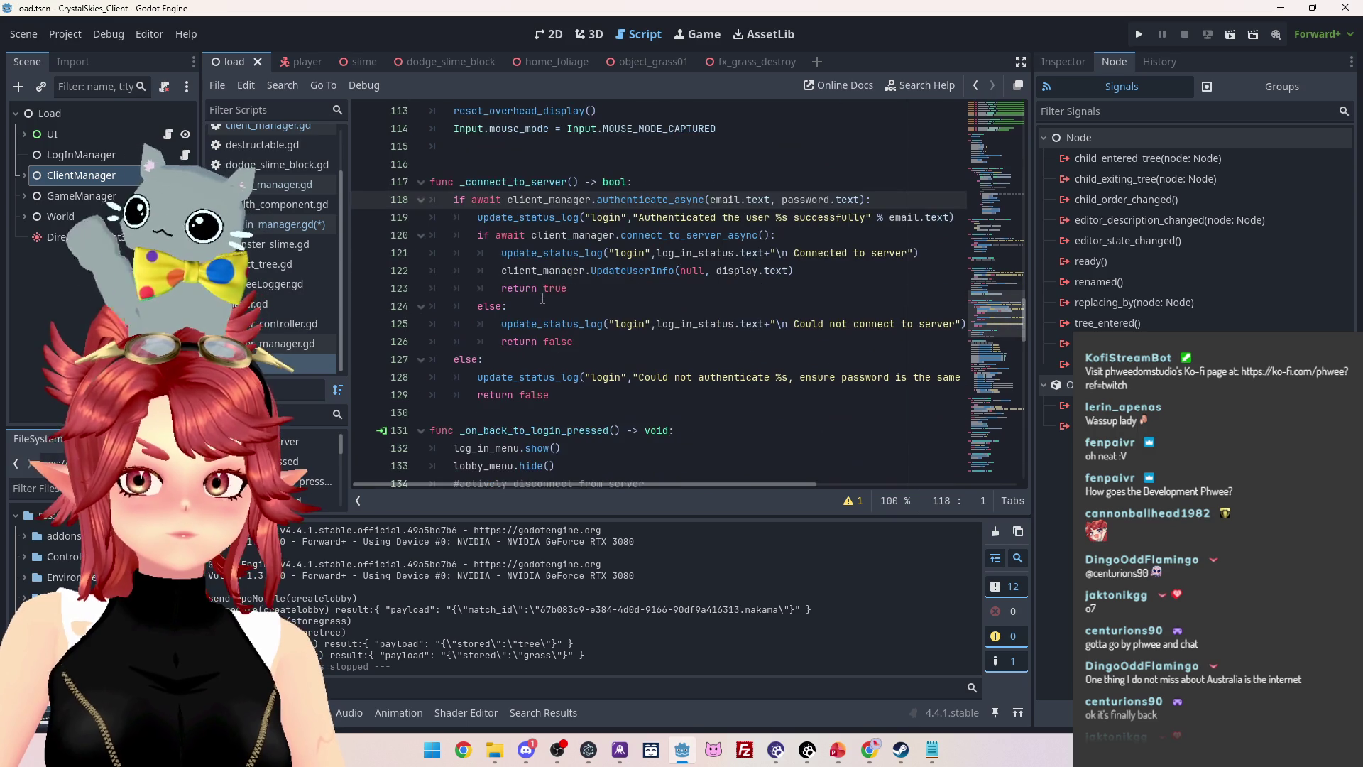
pyautogui.scroll(5, 543, 298)
pyautogui.scroll(-7, 542, 298)
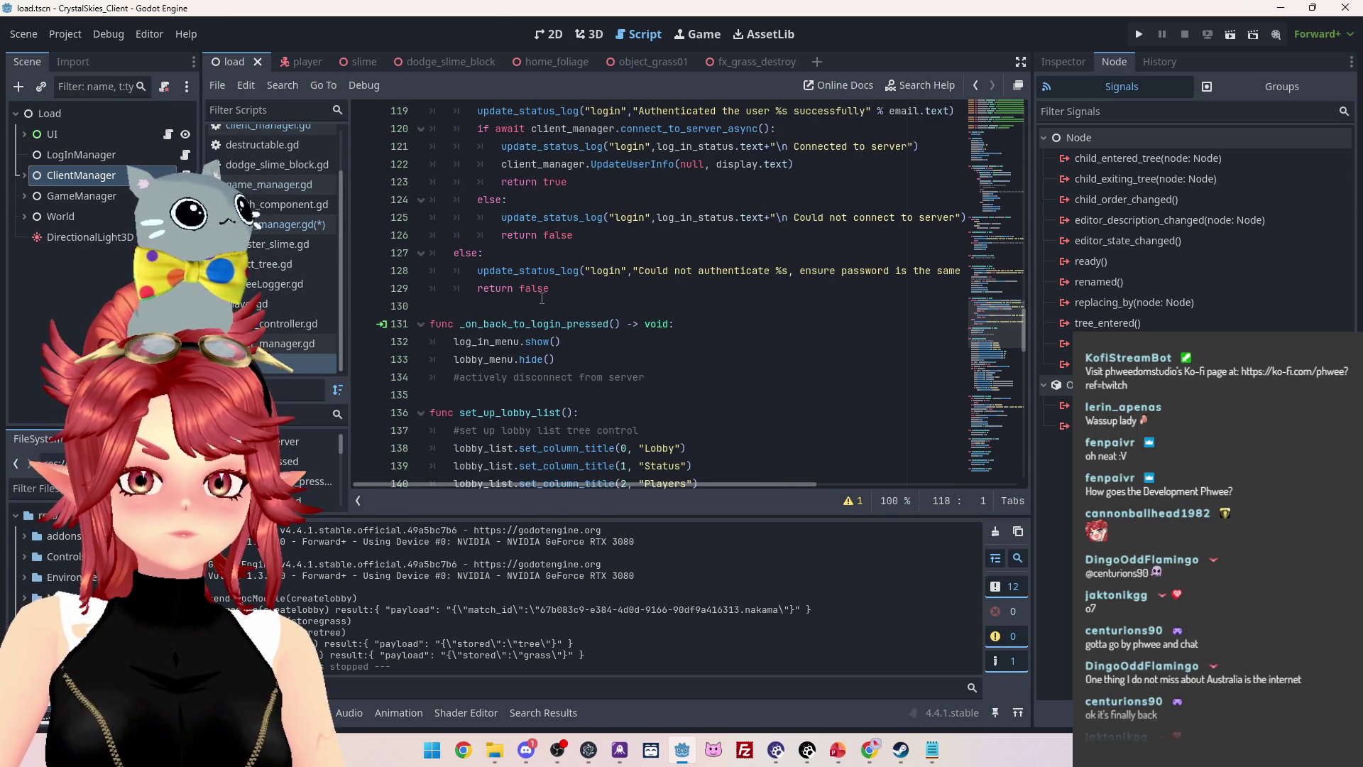
pyautogui.scroll(8, 542, 298)
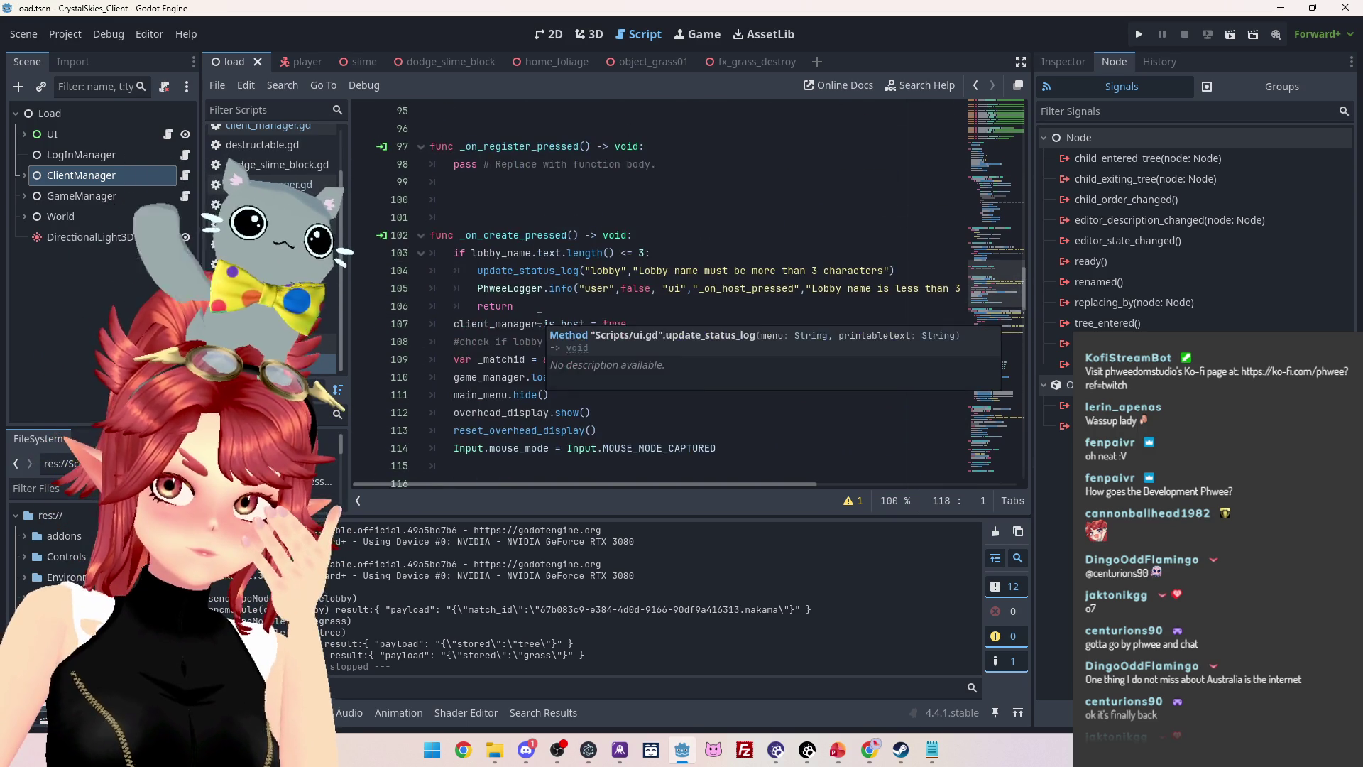
pyautogui.scroll(5, 540, 318)
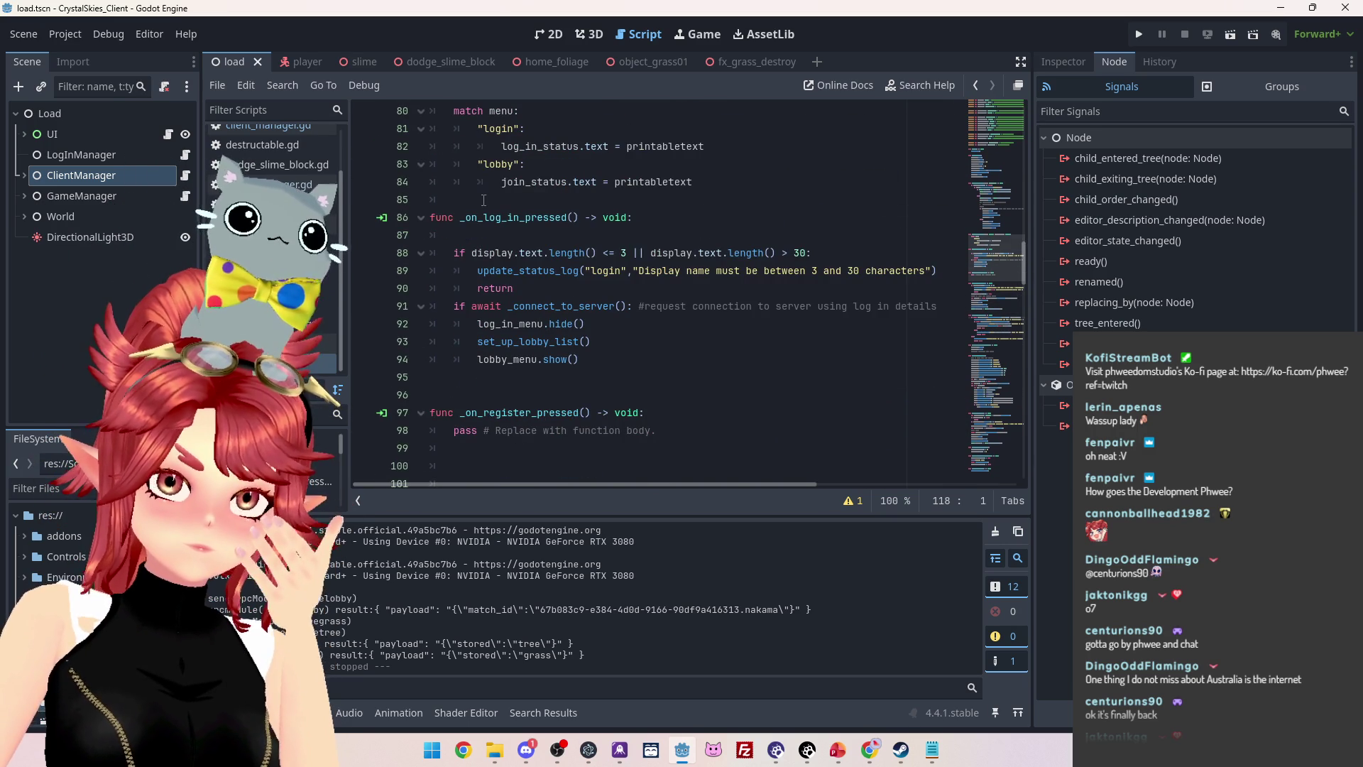
pyautogui.scroll(2, 649, 338)
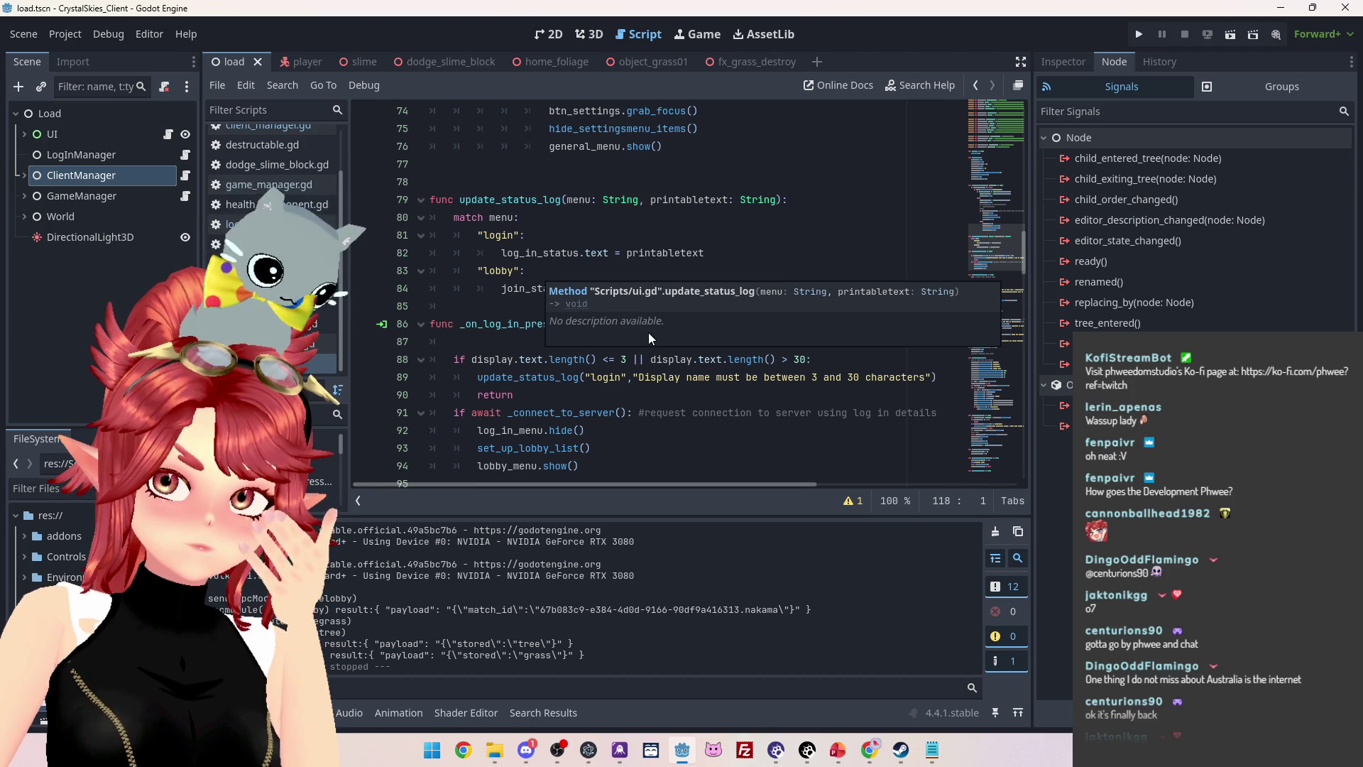
pyautogui.click(511, 340)
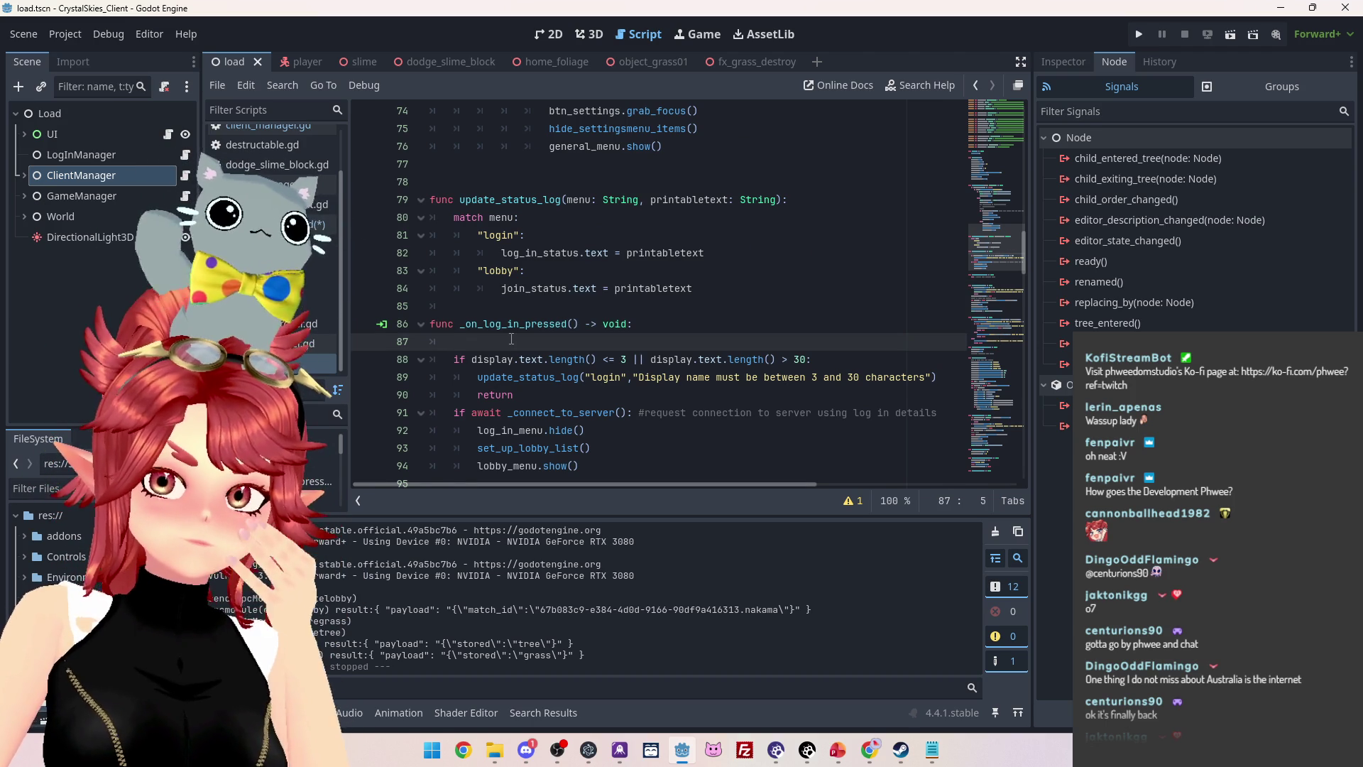
pyautogui.scroll(-2, 511, 339)
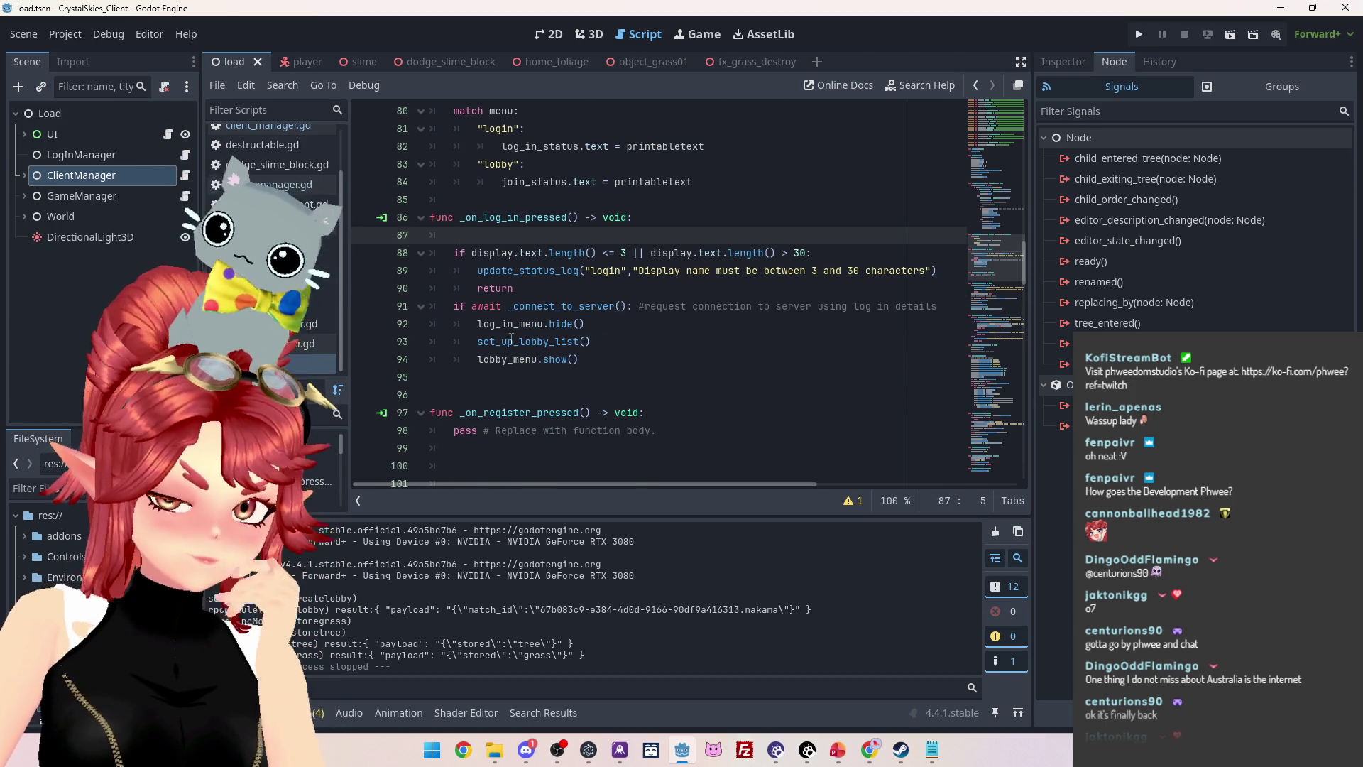
pyautogui.moveTo(475, 258)
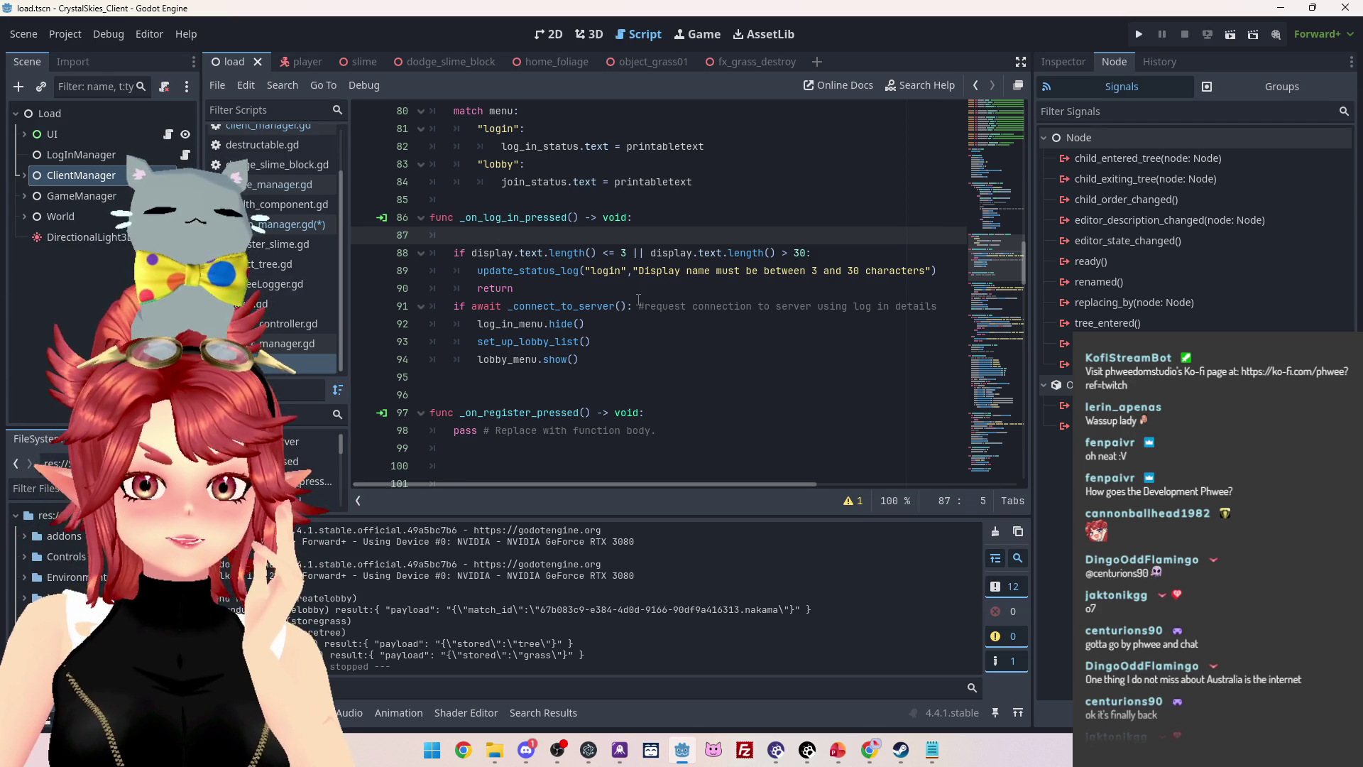
pyautogui.moveTo(578, 306)
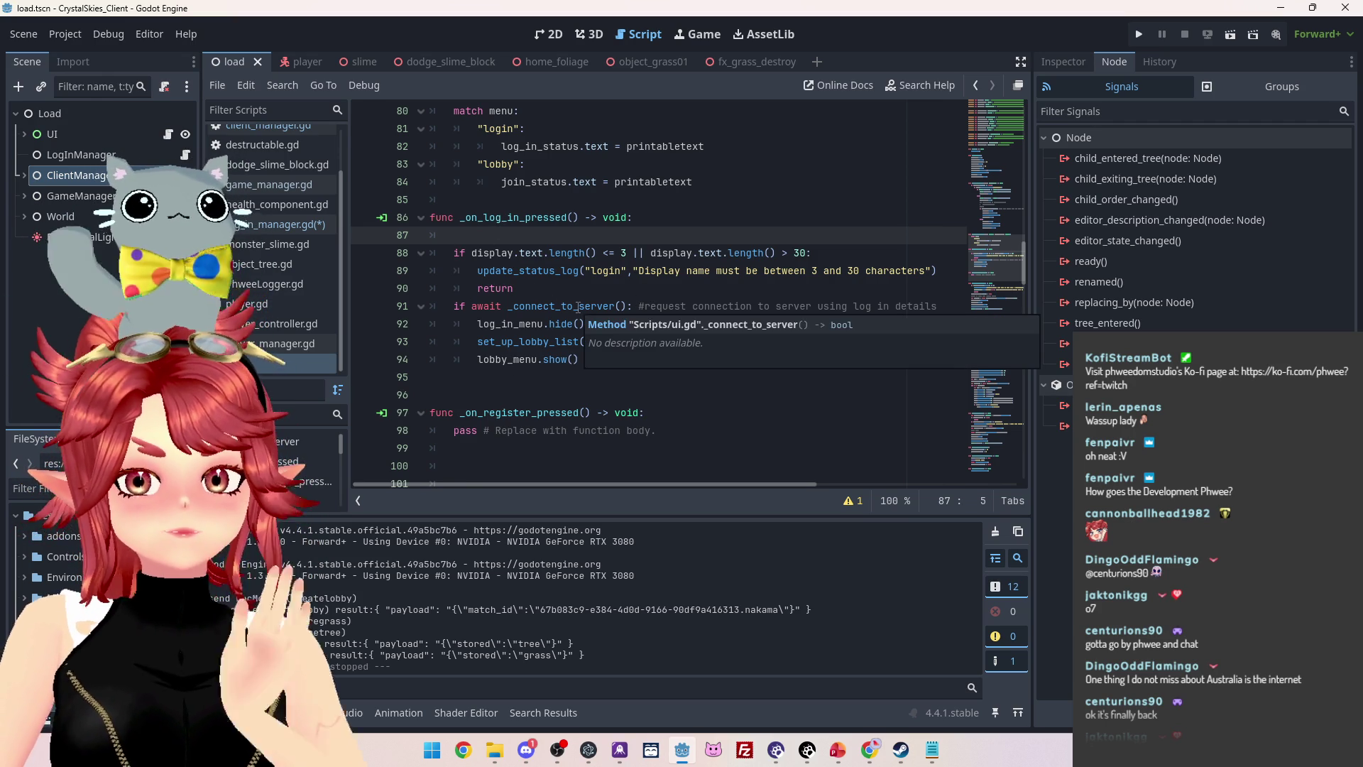
pyautogui.keyDown('ctrl'); pyautogui.click(542, 310); pyautogui.keyUp('ctrl')
pyautogui.scroll(-1, 497, 270)
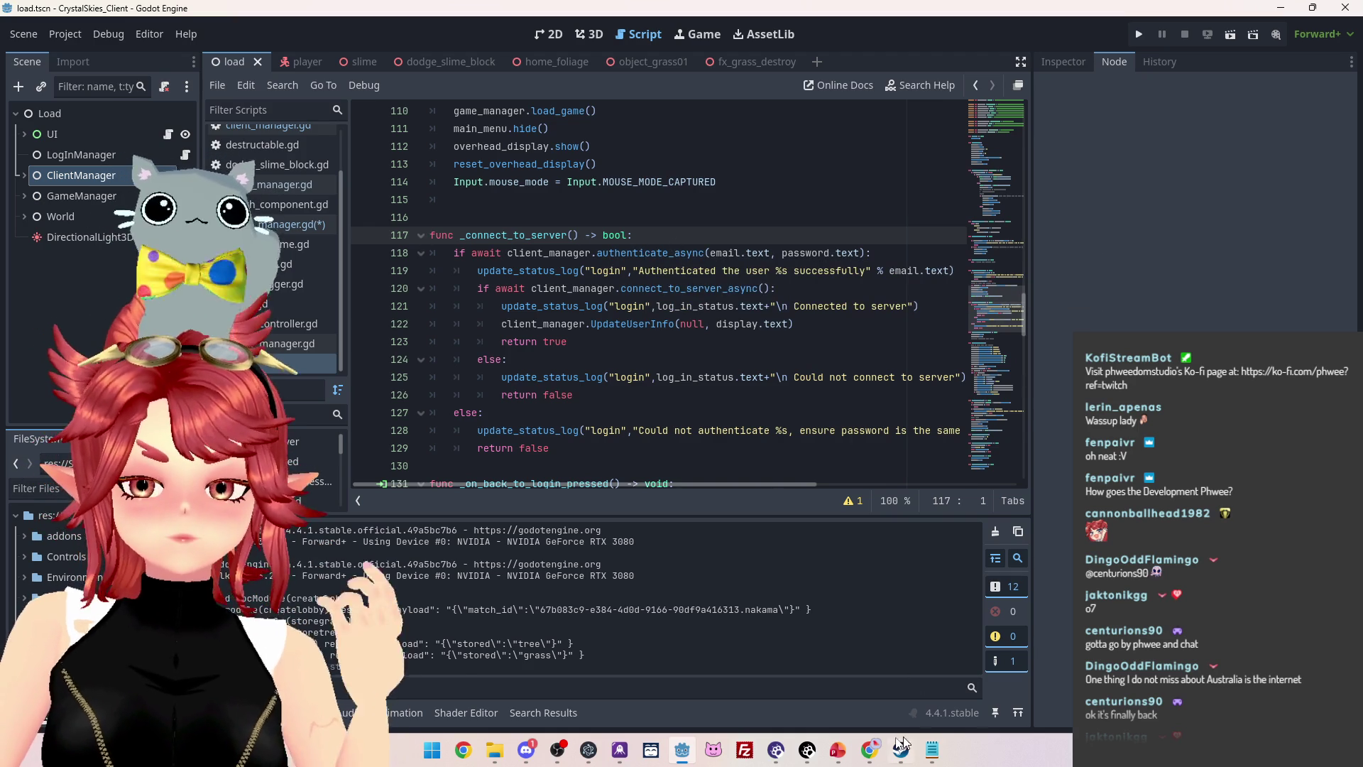
pyautogui.moveTo(875, 751)
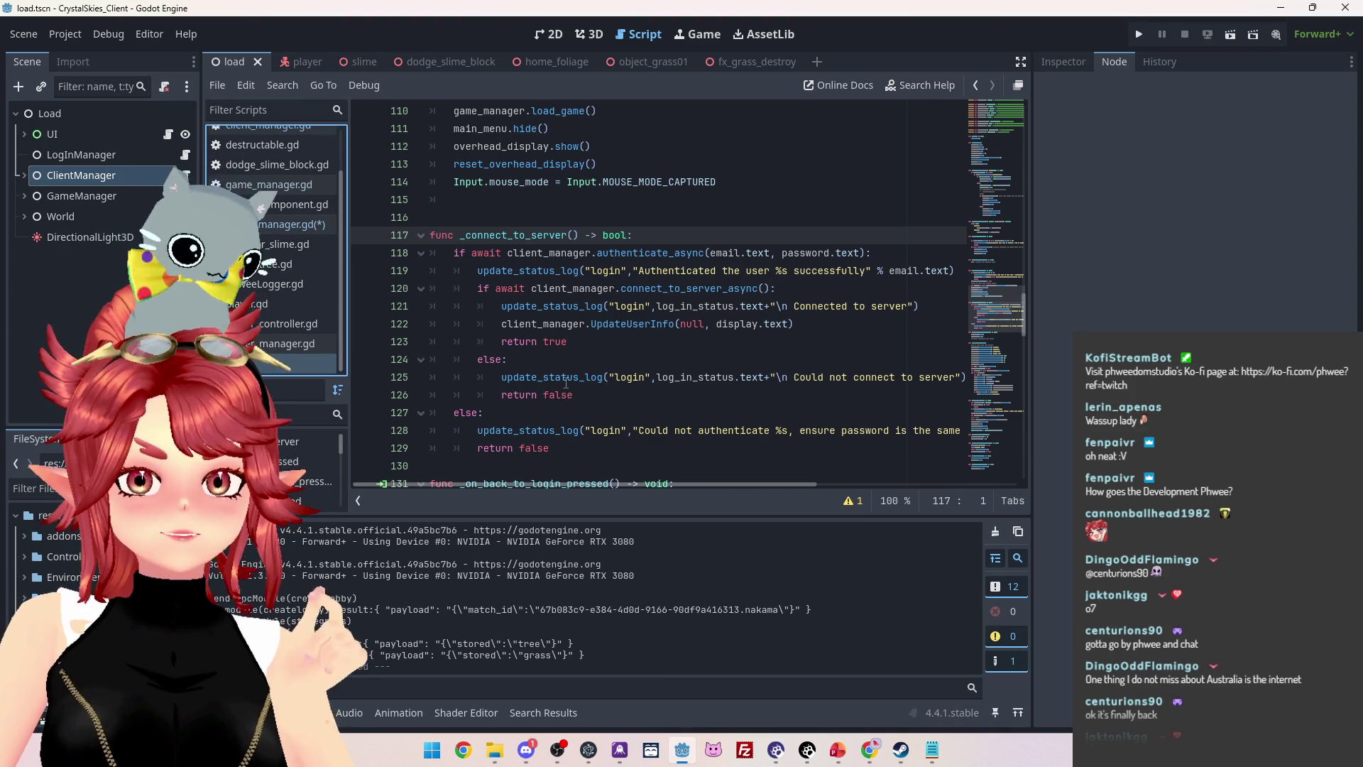
pyautogui.scroll(8, 557, 383)
pyautogui.scroll(-6, 544, 387)
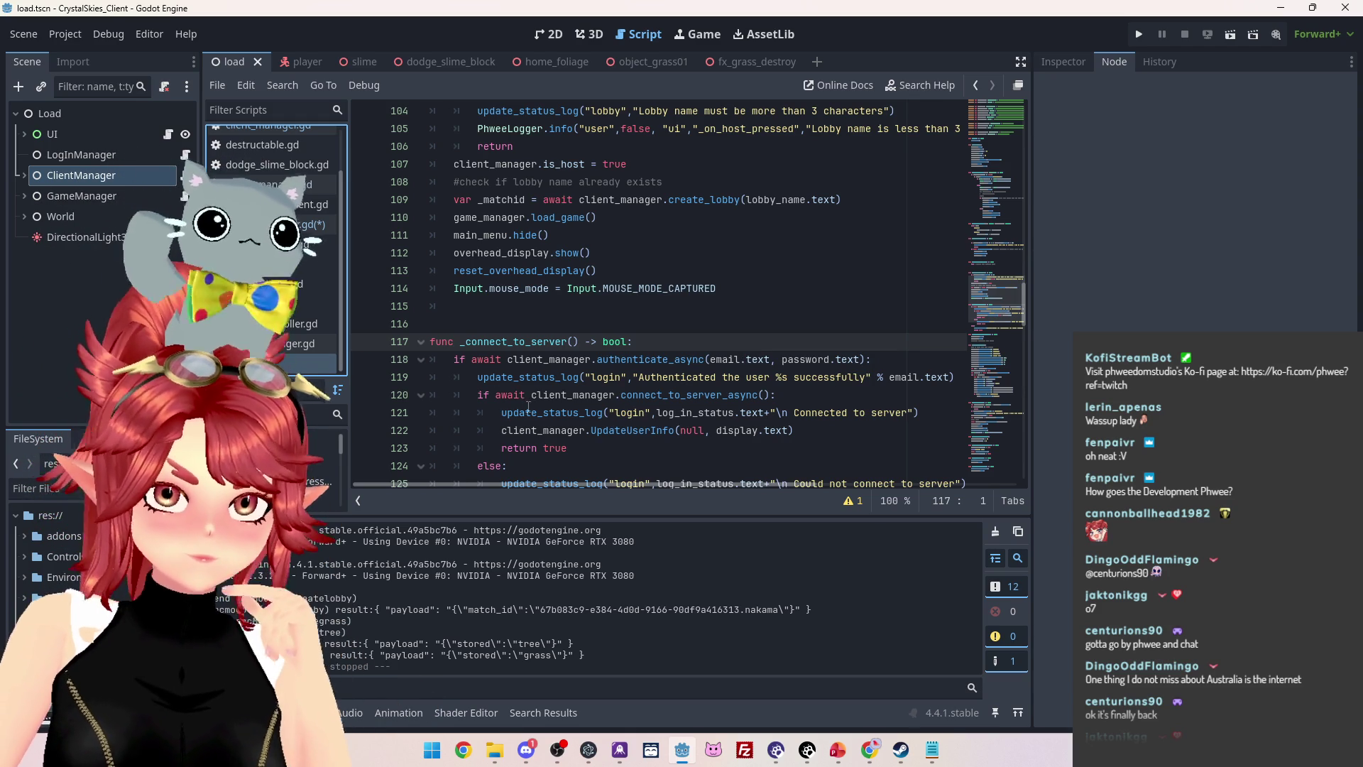
pyautogui.scroll(3, 532, 402)
pyautogui.scroll(5, 512, 396)
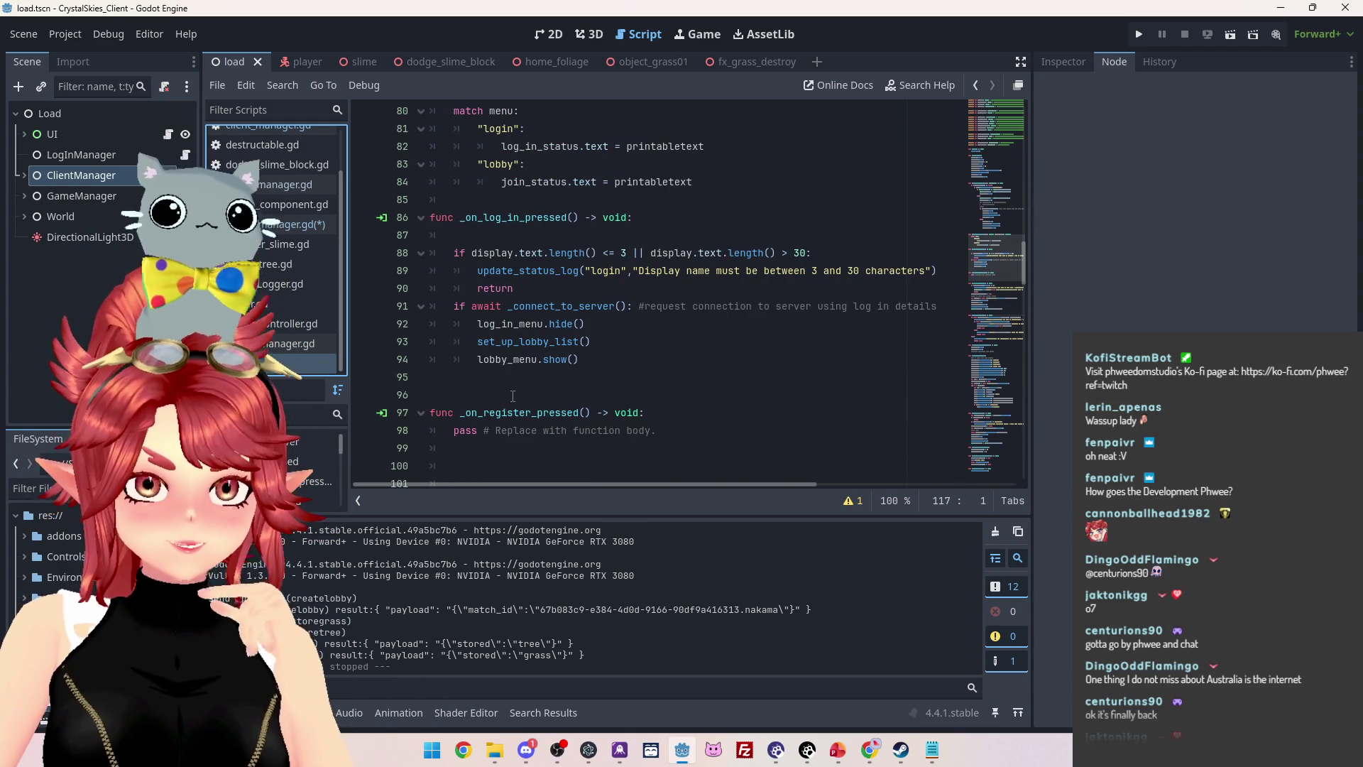
pyautogui.click(475, 235)
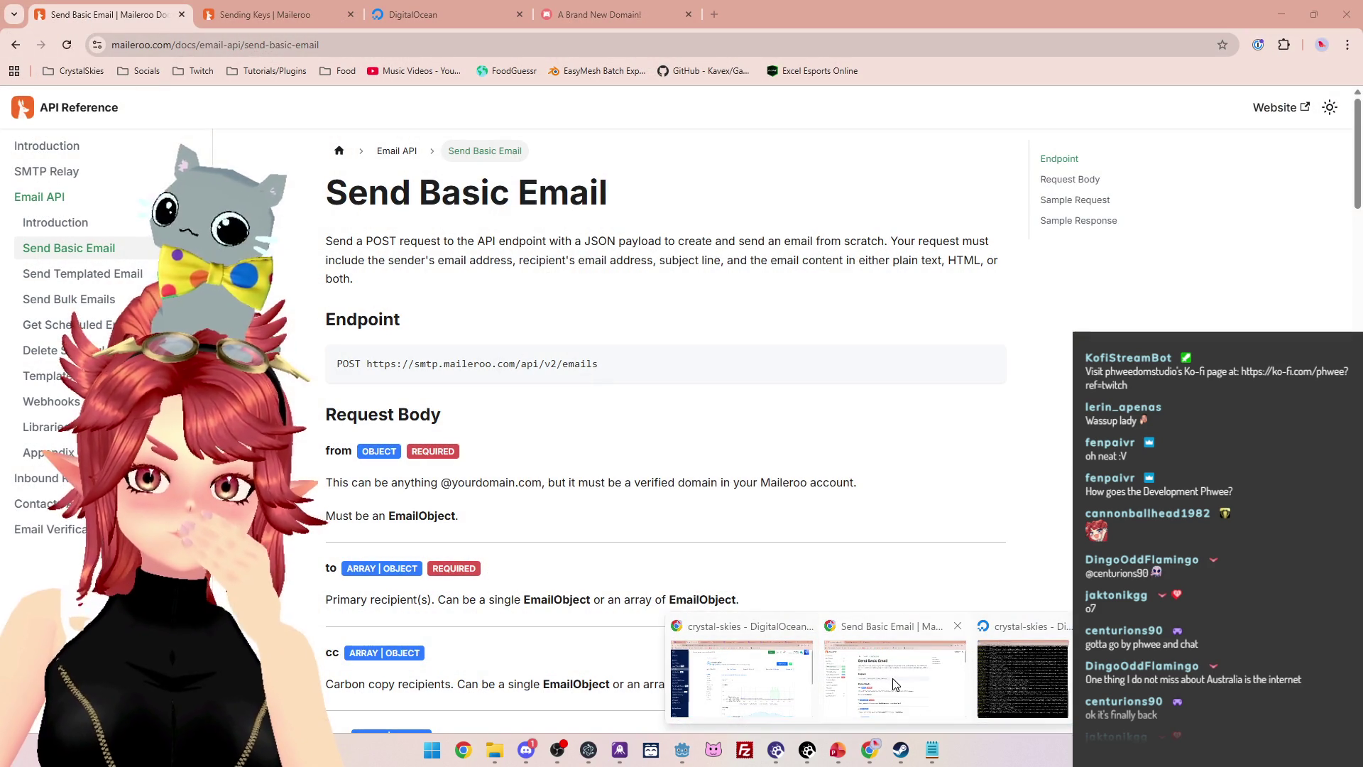
# Bring up the browser window with the Nakama Authentication docs page.
pyautogui.click(895, 684)
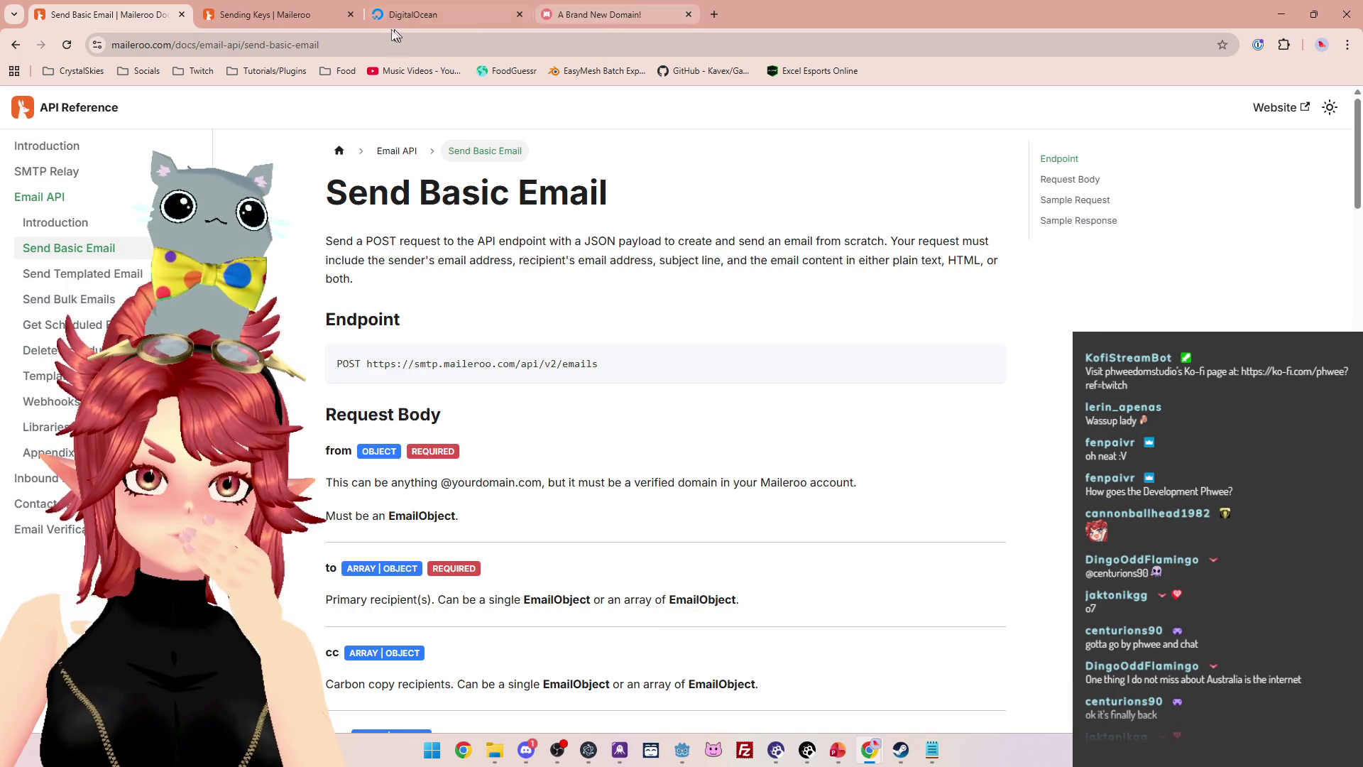
pyautogui.click(867, 757)
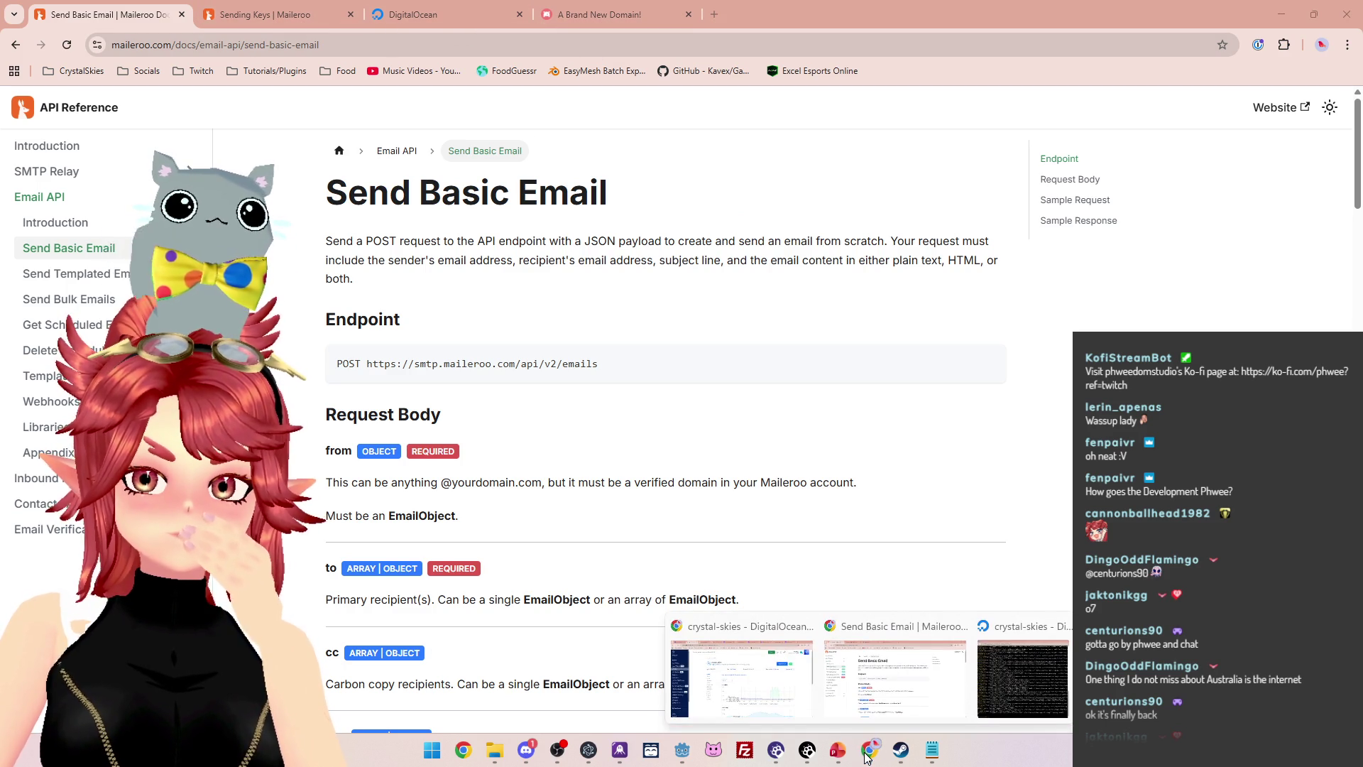
pyautogui.click(764, 702)
pyautogui.click(1125, 21)
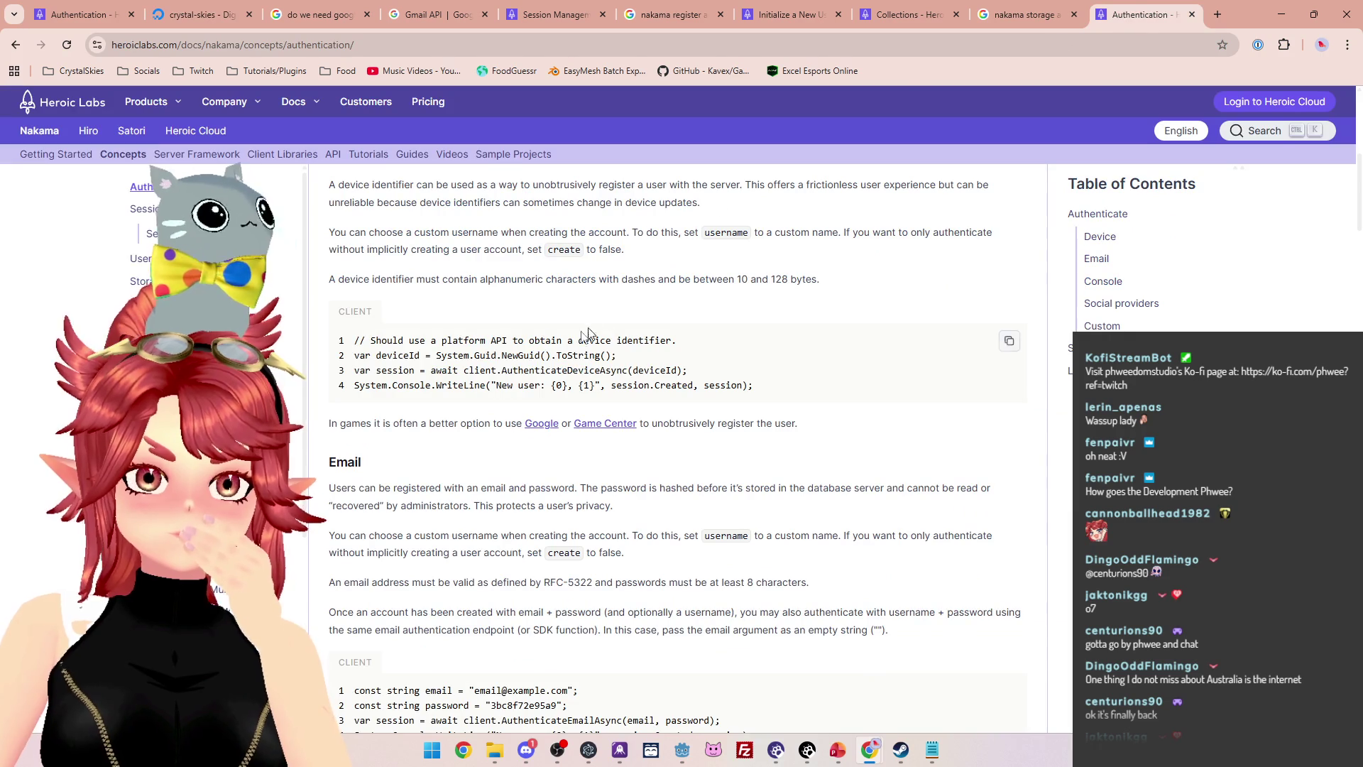
pyautogui.scroll(2, 526, 435)
pyautogui.scroll(-1, 418, 452)
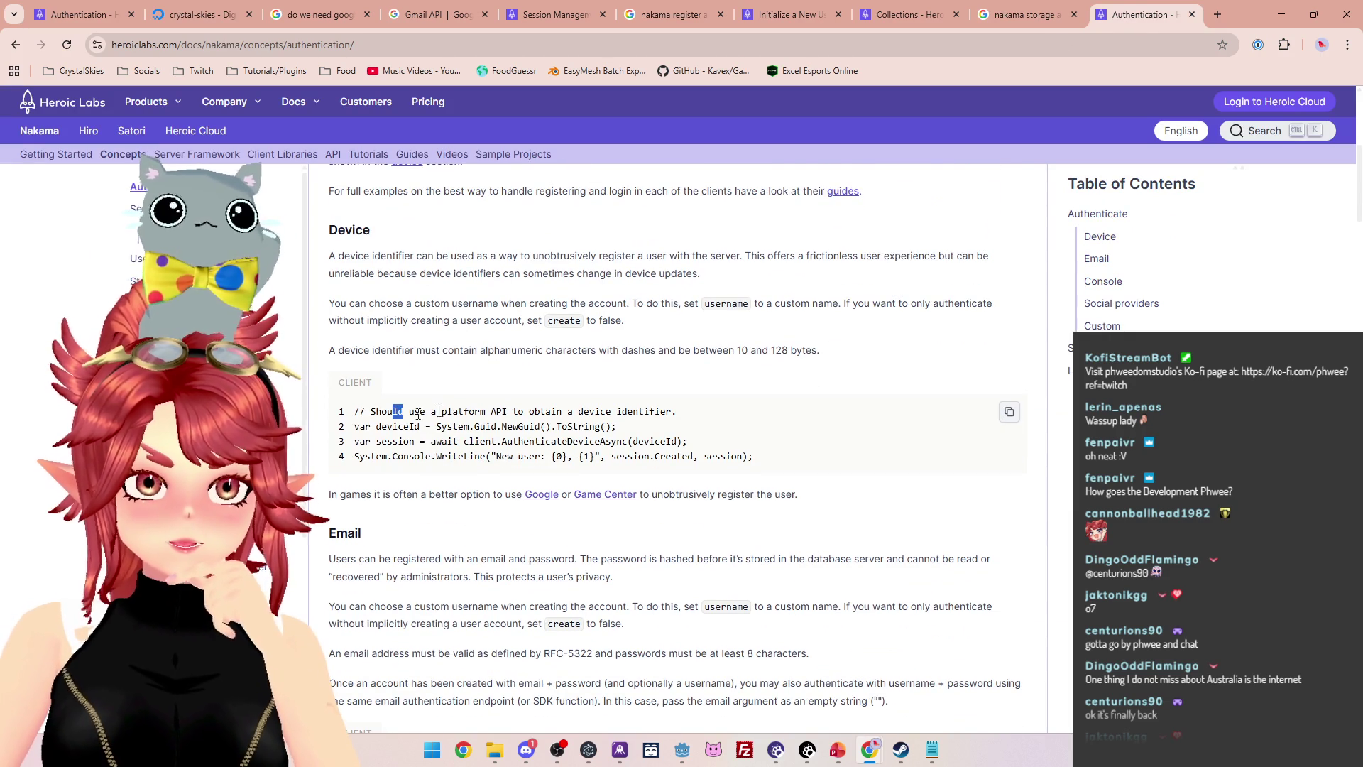
# Copy the Device example's three AuthenticateDeviceAsync code lines.
pyautogui.moveTo(354, 426); pyautogui.dragTo(573, 454)
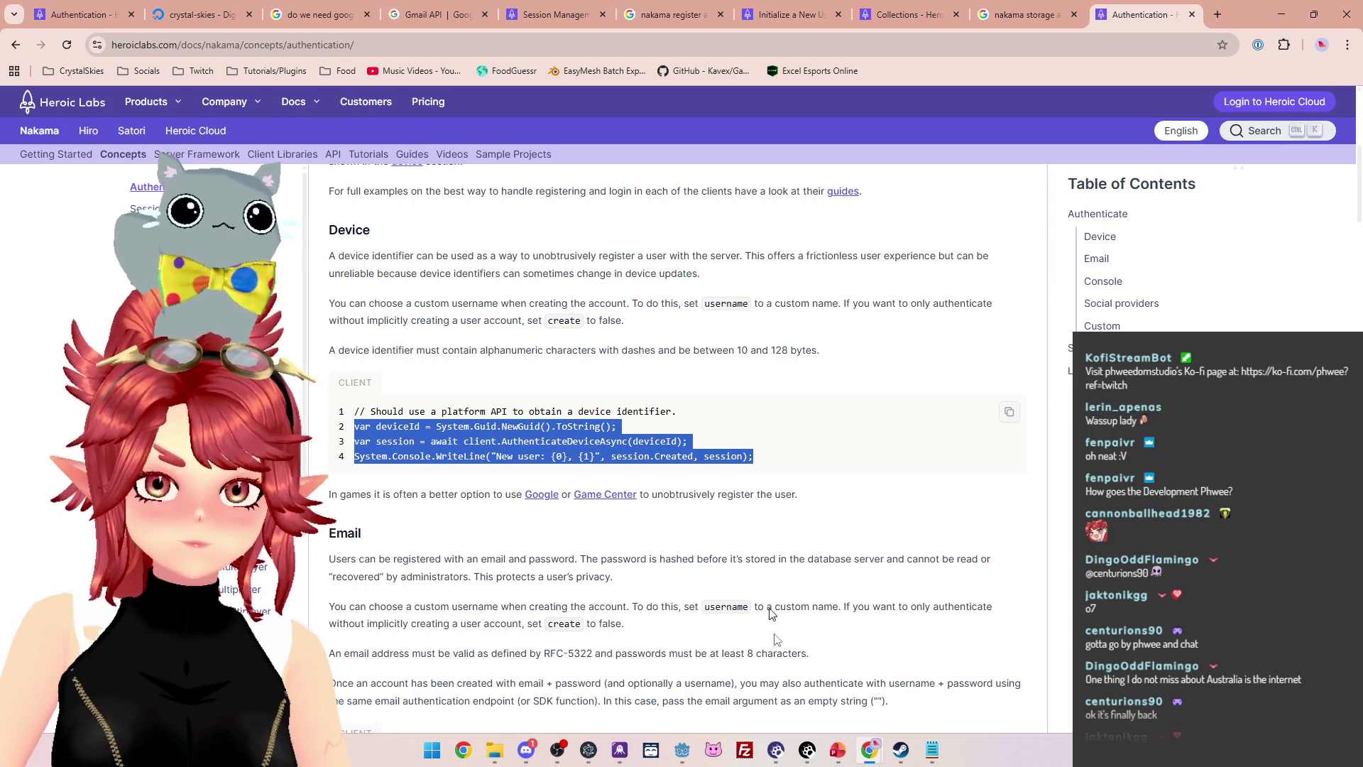
pyautogui.moveTo(680, 754)
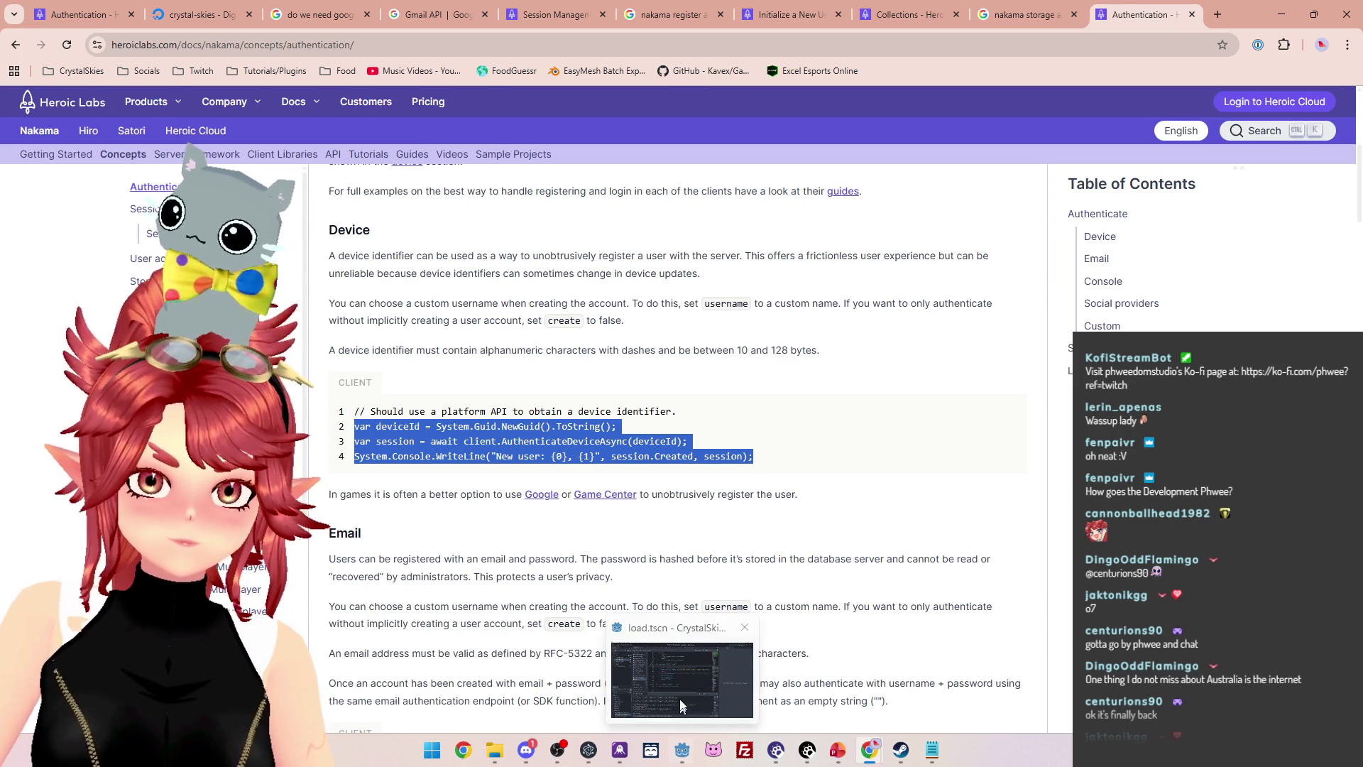
pyautogui.click(682, 678)
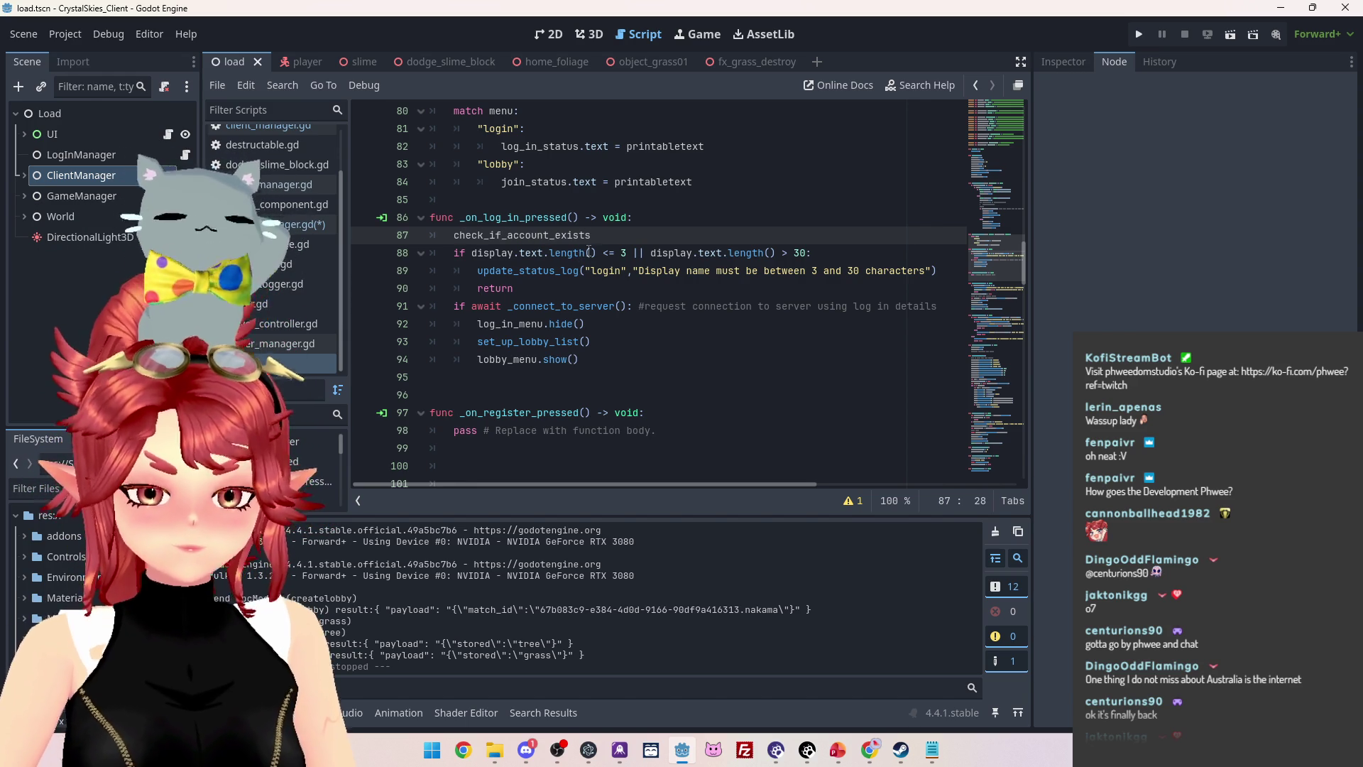
# Add func check_if_account_exists(): after the login handler and paste the device-auth code.
pyautogui.scroll(-2, 589, 252)
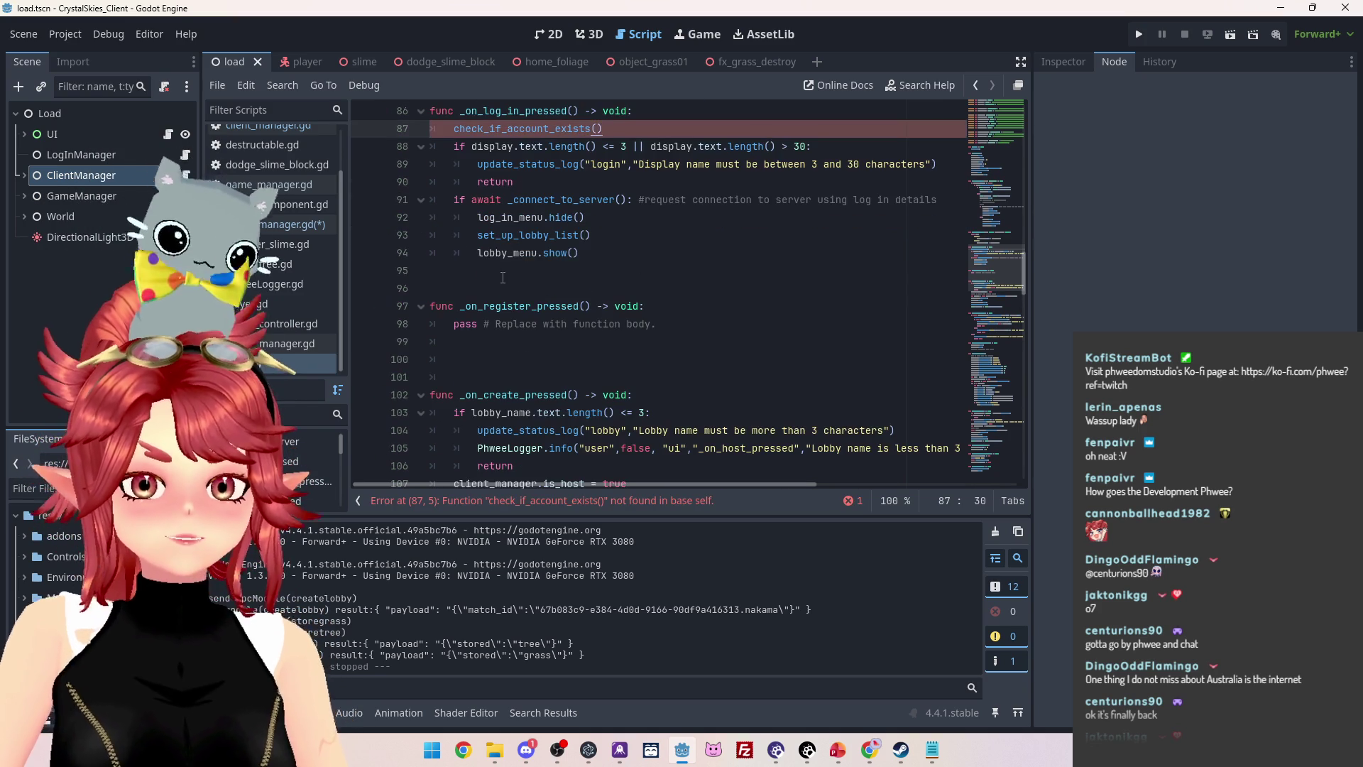
pyautogui.click(502, 273)
pyautogui.press('Return')
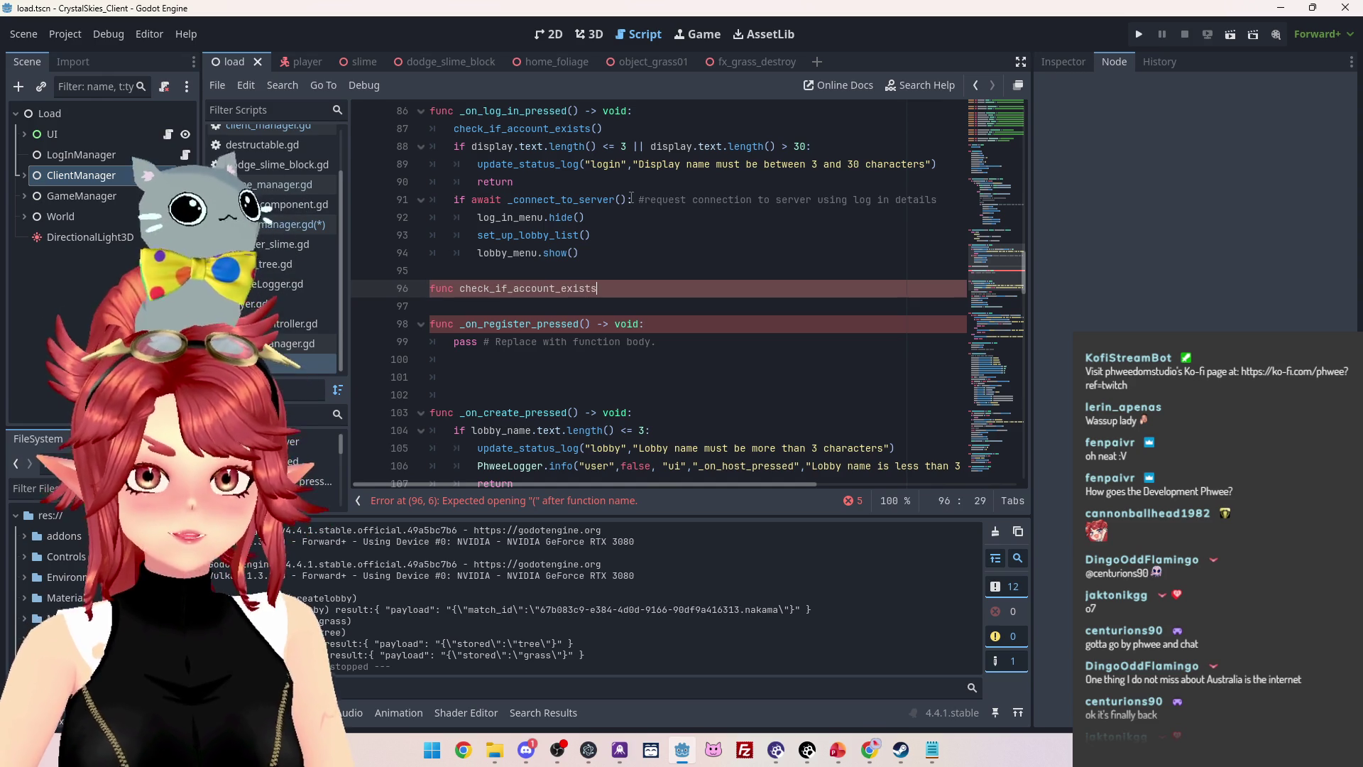
pyautogui.press('Return')
pyautogui.write('var deviceId = System.Guid.NewGuid().ToString(); var session = await client.AuthenticateDeviceAsync(deviceId); System.Console.WriteLine("New user: {0}, {1}", session.Created, session);')
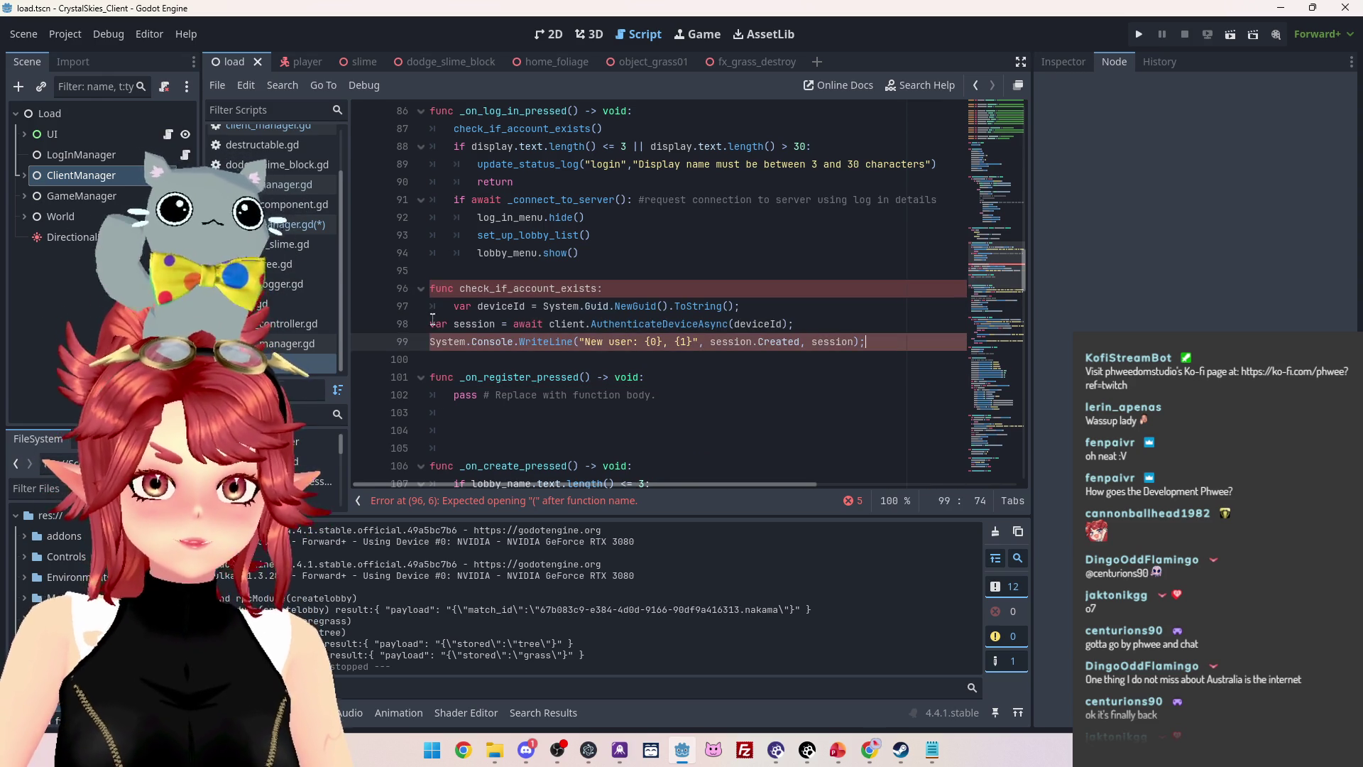
# Indent the pasted device-authentication lines into the function body.
pyautogui.click(432, 320)
pyautogui.click(431, 343)
pyautogui.press('Tab')
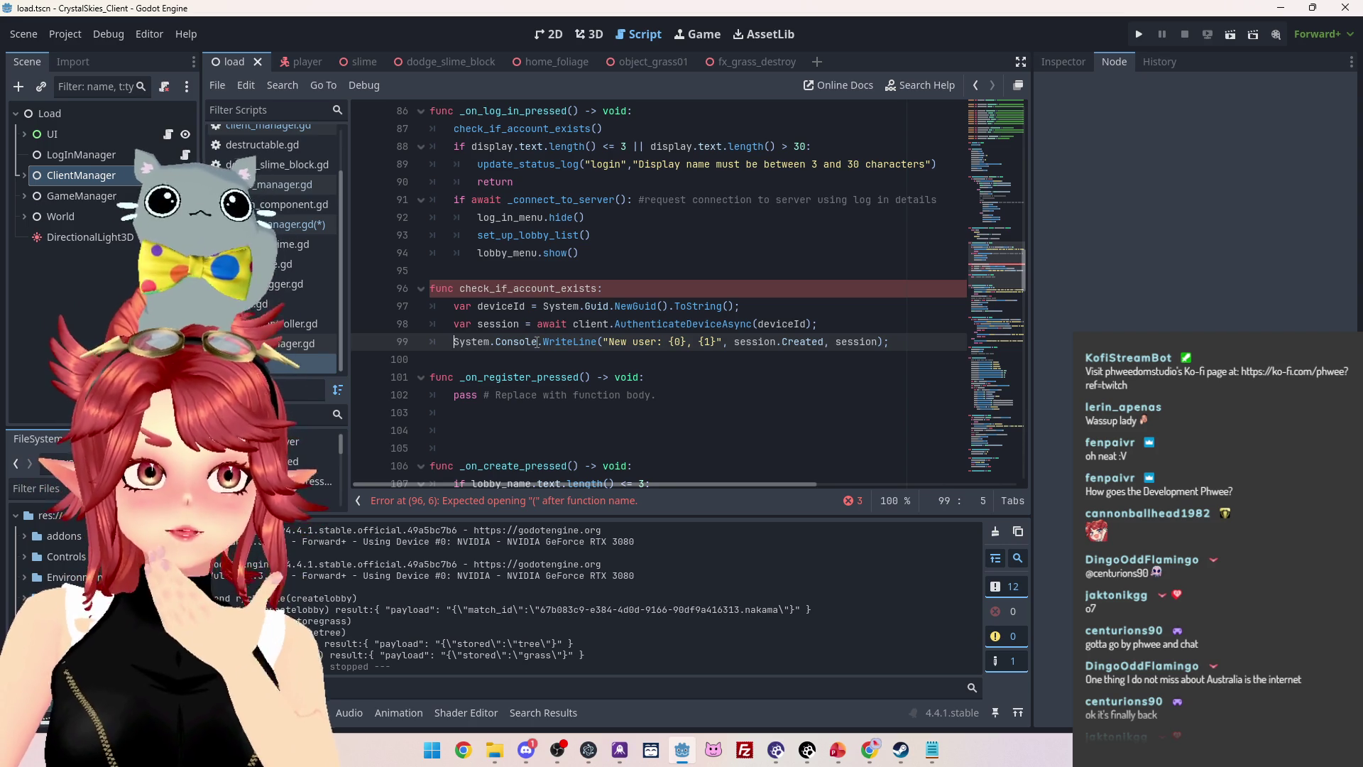
pyautogui.click(600, 288)
pyautogui.moveTo(600, 287); pyautogui.dragTo(533, 343)
pyautogui.click(481, 306)
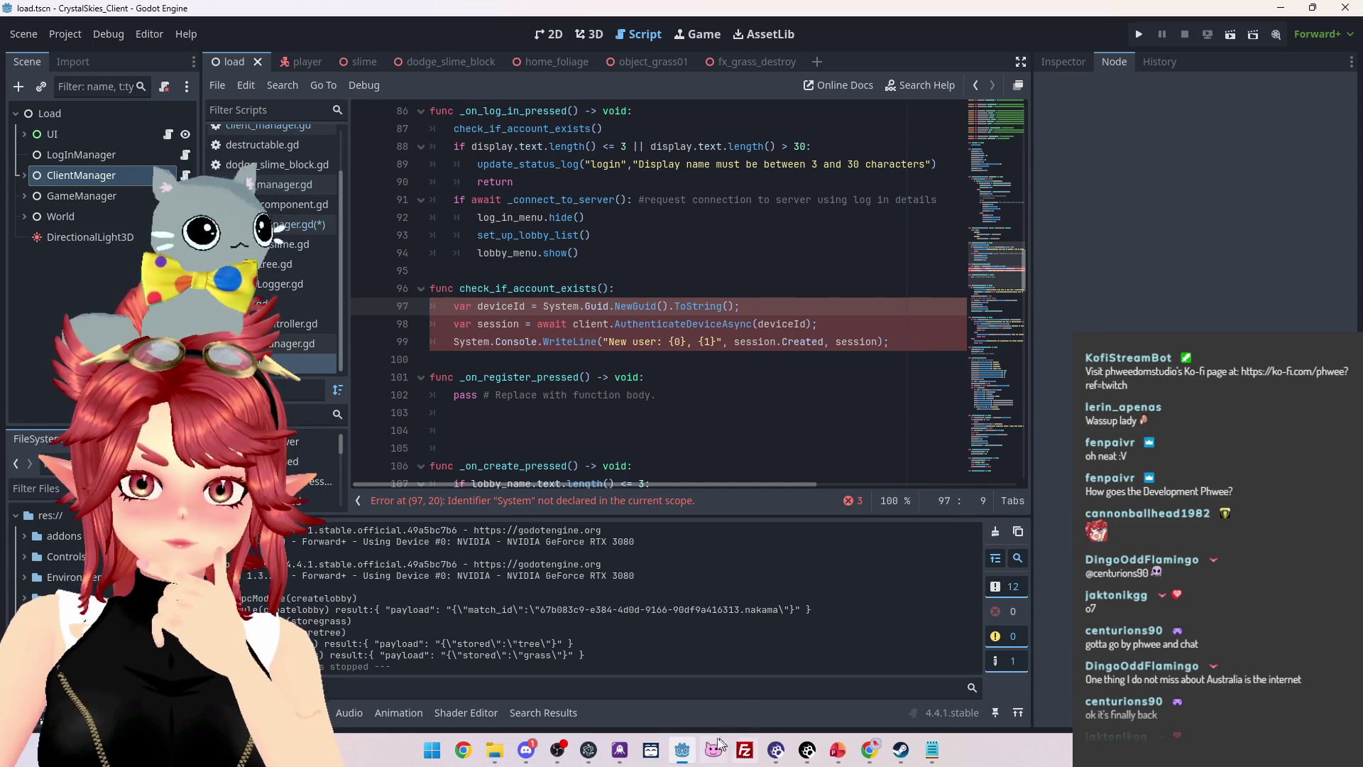
pyautogui.click(873, 749)
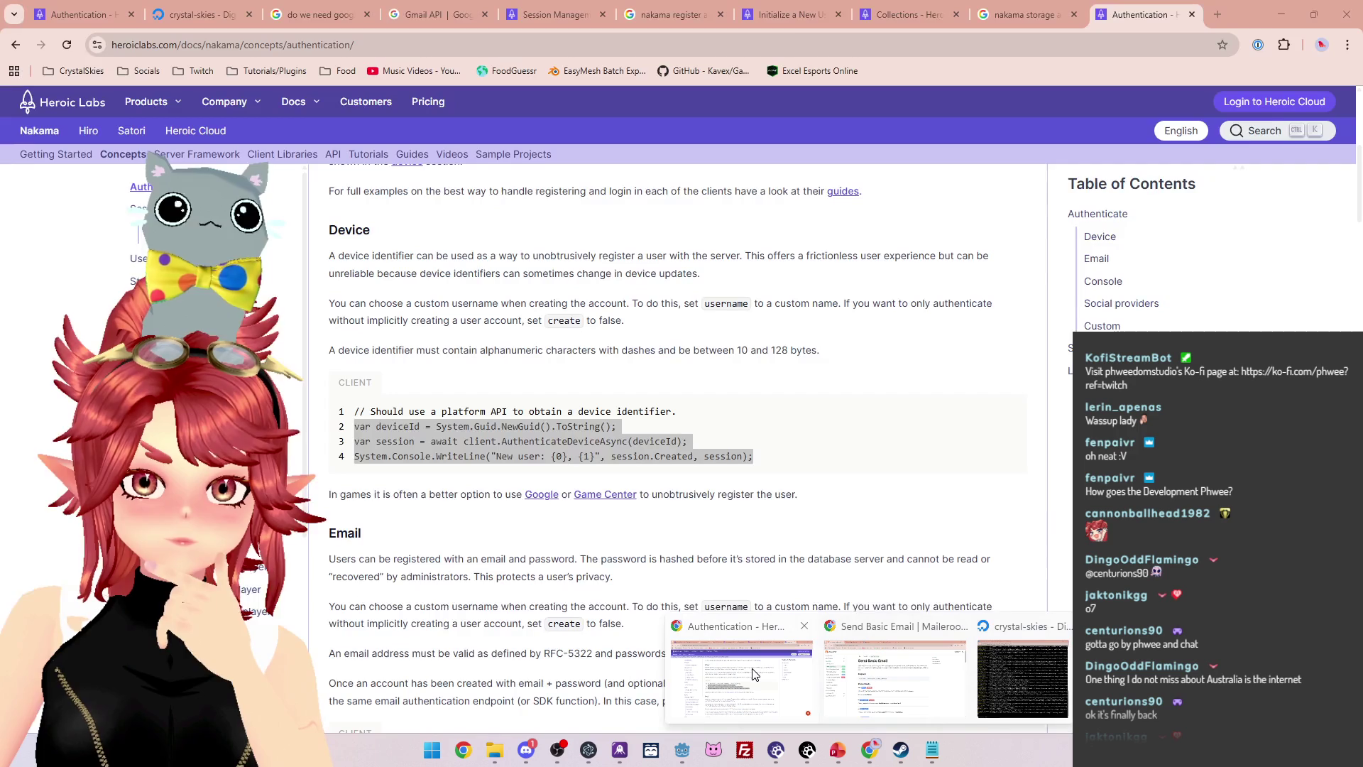
# Select System.Guid in the Device code sample on the Nakama docs.
pyautogui.click(755, 671)
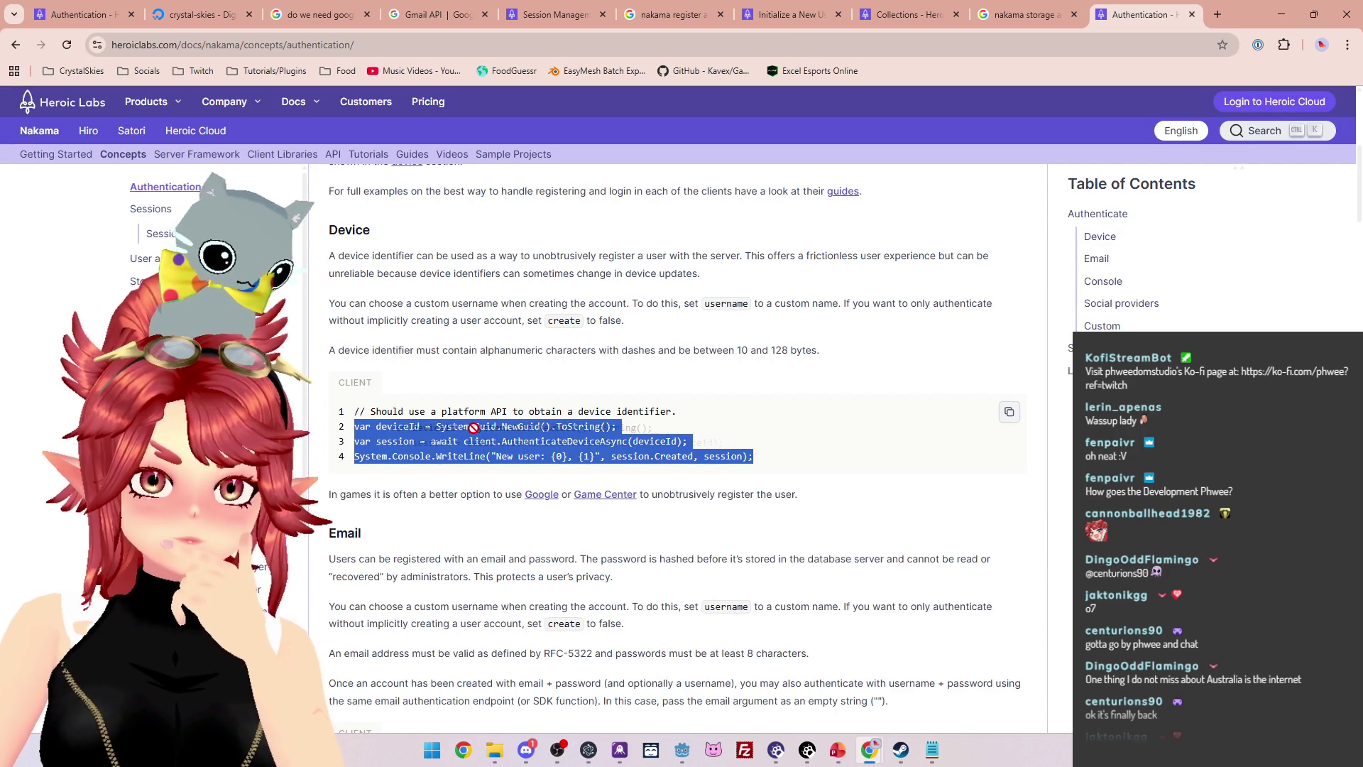
pyautogui.click(483, 428)
pyautogui.doubleClick(458, 426)
pyautogui.moveTo(475, 424); pyautogui.dragTo(494, 426)
pyautogui.hotkey('ctrl', 'c')
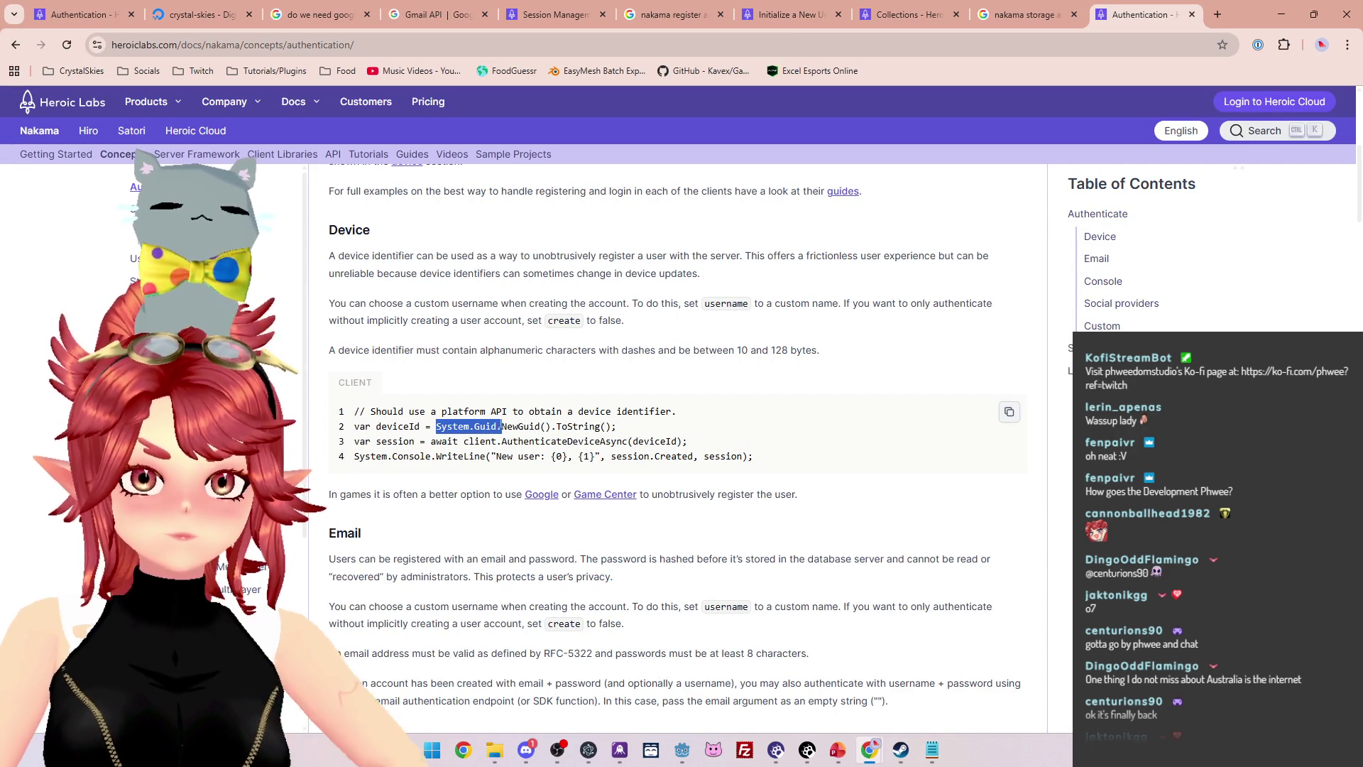
# Search GitHub code for 'System.Guid nakama' in a new tab.
pyautogui.click(1217, 14)
pyautogui.click(74, 71)
pyautogui.click(106, 317)
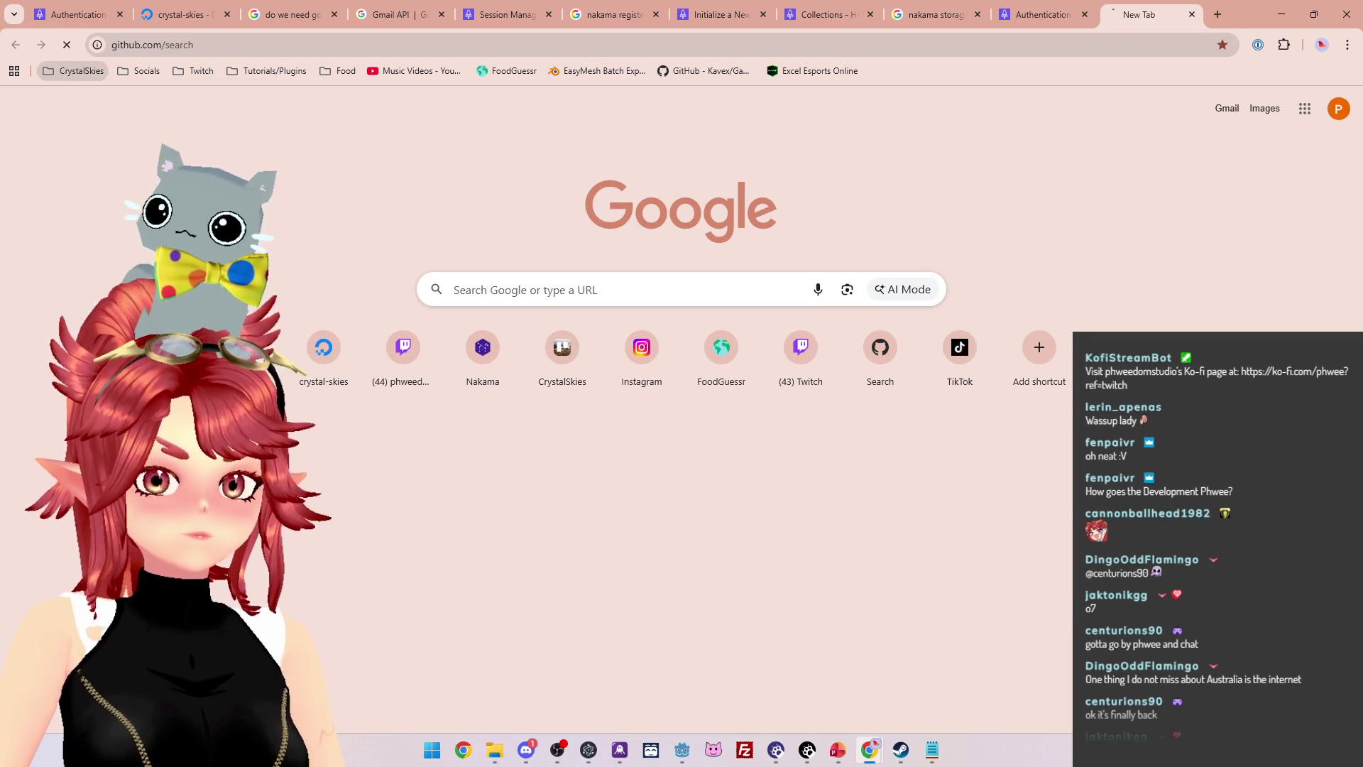
pyautogui.hotkey('ctrl', 'v')
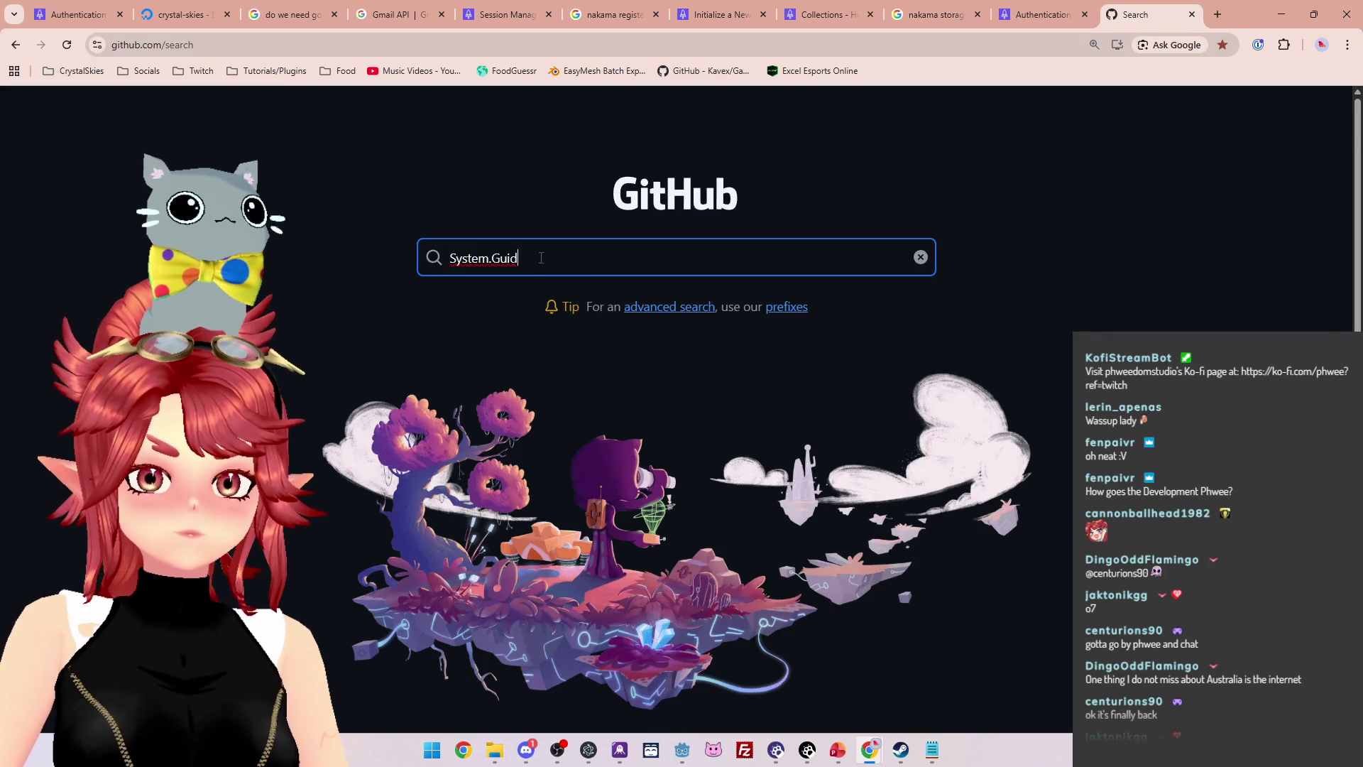
pyautogui.press('Return')
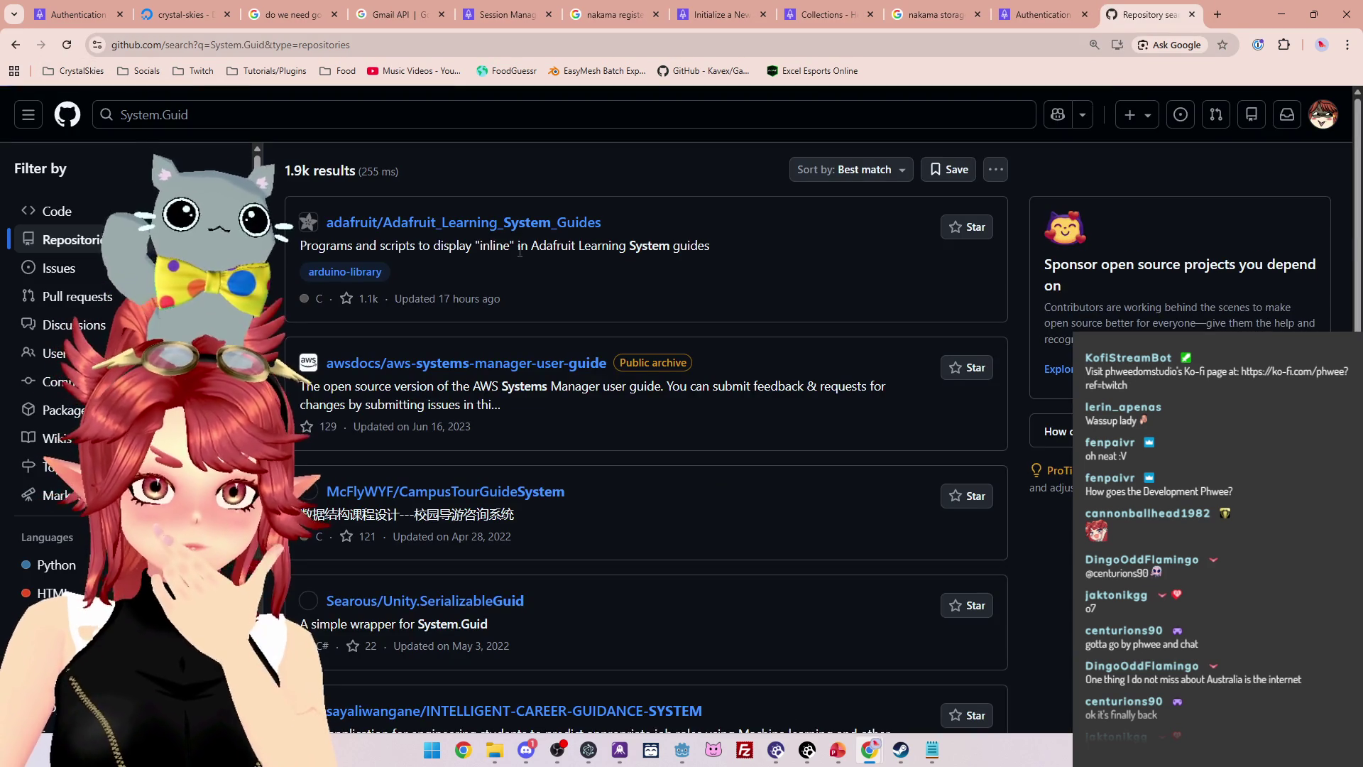
pyautogui.click(48, 210)
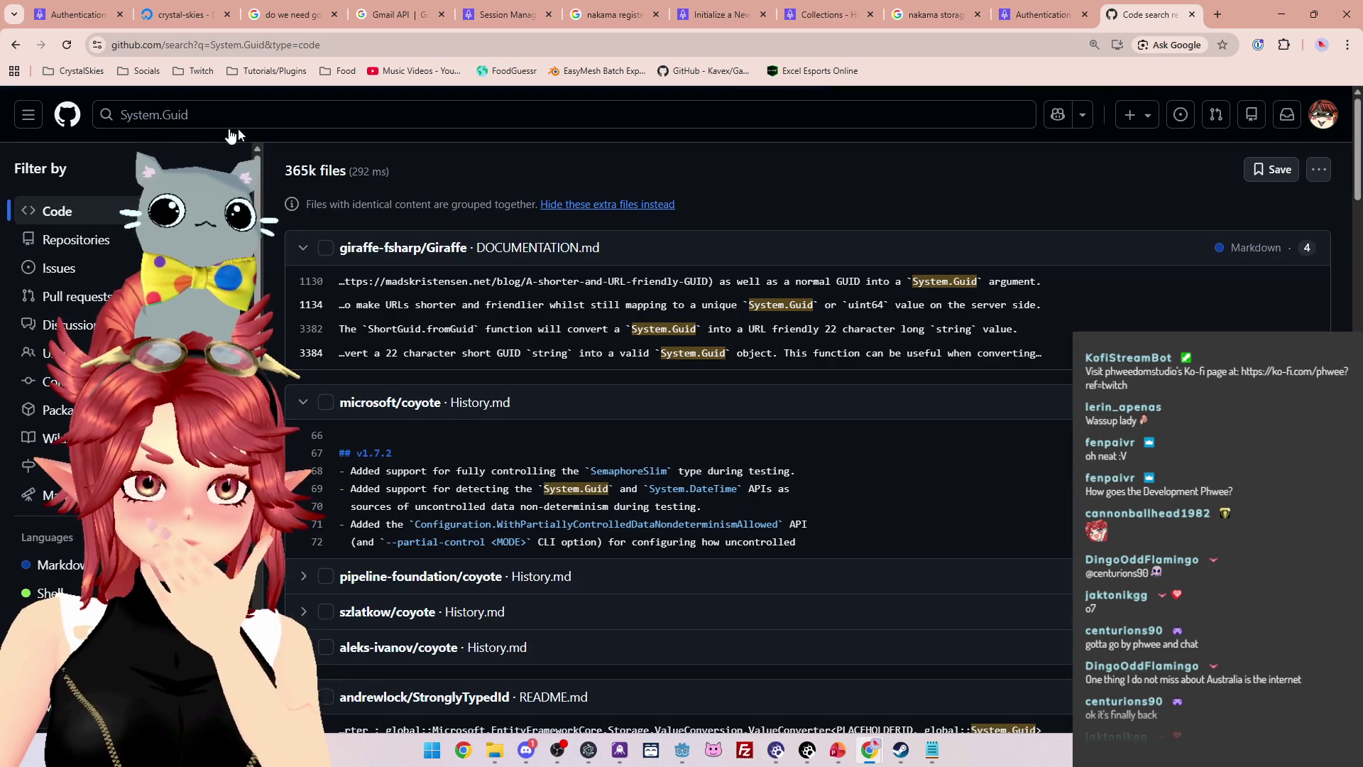
pyautogui.click(288, 113)
pyautogui.write('nakama')
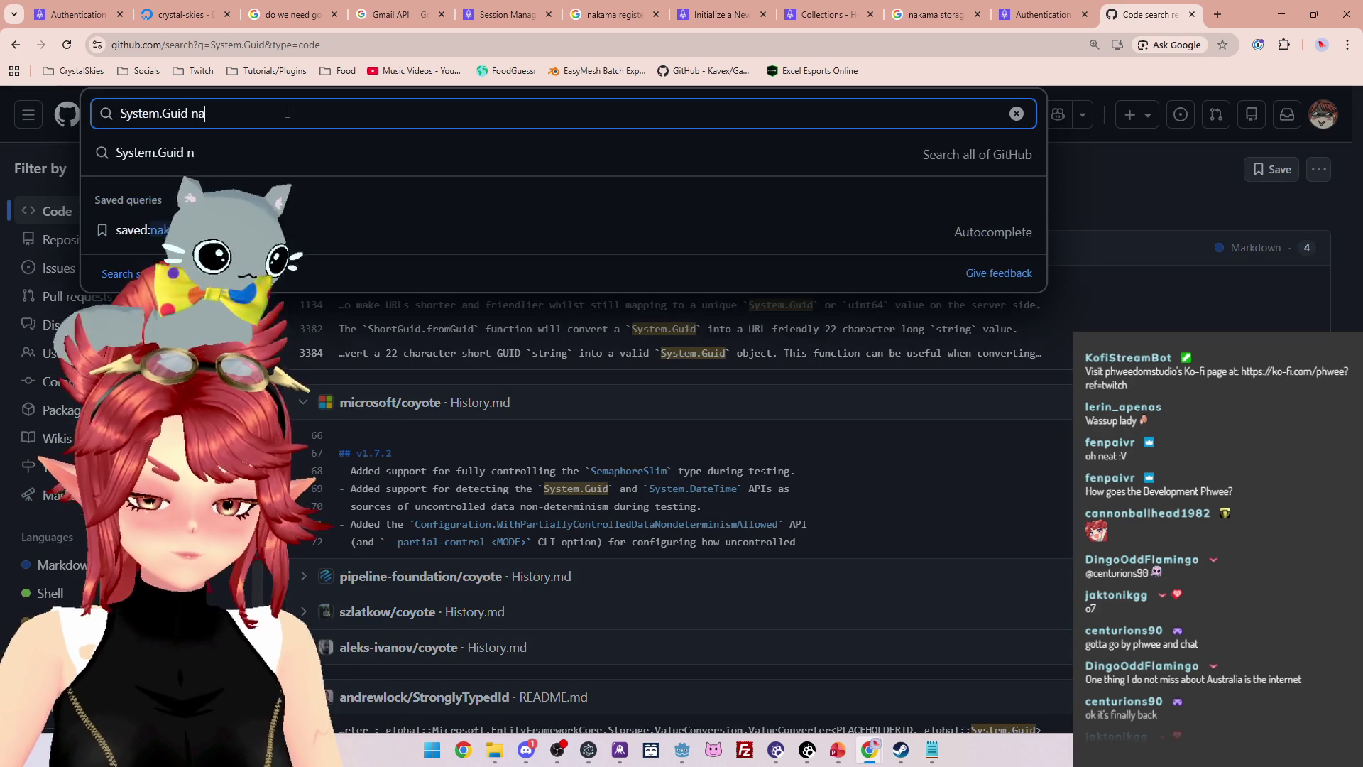
pyautogui.press('Return')
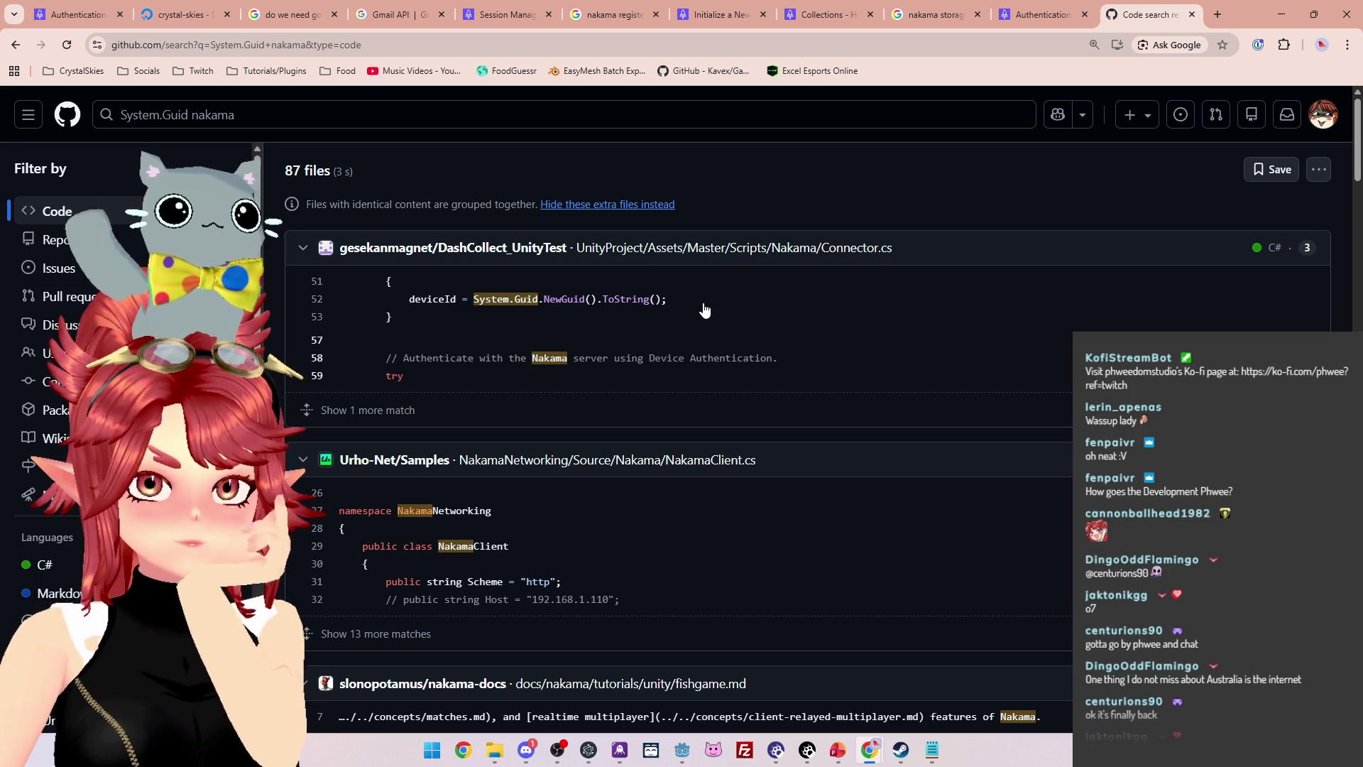
# Inspect the DashCollect_UnityTest Connector.cs result, then return to the Nakama docs.
pyautogui.click(704, 306)
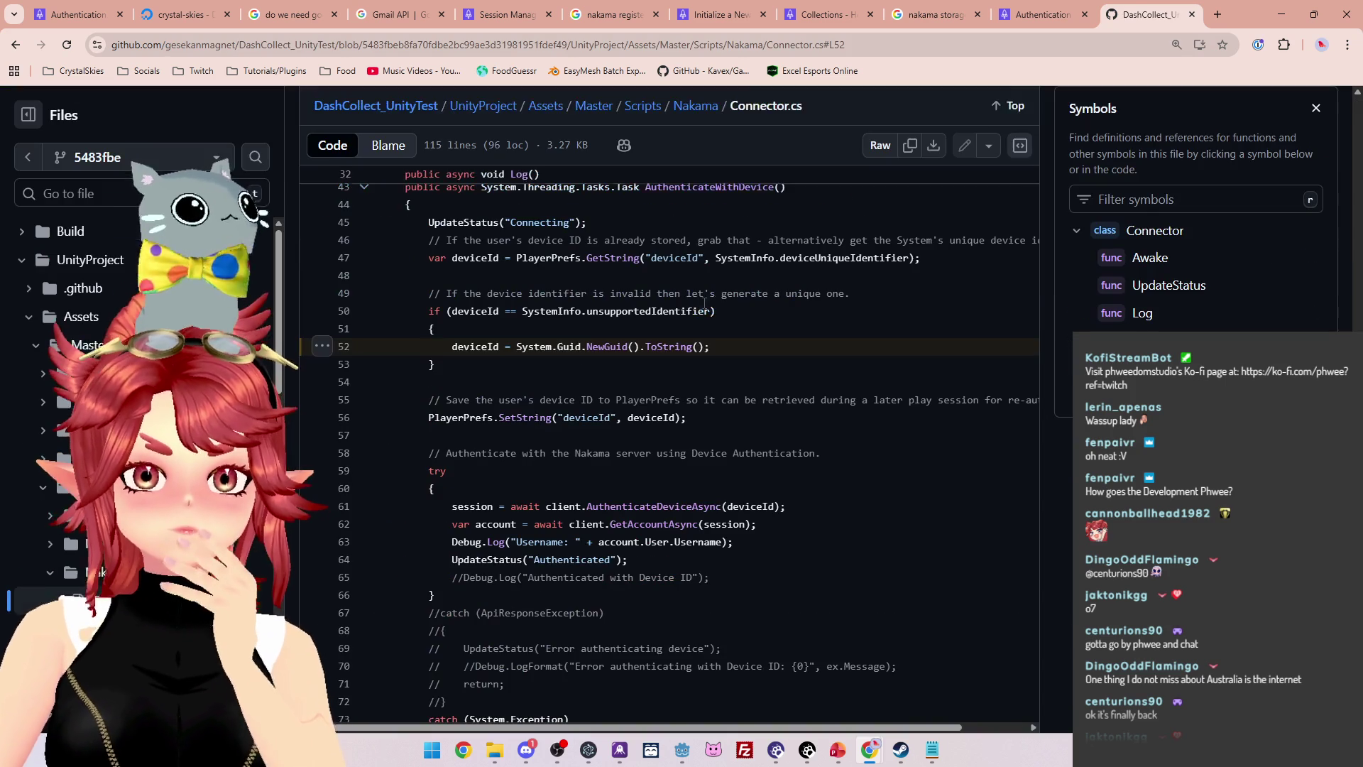
pyautogui.scroll(1, 549, 358)
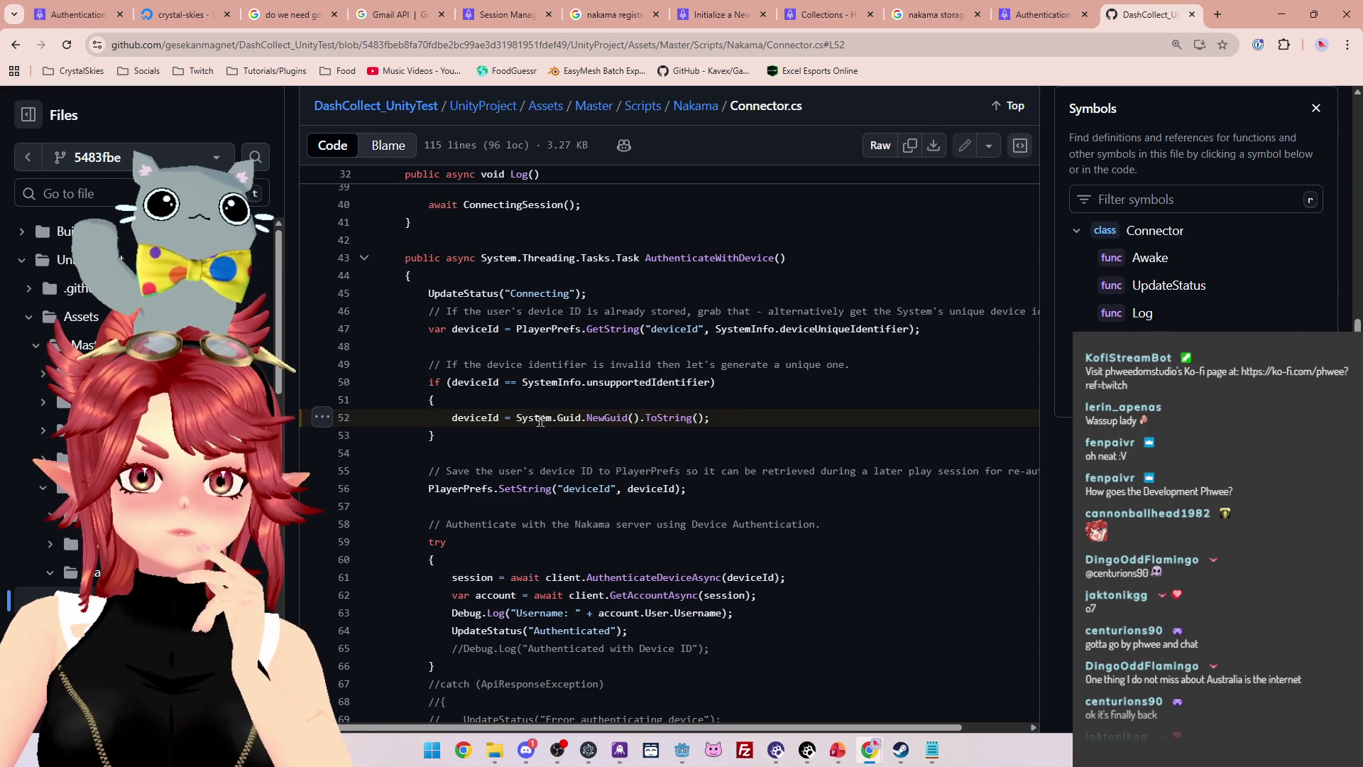
pyautogui.scroll(3, 530, 412)
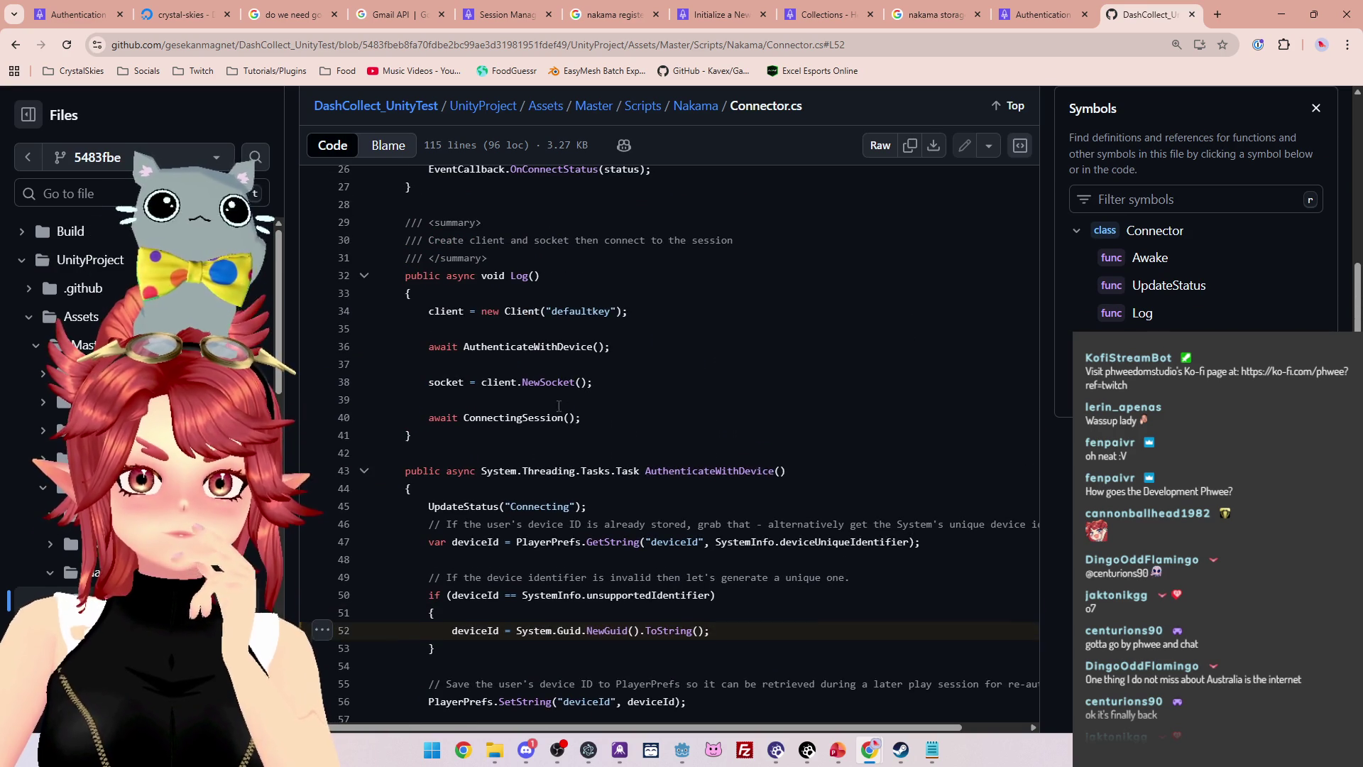
pyautogui.scroll(7, 559, 406)
pyautogui.scroll(2, 497, 275)
pyautogui.scroll(-3, 510, 216)
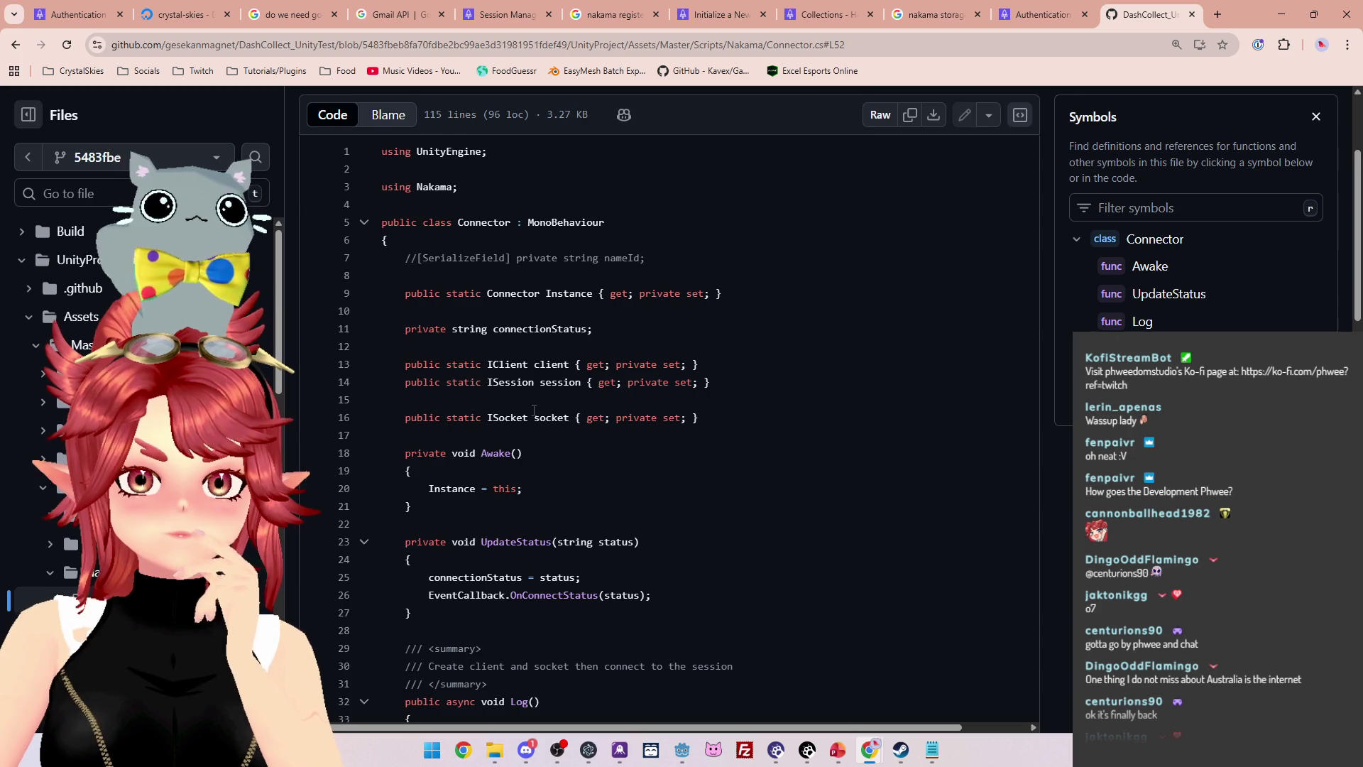
pyautogui.scroll(-3, 534, 410)
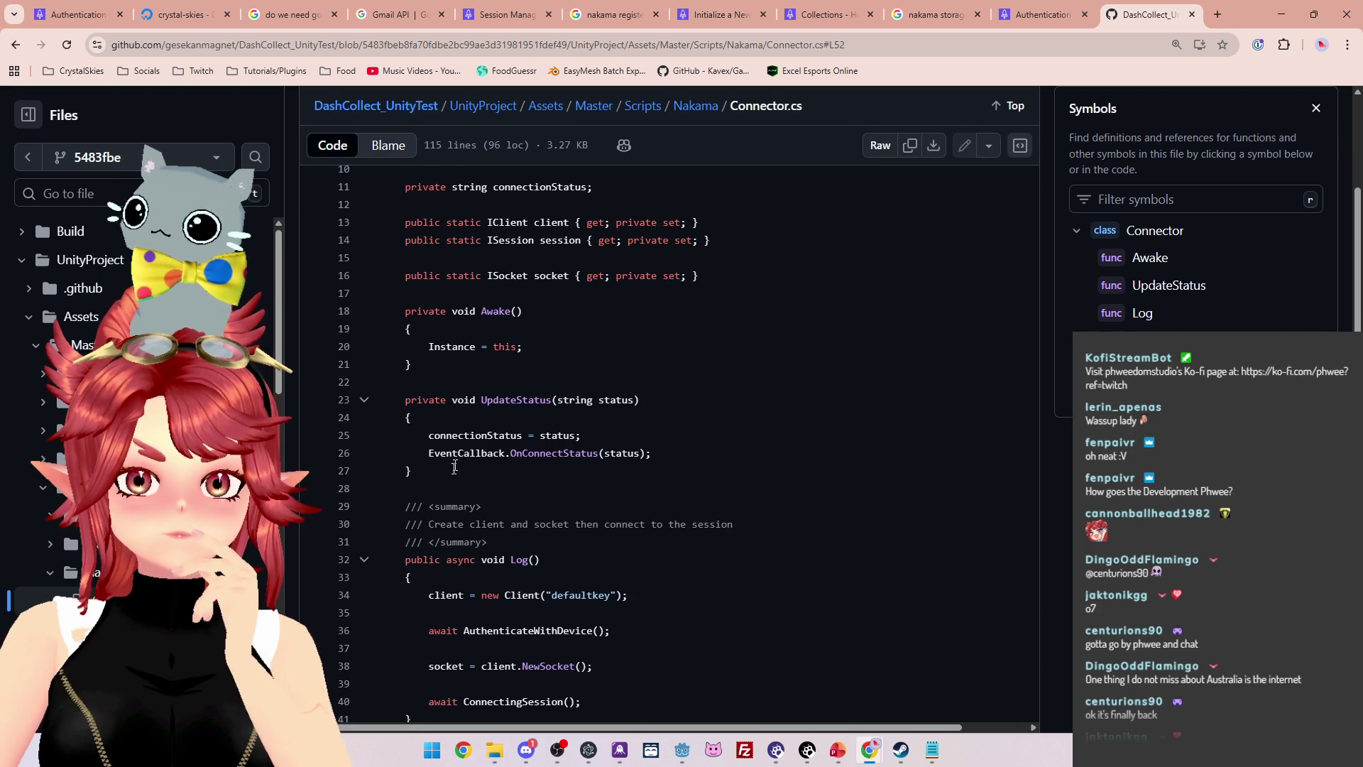
pyautogui.scroll(5, 454, 467)
pyautogui.scroll(-2, 447, 240)
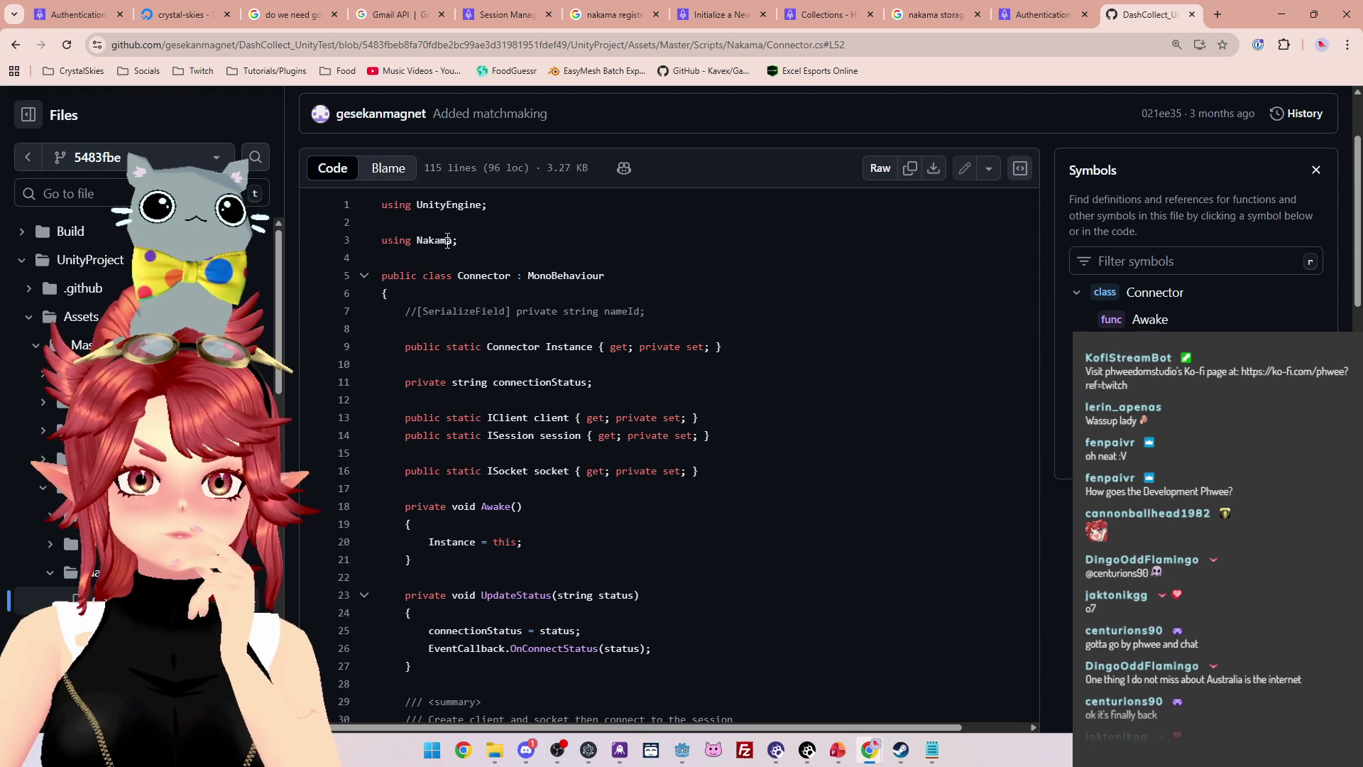
pyautogui.scroll(-2, 447, 240)
pyautogui.click(16, 45)
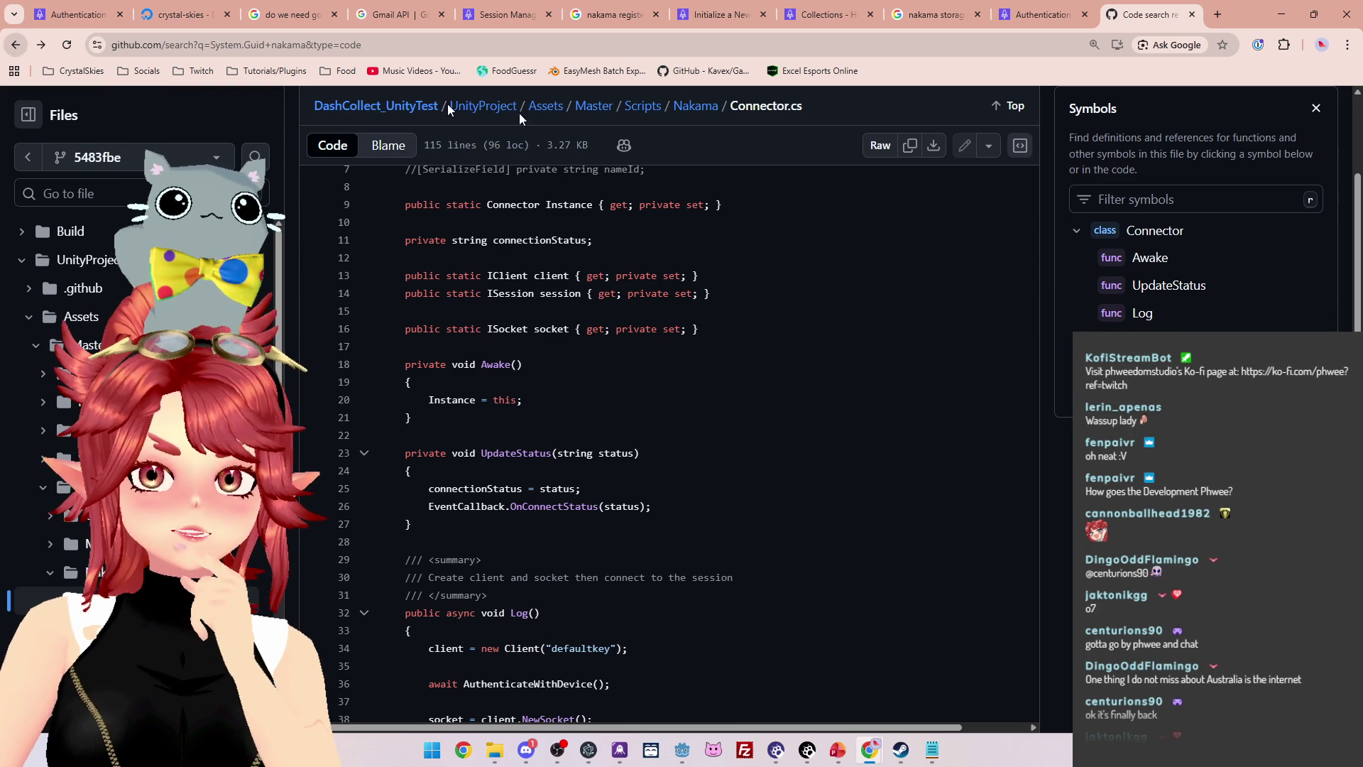
pyautogui.click(1027, 24)
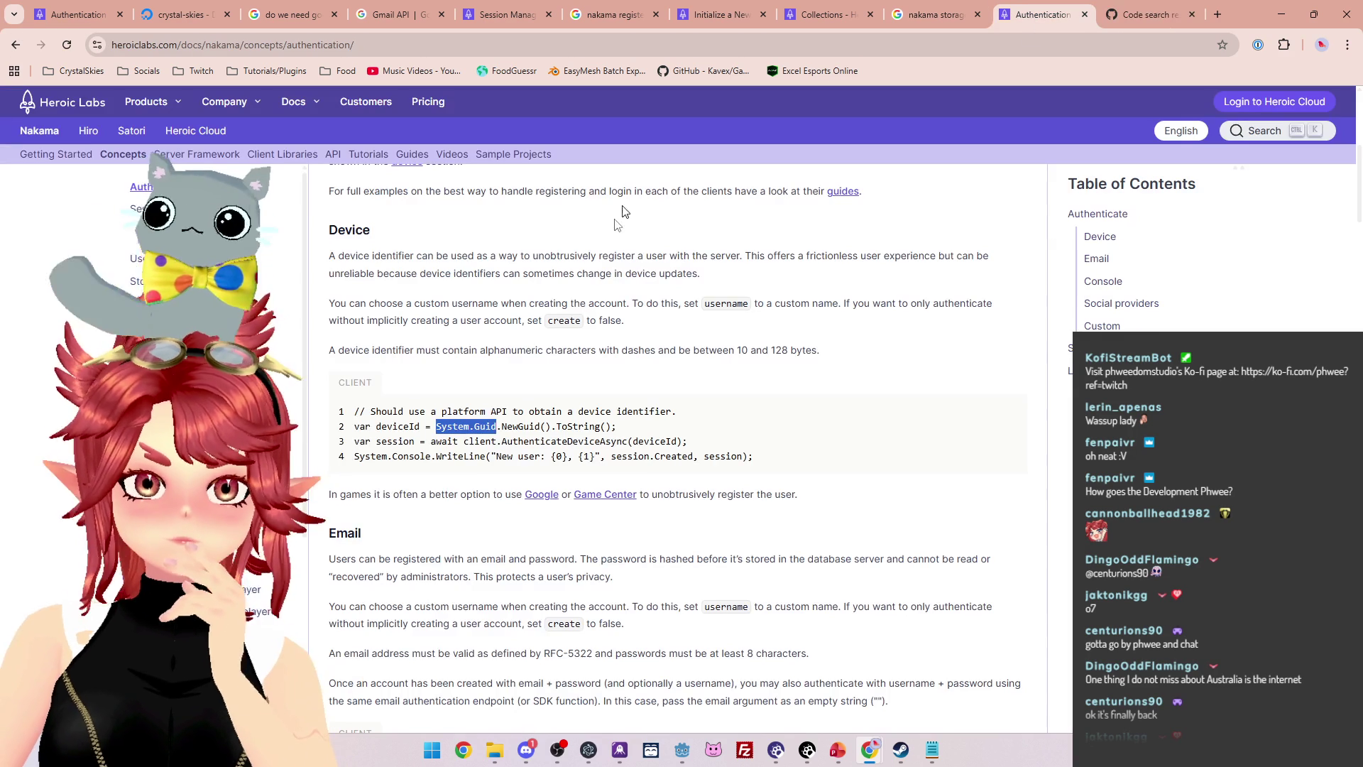
# Google 'nakama device authentication godot' in a new tab.
pyautogui.scroll(1, 564, 366)
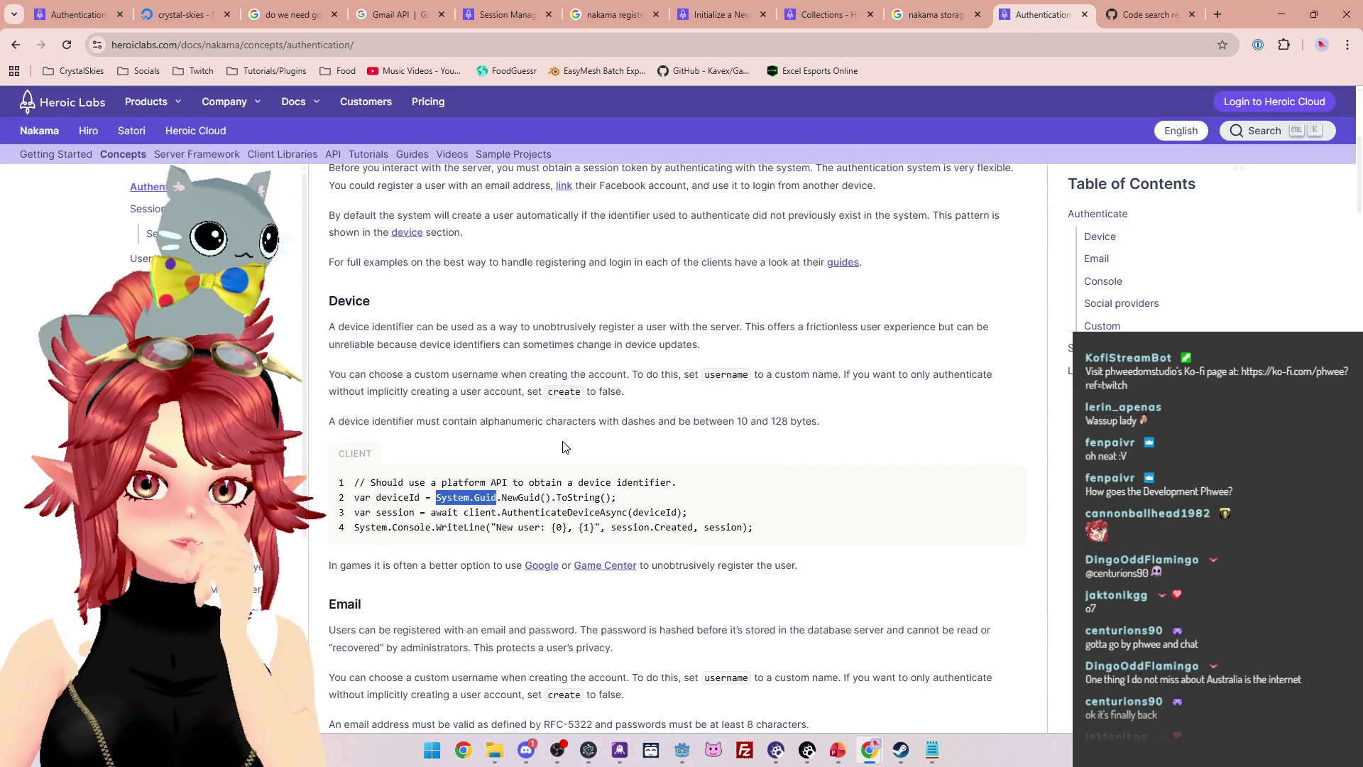
pyautogui.scroll(4, 566, 447)
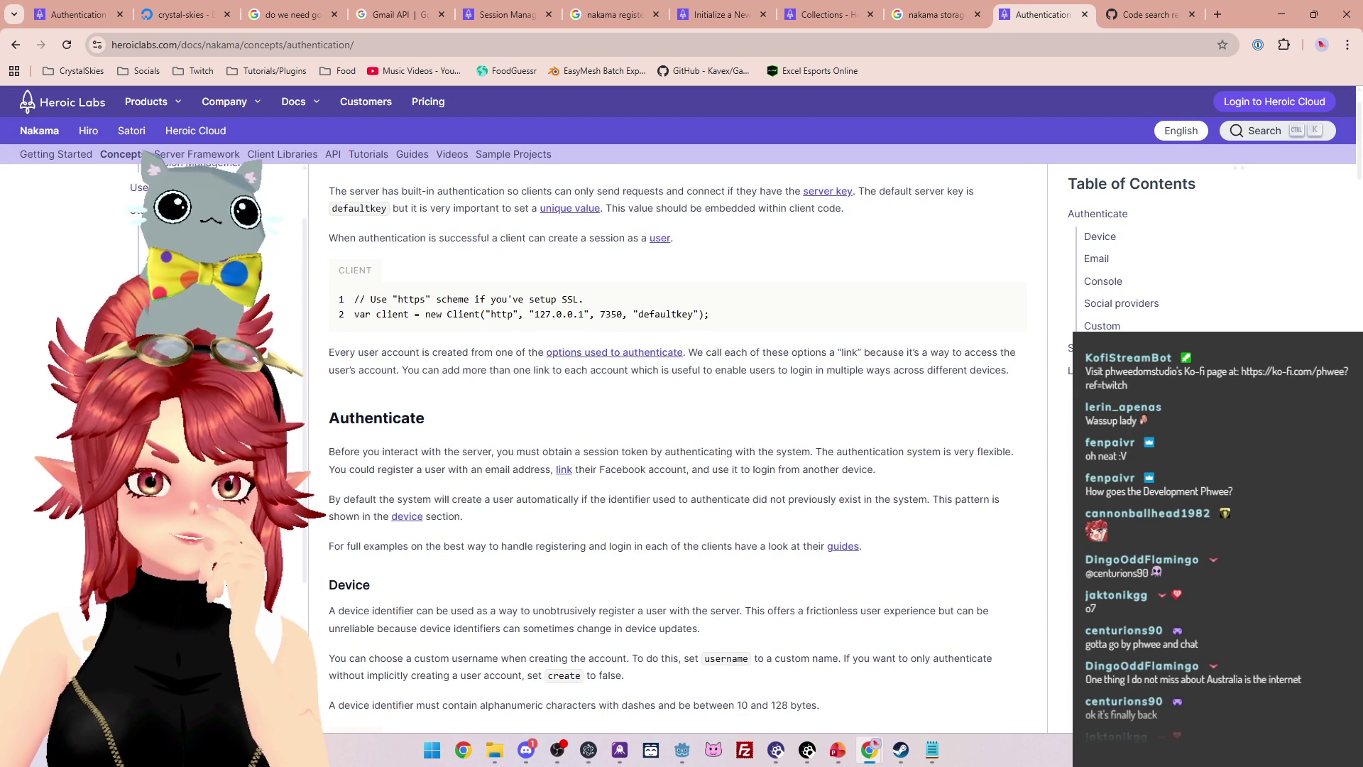
pyautogui.scroll(-5, 677, 549)
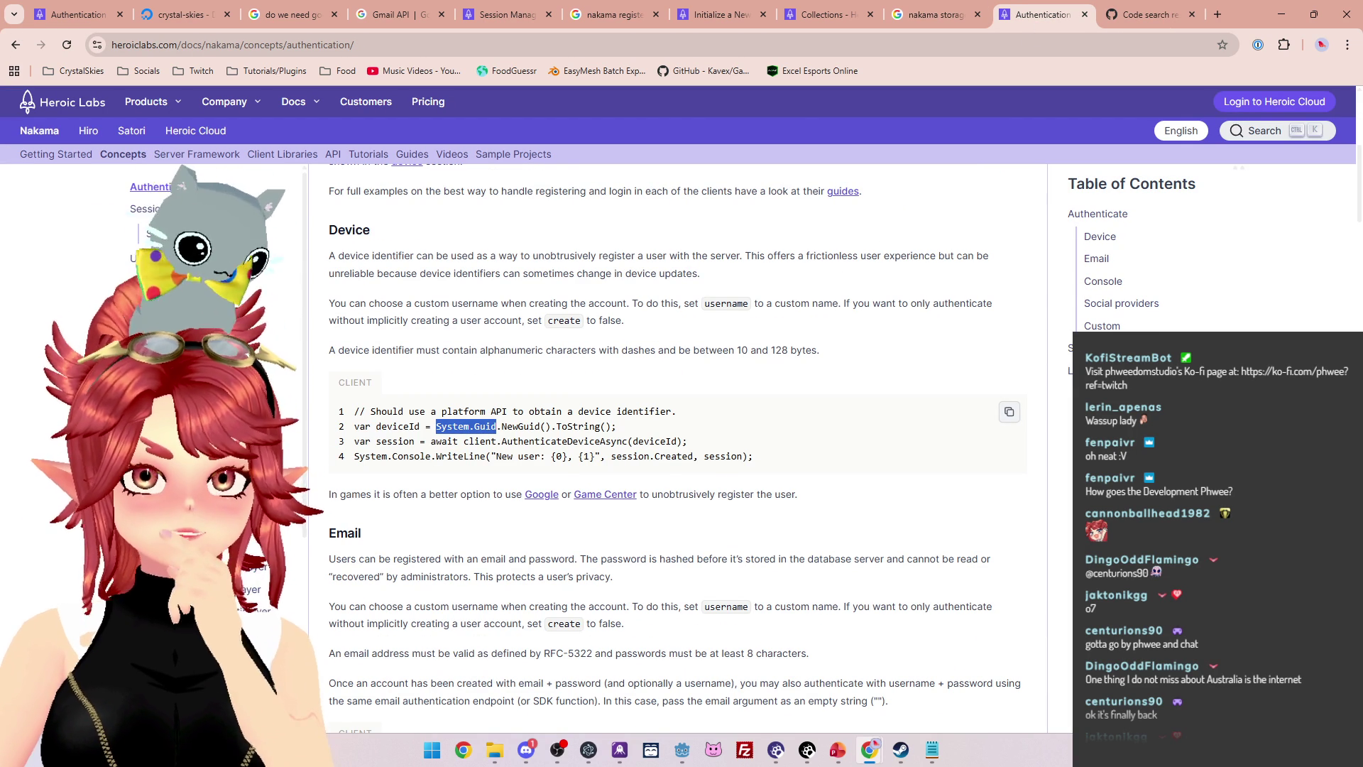
pyautogui.click(1218, 14)
pyautogui.write('nakama ')
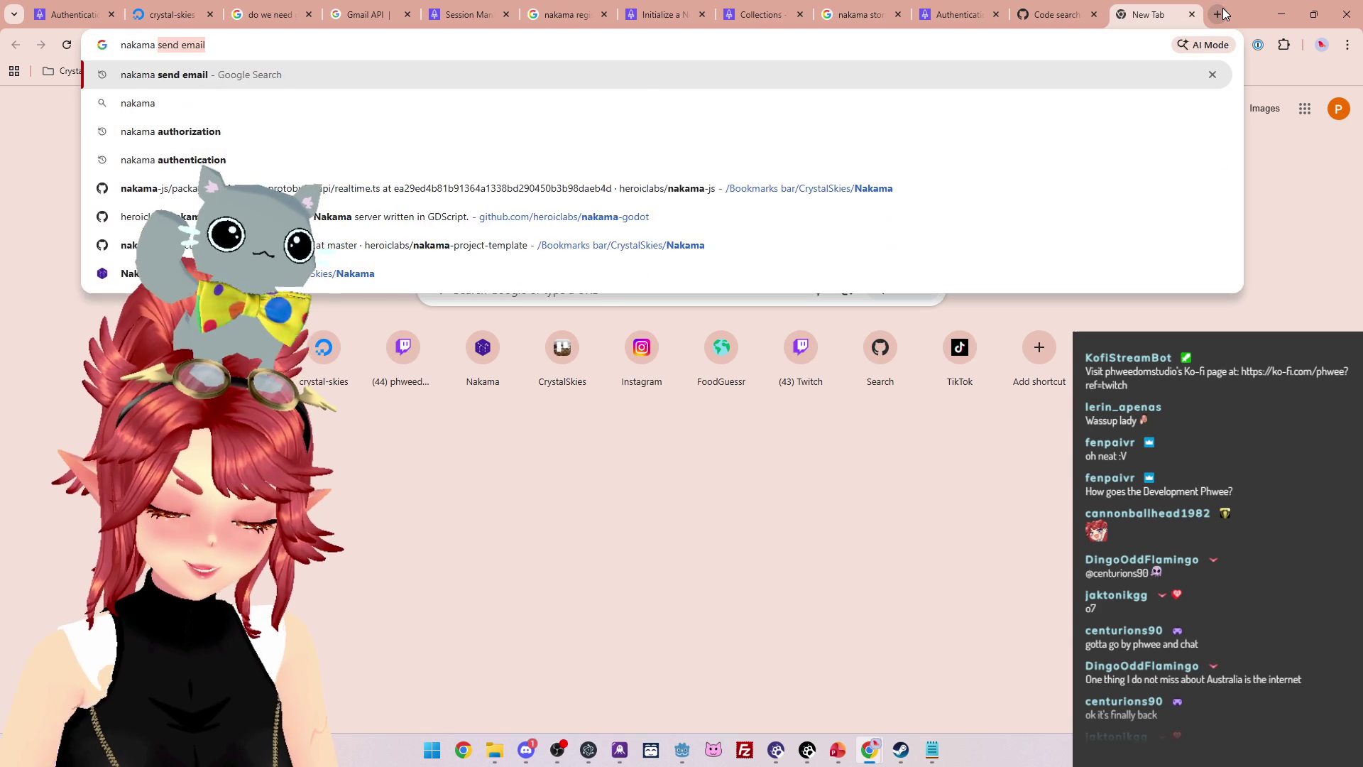
pyautogui.write('device authentication godot')
pyautogui.press('Return')
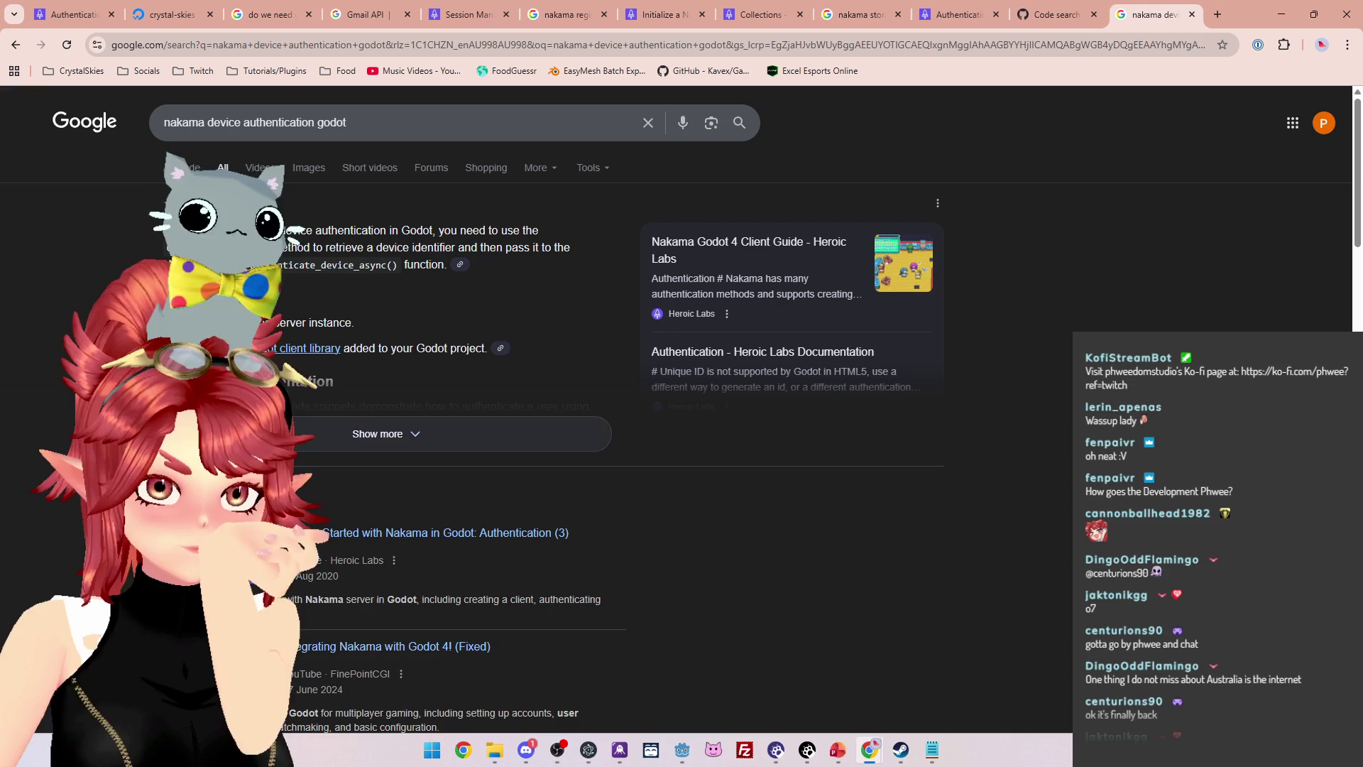
# Read the expanded AI overview on OS.get_unique_id() and authenticate_device_async().
pyautogui.click(355, 433)
pyautogui.scroll(-1, 355, 433)
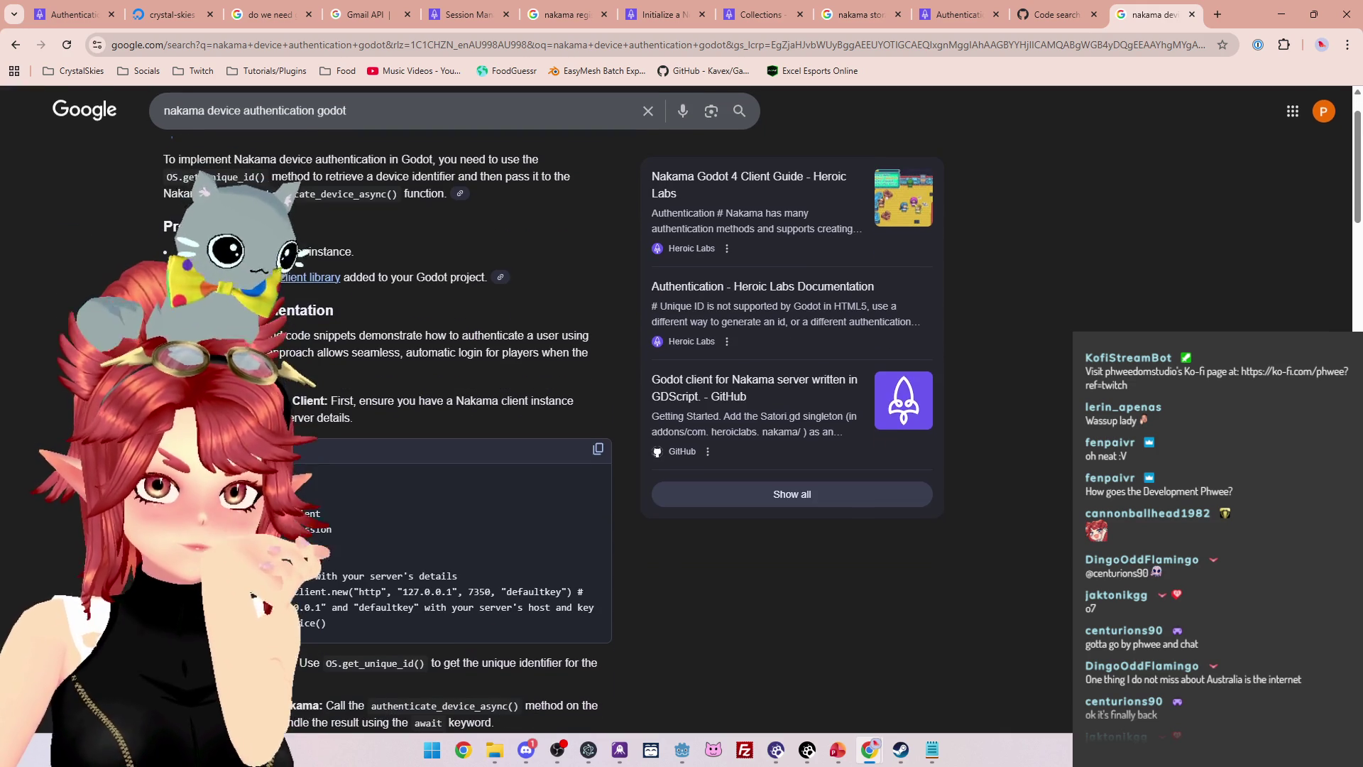
pyautogui.scroll(1, 383, 426)
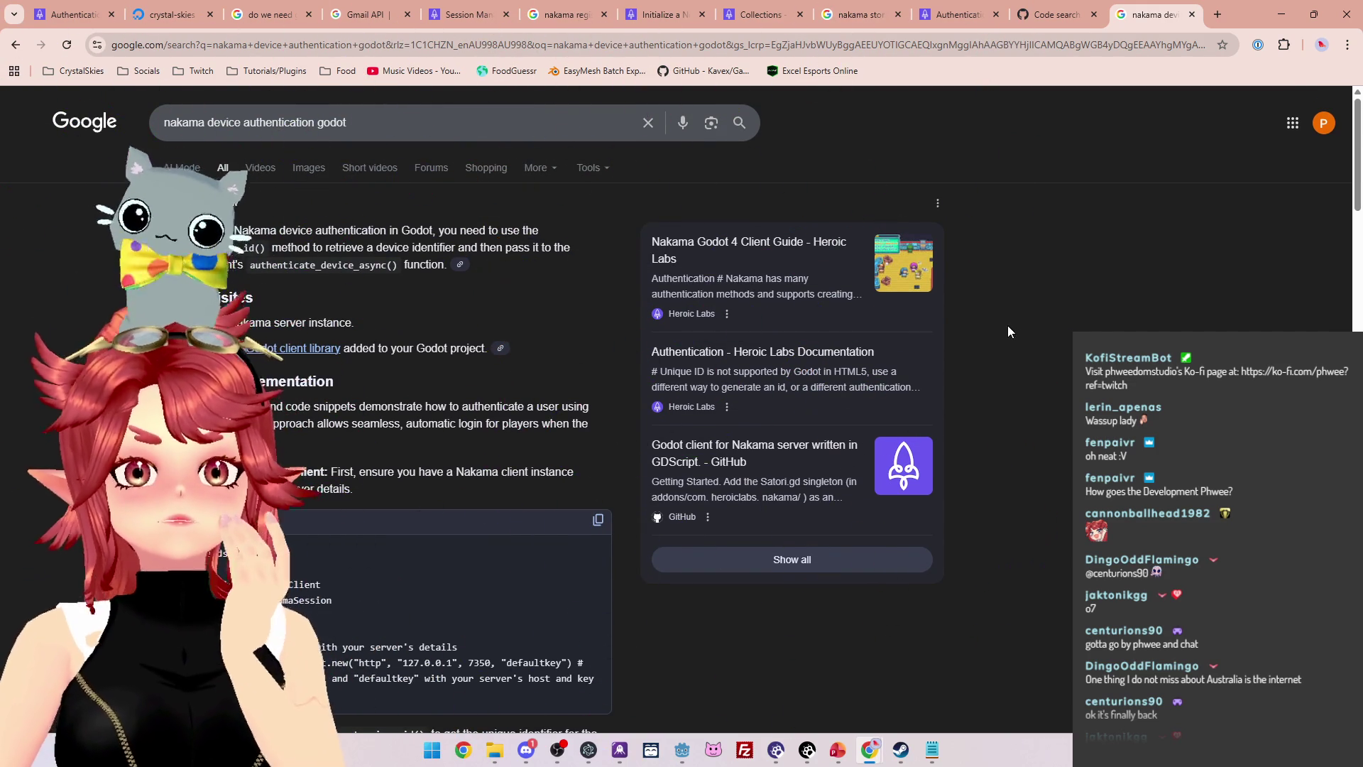
pyautogui.hotkey('alt', 'Tab')
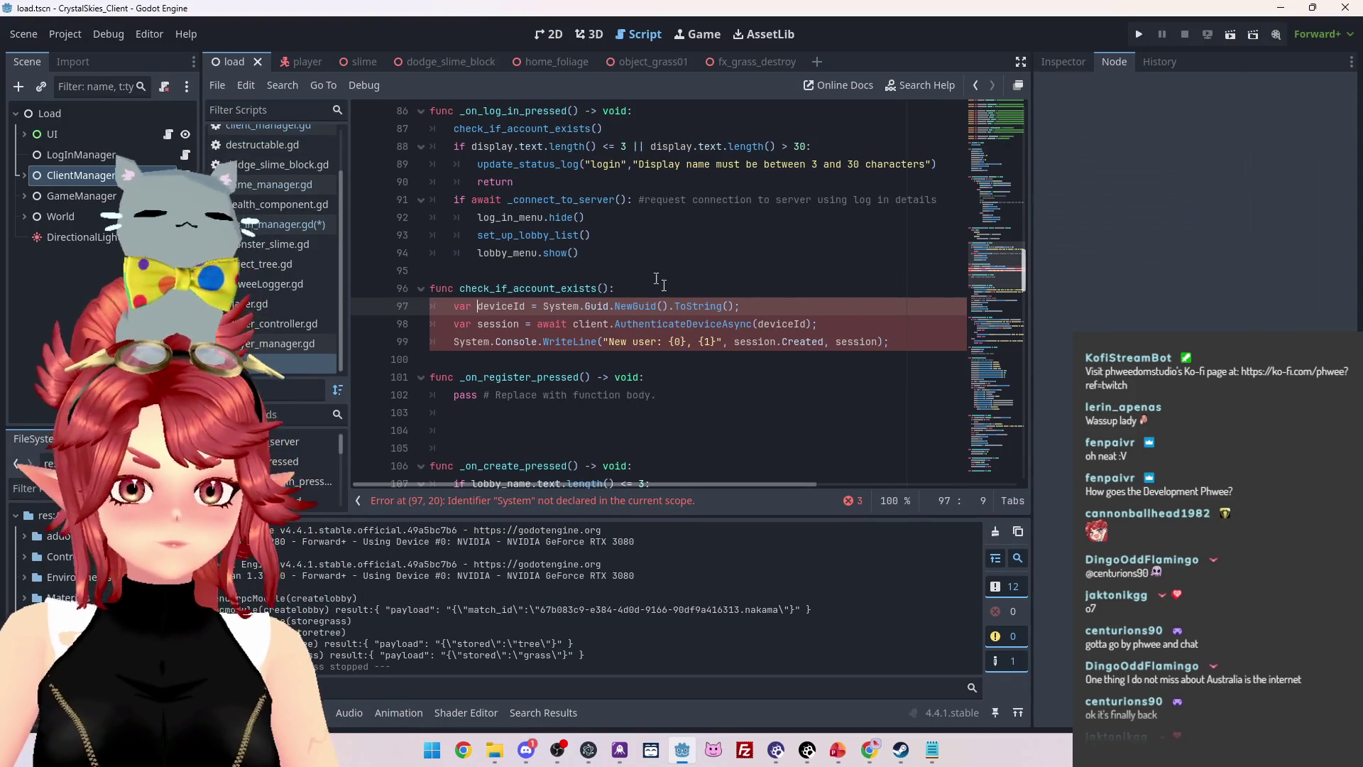
# Follow the authenticate_async call in _connect_to_server to its definition in client_manager.gd.
pyautogui.scroll(-1, 676, 351)
pyautogui.scroll(2, 676, 351)
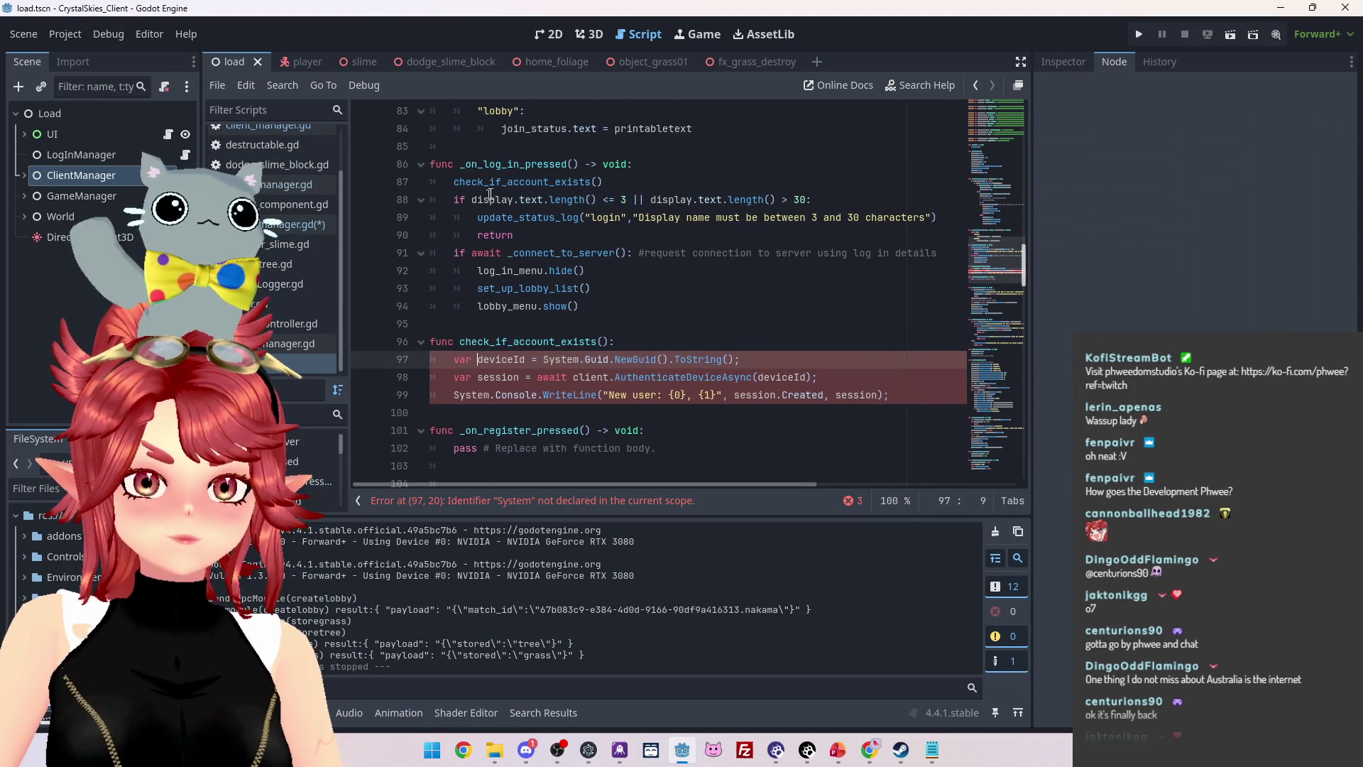
pyautogui.keyDown('ctrl'); pyautogui.click(541, 257); pyautogui.keyUp('ctrl')
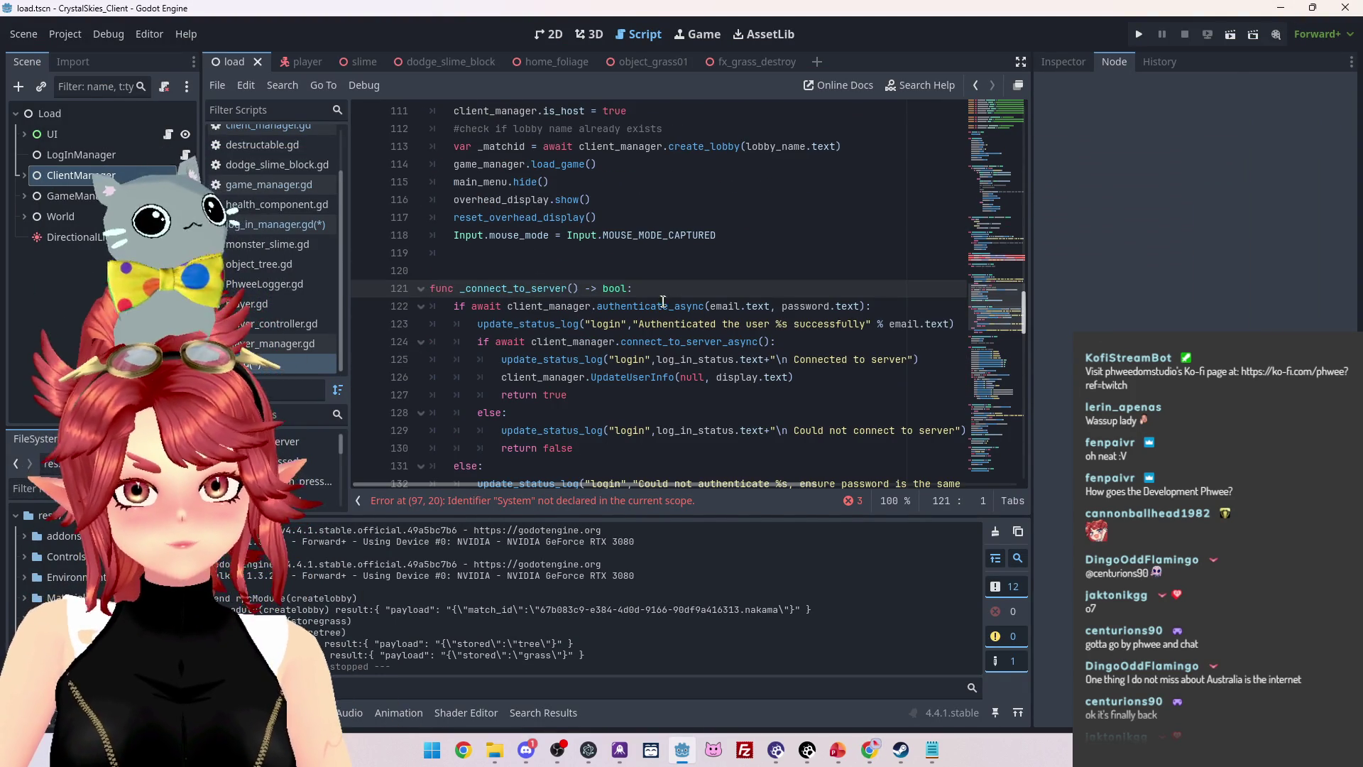
pyautogui.moveTo(455, 306); pyautogui.dragTo(872, 306)
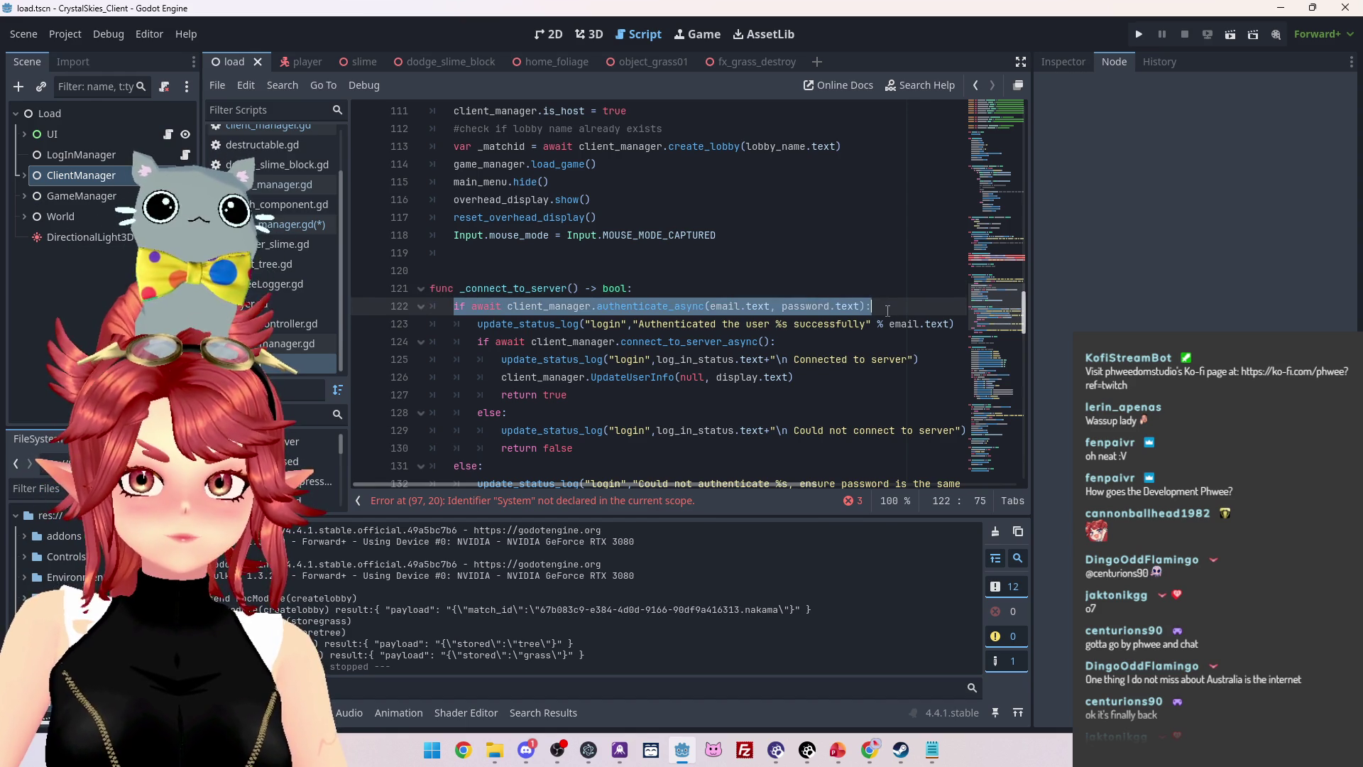
pyautogui.moveTo(507, 306); pyautogui.dragTo(586, 306)
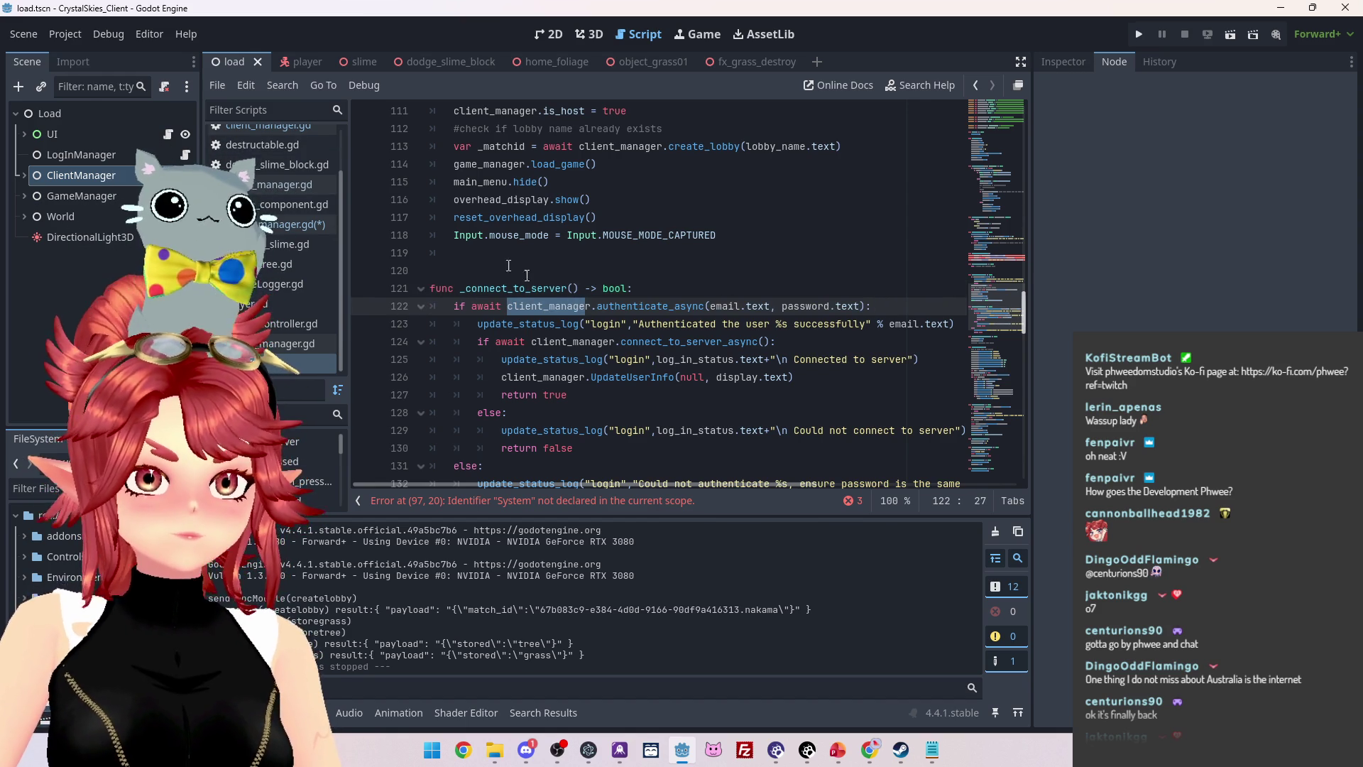
pyautogui.scroll(1, 683, 327)
pyautogui.keyDown('ctrl'); pyautogui.click(649, 359); pyautogui.keyUp('ctrl')
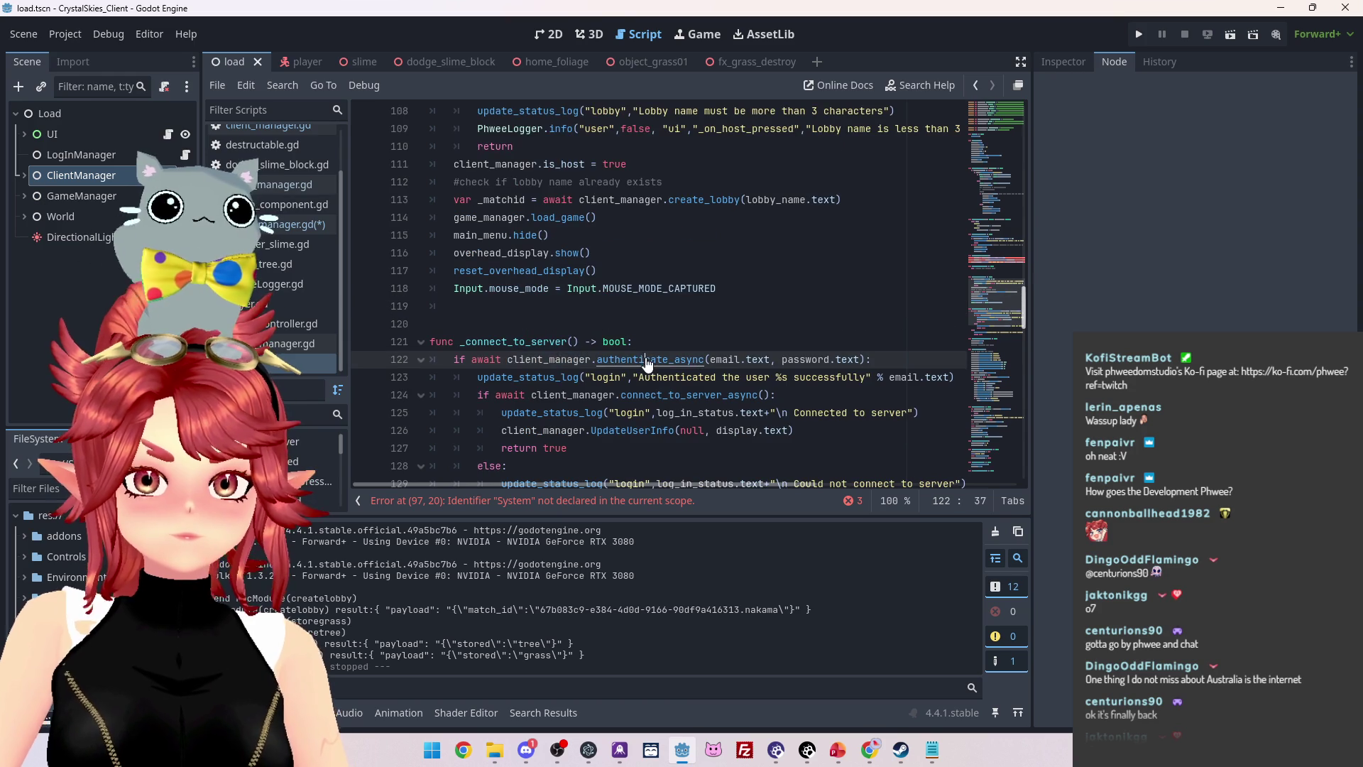
# Paste a duplicate of the authenticate_async function below the original, after line 58.
pyautogui.scroll(-1, 531, 293)
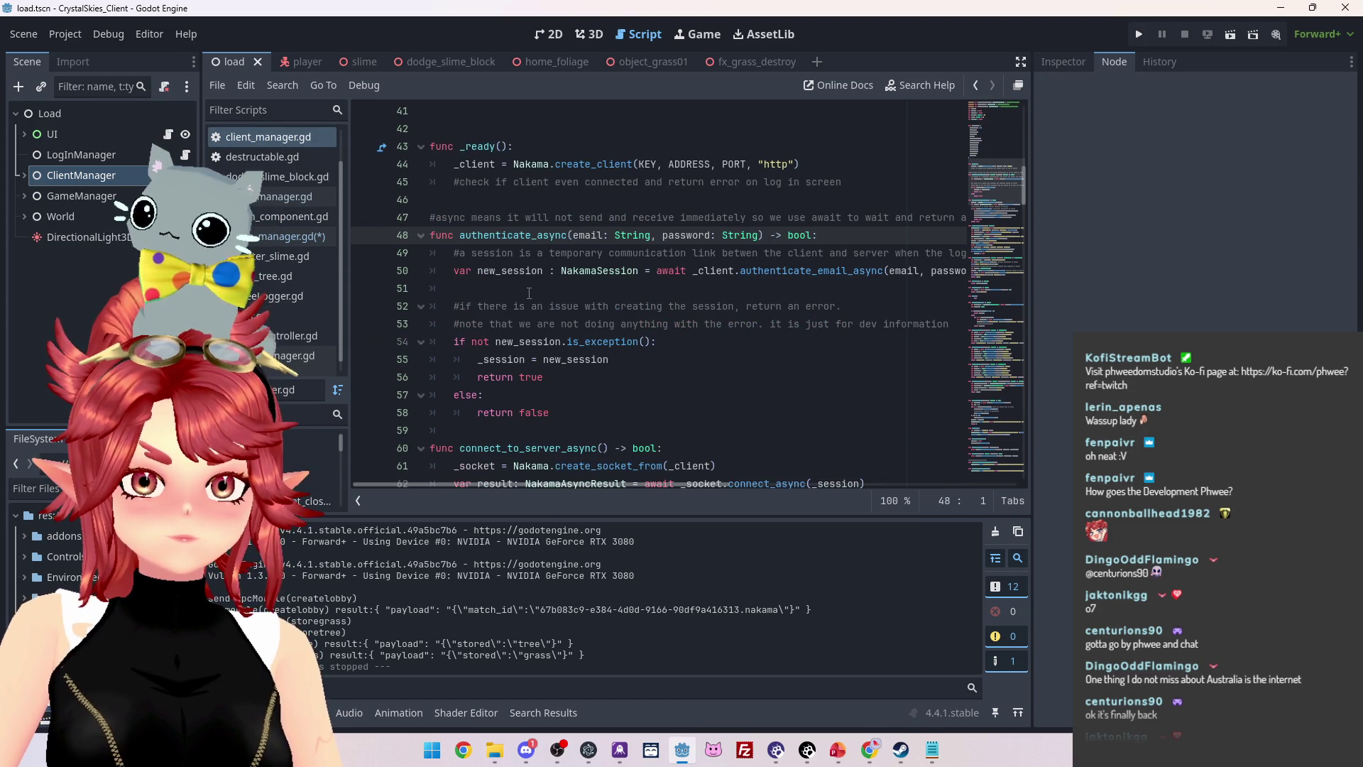
pyautogui.scroll(1, 284, 234)
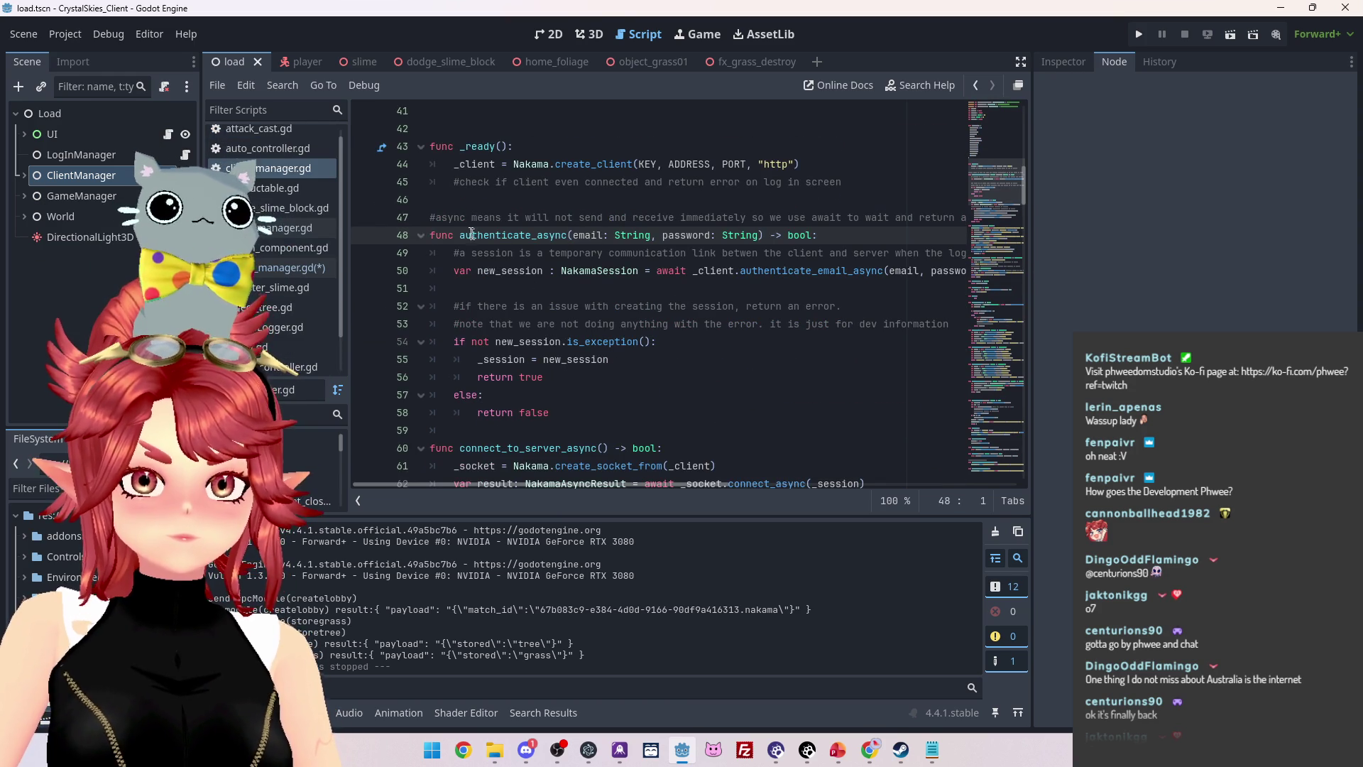
pyautogui.scroll(1, 282, 228)
pyautogui.scroll(-3, 543, 167)
pyautogui.scroll(2, 543, 167)
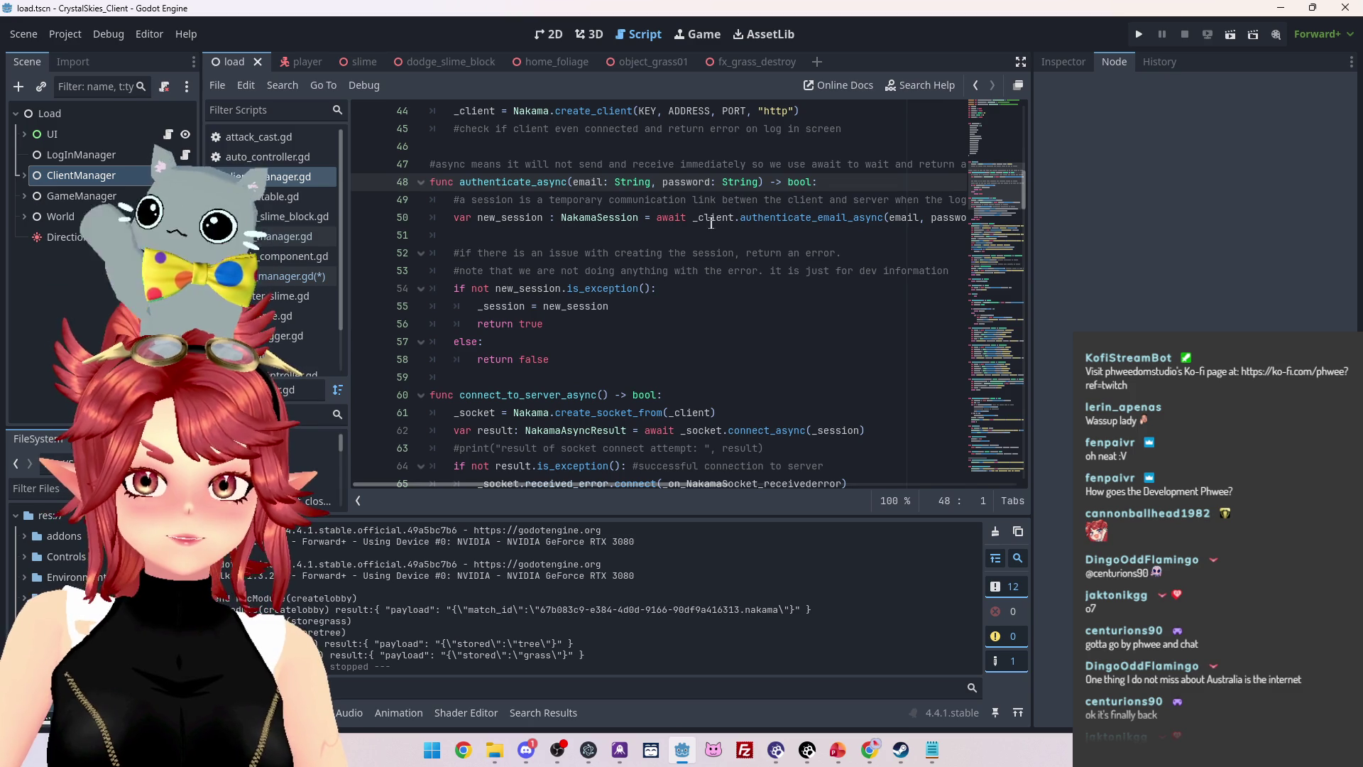
pyautogui.click(585, 359)
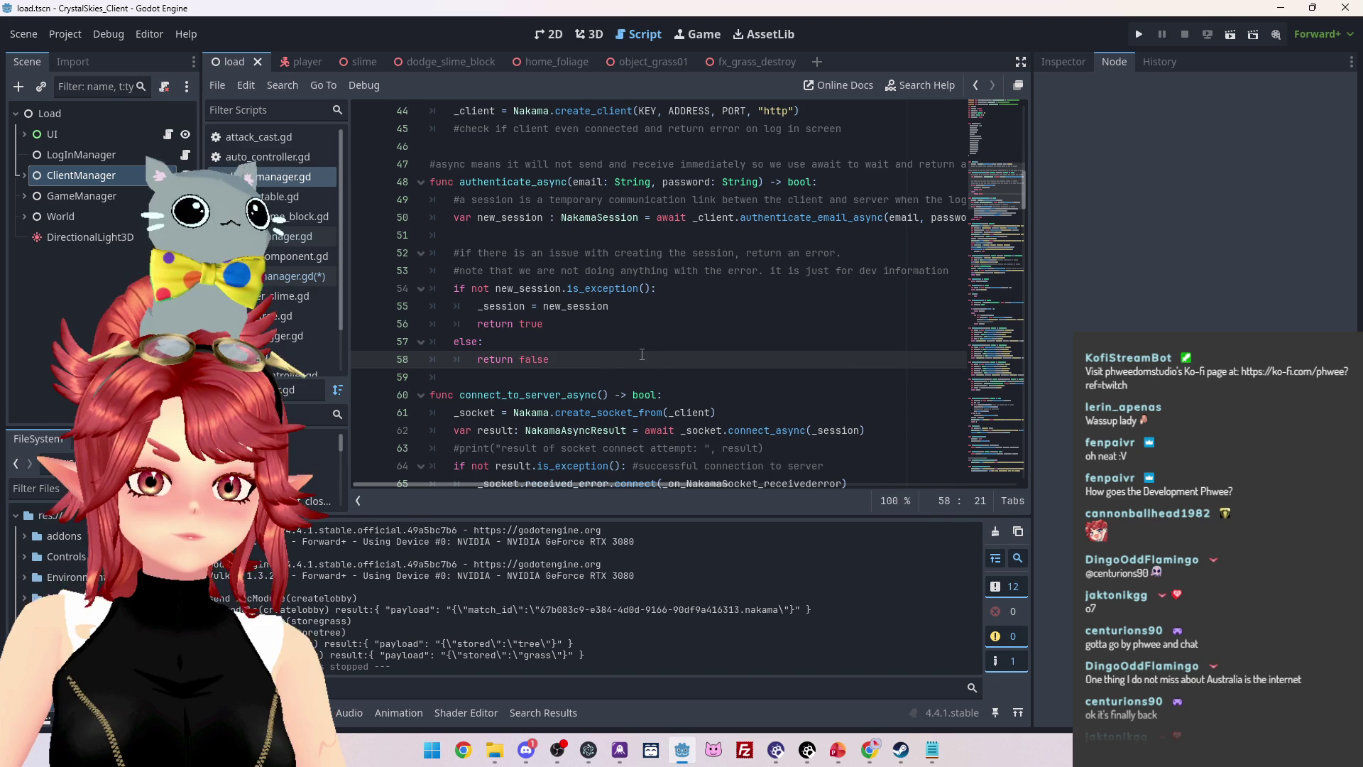
pyautogui.scroll(3, 585, 312)
pyautogui.scroll(-3, 554, 327)
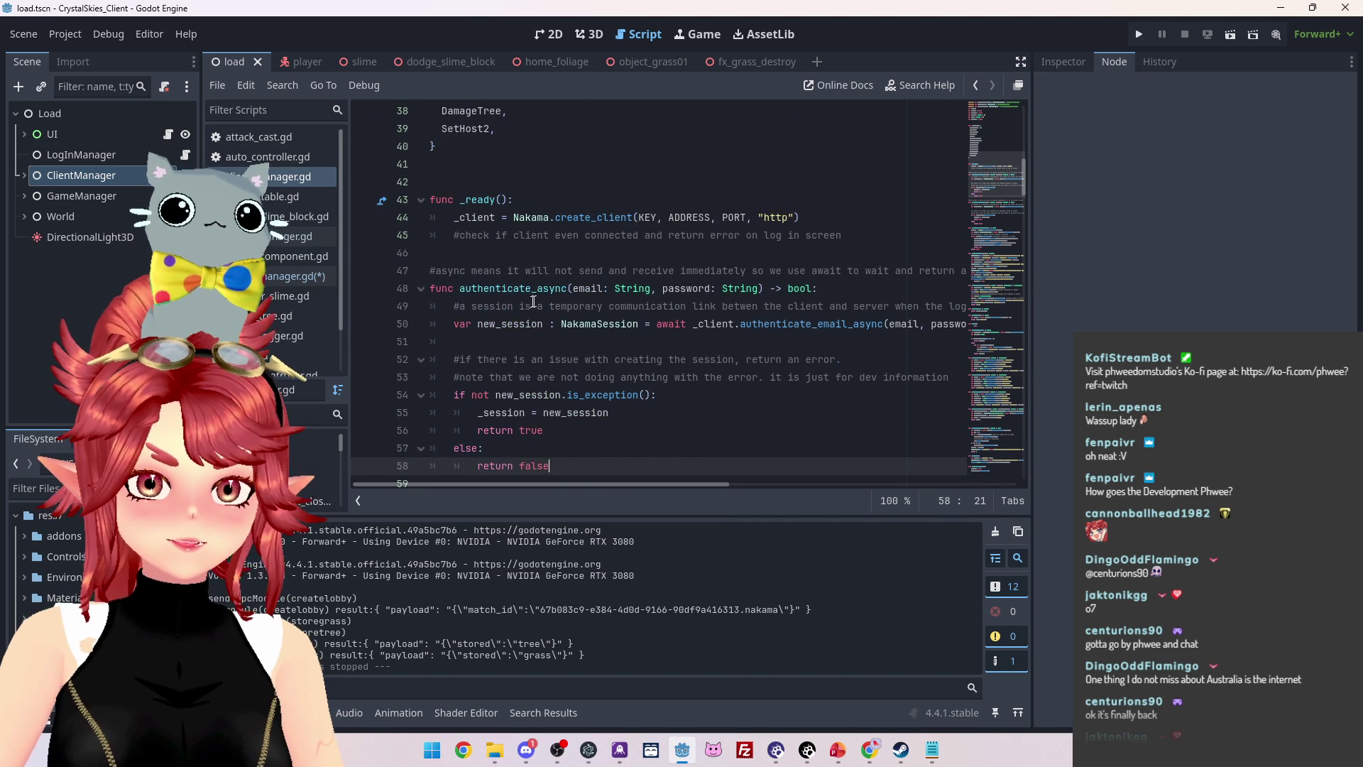
pyautogui.hotkey('ctrl', 'v')
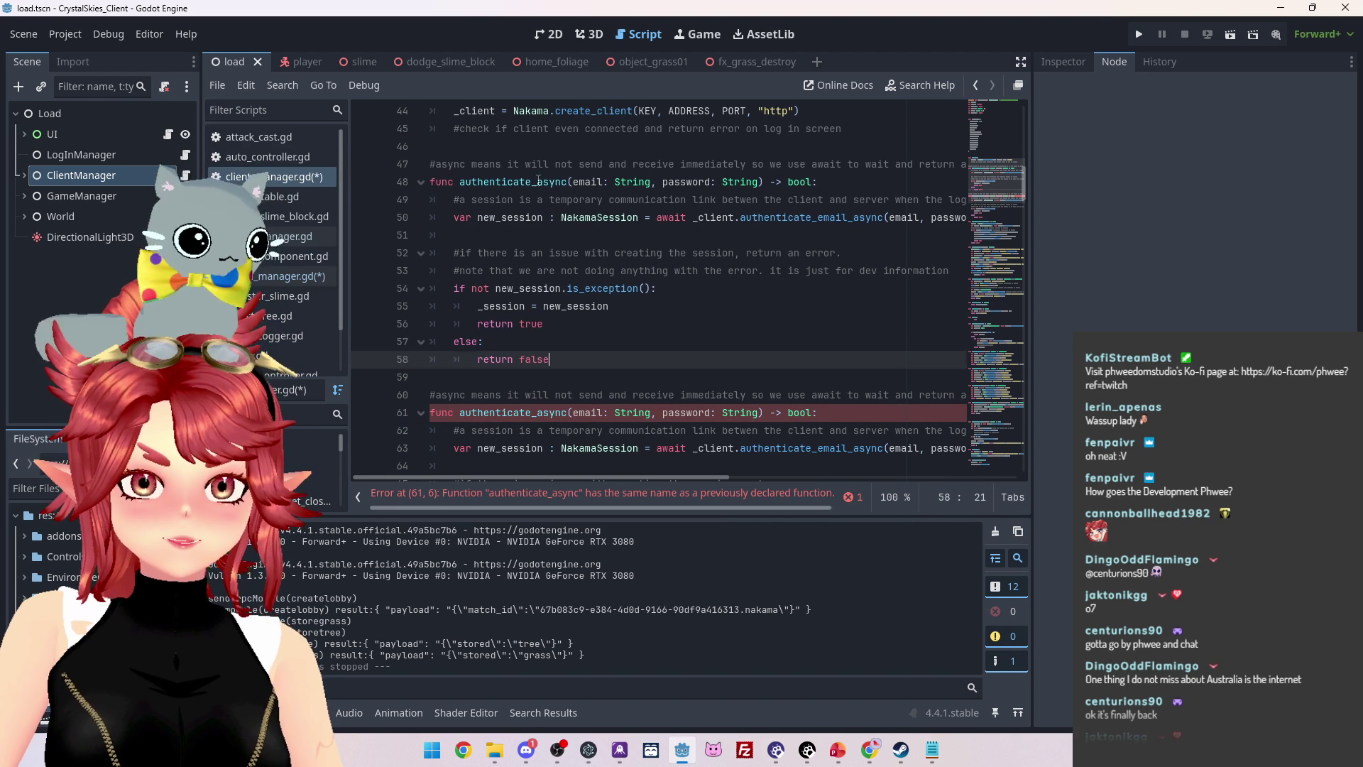
# Rename the duplicated function on line 48 to authenticate_device_async.
pyautogui.click(539, 183)
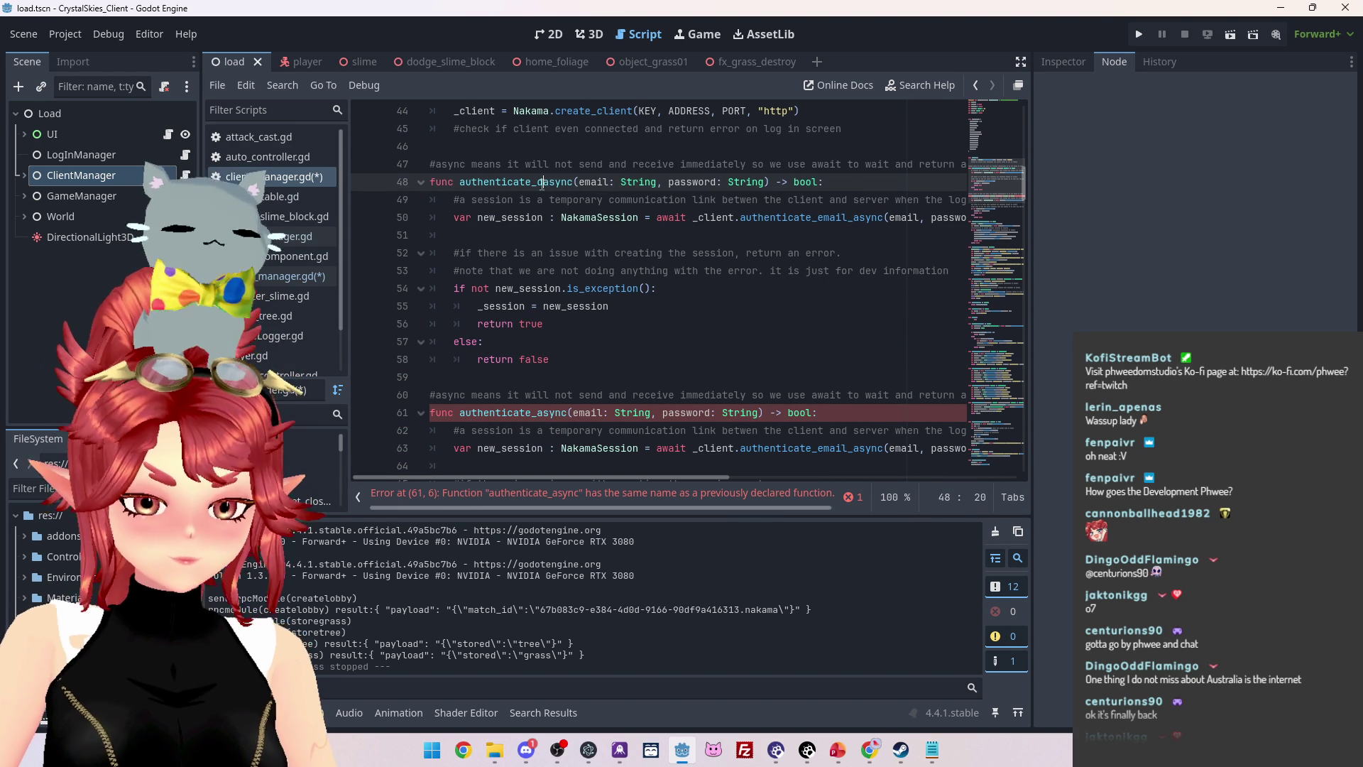
pyautogui.write('device_')
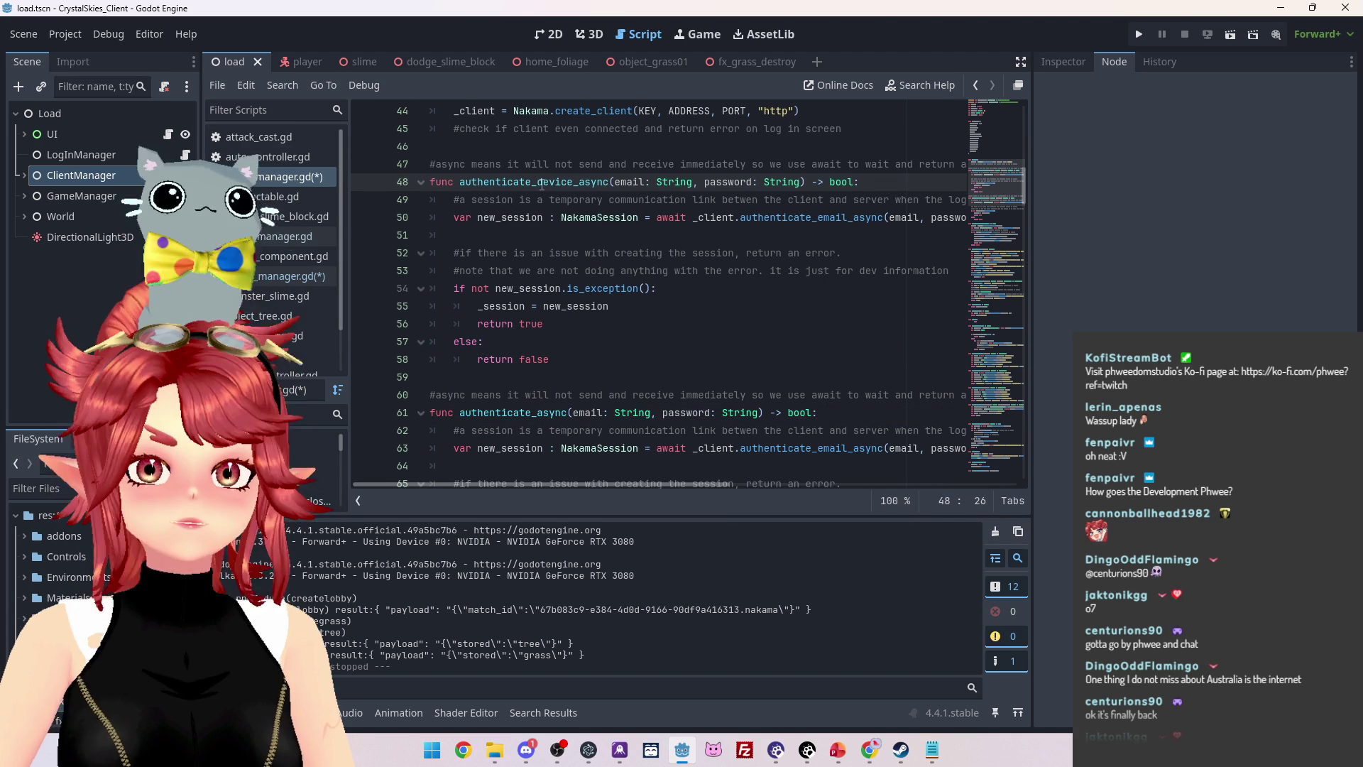
pyautogui.moveTo(690, 483); pyautogui.dragTo(730, 483)
pyautogui.moveTo(870, 749)
pyautogui.click(773, 701)
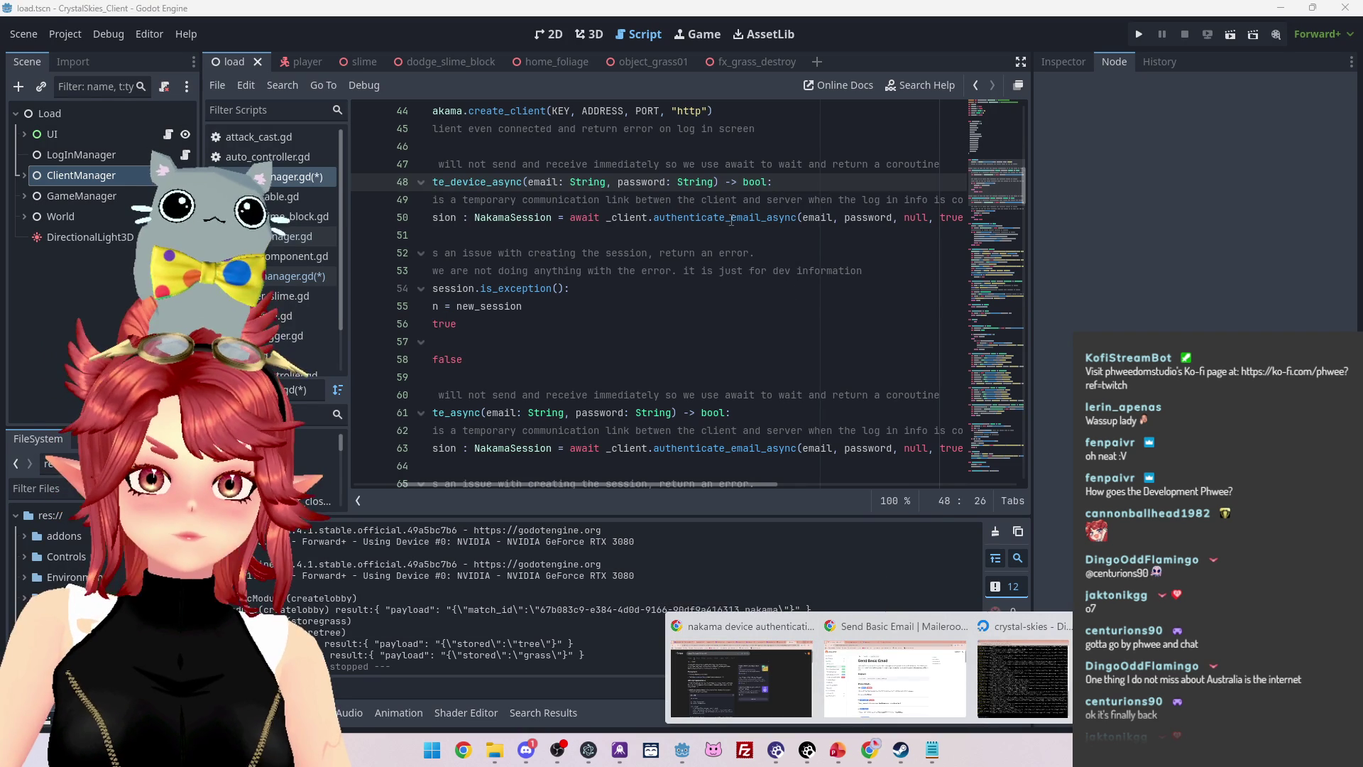
# Change the line 50 call to _client.authenticate_device_async and read its definition in client.gd.
pyautogui.doubleClick(758, 220)
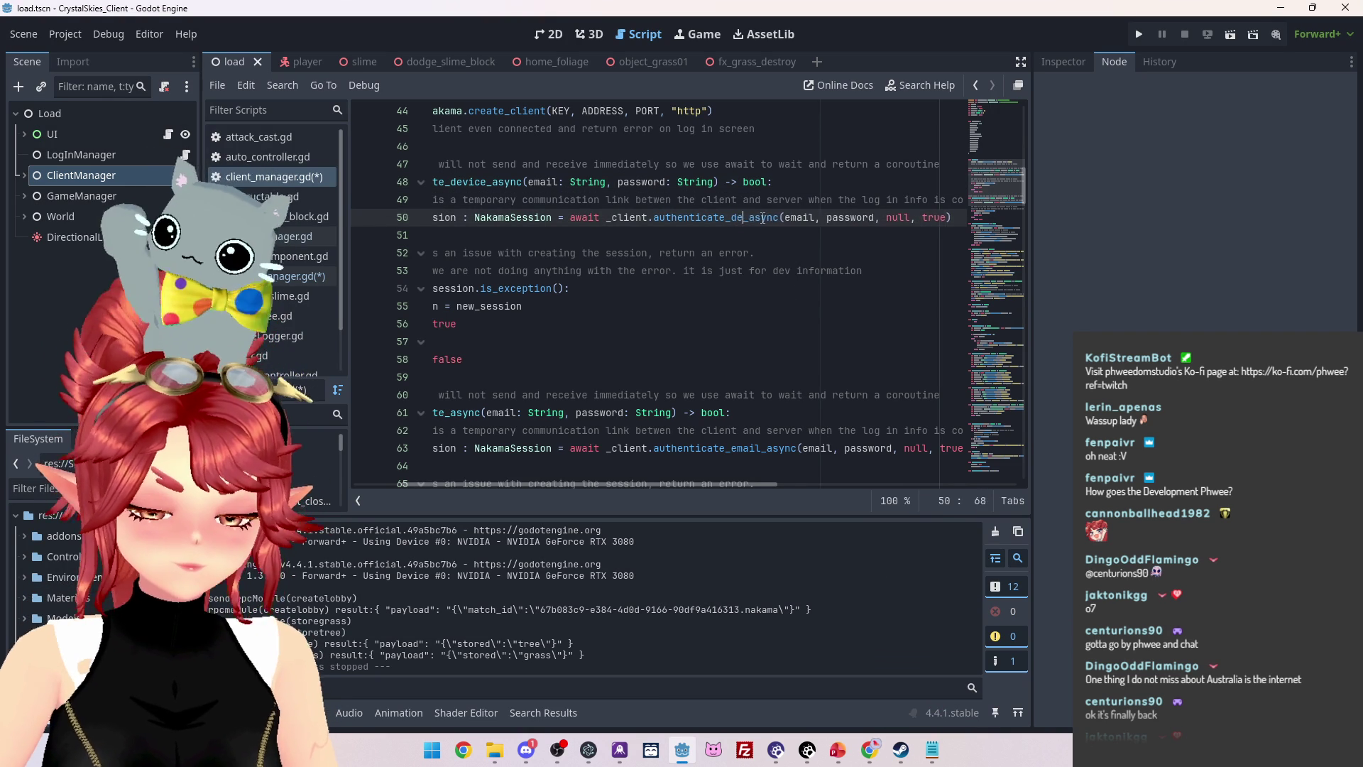
pyautogui.click(588, 234)
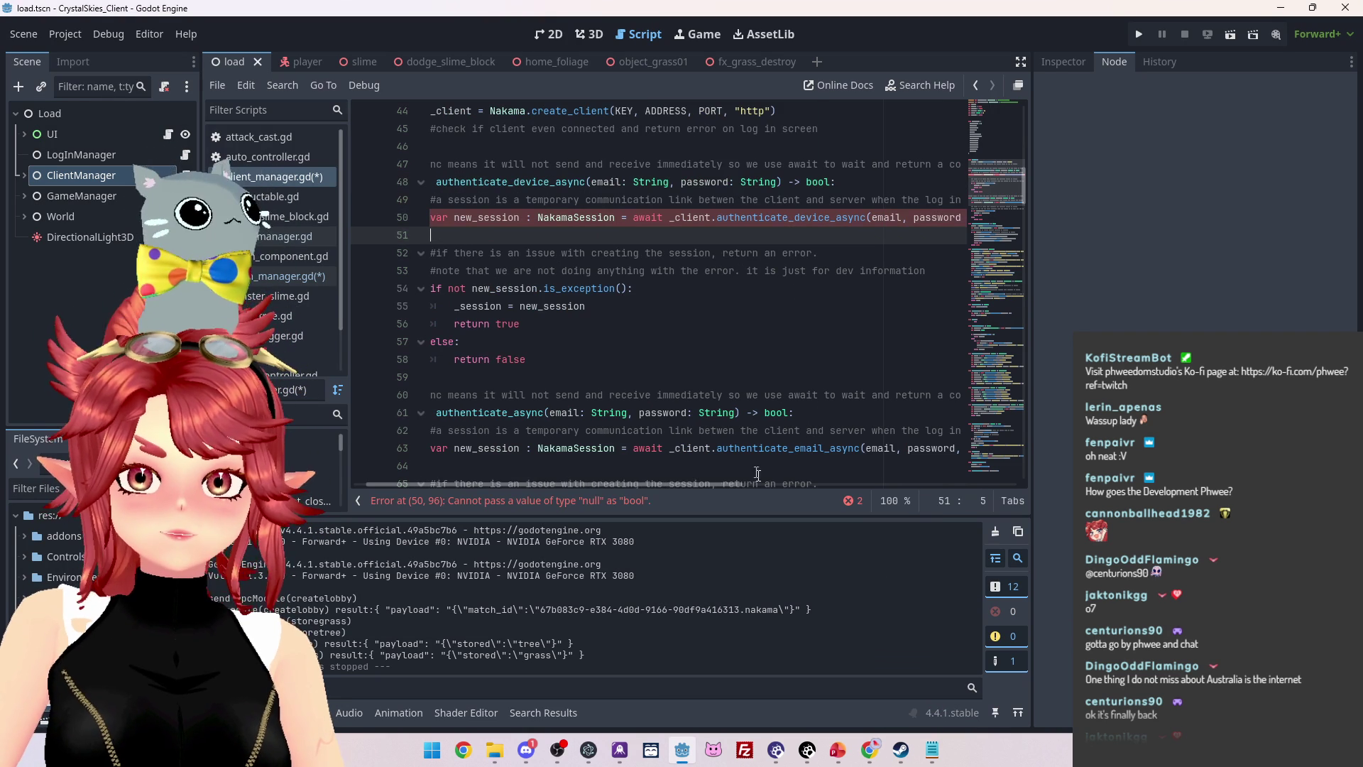
pyautogui.moveTo(612, 484)
pyautogui.mouseDown()
pyautogui.moveTo(586, 484)
pyautogui.moveTo(696, 470)
pyautogui.mouseUp()
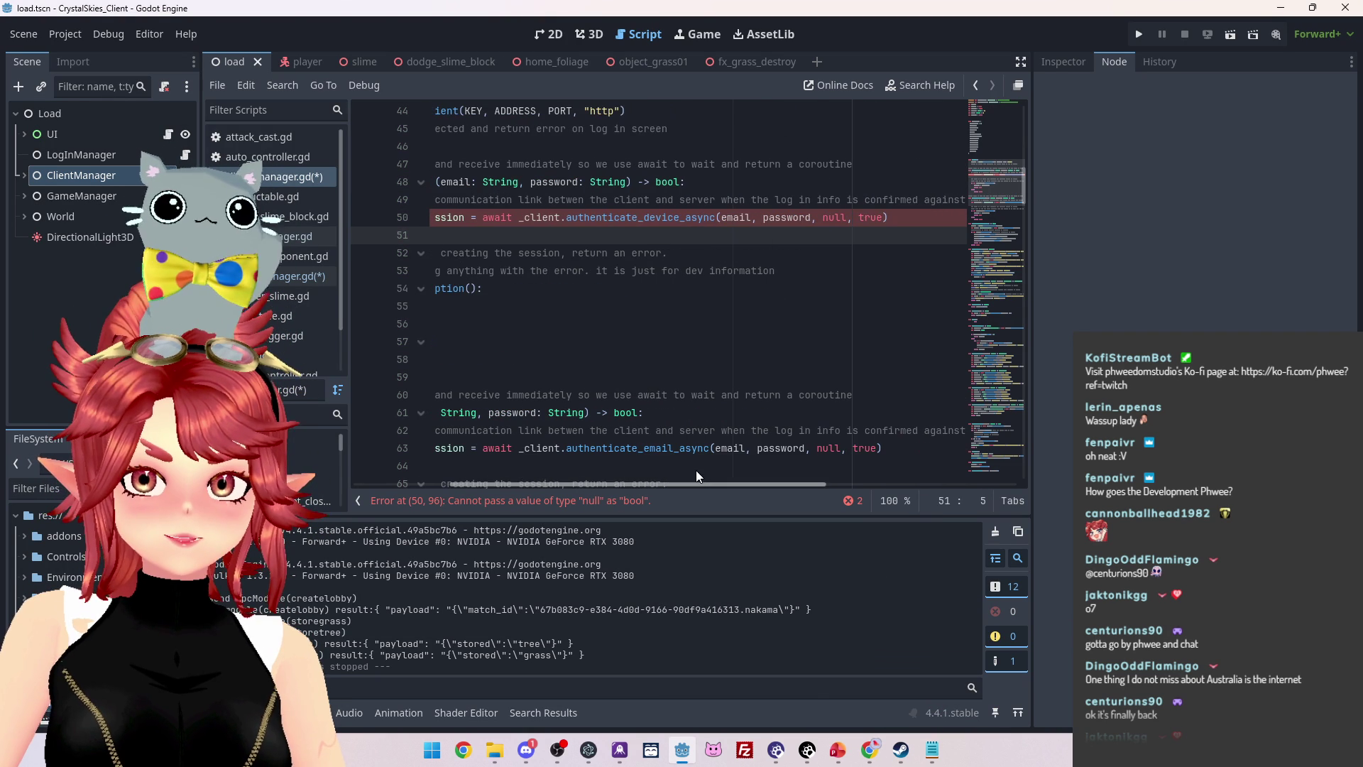
pyautogui.click(627, 218)
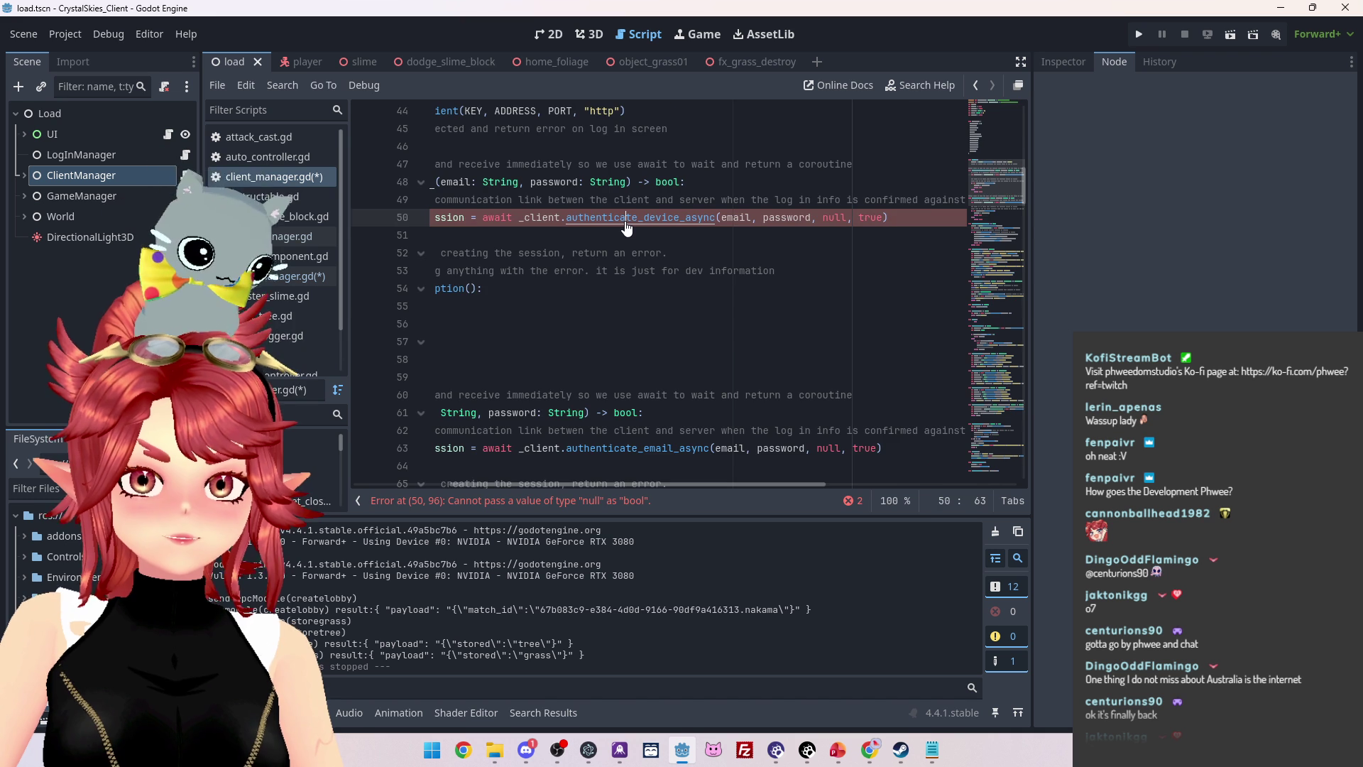
pyautogui.keyDown('ctrl'); pyautogui.click(627, 219); pyautogui.keyUp('ctrl')
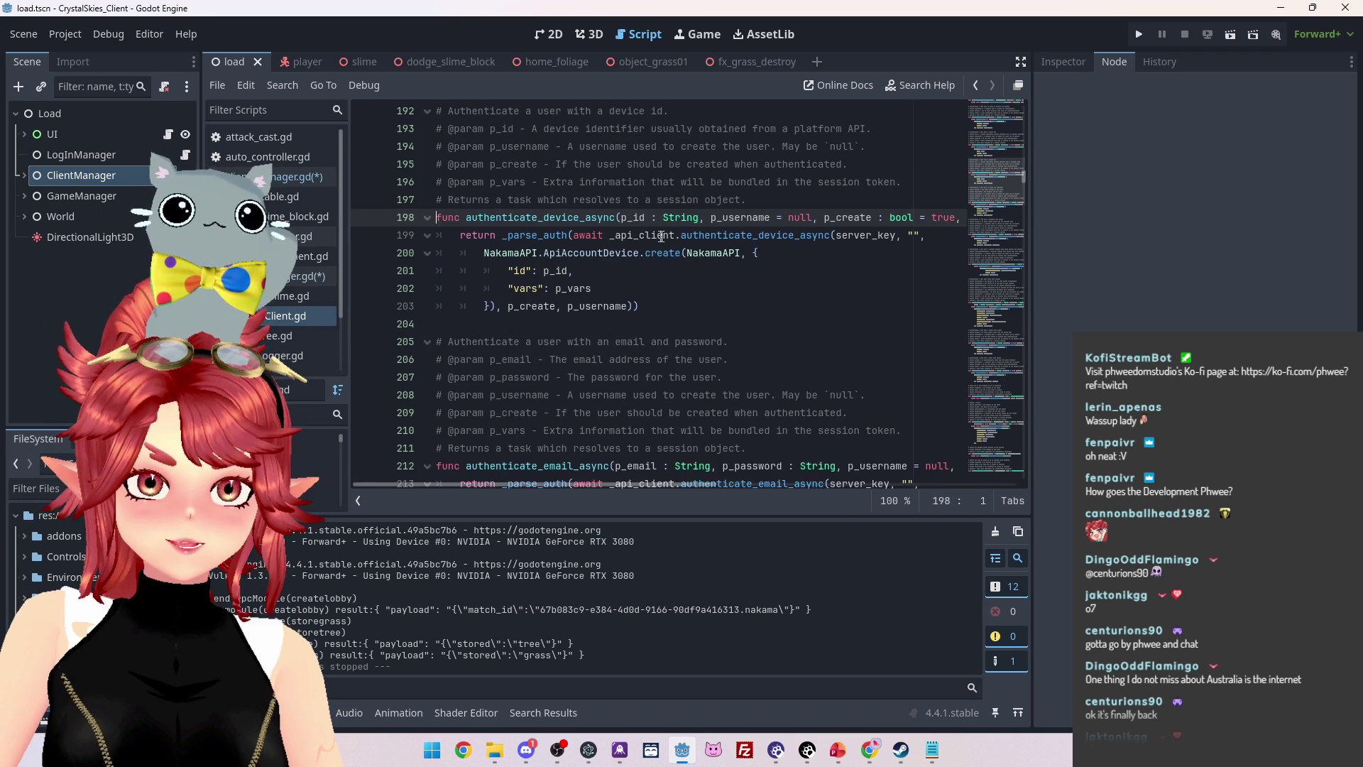
pyautogui.scroll(1, 710, 367)
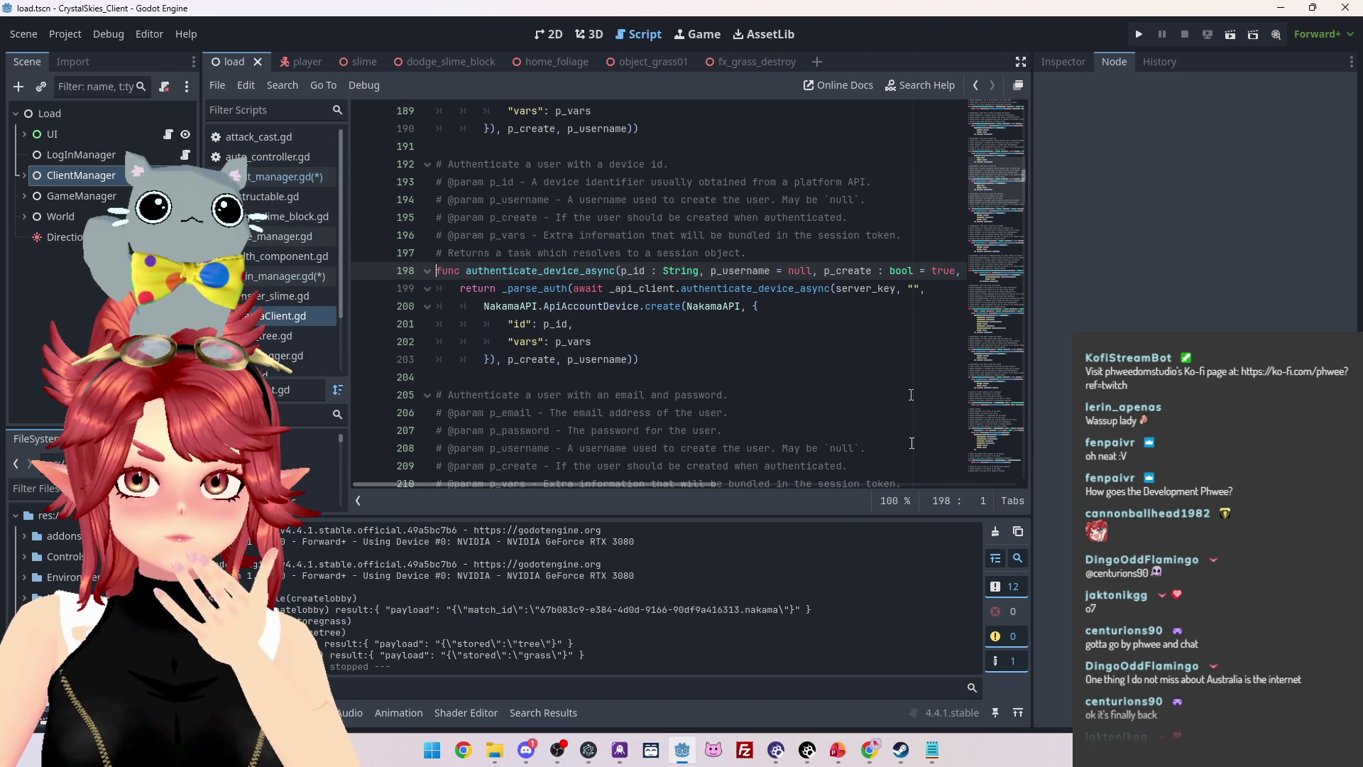
pyautogui.moveTo(869, 750)
pyautogui.click(767, 660)
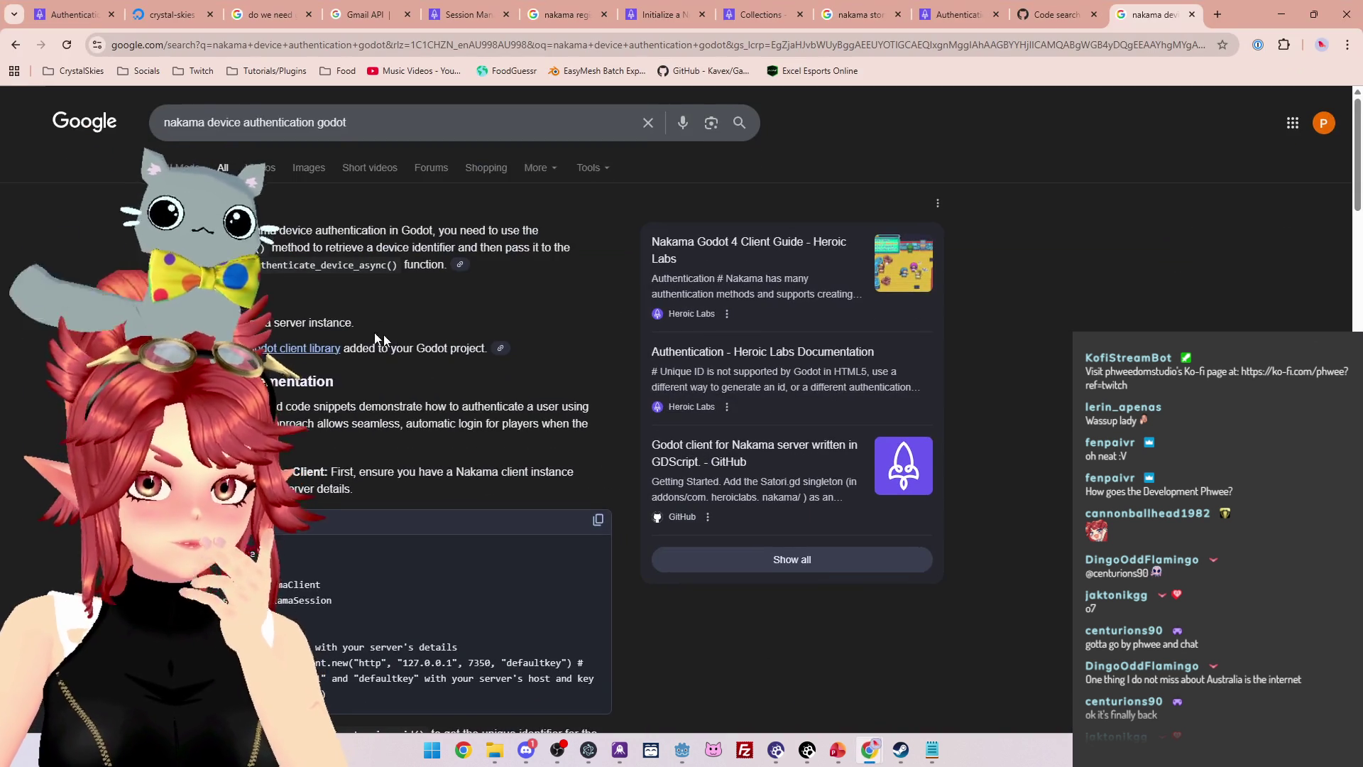
# Scroll the Google AI overview to its code example and select OS.get_unique_id().
pyautogui.scroll(-2, 353, 361)
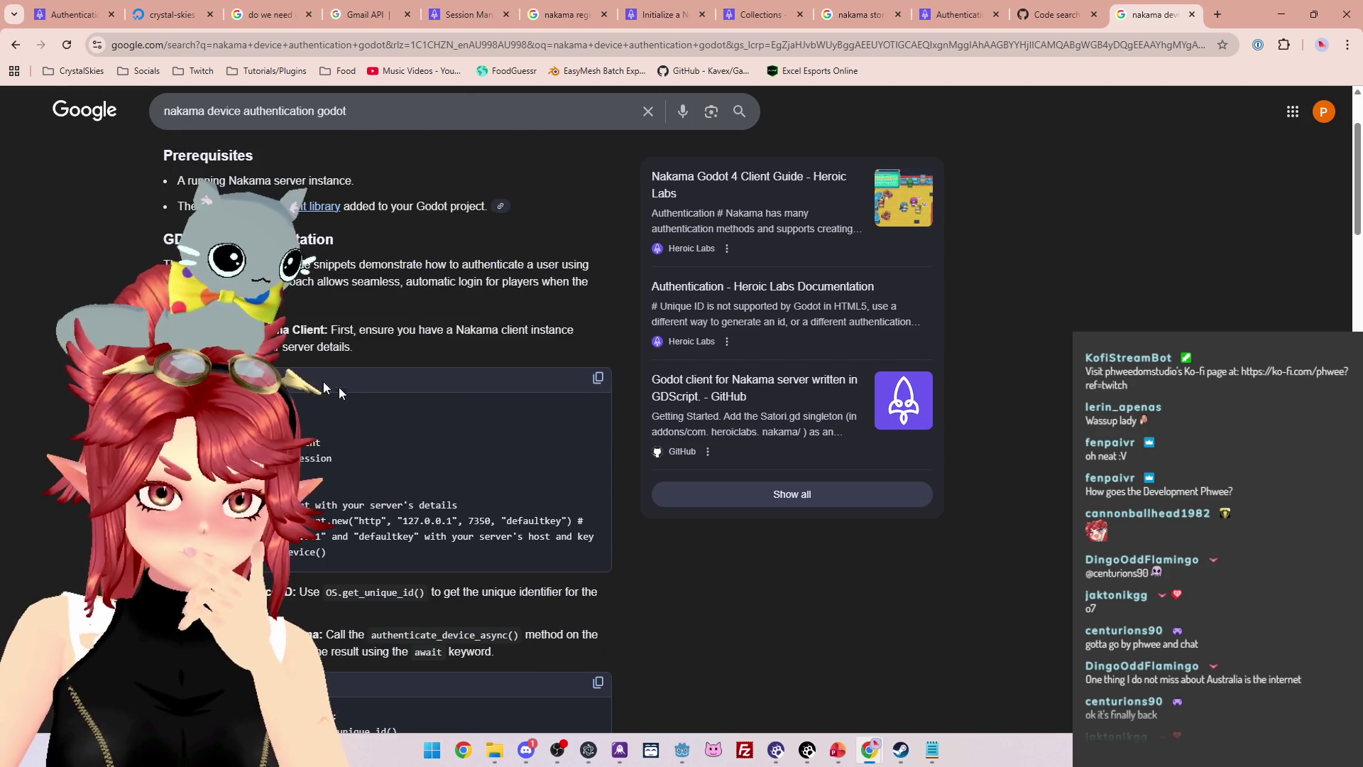
pyautogui.scroll(-2, 339, 386)
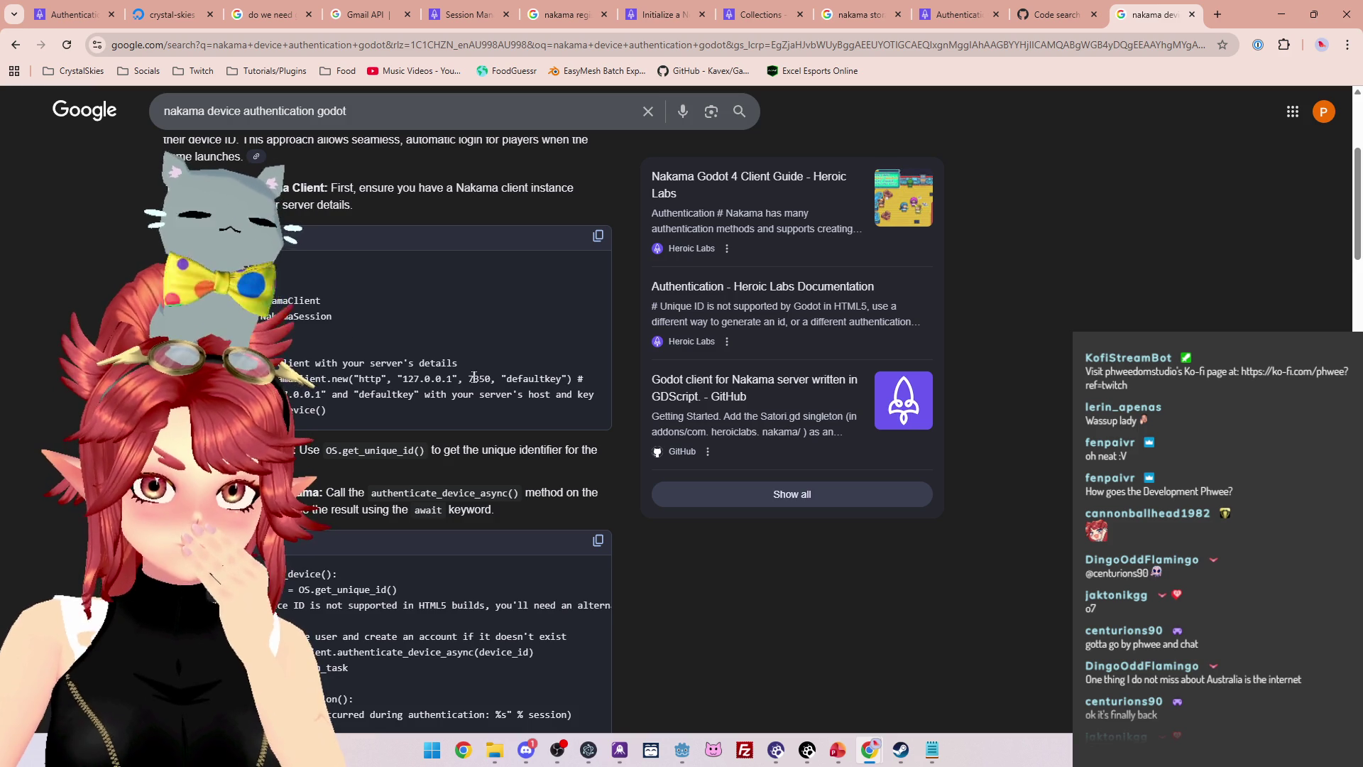
pyautogui.scroll(-1, 457, 378)
pyautogui.scroll(-1, 458, 378)
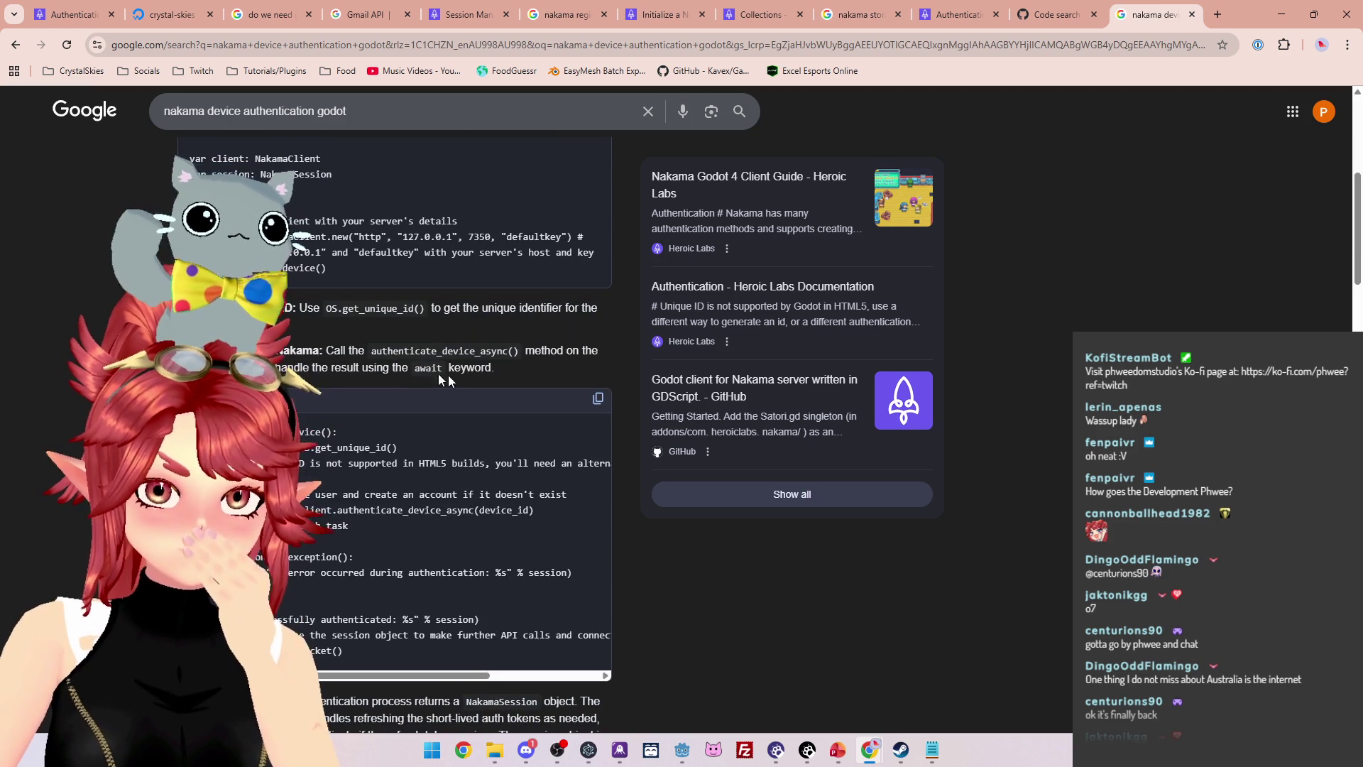
pyautogui.moveTo(325, 309); pyautogui.dragTo(424, 310)
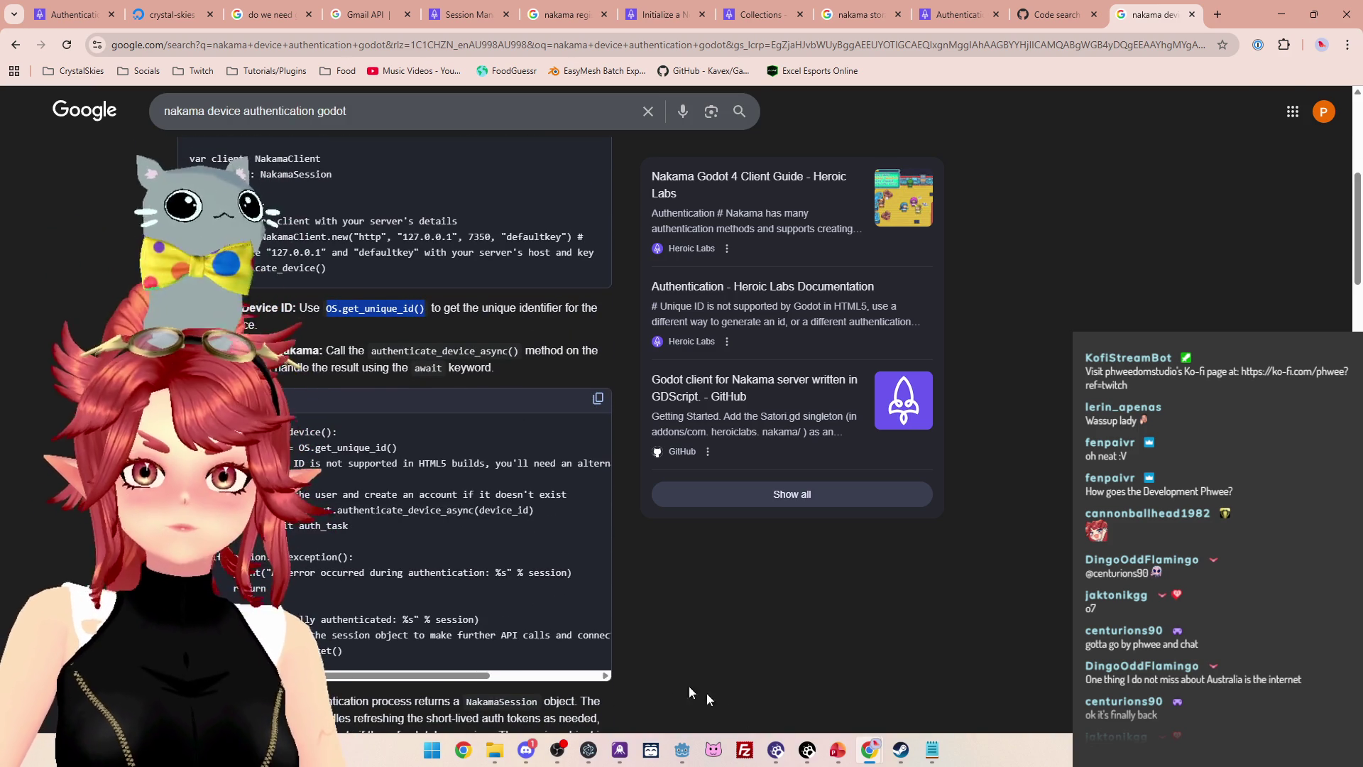
pyautogui.click(682, 749)
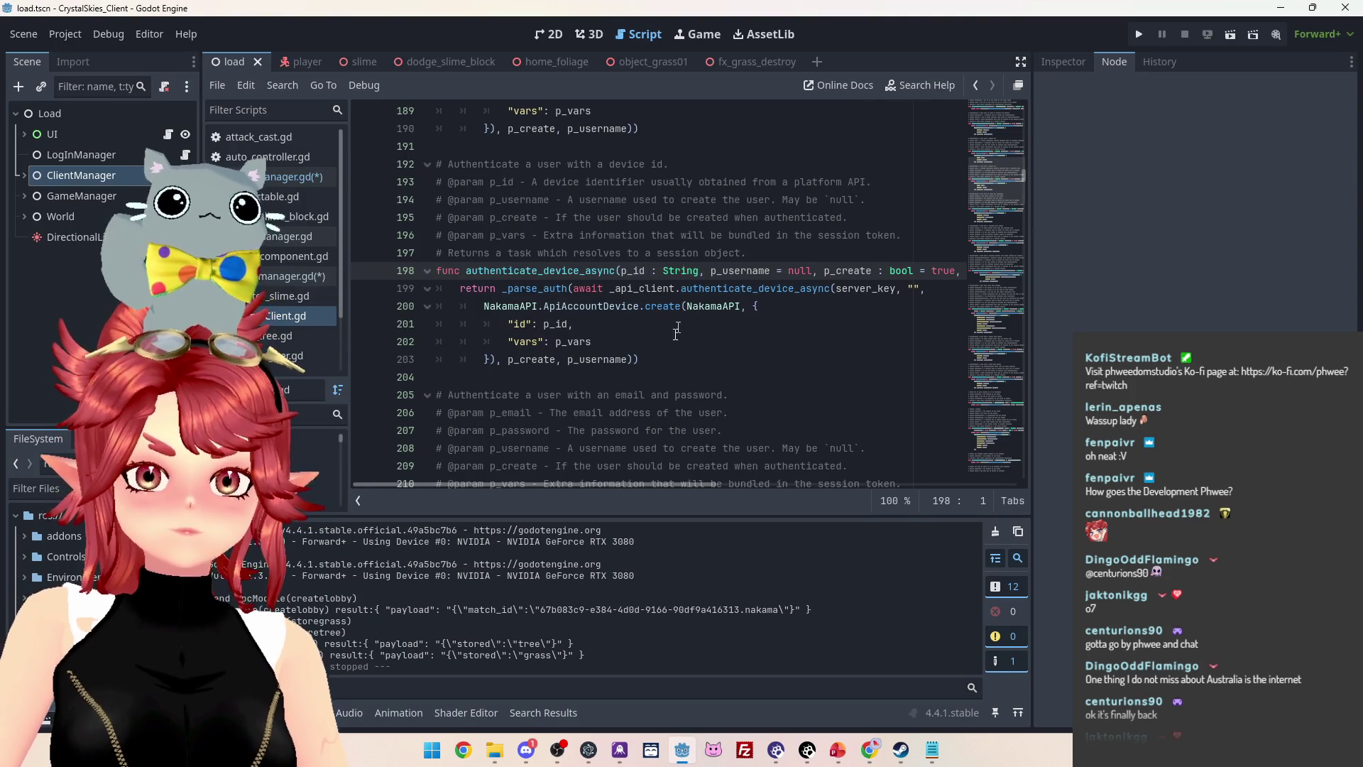
# Pass OS.get_unique_id() on line 50 and remove the email and password parameters from line 48.
pyautogui.hotkey('alt', 'Left')
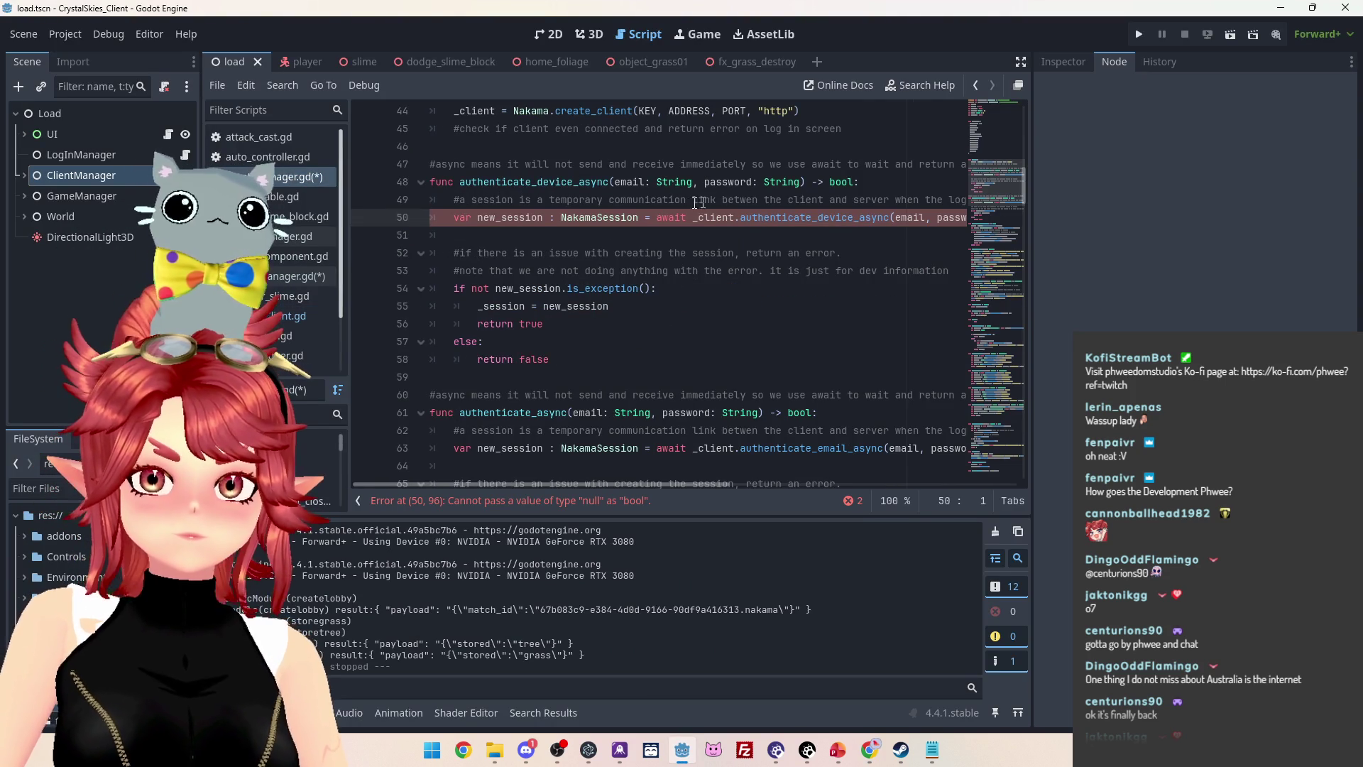
pyautogui.doubleClick(902, 219)
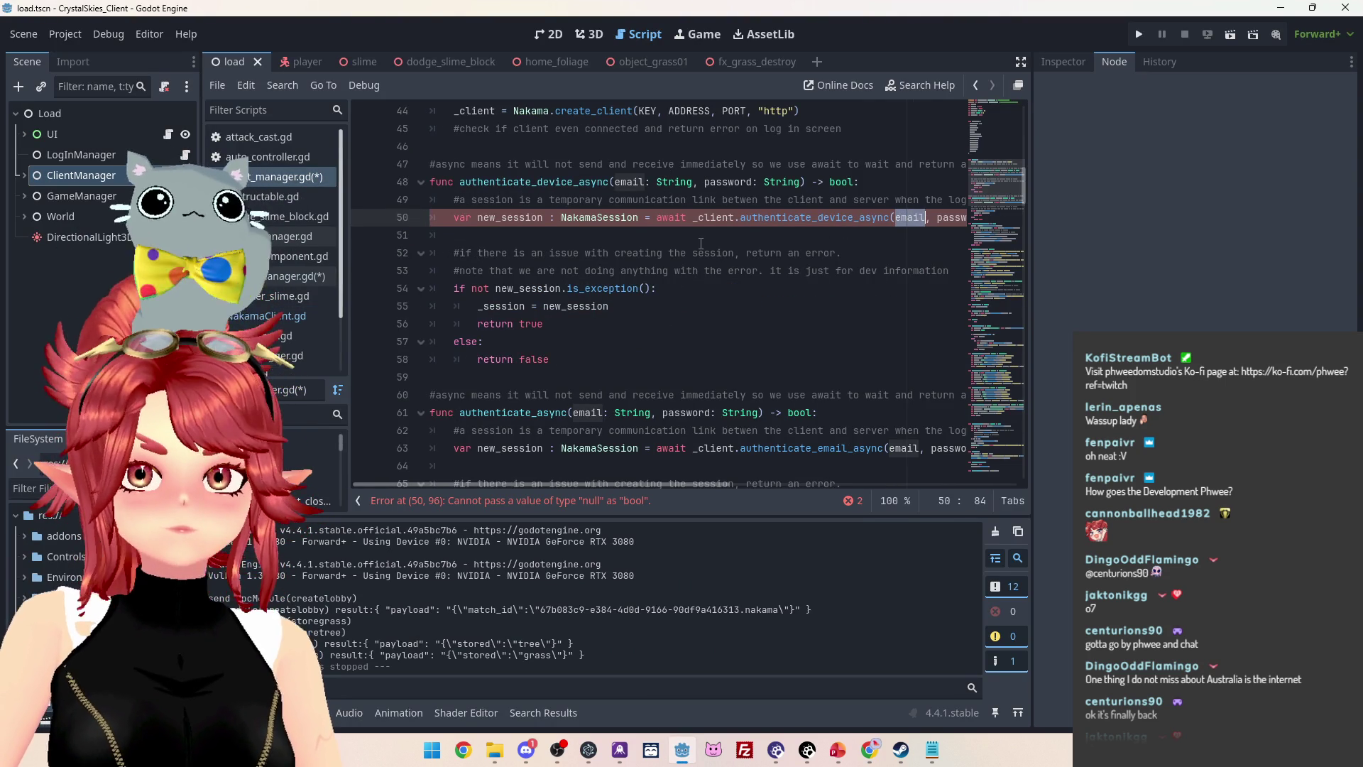
pyautogui.write('OS.get_unique_id()')
pyautogui.moveTo(556, 182); pyautogui.dragTo(742, 183)
pyautogui.press('BackSpace')
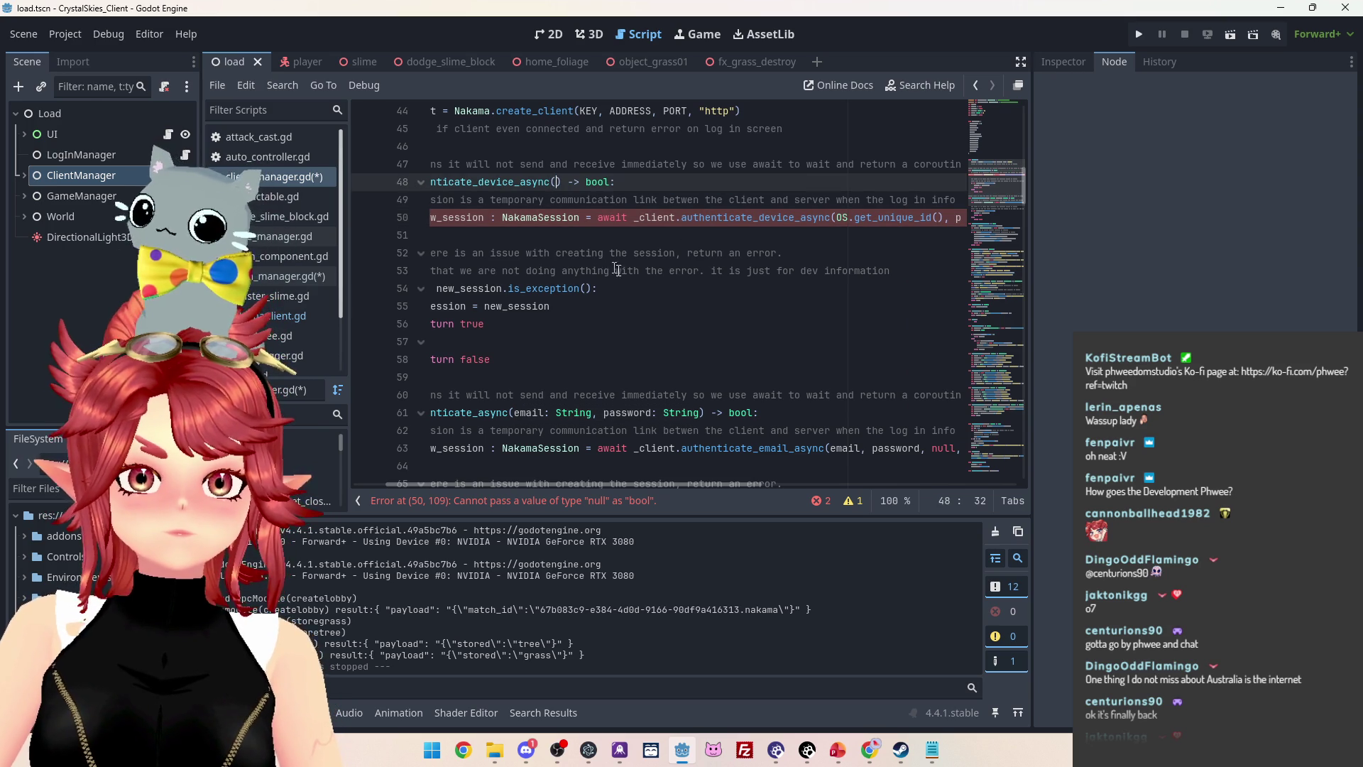
pyautogui.moveTo(623, 495); pyautogui.dragTo(731, 490)
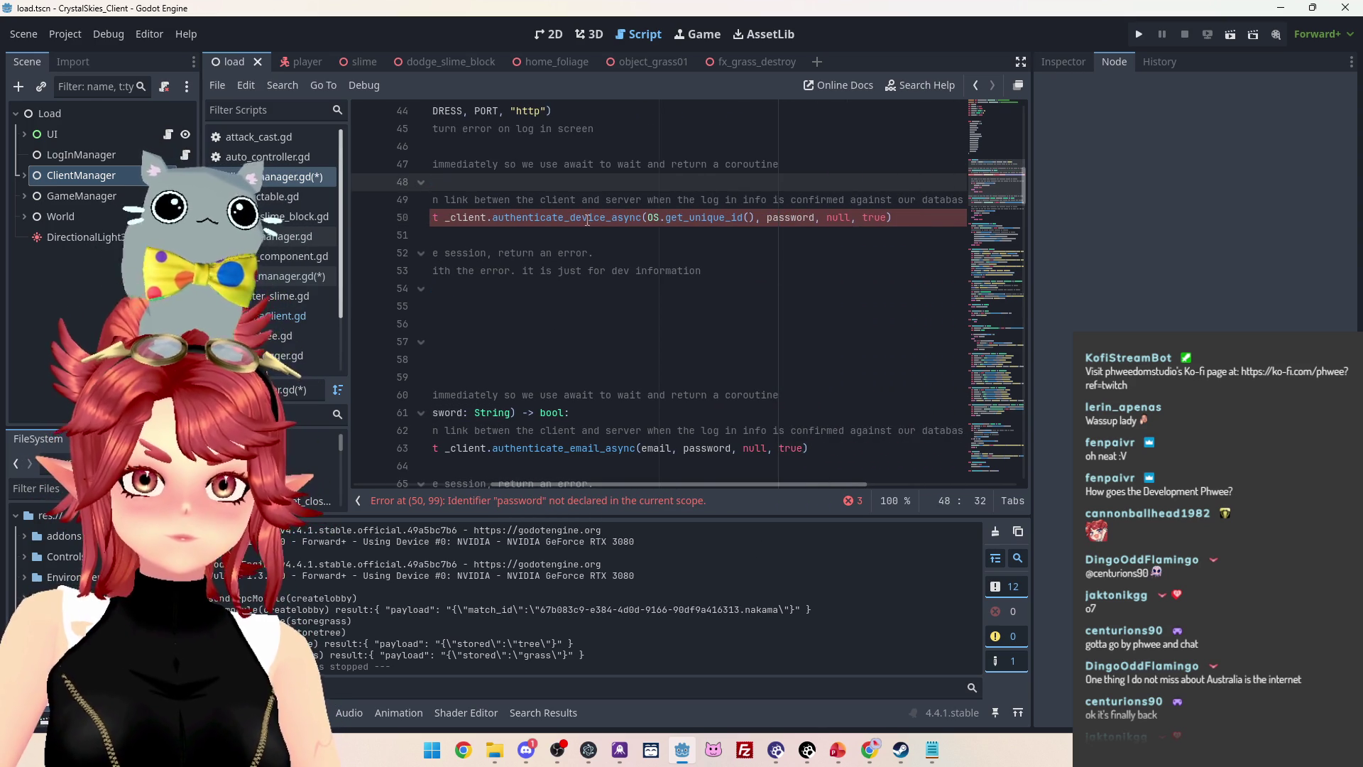
# Inspect the Nakama authenticate_device_async definition and its p_username parameter.
pyautogui.click(587, 220)
pyautogui.keyDown('ctrl'); pyautogui.click(551, 220); pyautogui.keyUp('ctrl')
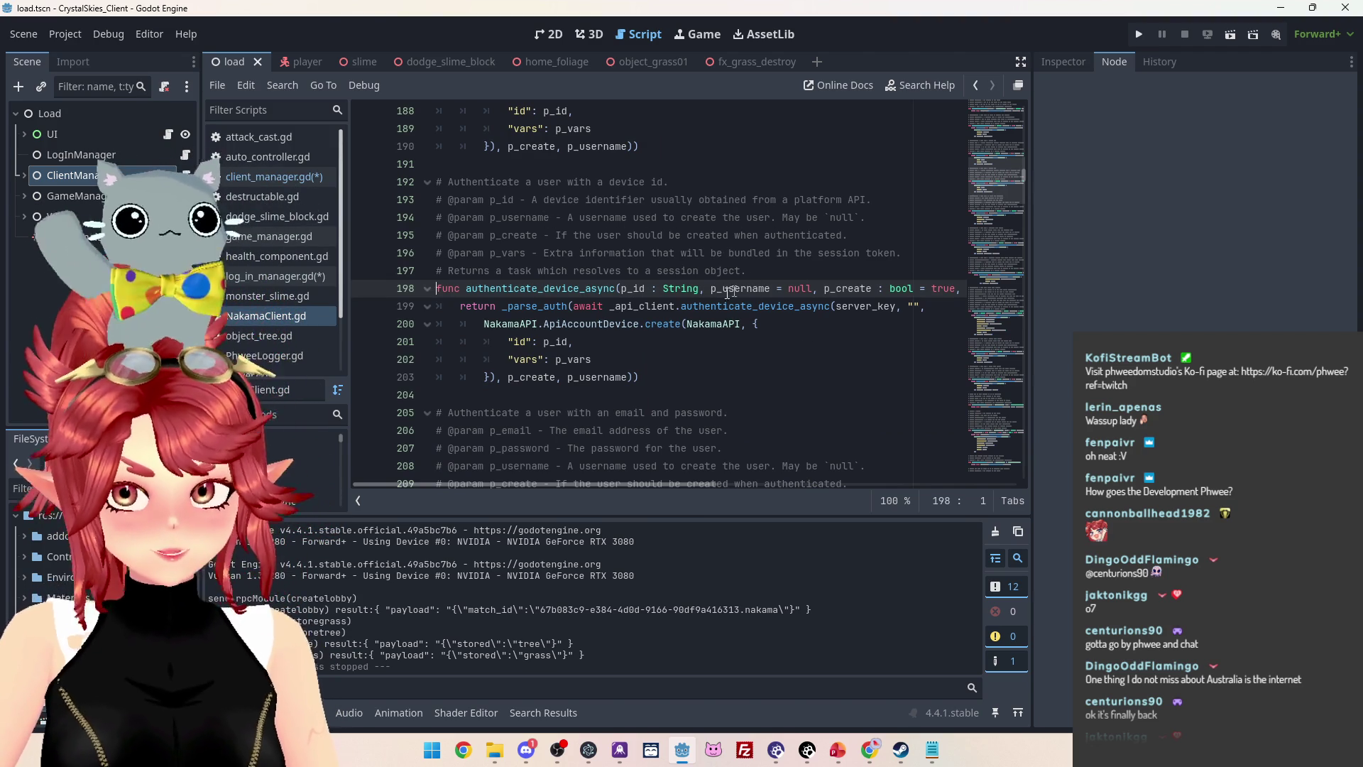
pyautogui.moveTo(711, 288); pyautogui.dragTo(813, 288)
pyautogui.click(767, 289)
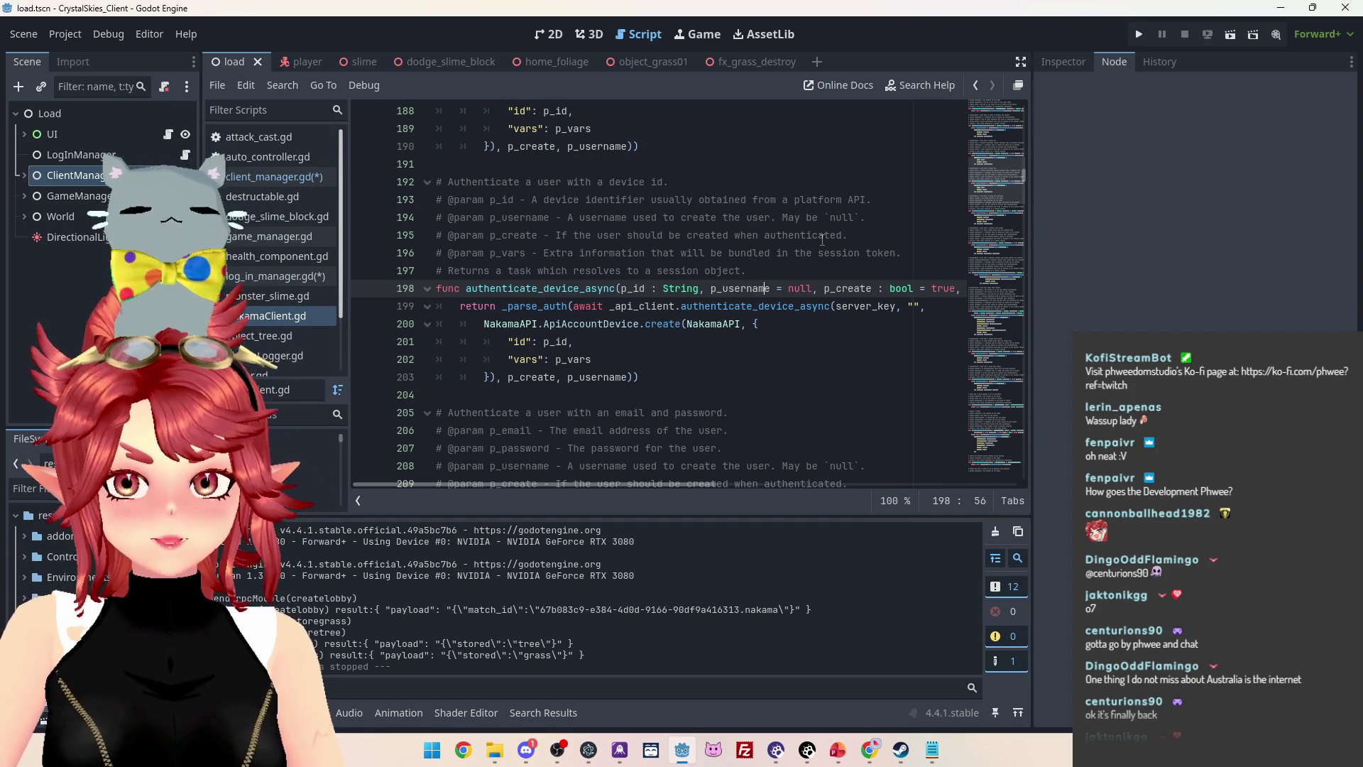
pyautogui.moveTo(713, 482)
pyautogui.mouseDown()
pyautogui.moveTo(815, 480)
pyautogui.moveTo(717, 483)
pyautogui.mouseUp()
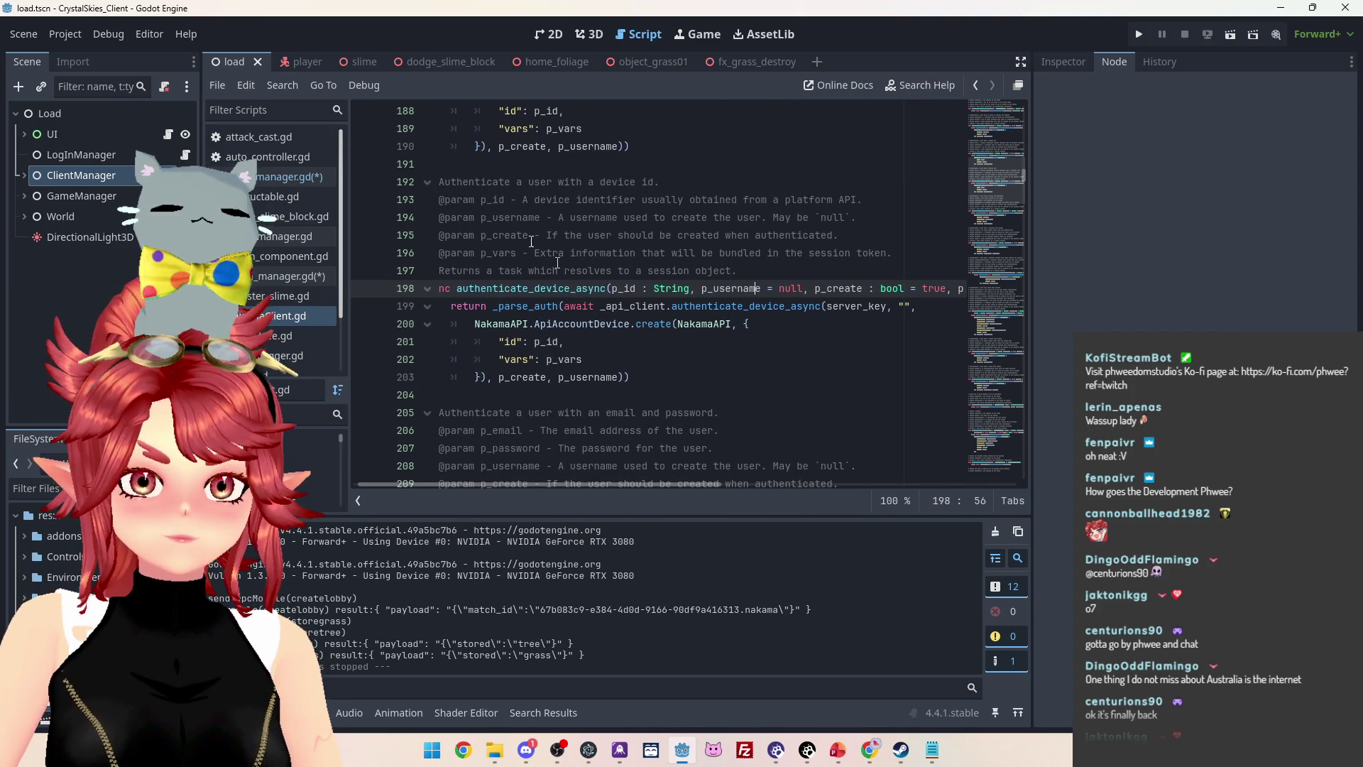
pyautogui.click(279, 179)
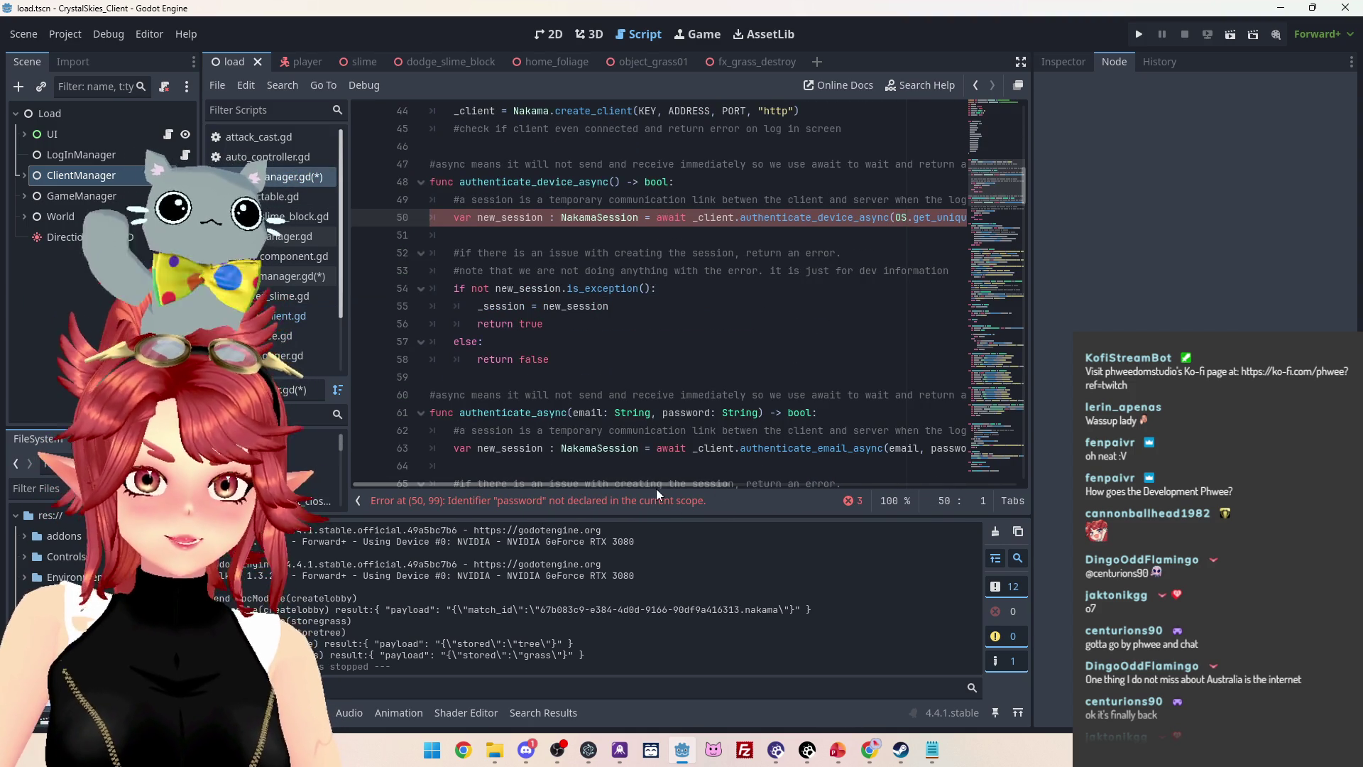
# On line 50, delete the password argument, replace null with false, and remove the trailing true.
pyautogui.moveTo(655, 488); pyautogui.dragTo(808, 470)
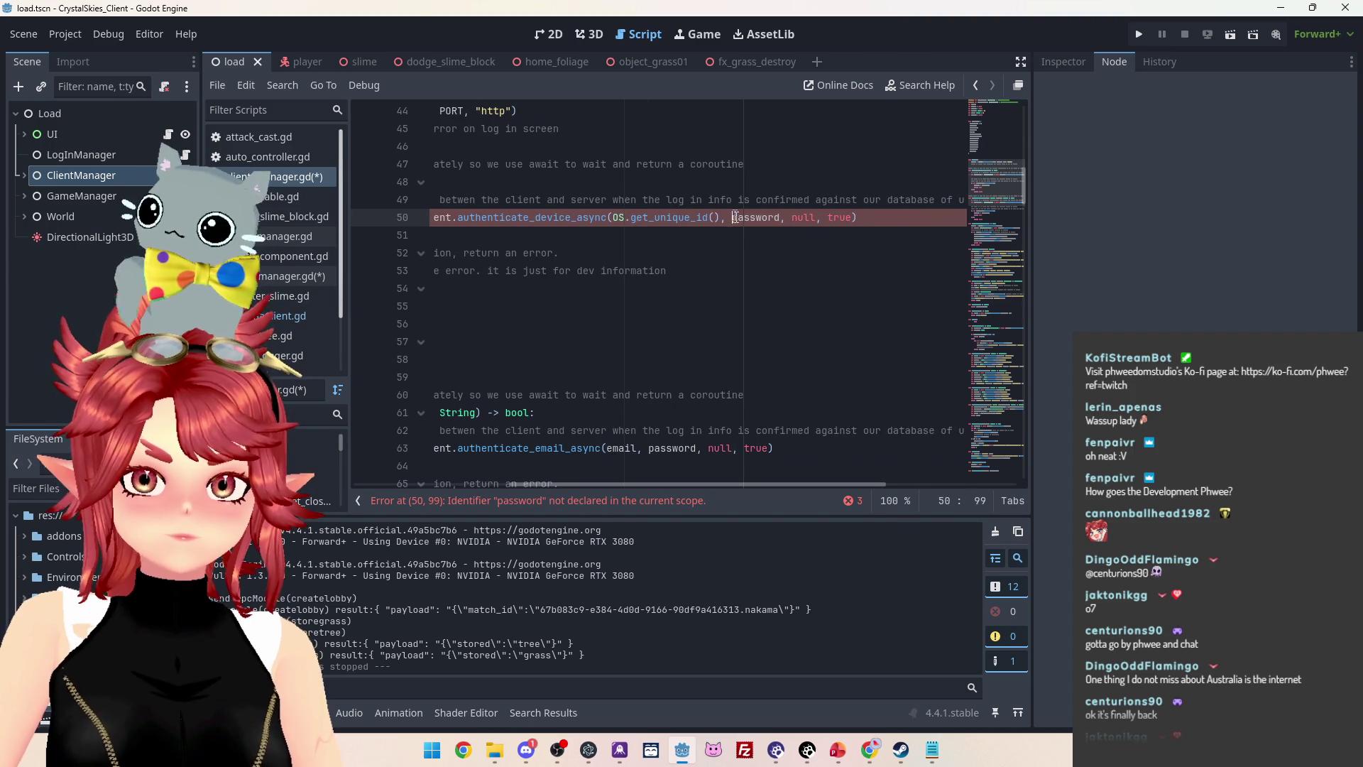
pyautogui.doubleClick(739, 217)
pyautogui.press('BackSpace')
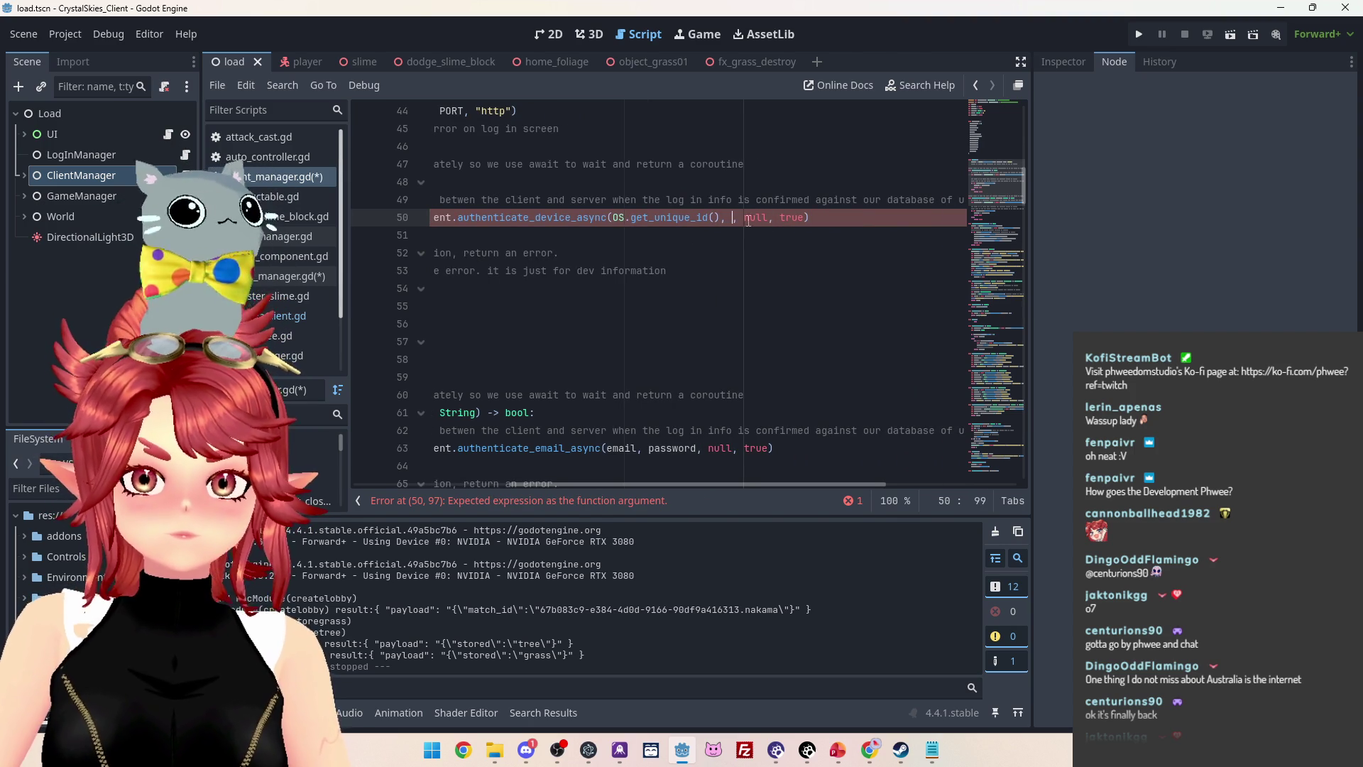
pyautogui.doubleClick(756, 217)
pyautogui.write('fals')
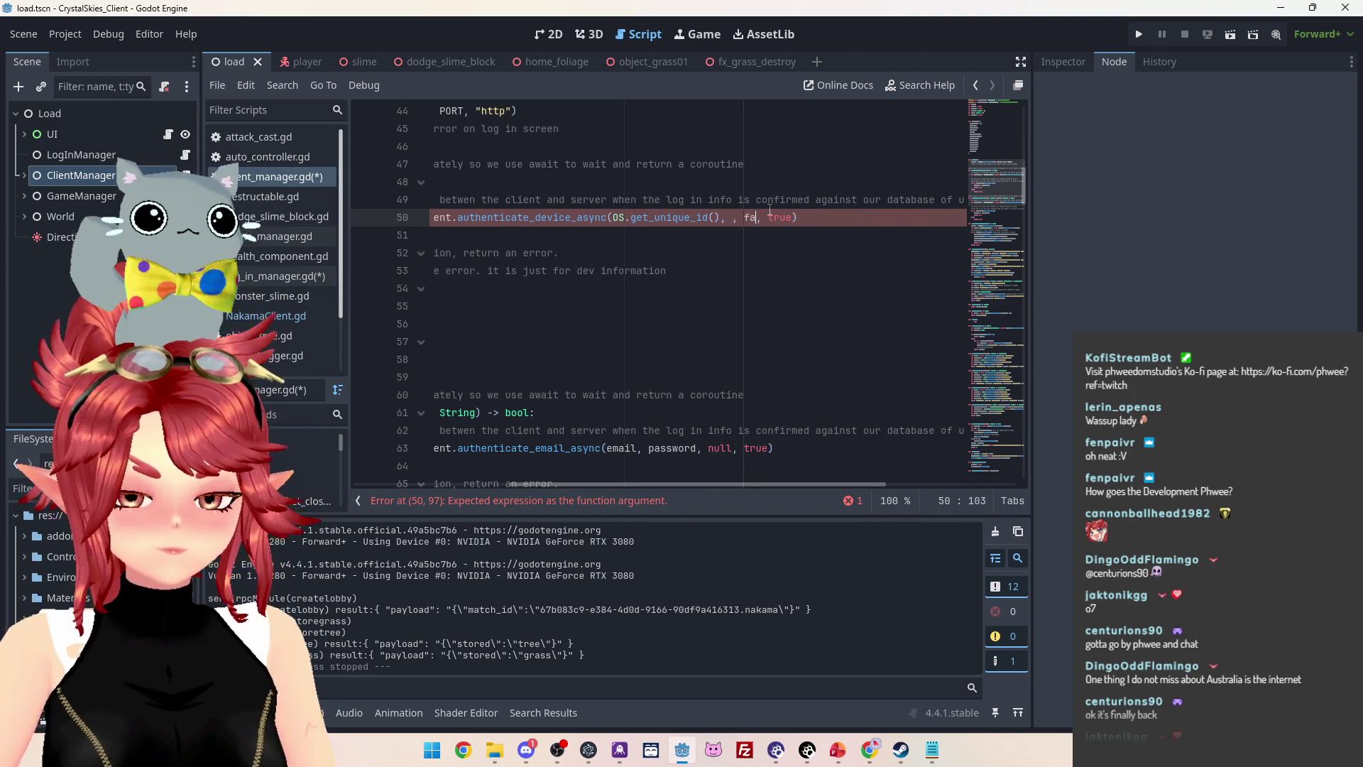
pyautogui.press('Return')
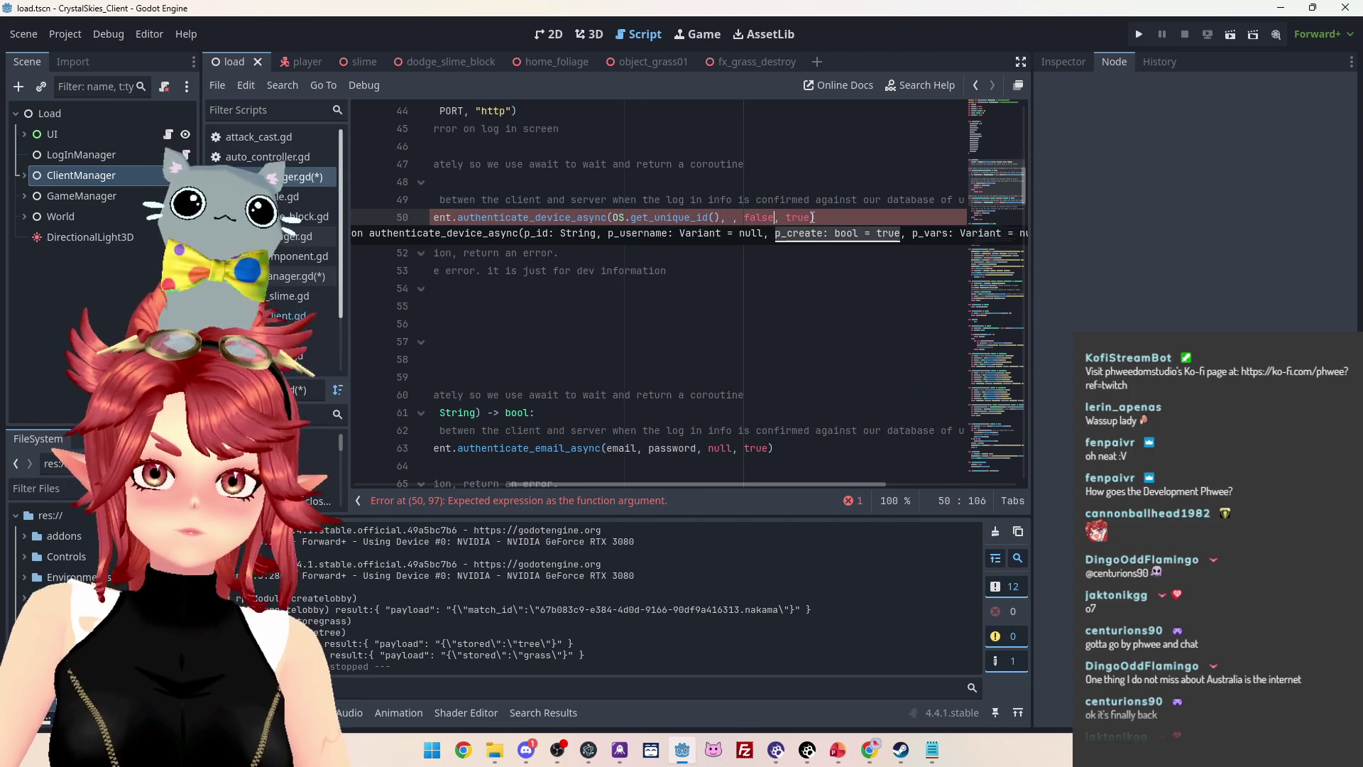
pyautogui.moveTo(813, 218); pyautogui.dragTo(786, 220)
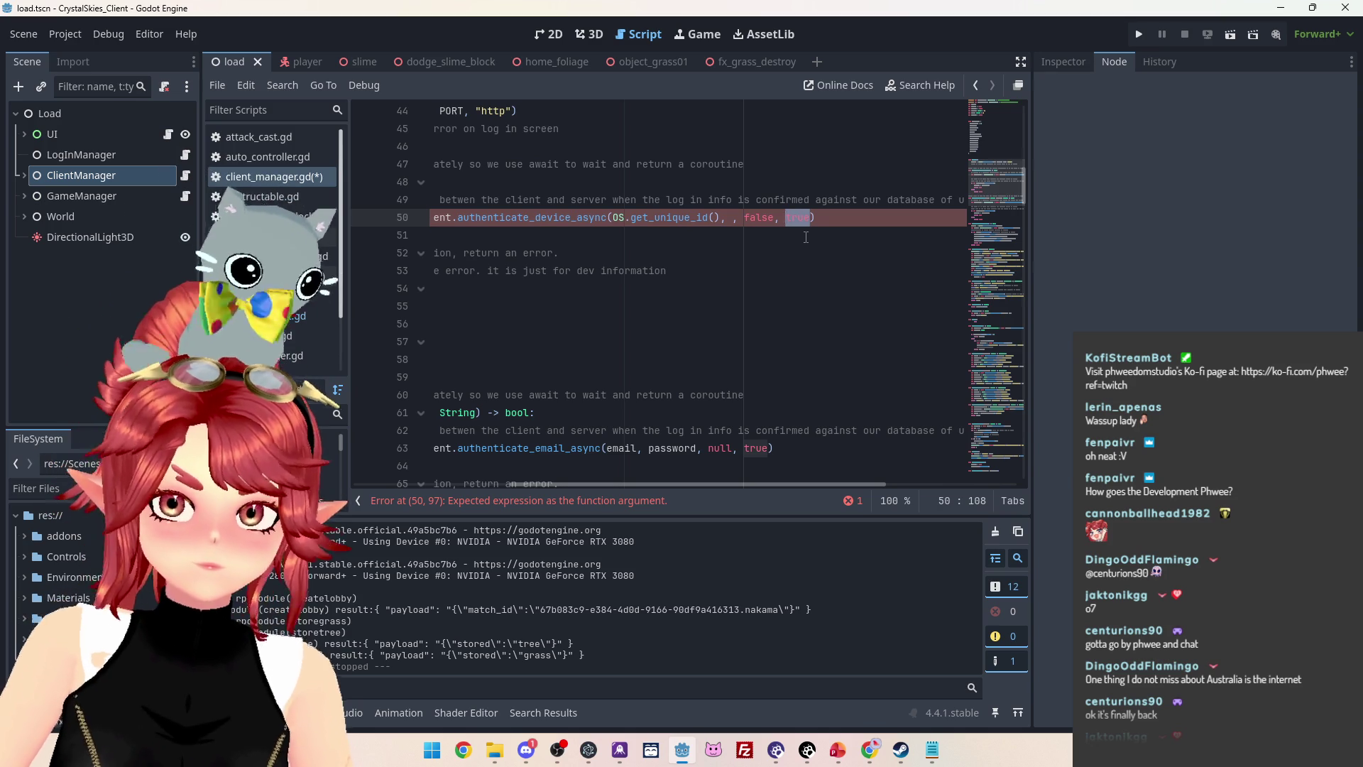
pyautogui.press('BackSpace')
pyautogui.press('BackSpace')
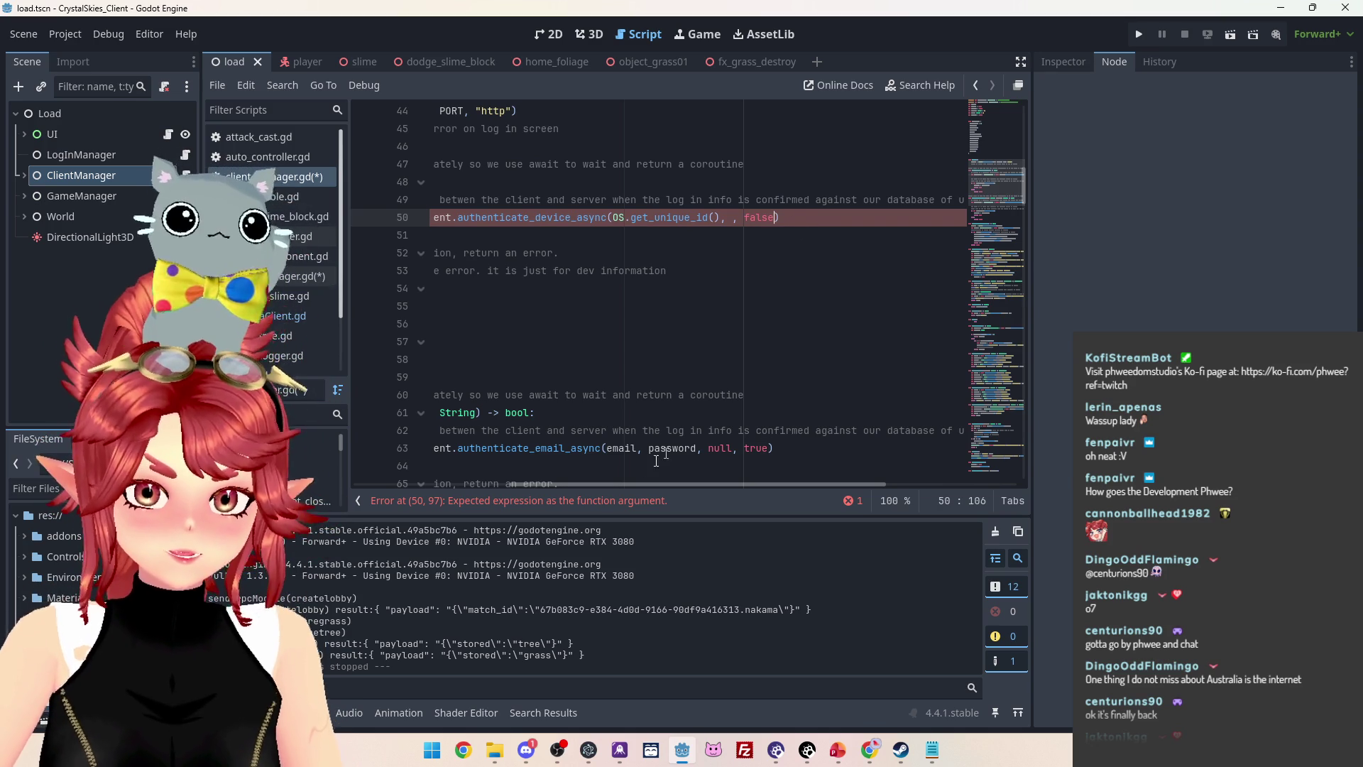
# Check the line 50 error and reopen the Nakama authenticate_device_async definition.
pyautogui.hscroll(-5, 517, 470)
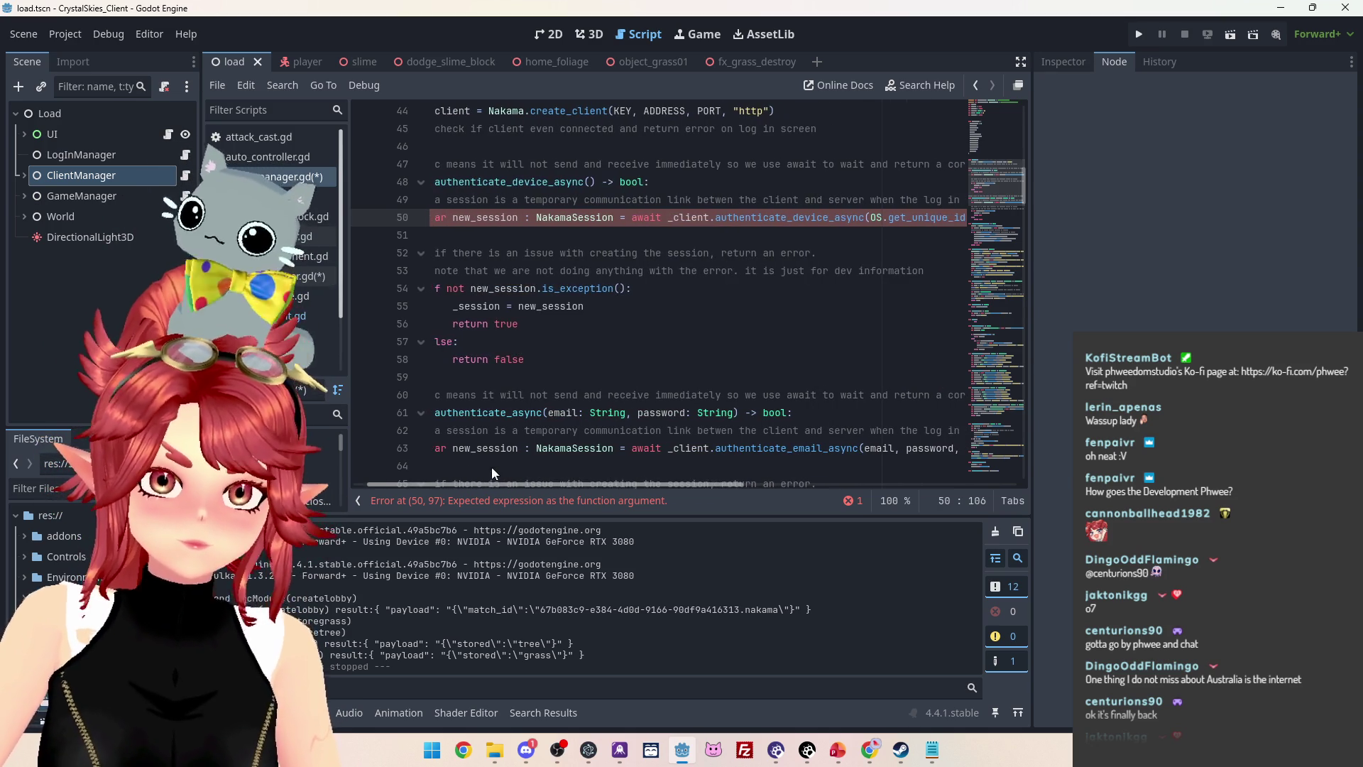
pyautogui.scroll(1, 502, 303)
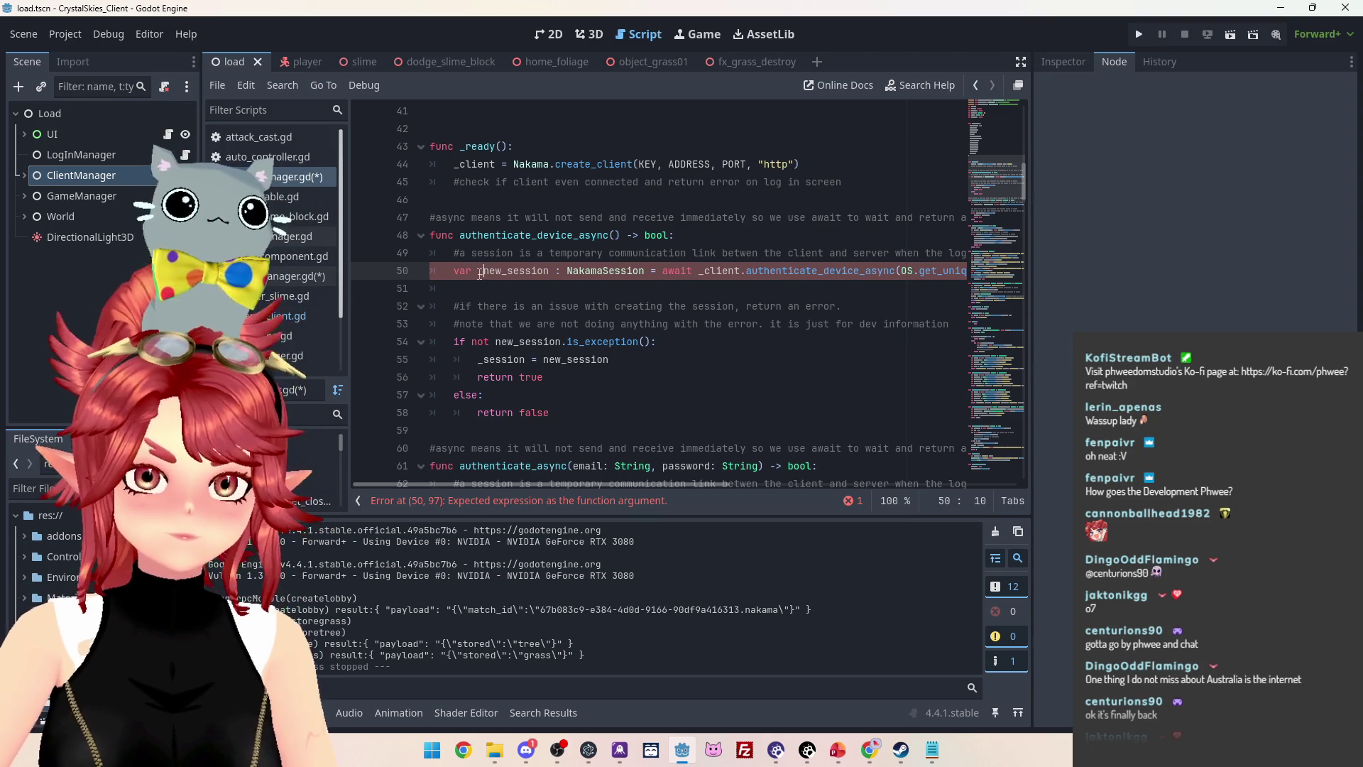
pyautogui.click(611, 499)
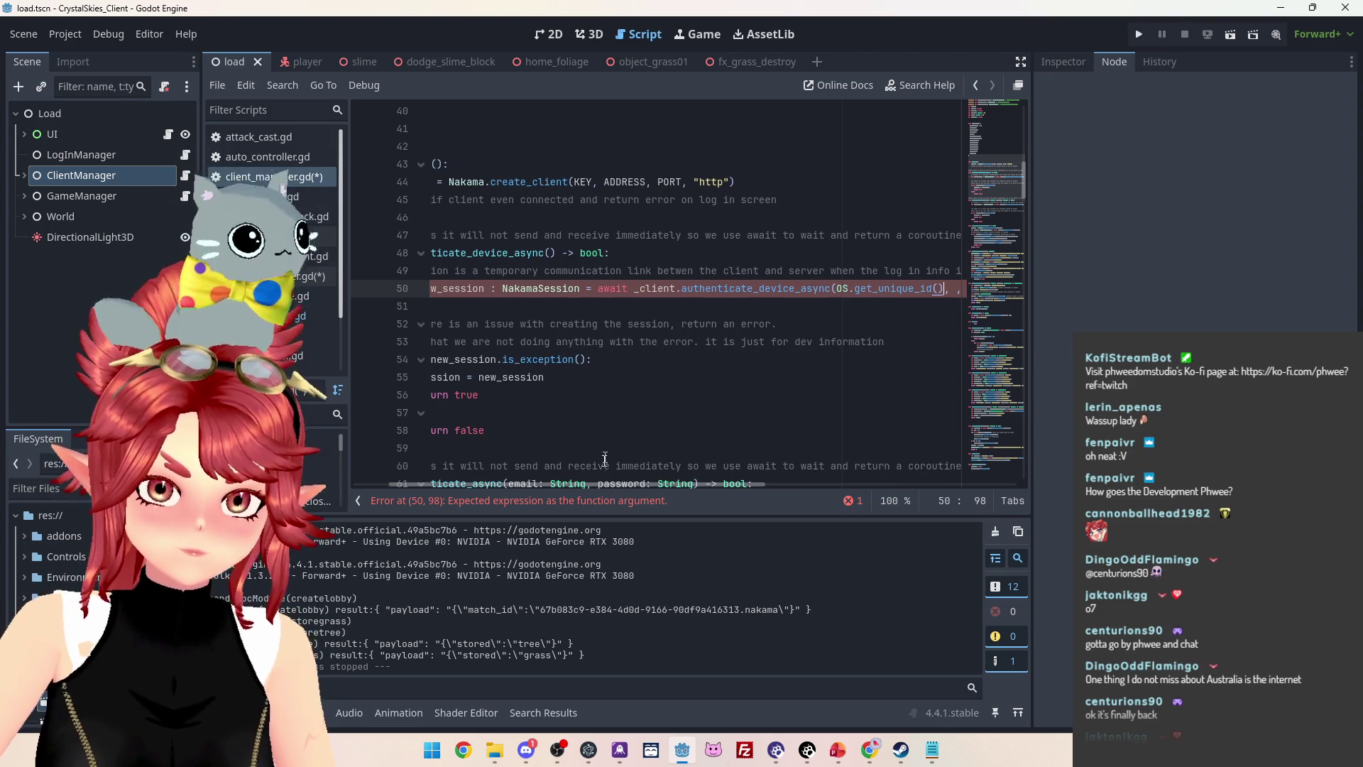
pyautogui.moveTo(598, 484)
pyautogui.mouseDown()
pyautogui.moveTo(683, 471)
pyautogui.moveTo(528, 453)
pyautogui.moveTo(604, 426)
pyautogui.mouseUp()
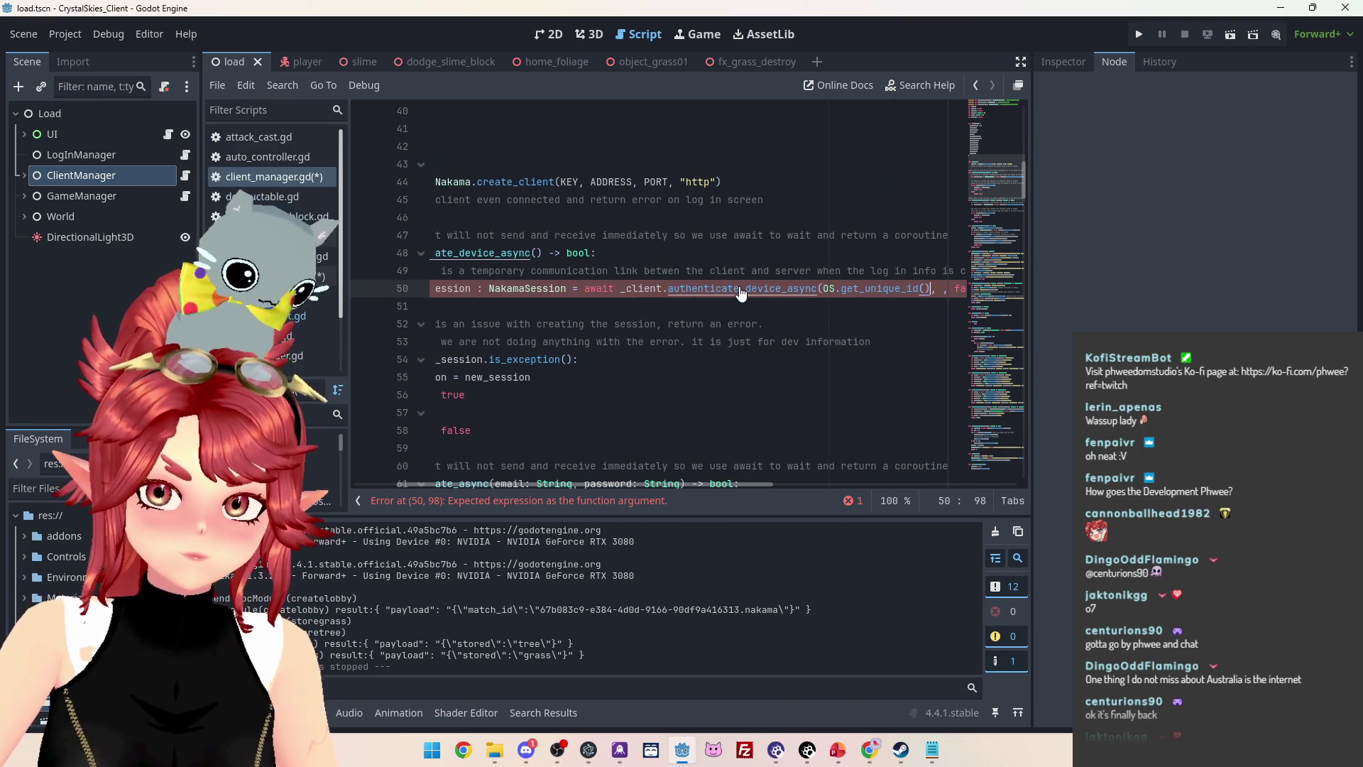
pyautogui.keyDown('ctrl'); pyautogui.click(741, 289); pyautogui.keyUp('ctrl')
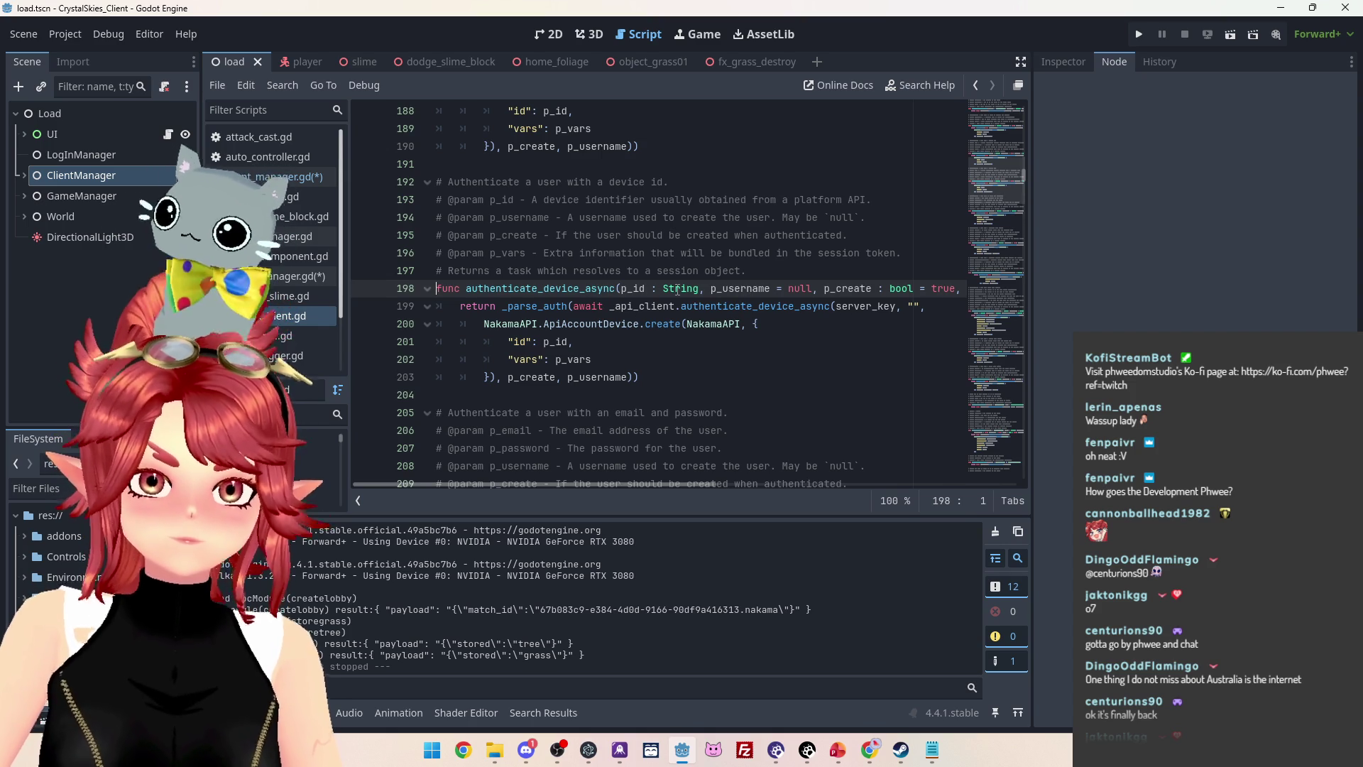
# Glance at LogInManager, then read the get_unique_id() documentation from client_manager.gd's line 50 call.
pyautogui.click(284, 275)
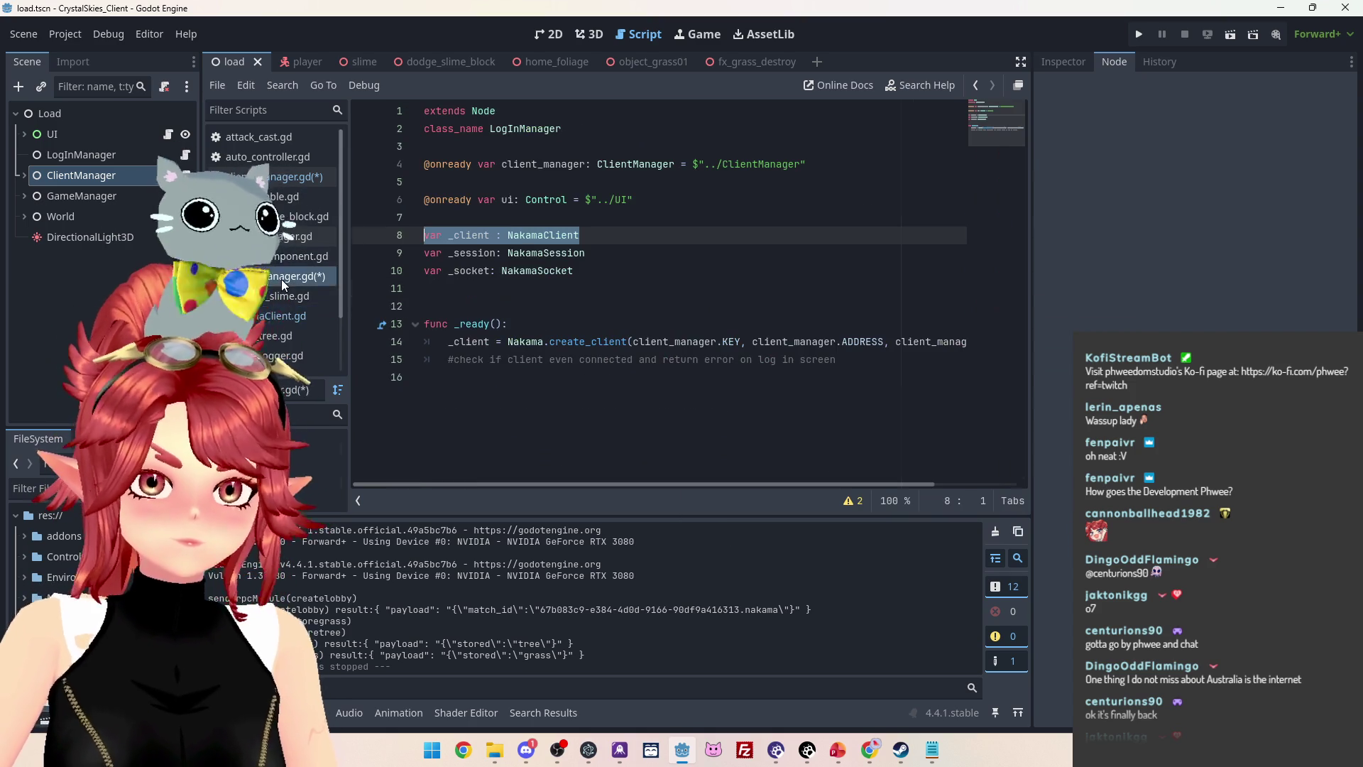
pyautogui.click(284, 184)
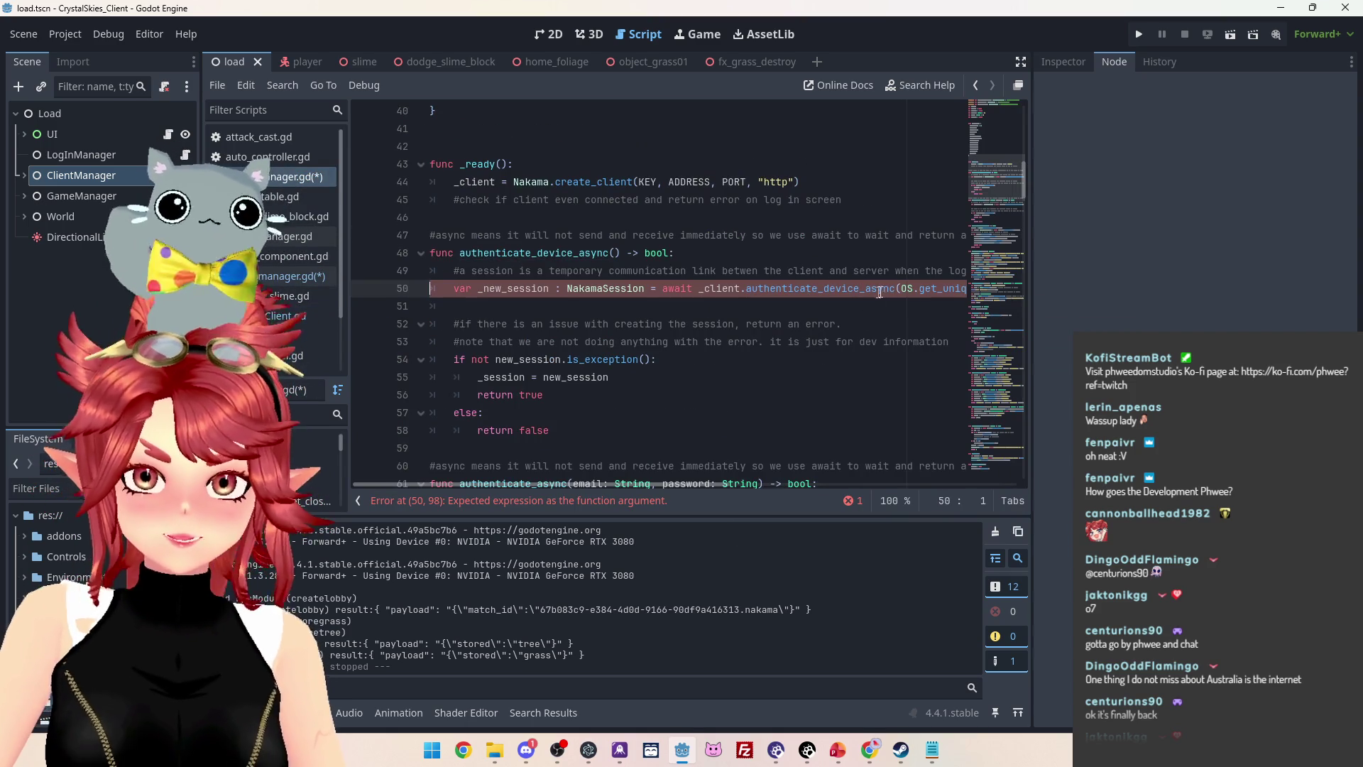
pyautogui.moveTo(693, 483)
pyautogui.mouseDown()
pyautogui.moveTo(774, 483)
pyautogui.moveTo(760, 480)
pyautogui.mouseUp()
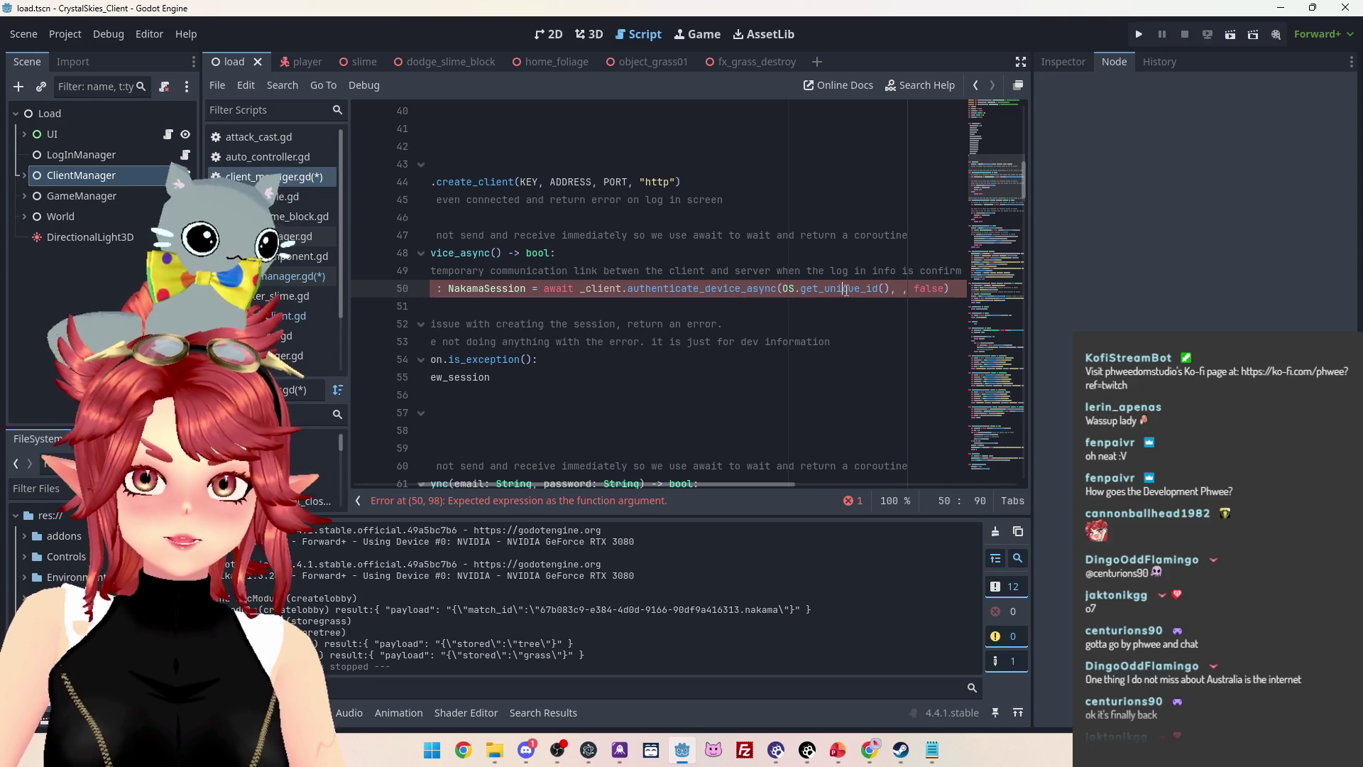
pyautogui.keyDown('ctrl'); pyautogui.click(843, 290); pyautogui.keyUp('ctrl')
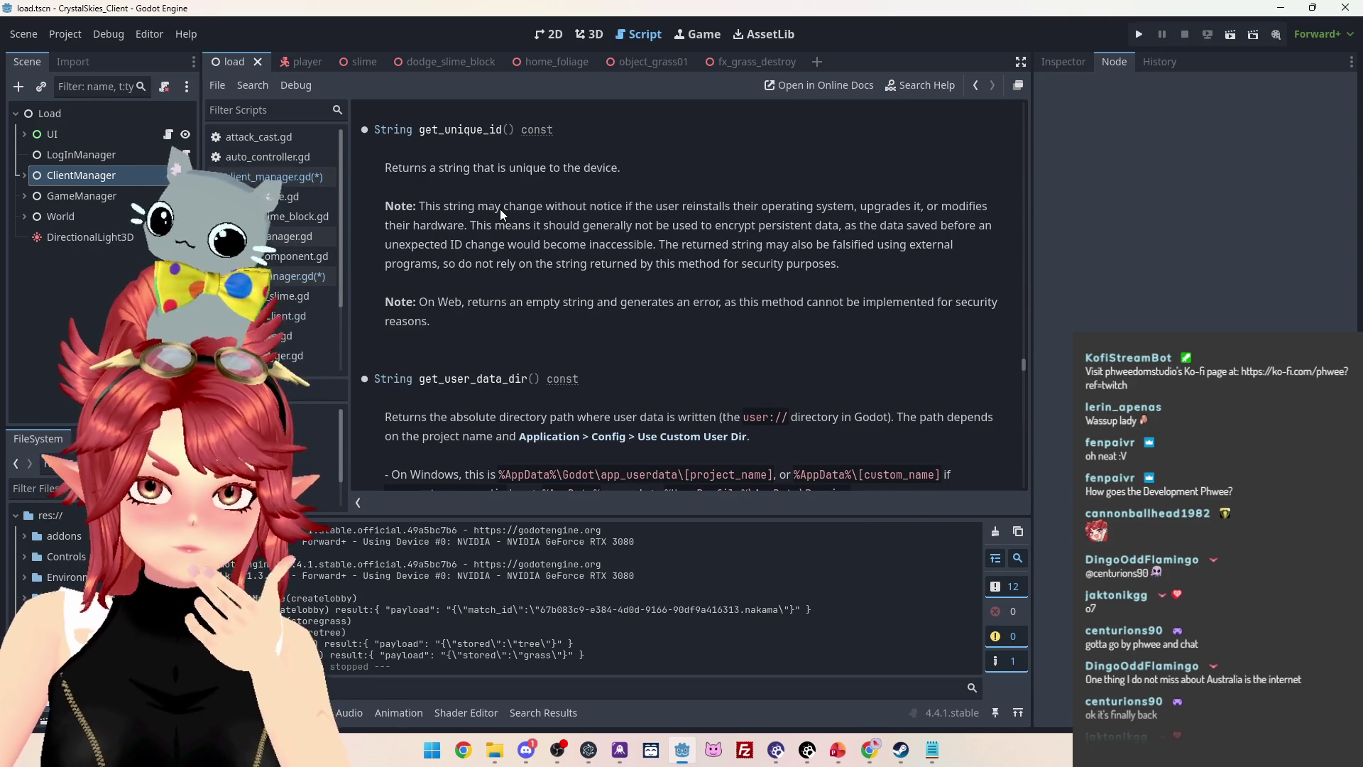
pyautogui.click(300, 278)
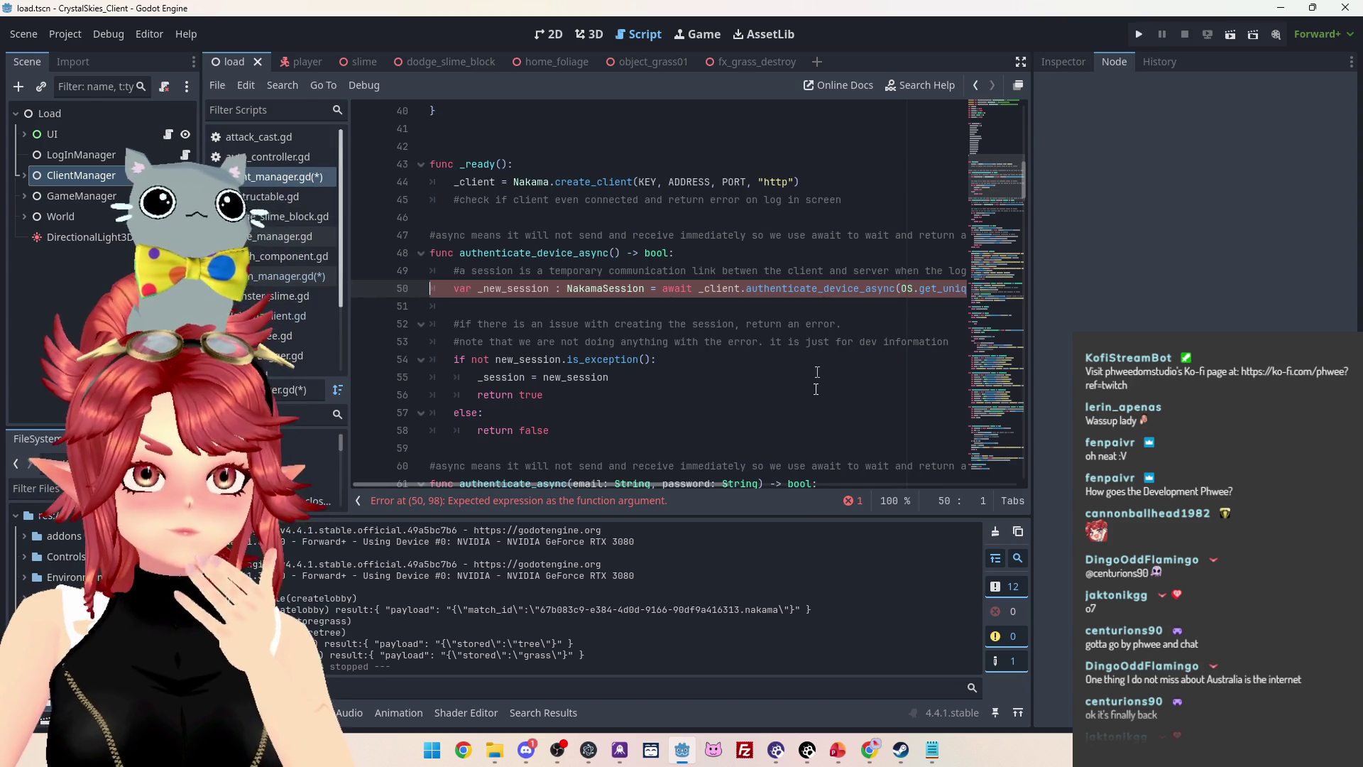
pyautogui.moveTo(680, 486); pyautogui.dragTo(772, 490)
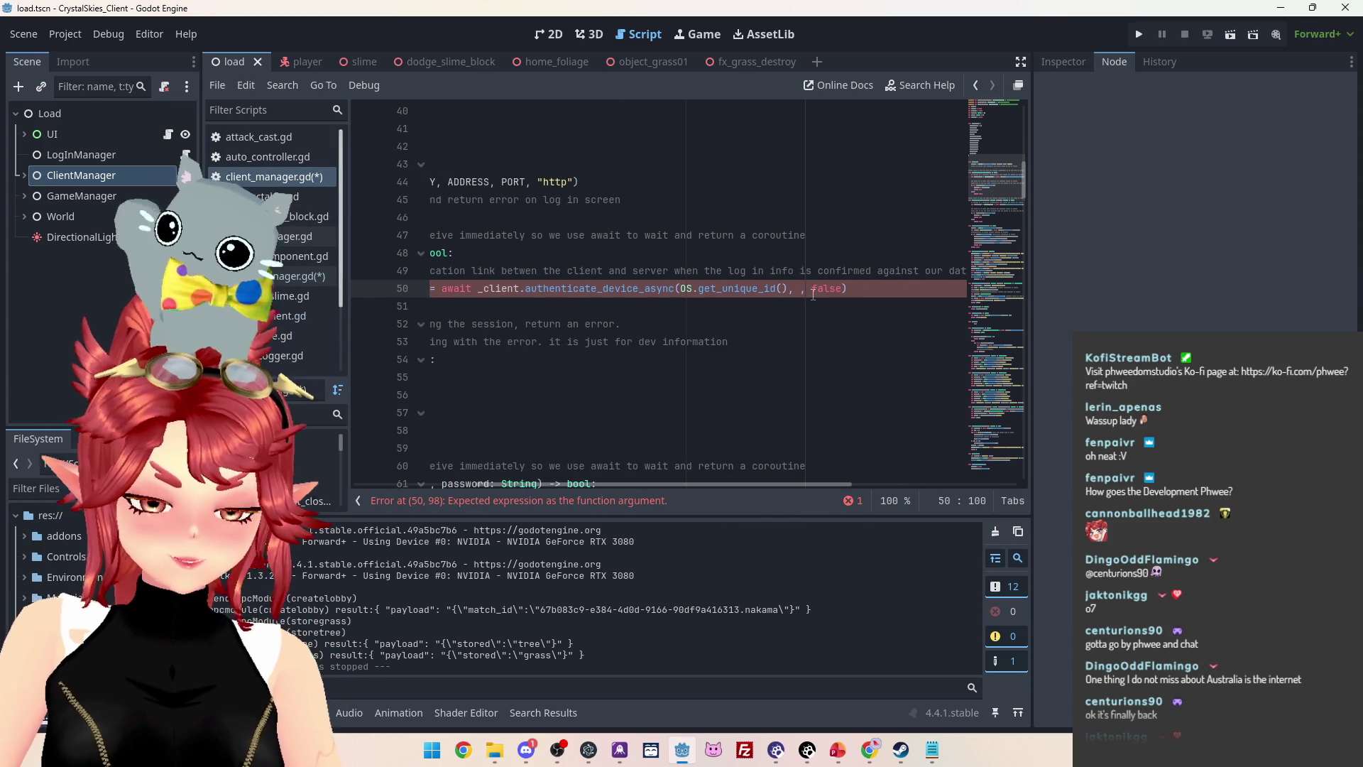
# Finish entering null as the username argument on line 50.
pyautogui.write('l')
pyautogui.press('Up')
pyautogui.press('Up')
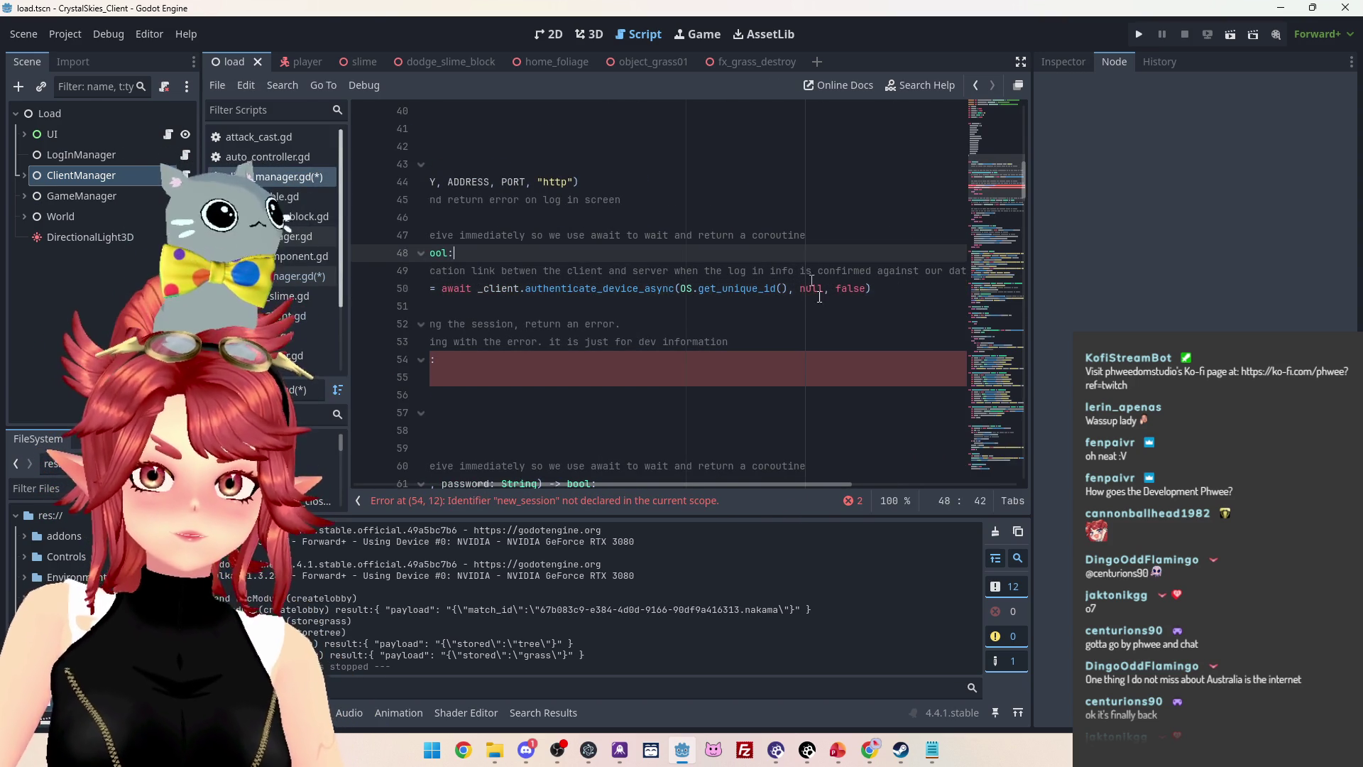
pyautogui.moveTo(703, 486)
pyautogui.mouseDown()
pyautogui.moveTo(547, 474)
pyautogui.moveTo(724, 472)
pyautogui.moveTo(561, 470)
pyautogui.mouseUp()
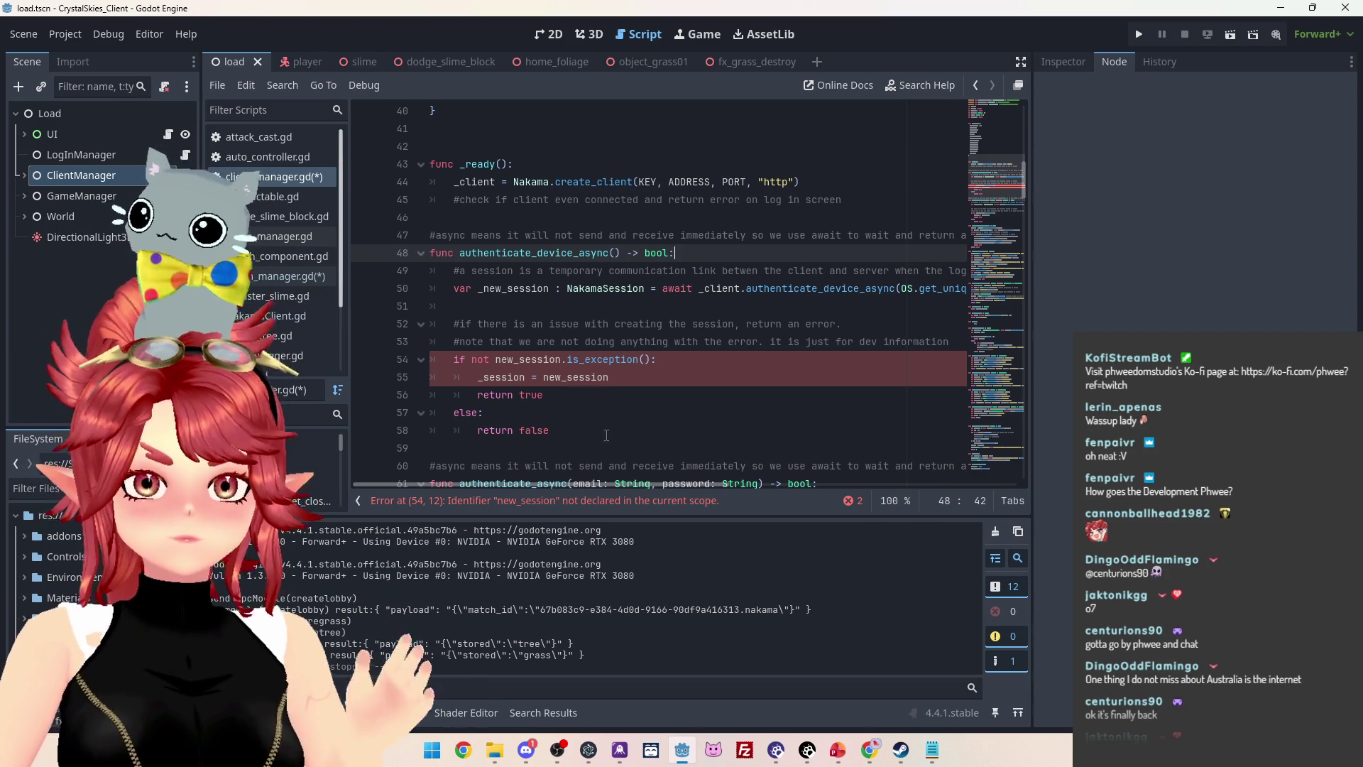
# Change new_session to _new_session in the line 54 session check.
pyautogui.click(521, 313)
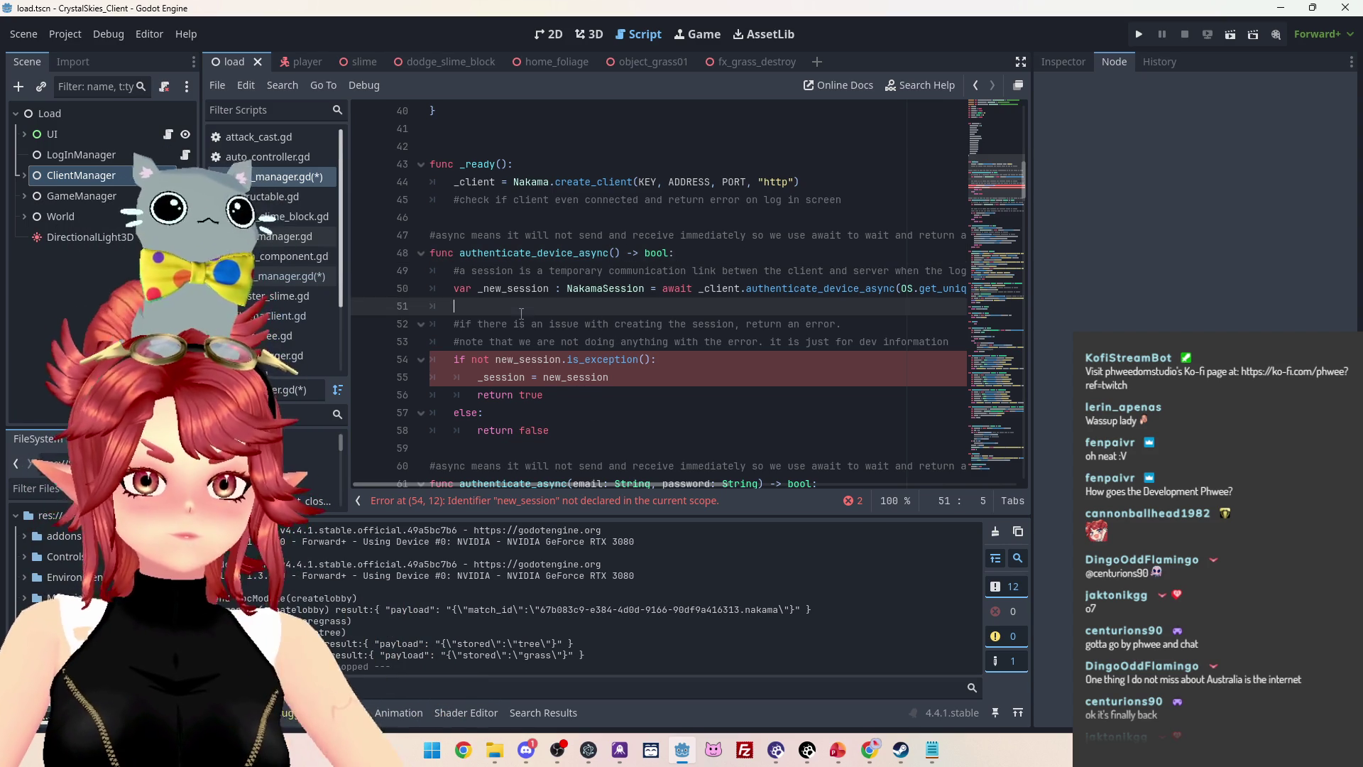
pyautogui.click(497, 359)
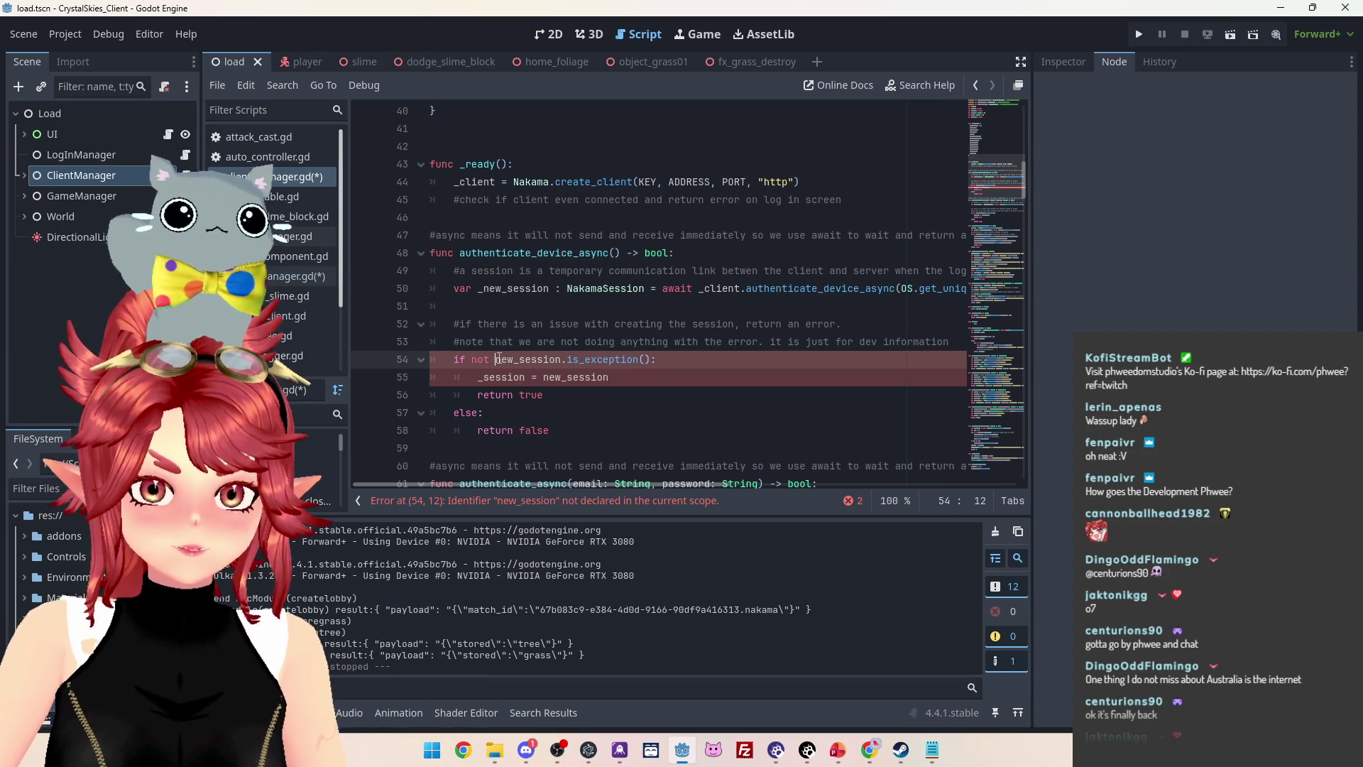
pyautogui.write('_')
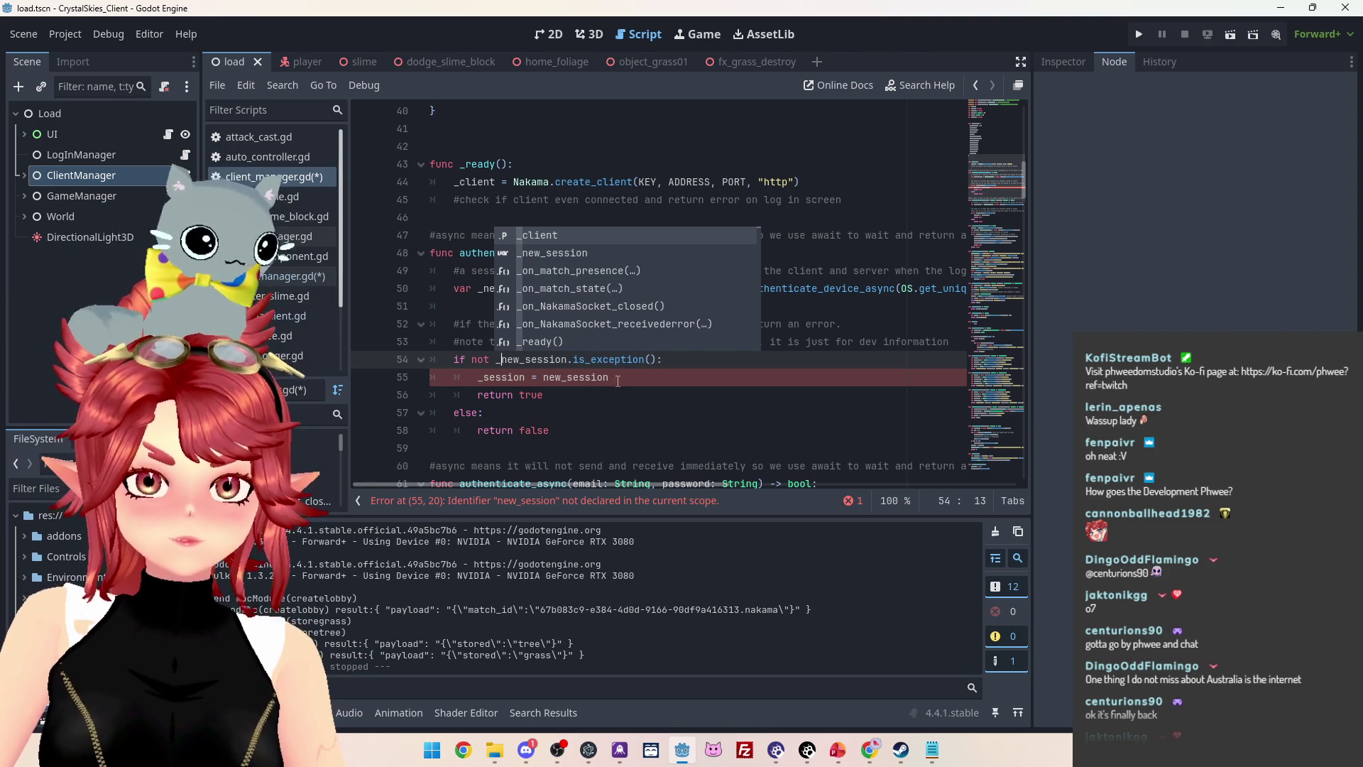
pyautogui.click(544, 379)
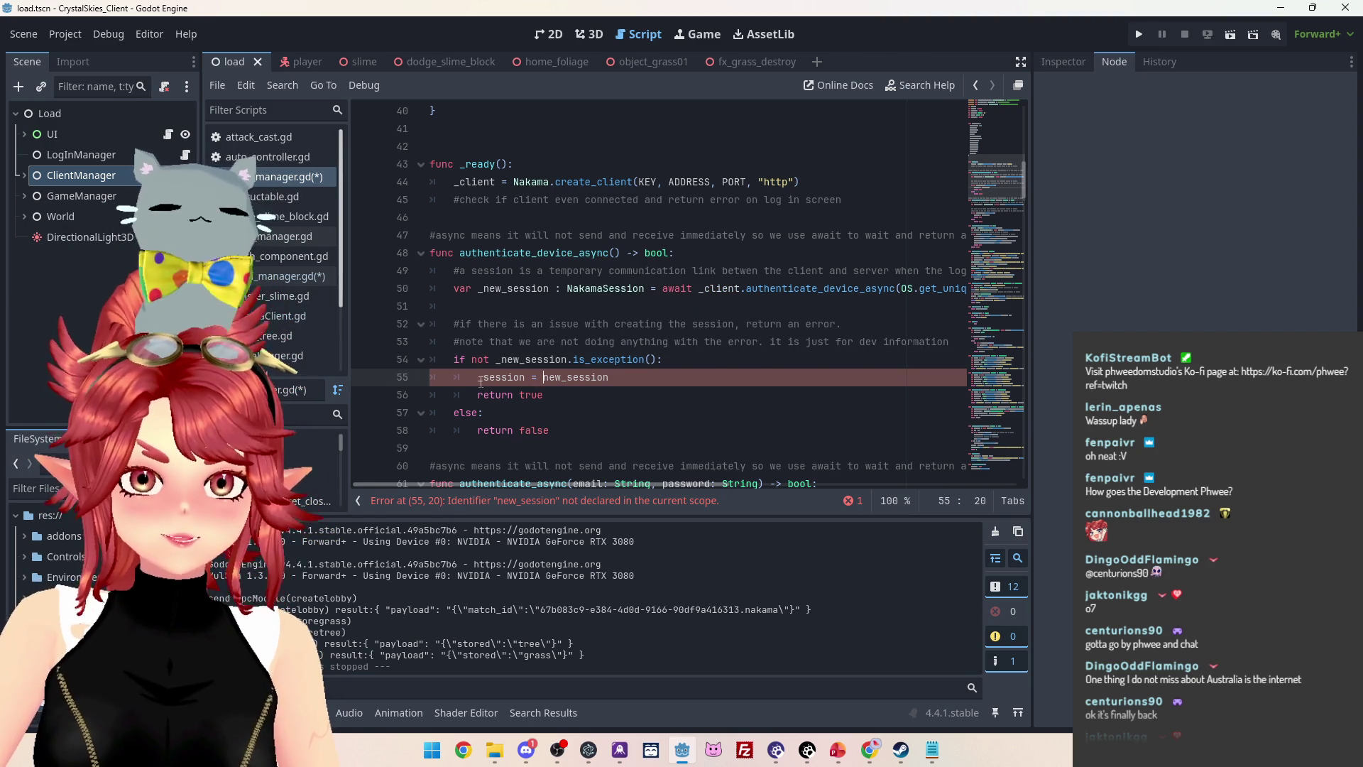
pyautogui.click(621, 380)
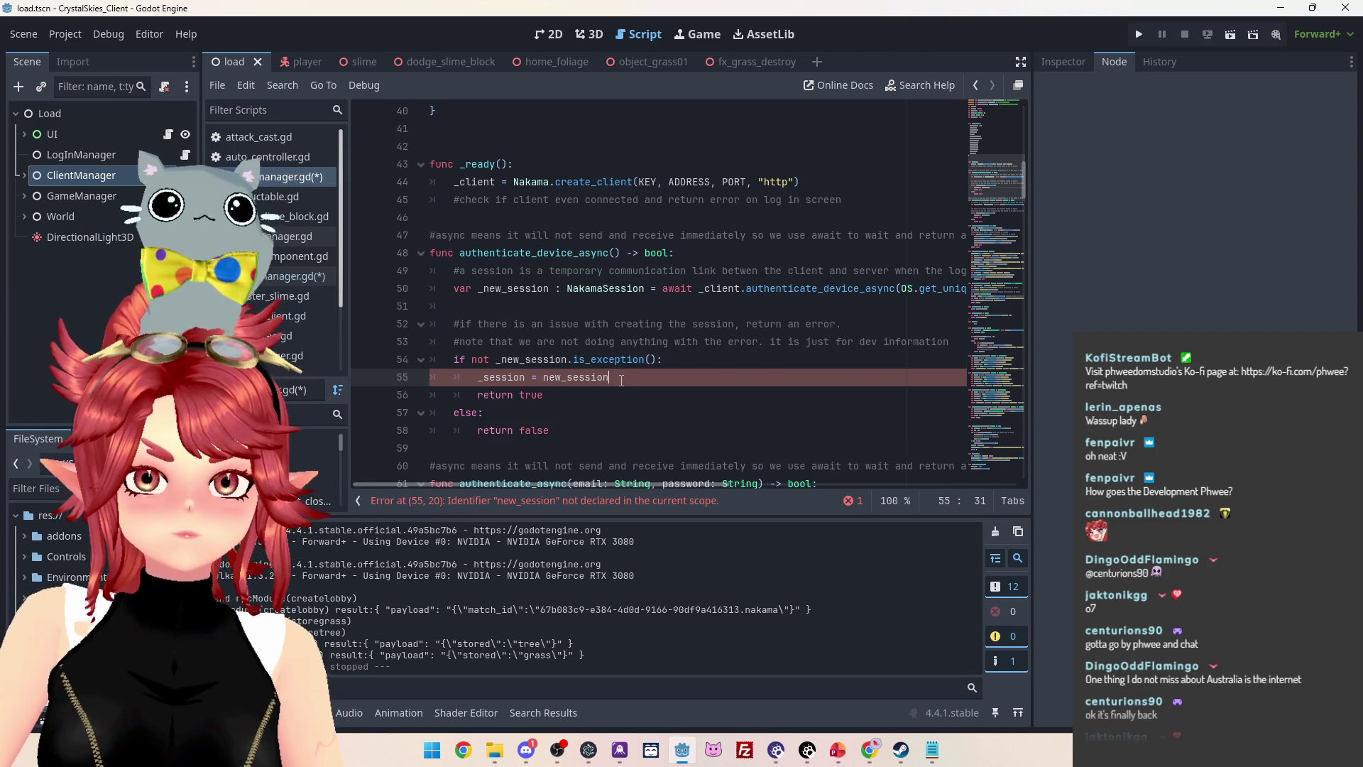
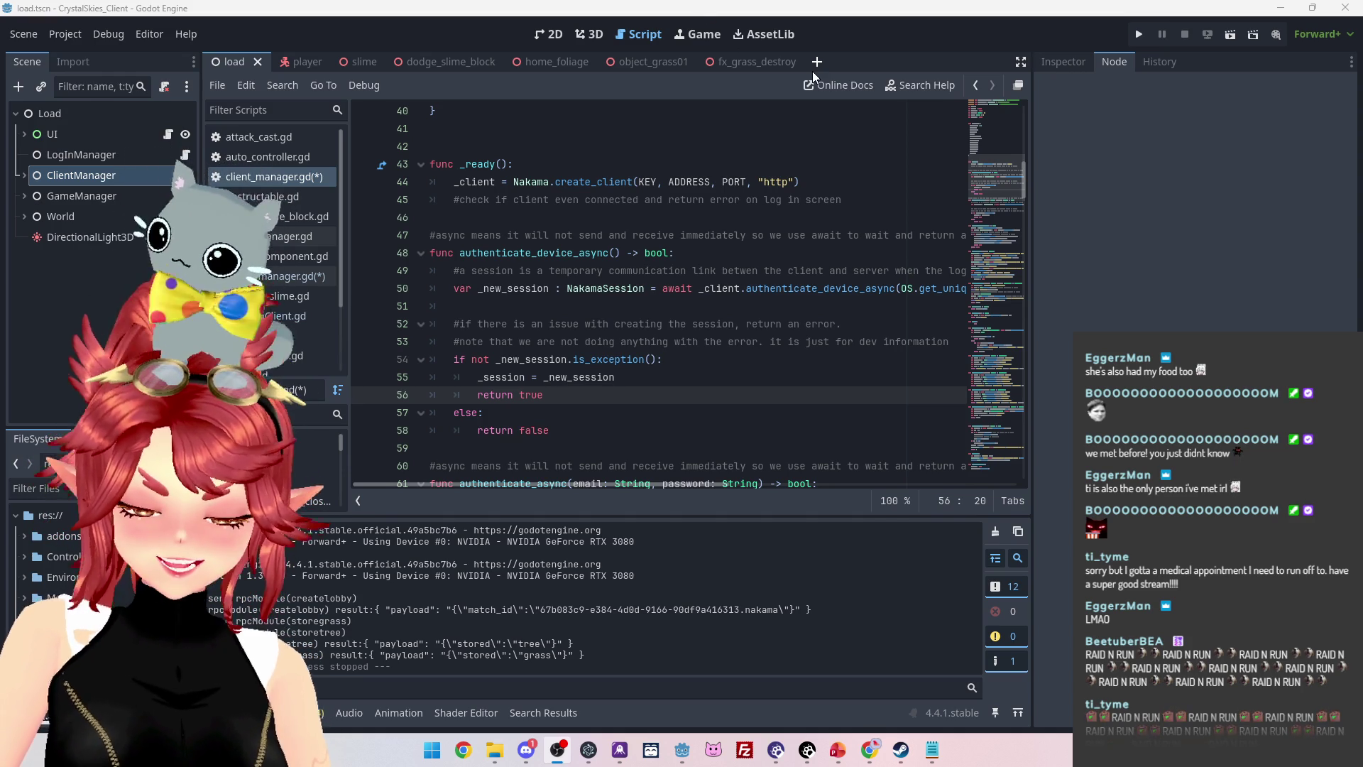
# Save all modified scripts with Ctrl+S so no unsaved markers remain.
pyautogui.click(716, 405)
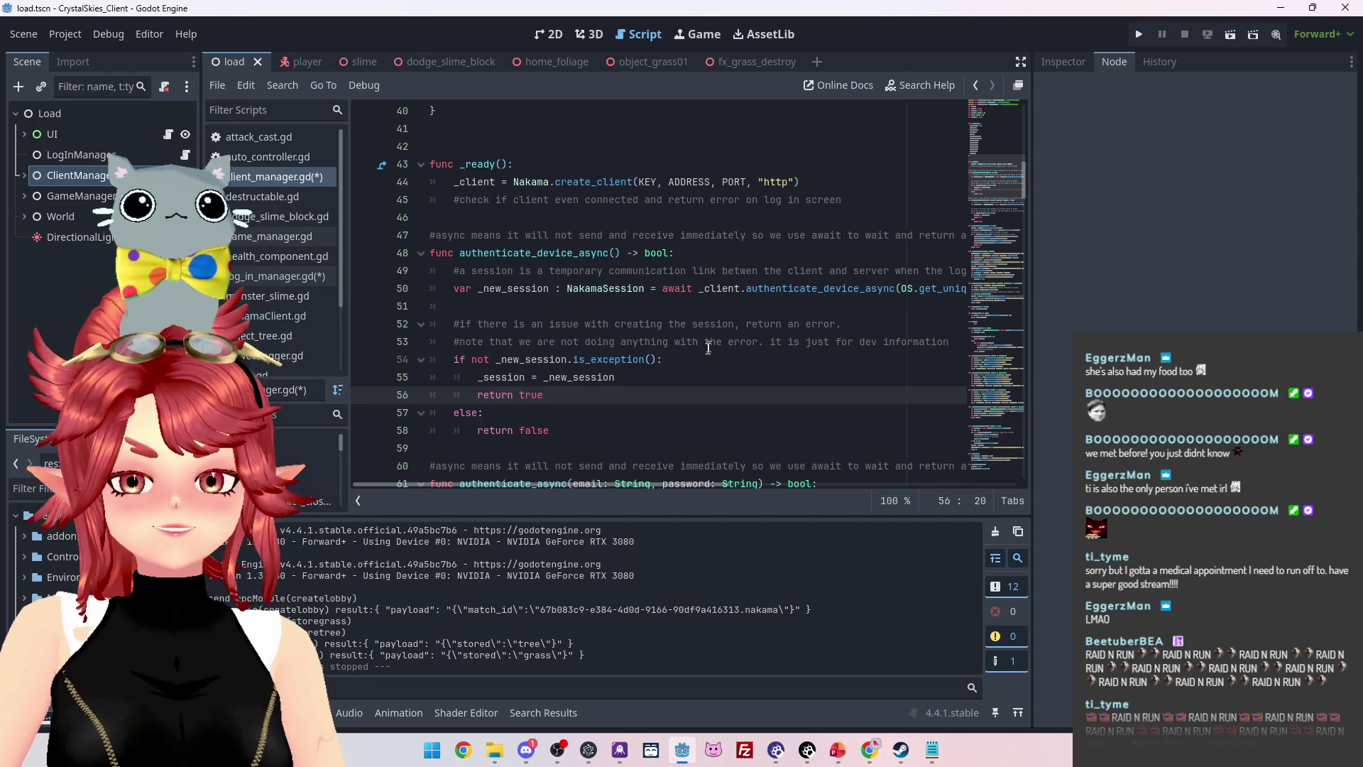
pyautogui.scroll(-2, 699, 369)
pyautogui.scroll(1, 698, 365)
pyautogui.click(669, 324)
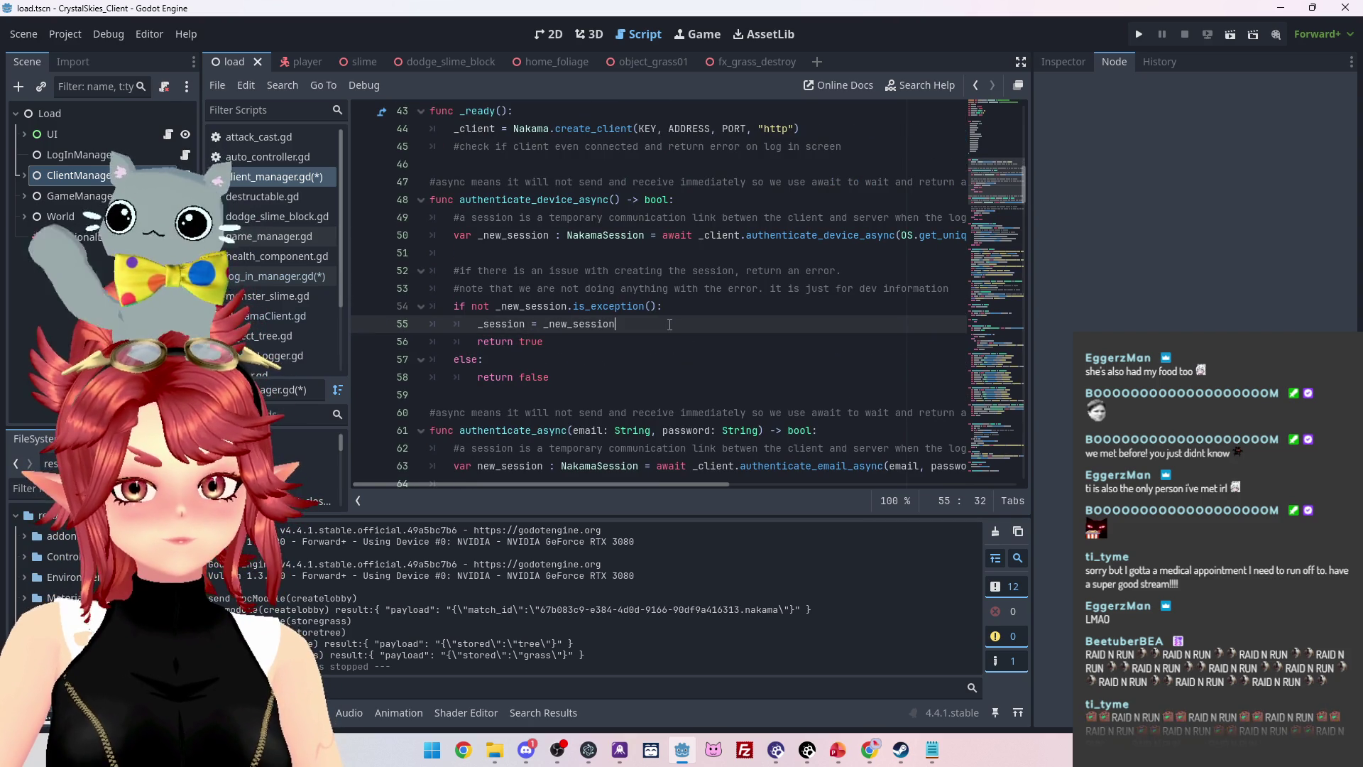
pyautogui.hotkey('ctrl', 's')
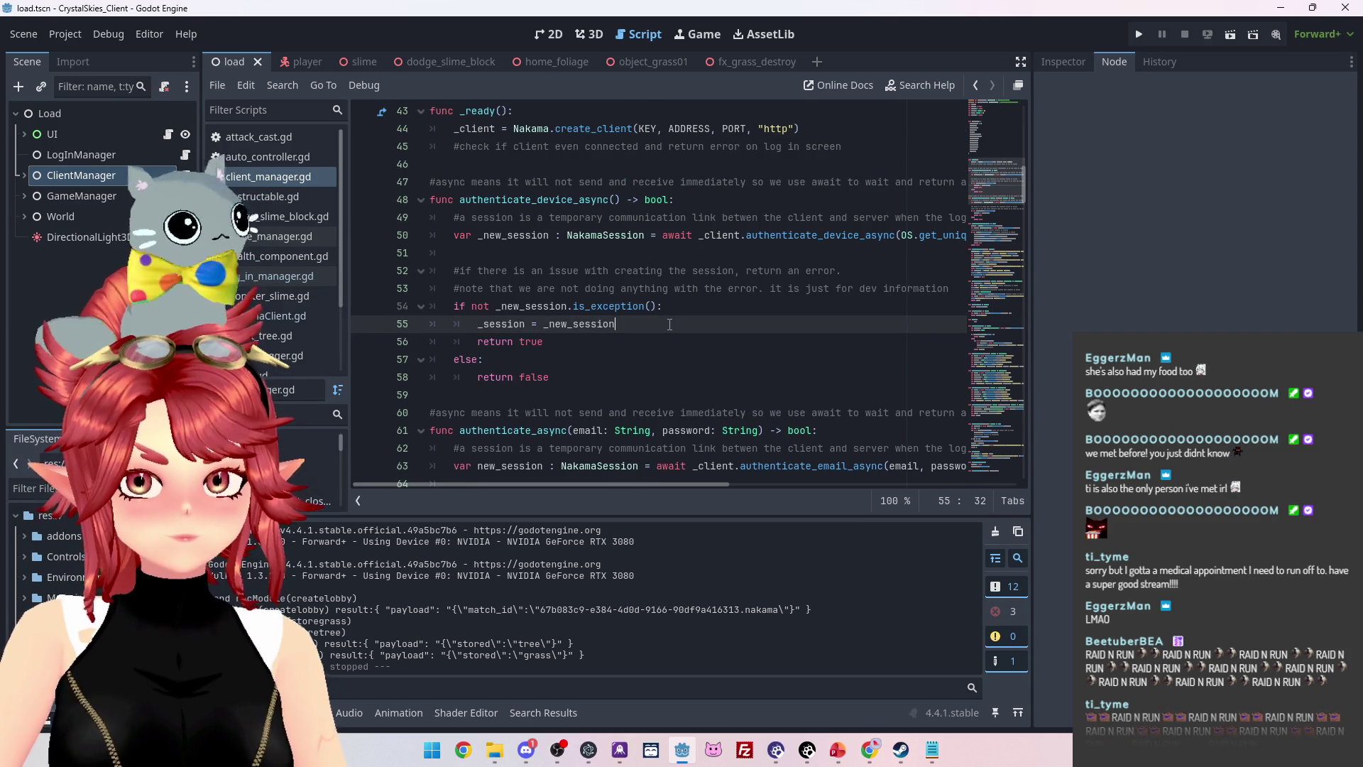
# Review the comments in client_manager.gd, then go back to the login script's _connect_to_server function.
pyautogui.click(639, 249)
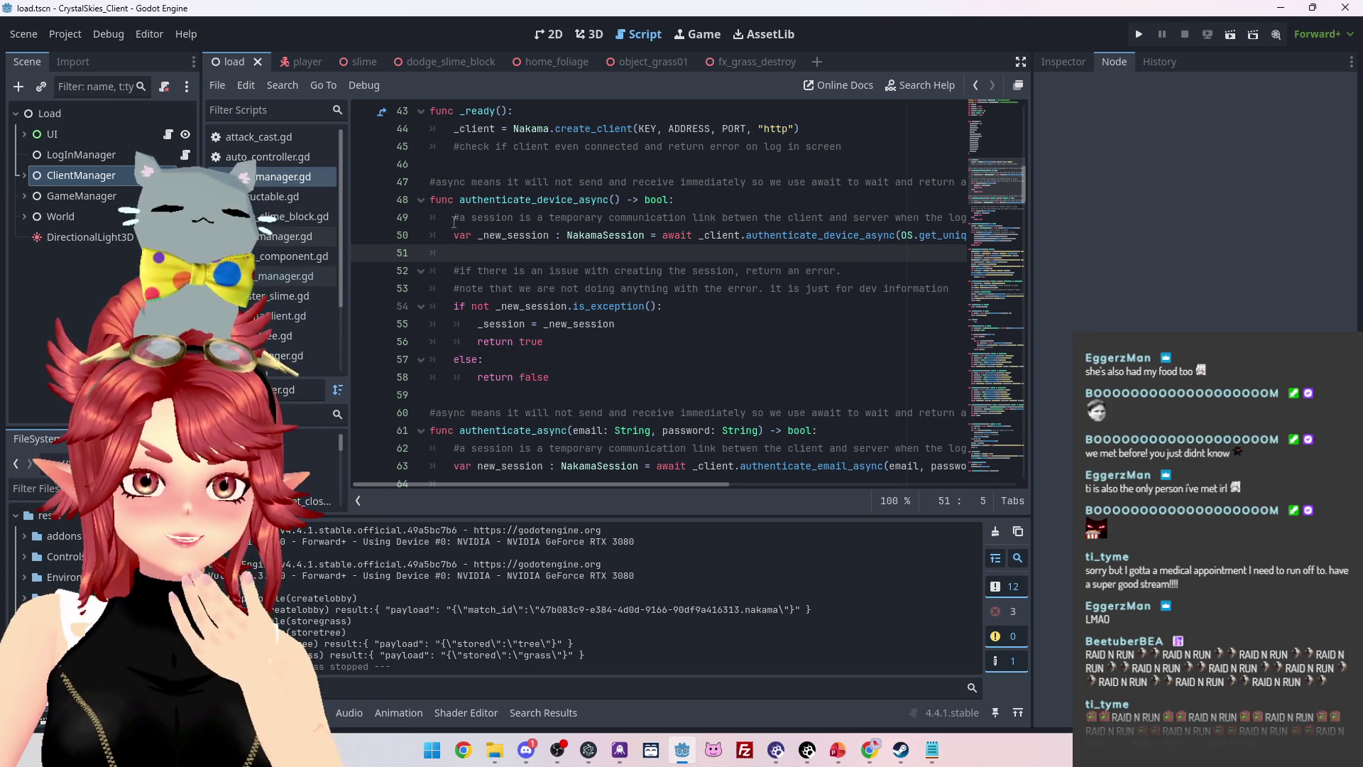
pyautogui.moveTo(658, 483)
pyautogui.mouseDown()
pyautogui.moveTo(872, 483)
pyautogui.moveTo(600, 463)
pyautogui.mouseUp()
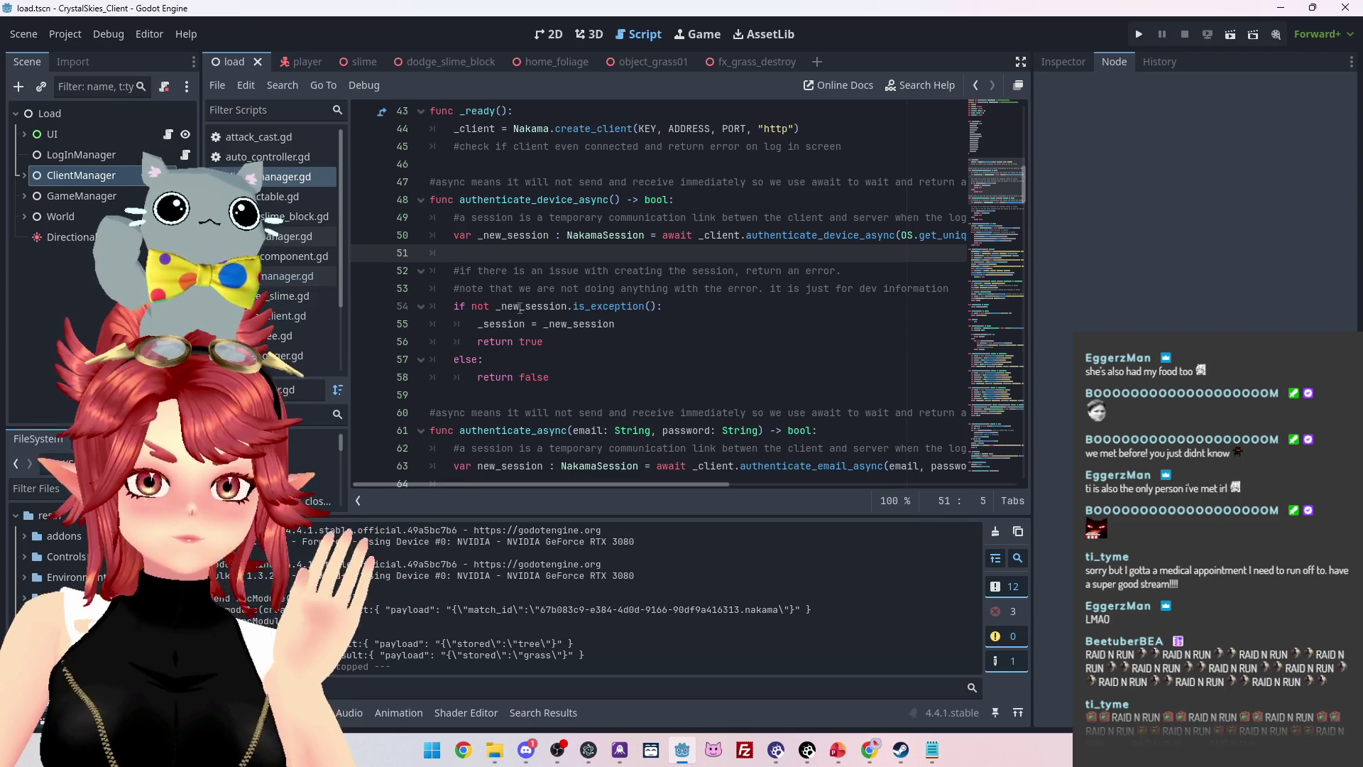
pyautogui.moveTo(520, 305)
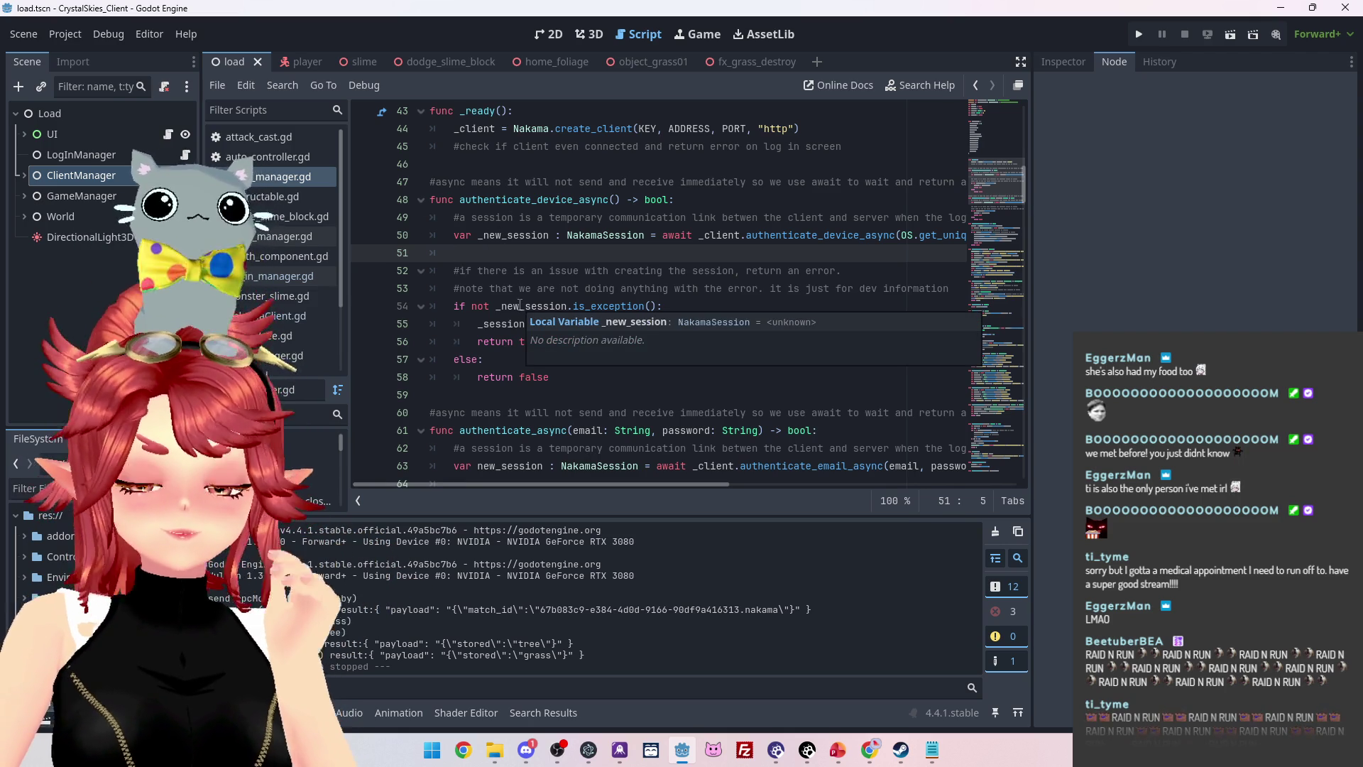
pyautogui.moveTo(484, 272); pyautogui.dragTo(800, 271)
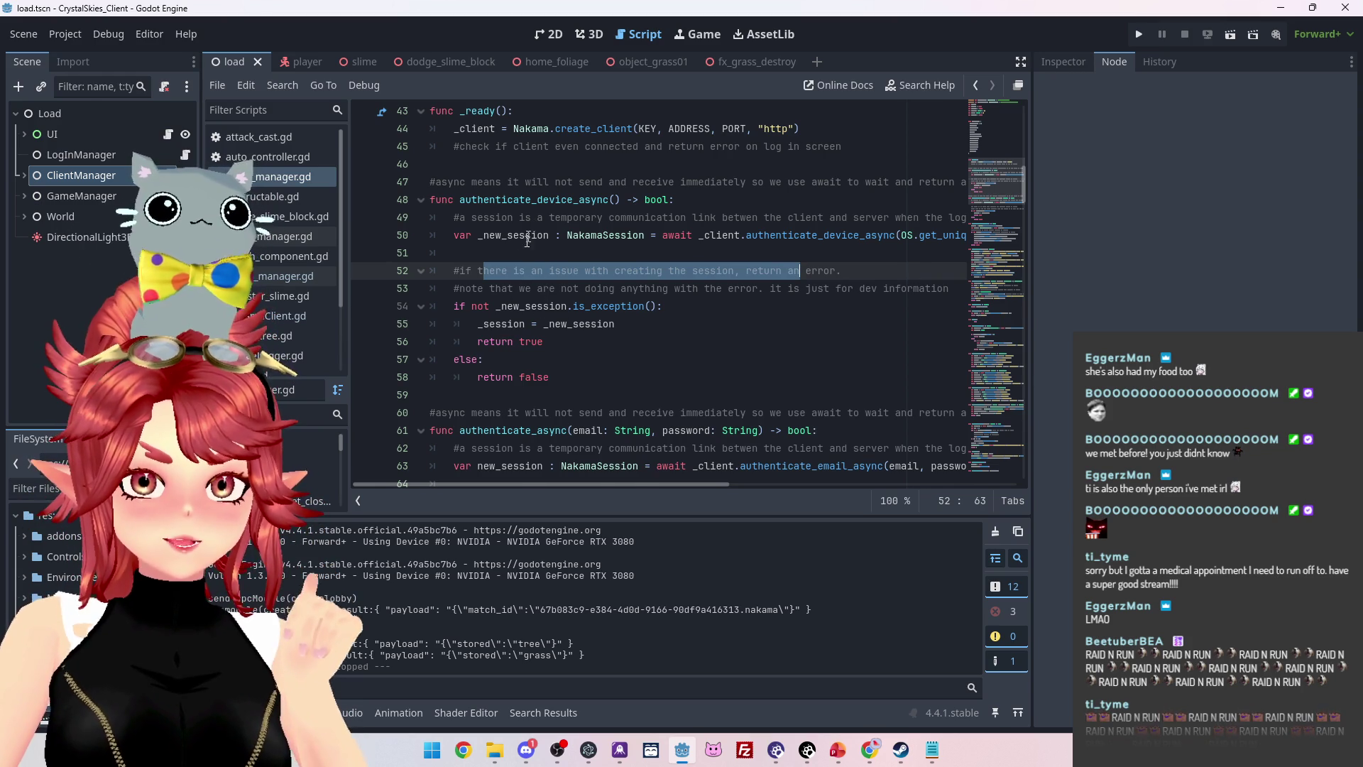
pyautogui.scroll(3, 552, 334)
pyautogui.scroll(-2, 557, 377)
pyautogui.scroll(-6, 558, 376)
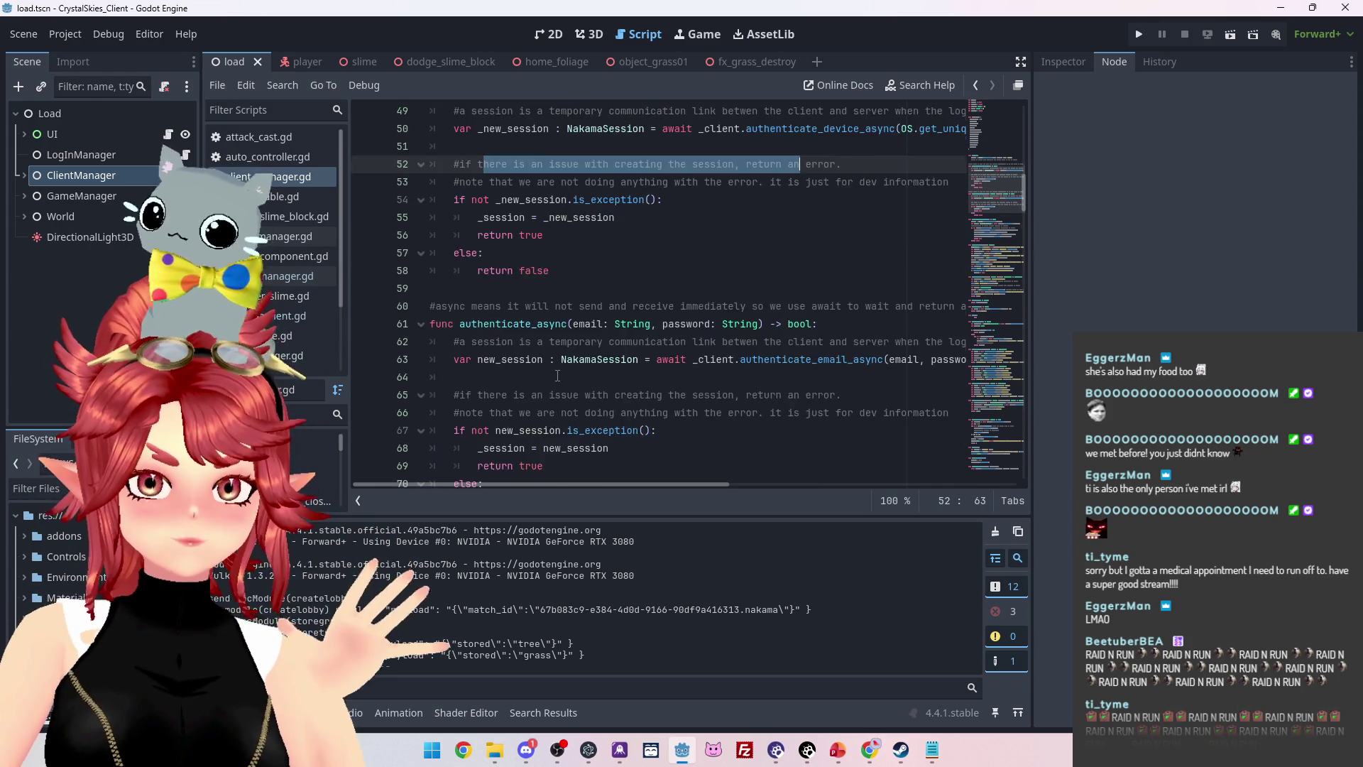
pyautogui.scroll(-12, 557, 376)
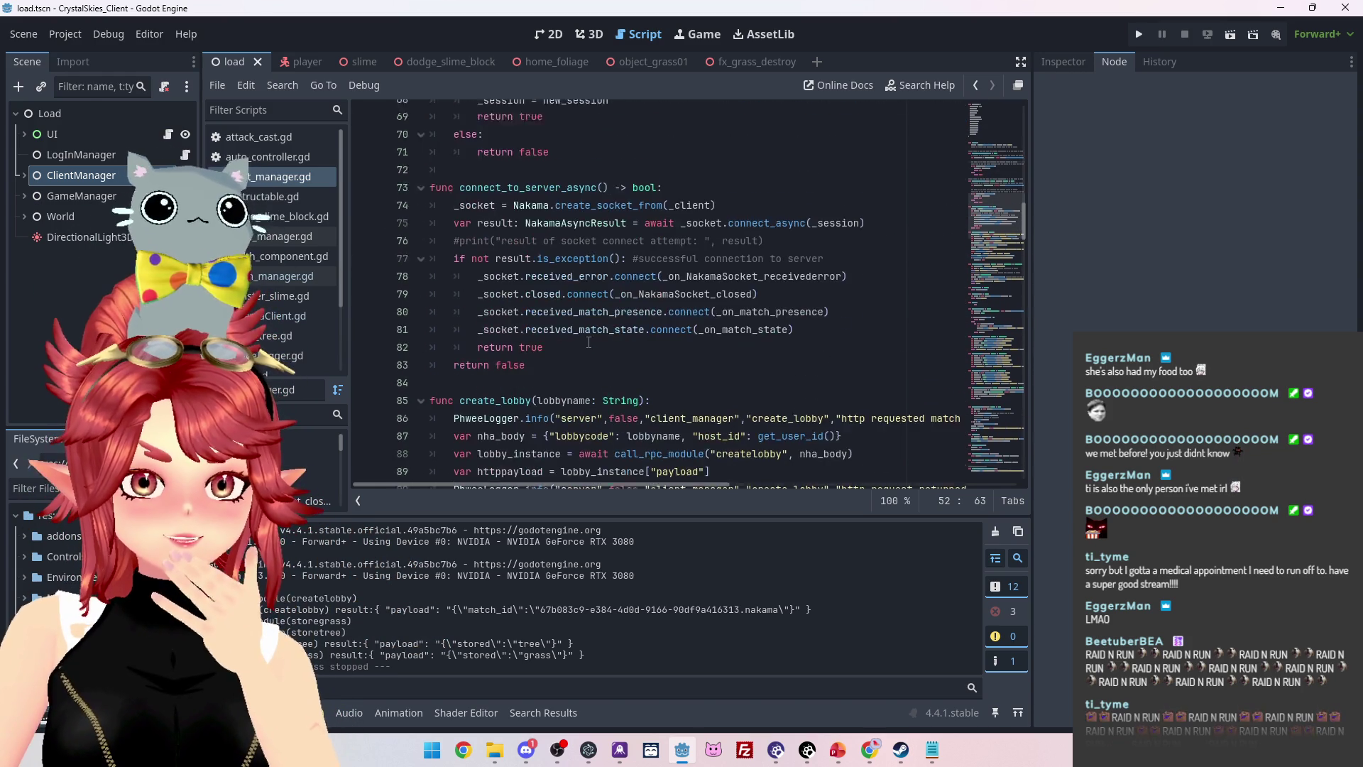
pyautogui.scroll(-5, 585, 348)
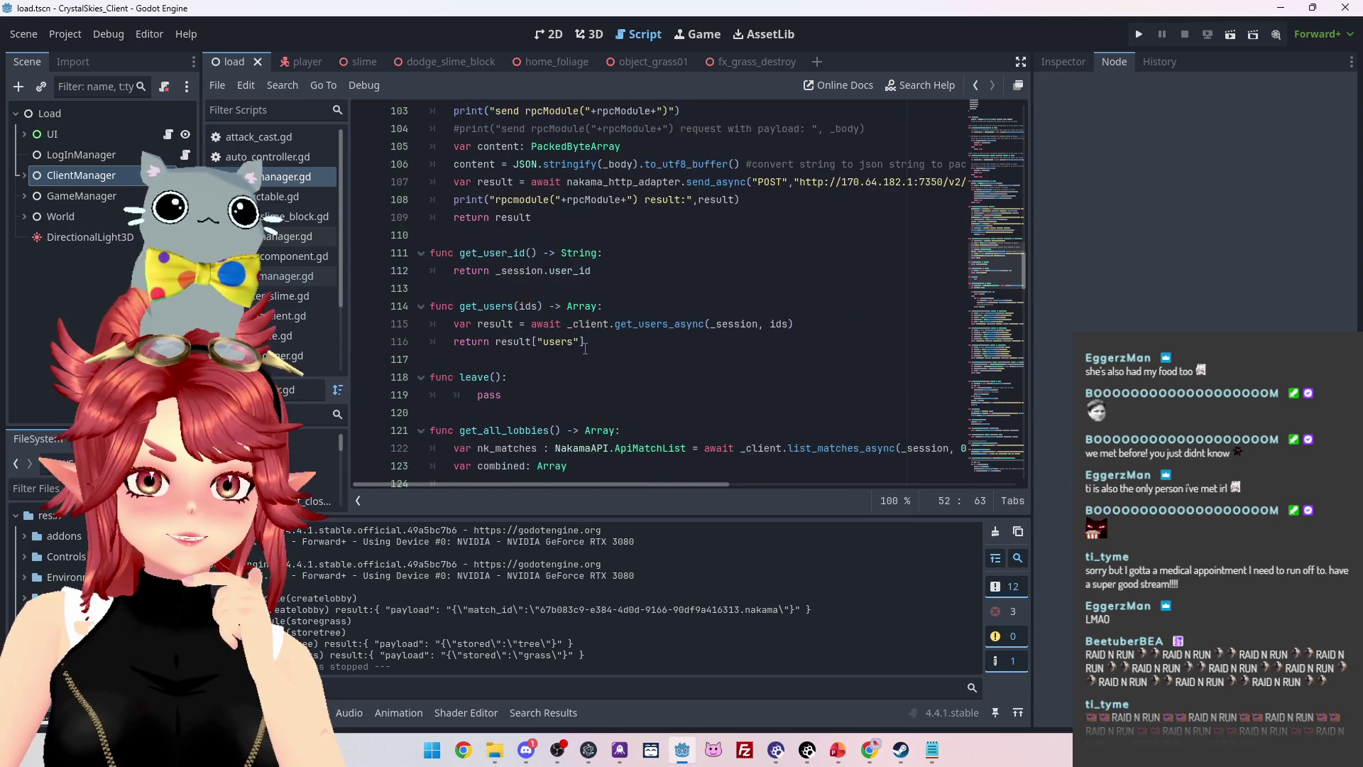
pyautogui.scroll(2, 585, 348)
pyautogui.scroll(7, 585, 348)
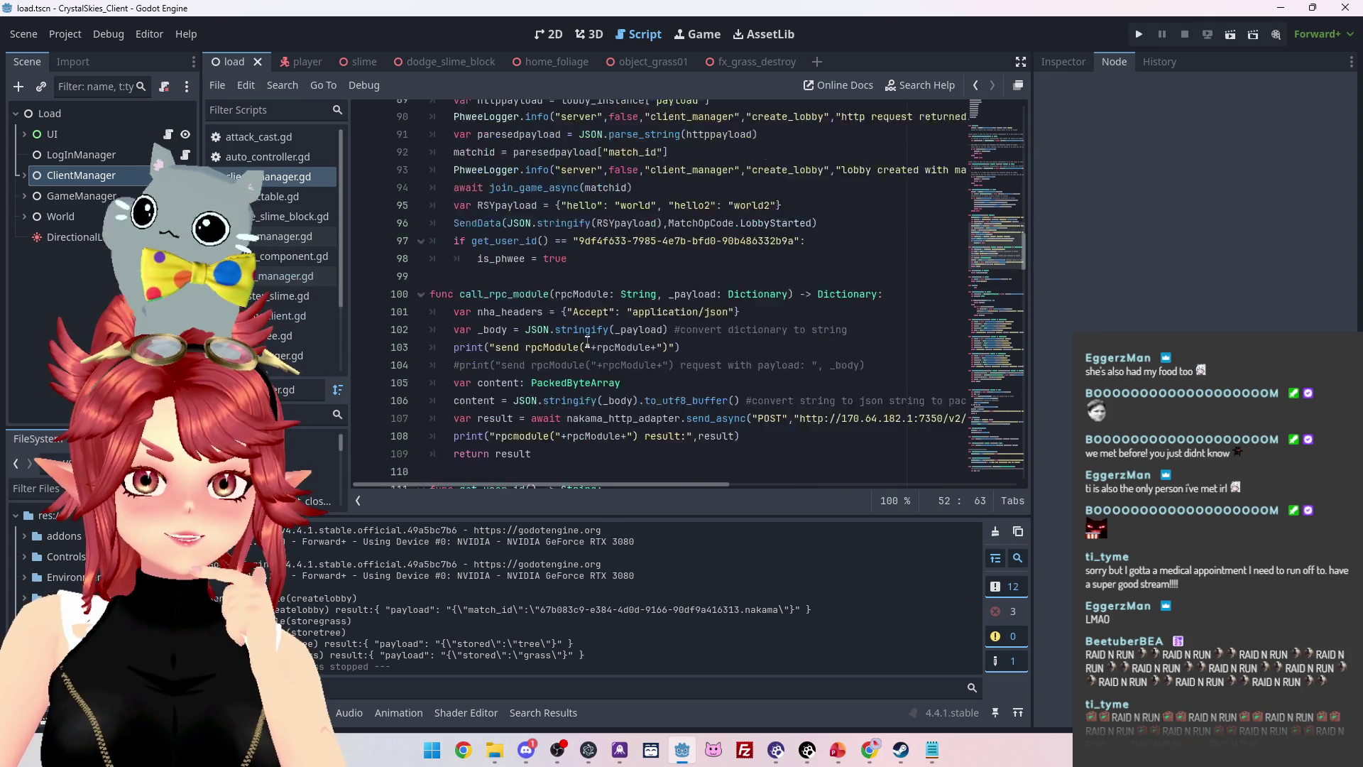
pyautogui.scroll(6, 588, 338)
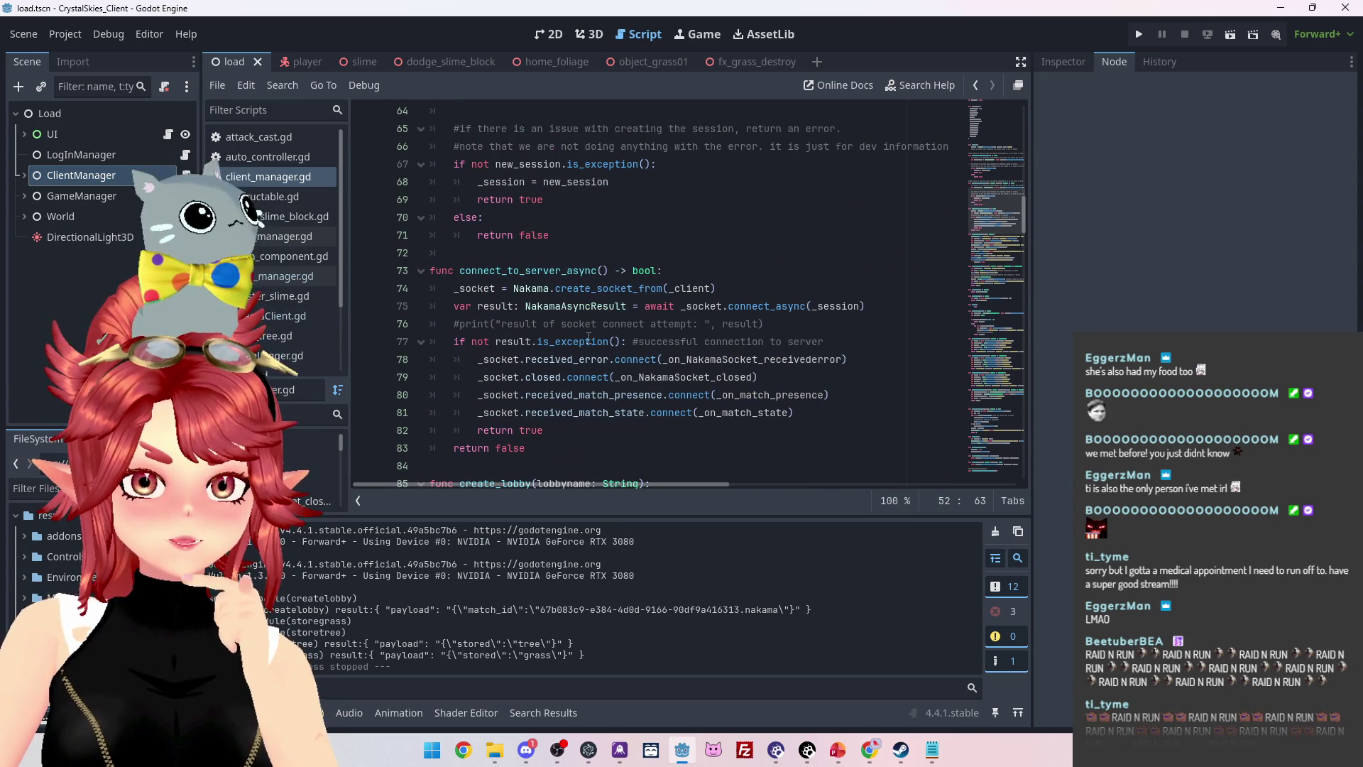
pyautogui.hotkey('alt', 'Left')
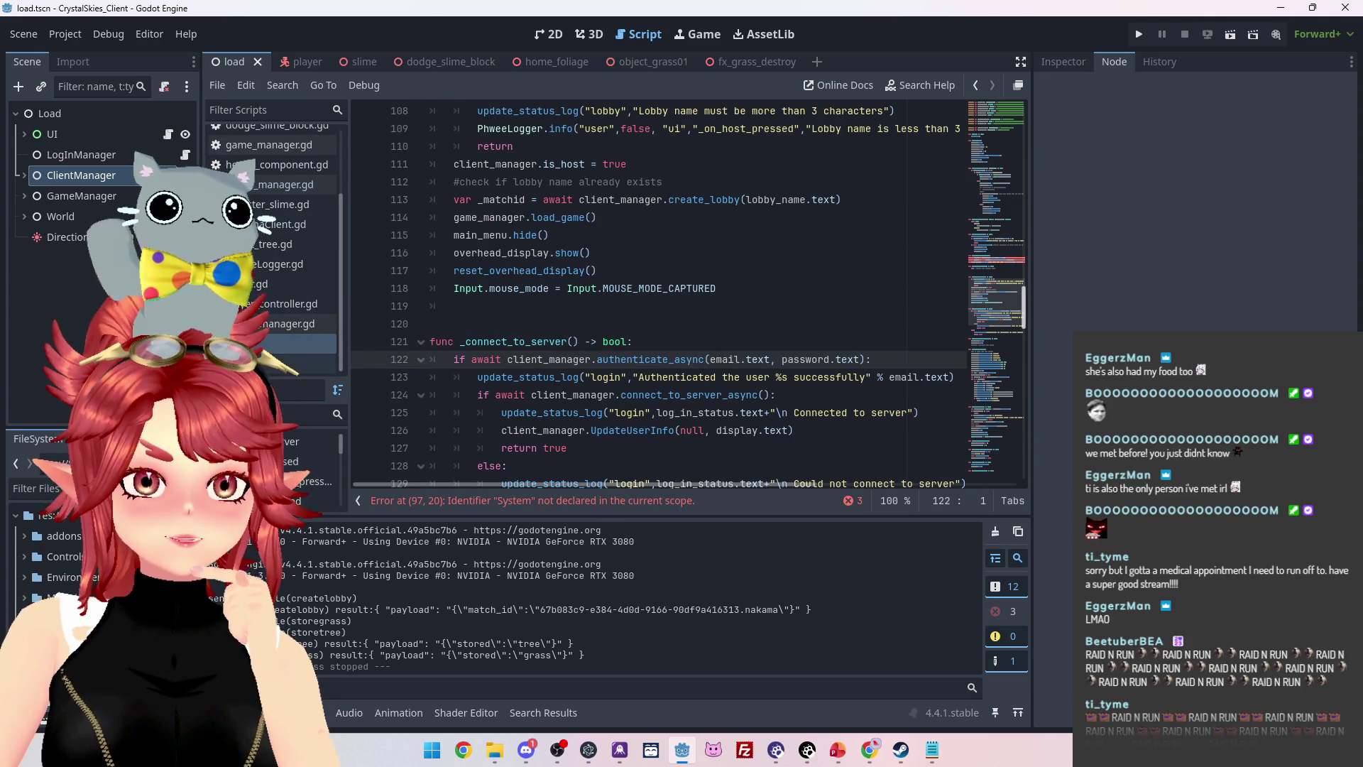
pyautogui.scroll(-2, 619, 350)
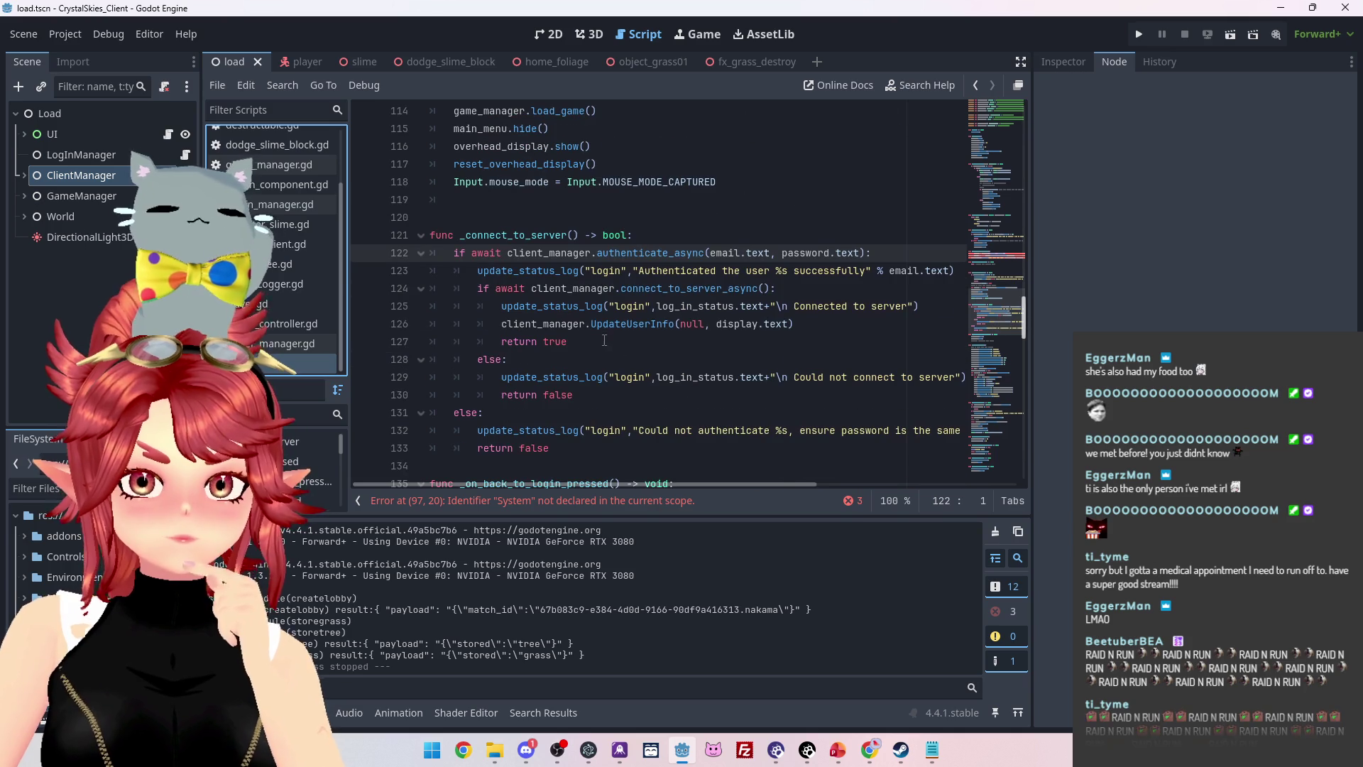
pyautogui.scroll(8, 604, 340)
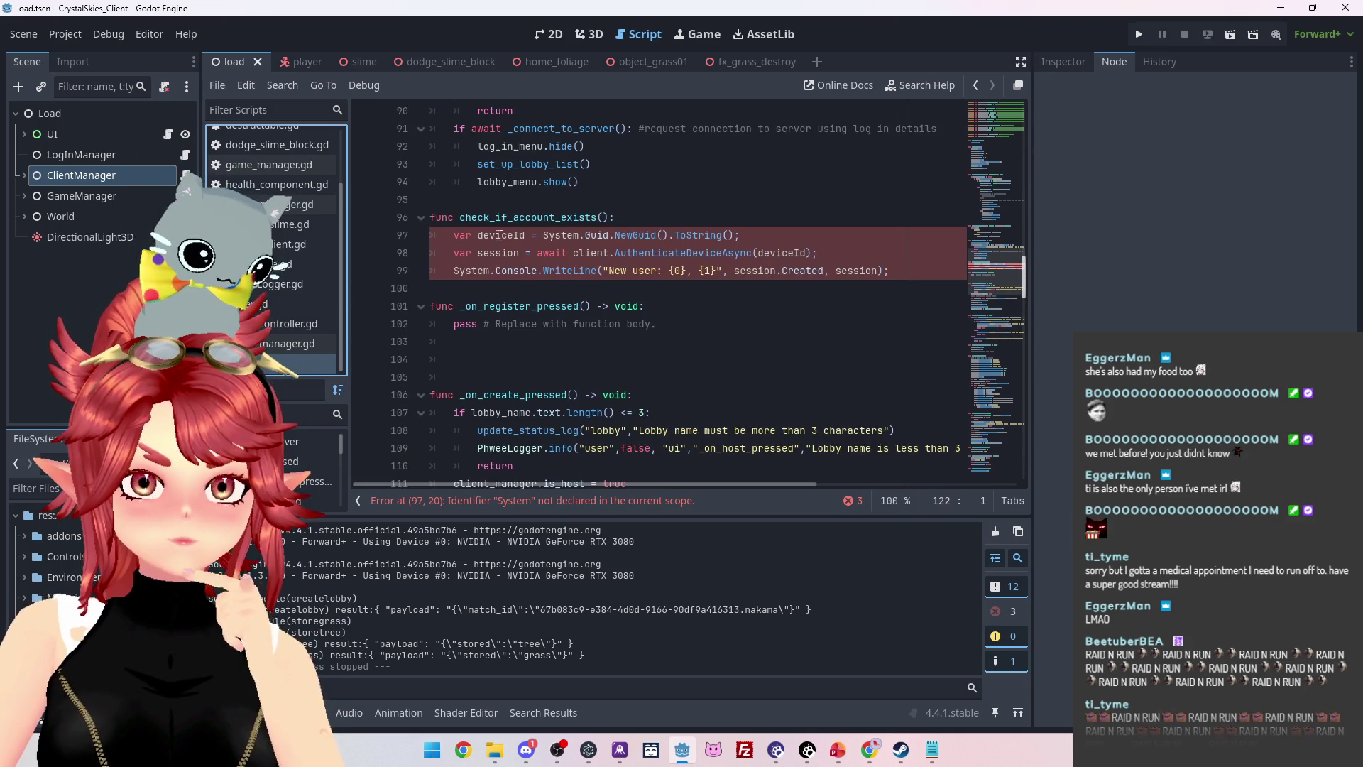
pyautogui.scroll(7, 539, 214)
pyautogui.scroll(-5, 533, 241)
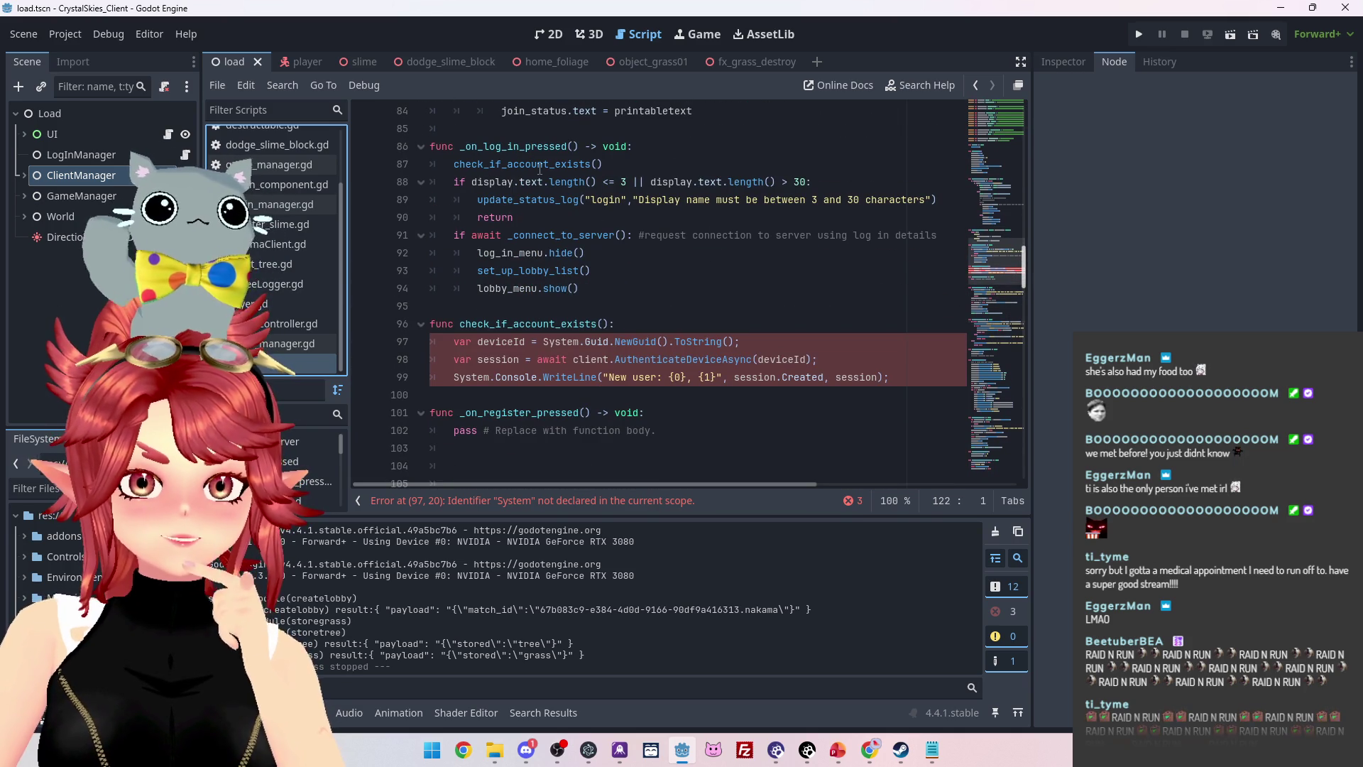
pyautogui.moveTo(539, 168)
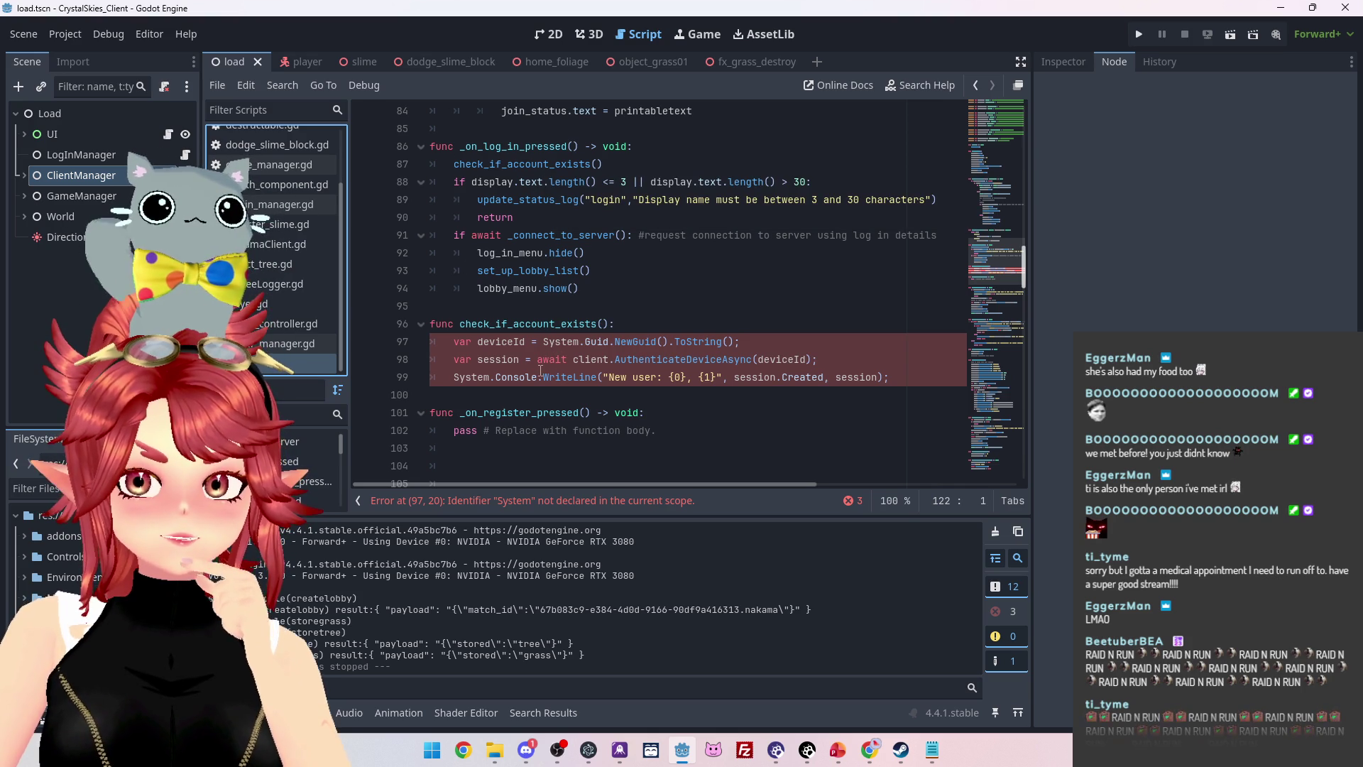
pyautogui.moveTo(913, 377)
pyautogui.mouseDown()
pyautogui.moveTo(710, 377)
pyautogui.moveTo(412, 346)
pyautogui.mouseUp()
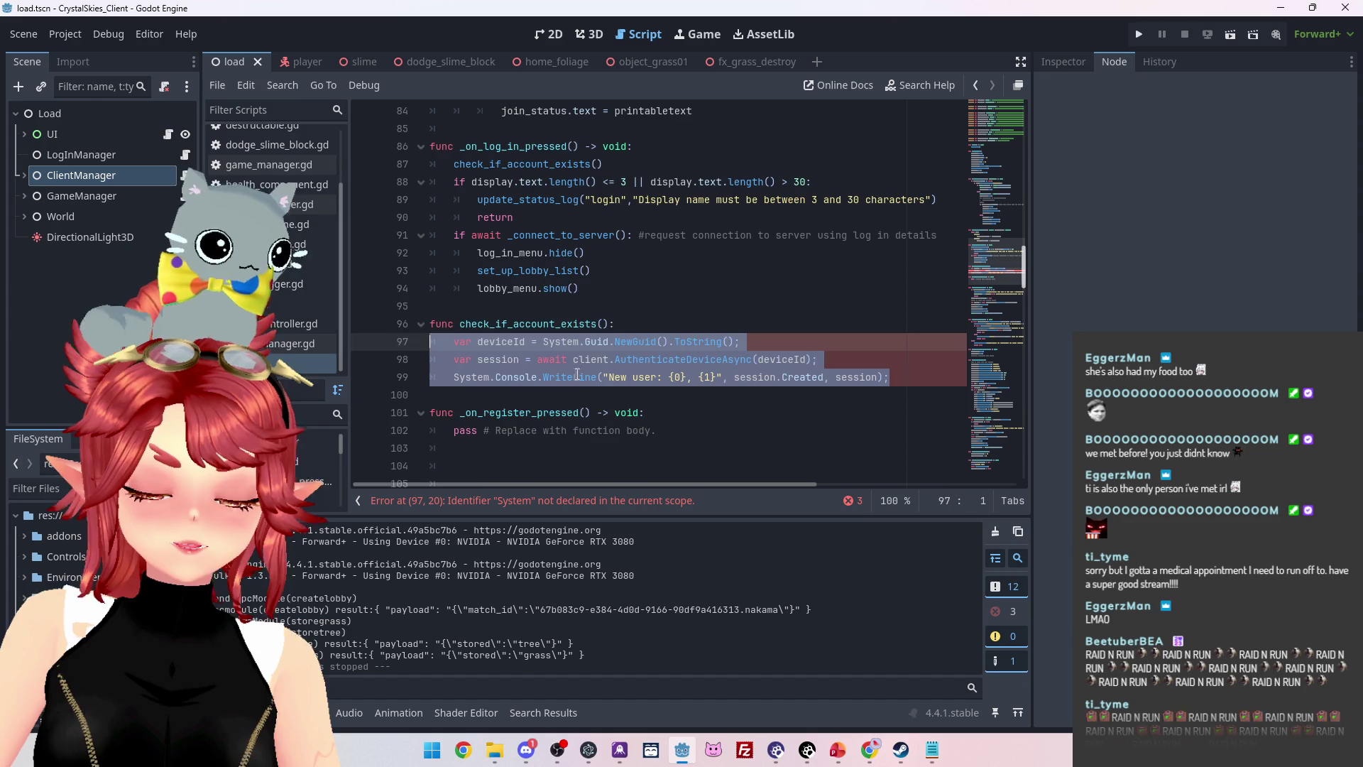
pyautogui.scroll(1, 576, 374)
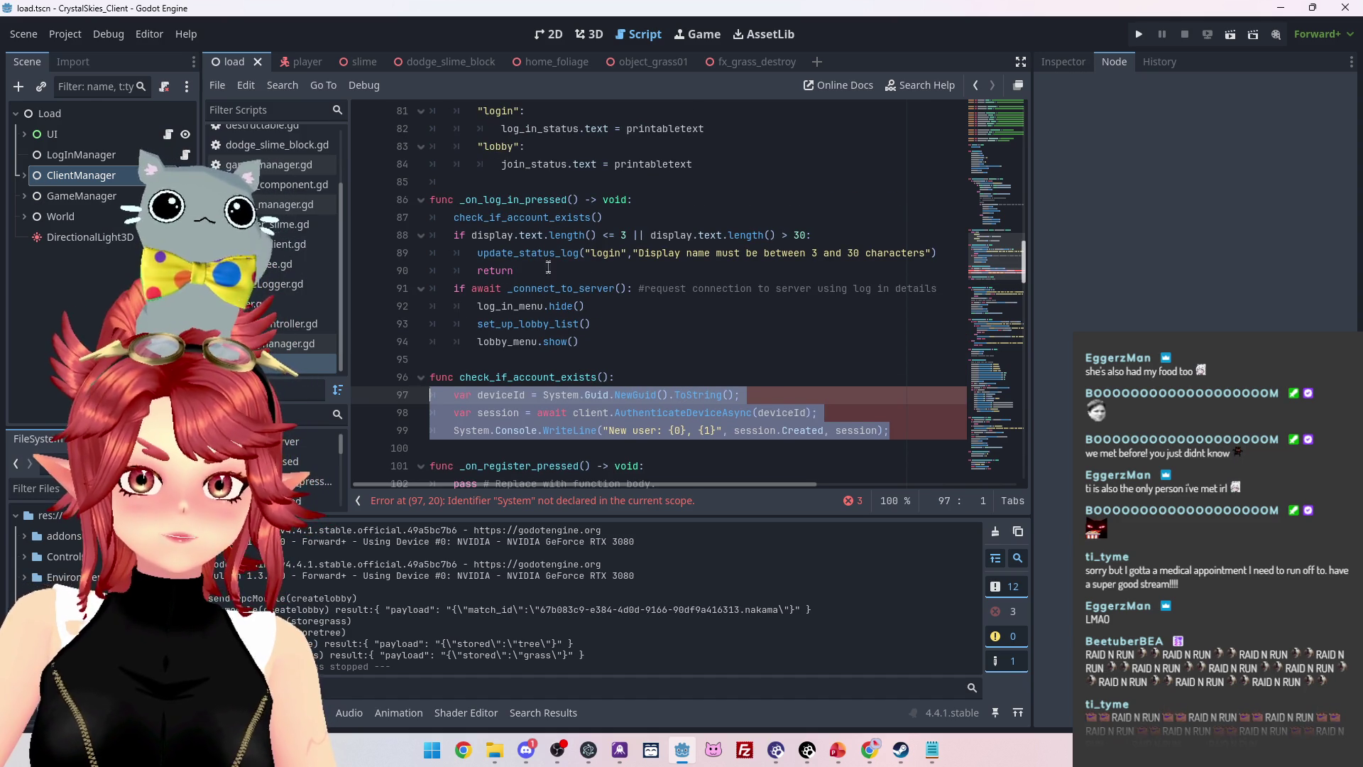
pyautogui.keyDown('ctrl'); pyautogui.click(555, 287); pyautogui.keyUp('ctrl')
pyautogui.scroll(-1, 522, 311)
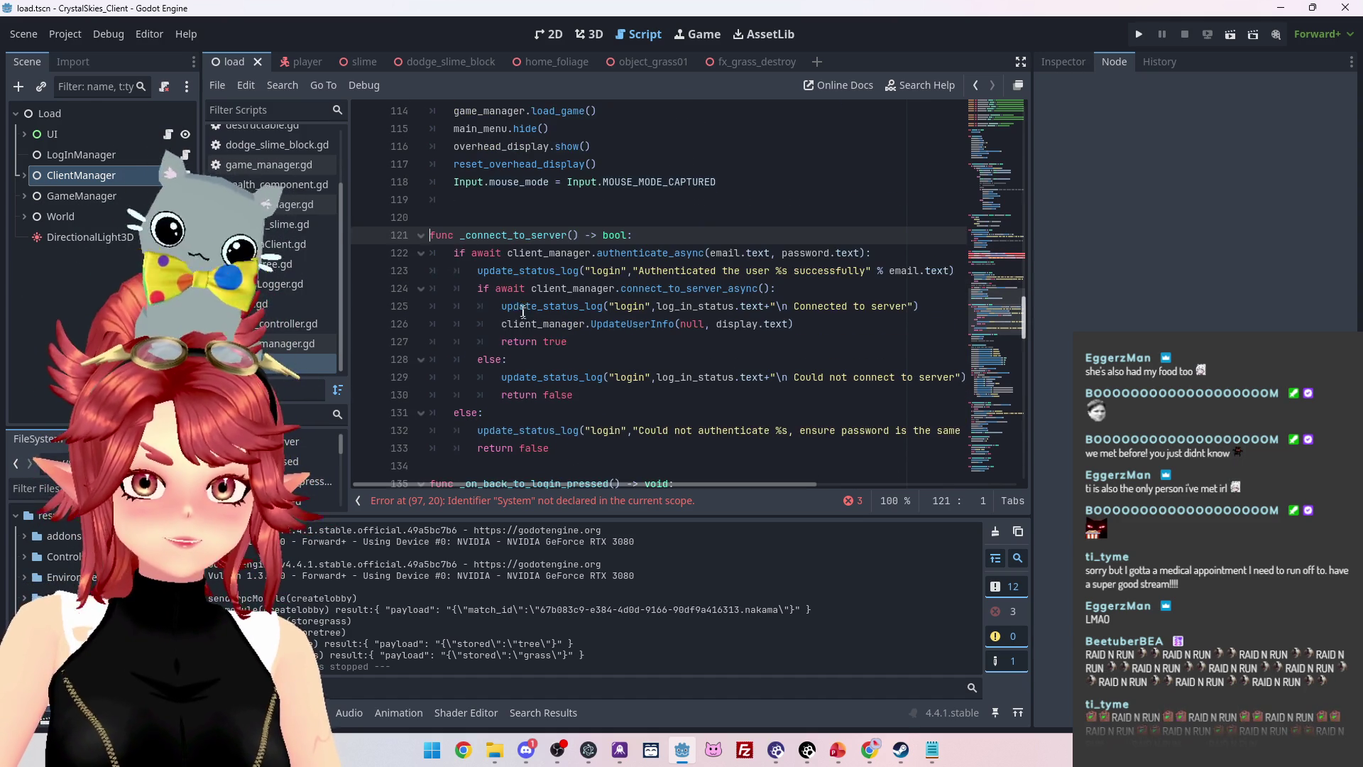
pyautogui.moveTo(459, 254); pyautogui.dragTo(741, 250)
pyautogui.scroll(3, 565, 268)
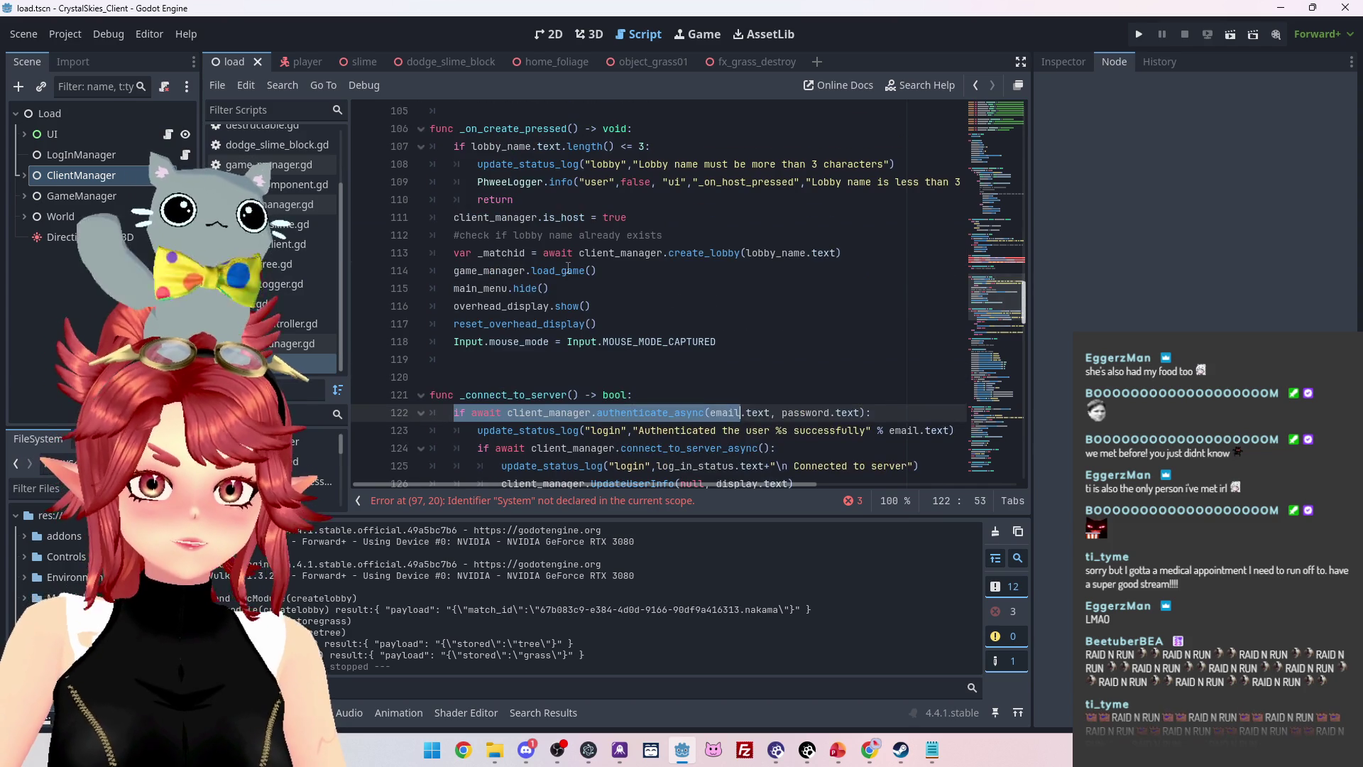
pyautogui.scroll(-7, 569, 274)
pyautogui.scroll(7, 582, 310)
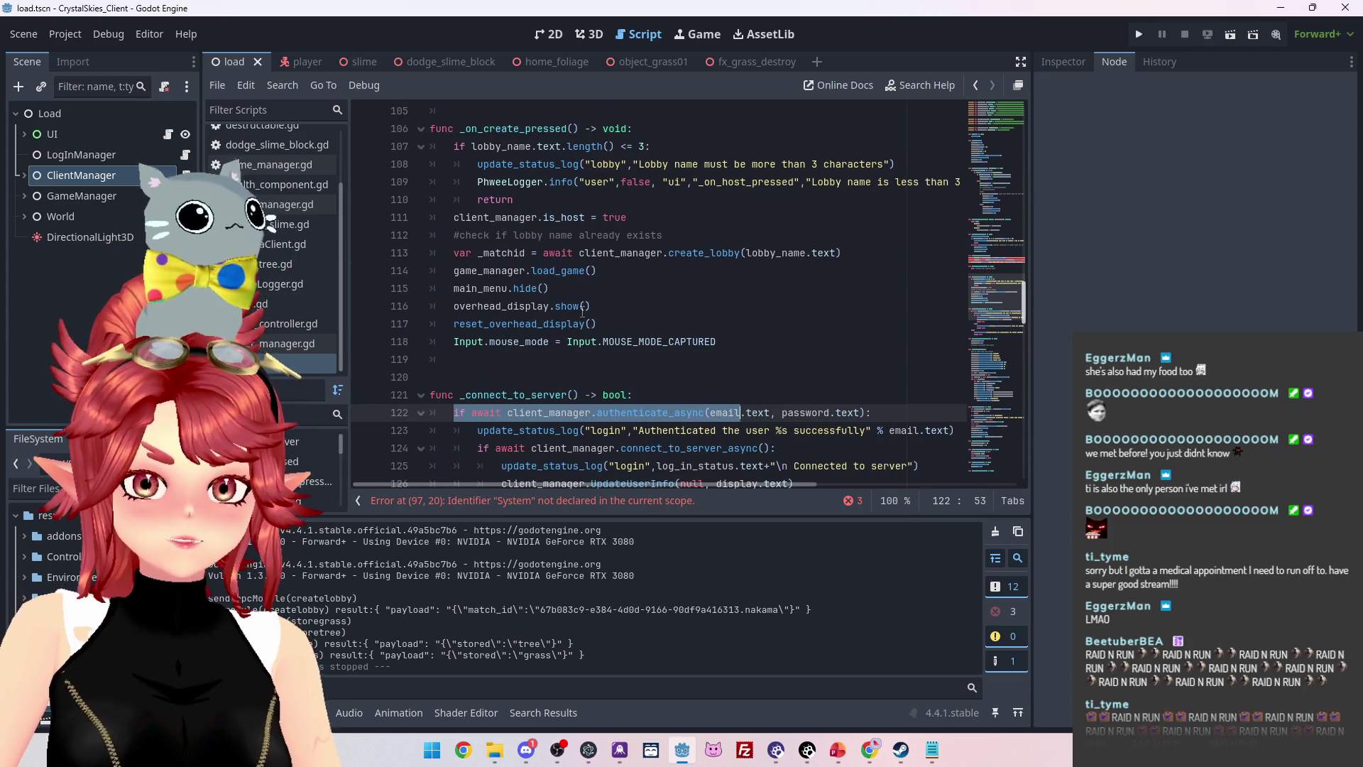
pyautogui.scroll(-3, 582, 311)
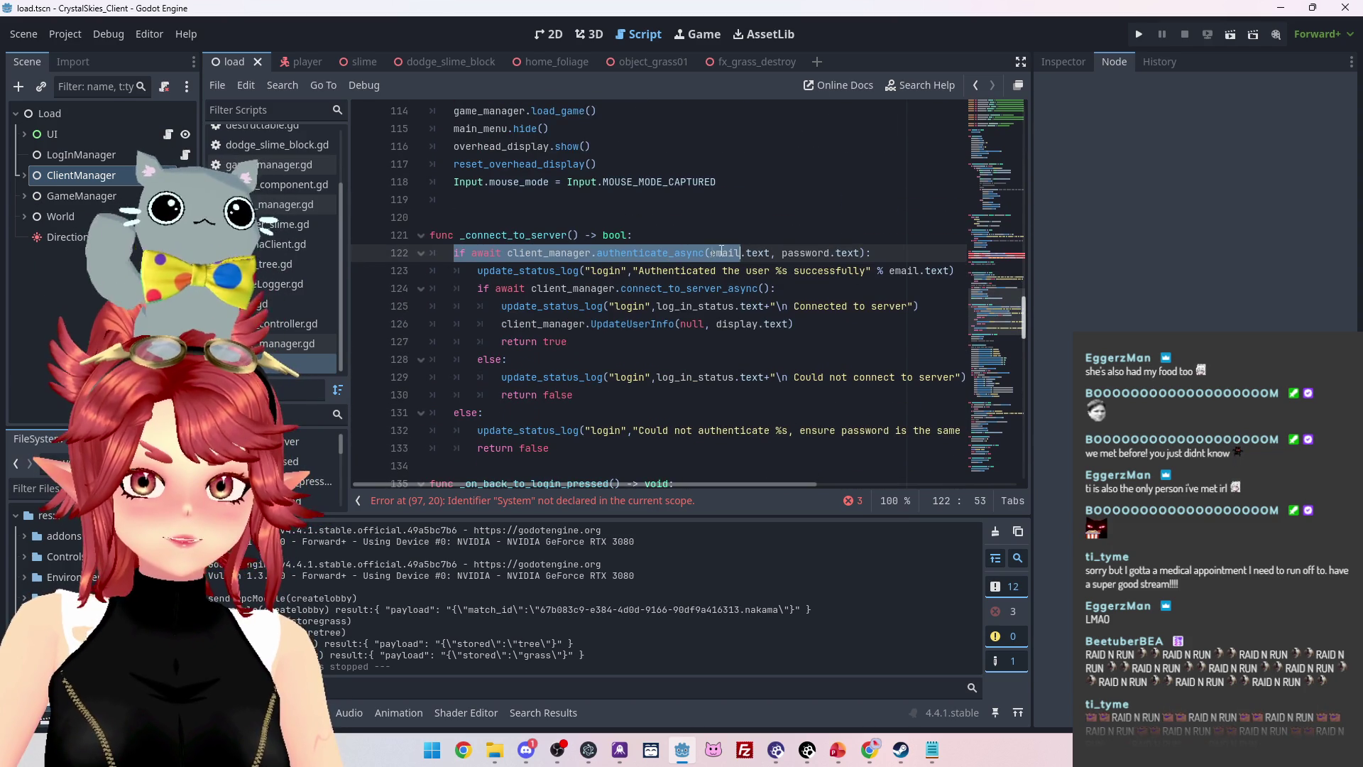
pyautogui.click(693, 254)
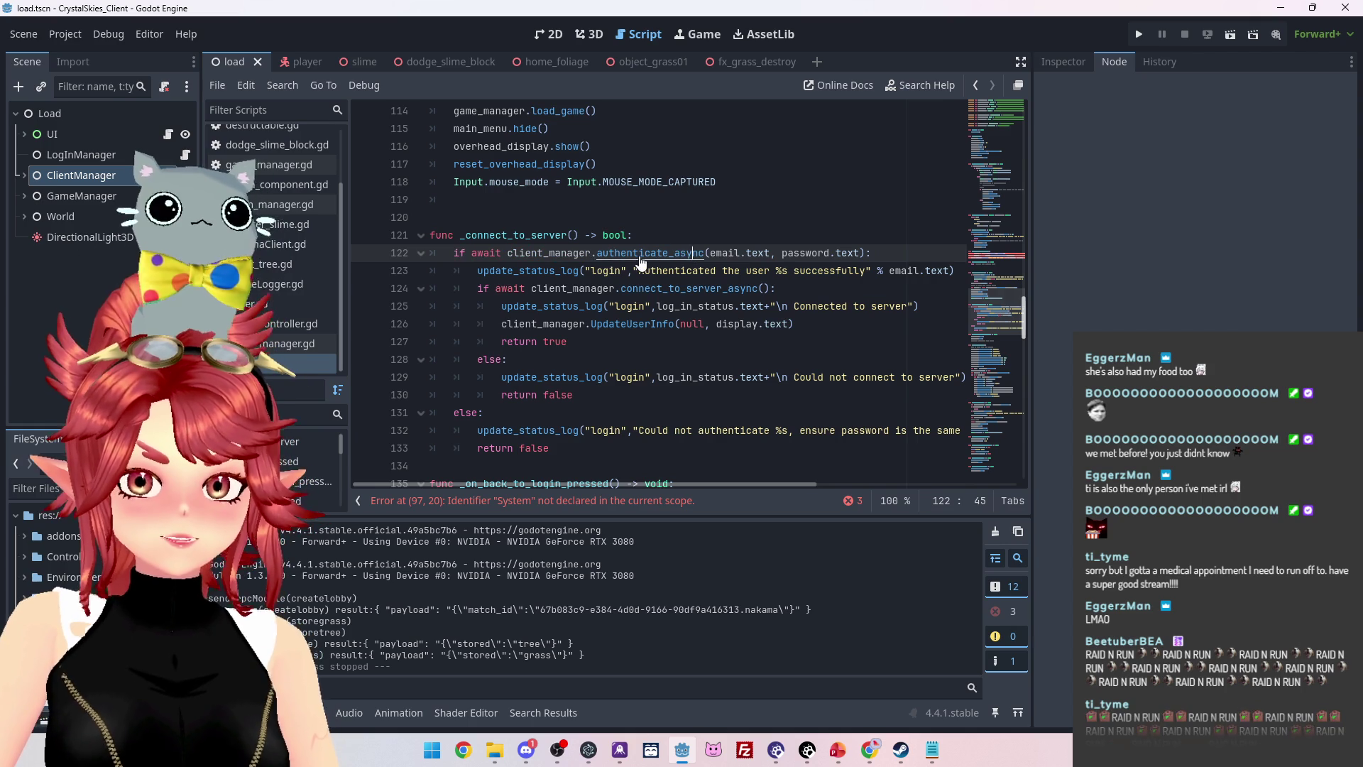
pyautogui.moveTo(457, 257)
pyautogui.mouseDown()
pyautogui.moveTo(881, 254)
pyautogui.moveTo(970, 276)
pyautogui.mouseUp()
pyautogui.hotkey('ctrl', 'c')
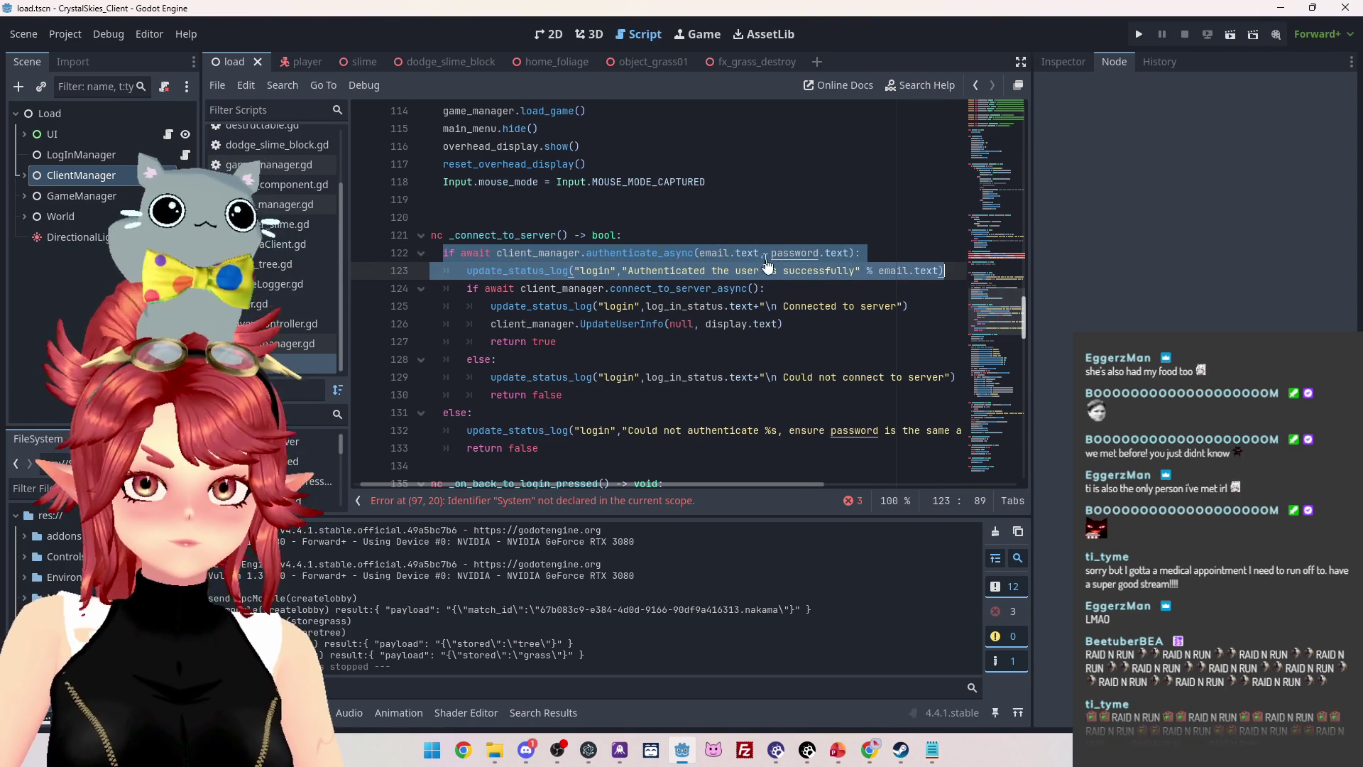
# Look up the authenticate_async definition in client_manager.gd, then return to the login script.
pyautogui.keyDown('ctrl'); pyautogui.click(639, 253); pyautogui.keyUp('ctrl')
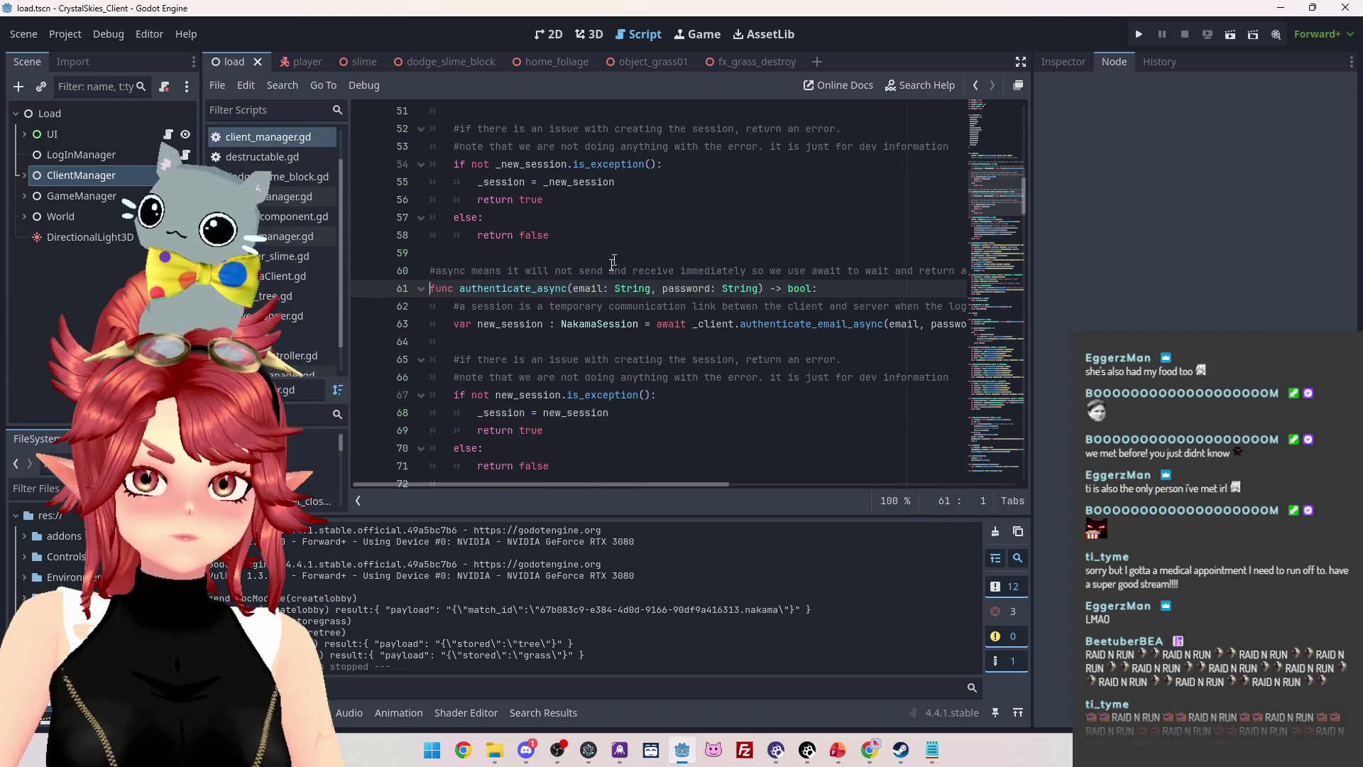
pyautogui.scroll(4, 489, 297)
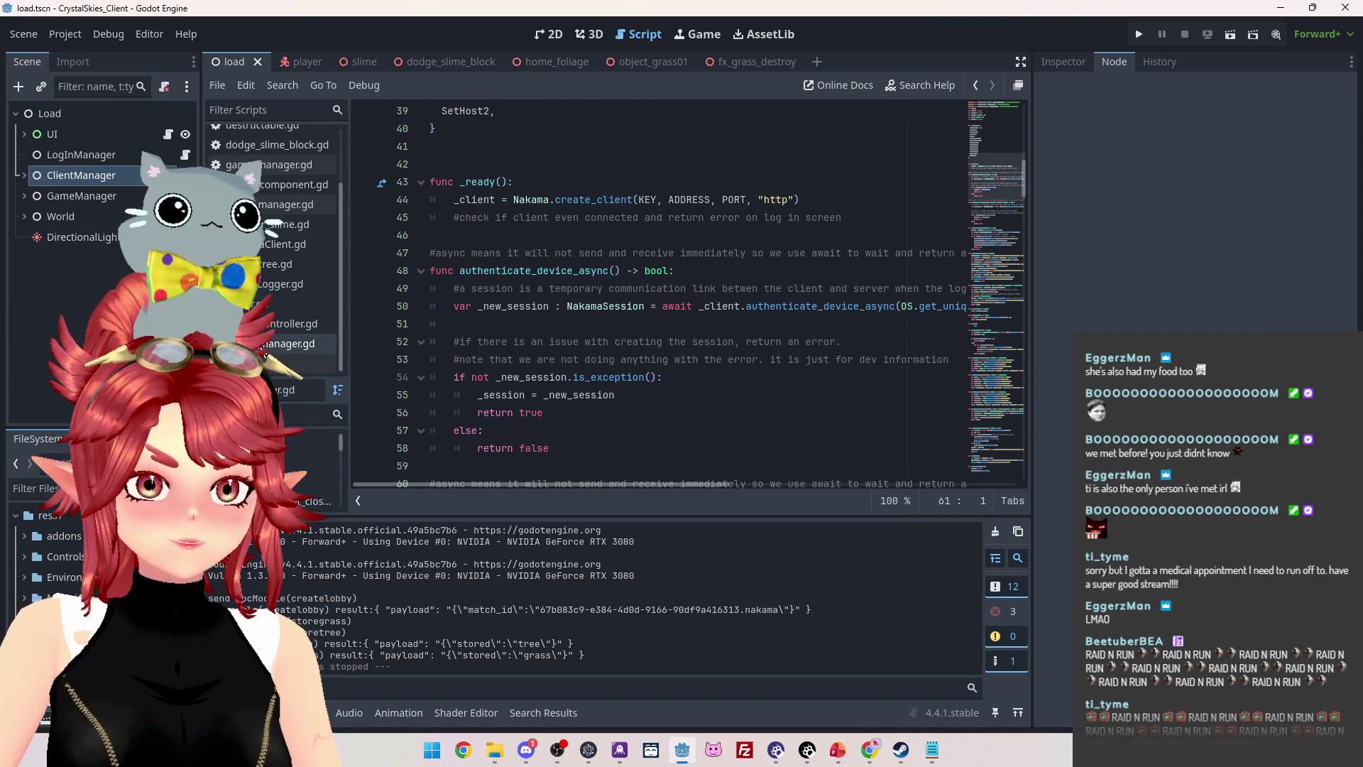
pyautogui.hotkey('alt', 'Left')
pyautogui.scroll(4, 551, 318)
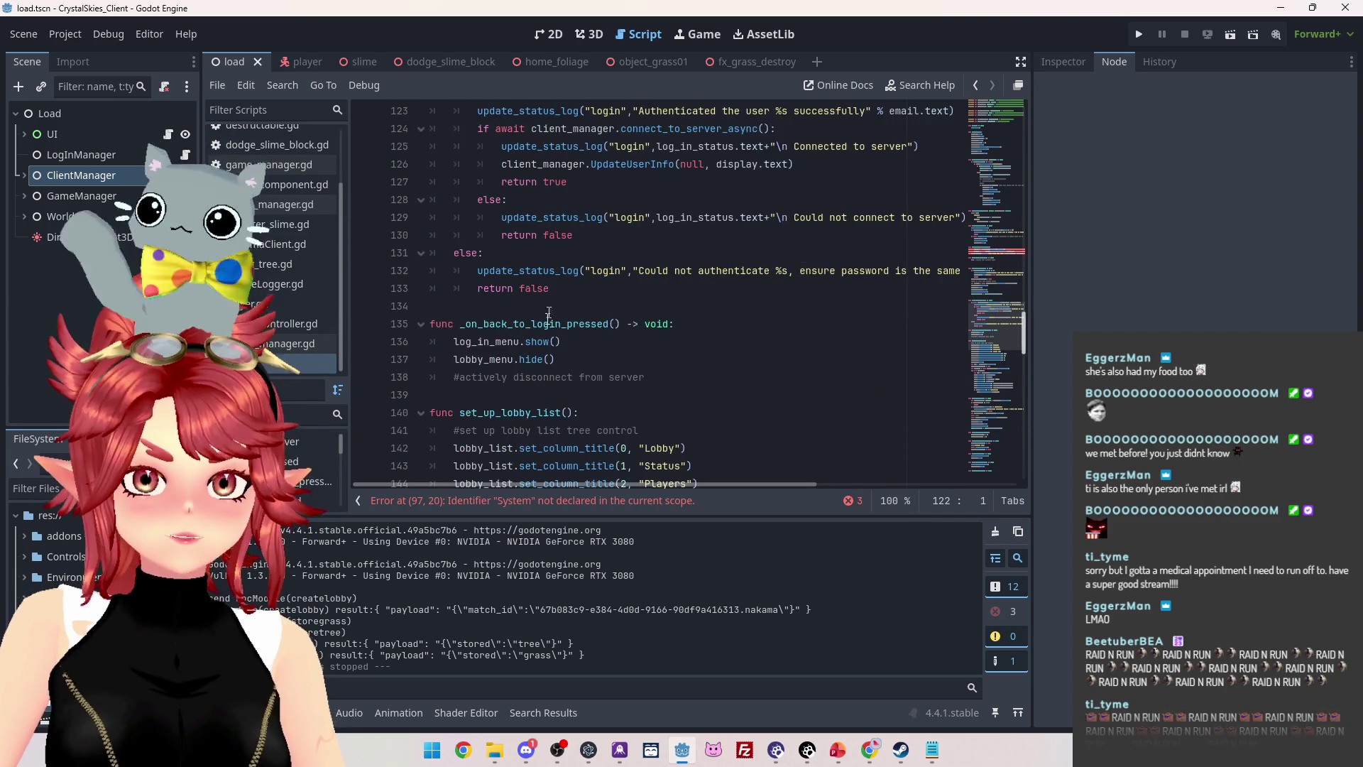
pyautogui.scroll(5, 550, 318)
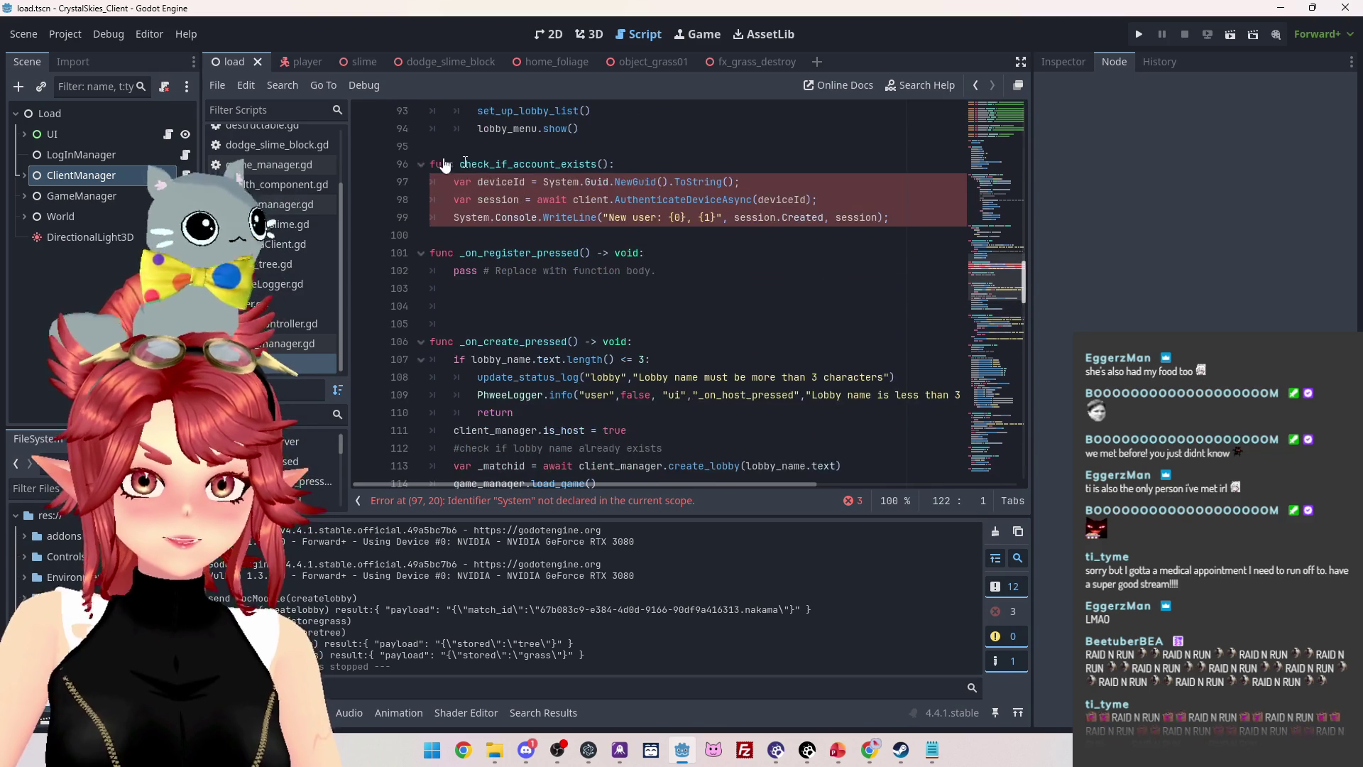
# Replace the body of check_if_account_exists with the pasted authenticate_async login code.
pyautogui.moveTo(820, 311)
pyautogui.mouseDown()
pyautogui.moveTo(891, 324)
pyautogui.moveTo(429, 289)
pyautogui.mouseUp()
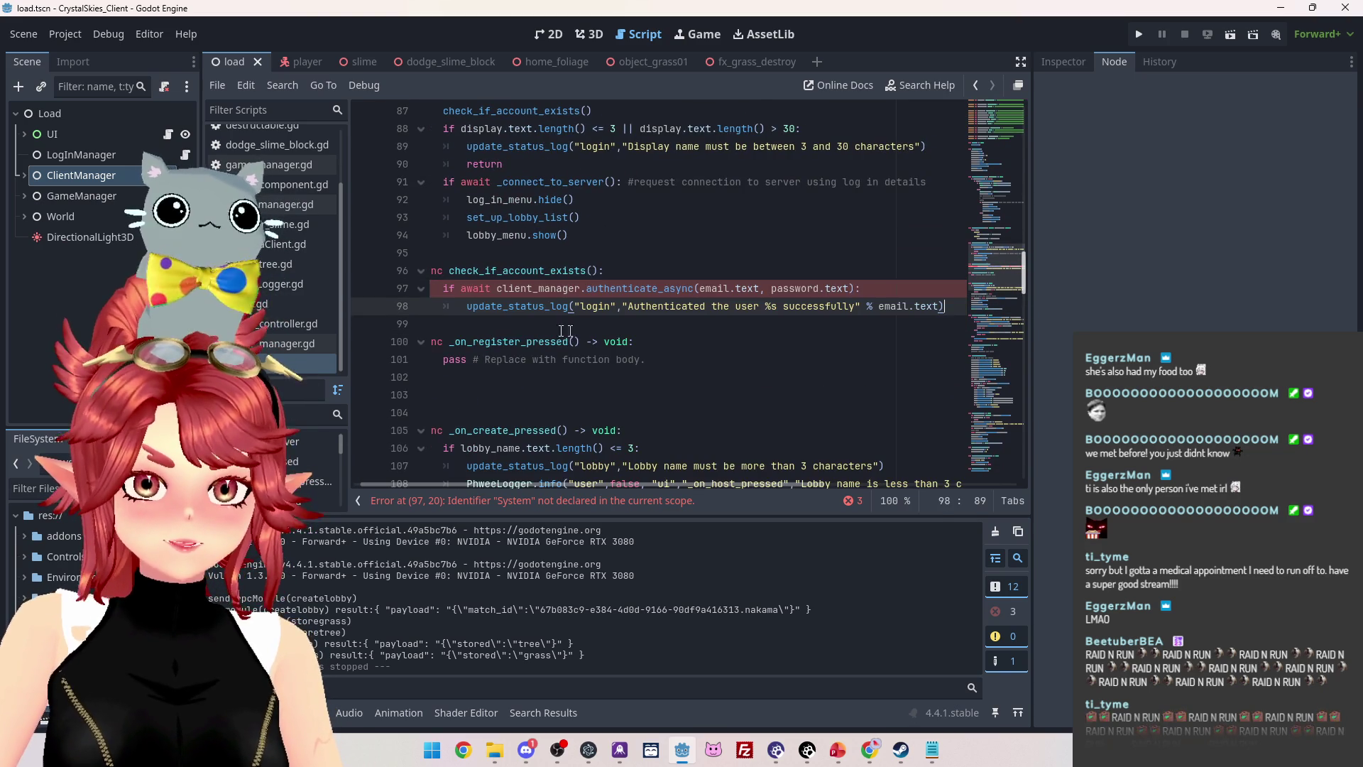
pyautogui.hotkey('ctrl', 'v')
pyautogui.hscroll(-1, 475, 287)
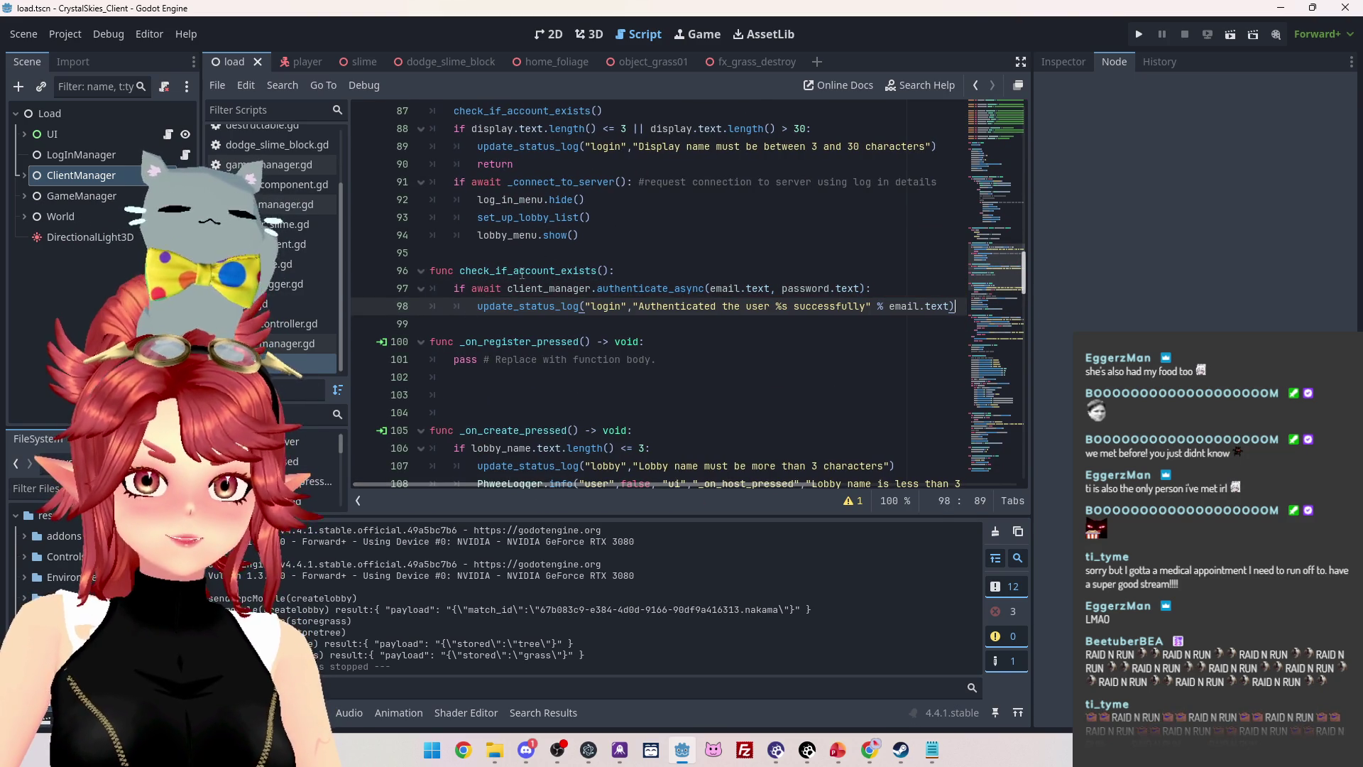
pyautogui.scroll(1, 521, 274)
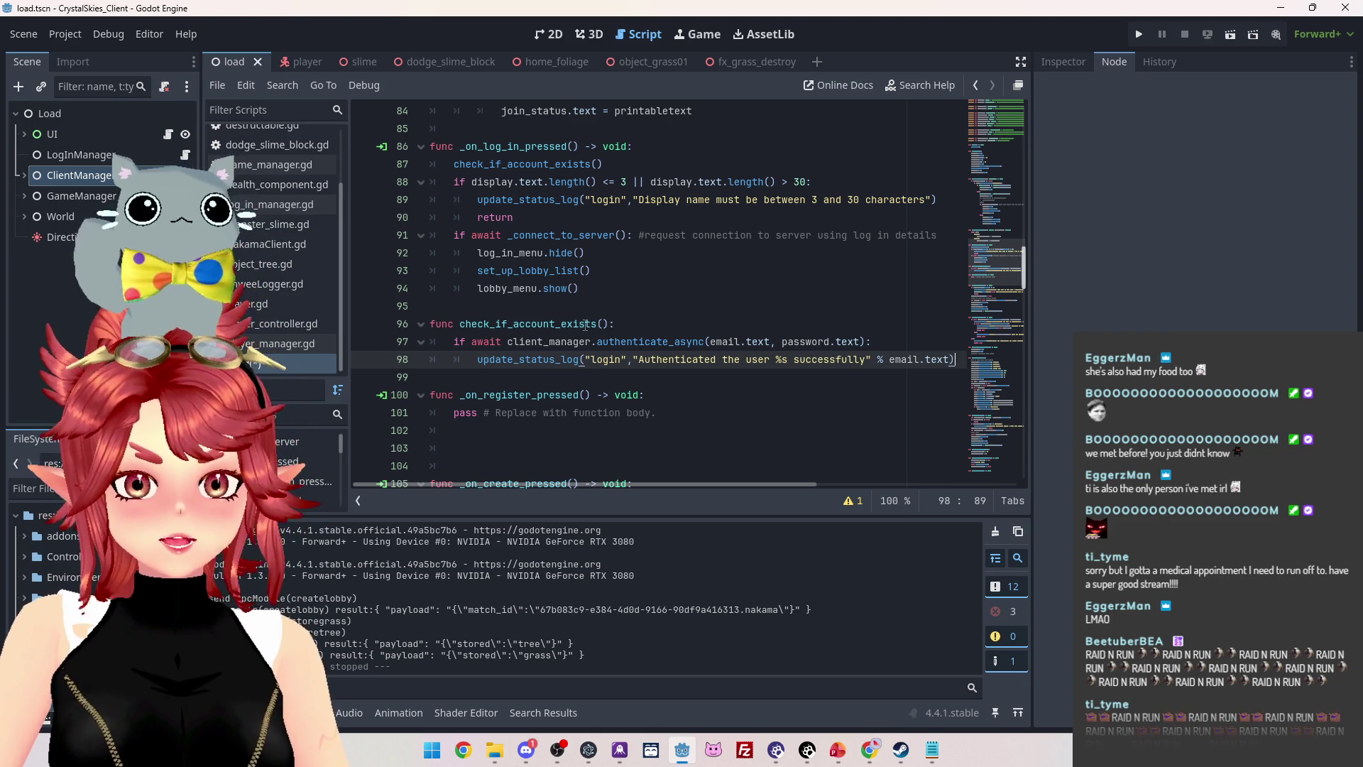
# Give check_if_account_exists a -> bool return type and end it with return true.
pyautogui.click(609, 324)
pyautogui.write('b')
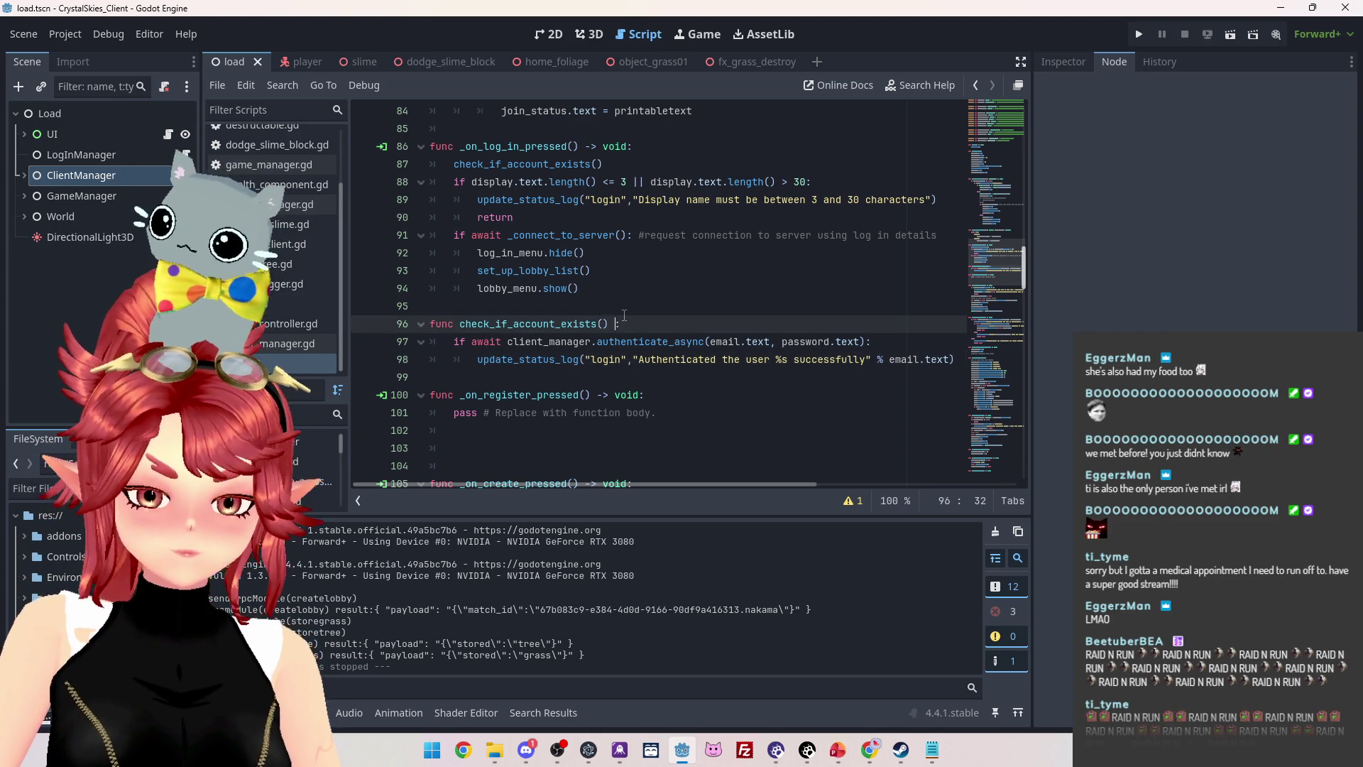
pyautogui.write('ool')
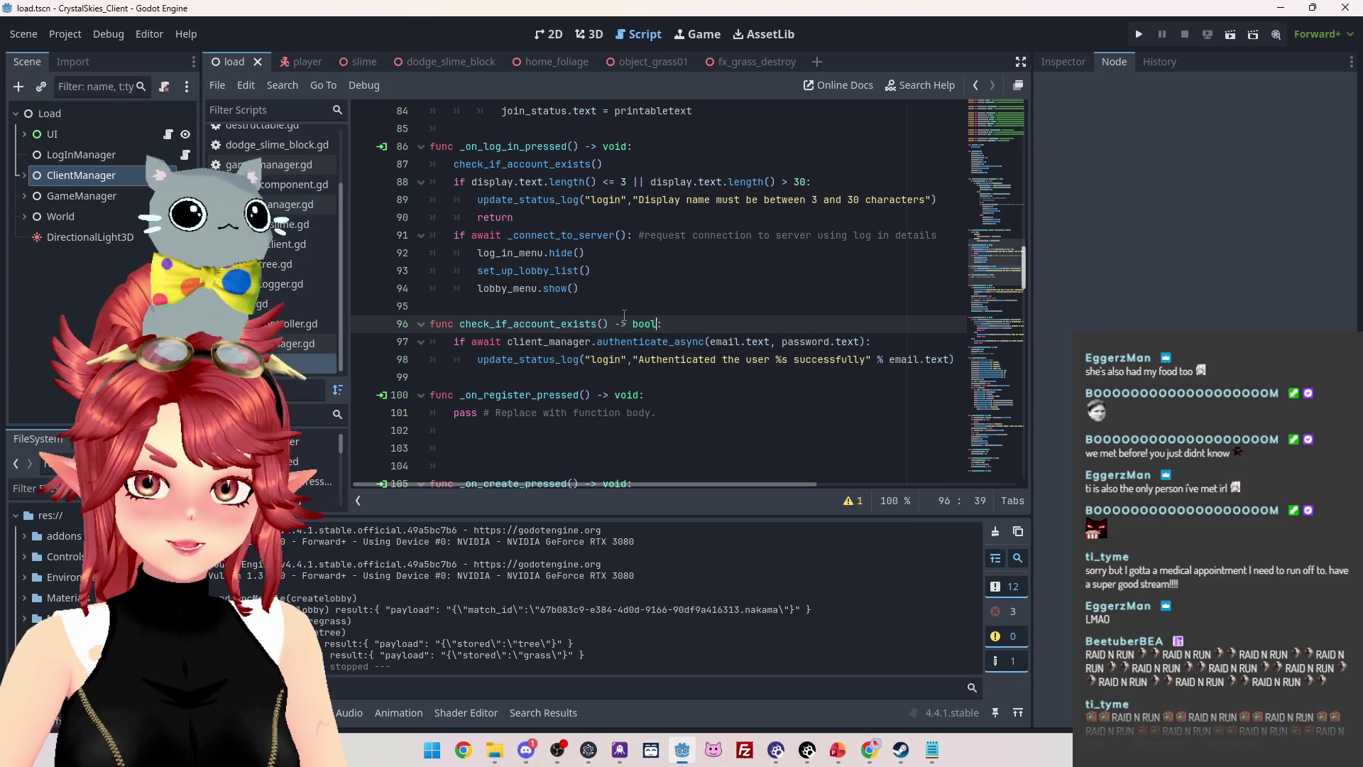
pyautogui.click(527, 378)
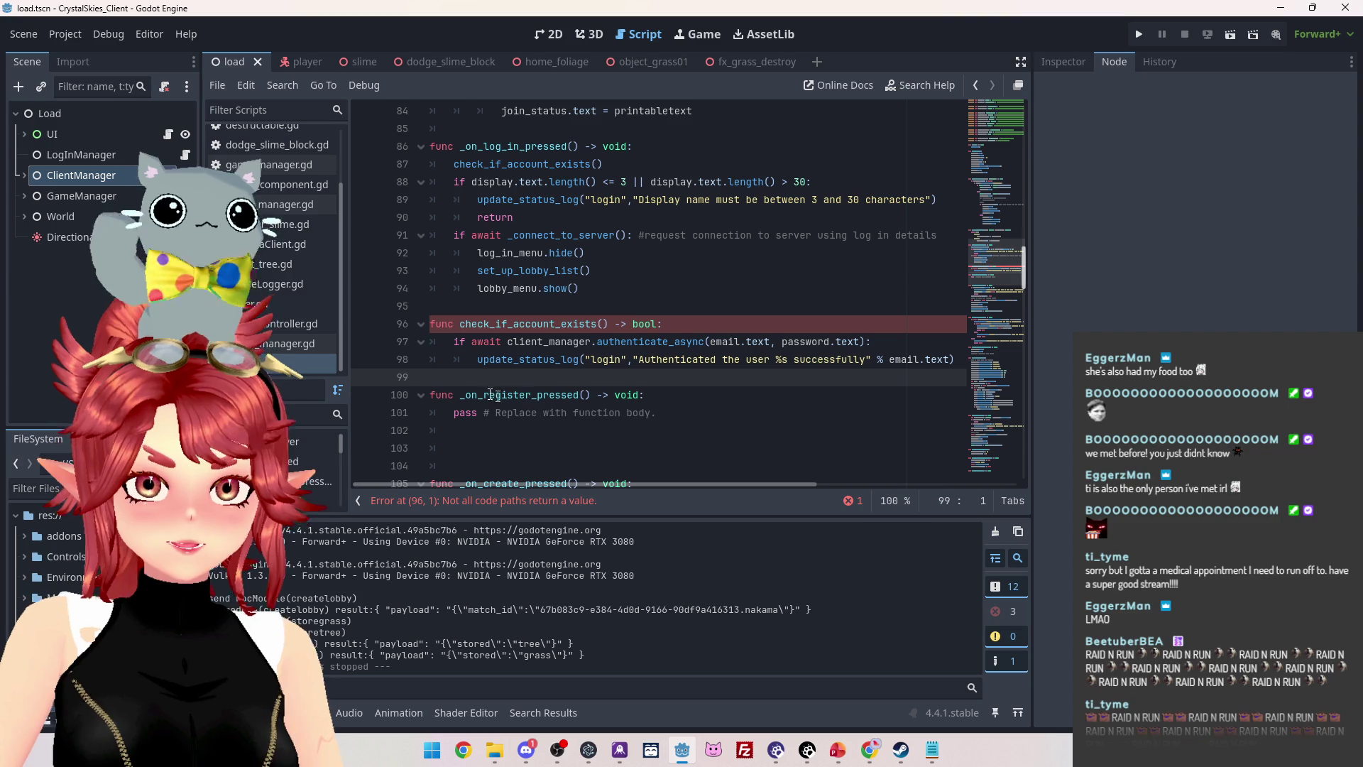
pyautogui.write('turn true')
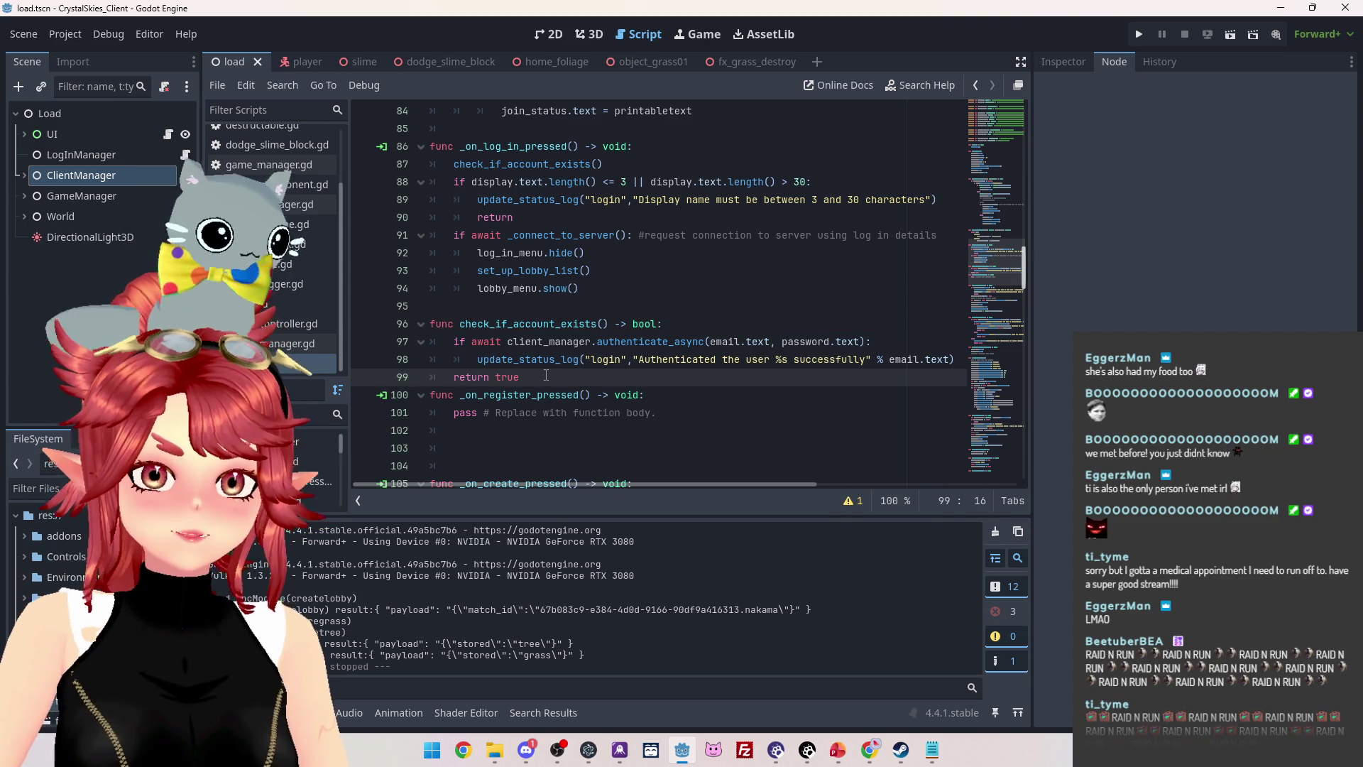
pyautogui.press('Return')
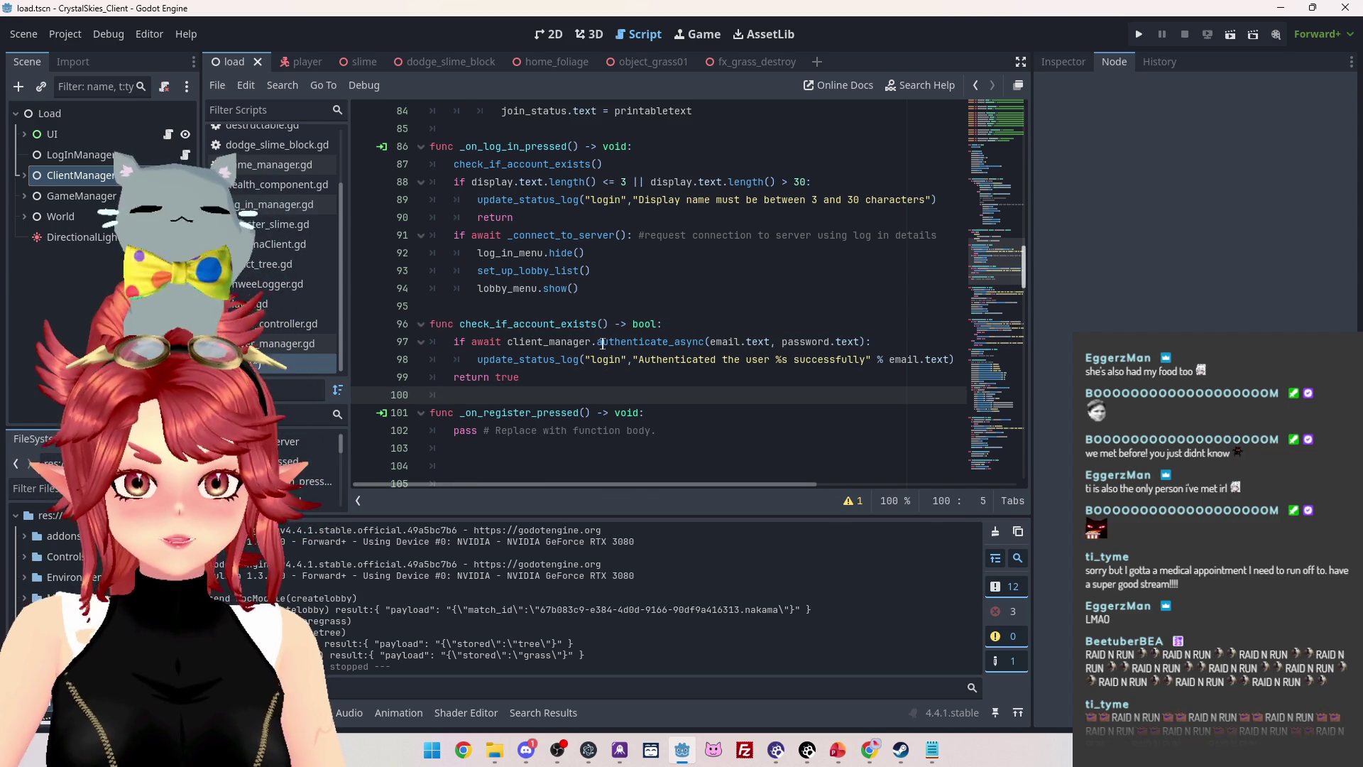
# Change the call to an argument-free authenticate_device_async() and jump to its definition.
pyautogui.click(678, 342)
pyautogui.write('device_')
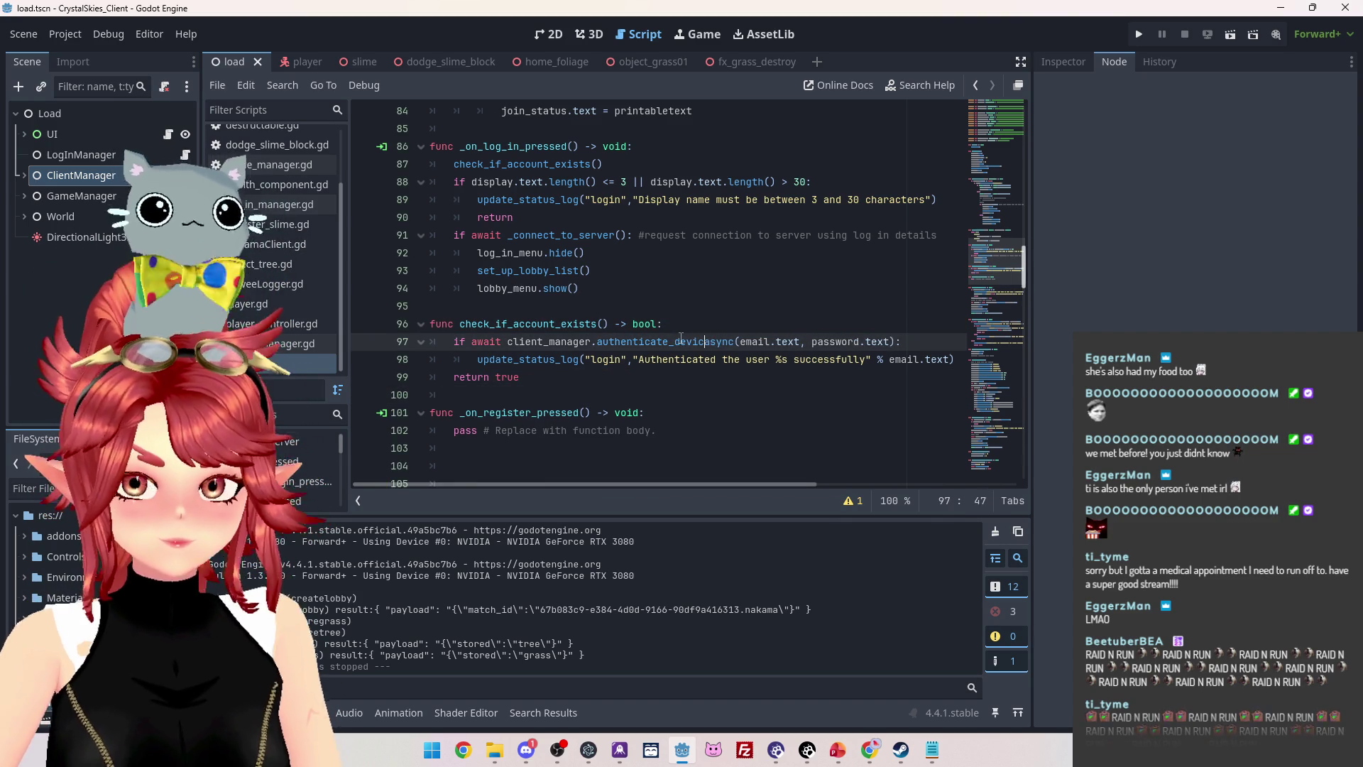
pyautogui.moveTo(752, 341); pyautogui.dragTo(903, 342)
pyautogui.press('BackSpace')
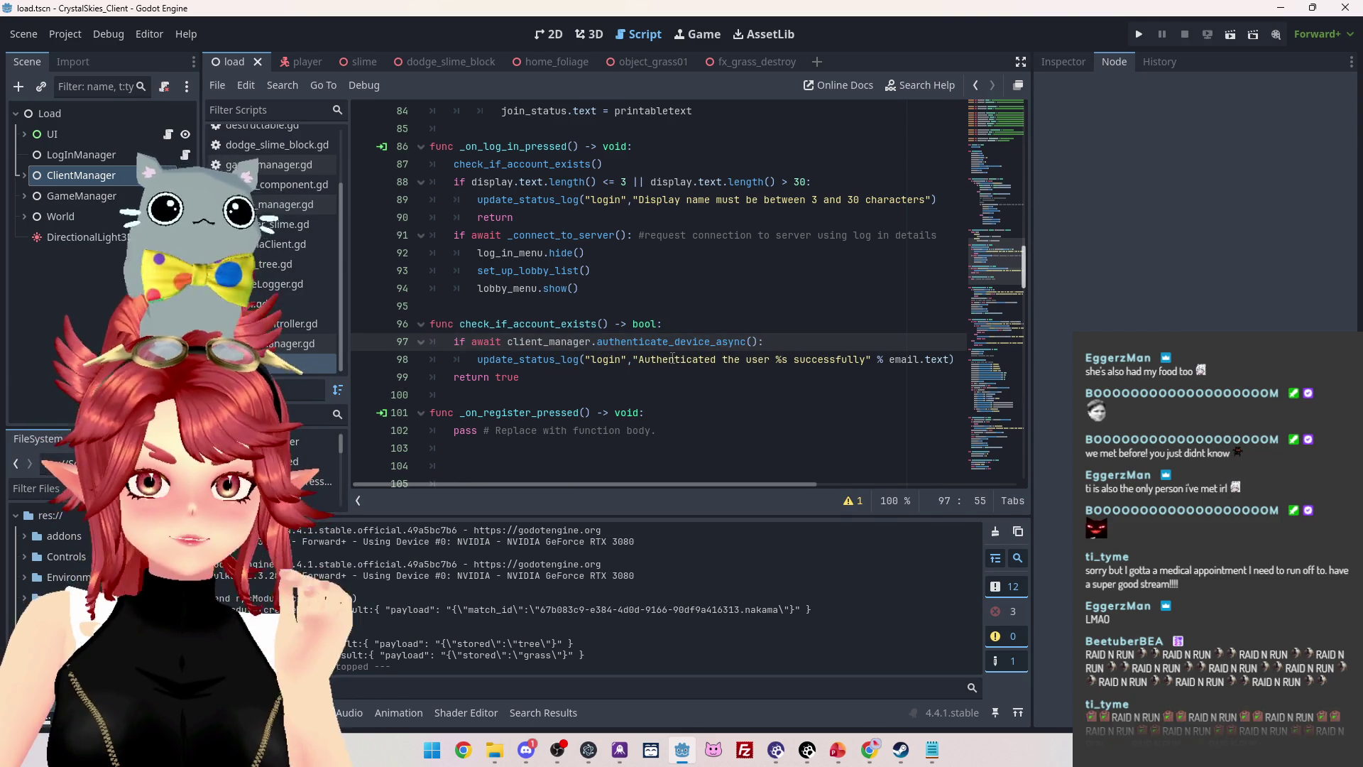
pyautogui.keyDown('ctrl'); pyautogui.click(644, 341); pyautogui.keyUp('ctrl')
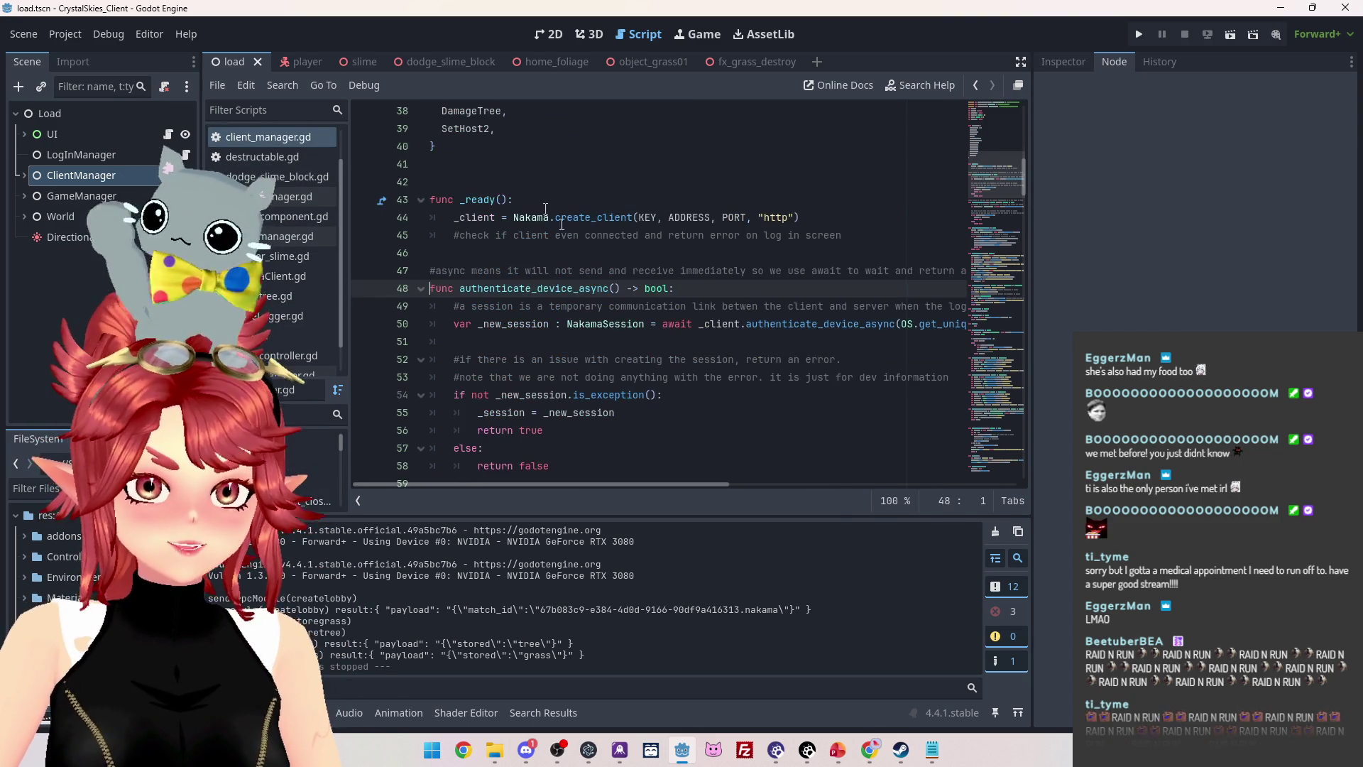
# Open game_manager.gd and the LogInManager script, select the LogInManager node, and bring up the script's context menu.
pyautogui.scroll(-1, 546, 306)
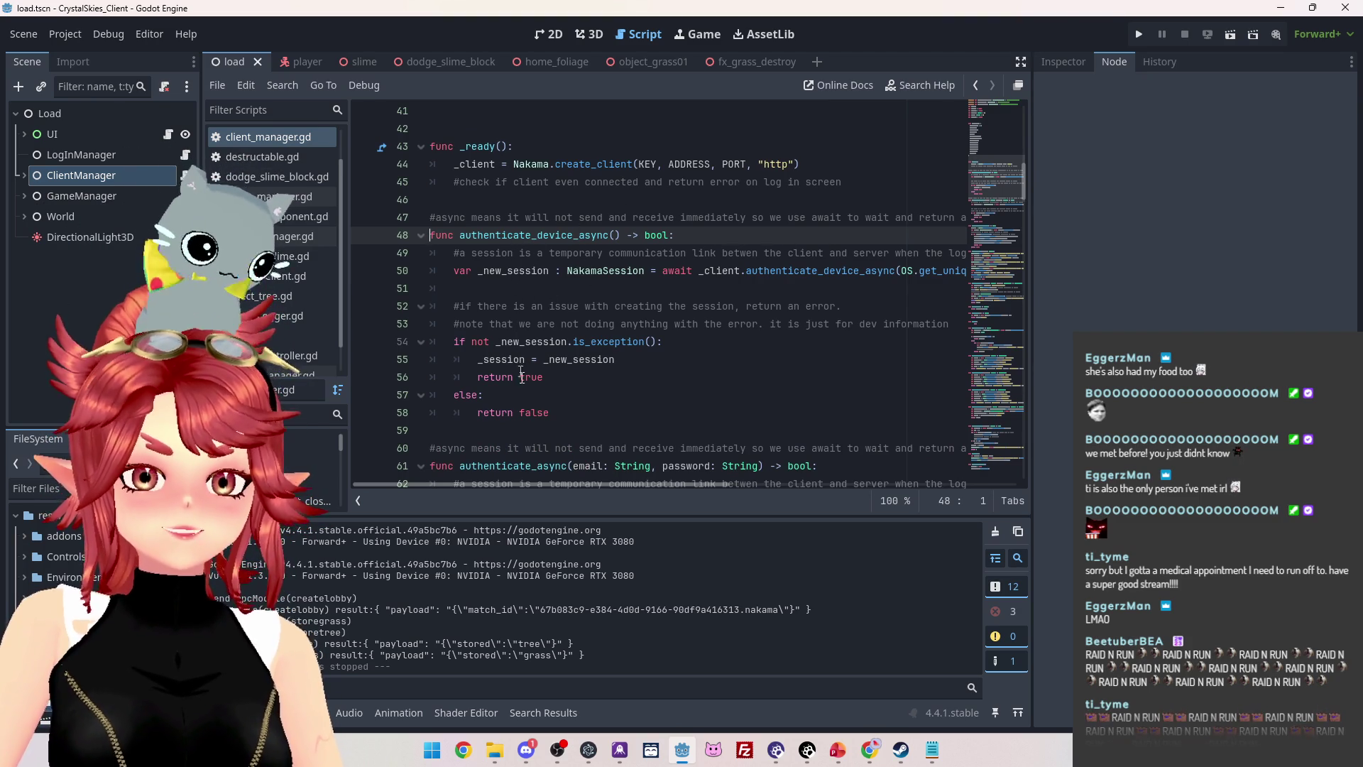
pyautogui.click(262, 198)
pyautogui.click(284, 237)
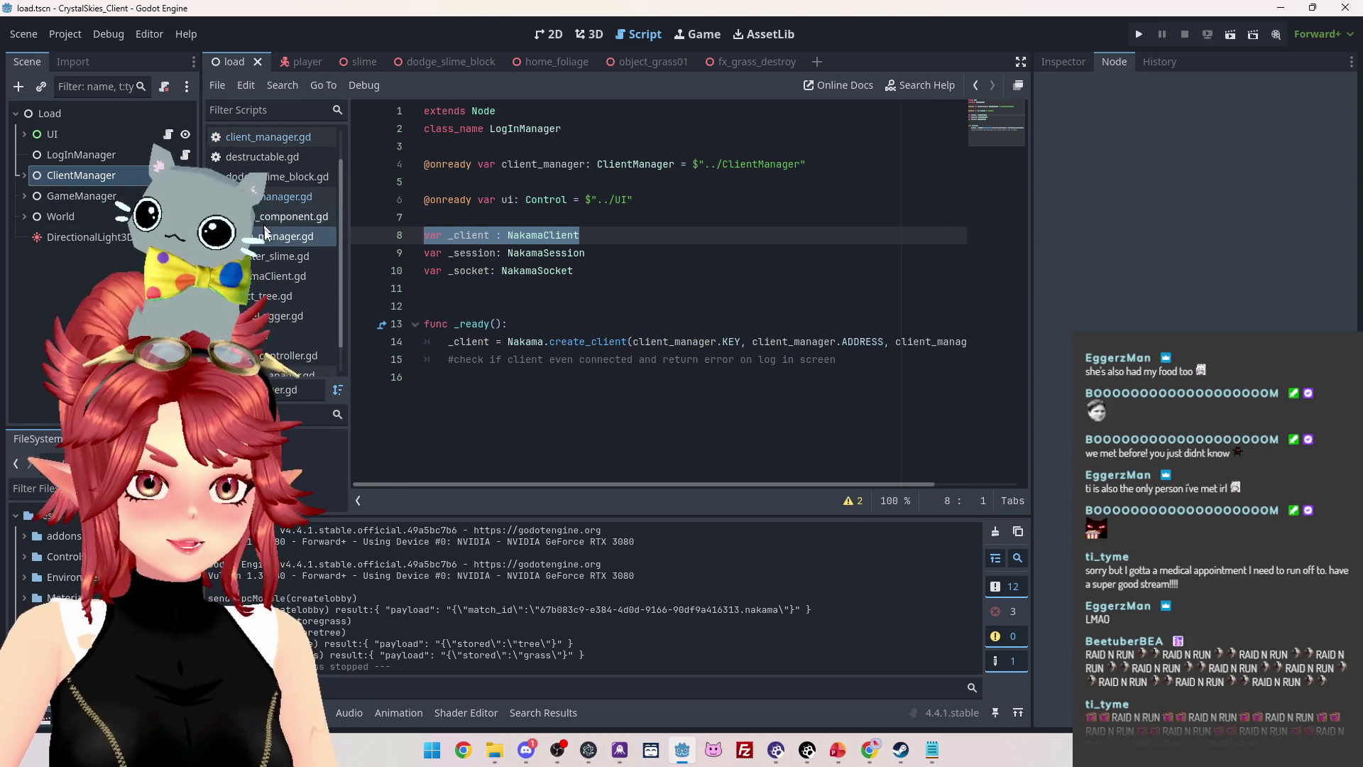
pyautogui.click(90, 156)
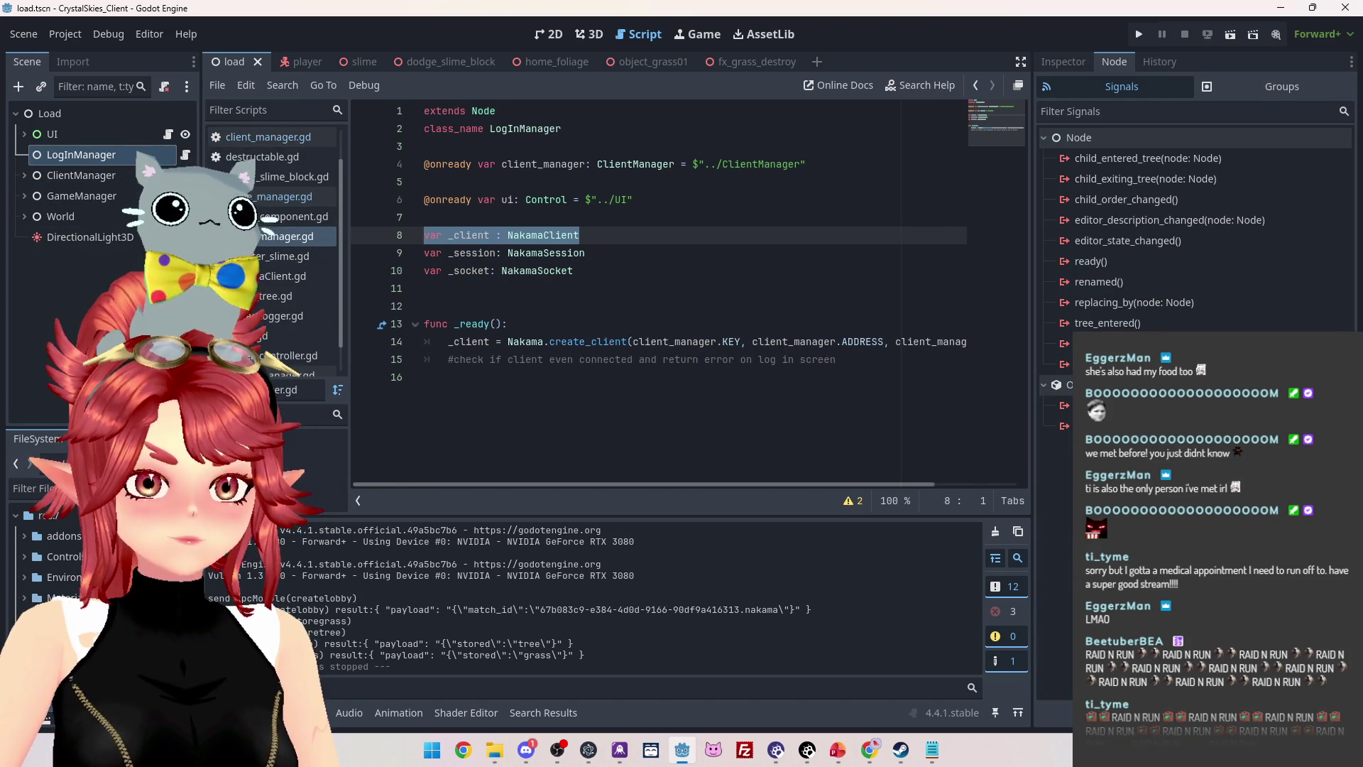
pyautogui.rightClick(267, 245)
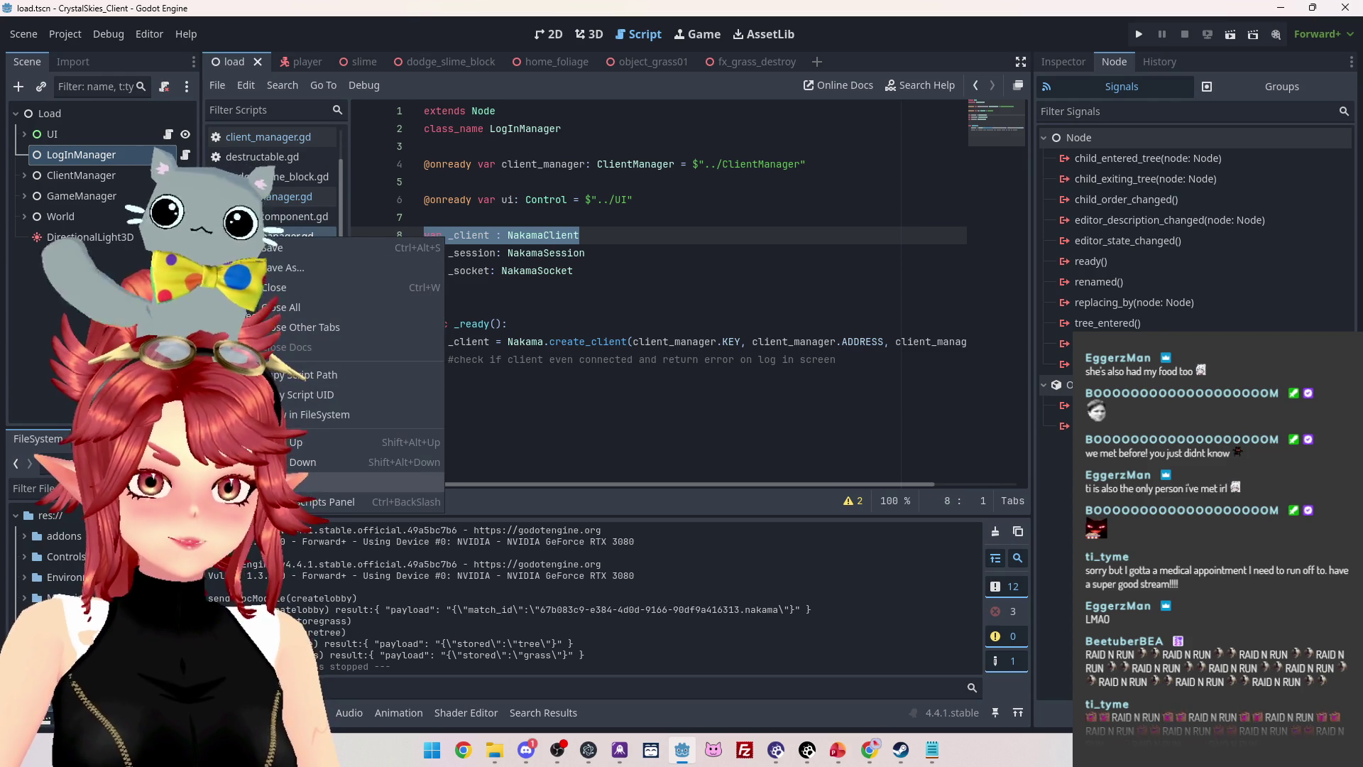
# Close the LogInManager script, delete the LogInManager node, and remove log_in_manager.gd from the project.
pyautogui.click(309, 289)
pyautogui.click(84, 156)
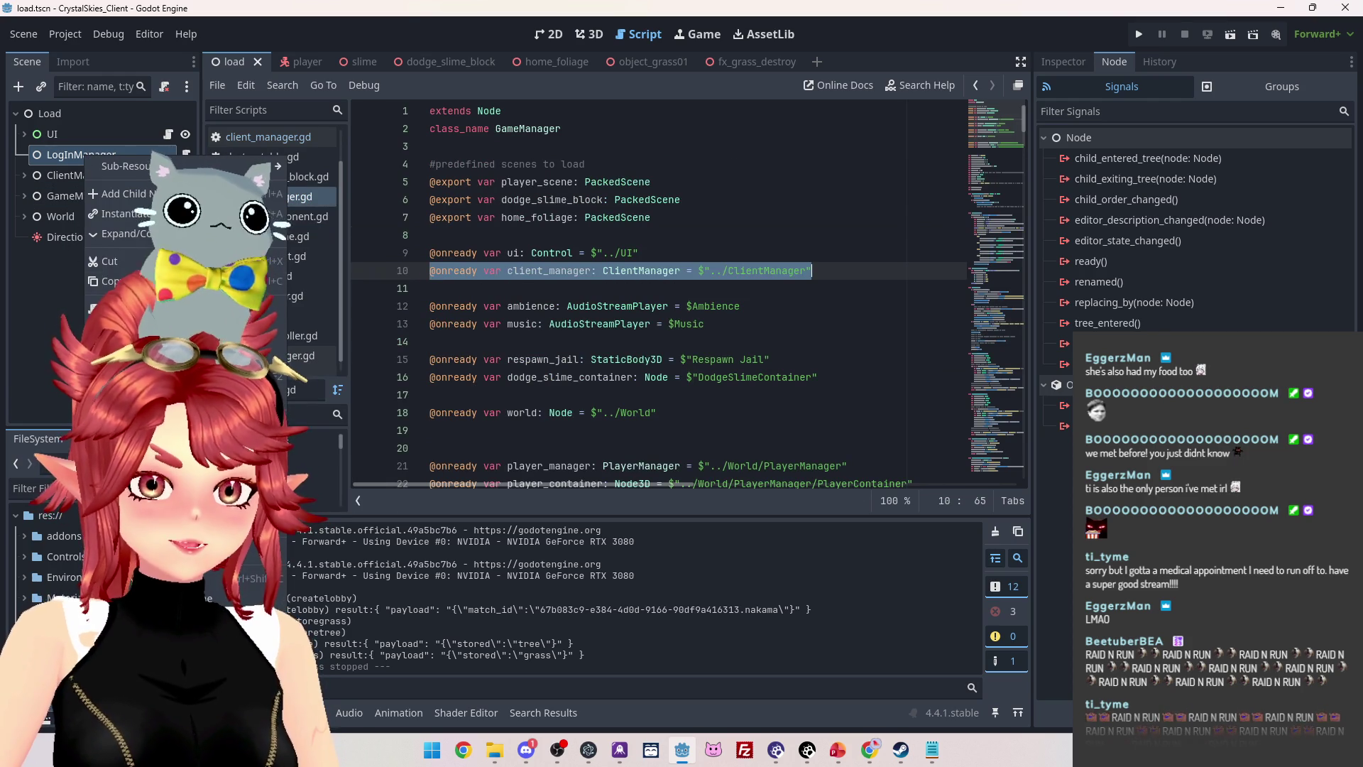
pyautogui.press('Delete')
pyautogui.press('Return')
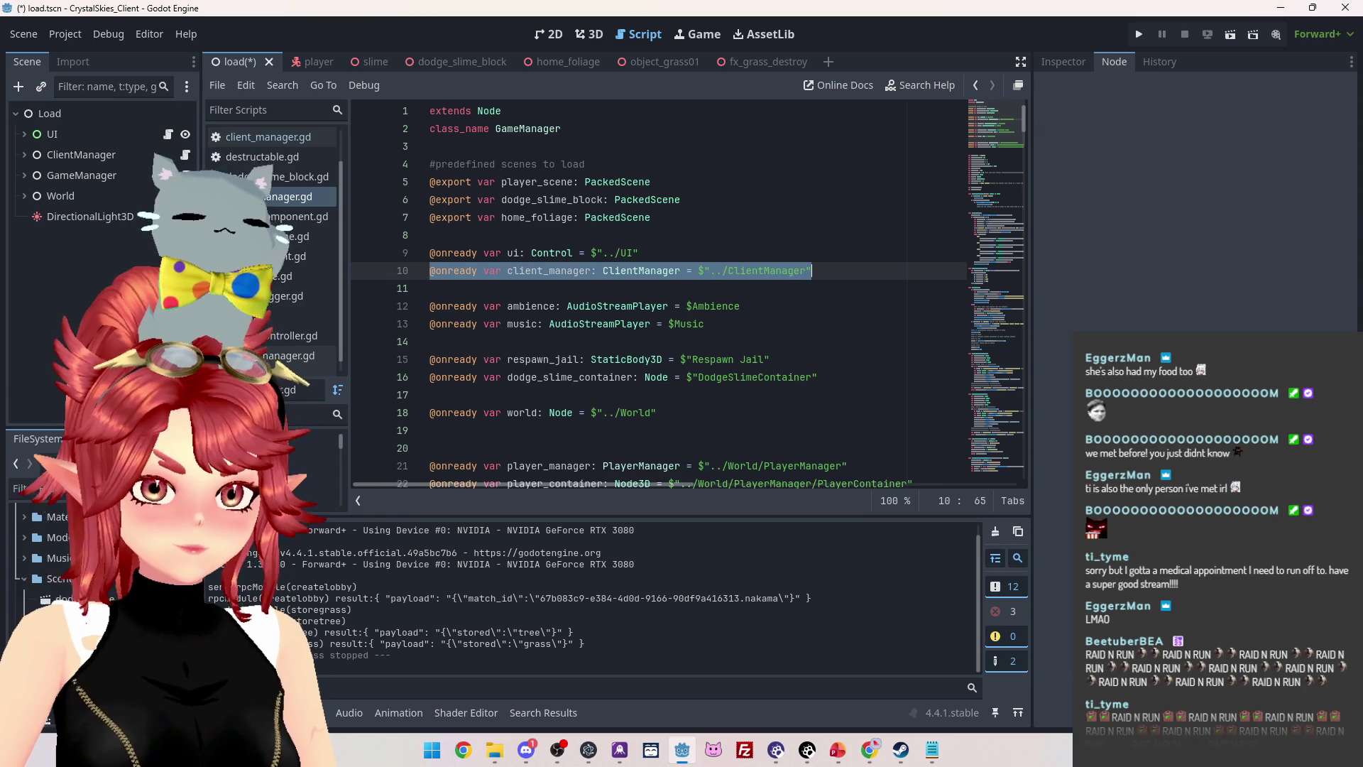
pyautogui.scroll(-5, 43, 561)
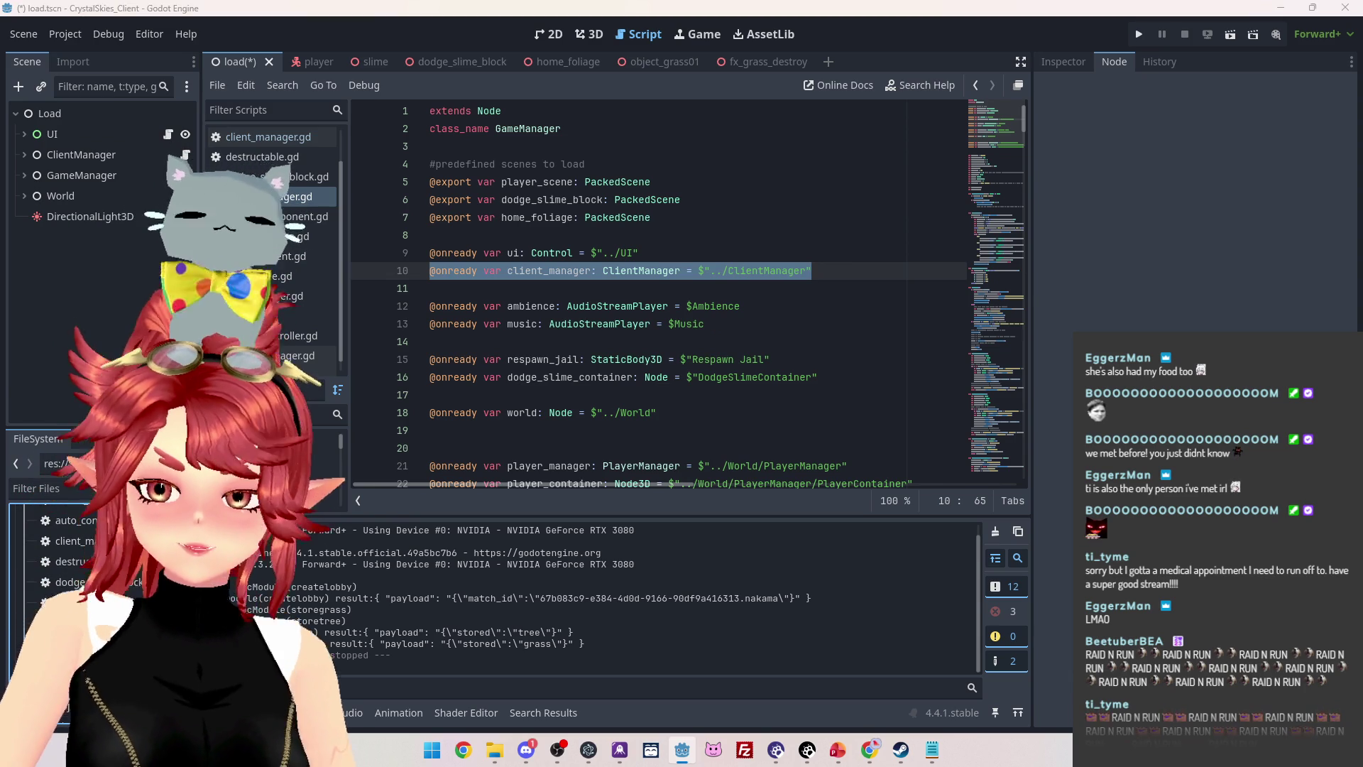
pyautogui.press('Delete')
pyautogui.click(574, 507)
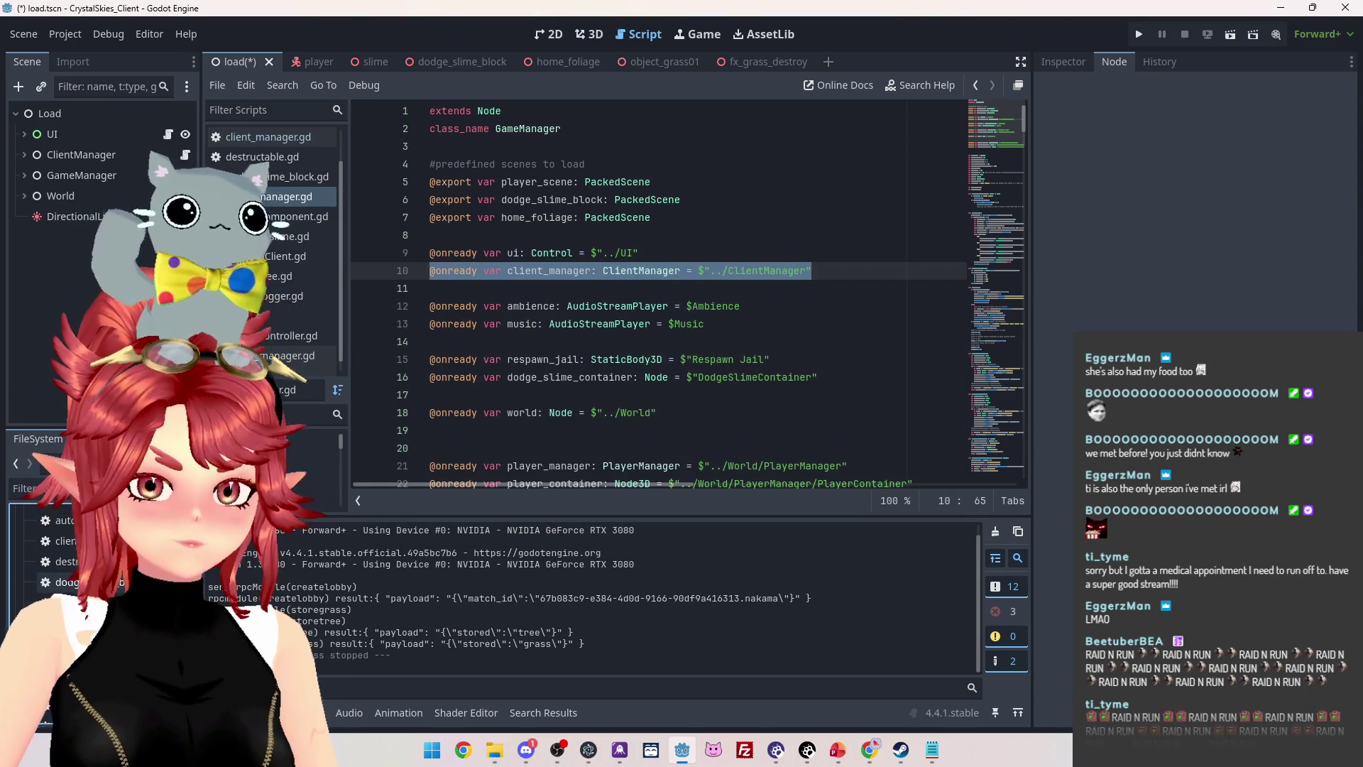
# Check the ClientManager script, then return to the load script's login code and save the scene.
pyautogui.click(81, 154)
pyautogui.keyDown('ctrl'); pyautogui.click(628, 270); pyautogui.keyUp('ctrl')
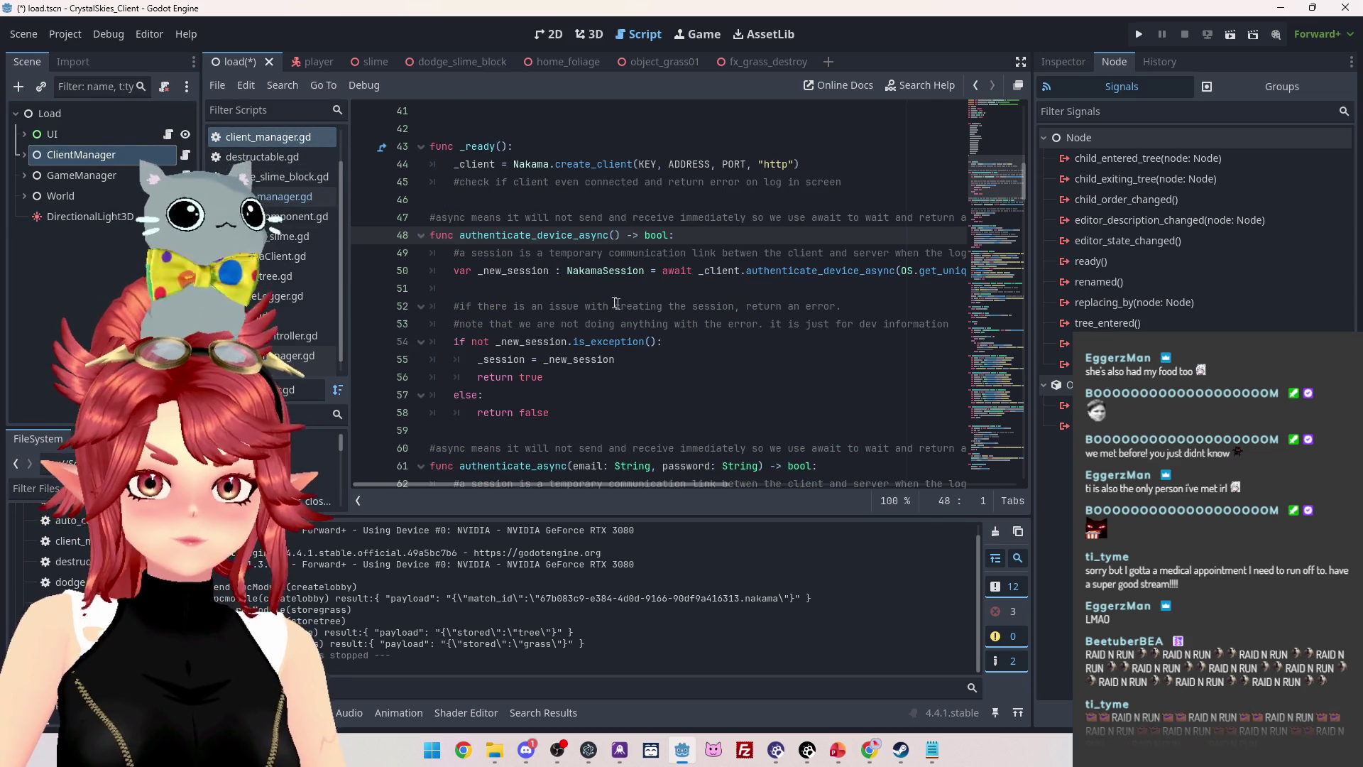
pyautogui.scroll(2, 541, 282)
pyautogui.scroll(-10, 543, 284)
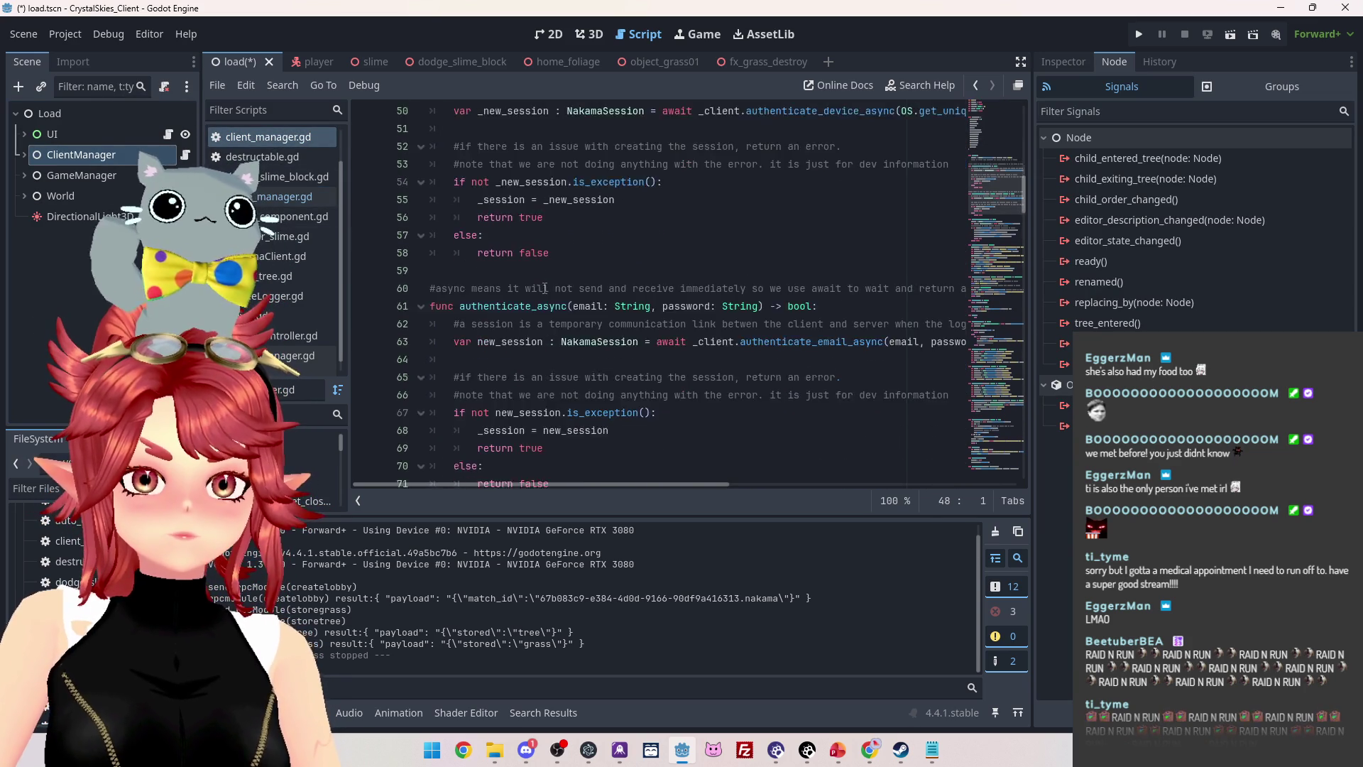
pyautogui.scroll(-1, 530, 273)
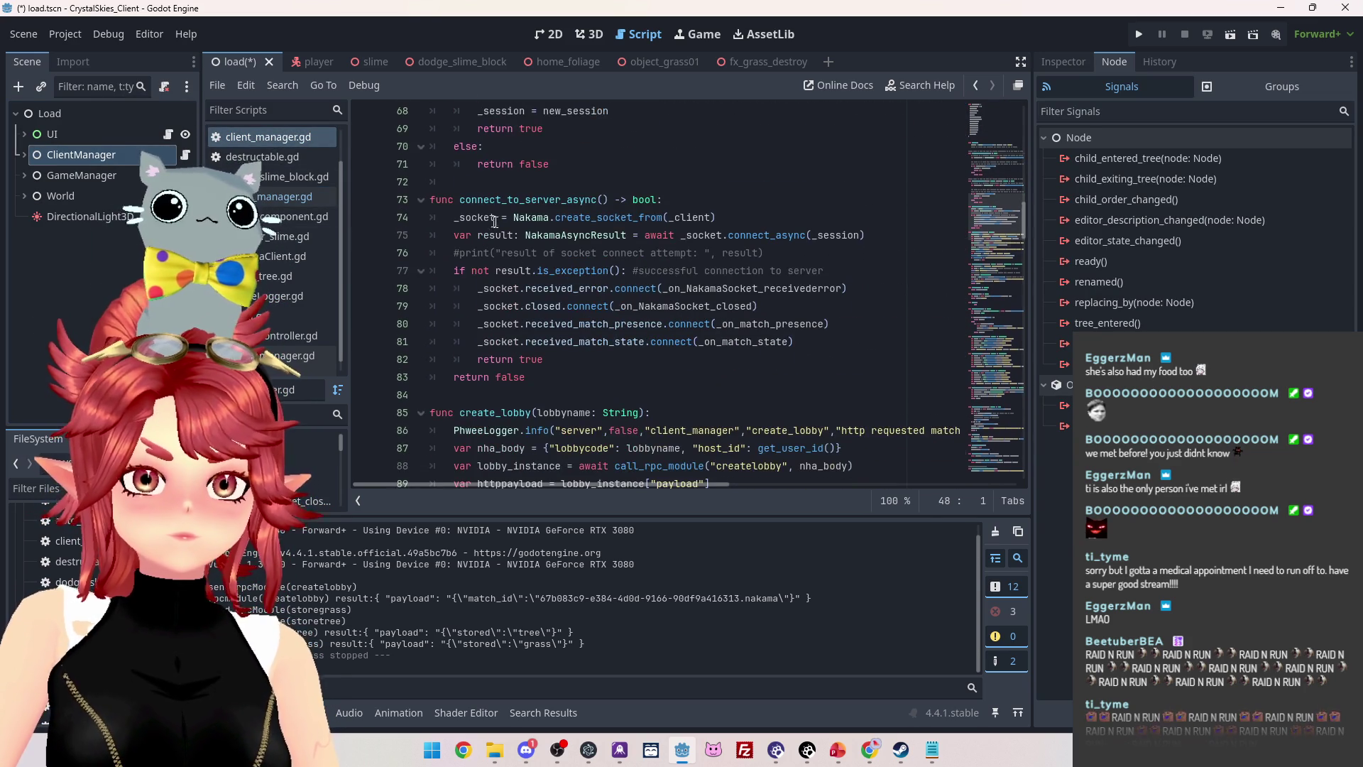
pyautogui.scroll(-8, 495, 221)
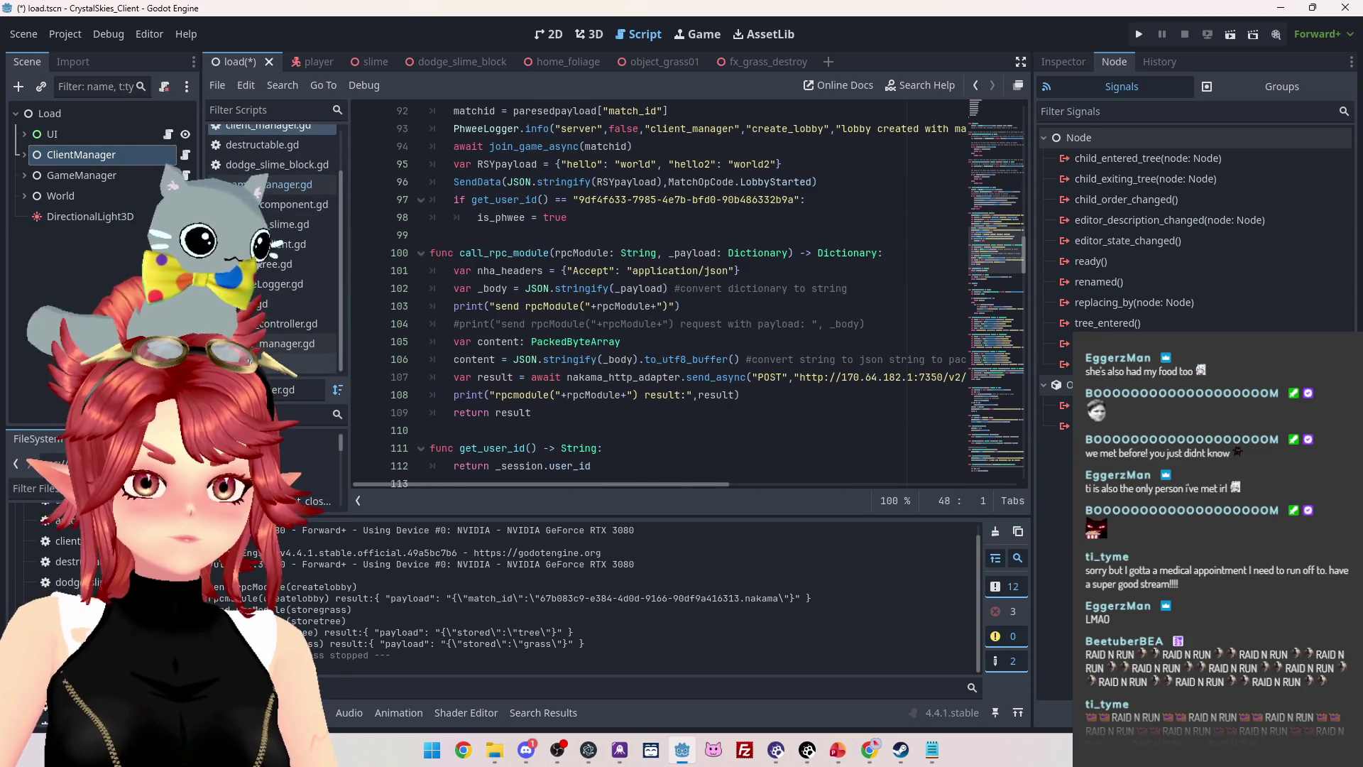
pyautogui.click(430, 306)
pyautogui.hotkey('ctrl', 's')
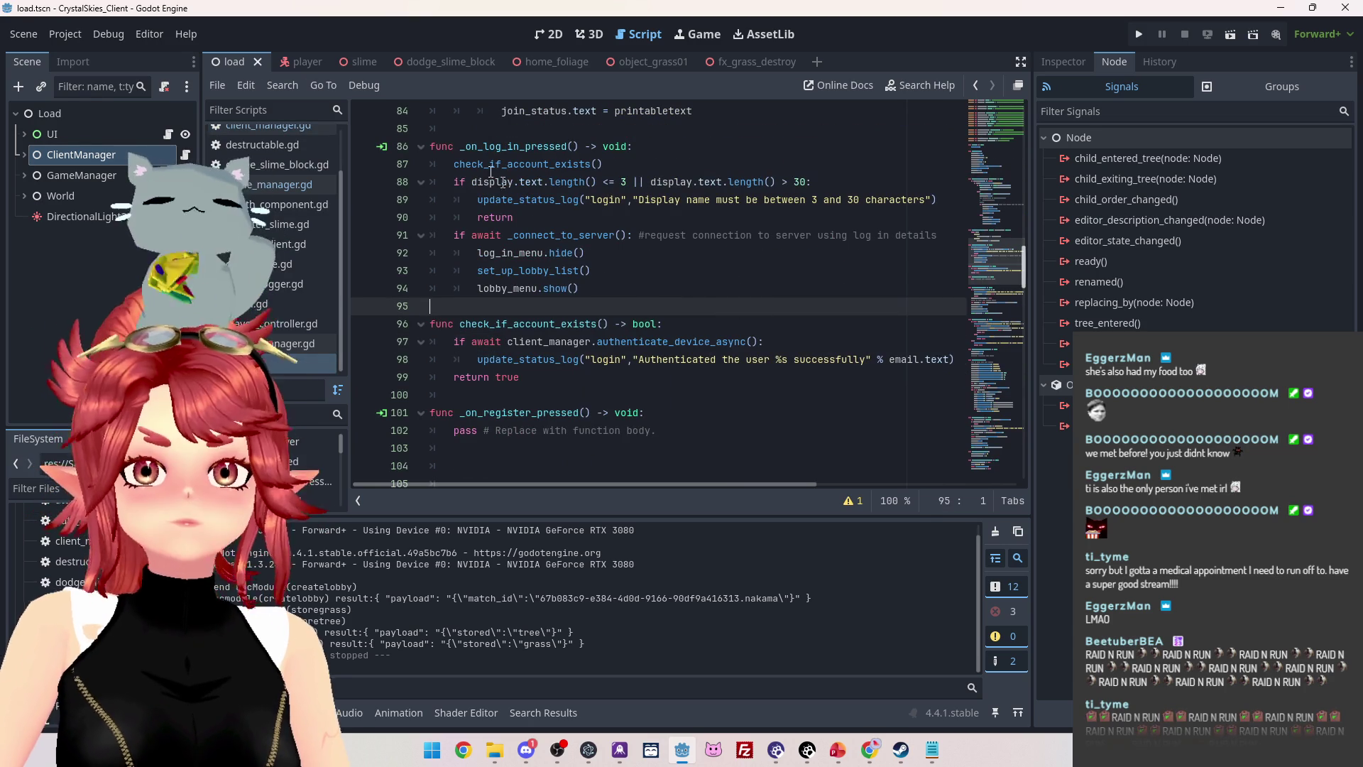
# Change the line 98 success message to 'Authenticated with device', removing the email formatting.
pyautogui.scroll(1, 507, 167)
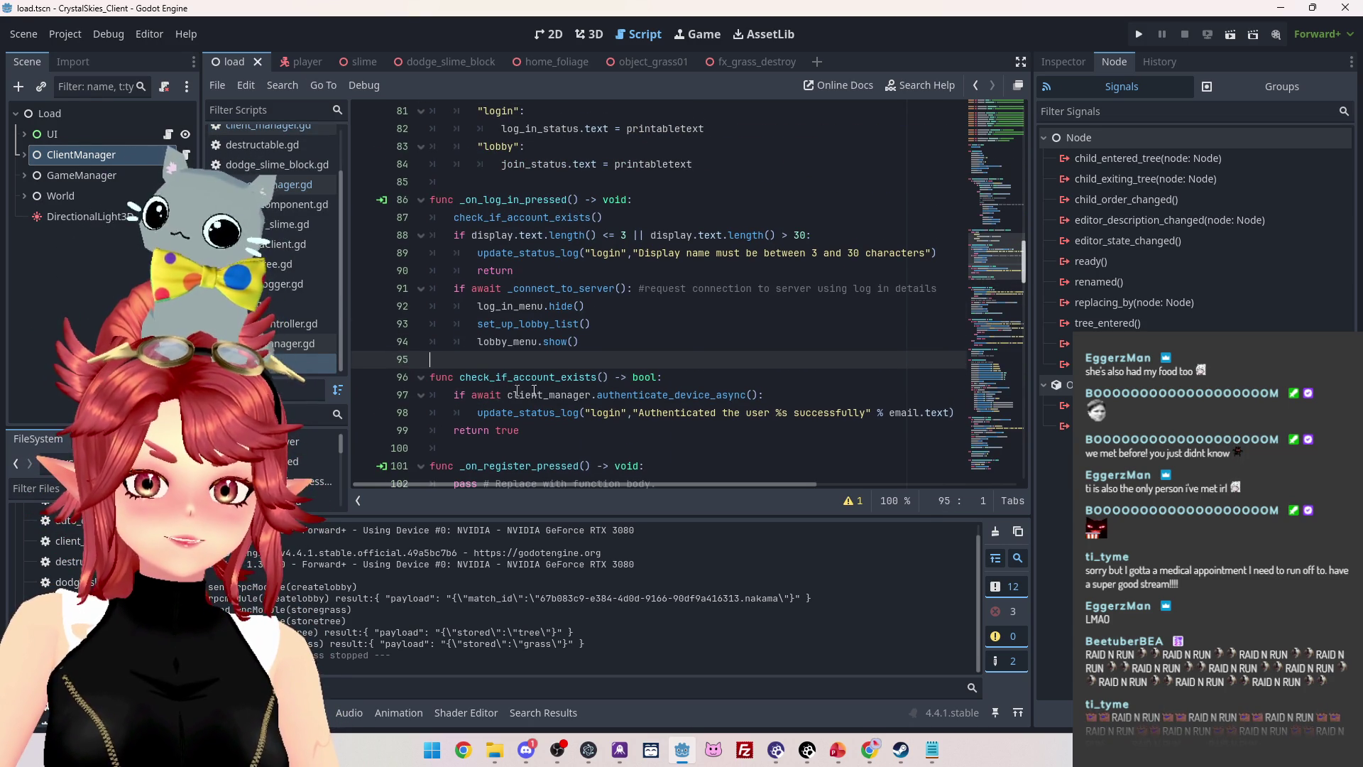
pyautogui.scroll(-1, 534, 391)
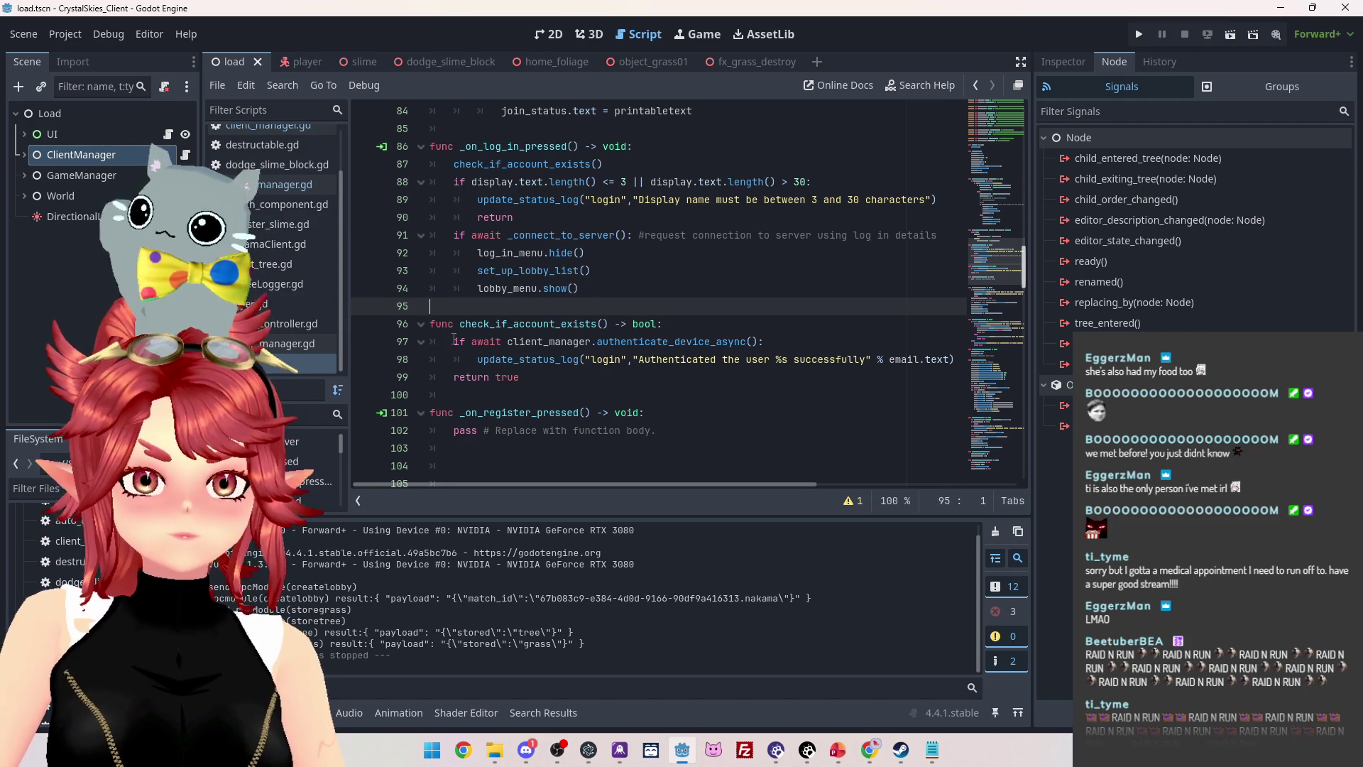
pyautogui.hscroll(4, 660, 489)
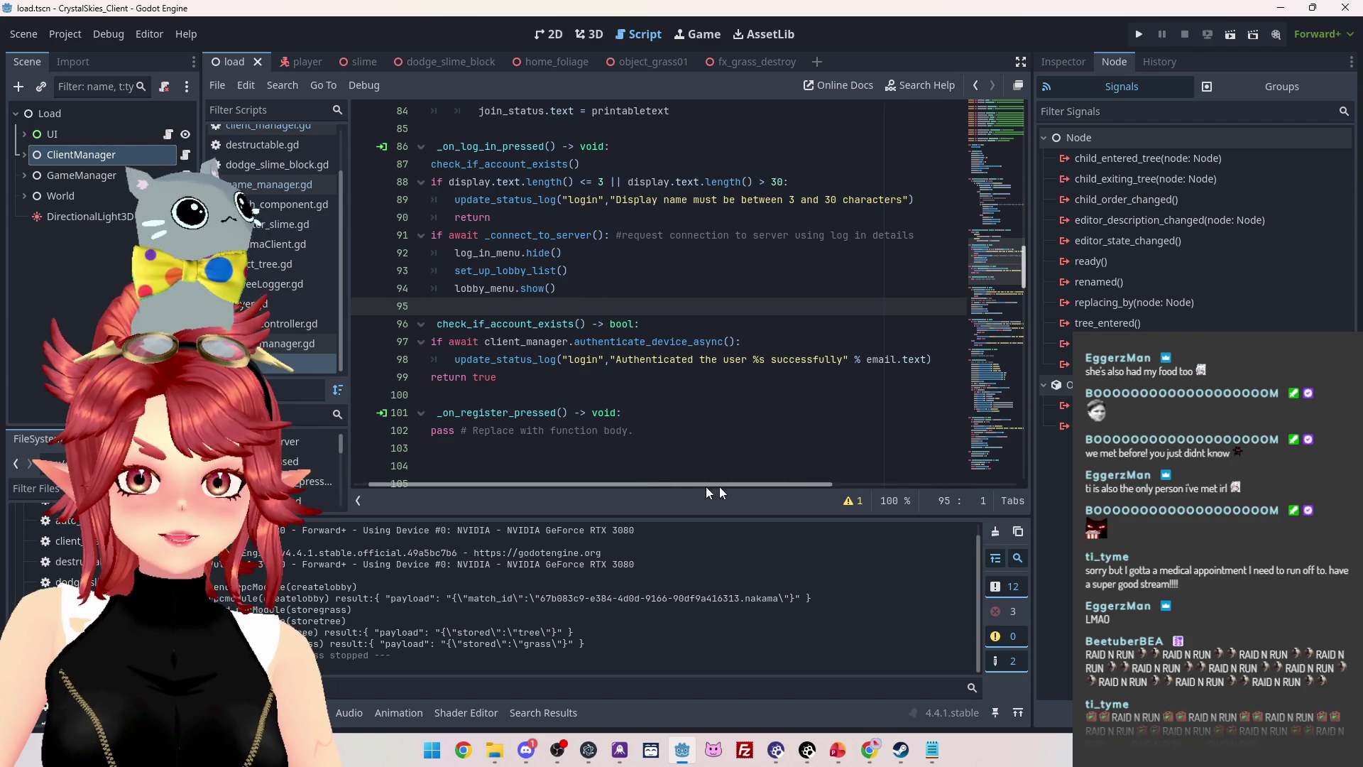
pyautogui.moveTo(584, 361); pyautogui.dragTo(737, 355)
pyautogui.write('with dev')
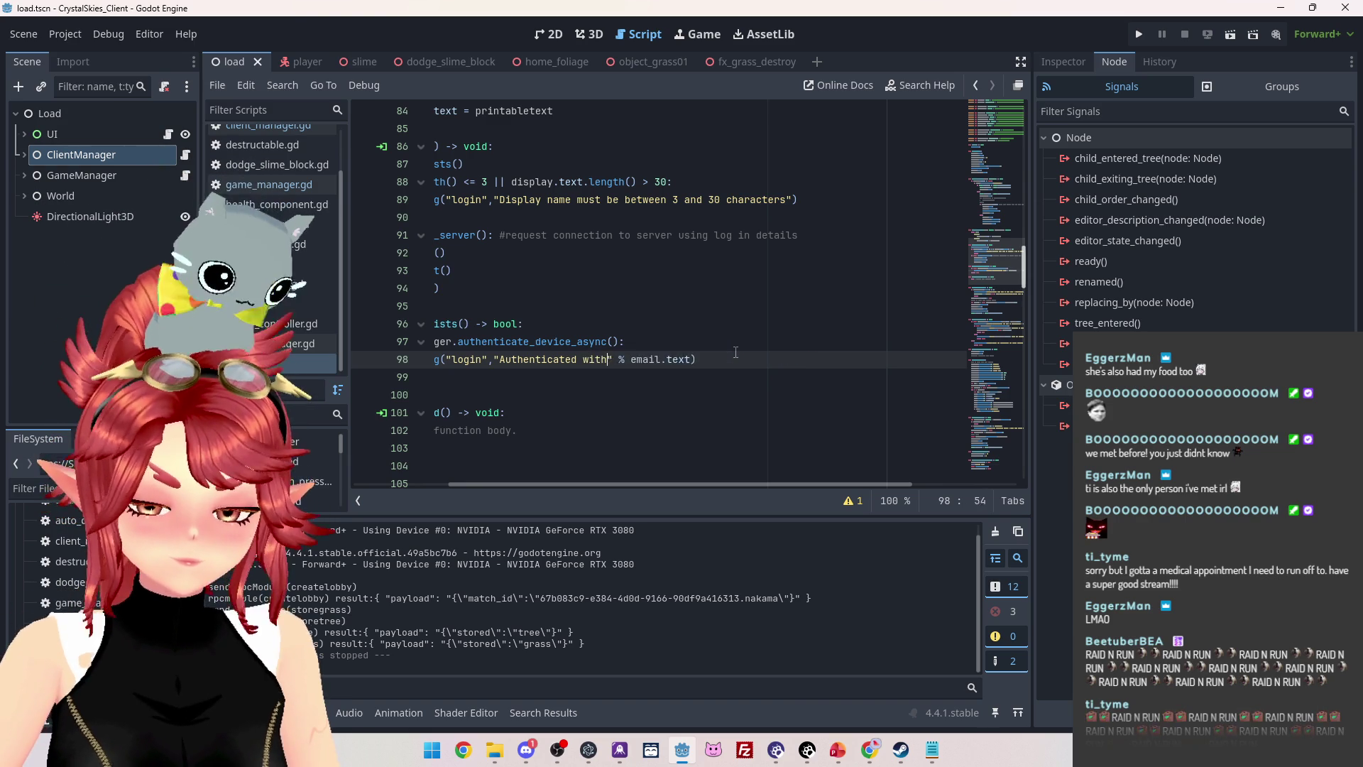
pyautogui.write('ice')
pyautogui.moveTo(733, 359); pyautogui.dragTo(657, 359)
pyautogui.press('BackSpace')
pyautogui.moveTo(671, 486); pyautogui.dragTo(599, 486)
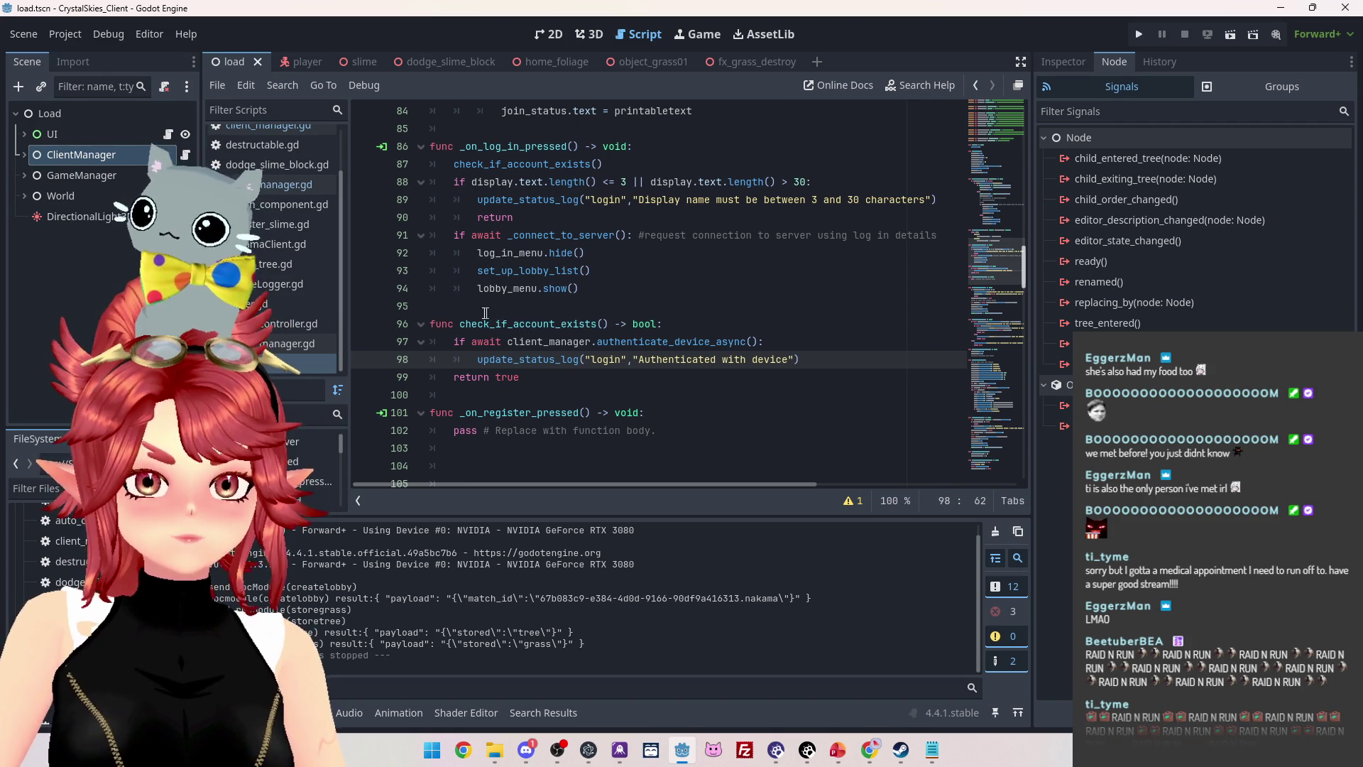
pyautogui.click(836, 357)
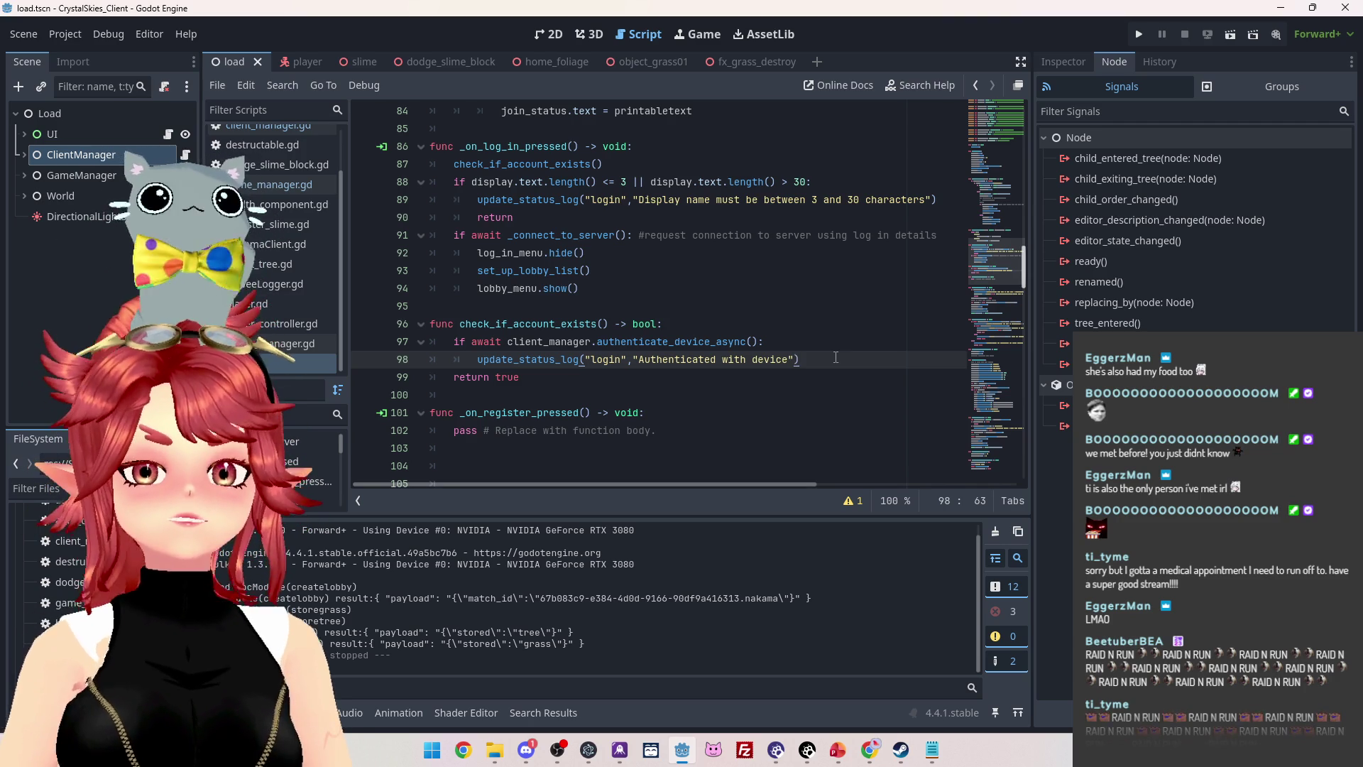
pyautogui.scroll(1, 572, 211)
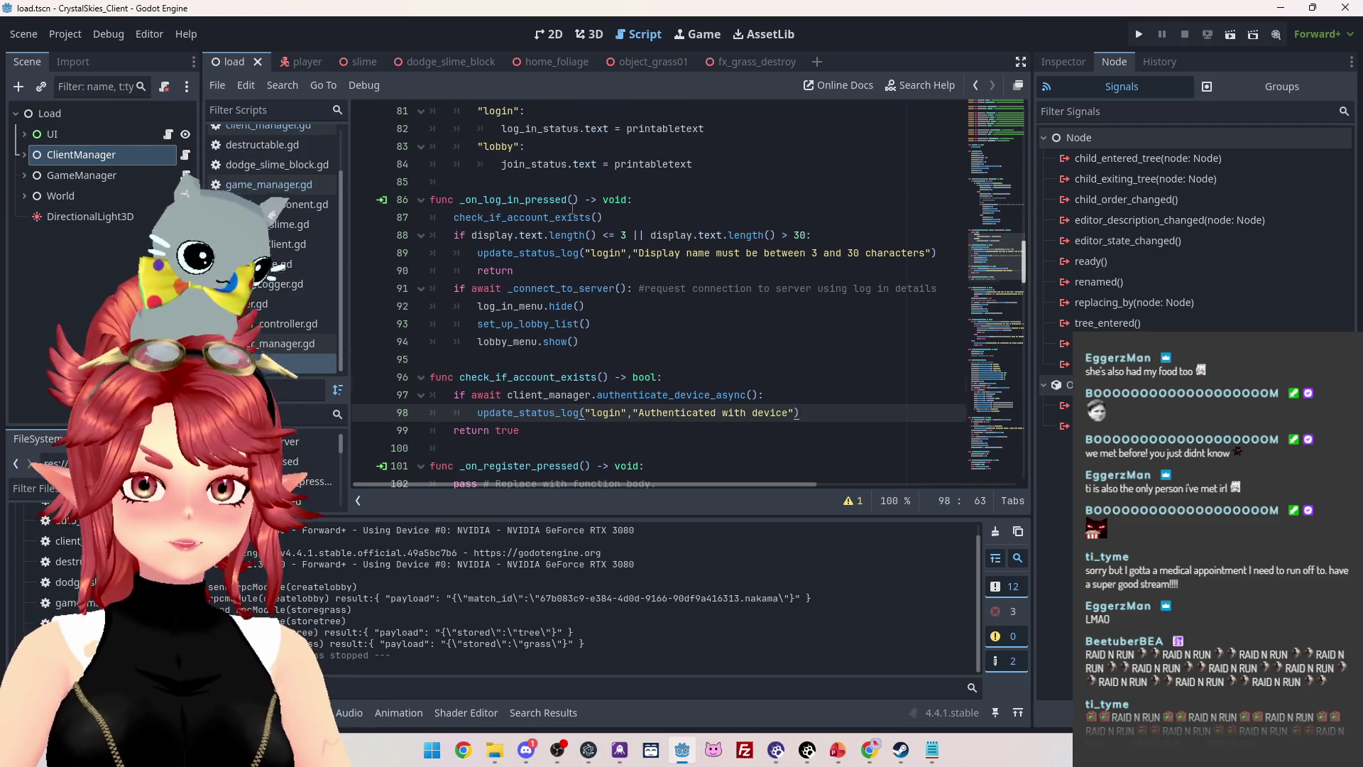
# Remove the check_if_account_exists() call on line 87 and add an empty line after _reset_menu() in _ready.
pyautogui.moveTo(612, 220); pyautogui.dragTo(423, 229)
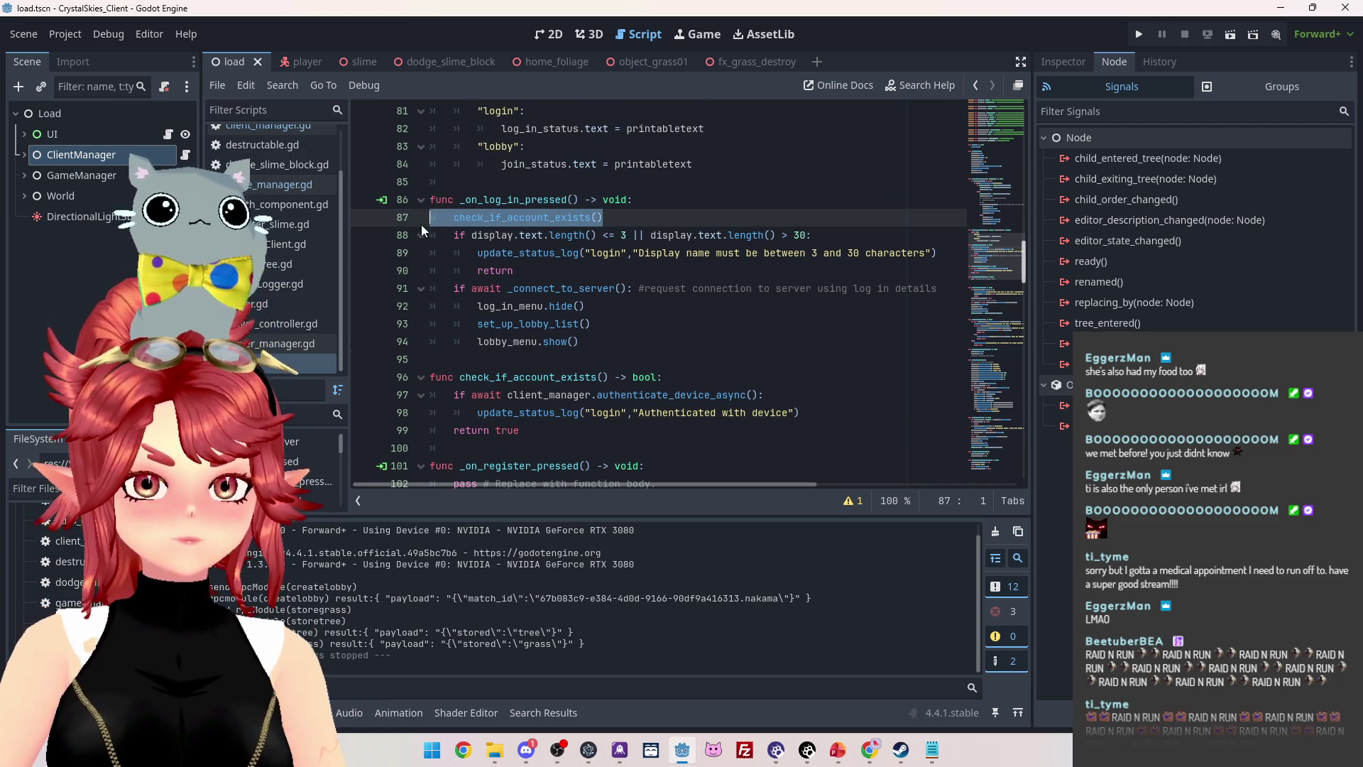
pyautogui.press('BackSpace')
pyautogui.press('BackSpace')
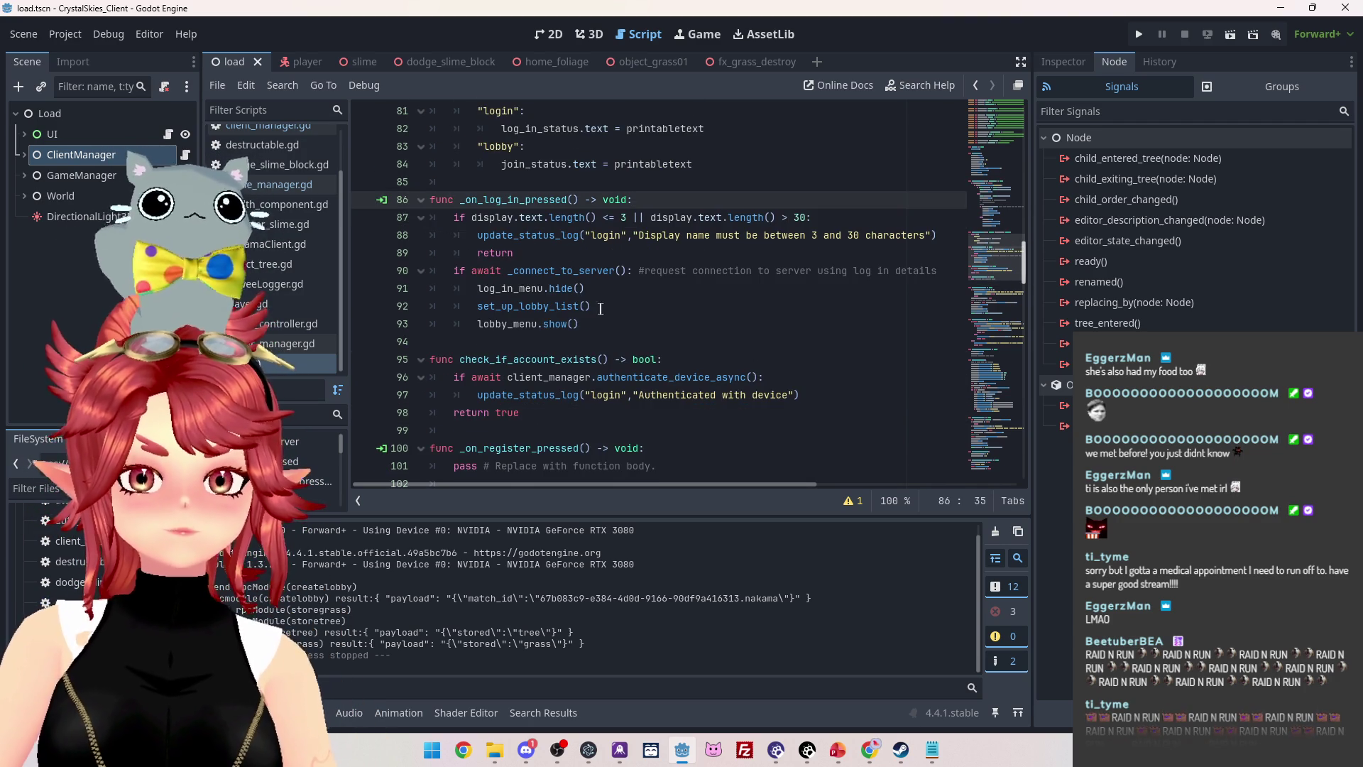
pyautogui.scroll(5, 603, 310)
pyautogui.scroll(10, 603, 309)
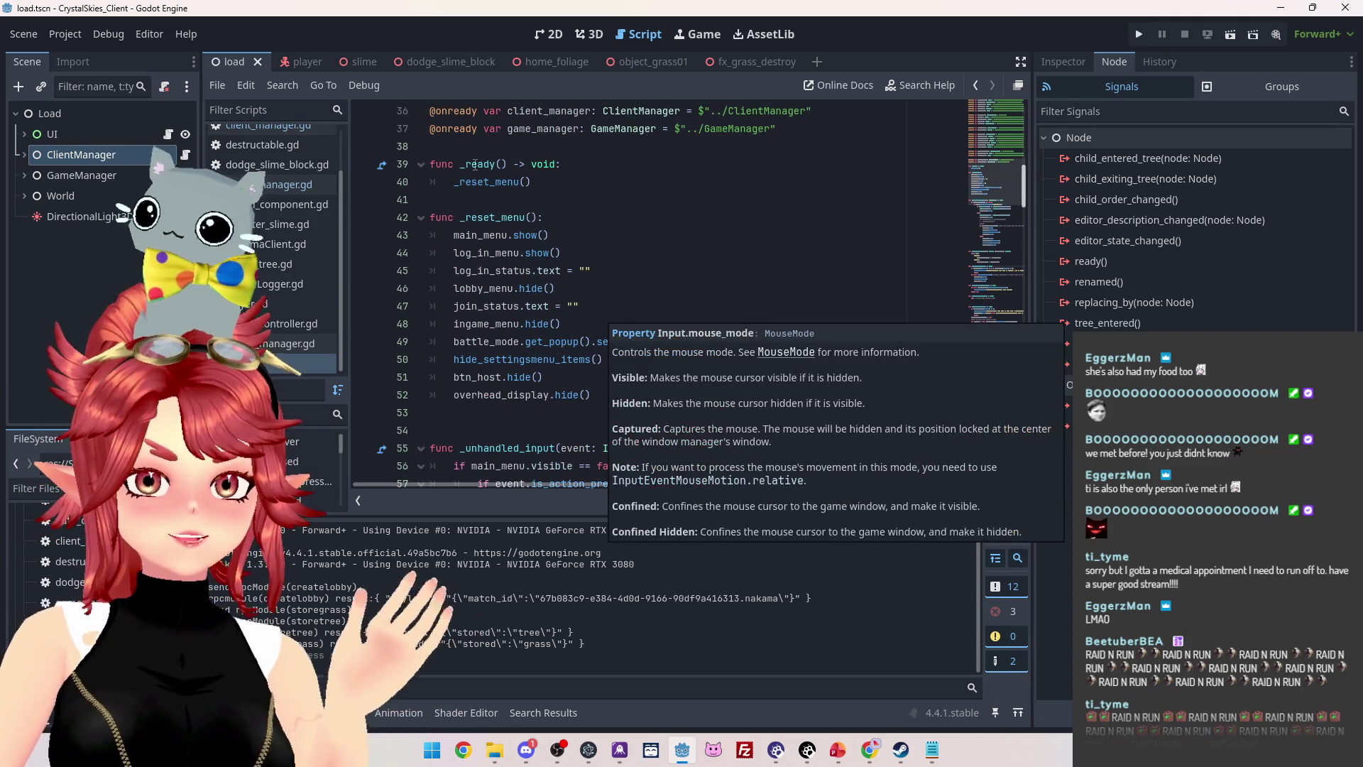
pyautogui.click(545, 181)
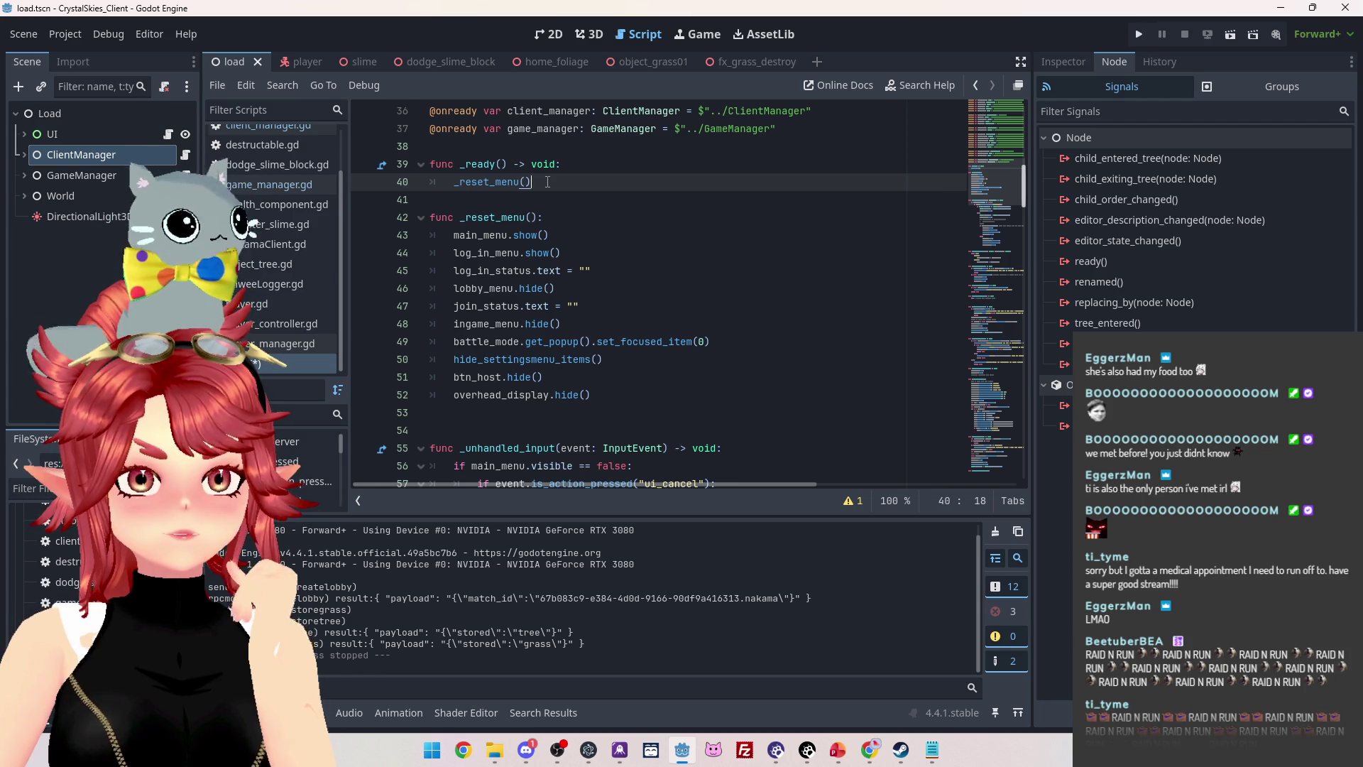
pyautogui.press('Return')
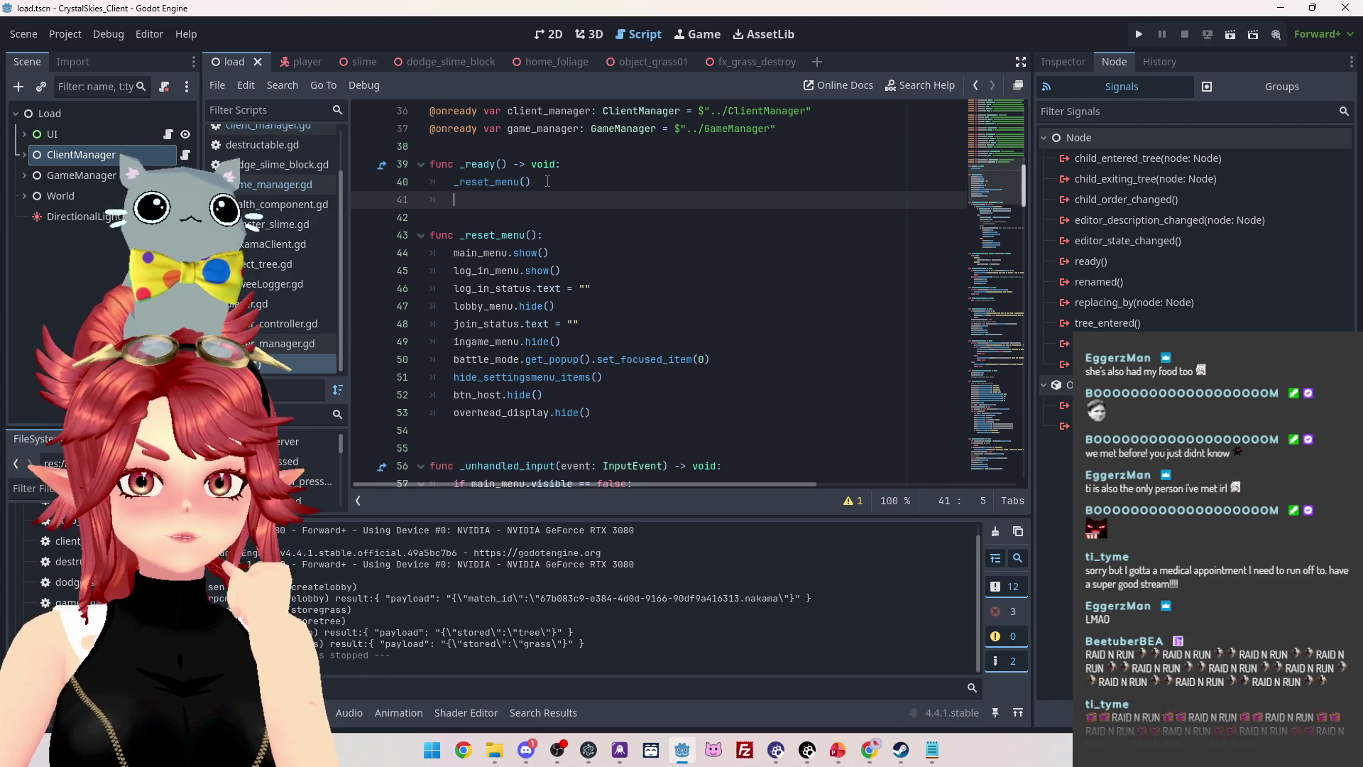
# Place the caret before the check_if_account_exists function name on line 96.
pyautogui.scroll(-13, 553, 274)
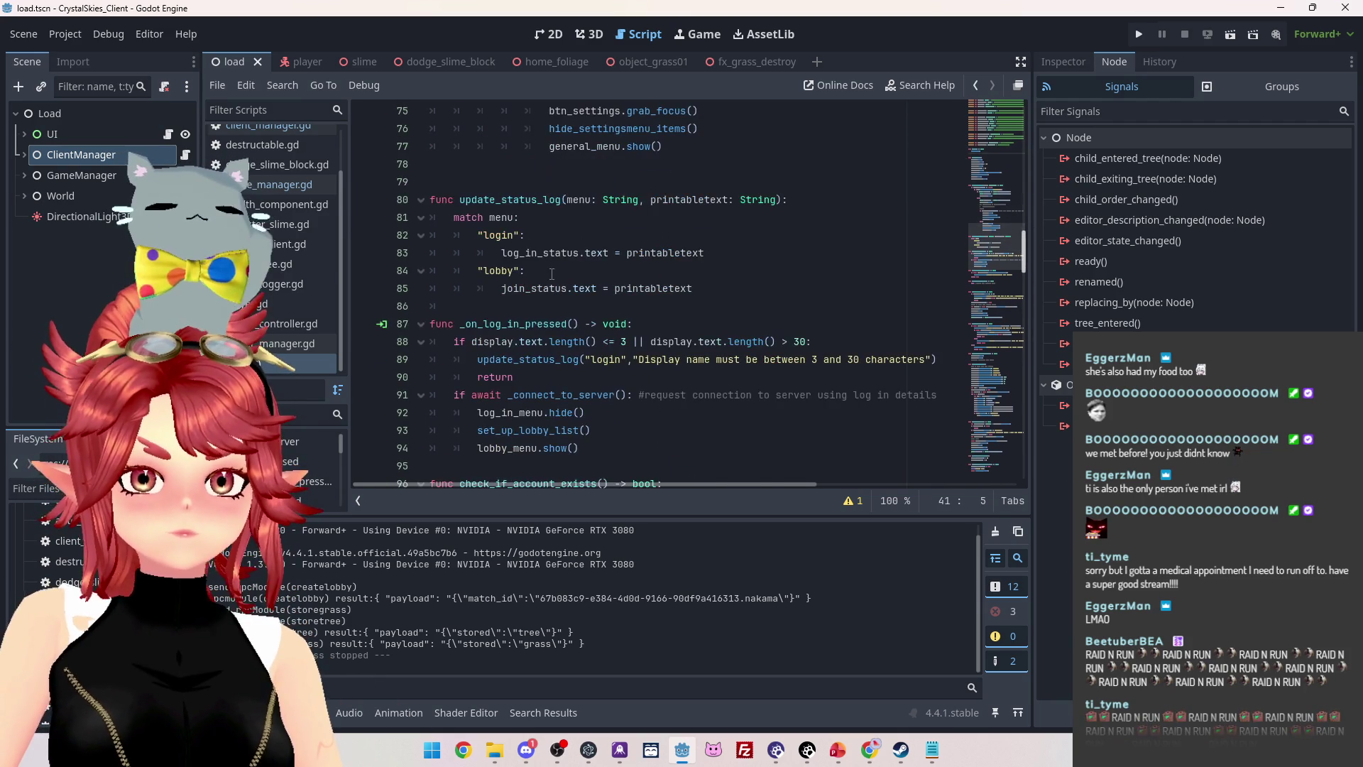
pyautogui.scroll(-4, 552, 274)
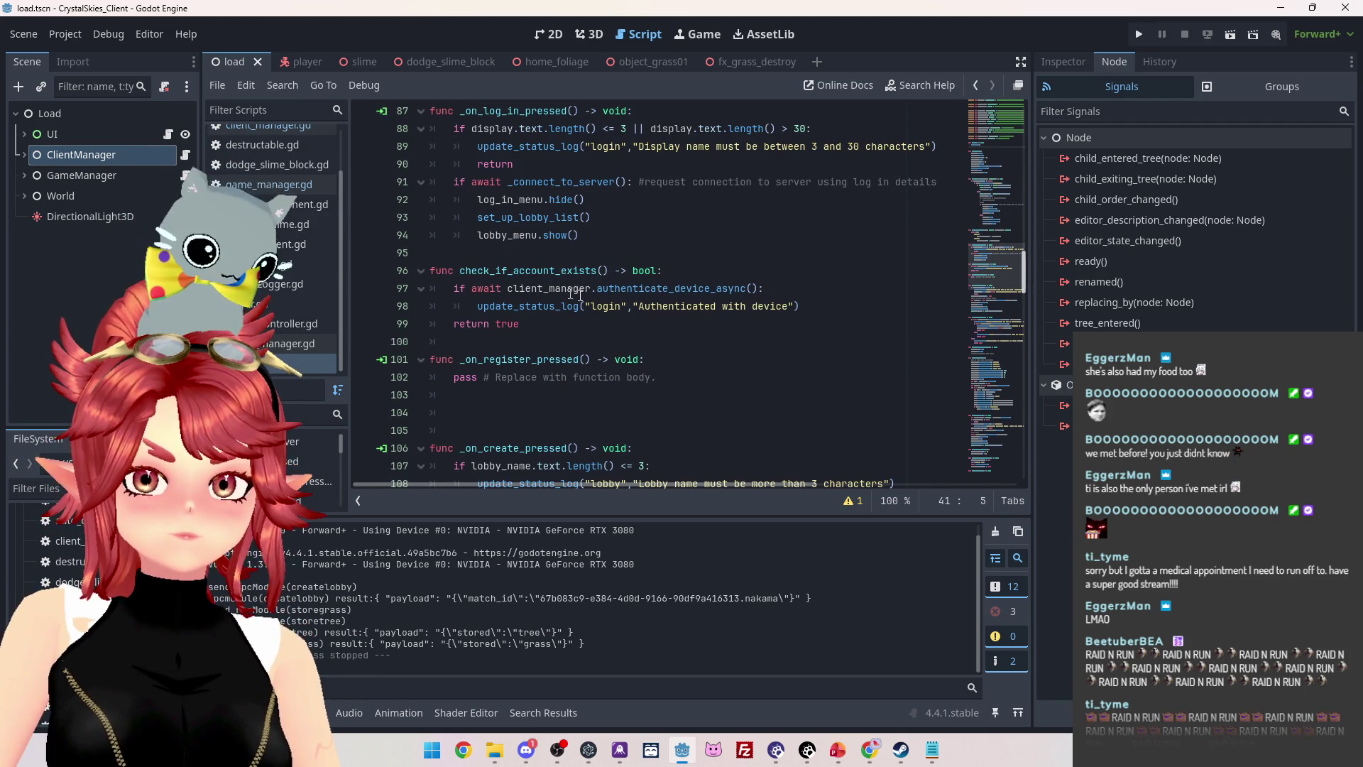
pyautogui.scroll(1, 635, 313)
pyautogui.moveTo(460, 324); pyautogui.dragTo(609, 324)
pyautogui.click(551, 324)
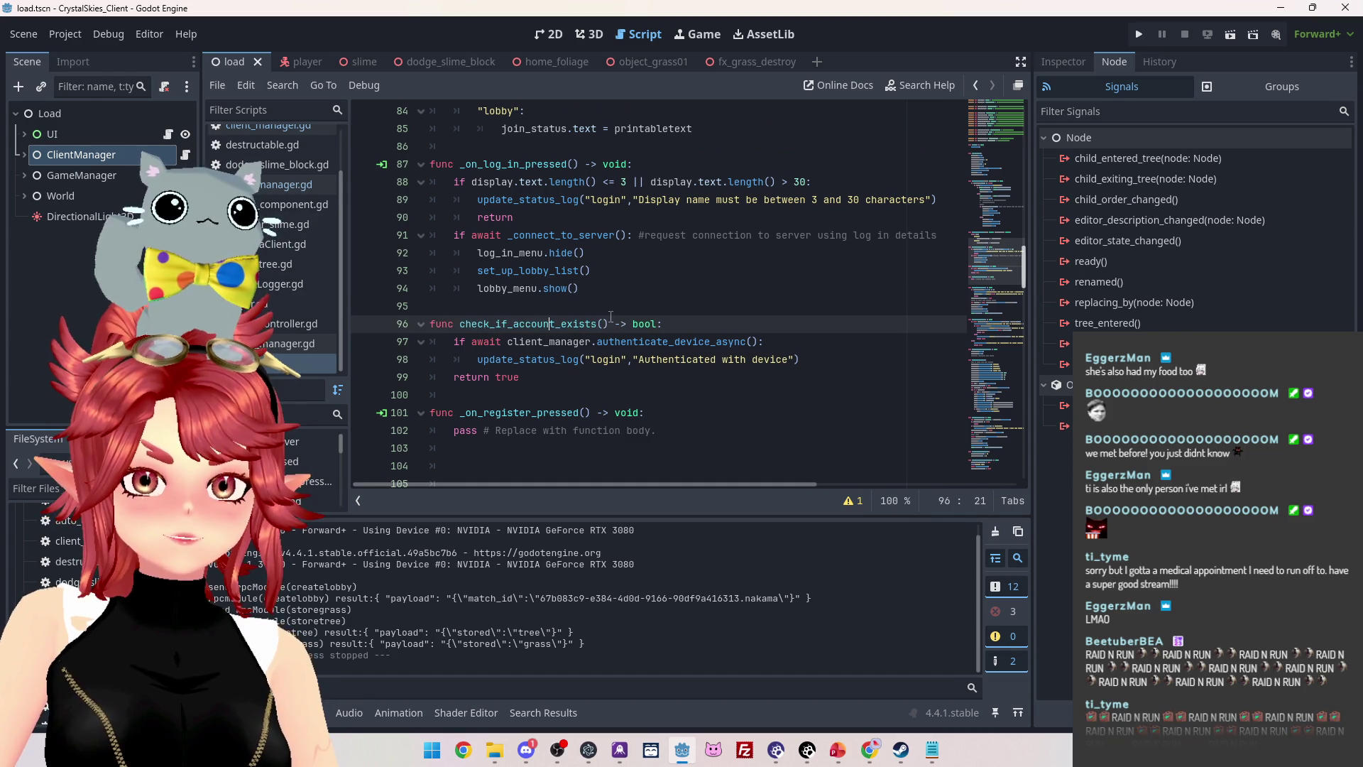
pyautogui.click(460, 323)
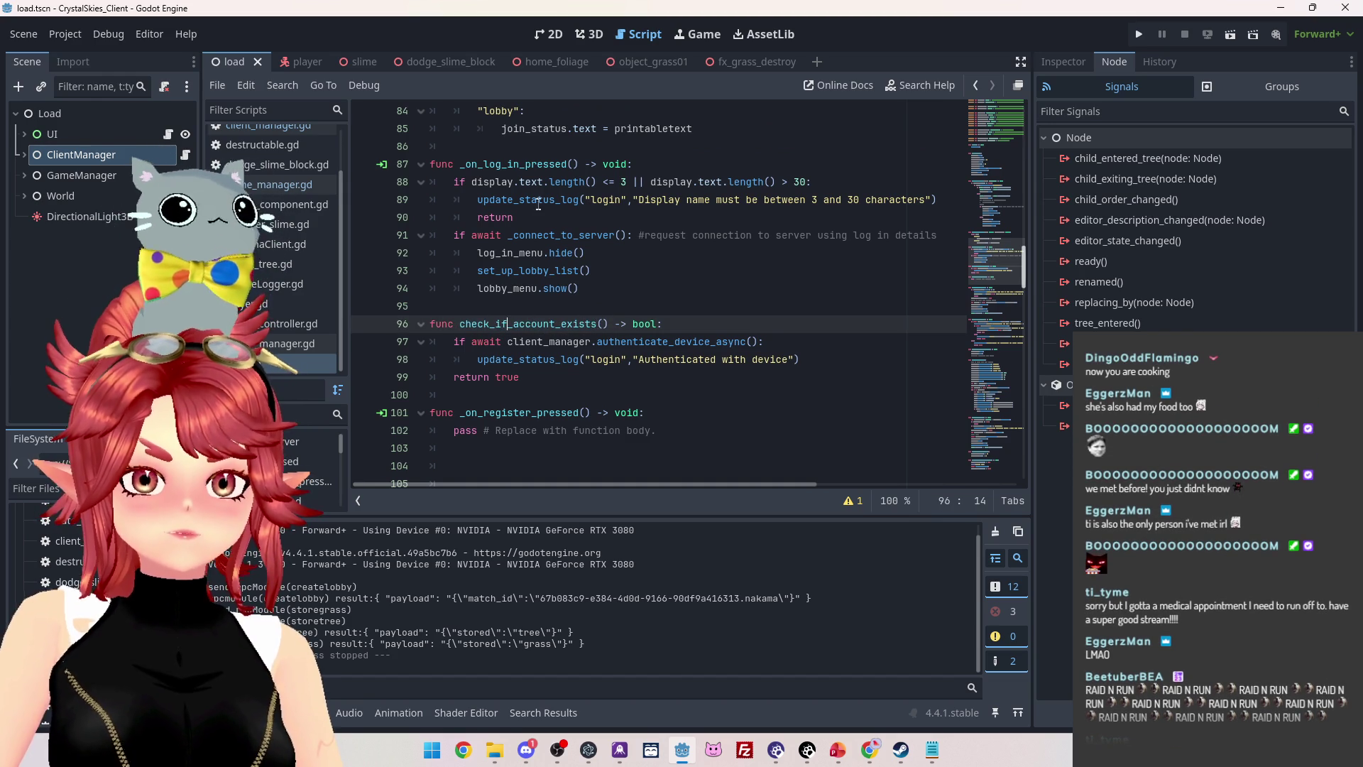
# Rename check_if_account_exists to connect_to_server_anon and save the scene.
pyautogui.moveTo(597, 324); pyautogui.dragTo(460, 323)
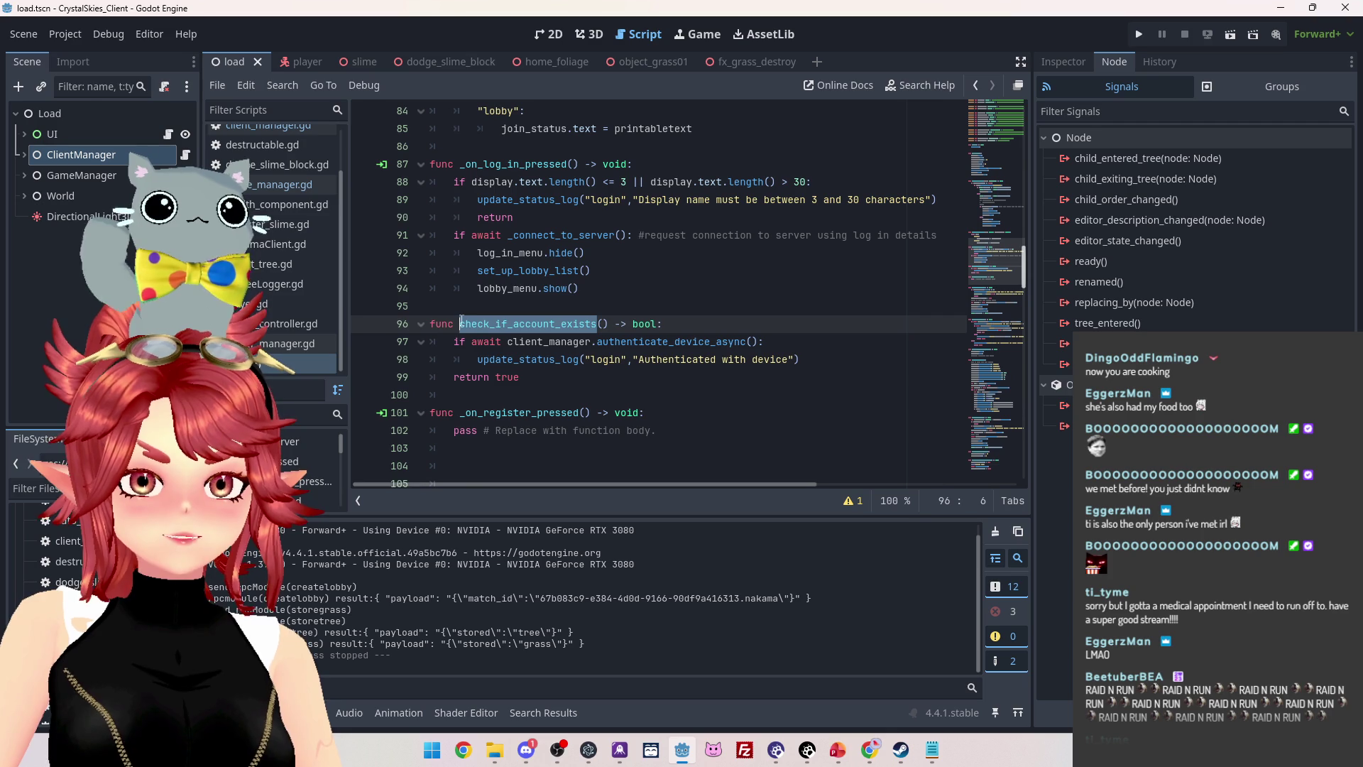
pyautogui.write('connect_')
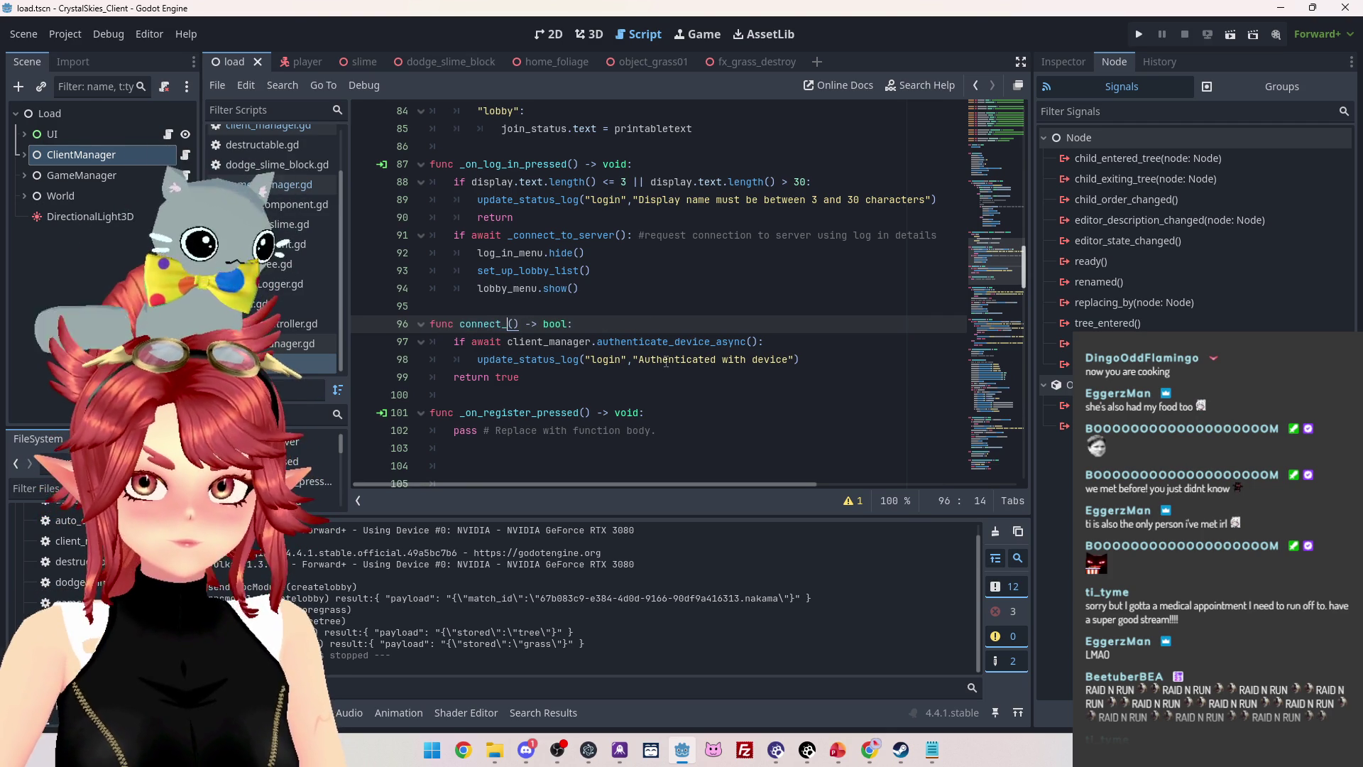
pyautogui.write('to_server')
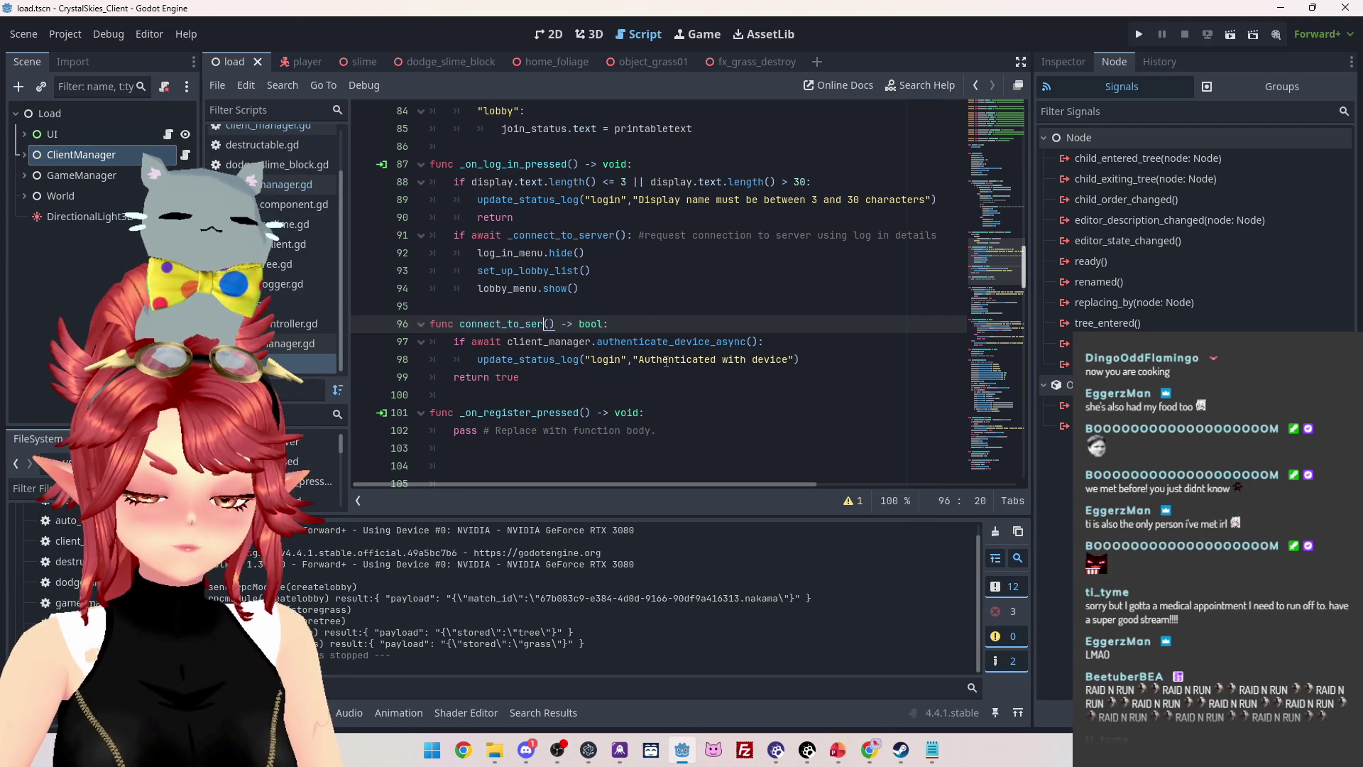
pyautogui.press('BackSpace')
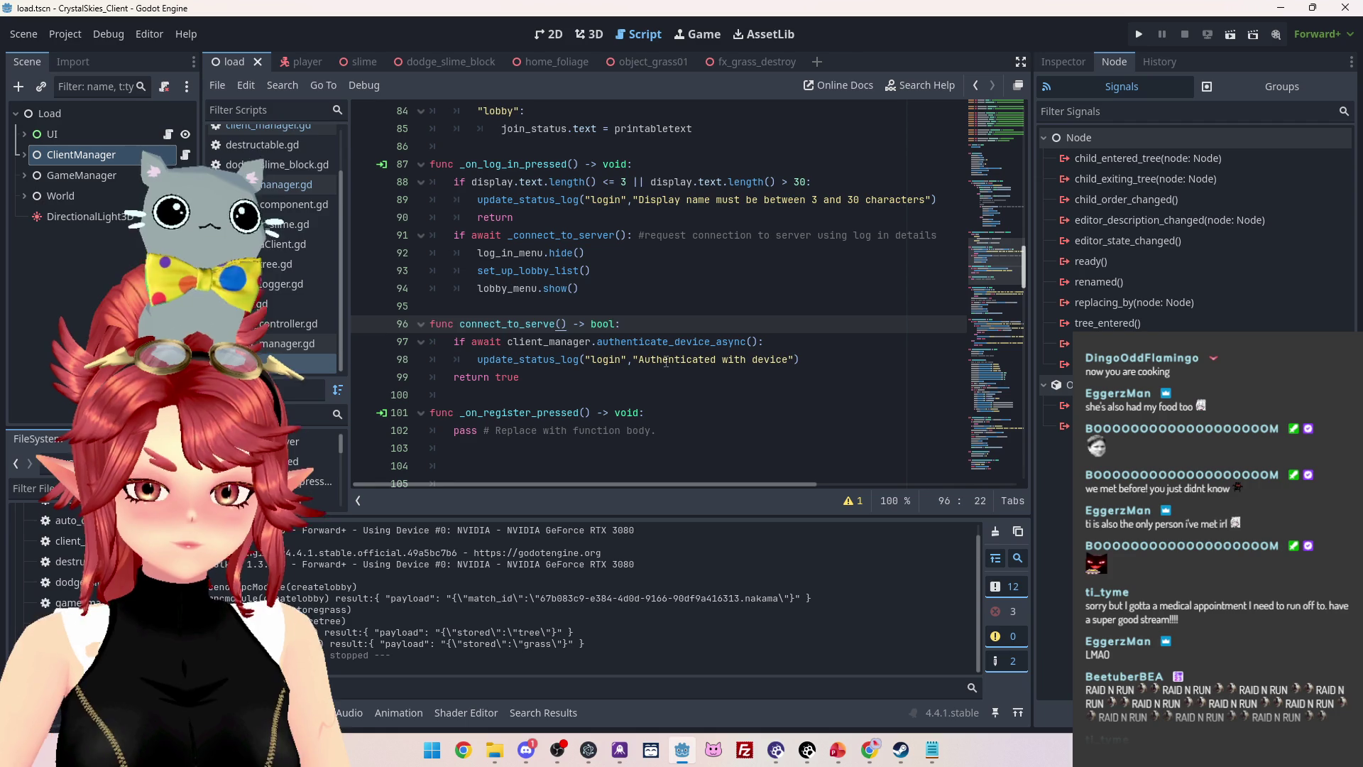
pyautogui.write('r_anon')
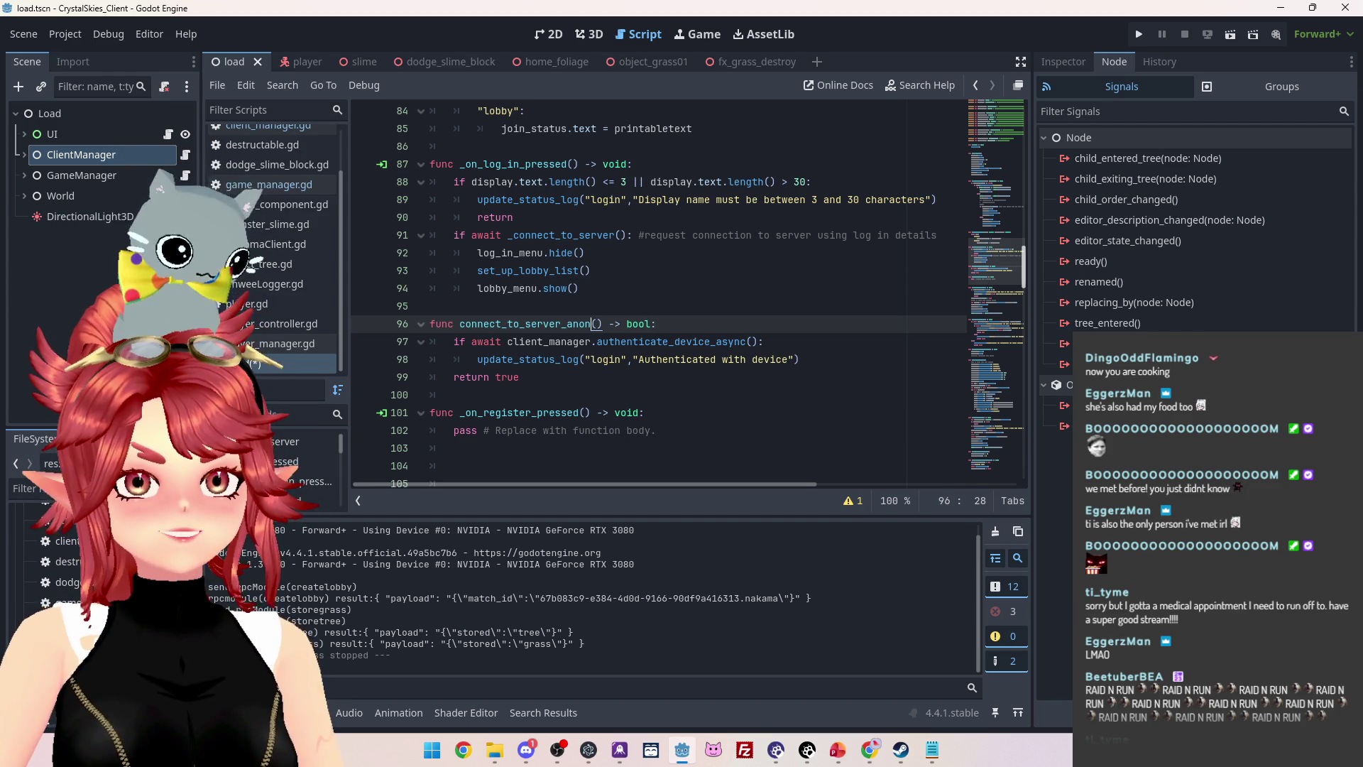
pyautogui.hotkey('alt', 'Tab')
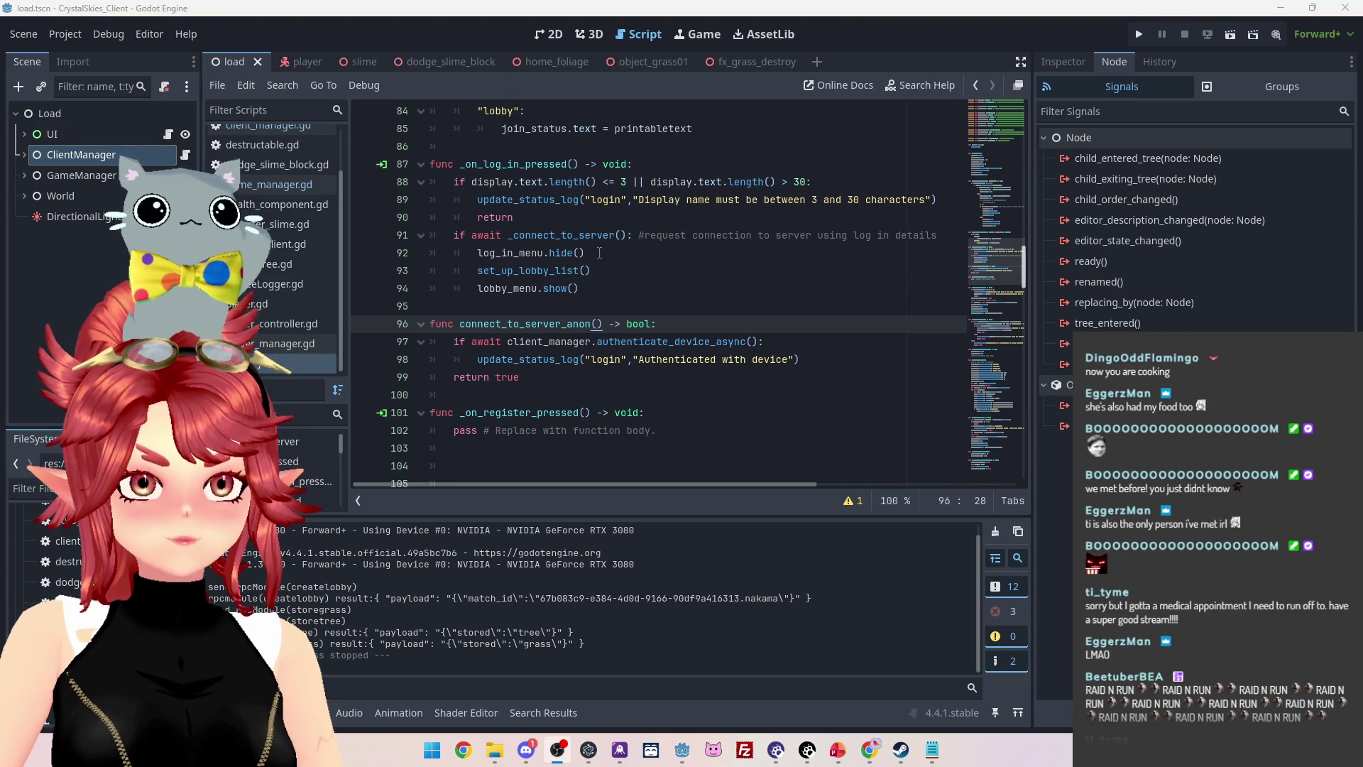
pyautogui.click(657, 324)
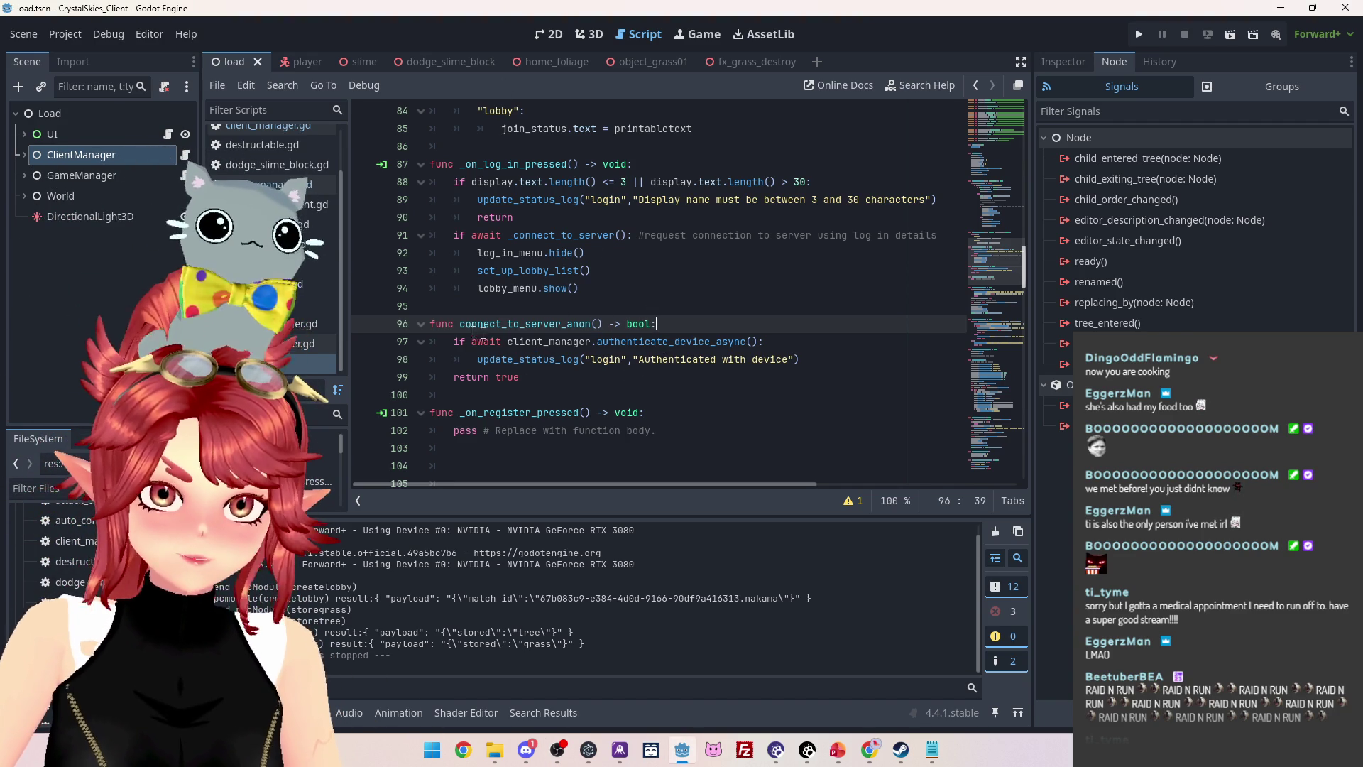
pyautogui.hotkey('ctrl', 's')
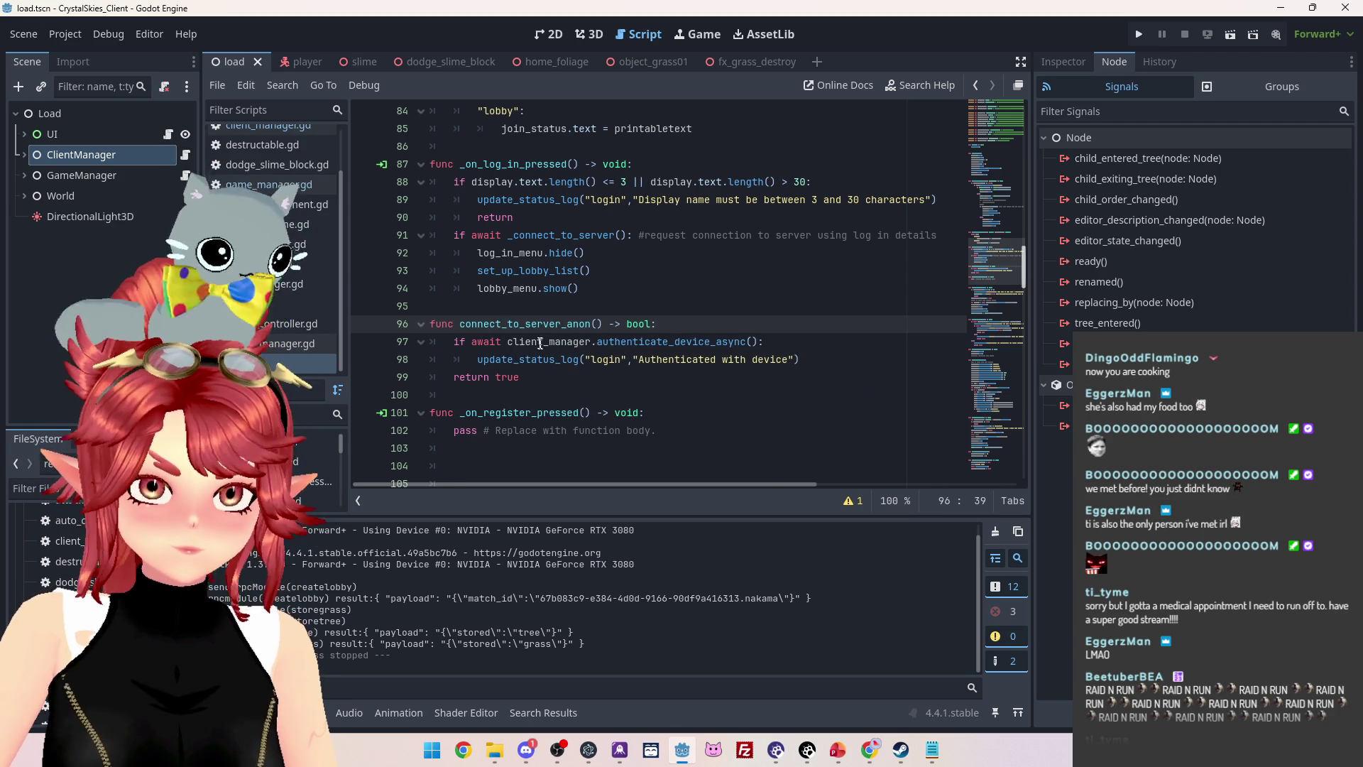
# Delete the -> bool return type from the connect_to_server_anon signature.
pyautogui.scroll(-1, 531, 363)
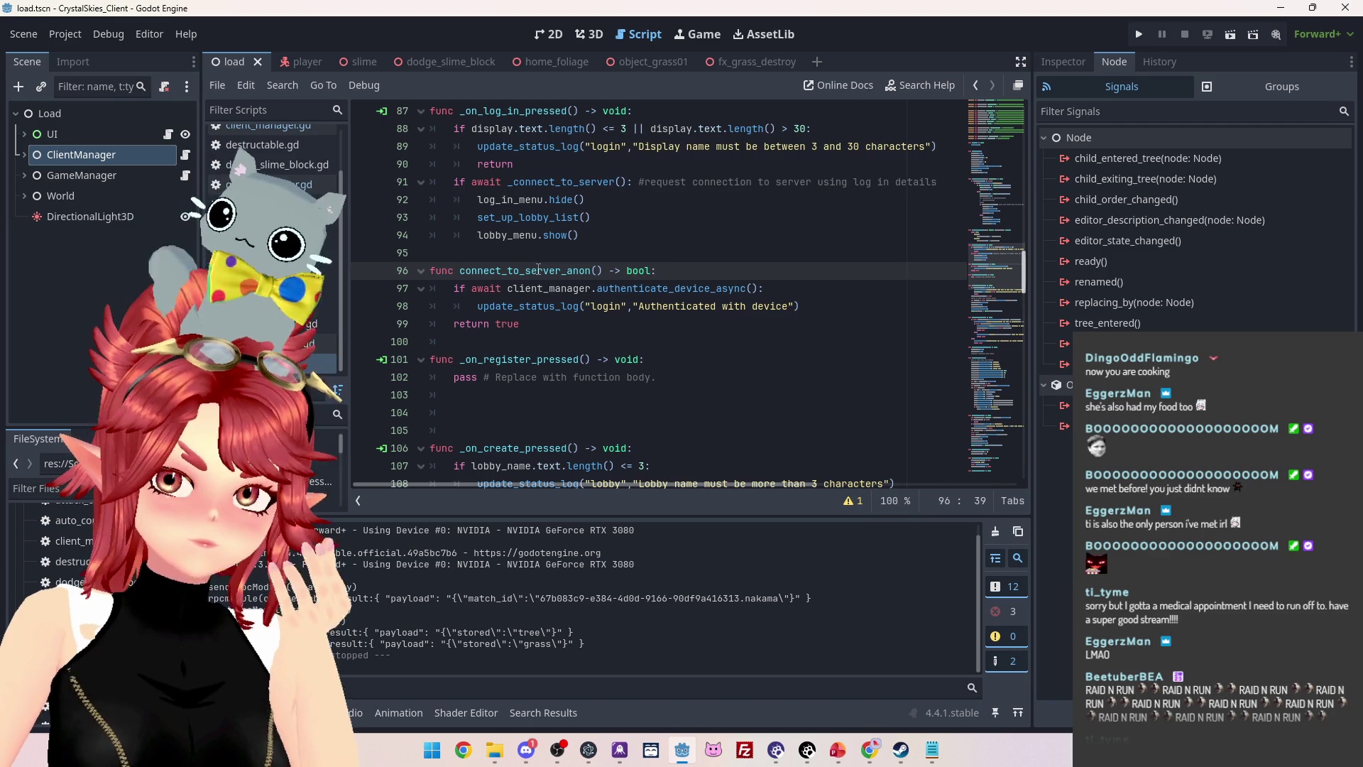
pyautogui.scroll(1, 540, 270)
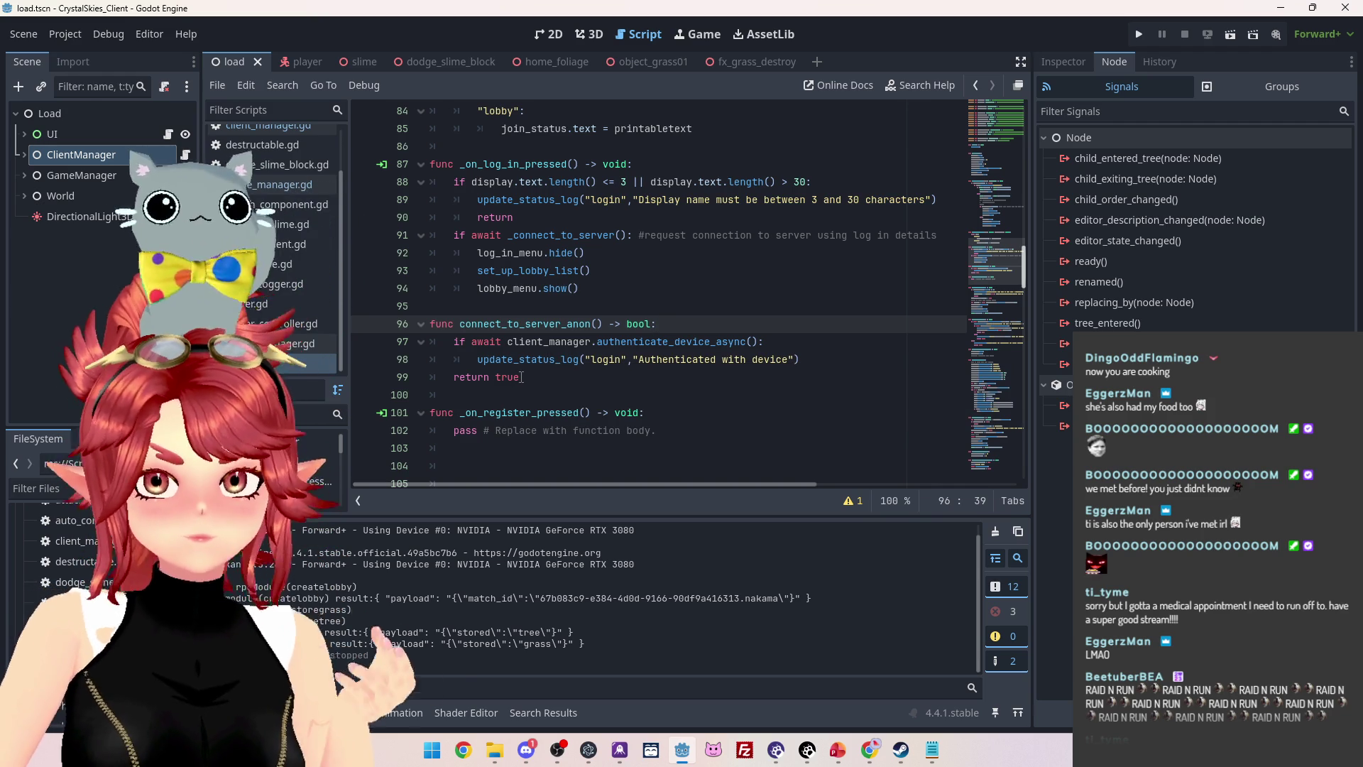
pyautogui.click(649, 324)
pyautogui.hotkey('ctrl', 'shift', 'Left')
pyautogui.hotkey('ctrl', 'shift', 'Left')
pyautogui.hotkey('shift', 'Left')
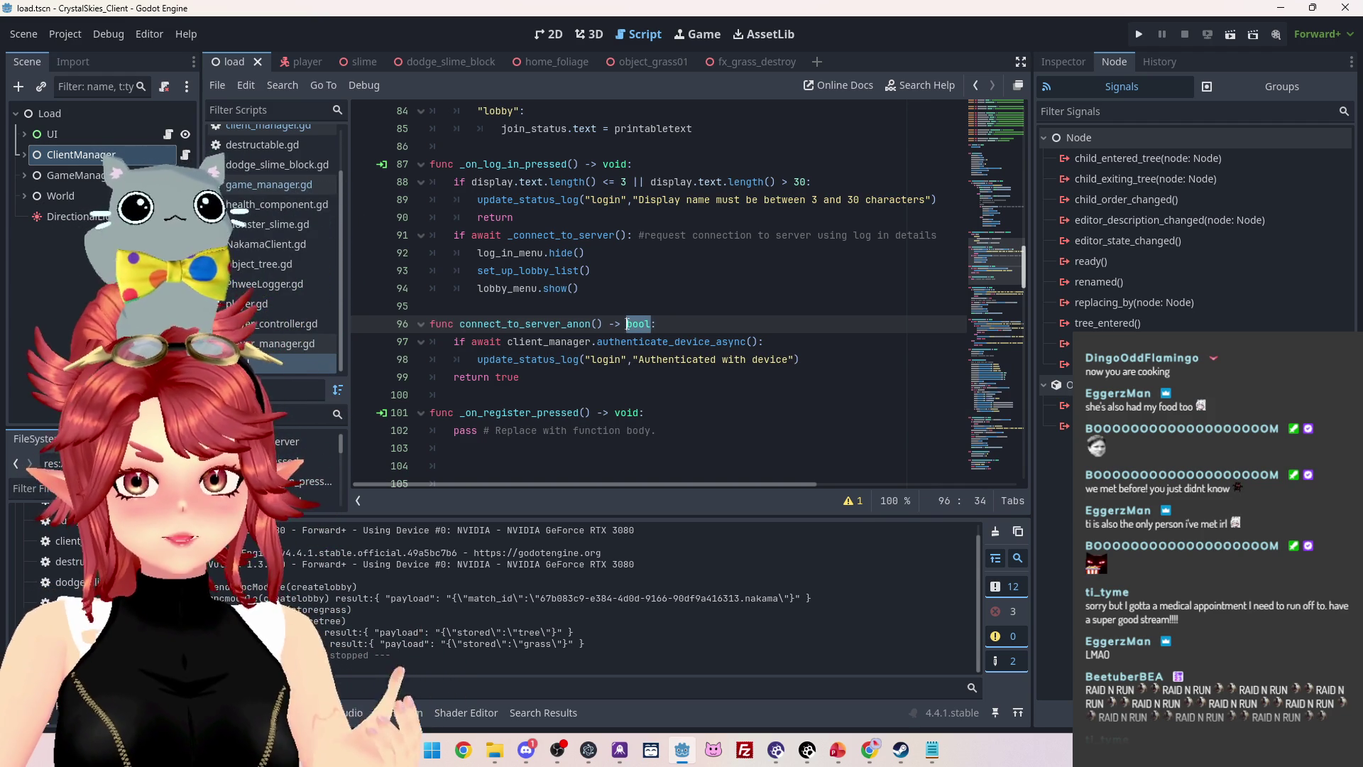
pyautogui.press('BackSpace')
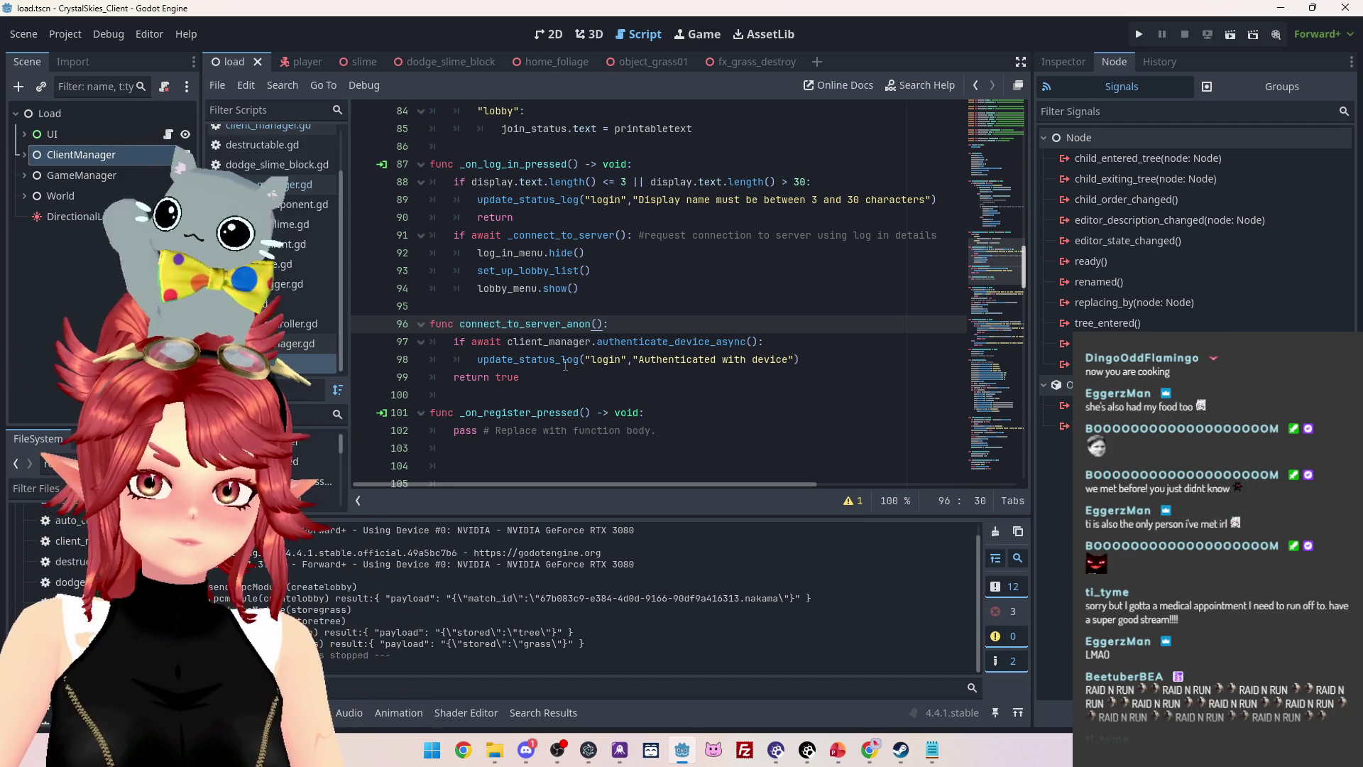
pyautogui.click(474, 346)
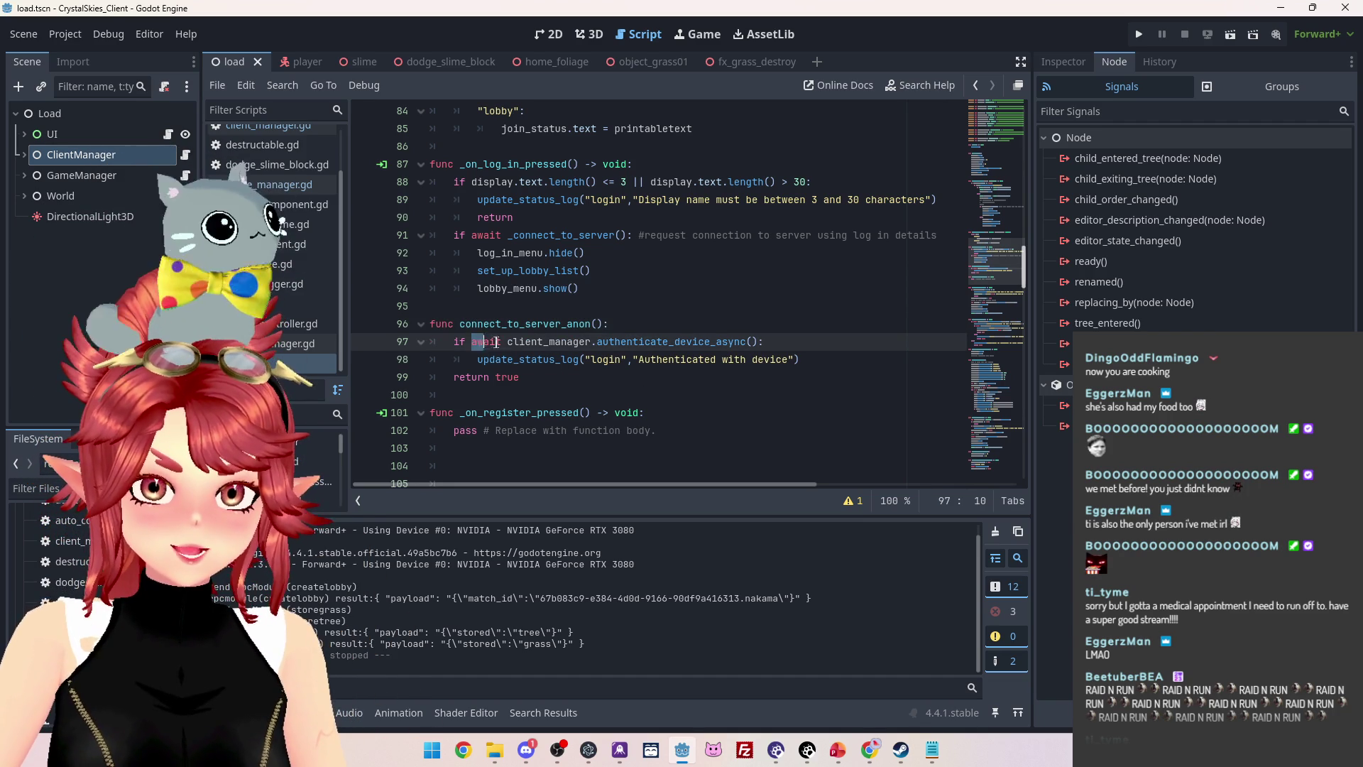
# Check _reset_menu() in _ready, then look over client_manager.gd.
pyautogui.scroll(5, 497, 356)
pyautogui.scroll(13, 498, 355)
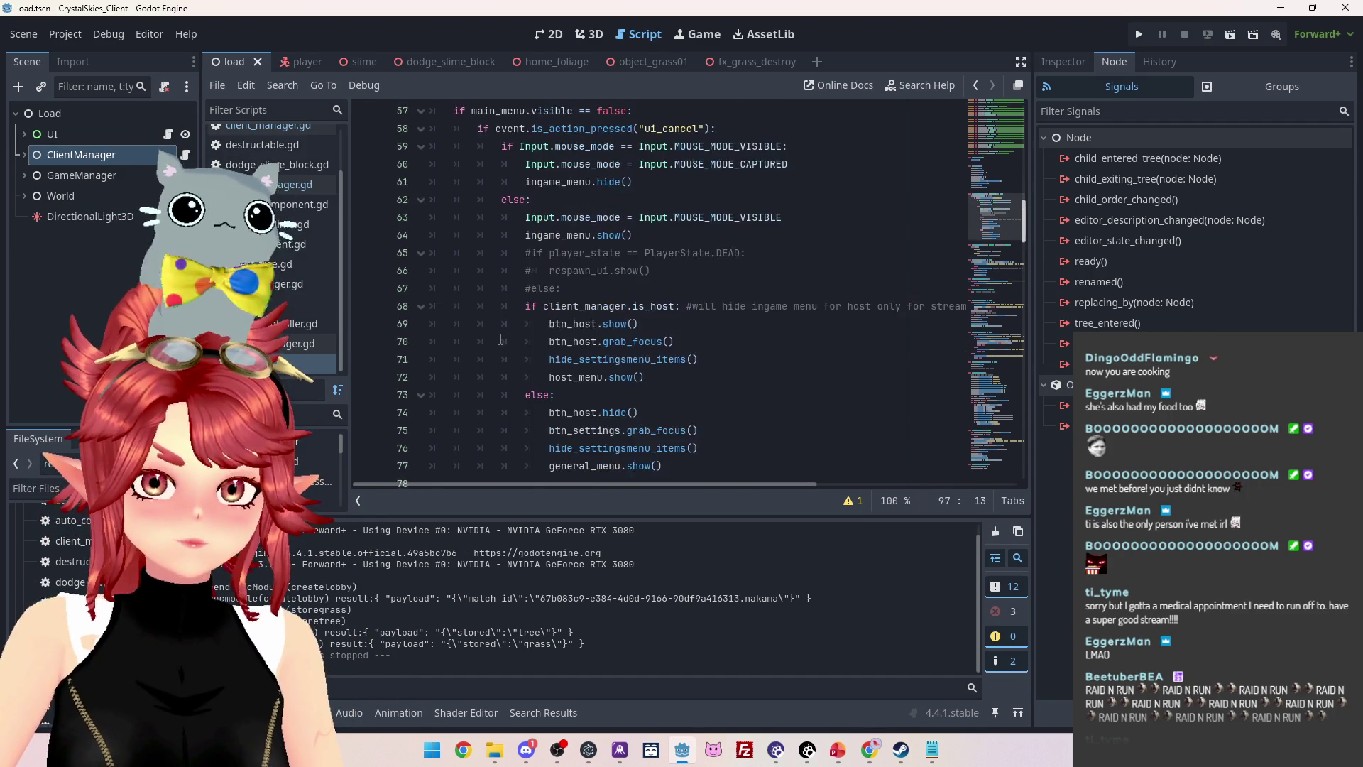
pyautogui.click(457, 291)
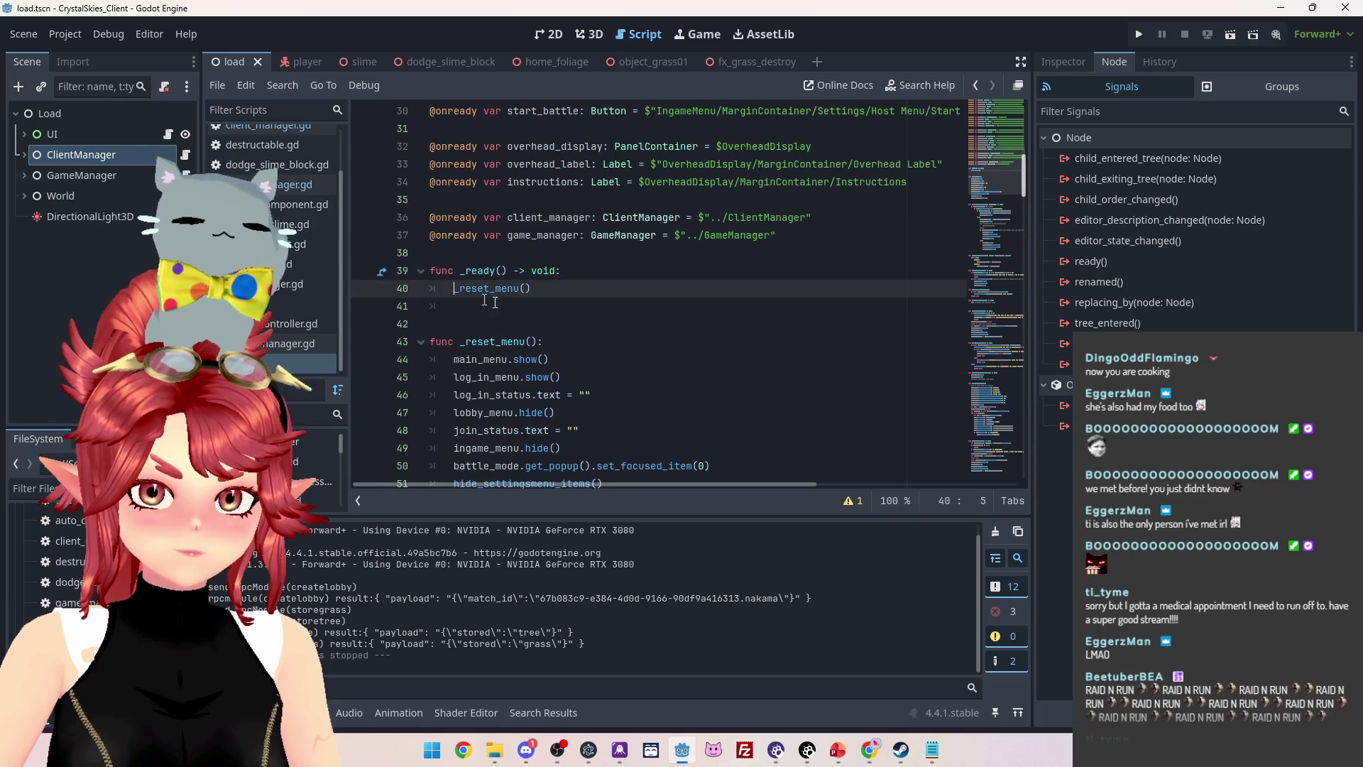
pyautogui.scroll(2, 325, 221)
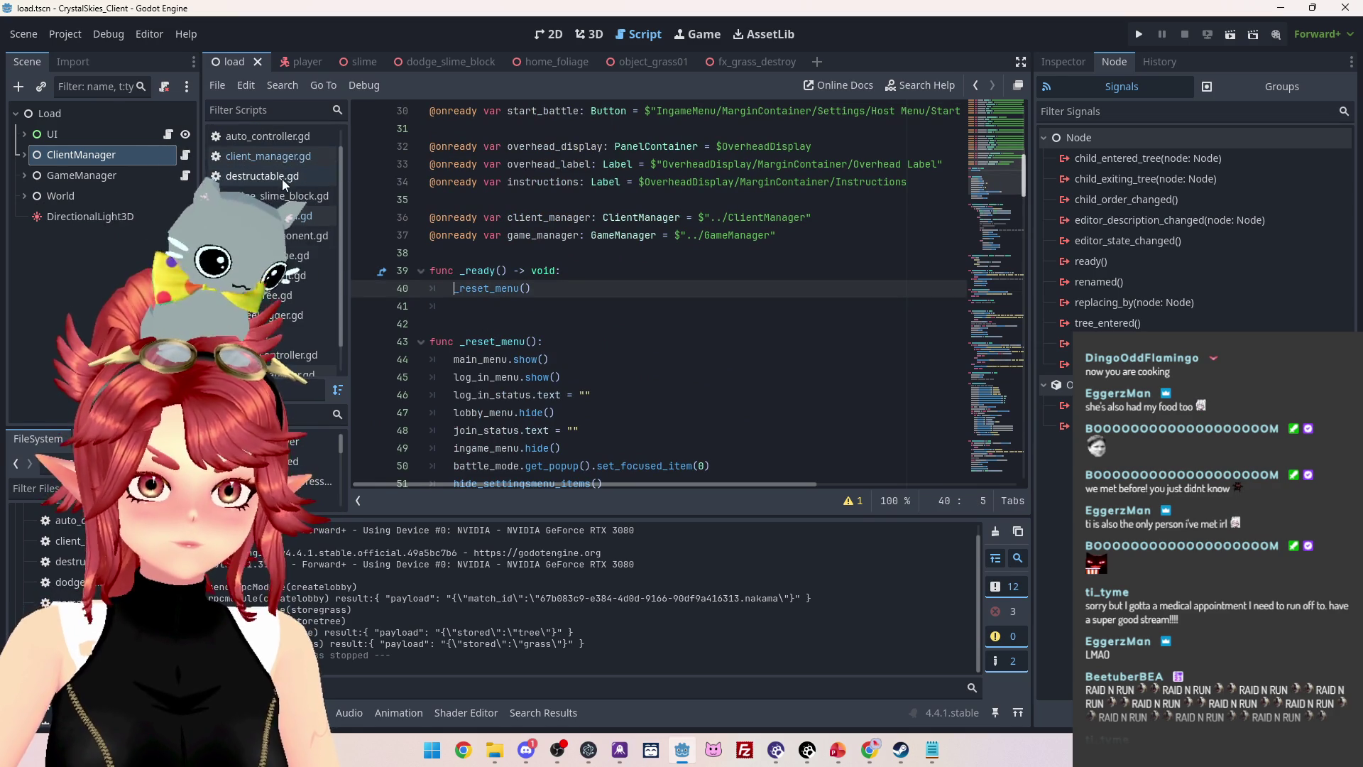
pyautogui.click(279, 159)
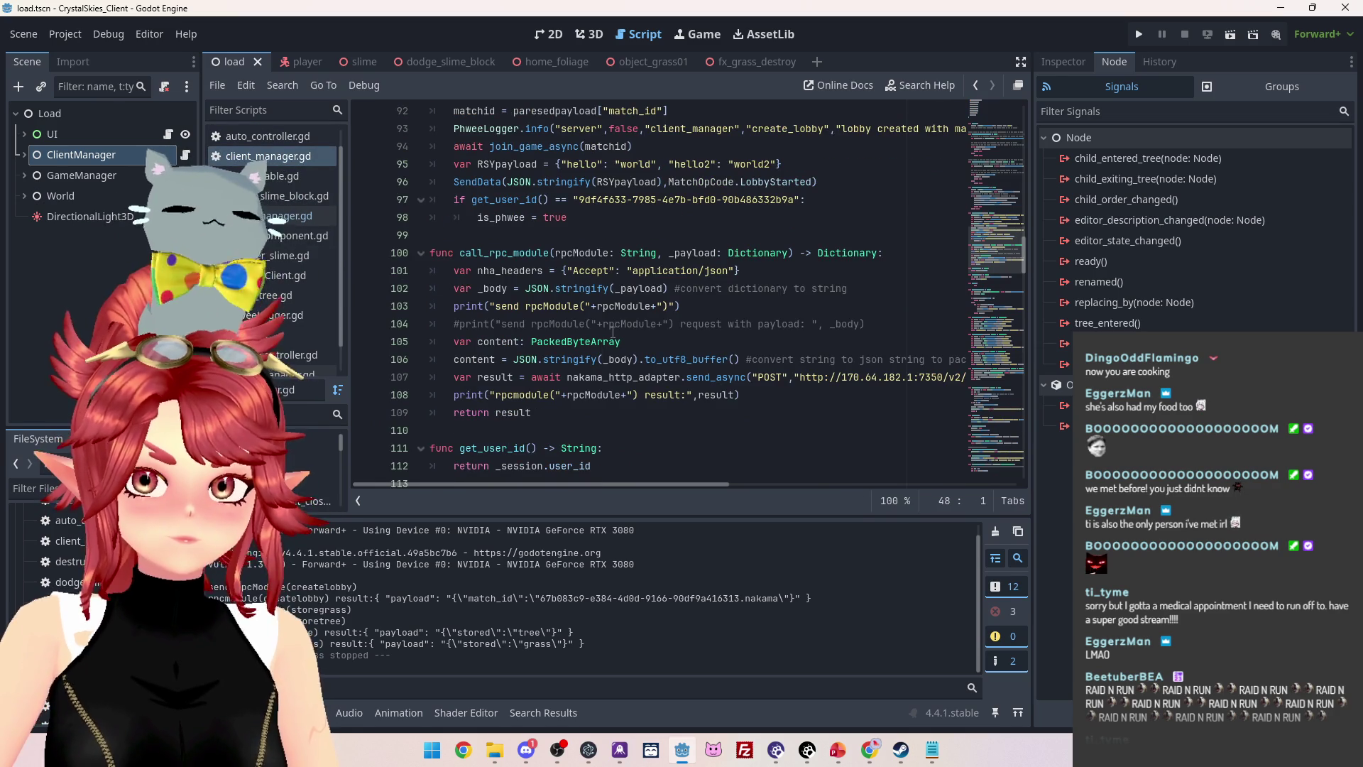
pyautogui.scroll(15, 613, 329)
pyautogui.scroll(4, 613, 329)
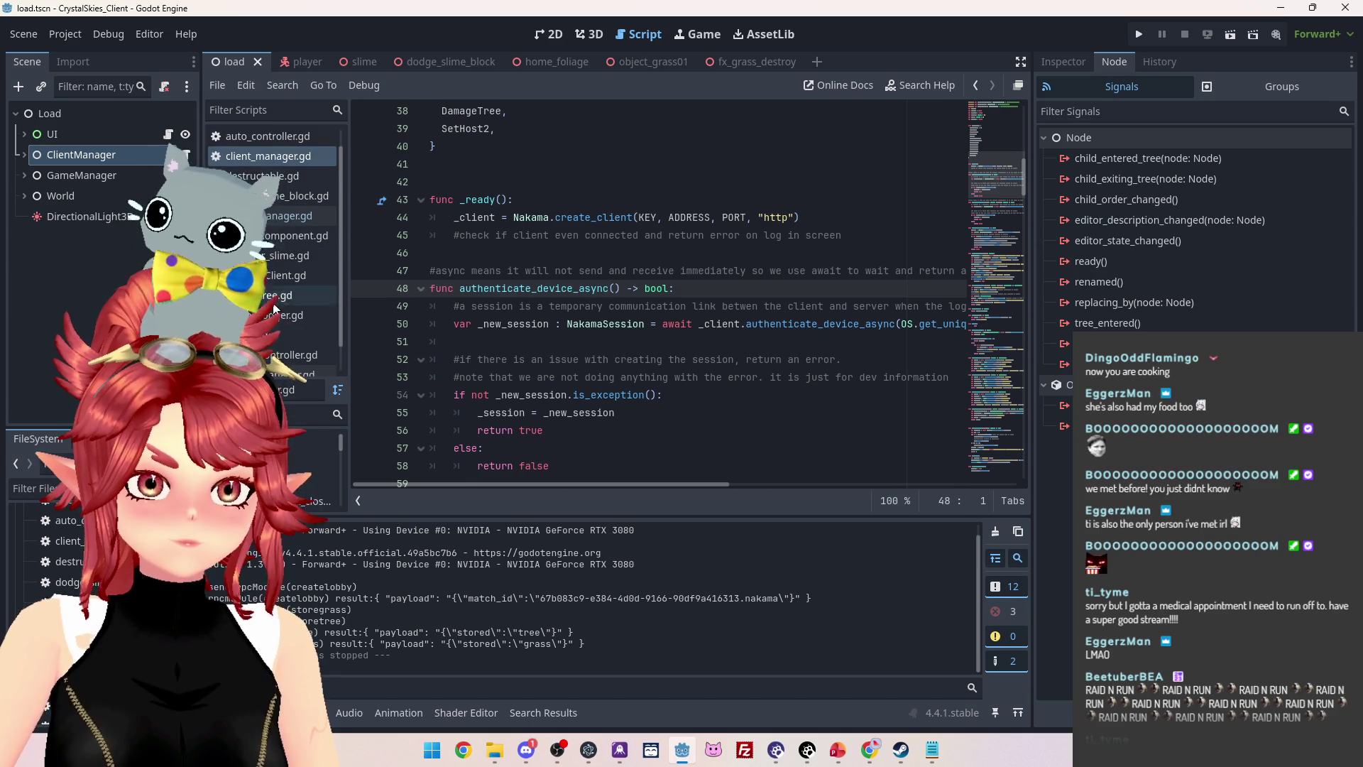
pyautogui.scroll(-2, 291, 284)
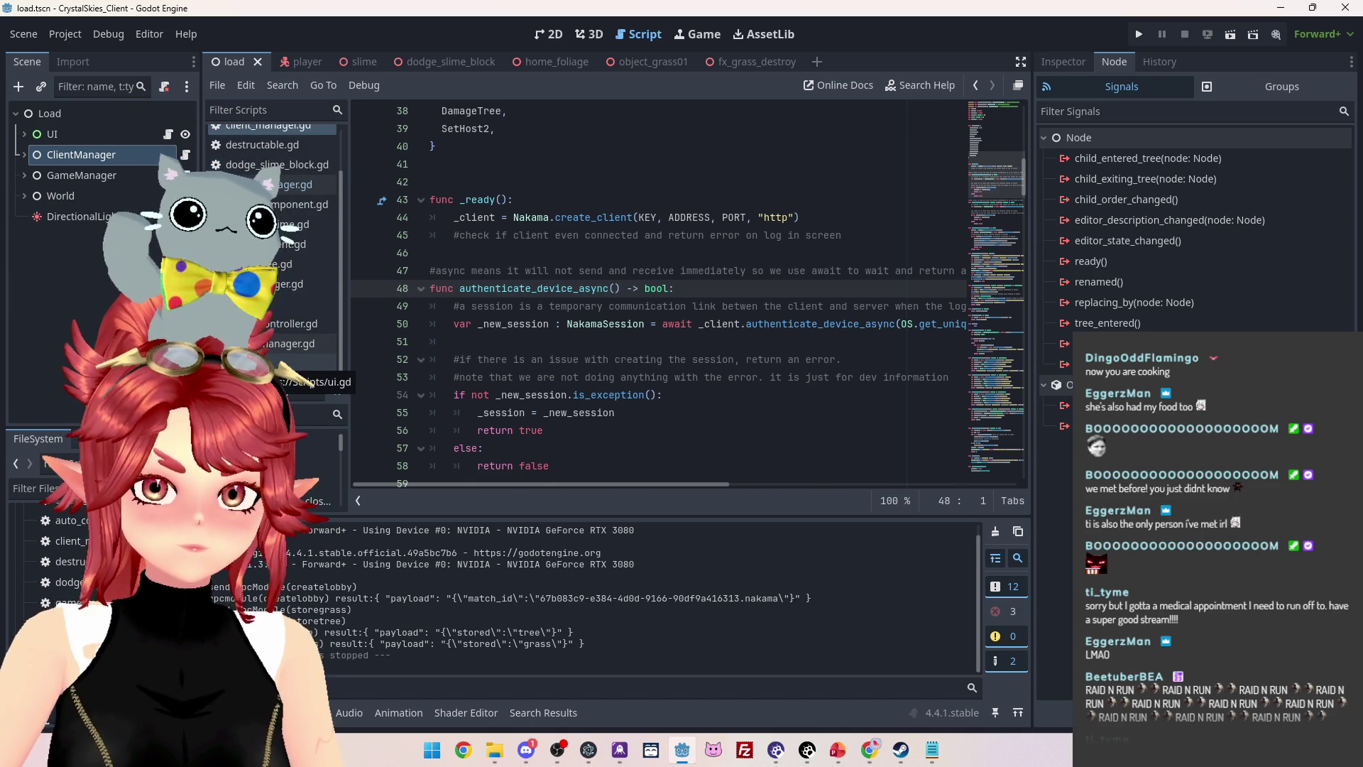
# Compare ui.gd with client_manager.gd, ending on ui.gd's connect_to_server_anon function.
pyautogui.click(298, 363)
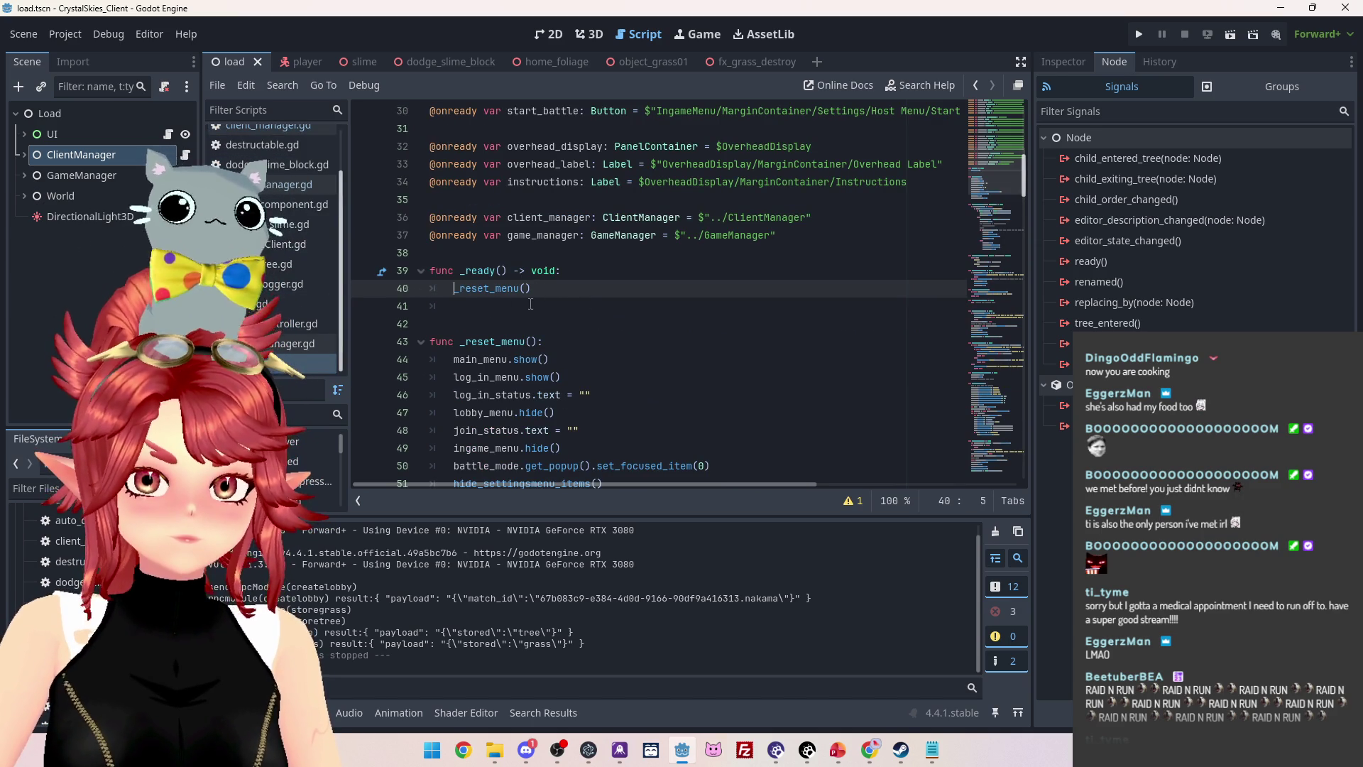
pyautogui.click(557, 304)
pyautogui.scroll(-1, 532, 305)
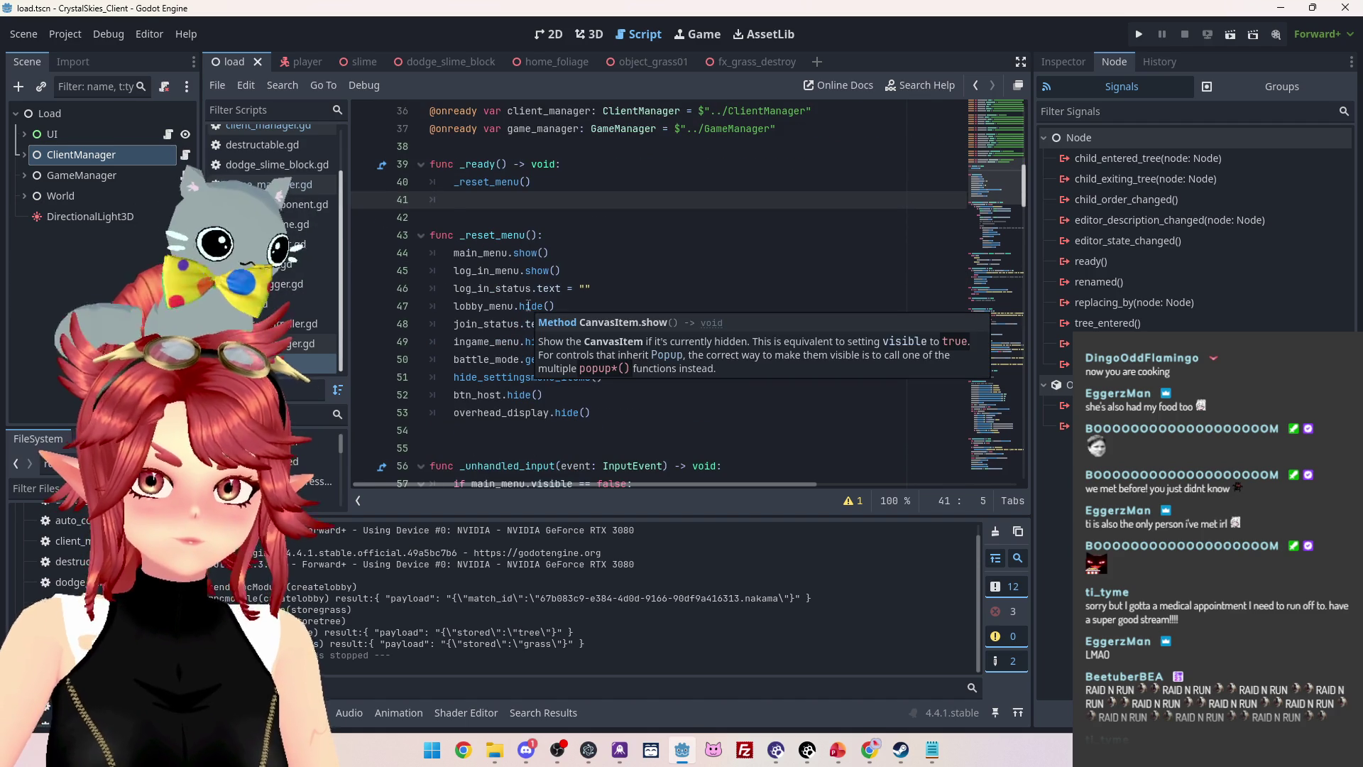
pyautogui.scroll(1, 277, 163)
pyautogui.click(280, 157)
pyautogui.scroll(1, 442, 248)
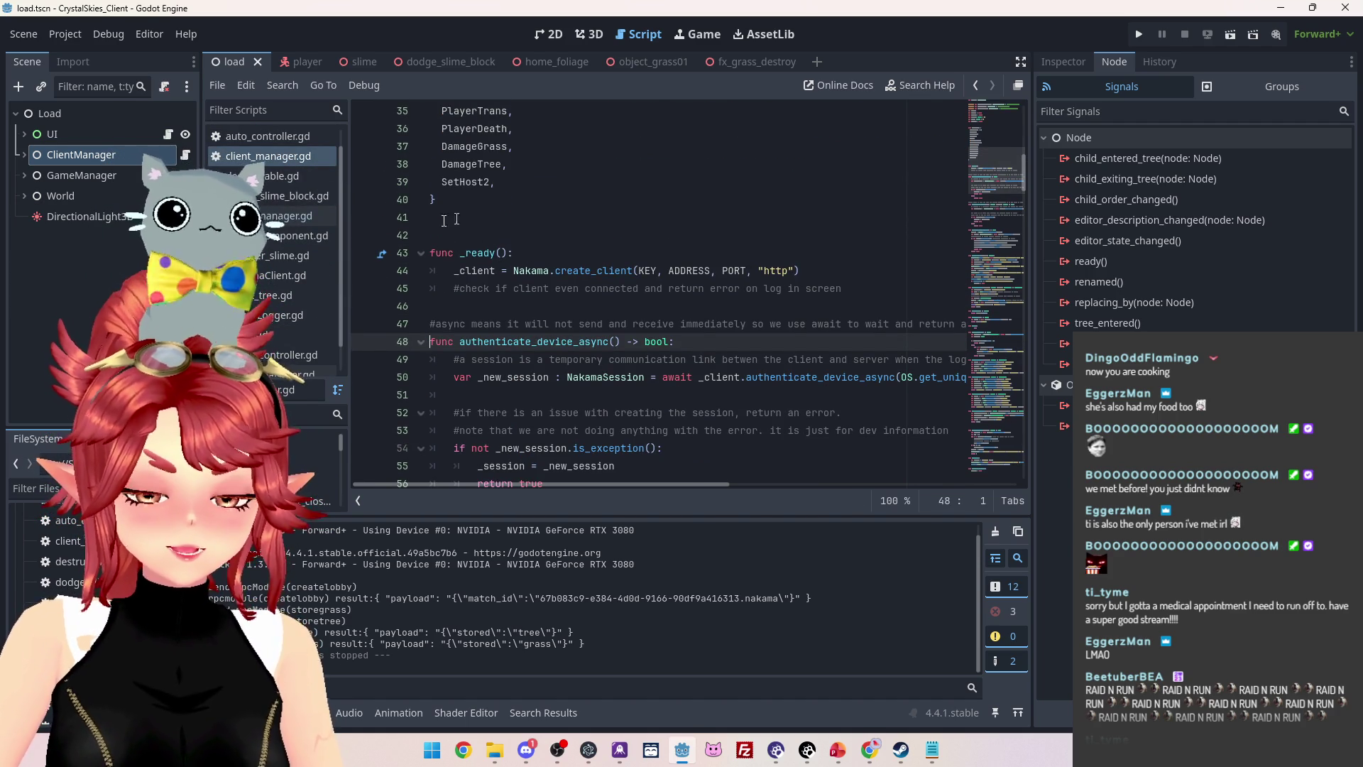
pyautogui.scroll(-1, 277, 248)
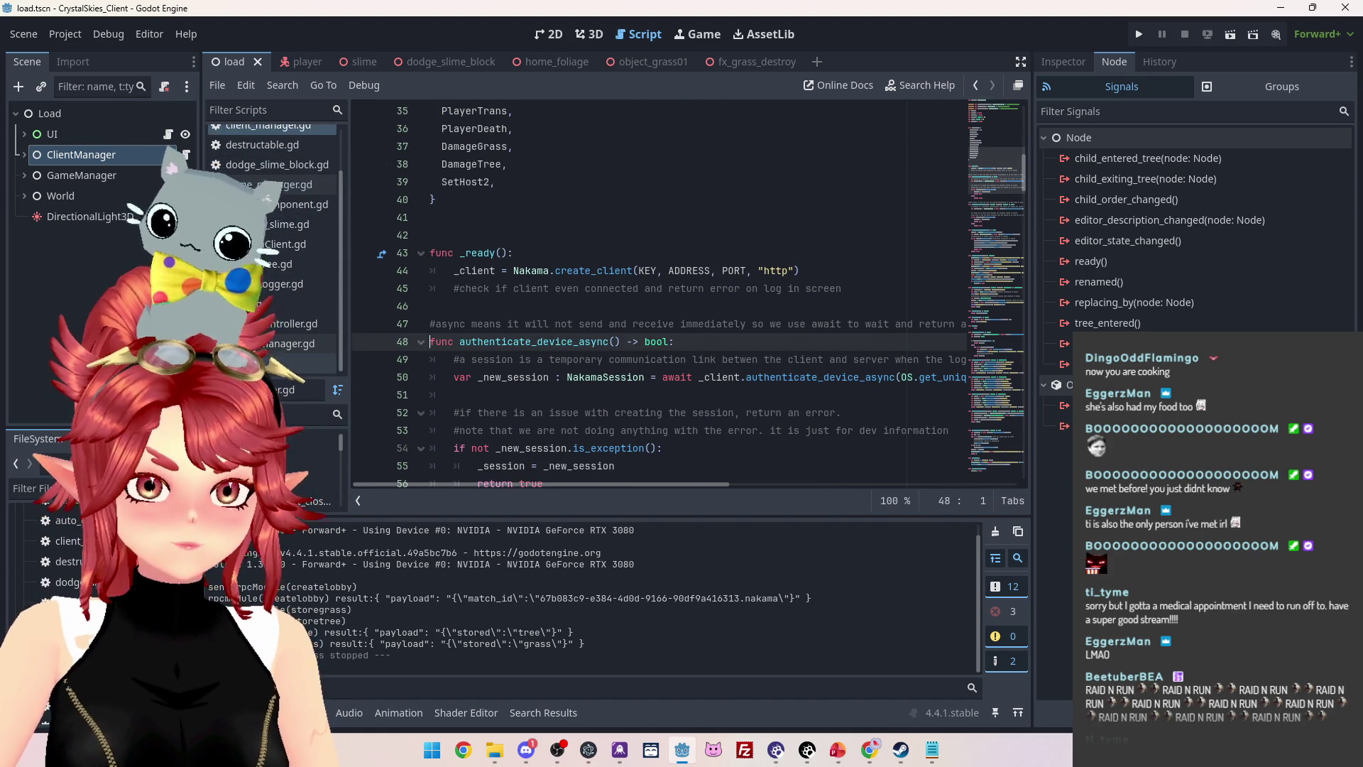
pyautogui.click(298, 363)
pyautogui.scroll(-10, 546, 294)
pyautogui.scroll(-10, 546, 294)
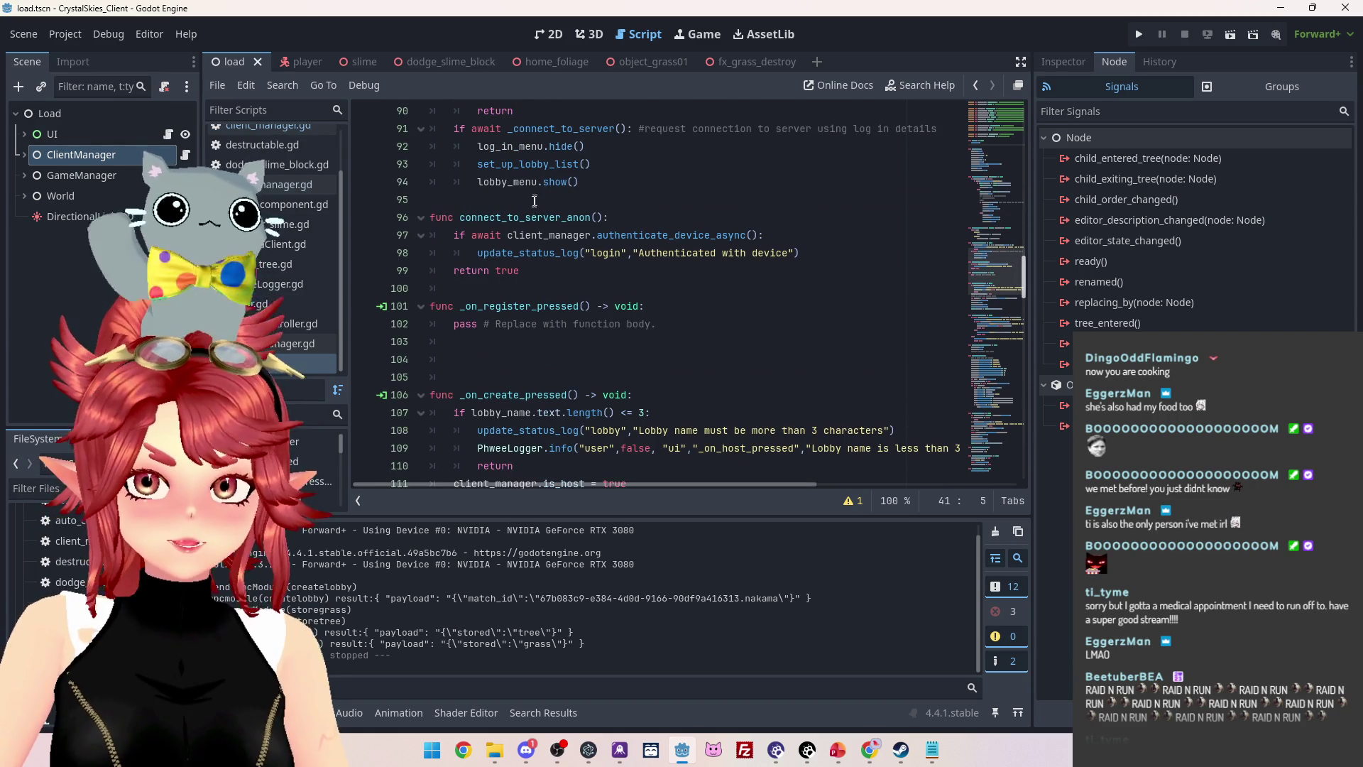
# Delete the whole connect_to_server_anon function from ui.gd, including leftover blank lines.
pyautogui.moveTo(520, 270); pyautogui.dragTo(430, 270)
pyautogui.press('Delete')
pyautogui.moveTo(430, 217); pyautogui.dragTo(607, 218)
pyautogui.press('Delete')
pyautogui.moveTo(831, 254); pyautogui.dragTo(430, 255)
pyautogui.press('Delete')
pyautogui.moveTo(794, 241); pyautogui.dragTo(428, 233)
pyautogui.press('Delete')
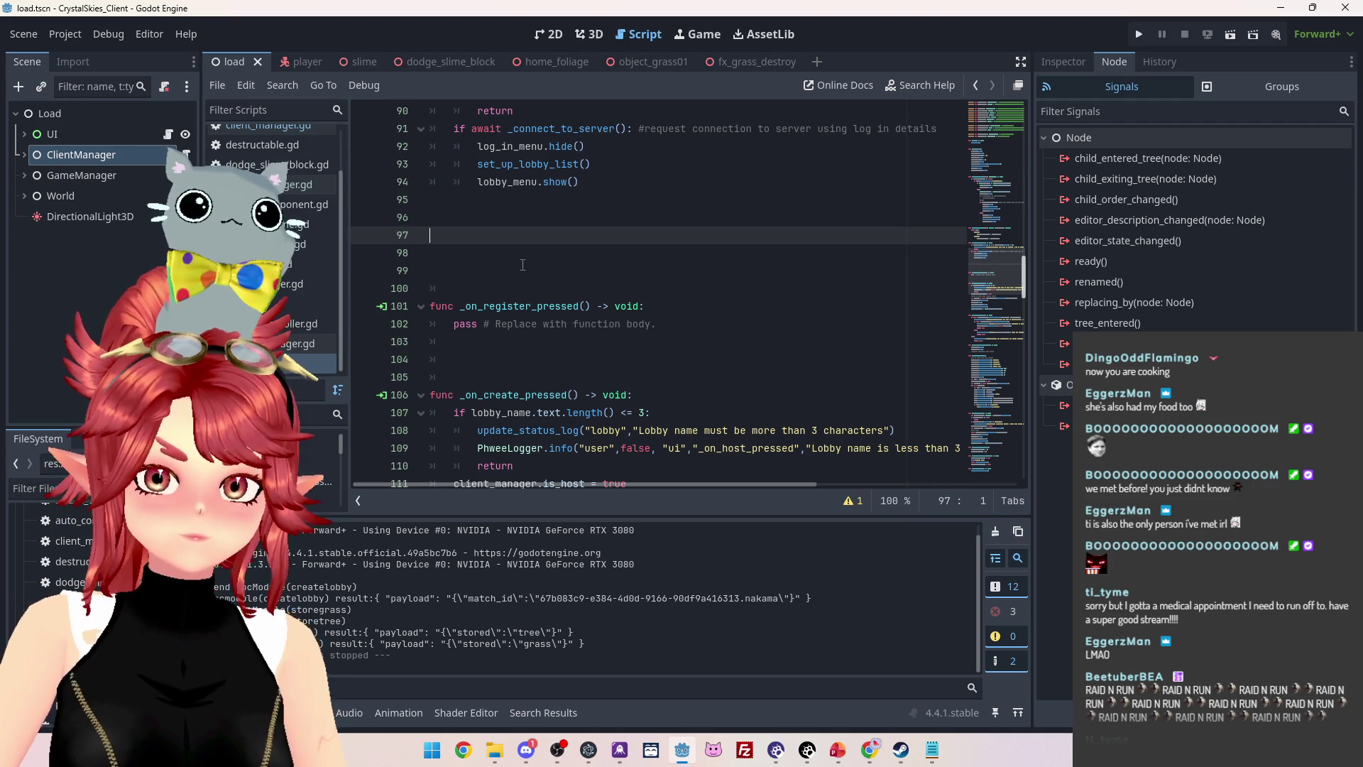
pyautogui.press('BackSpace')
pyautogui.press('BackSpace')
pyautogui.scroll(2, 284, 213)
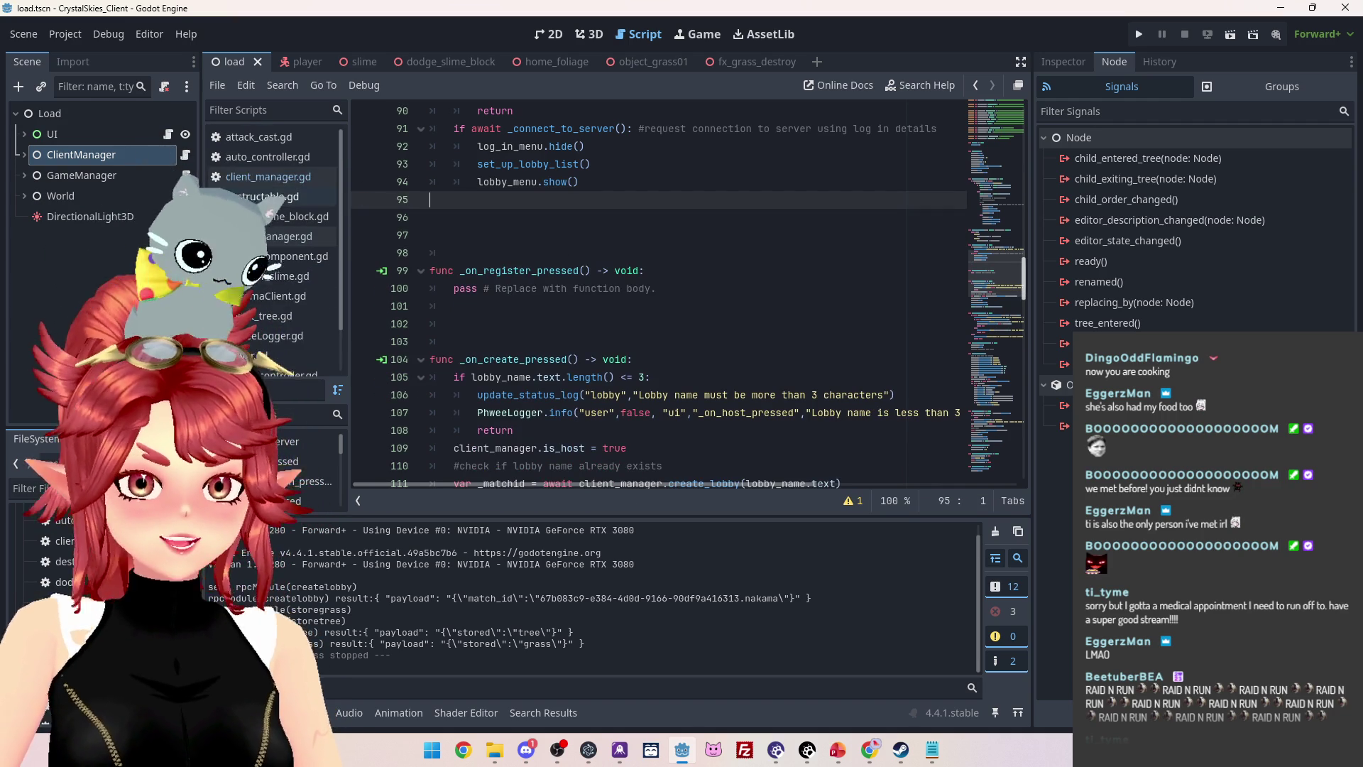
# In client_manager.gd's _ready, add the line 'if await client_manager.authenticate_device_async():'.
pyautogui.click(284, 176)
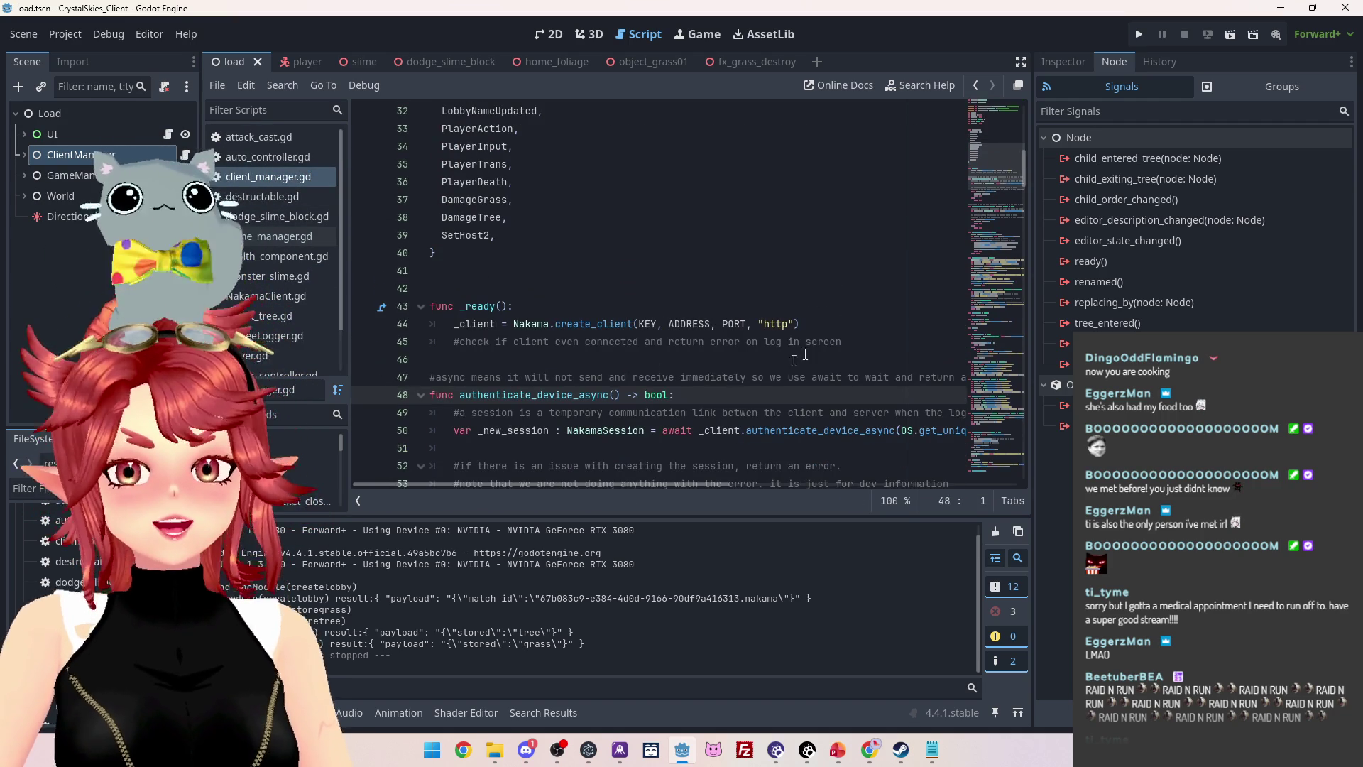
pyautogui.click(856, 338)
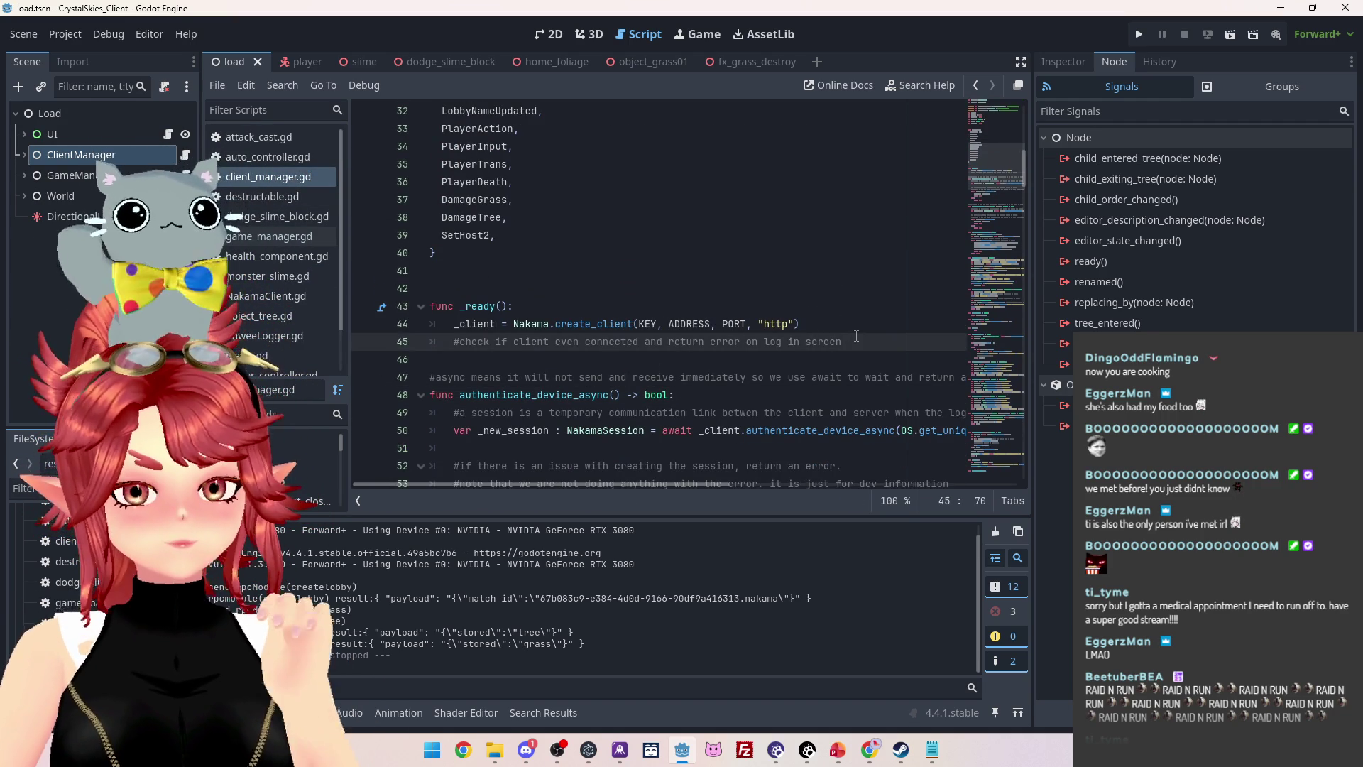
pyautogui.press('Return')
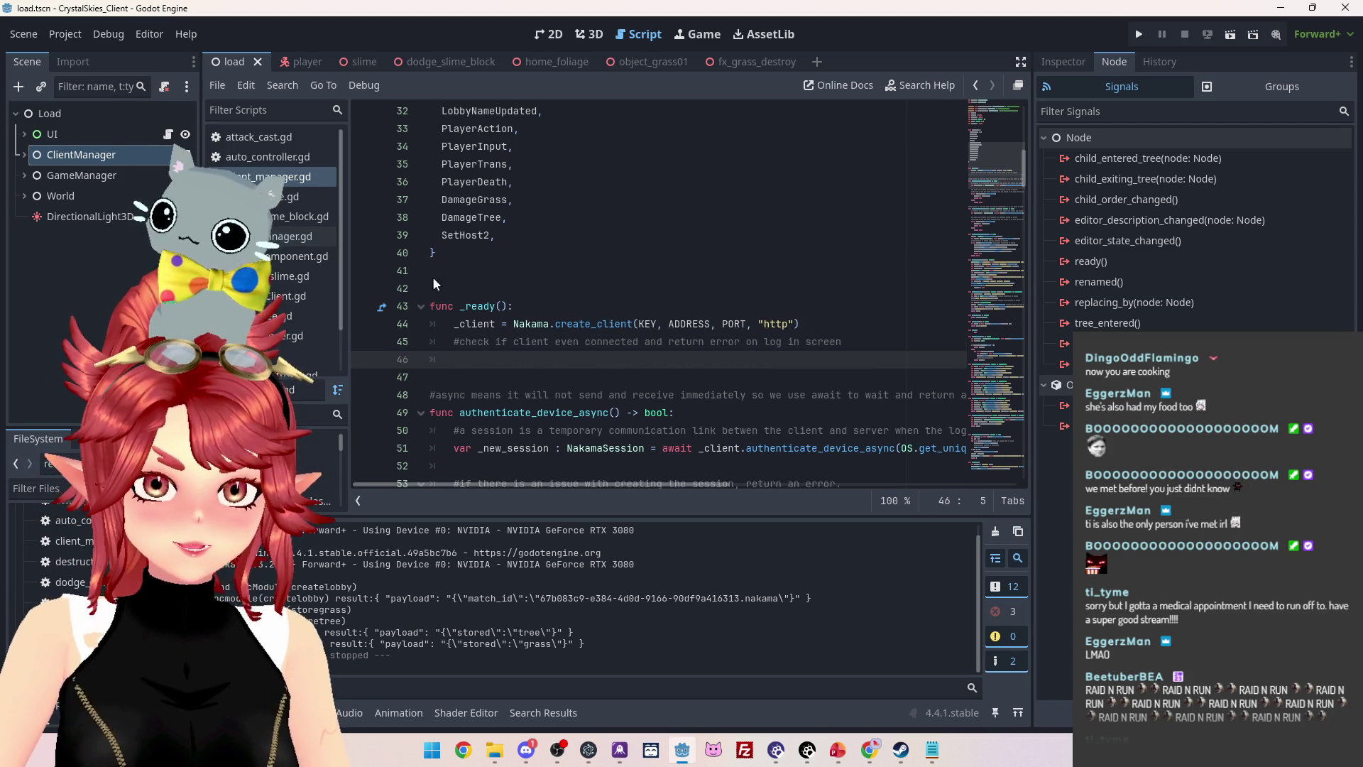
pyautogui.press('Tab')
pyautogui.write('if await client_manager.authenticate_device_async():')
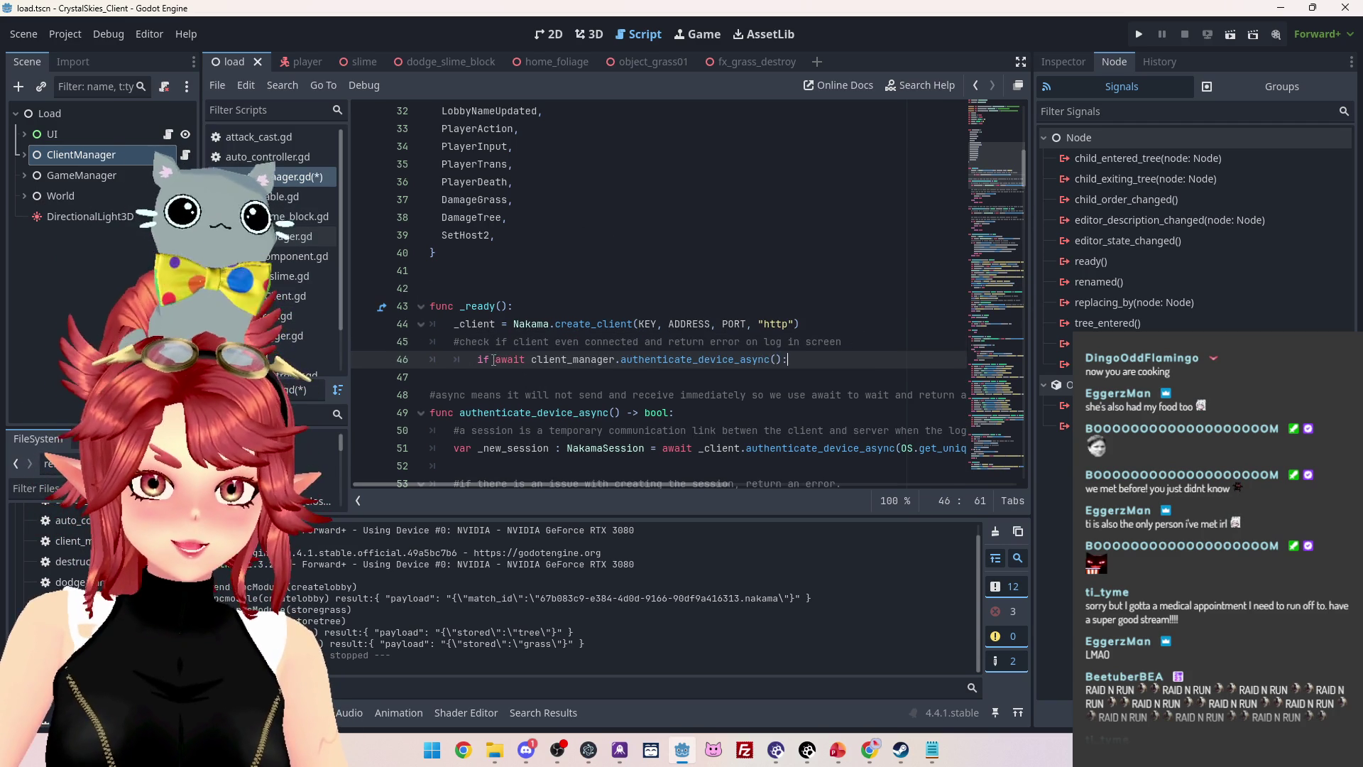
pyautogui.press('Home')
pyautogui.press('BackSpace')
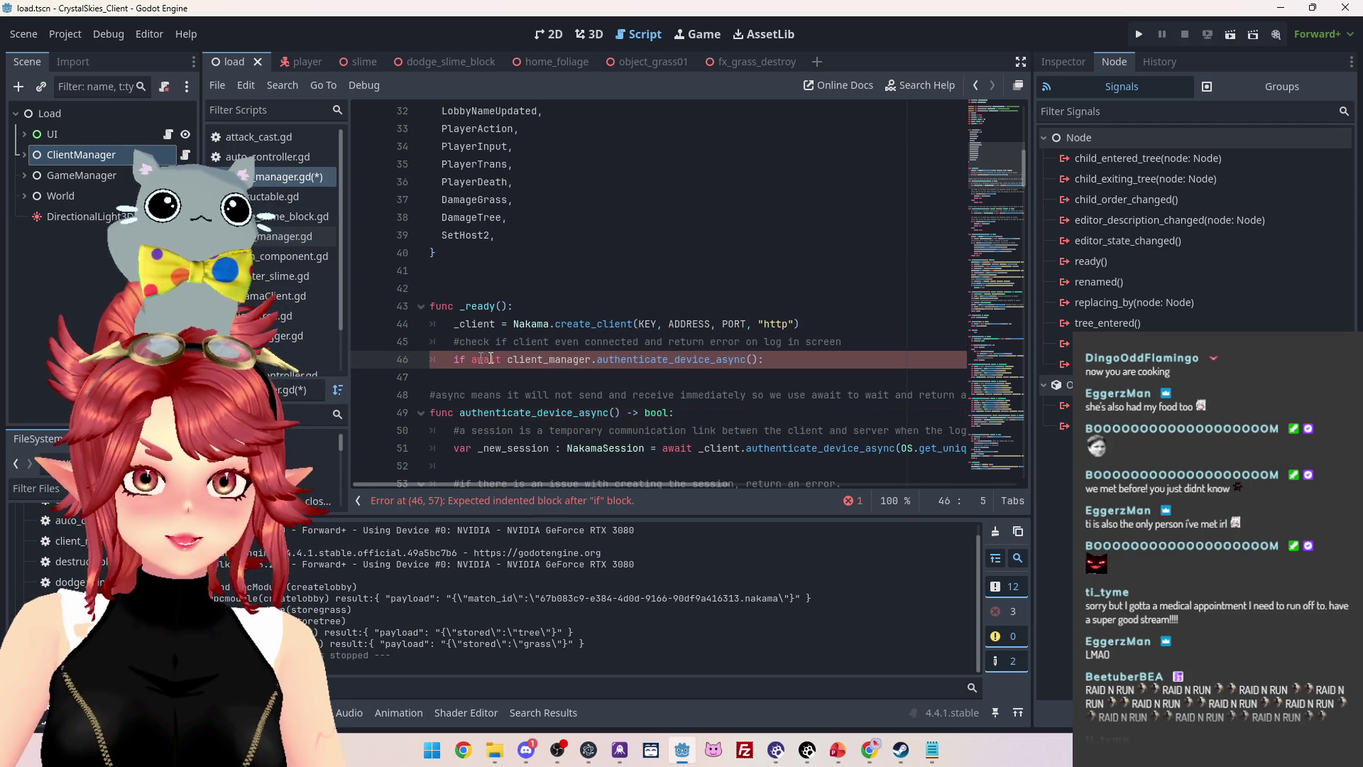
# Open an indented line beneath the new if statement.
pyautogui.scroll(-1, 490, 358)
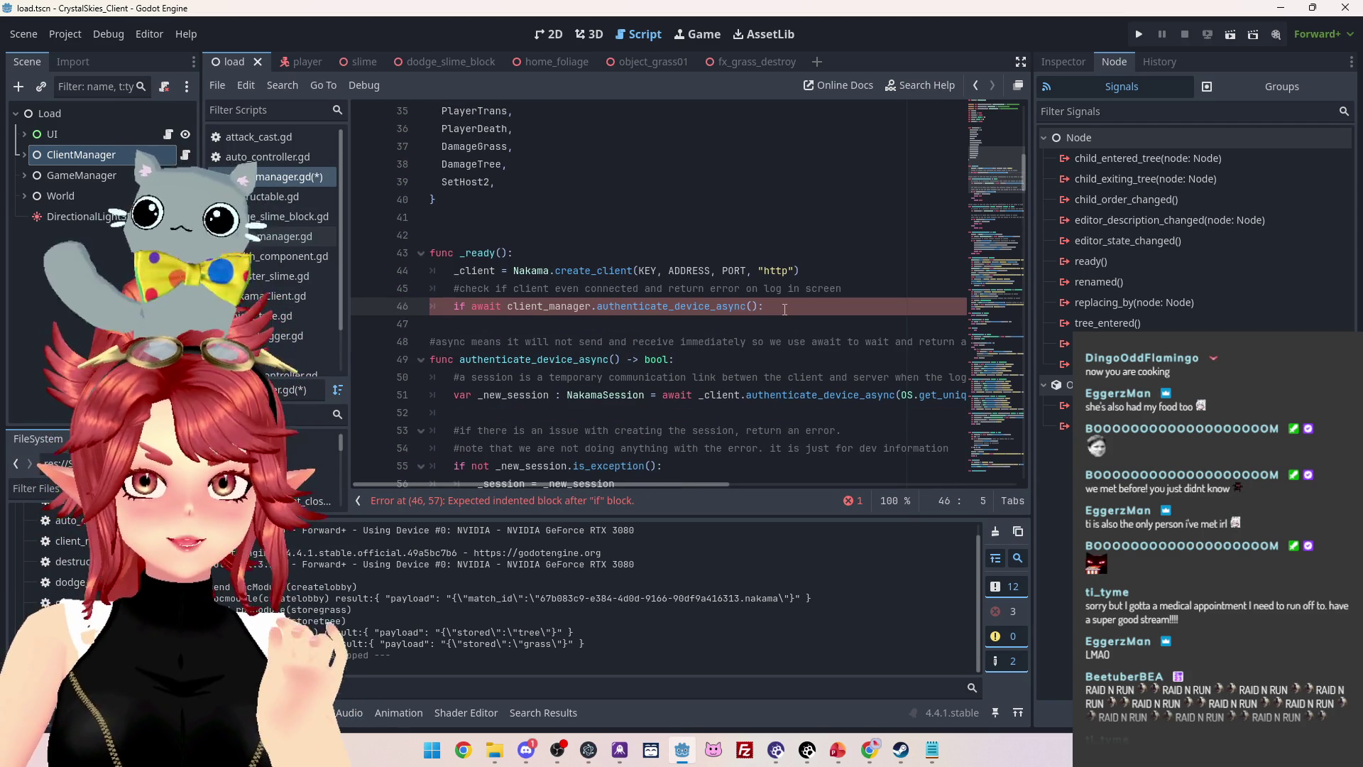
pyautogui.click(784, 309)
pyautogui.press('Return')
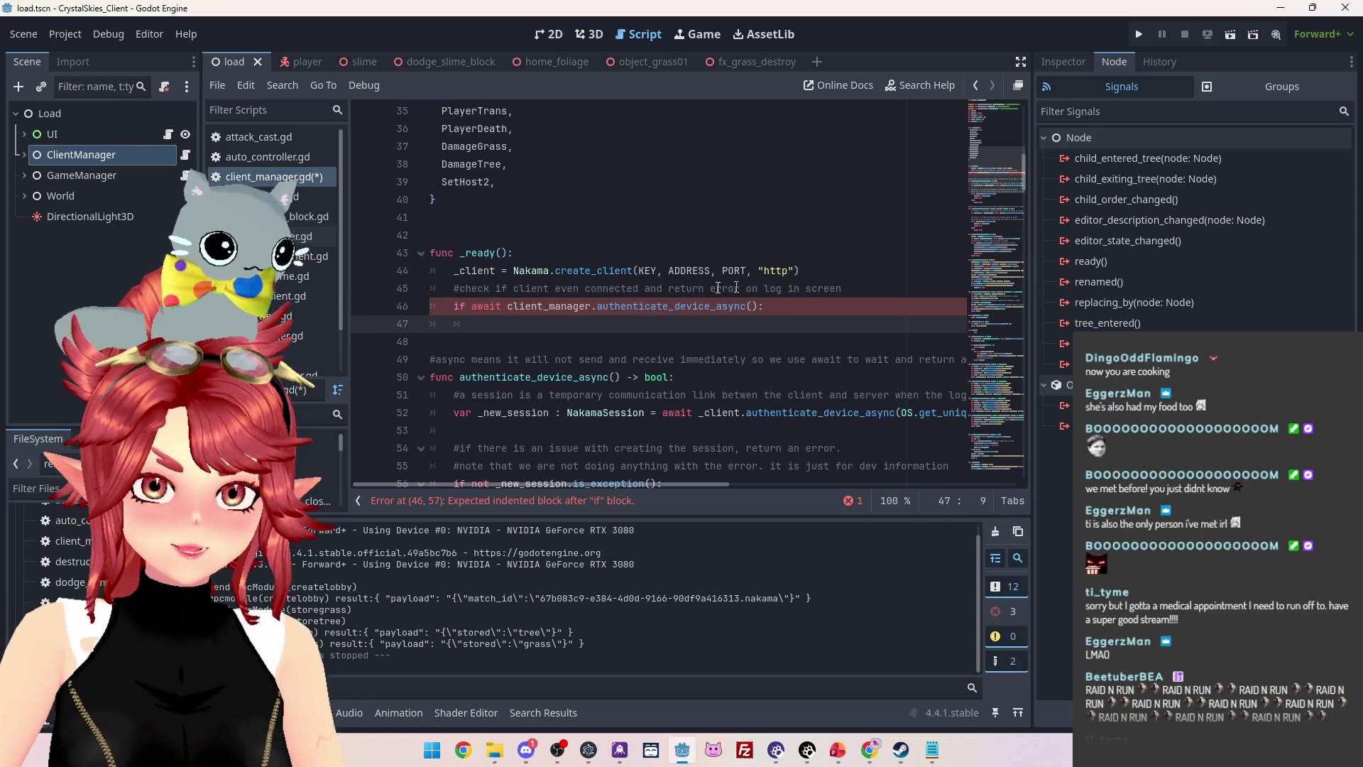
pyautogui.scroll(-3, 717, 286)
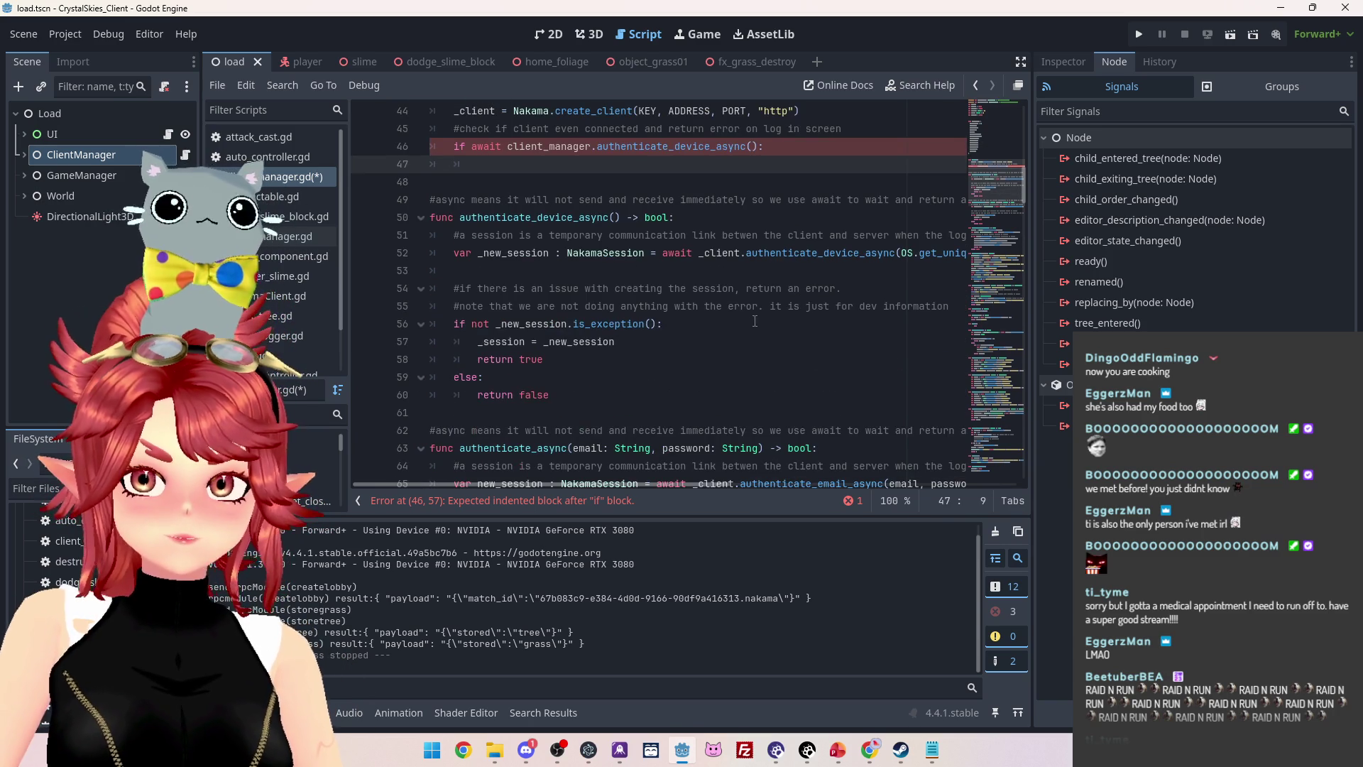
pyautogui.scroll(-4, 755, 321)
pyautogui.scroll(-2, 283, 352)
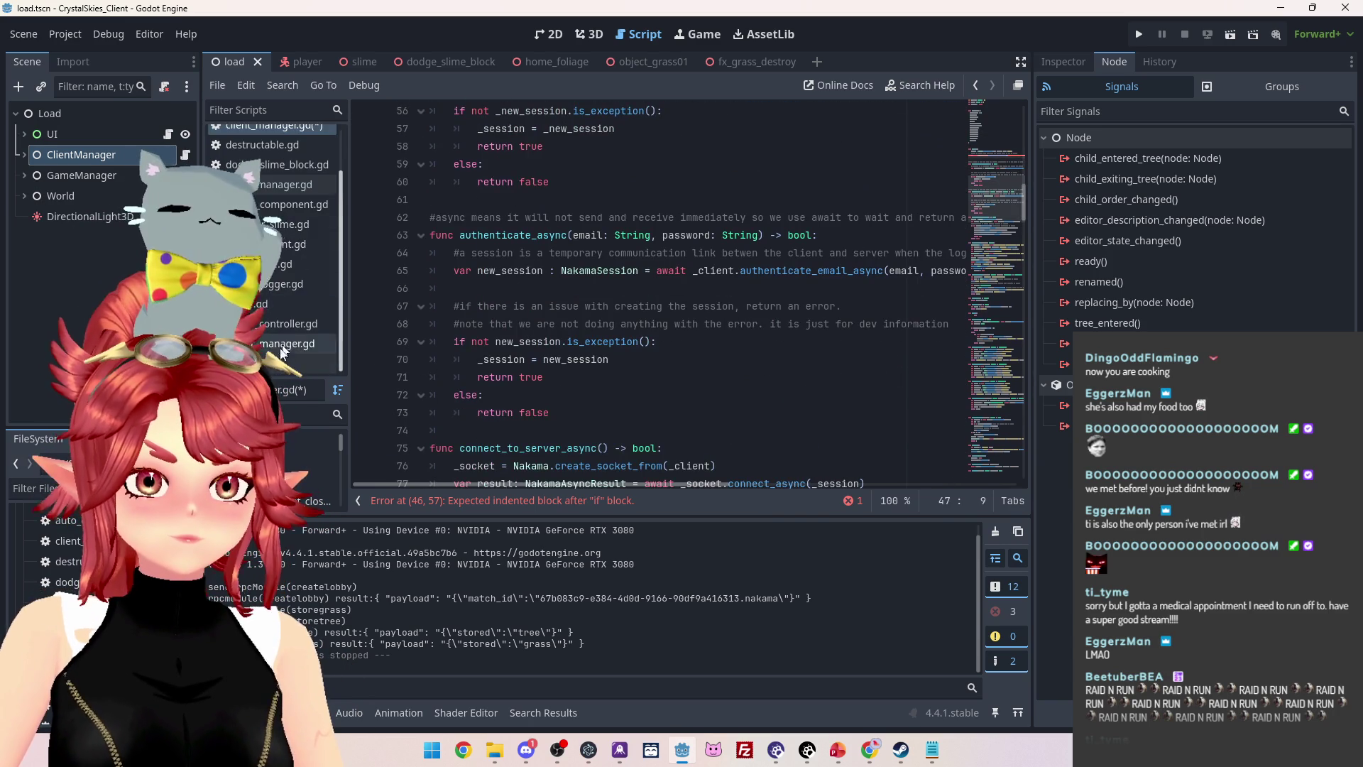
# Return to ui.gd and select code in its _connect_to_server function.
pyautogui.click(282, 345)
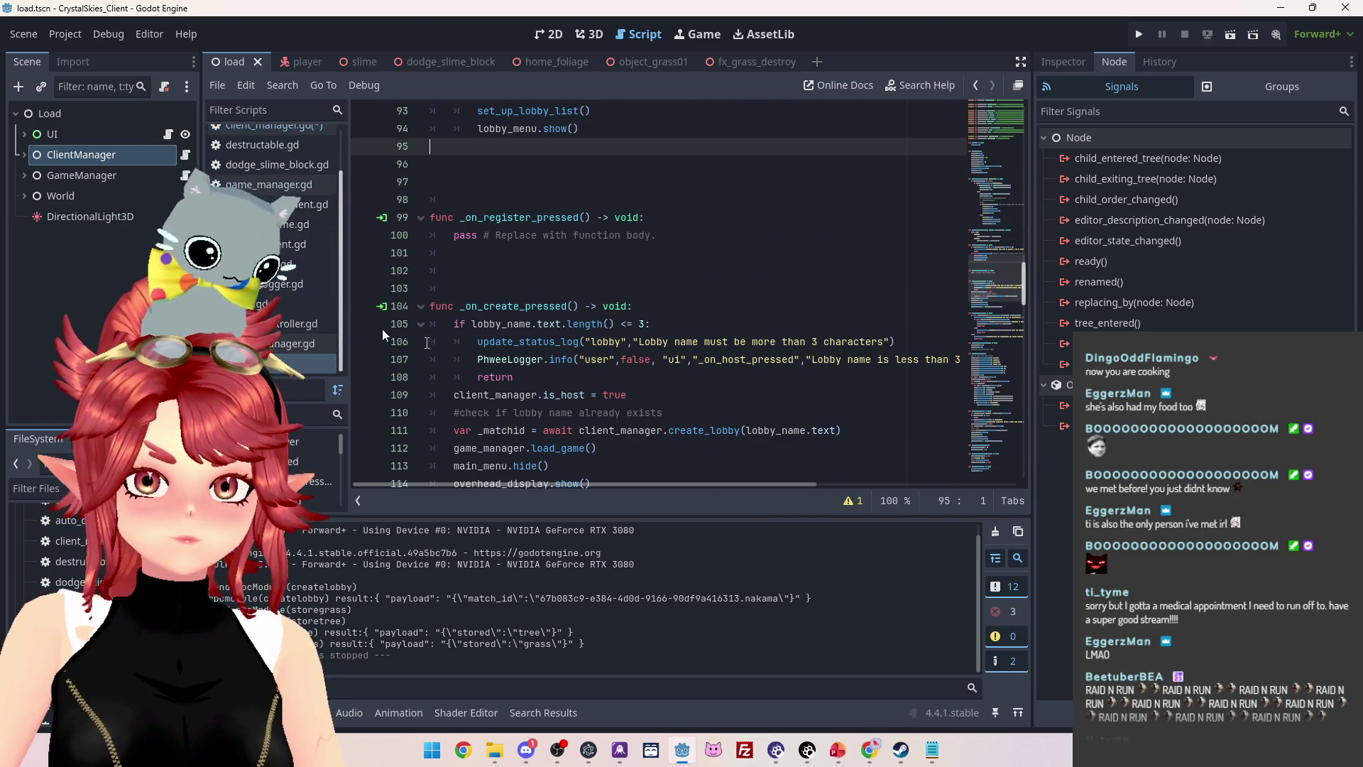
pyautogui.click(275, 348)
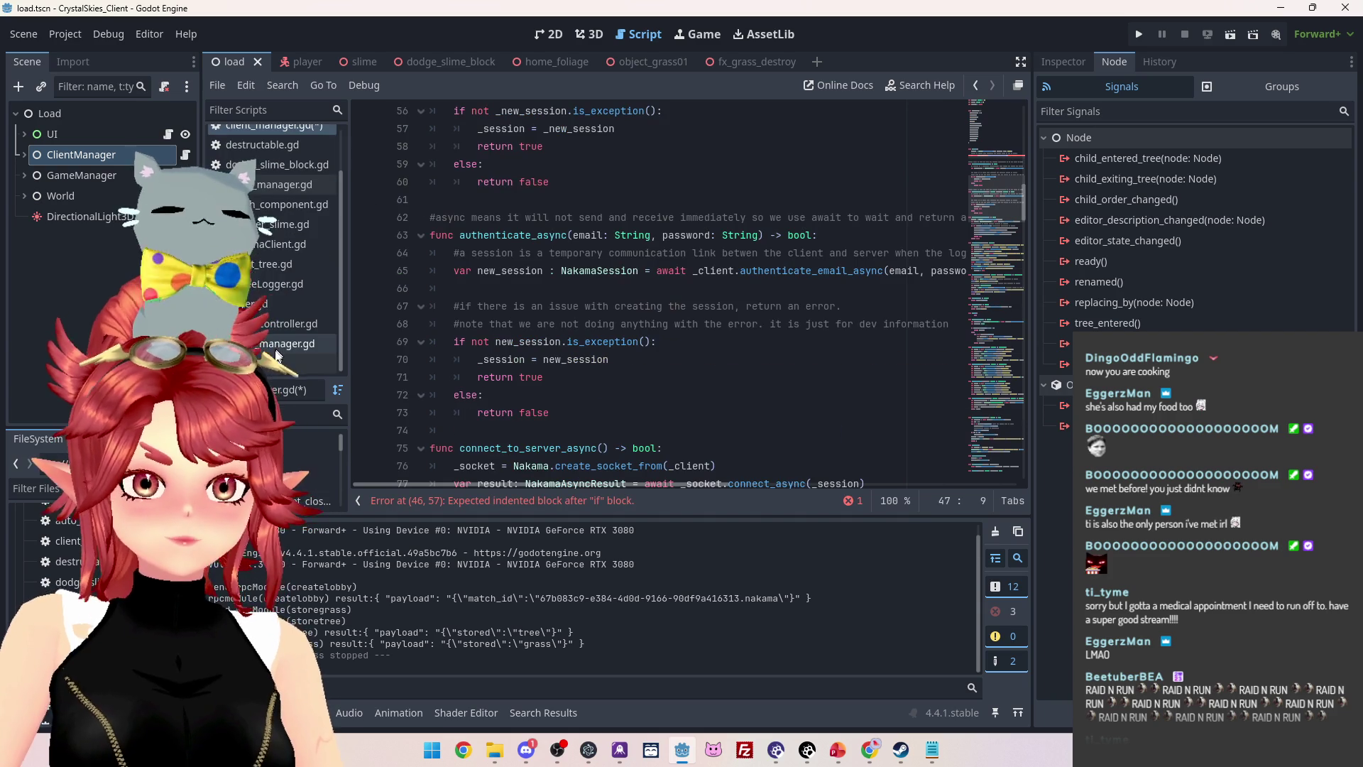
pyautogui.click(276, 364)
pyautogui.scroll(-4, 637, 346)
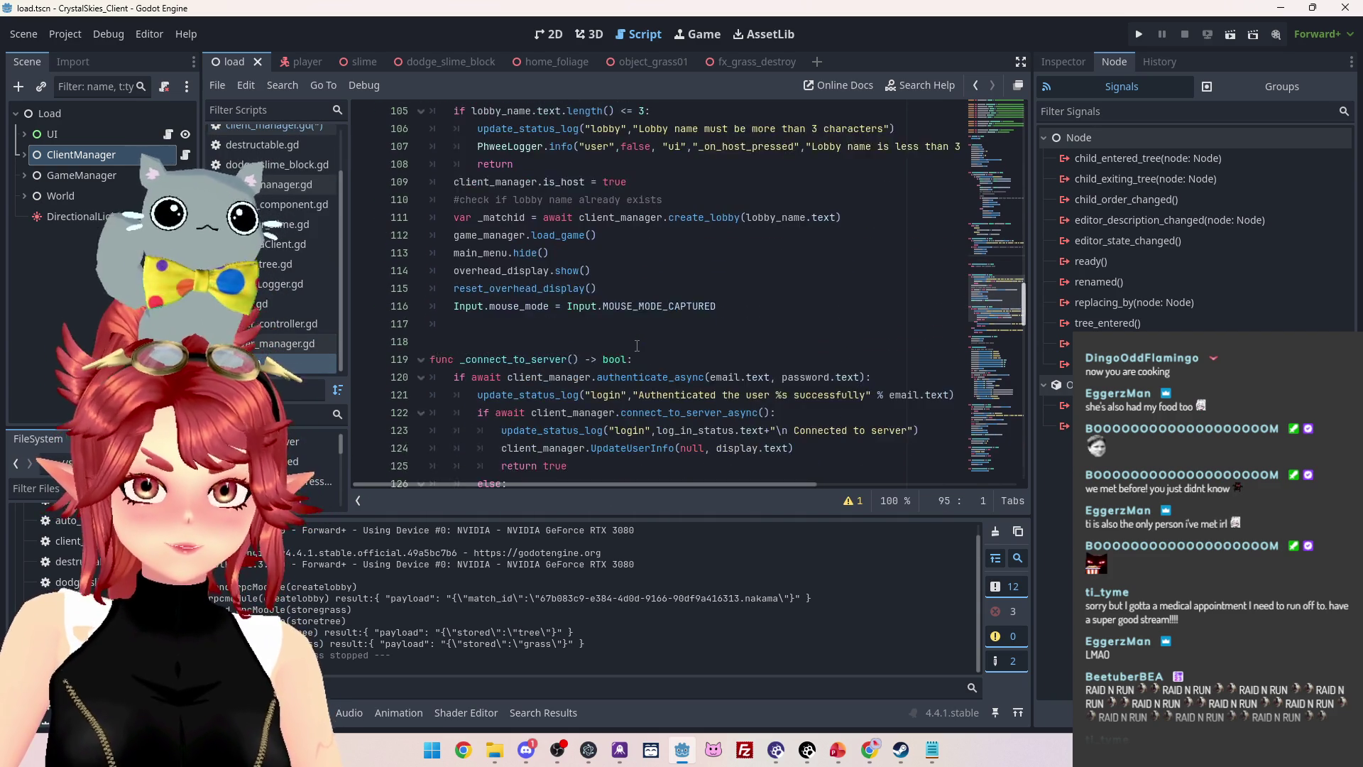
pyautogui.scroll(-1, 637, 346)
pyautogui.moveTo(948, 342); pyautogui.dragTo(712, 358)
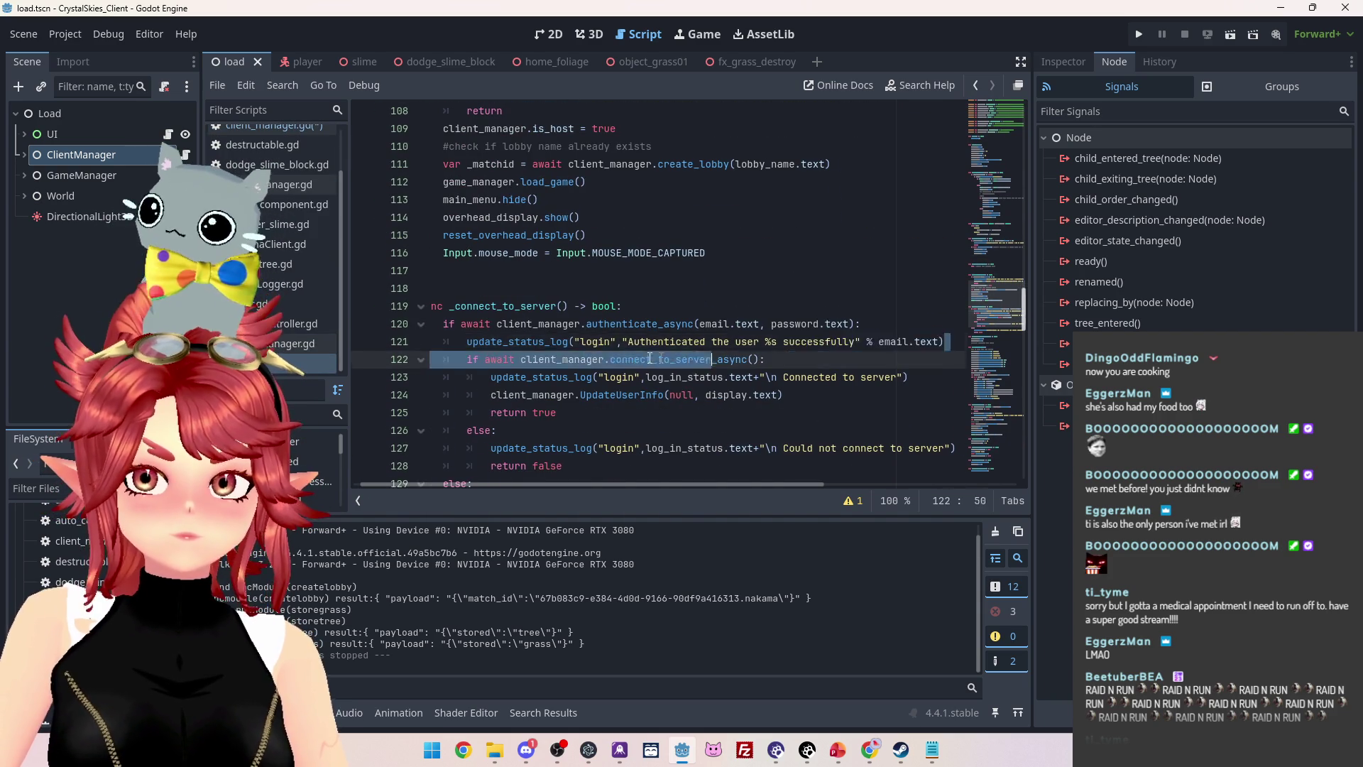
# Copy the update_status_log call from line 121 into client_manager.gd's if block, dropping the email.text argument.
pyautogui.hotkey('shift', 'Up')
pyautogui.hotkey('shift', 'Home')
pyautogui.scroll(2, 282, 211)
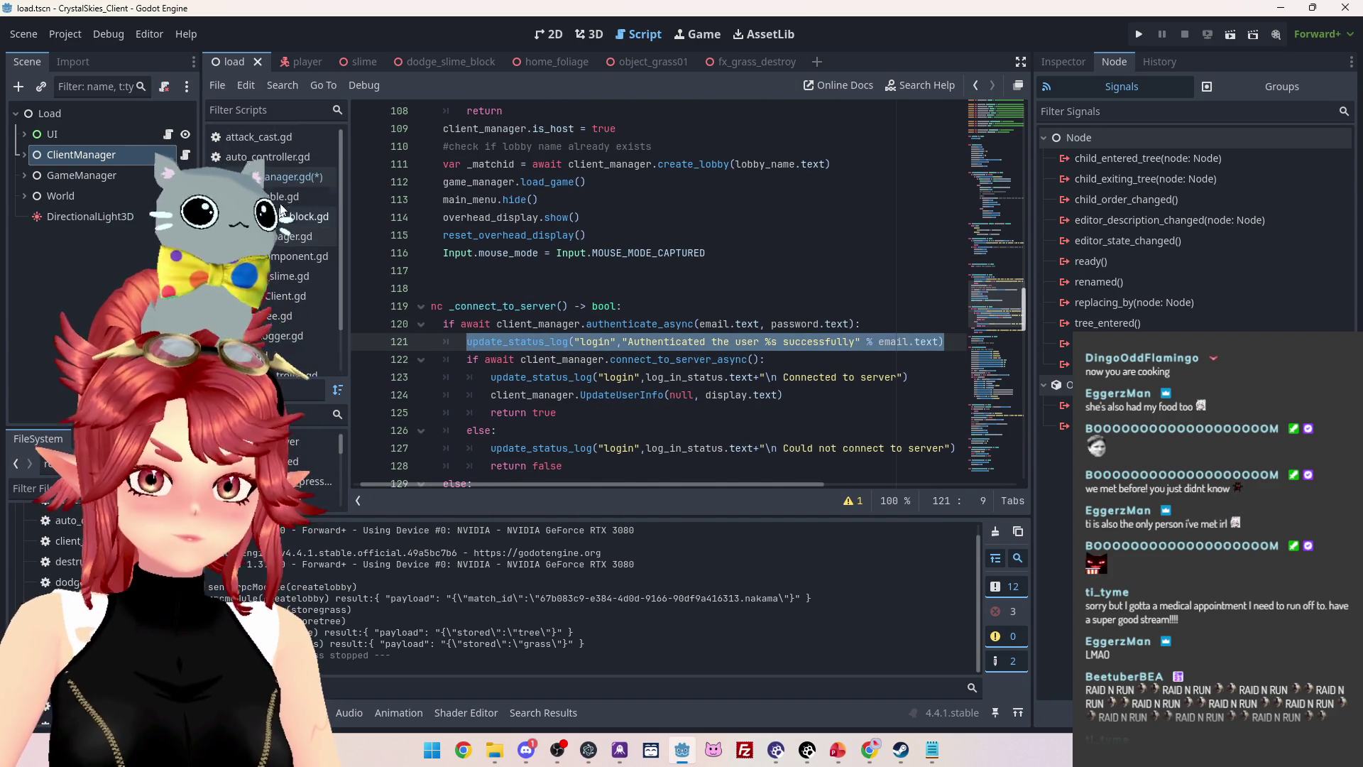
pyautogui.hotkey('ctrl', 'c')
pyautogui.scroll(20, 553, 287)
pyautogui.click(502, 281)
pyautogui.hotkey('ctrl', 'v')
pyautogui.scroll(2, 553, 288)
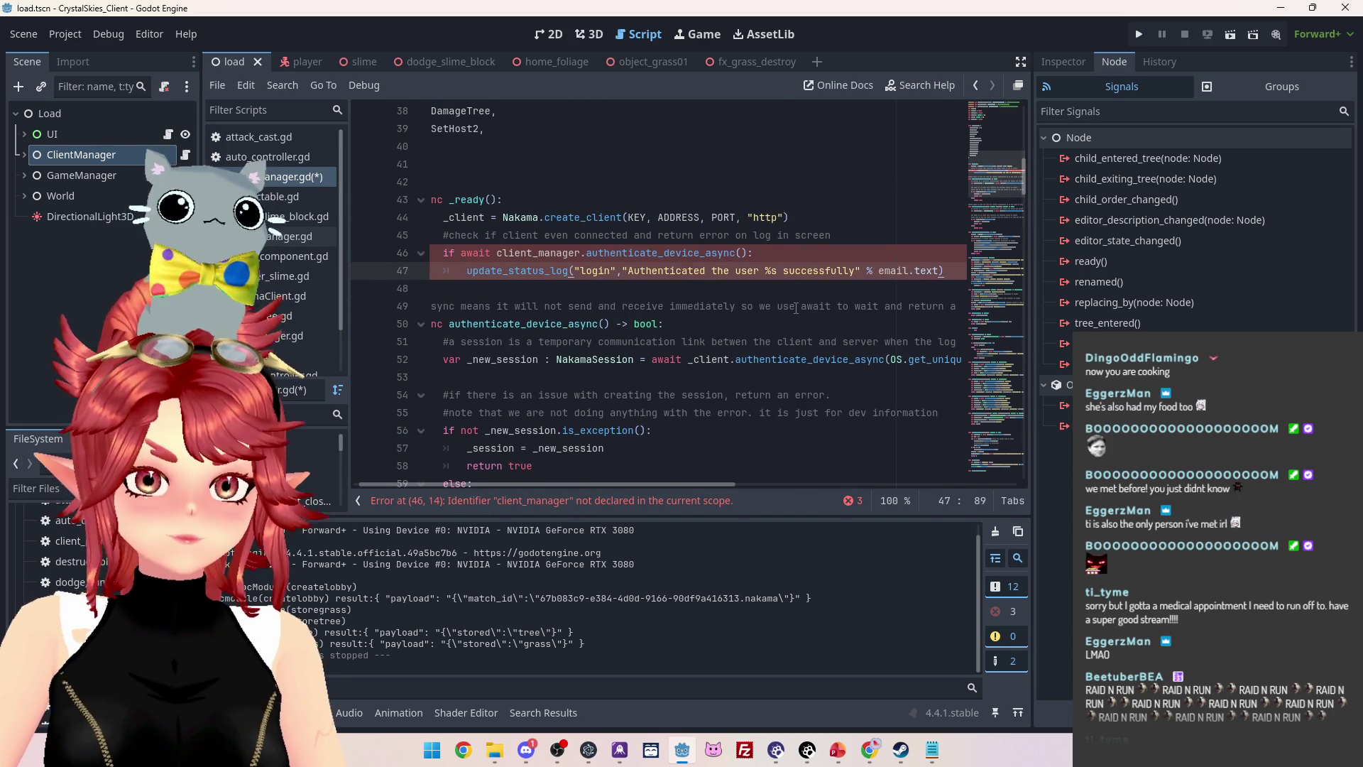
pyautogui.press('Return')
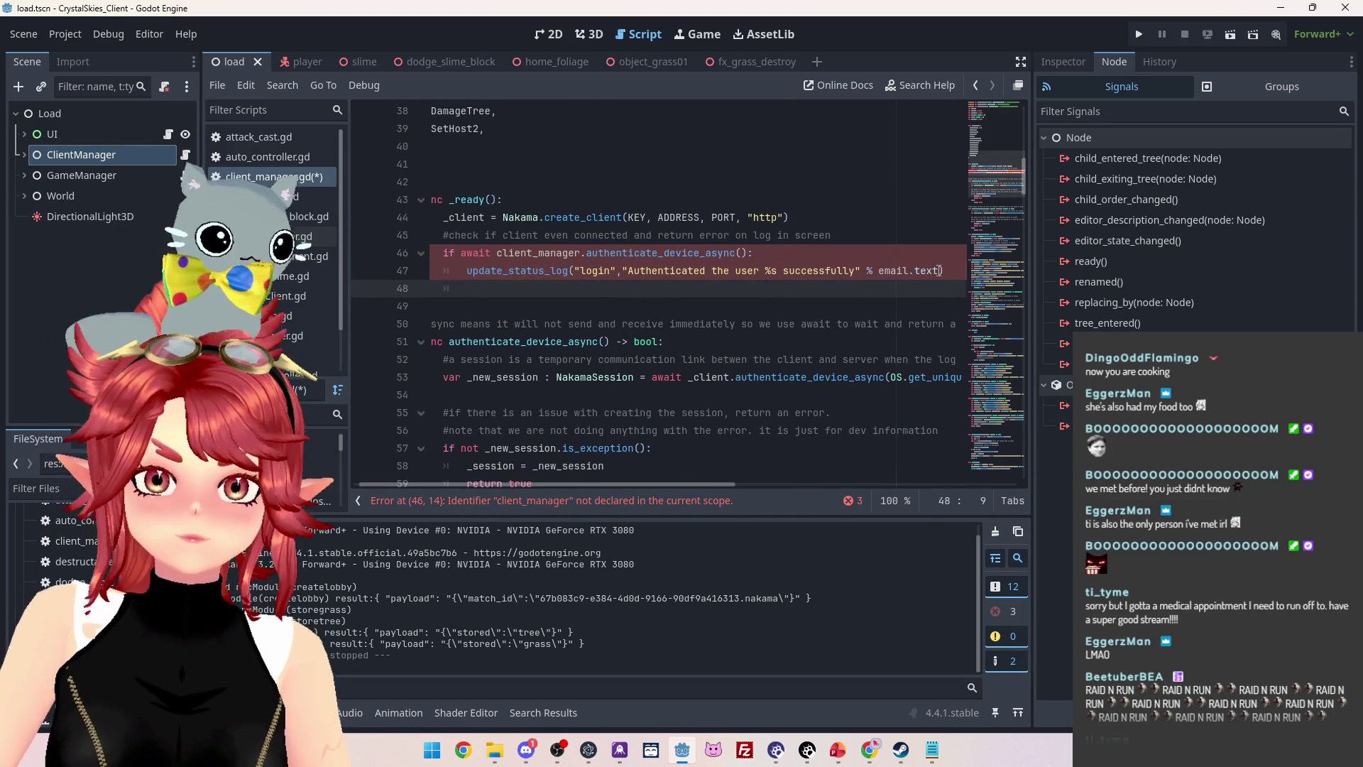
pyautogui.moveTo(939, 270); pyautogui.dragTo(863, 271)
pyautogui.press('BackSpace')
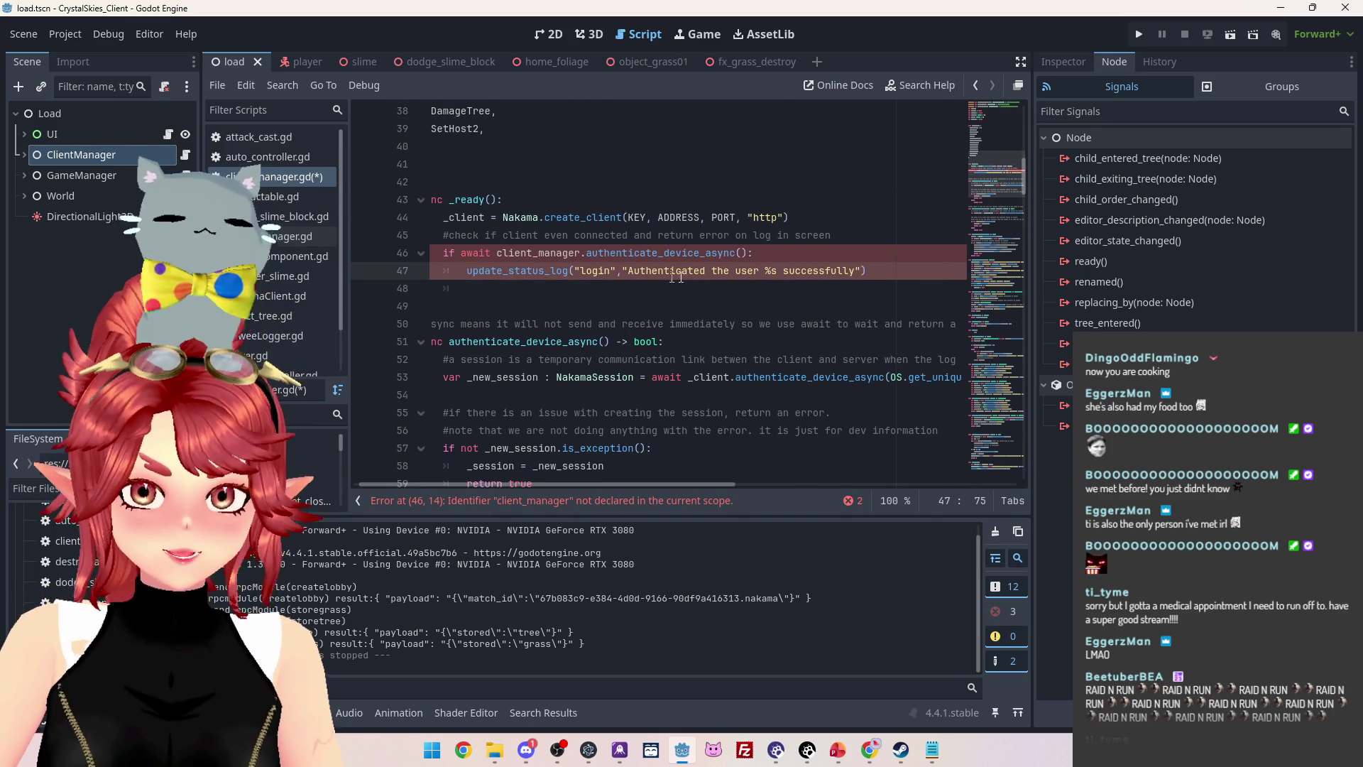
# Prefix the call with ui., use the 'connect' label and log 'Connected to server' on line 47.
pyautogui.click(497, 253)
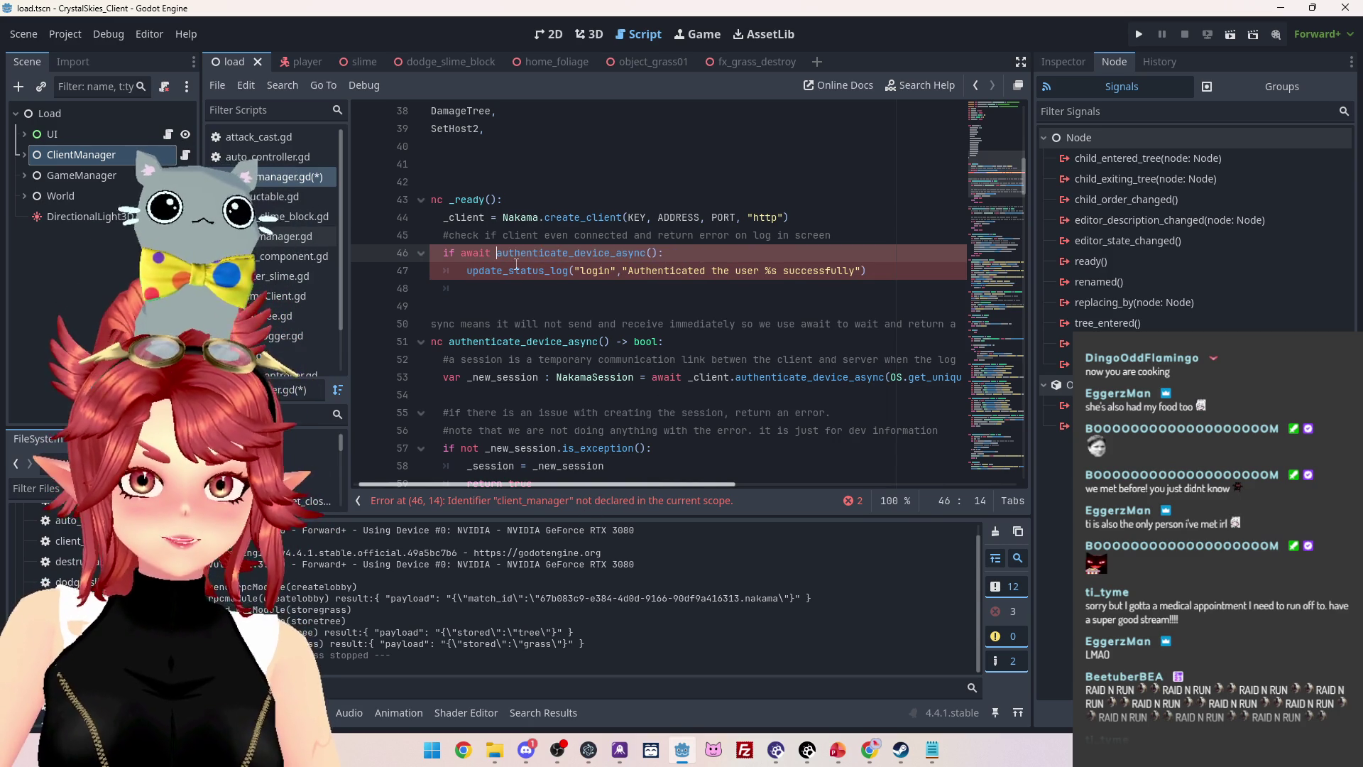
pyautogui.press('Down')
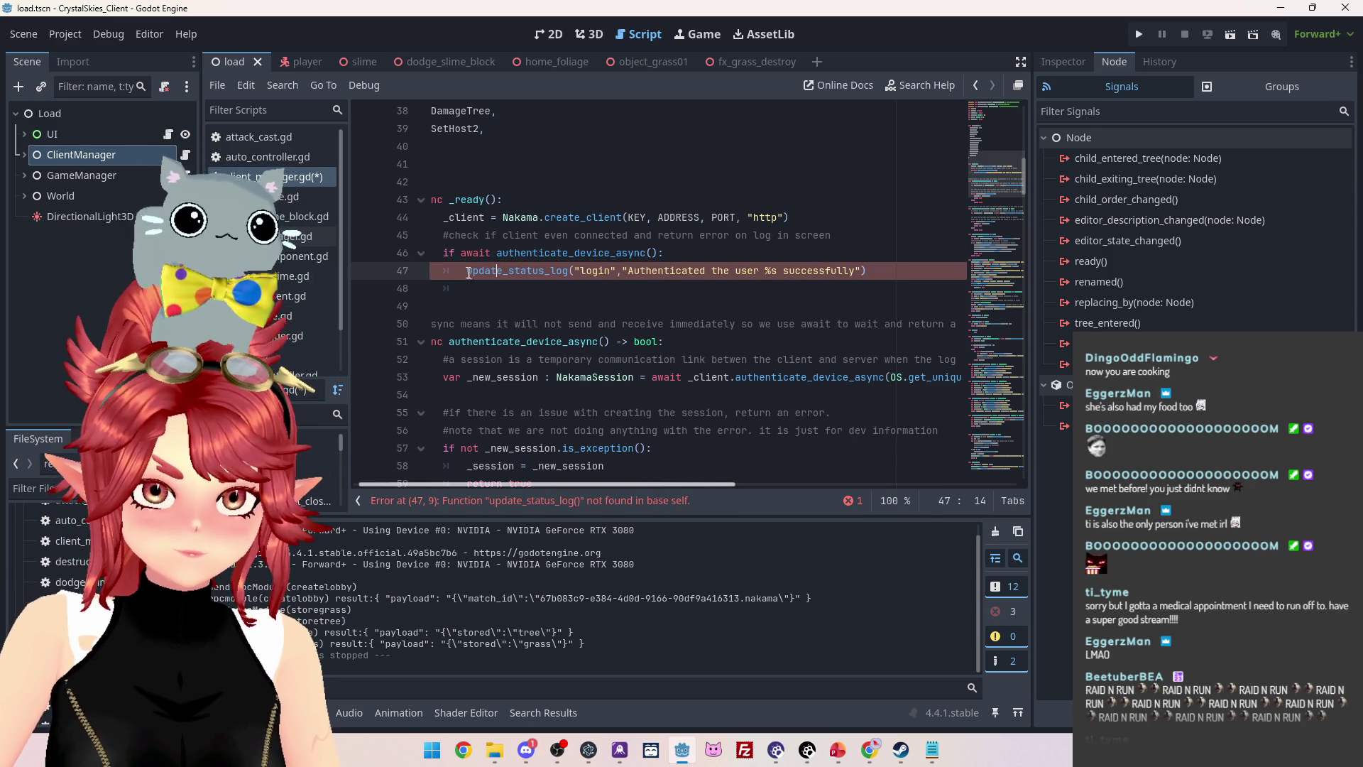
pyautogui.write('ui.')
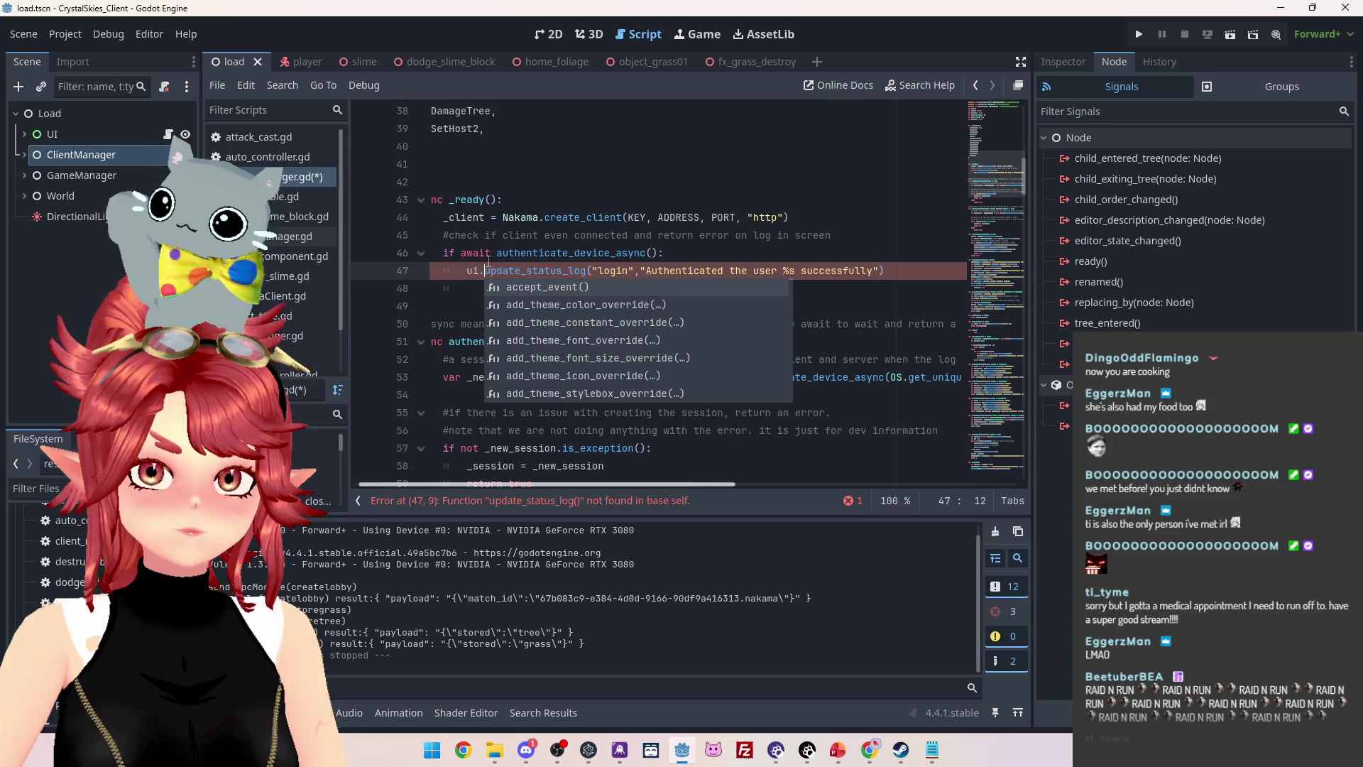
pyautogui.click(630, 217)
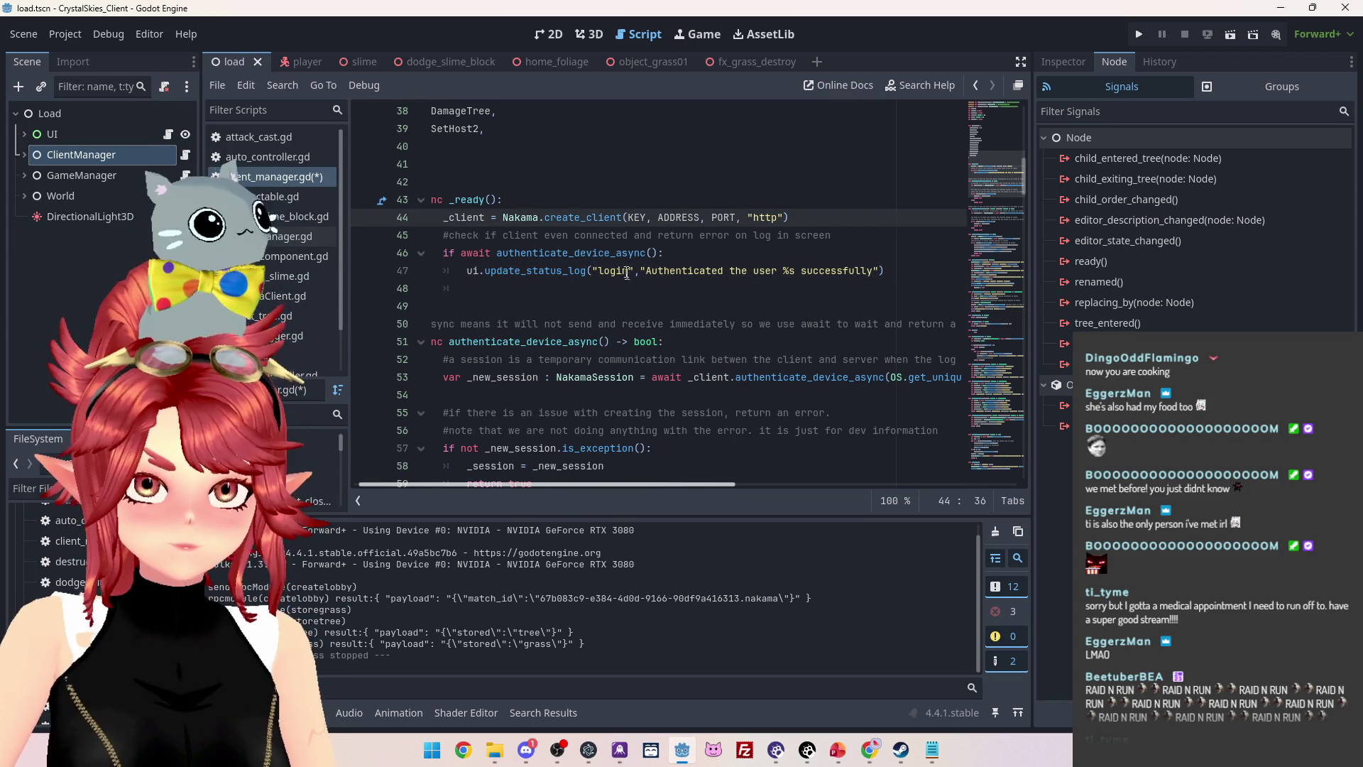
pyautogui.click(600, 272)
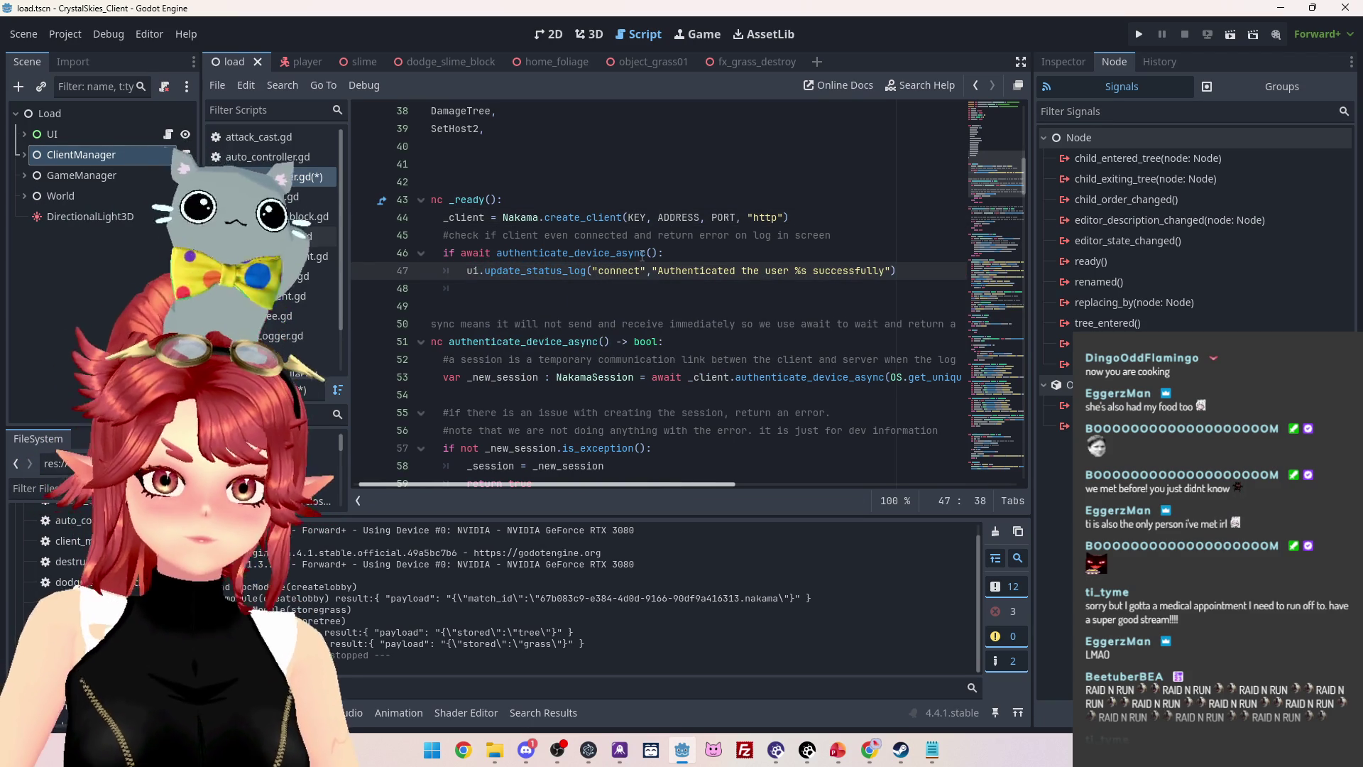
pyautogui.moveTo(886, 271); pyautogui.dragTo(648, 273)
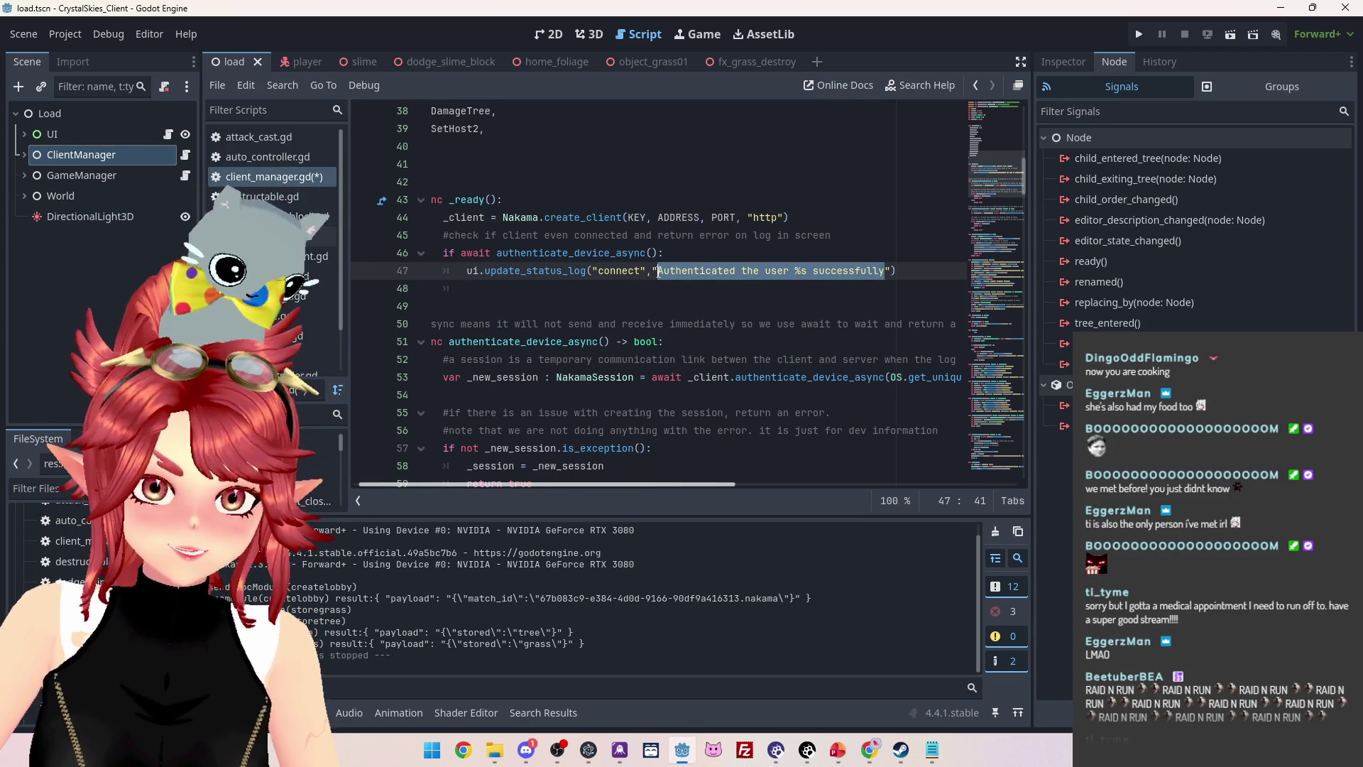
pyautogui.write('Conn')
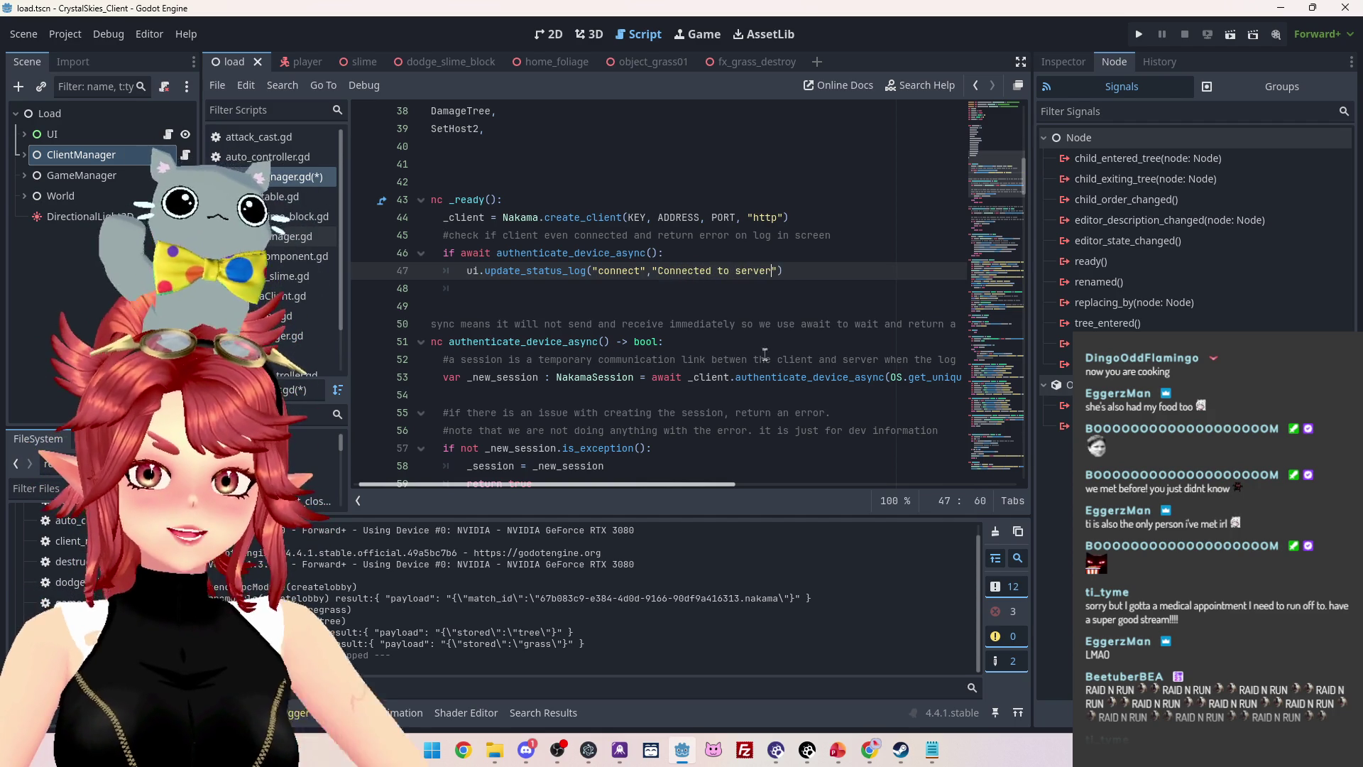
pyautogui.click(811, 273)
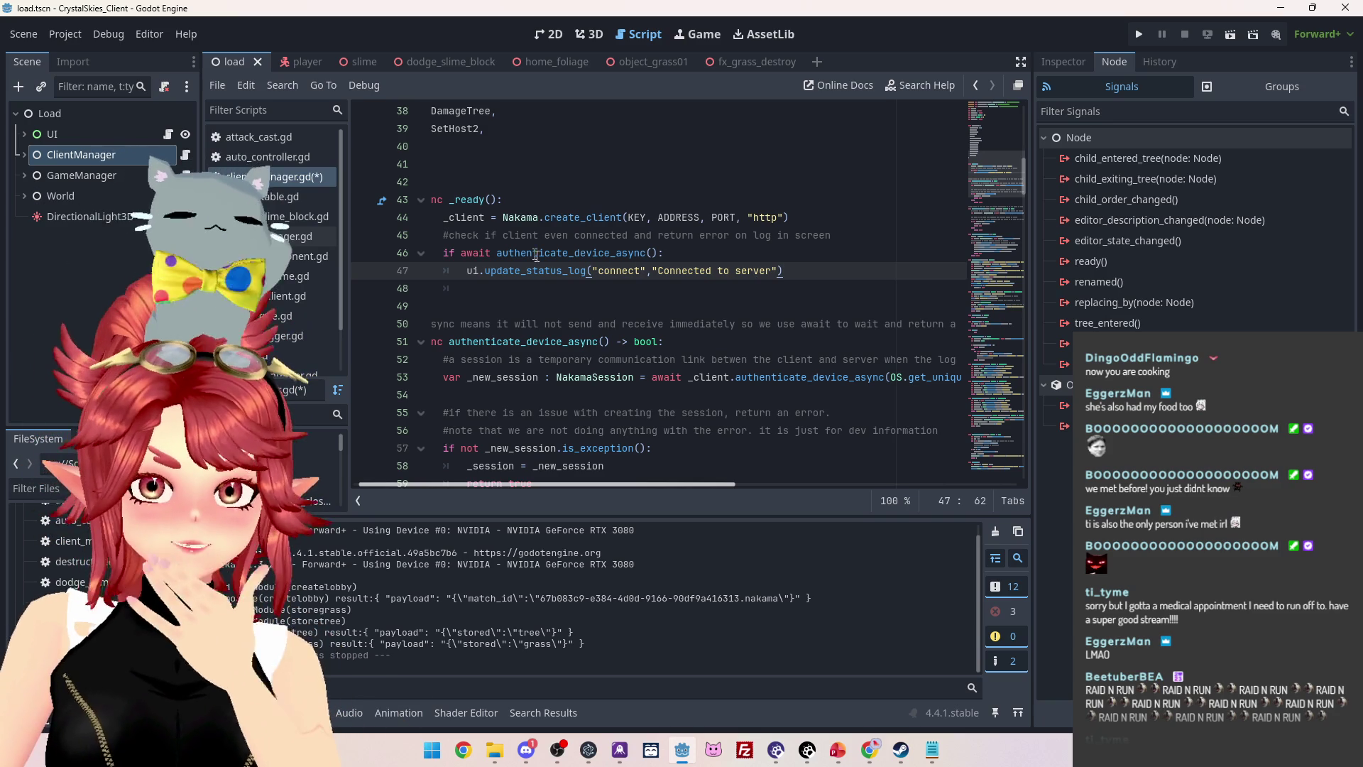
# Scroll the editor back left and add a new indented line below line 47's log call.
pyautogui.moveTo(627, 483); pyautogui.dragTo(553, 483)
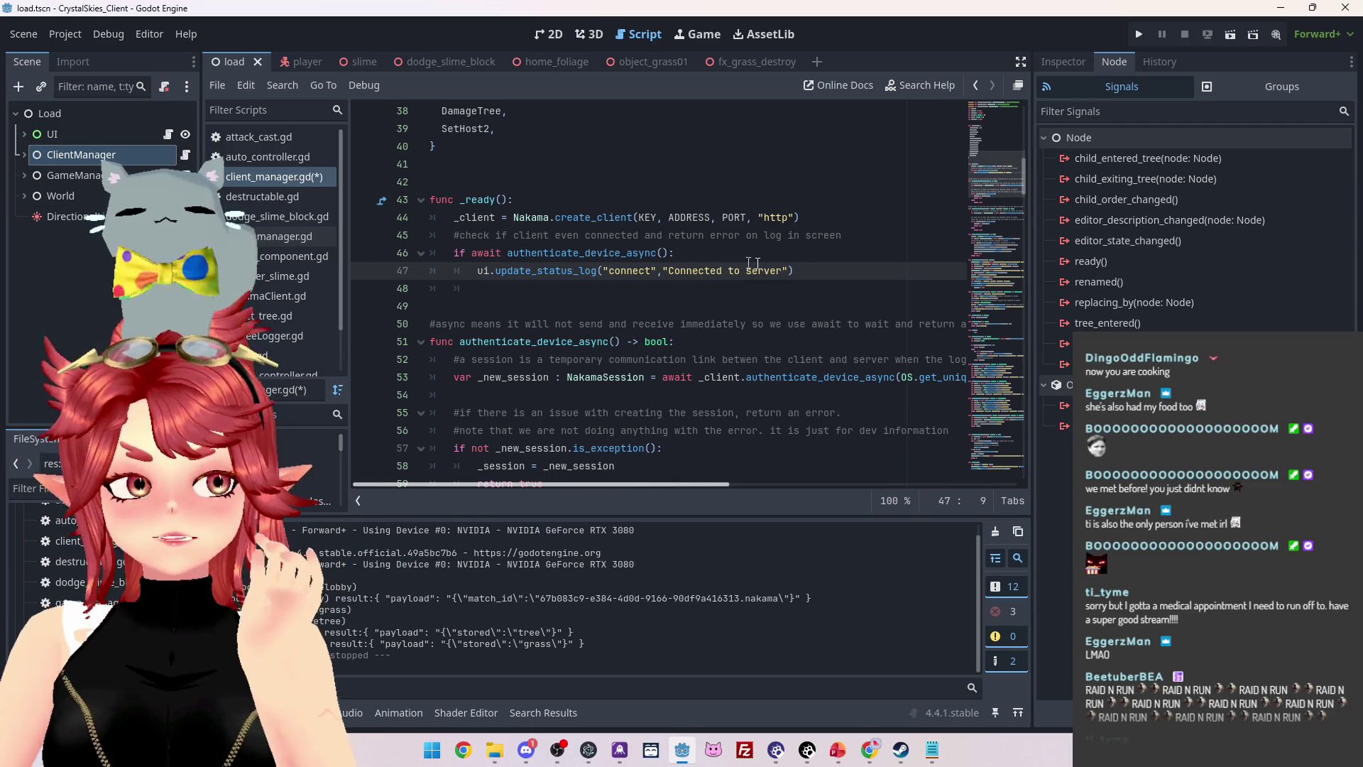
pyautogui.press('Return')
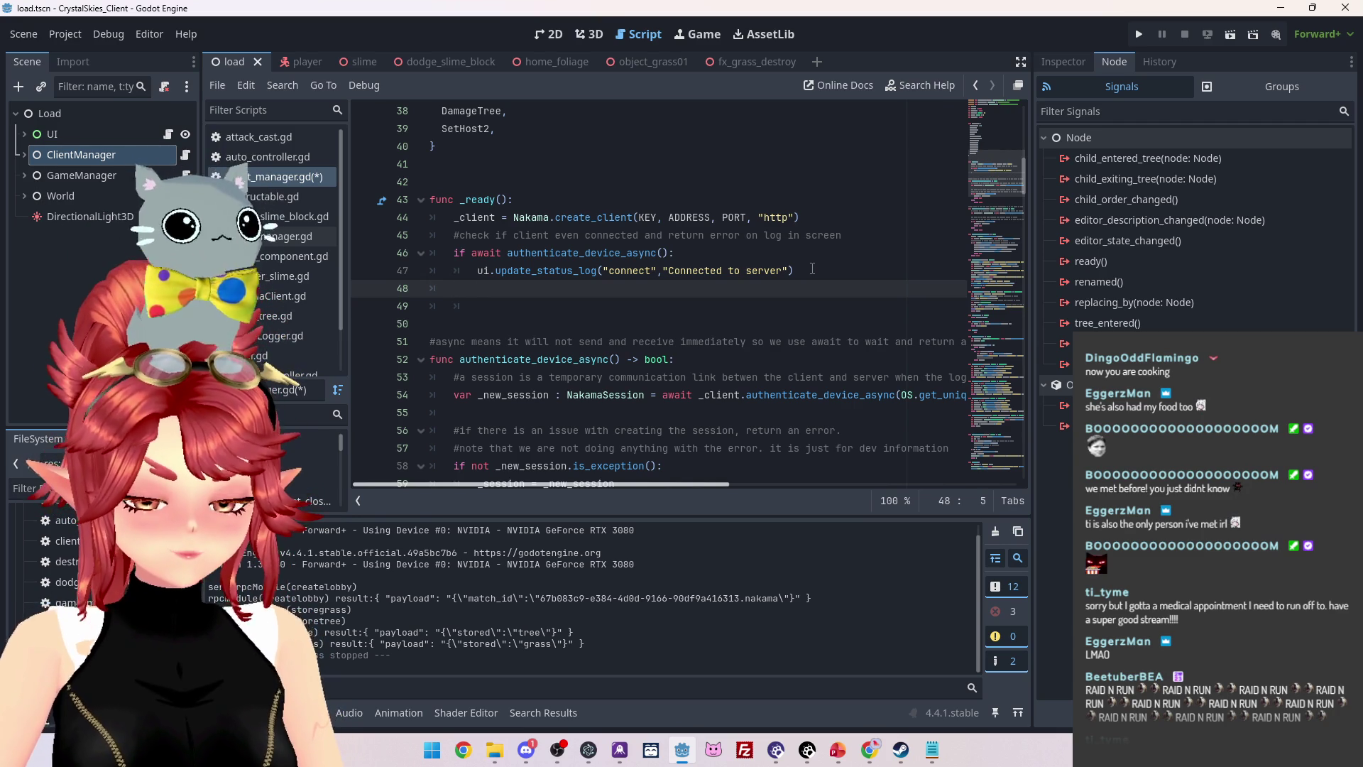
# Add an else branch logging 'Server is not available', with both log calls tagged 'login'.
pyautogui.press('Return')
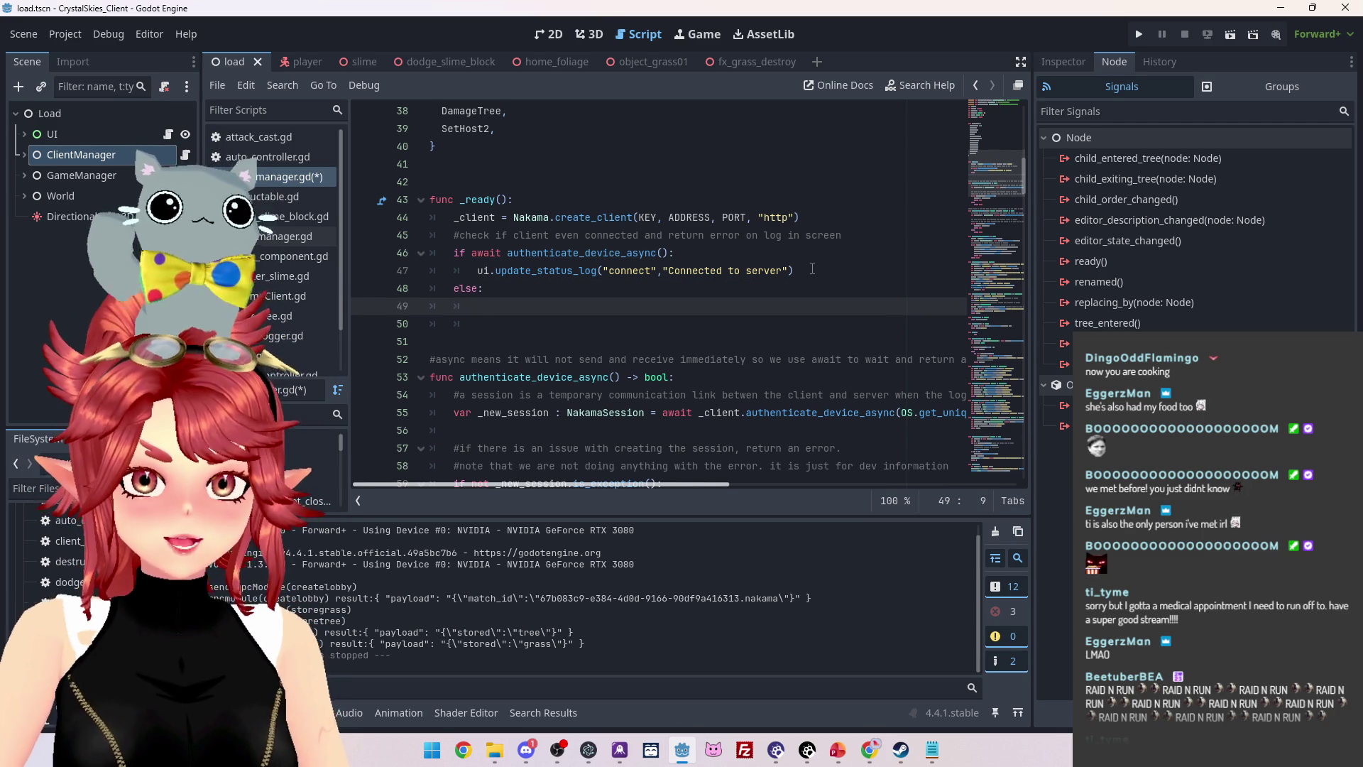
pyautogui.moveTo(807, 271); pyautogui.dragTo(478, 275)
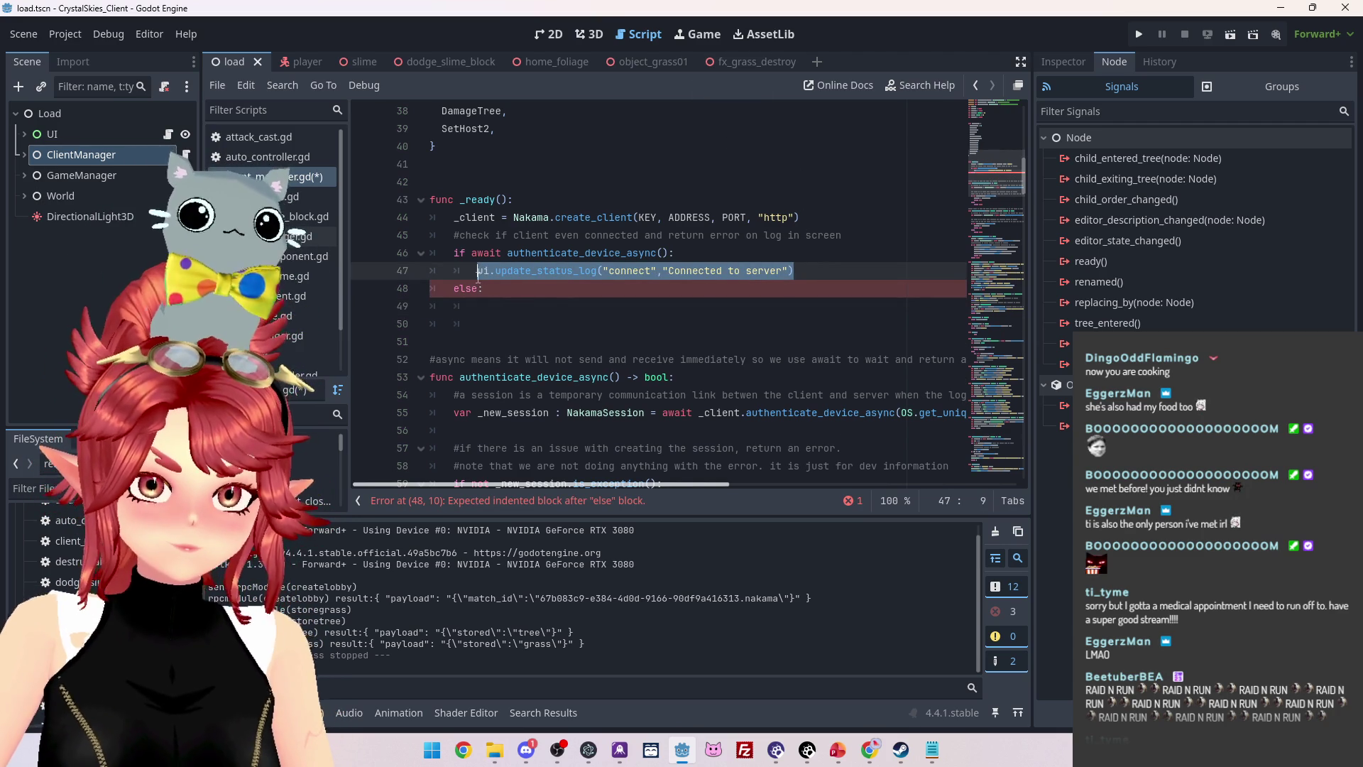
pyautogui.hotkey('ctrl', 'z')
pyautogui.hotkey('ctrl', 'z')
pyautogui.hotkey('ctrl', 'z')
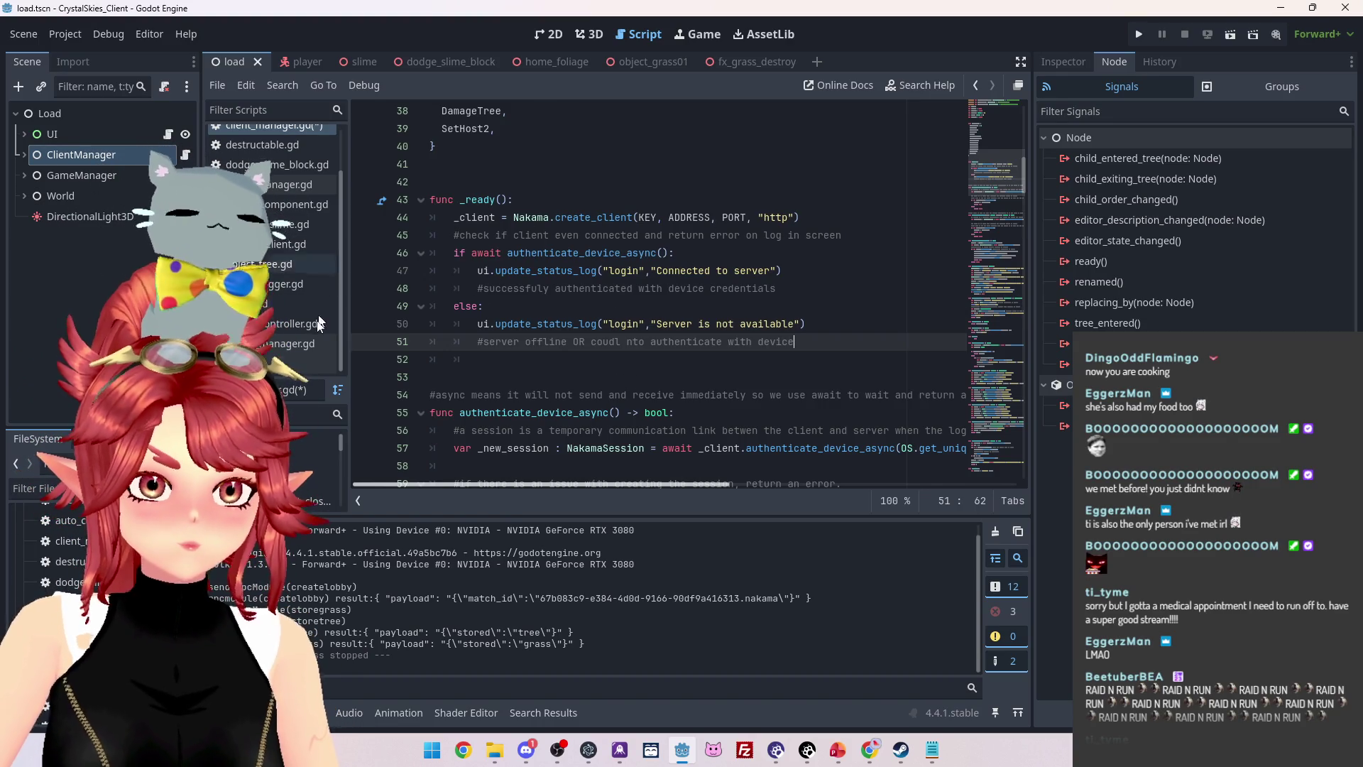
pyautogui.hotkey('ctrl', 'z')
pyautogui.hotkey('ctrl', 'z')
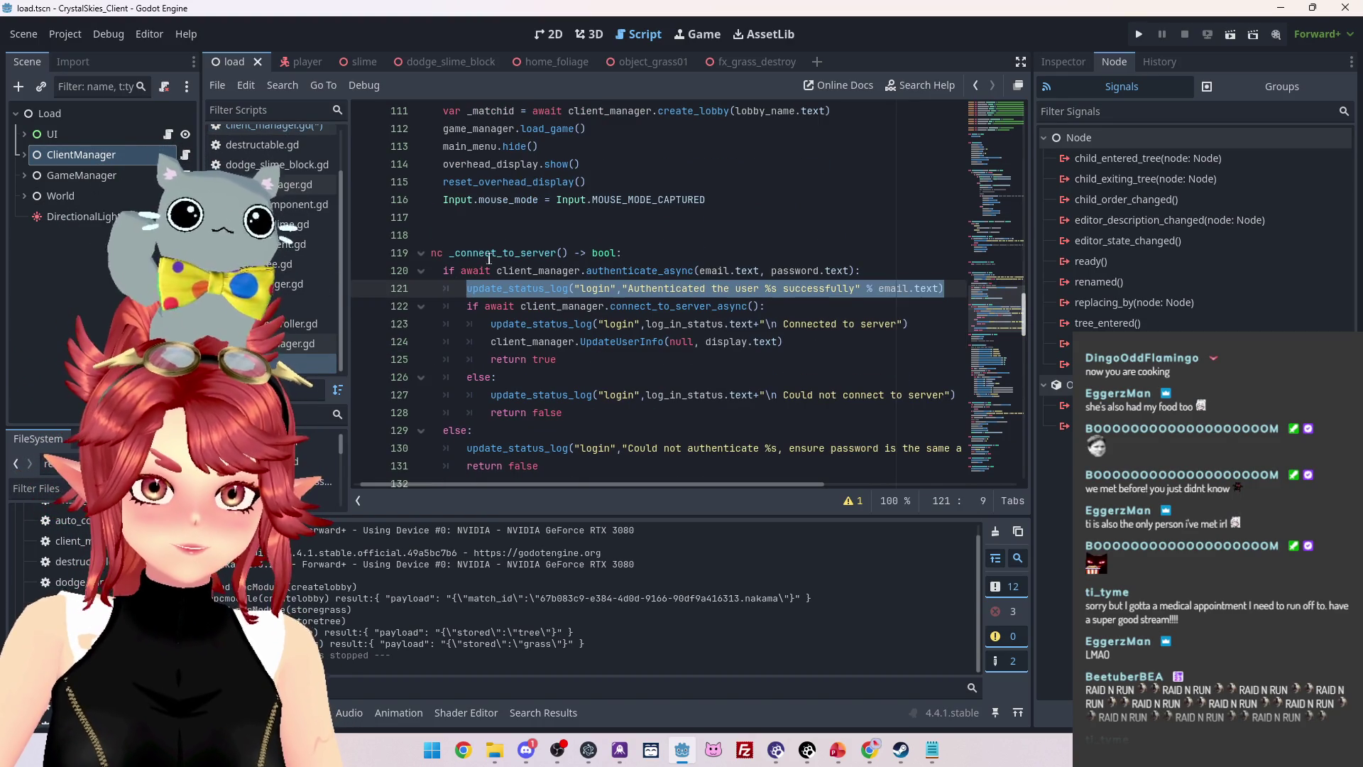
# Scroll through load.gd, then return to client_manager.gd at authenticate_device_async and authenticate_async.
pyautogui.scroll(-2, 445, 246)
pyautogui.scroll(4, 497, 269)
pyautogui.scroll(-3, 543, 296)
pyautogui.scroll(-3, 543, 295)
pyautogui.scroll(12, 544, 297)
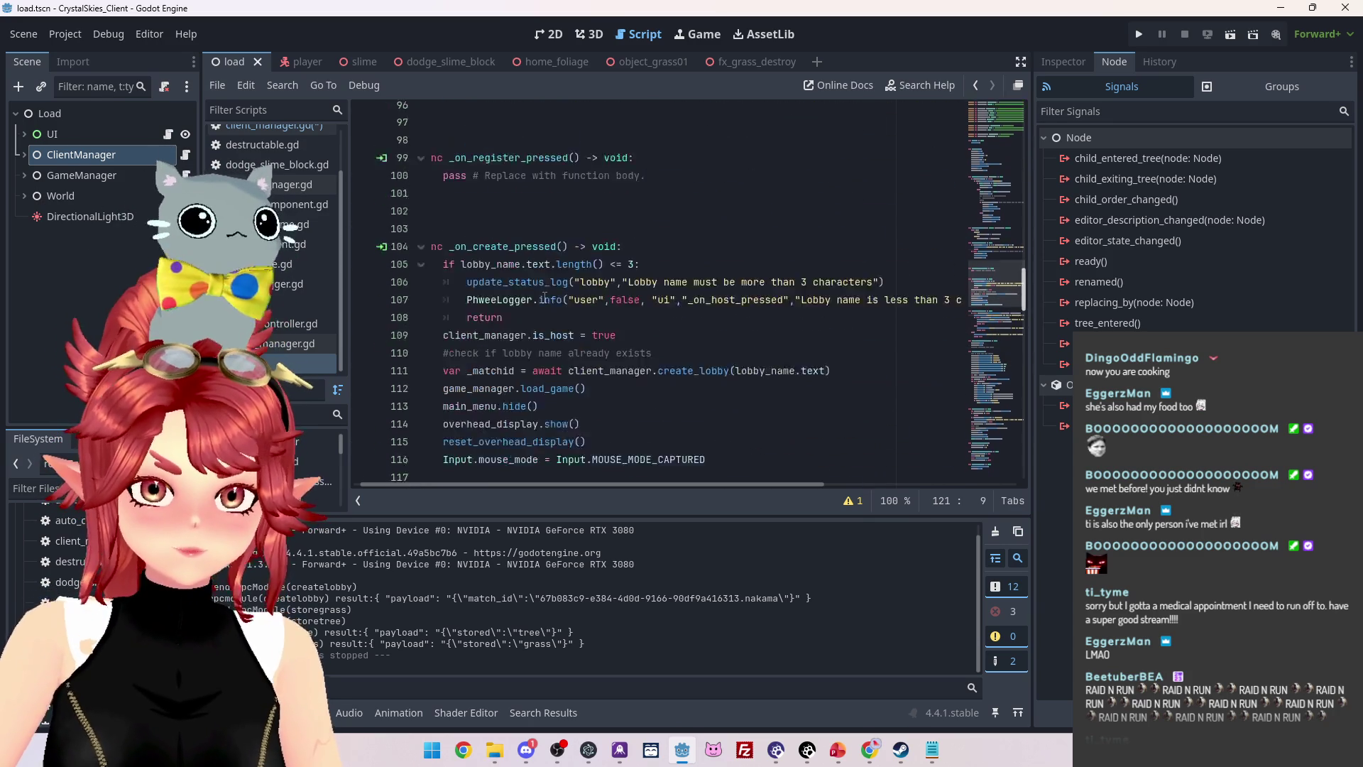
pyautogui.scroll(15, 545, 297)
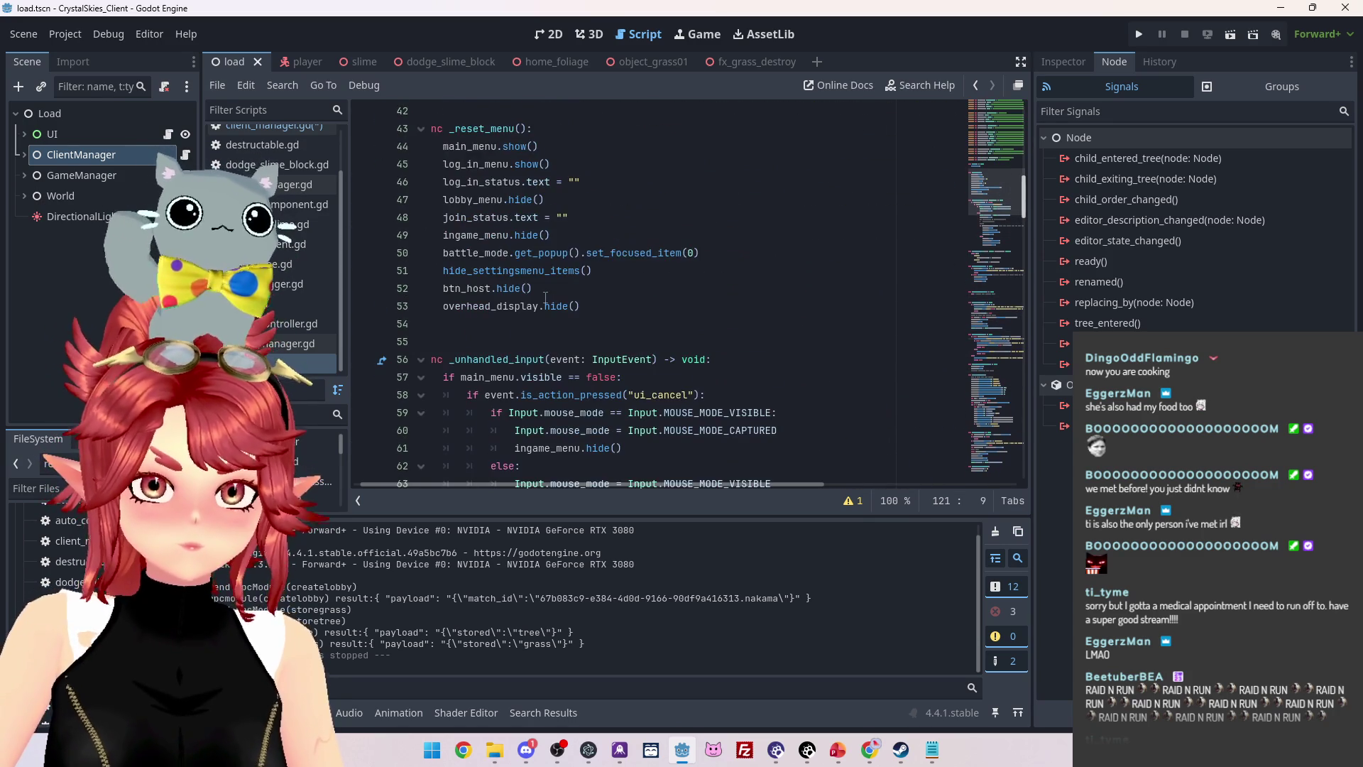
pyautogui.scroll(4, 546, 297)
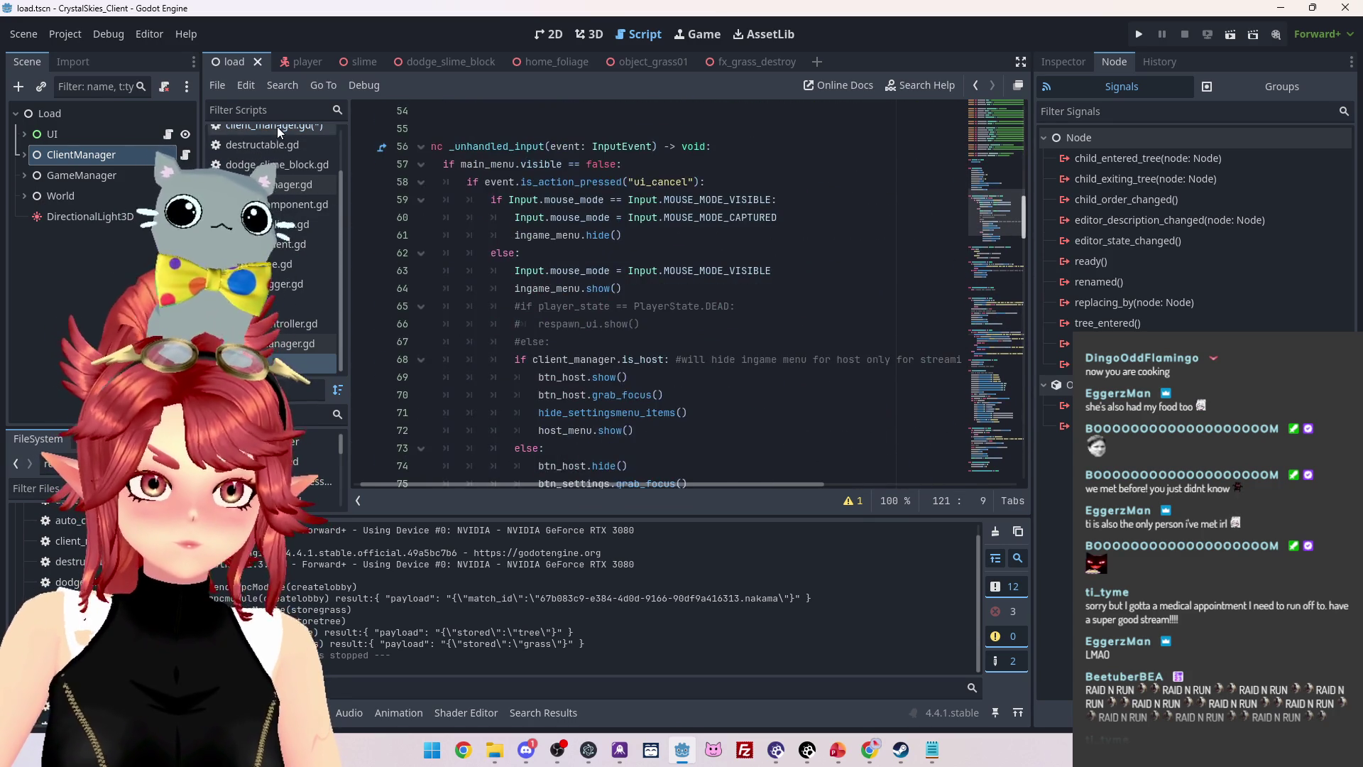
pyautogui.click(277, 126)
pyautogui.scroll(-3, 523, 310)
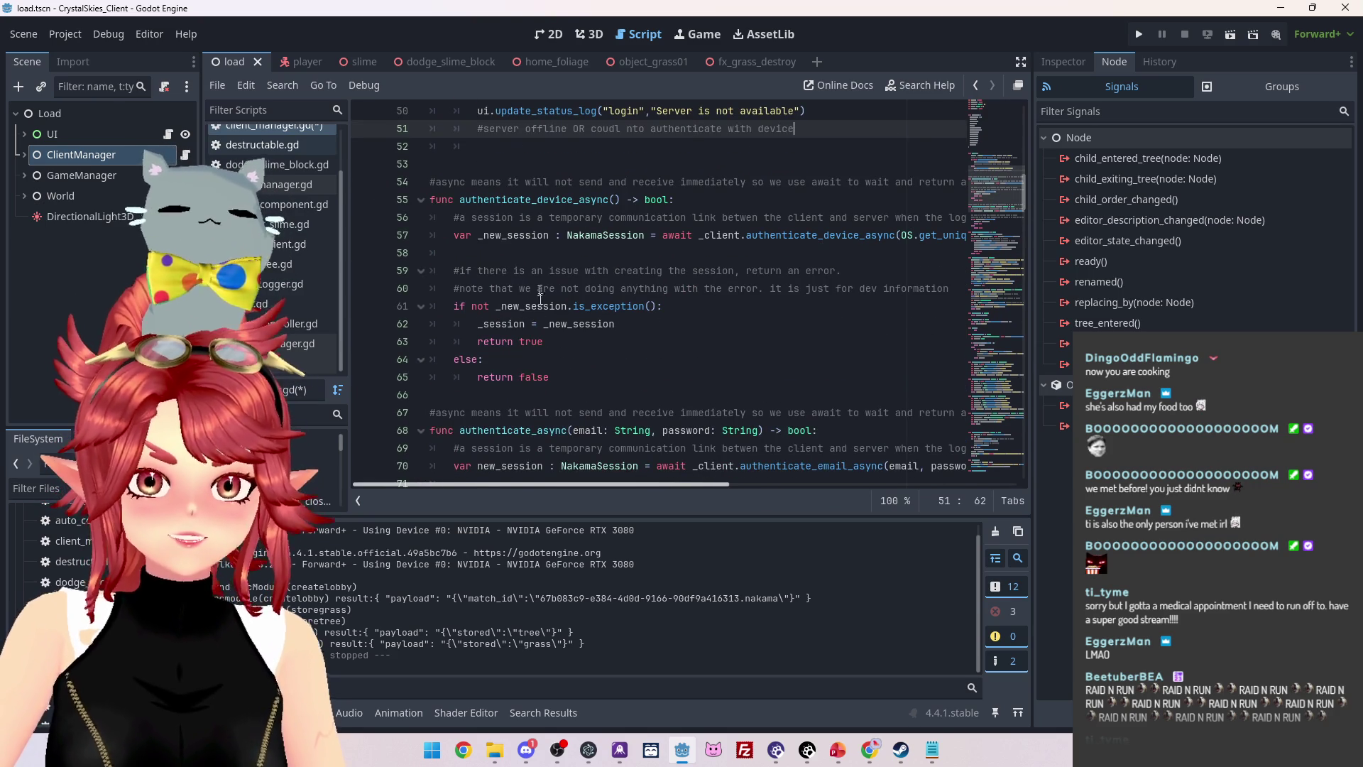
pyautogui.scroll(-2, 540, 294)
pyautogui.scroll(-1, 539, 330)
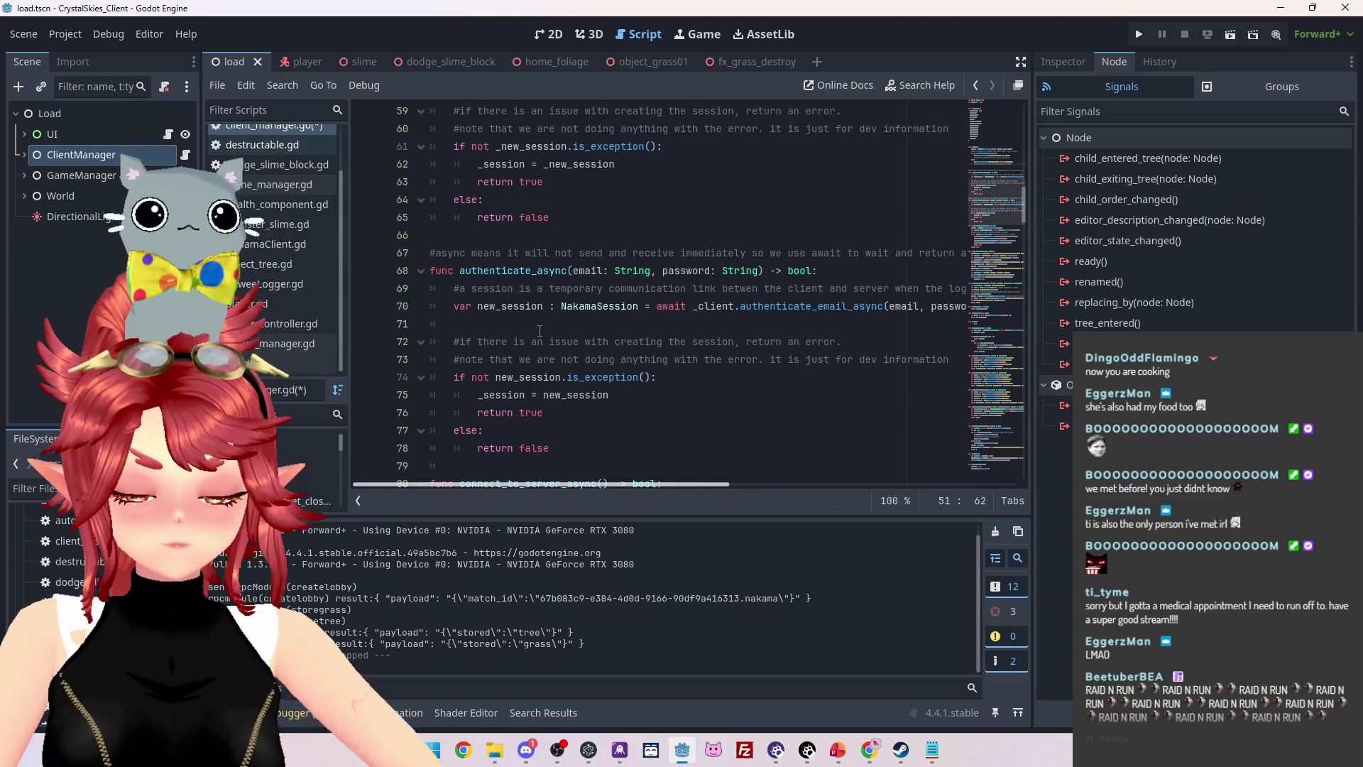
pyautogui.scroll(1, 540, 330)
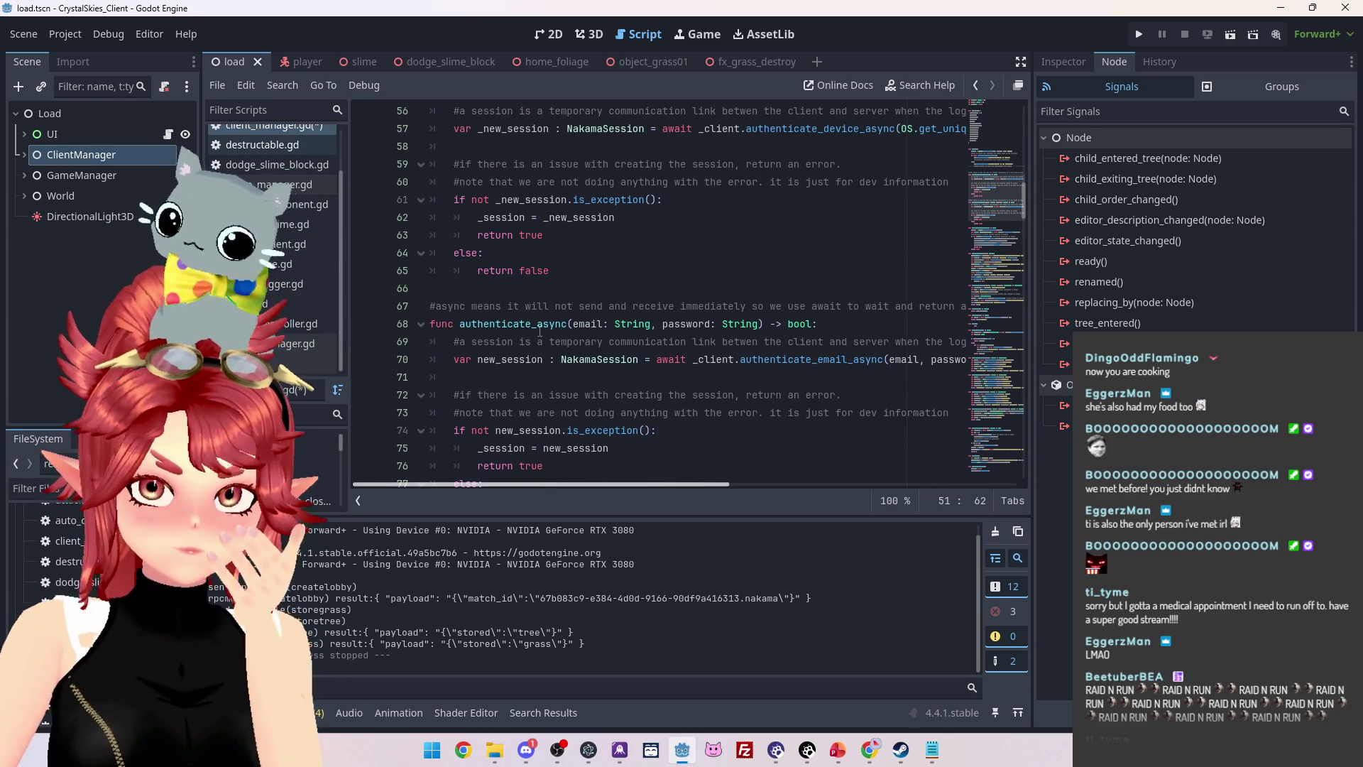
# Correct 'coudl' to 'could' and 'nto' to 'not' in the line 51 comment.
pyautogui.scroll(1, 540, 331)
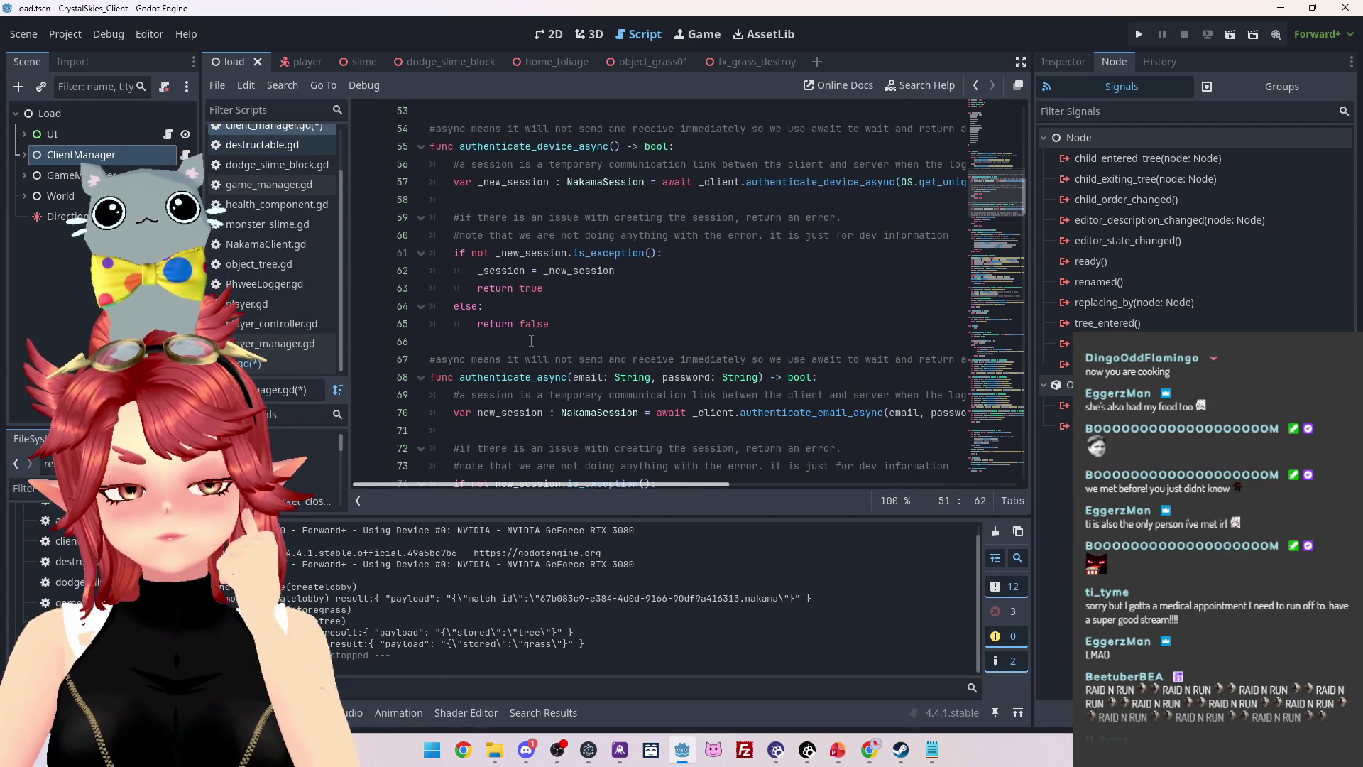
pyautogui.scroll(5, 533, 340)
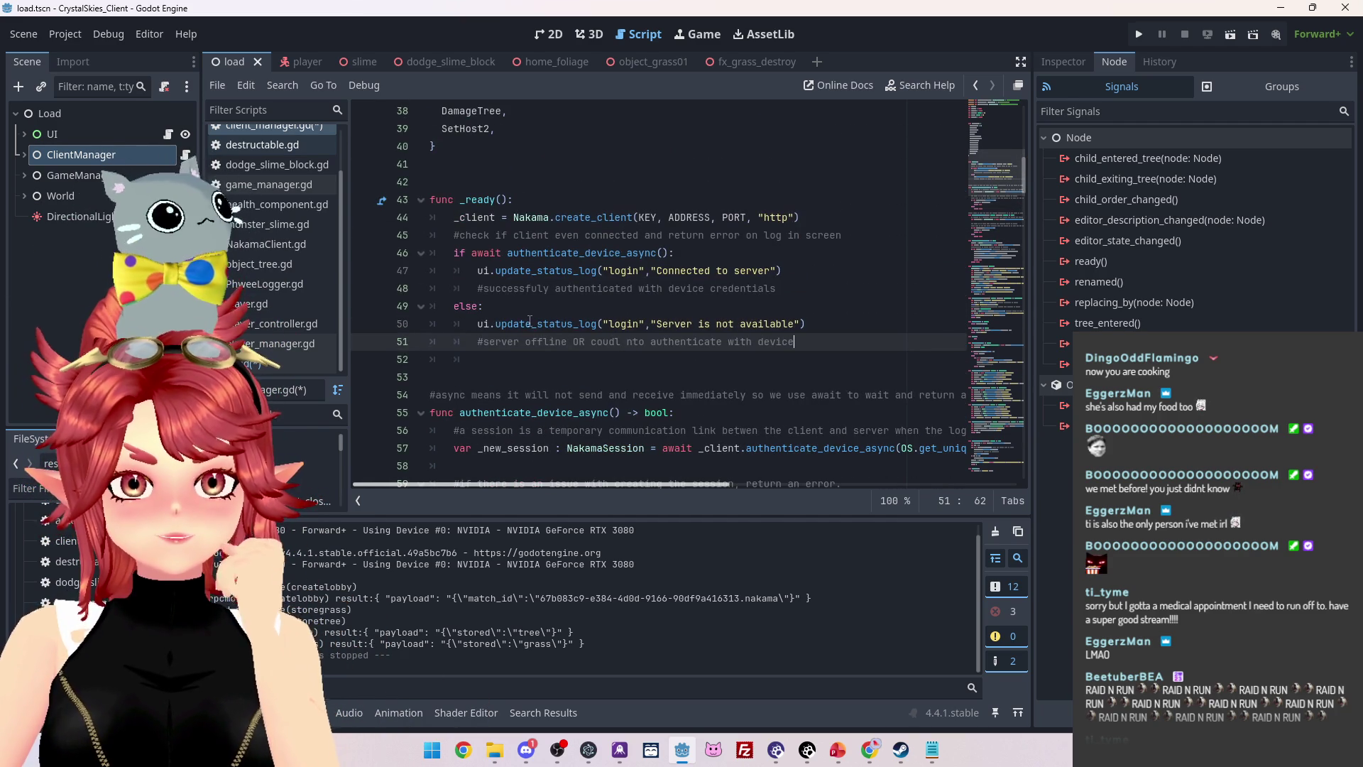
pyautogui.scroll(-2, 639, 276)
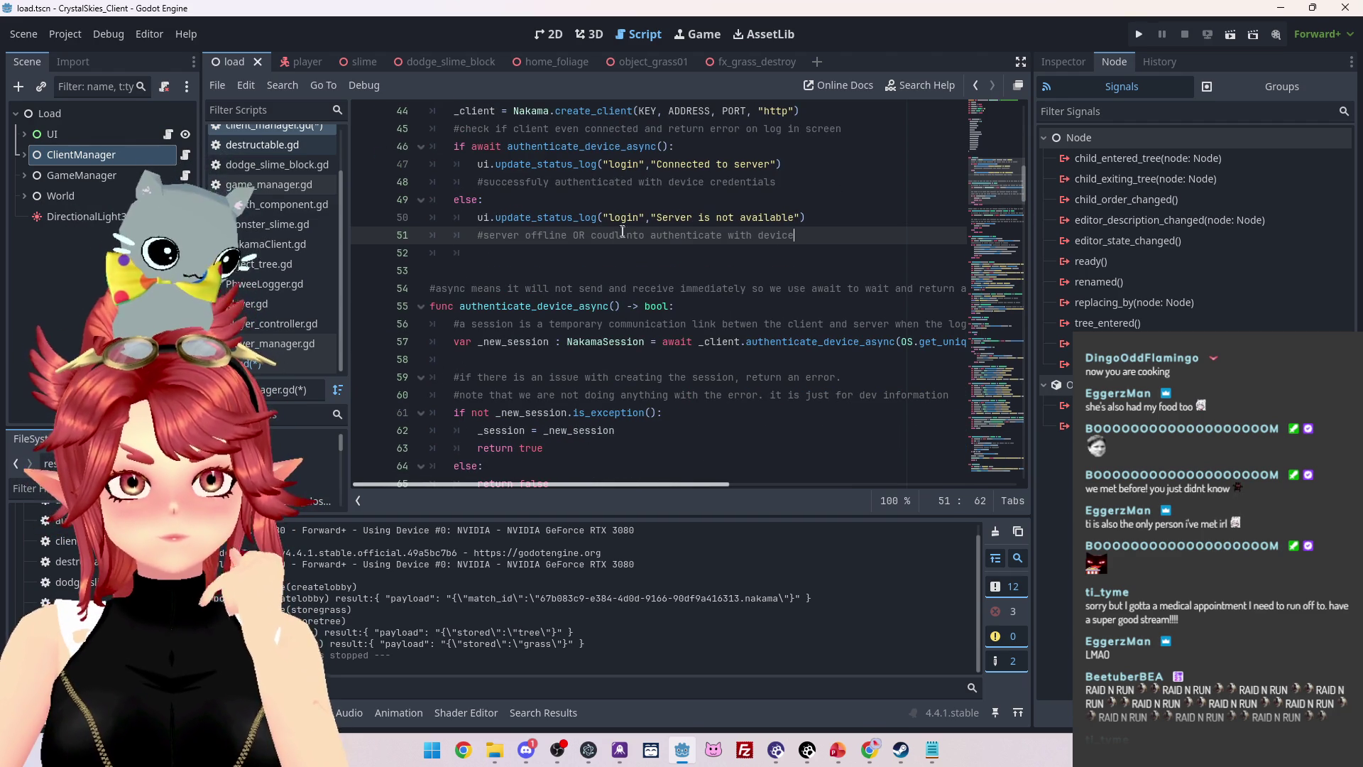
pyautogui.press('BackSpace')
pyautogui.press('Right')
pyautogui.write('d')
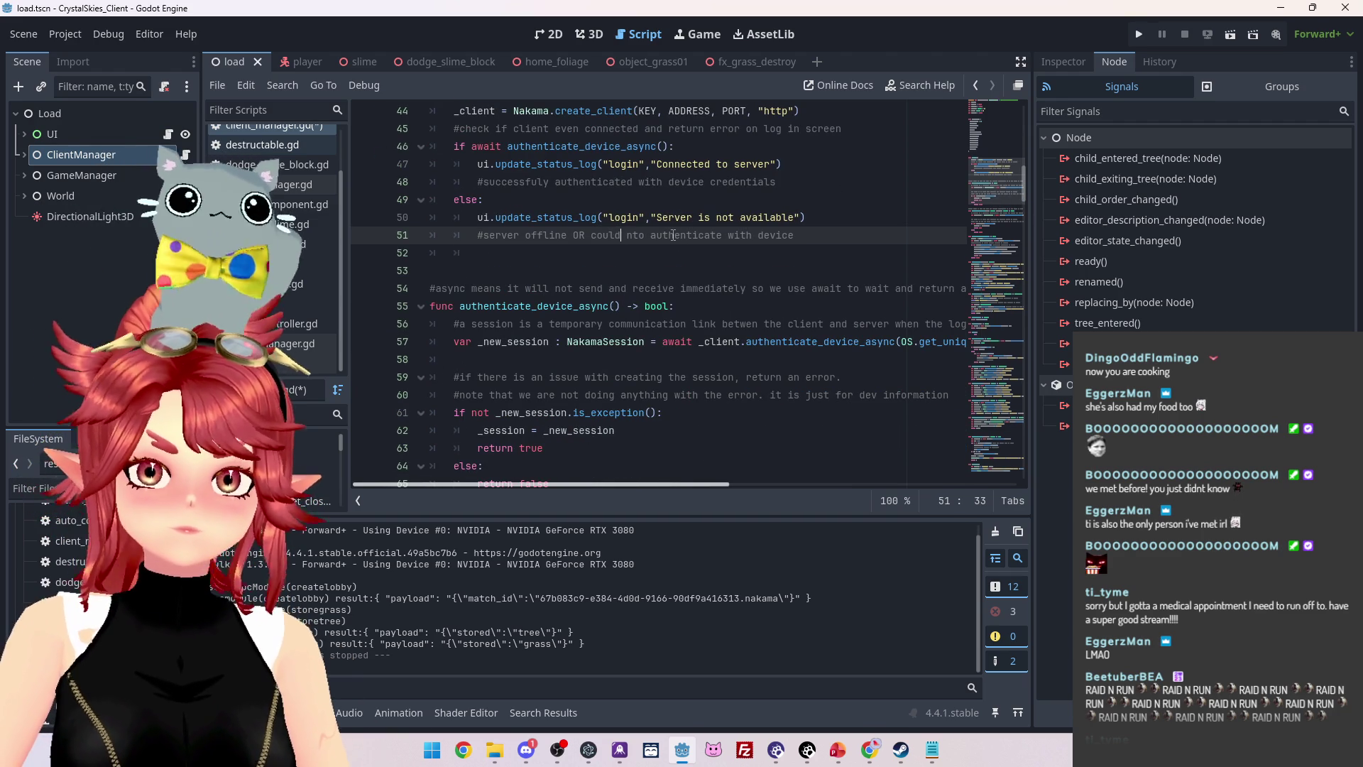
pyautogui.press('Delete')
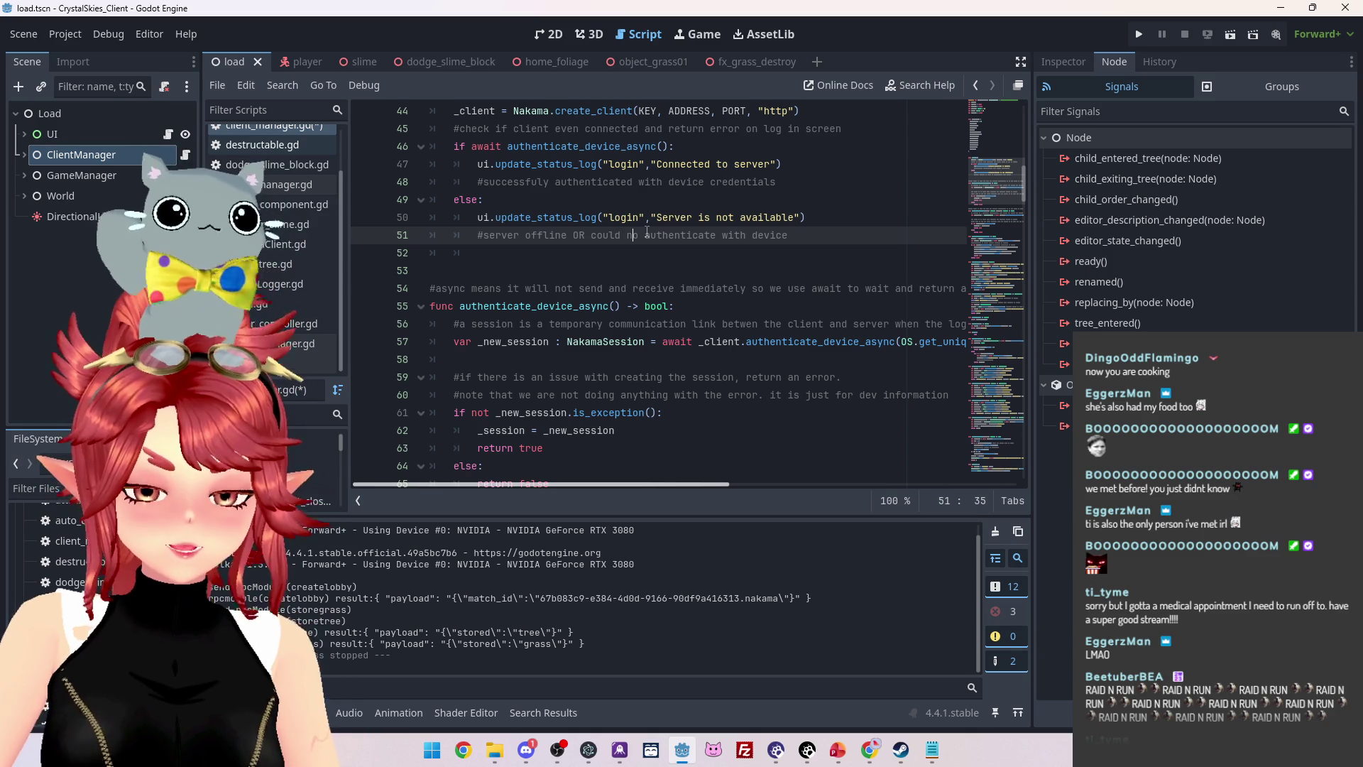
pyautogui.write('t')
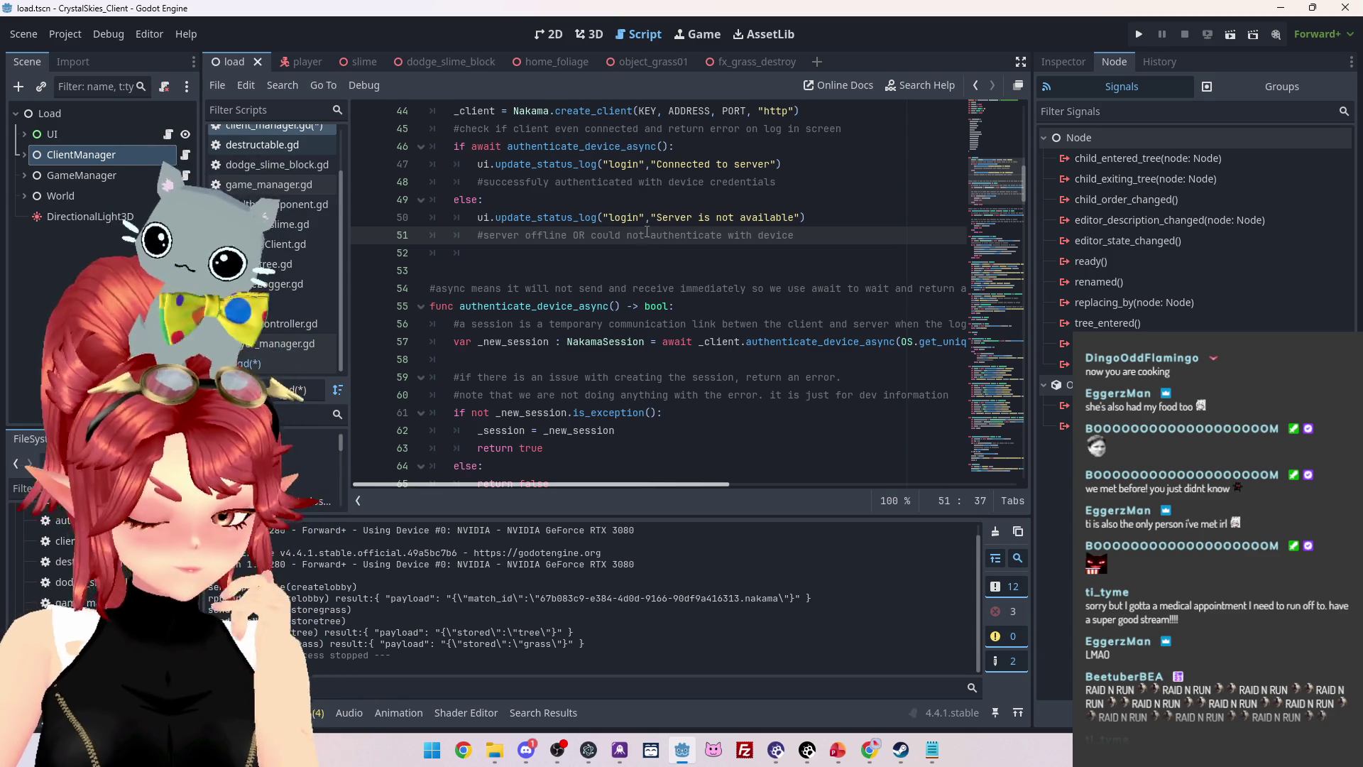
pyautogui.scroll(2, 703, 350)
pyautogui.scroll(3, 731, 391)
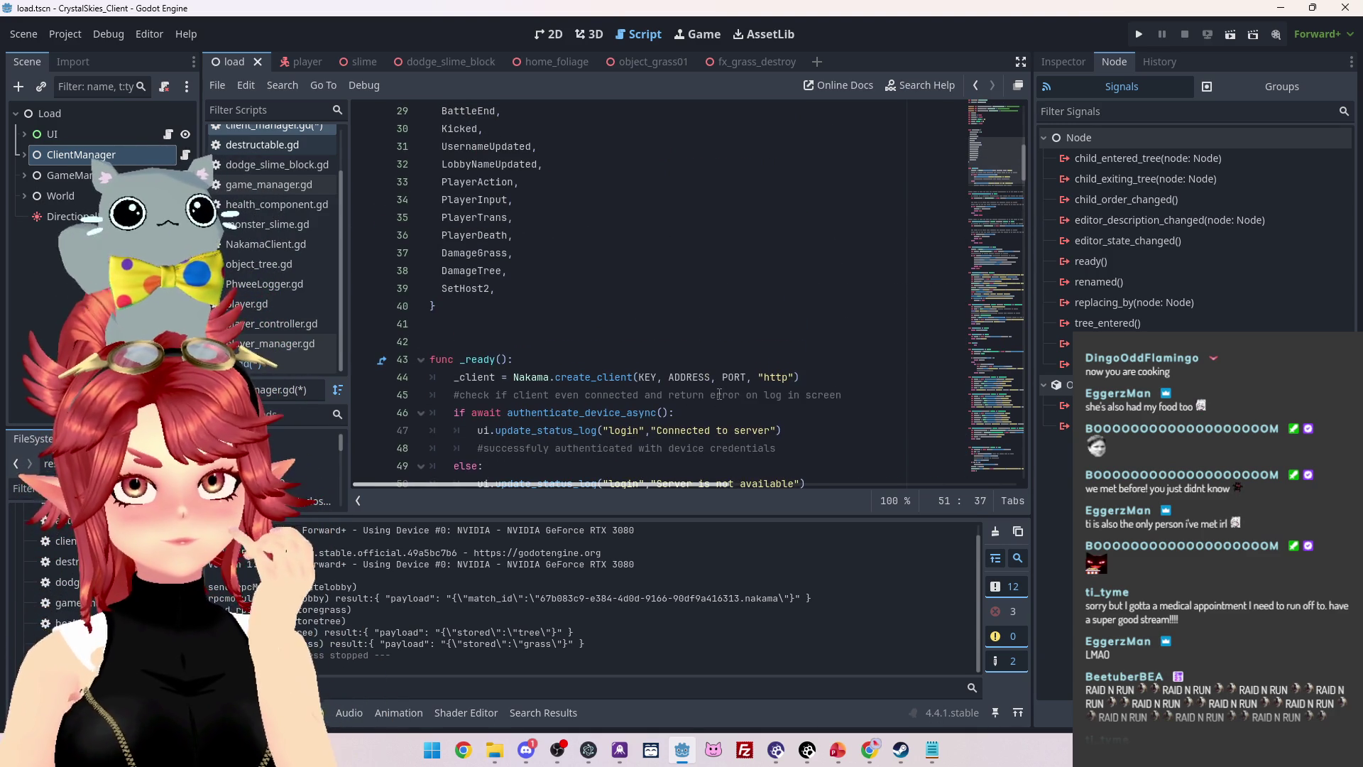
# Add a _tempsession declaration below _client by duplicating the _session line, then save.
pyautogui.scroll(-3, 719, 394)
pyautogui.scroll(-3, 719, 394)
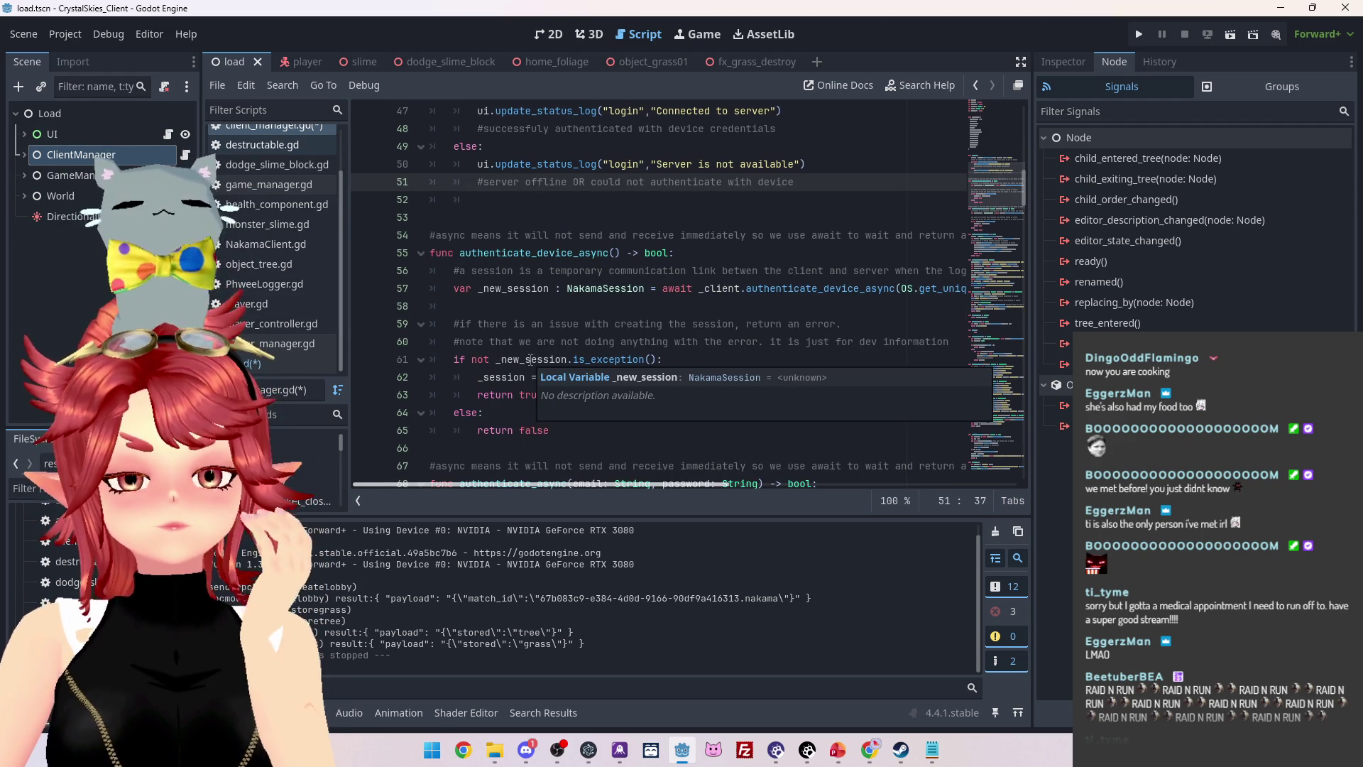
pyautogui.scroll(13, 536, 360)
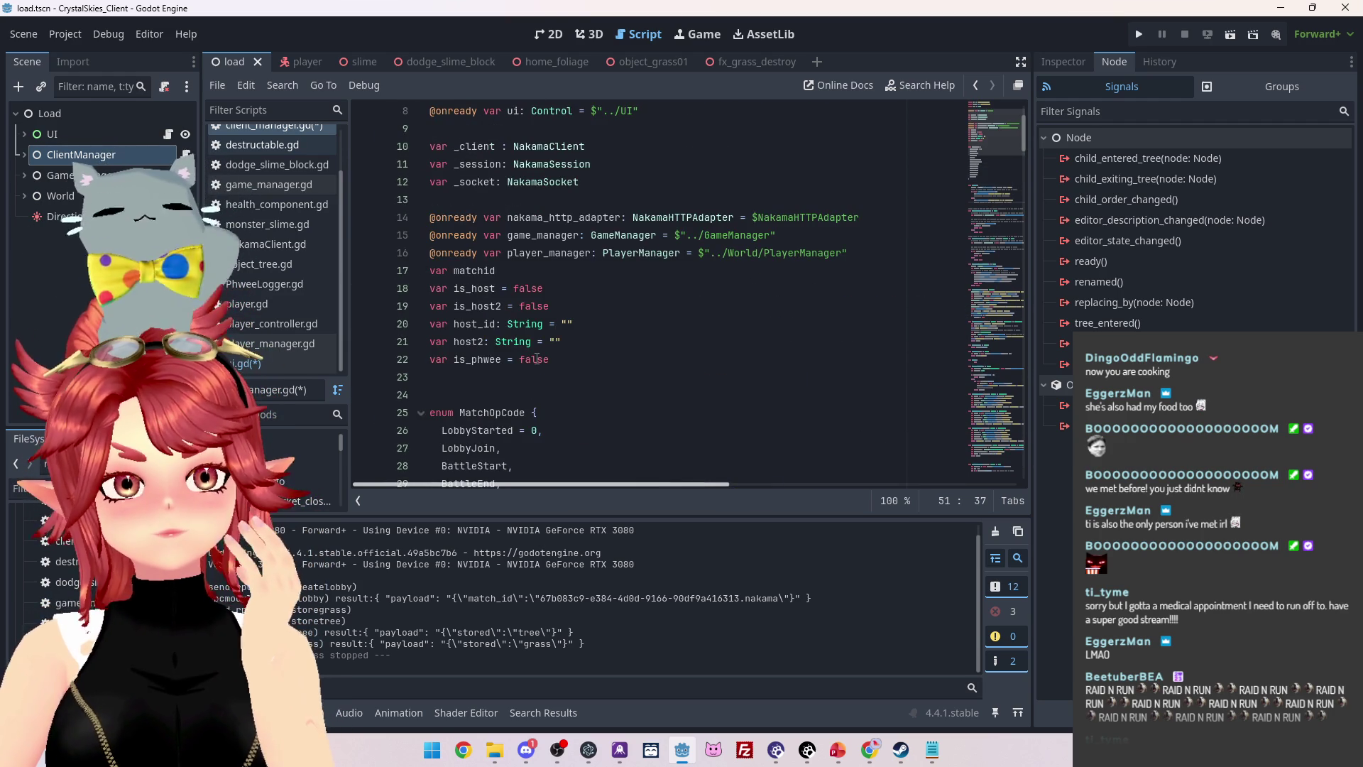
pyautogui.scroll(3, 536, 360)
pyautogui.click(577, 306)
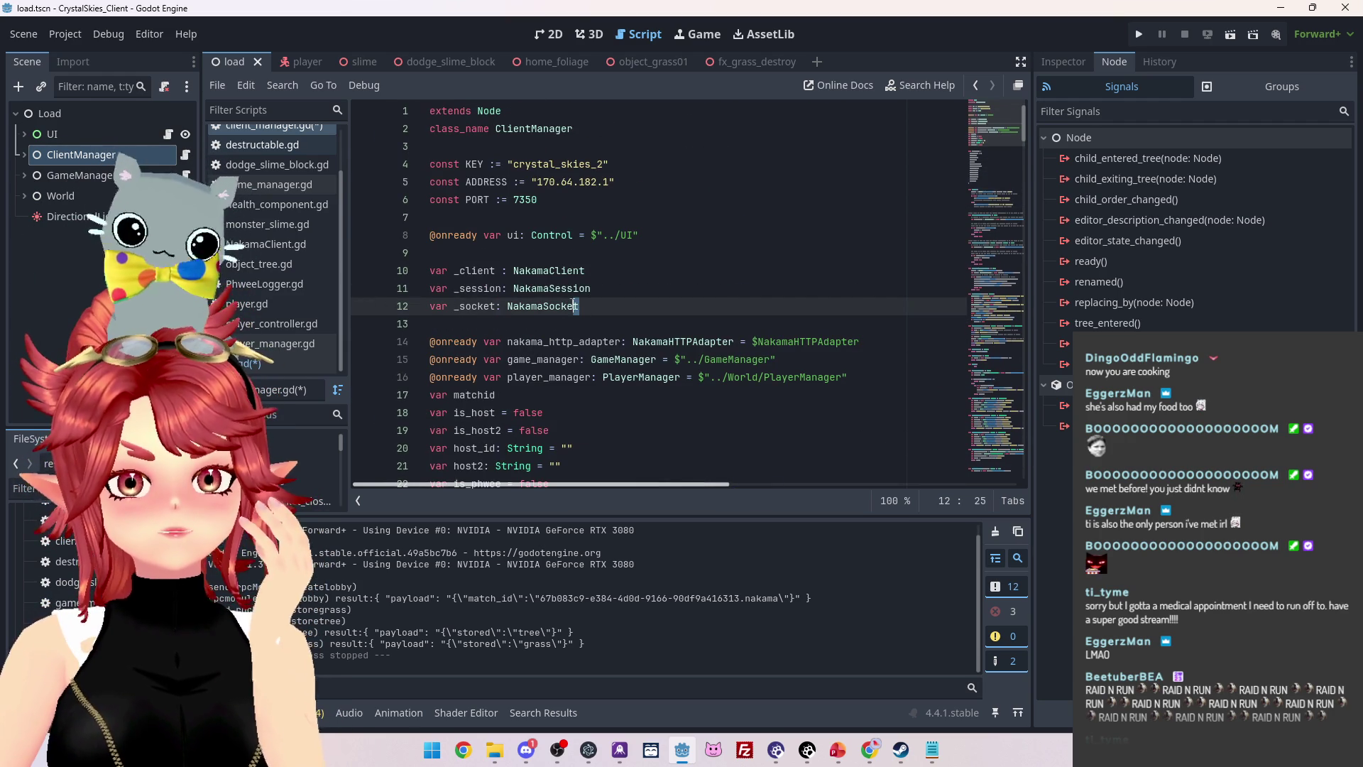
pyautogui.moveTo(603, 289); pyautogui.dragTo(428, 289)
pyautogui.hotkey('ctrl', 'c')
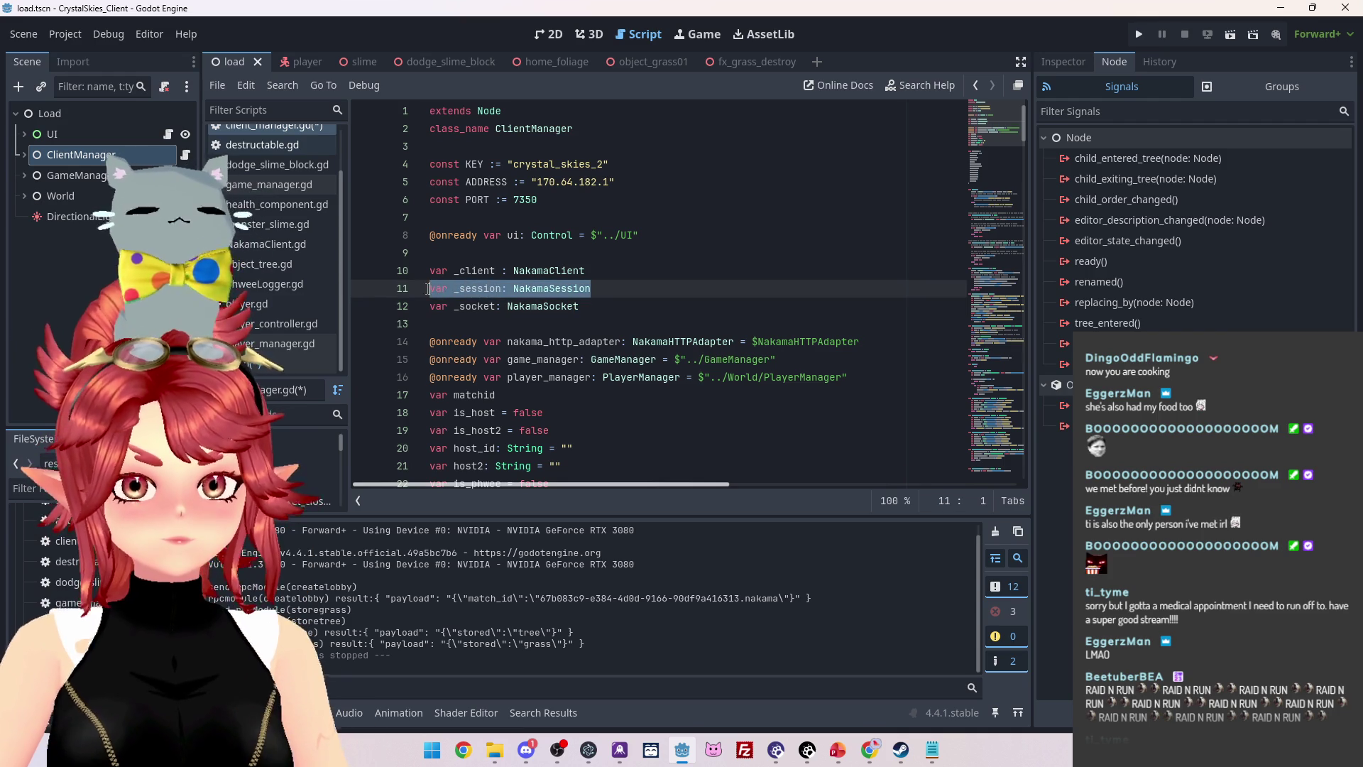
pyautogui.click(595, 275)
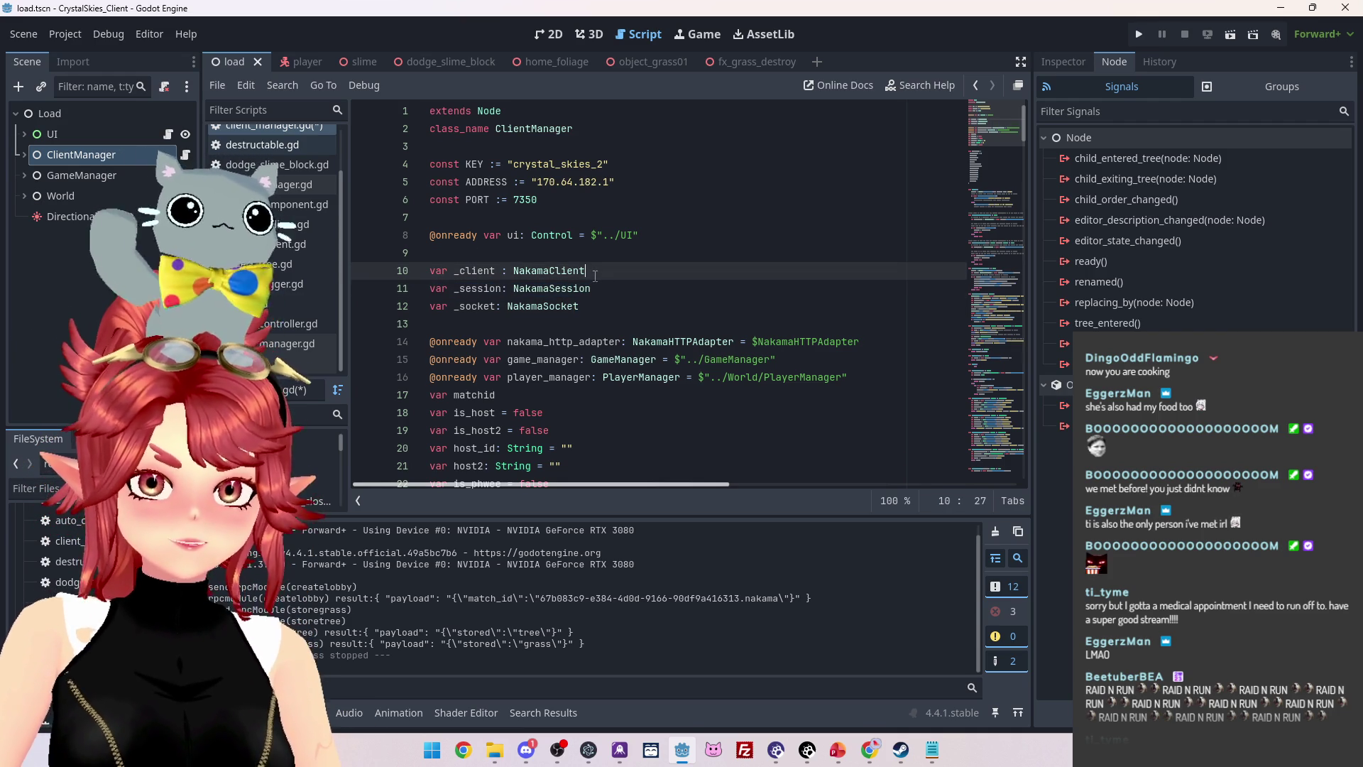
pyautogui.press('Return')
pyautogui.hotkey('ctrl', 'v')
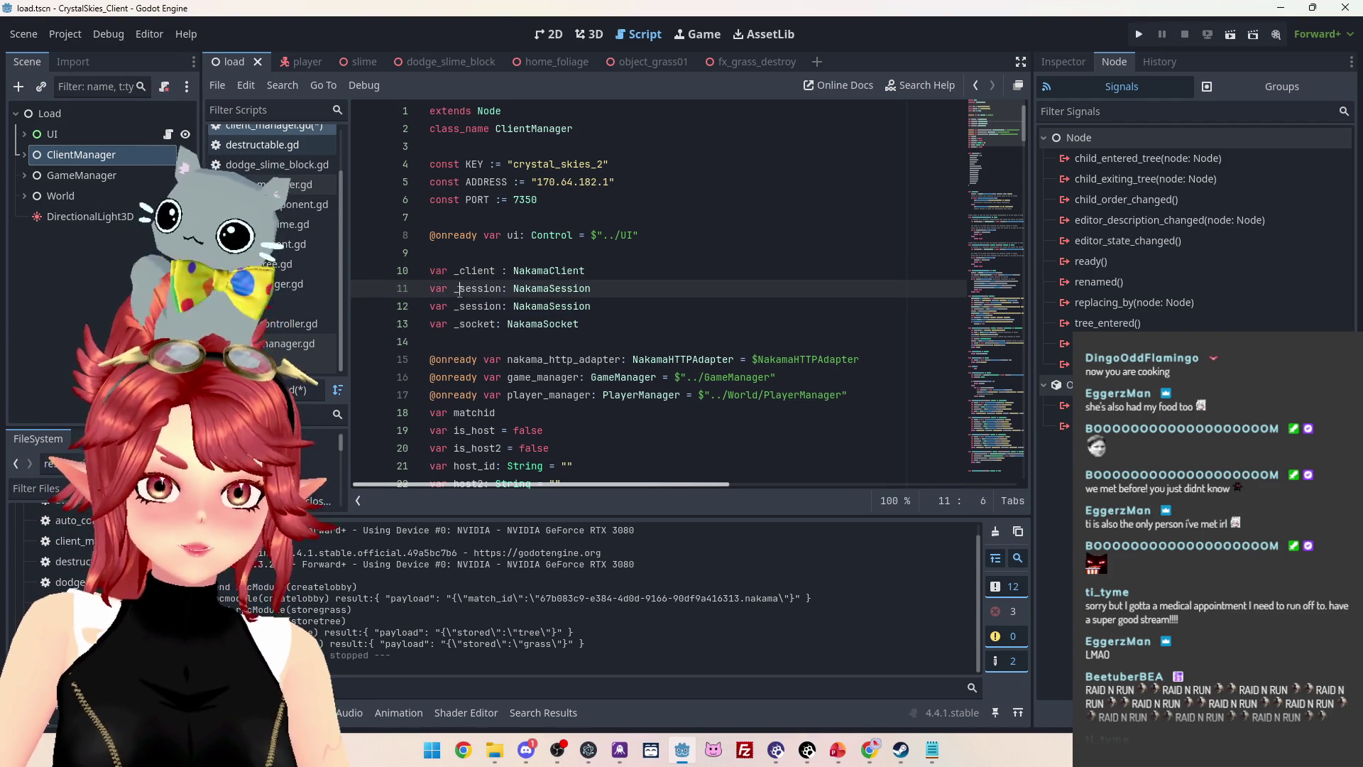
pyautogui.write('temp')
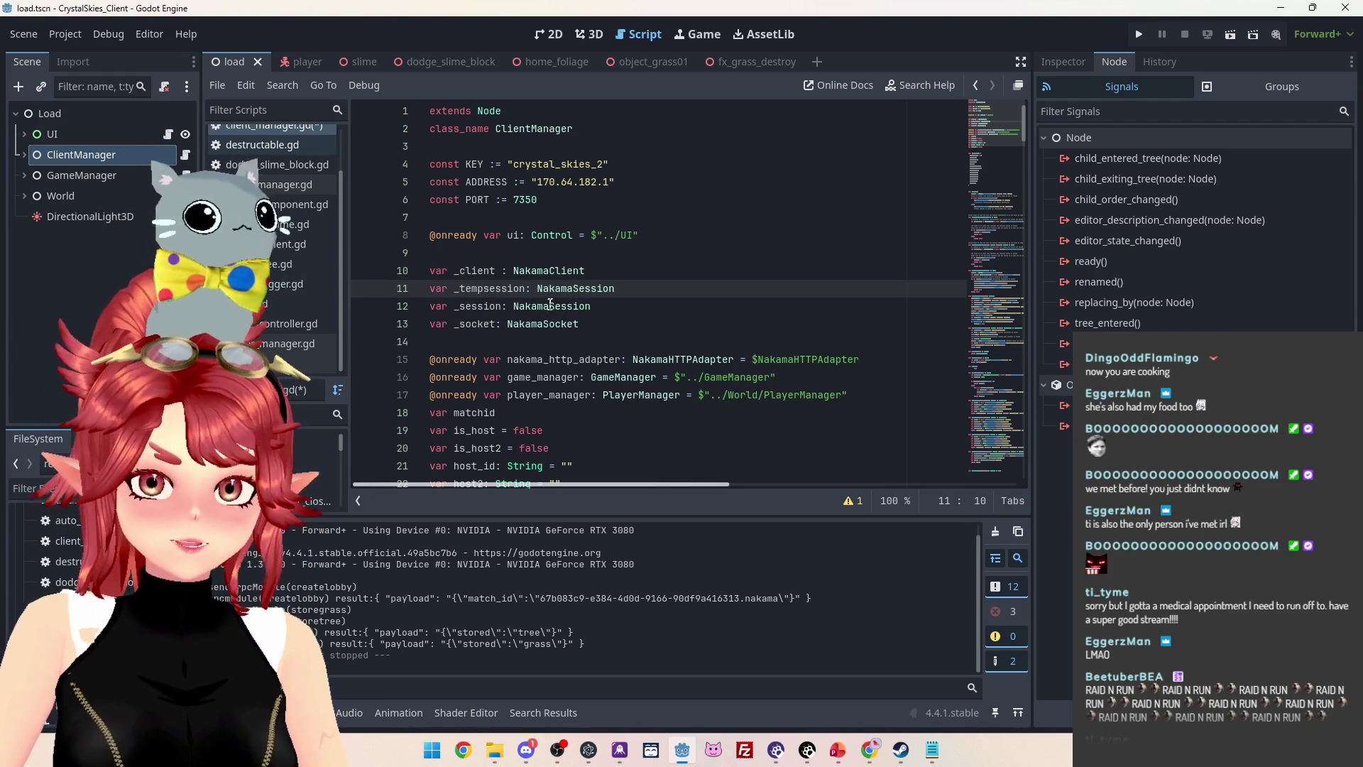
pyautogui.hotkey('ctrl', 's')
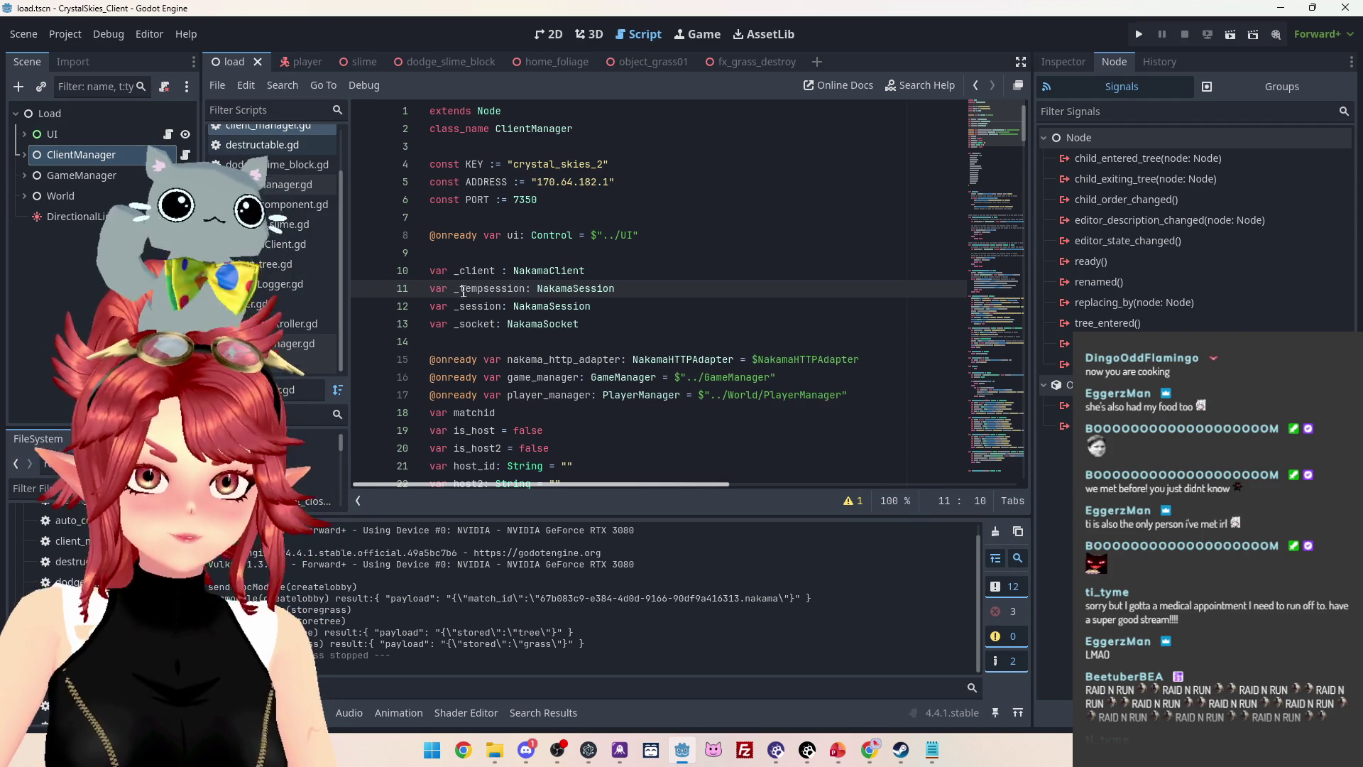
# Remove the underscores before client, tempsession, session and socket, then undo the change.
pyautogui.scroll(-7, 534, 318)
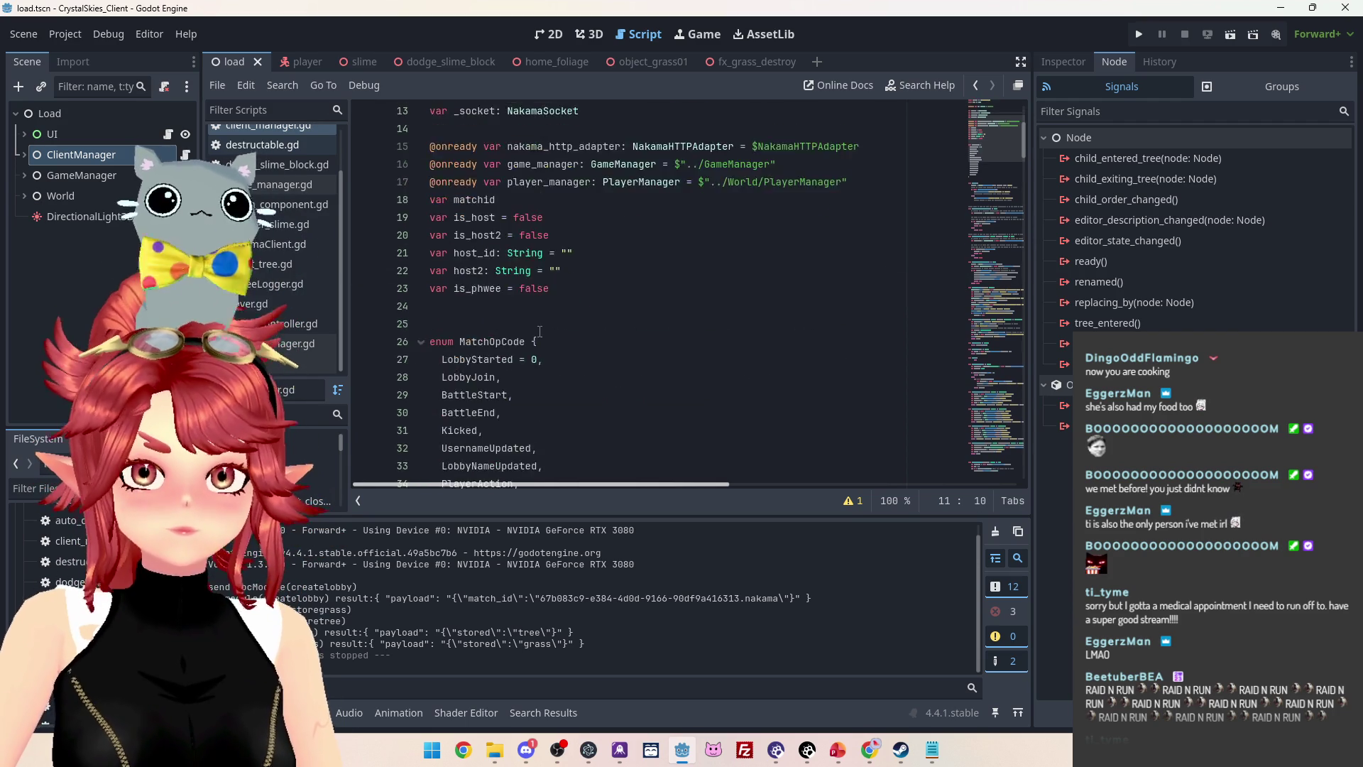
pyautogui.scroll(7, 490, 277)
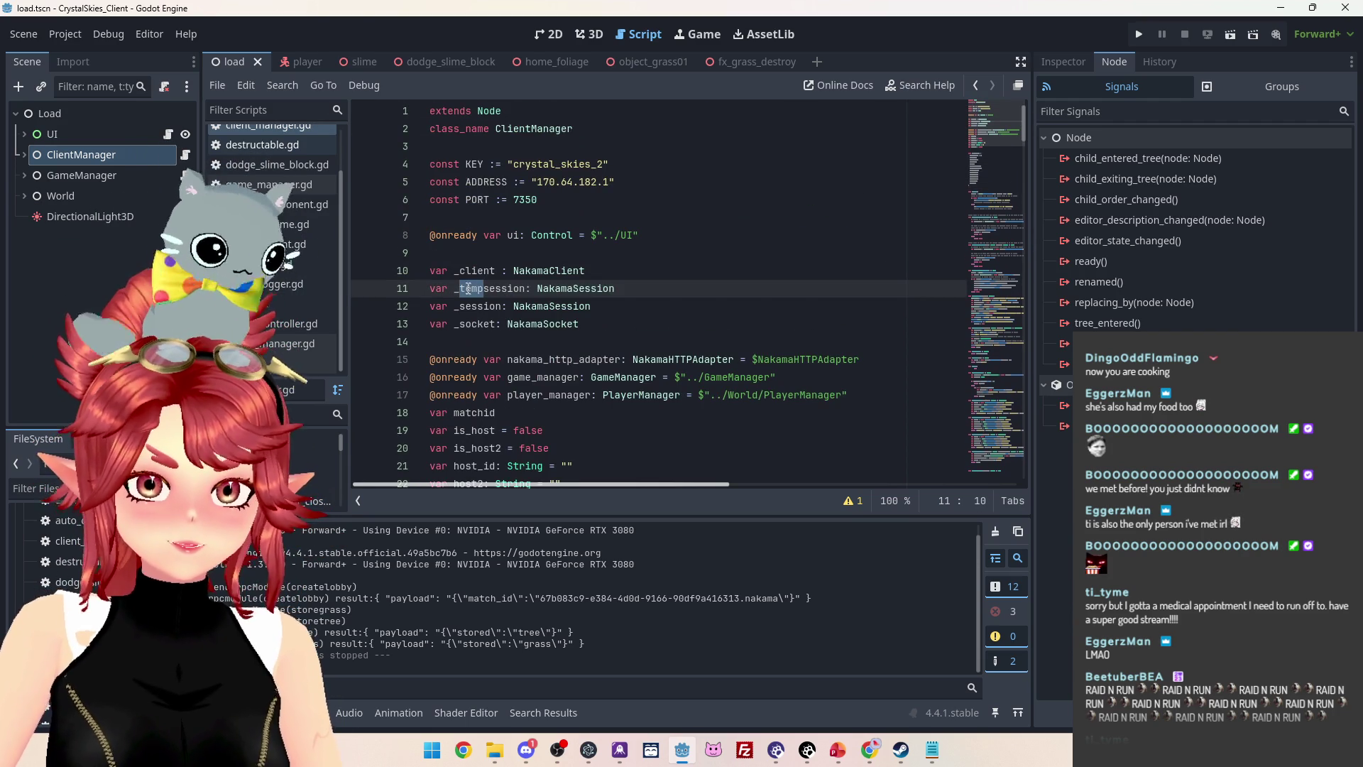
pyautogui.click(460, 271)
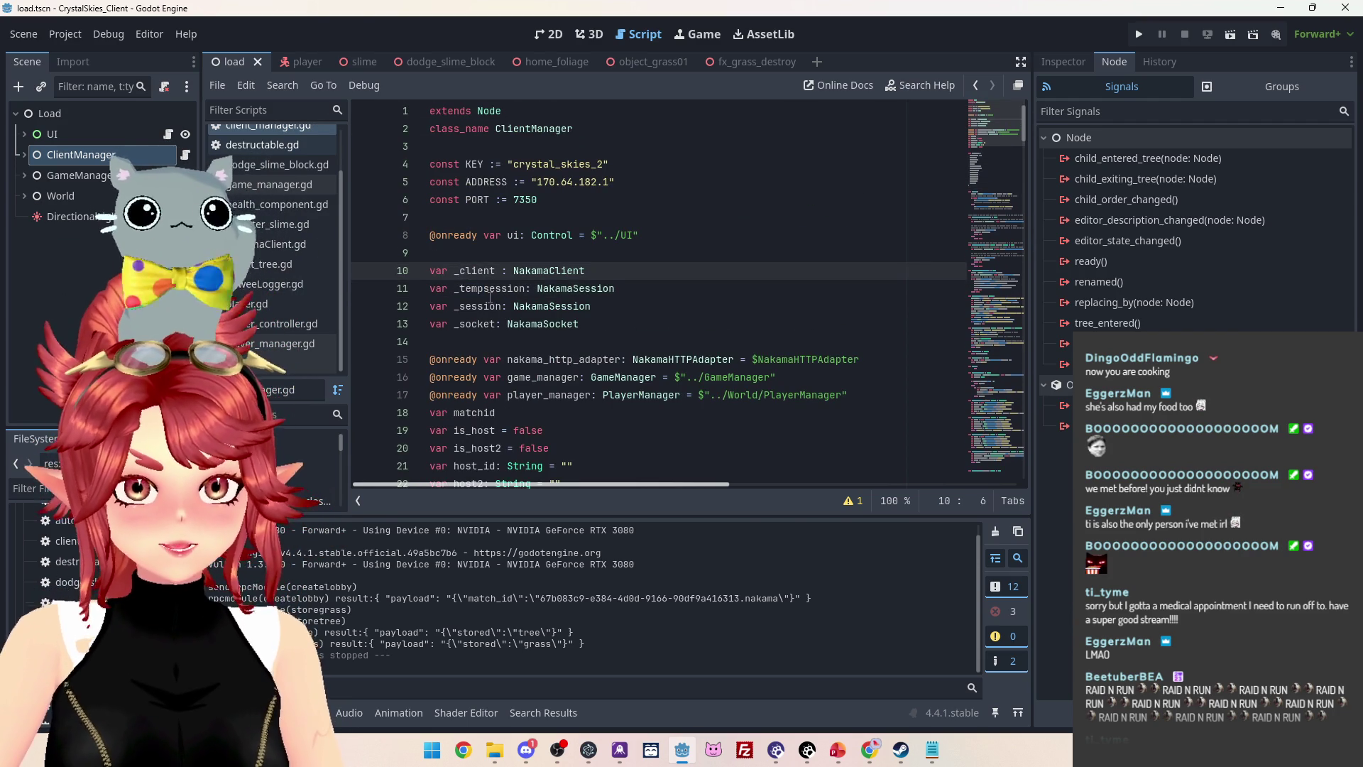
pyautogui.press('BackSpace')
pyautogui.click(459, 289)
pyautogui.press('BackSpace')
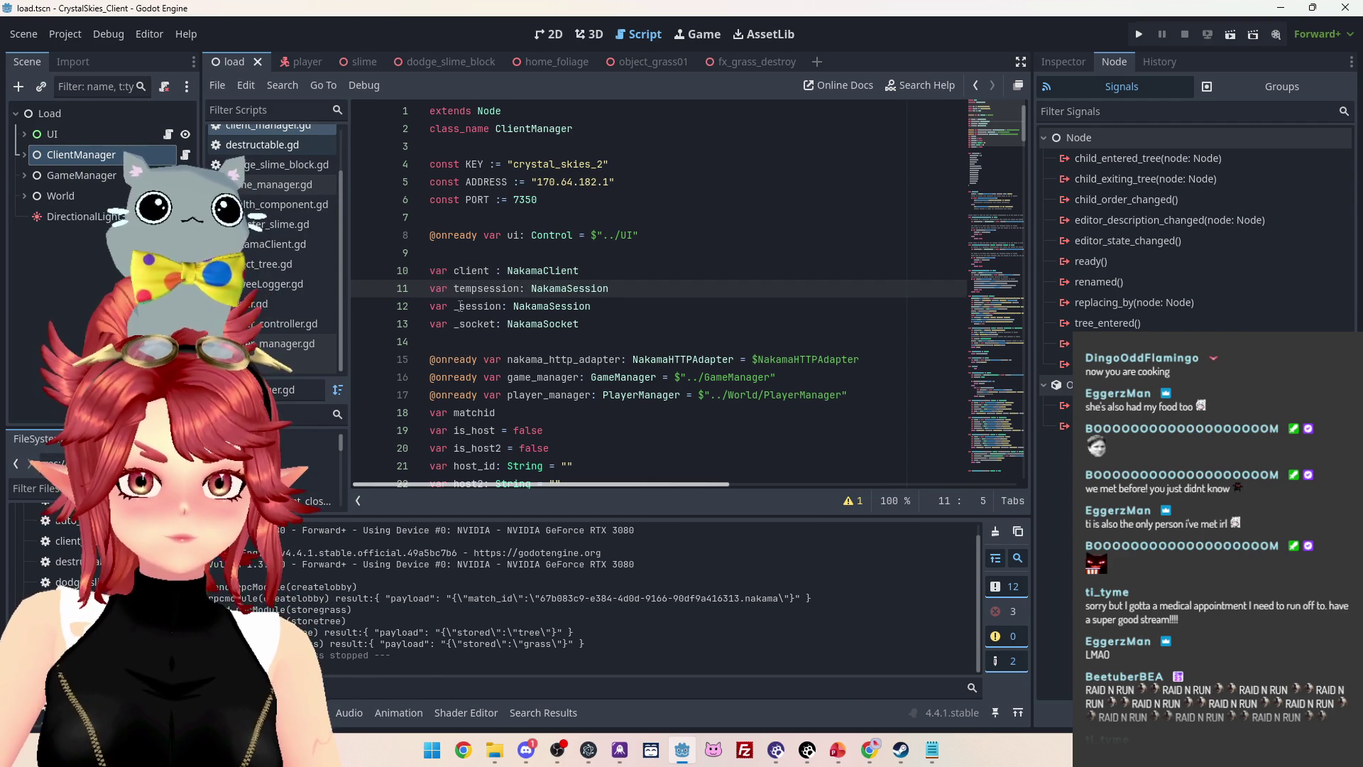
pyautogui.click(460, 306)
pyautogui.press('BackSpace')
pyautogui.click(459, 324)
pyautogui.press('BackSpace')
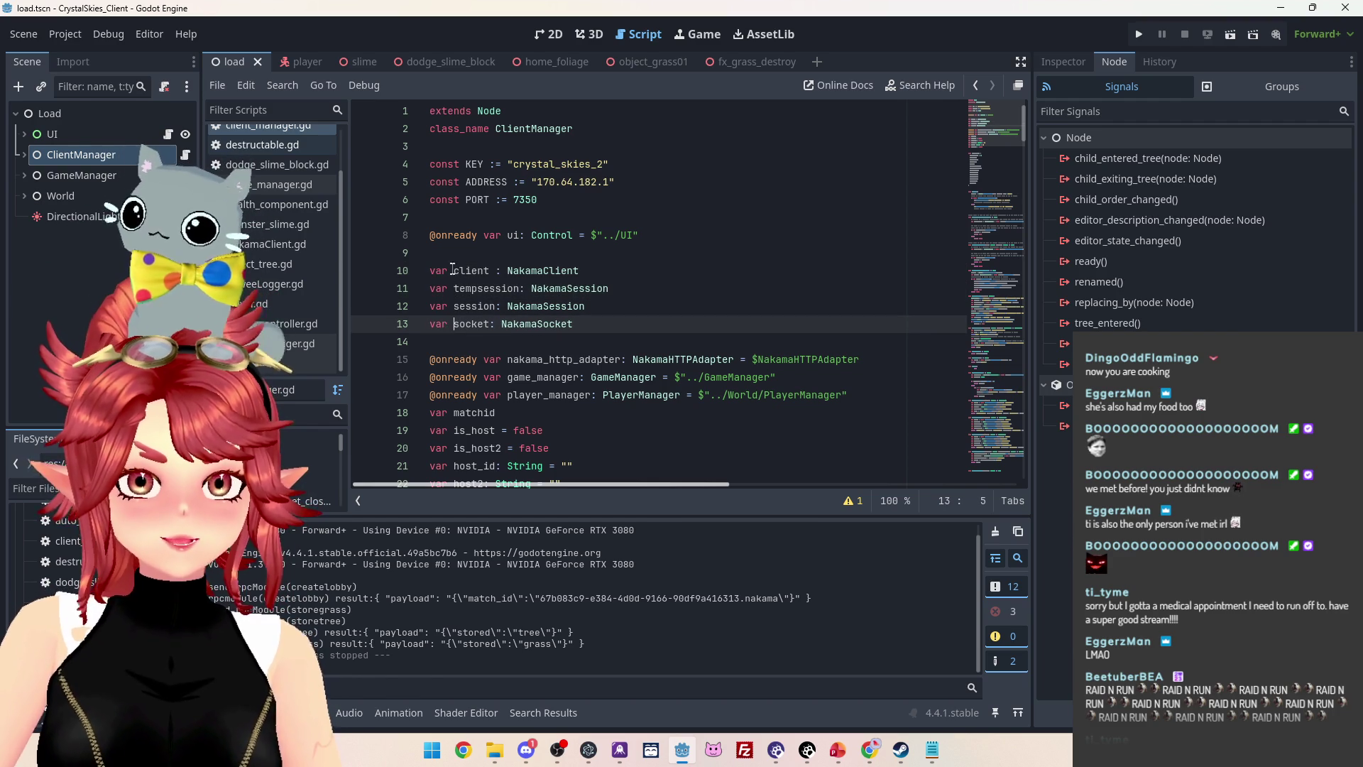
pyautogui.moveTo(454, 271); pyautogui.dragTo(489, 270)
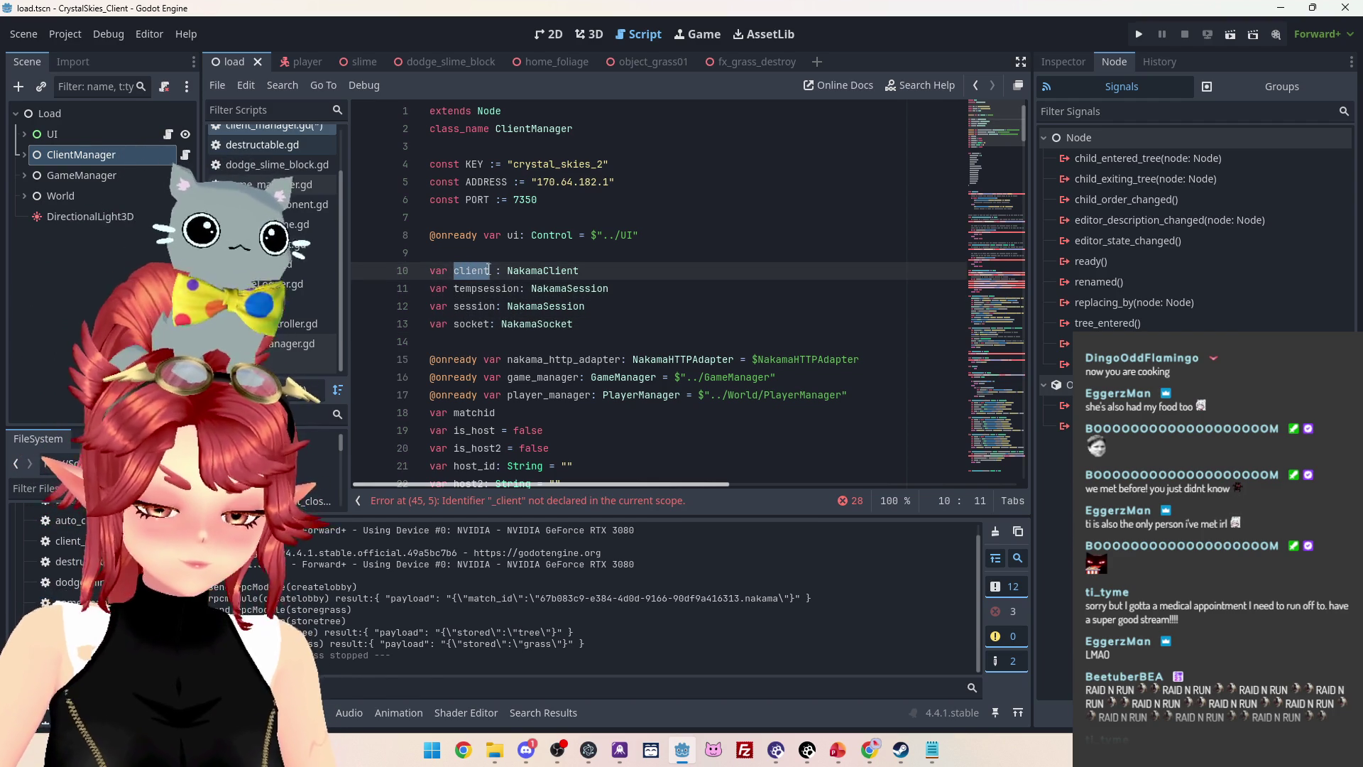
pyautogui.hotkey('ctrl', 'z')
pyautogui.hotkey('ctrl', 'z')
pyautogui.hotkey('ctrl', 'z')
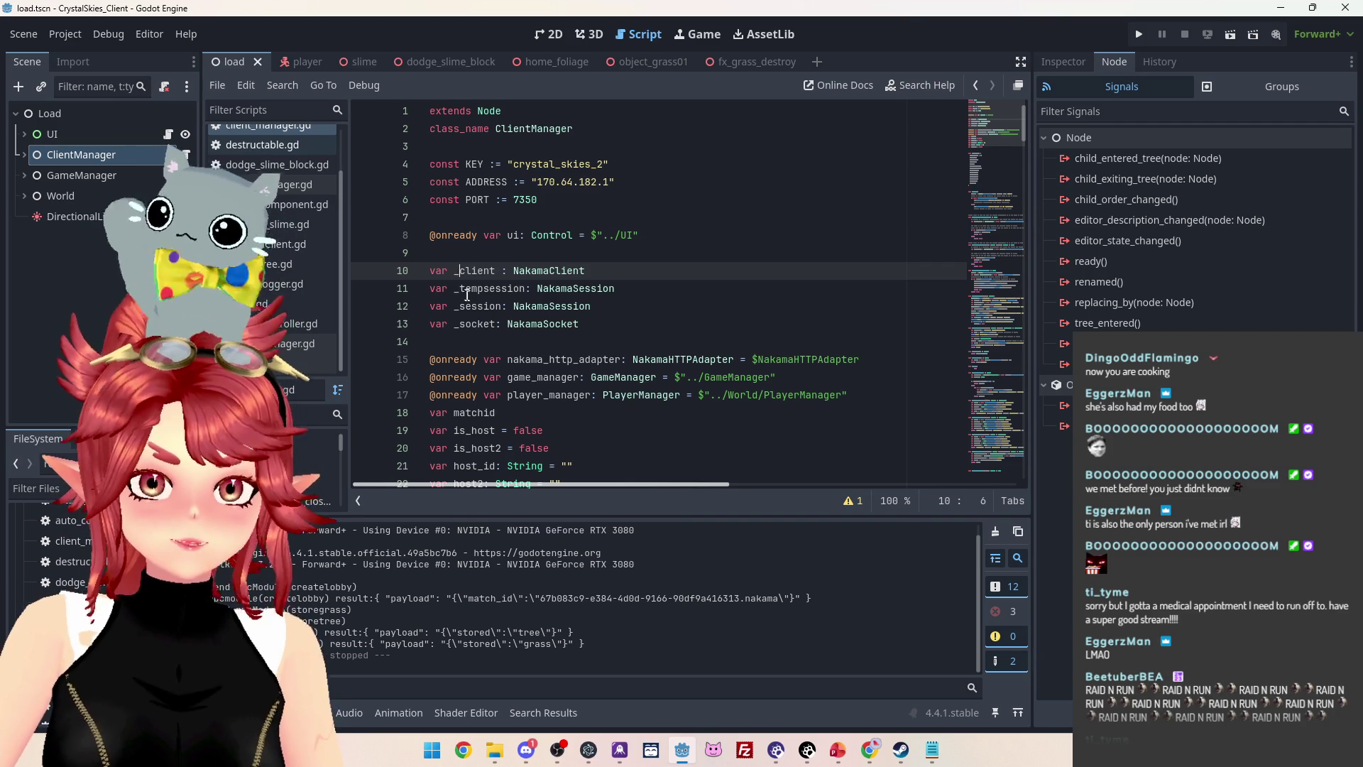
# Strip the underscores from lines 10–13 again and start a project-wide search for client.
pyautogui.press('BackSpace')
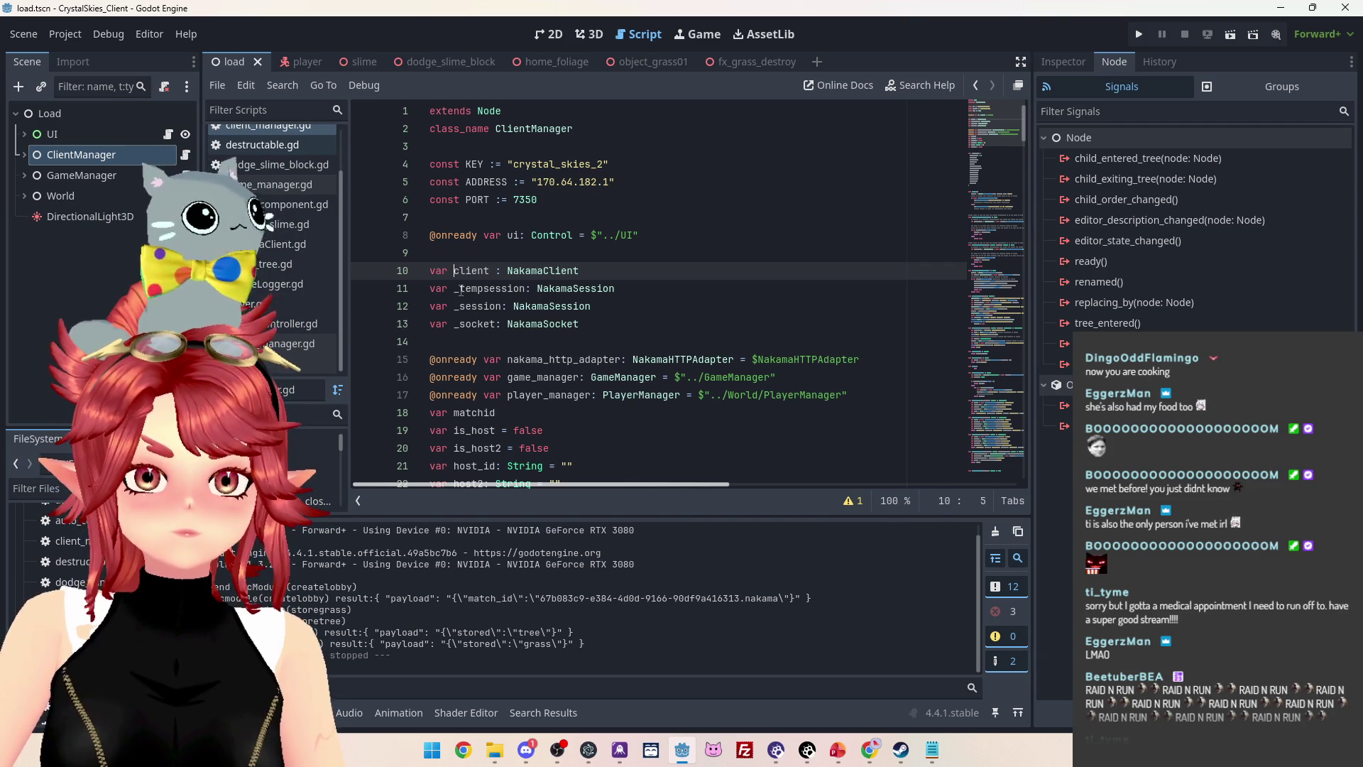
pyautogui.press('Down')
pyautogui.press('Delete')
pyautogui.press('Down')
pyautogui.press('Delete')
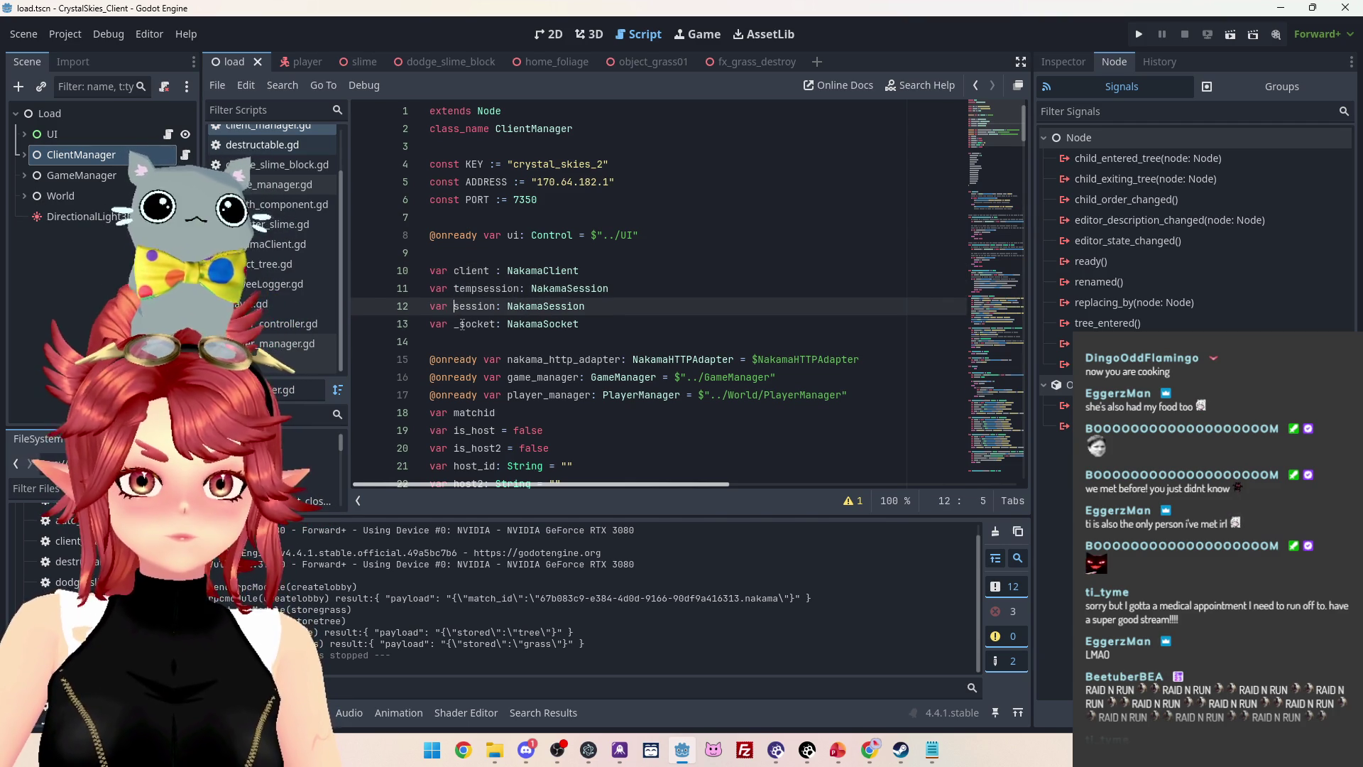
pyautogui.press('Down')
pyautogui.press('Delete')
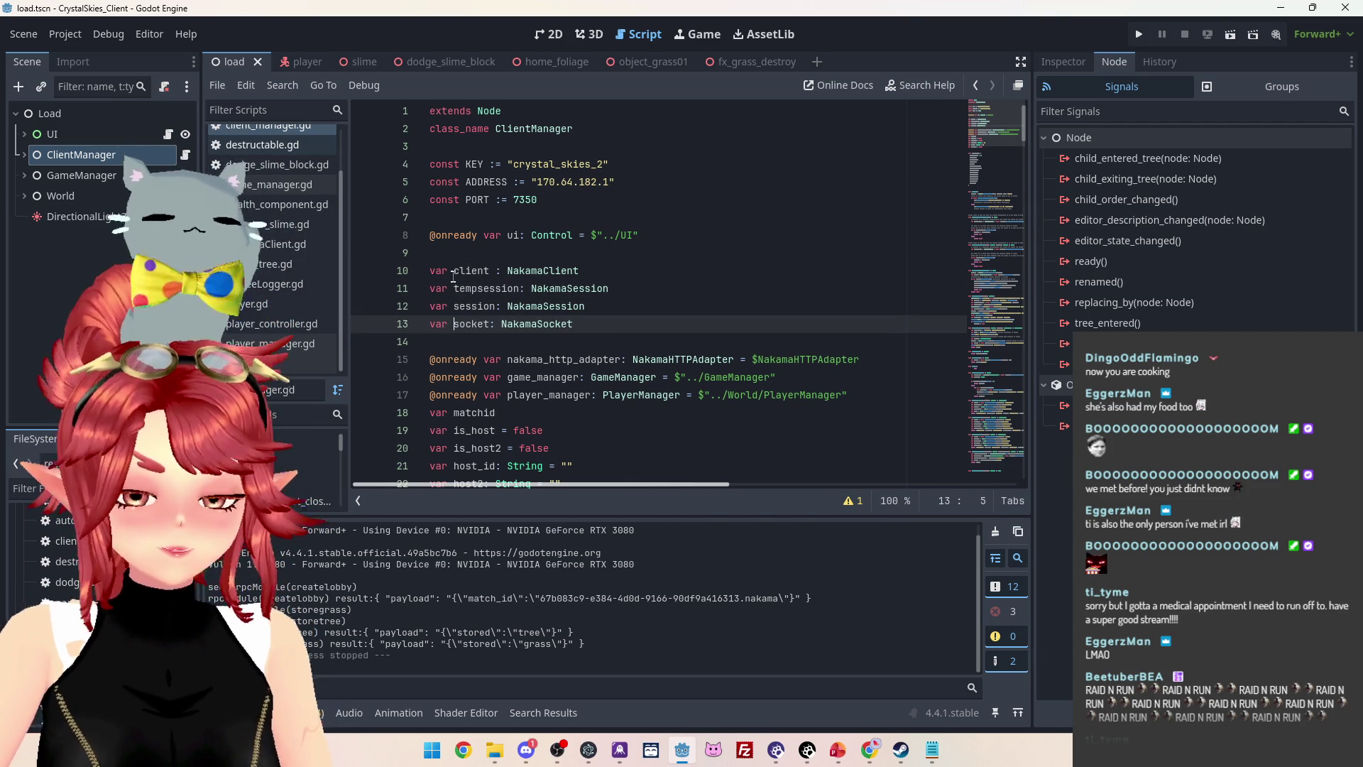
pyautogui.moveTo(454, 271); pyautogui.dragTo(490, 269)
pyautogui.hotkey('ctrl', 'shift', 'f')
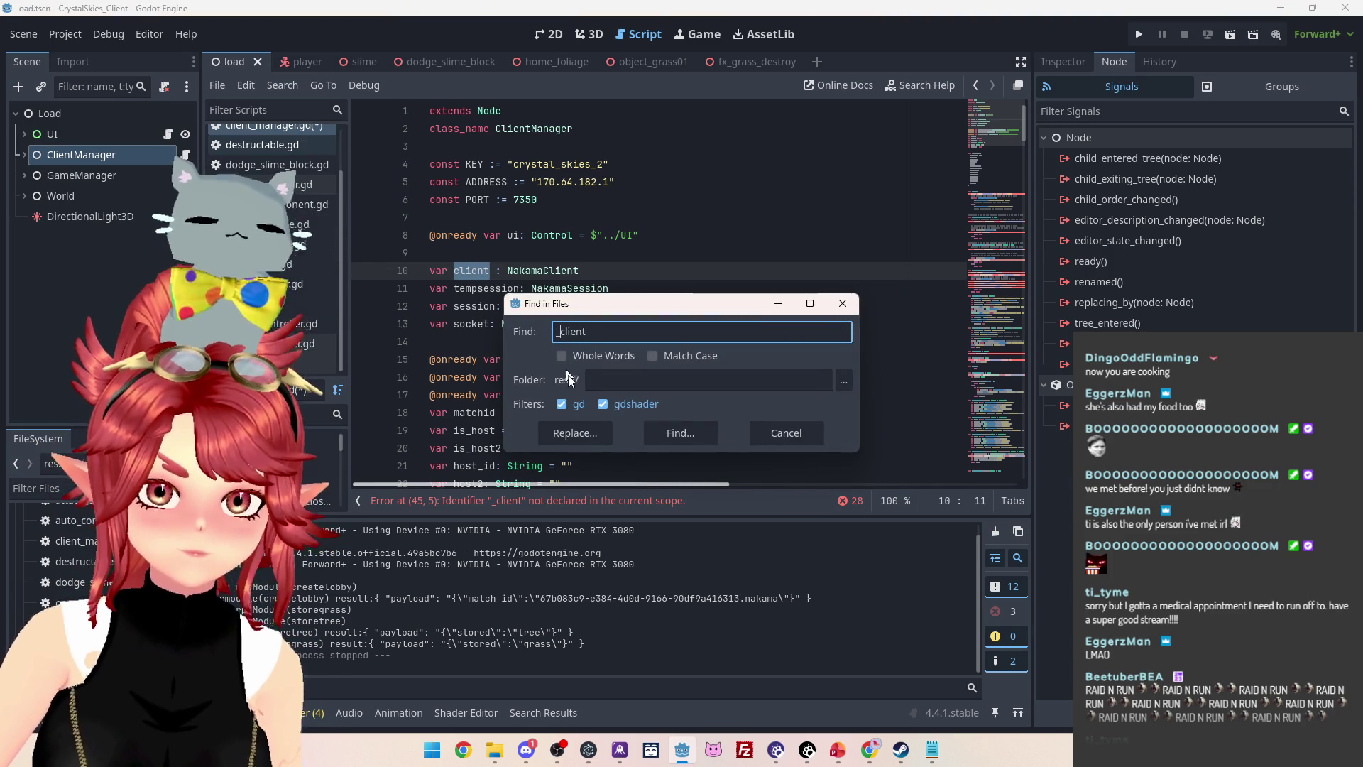
# Run the _client search and rename _client to client on lines 130 and 123.
pyautogui.click(680, 432)
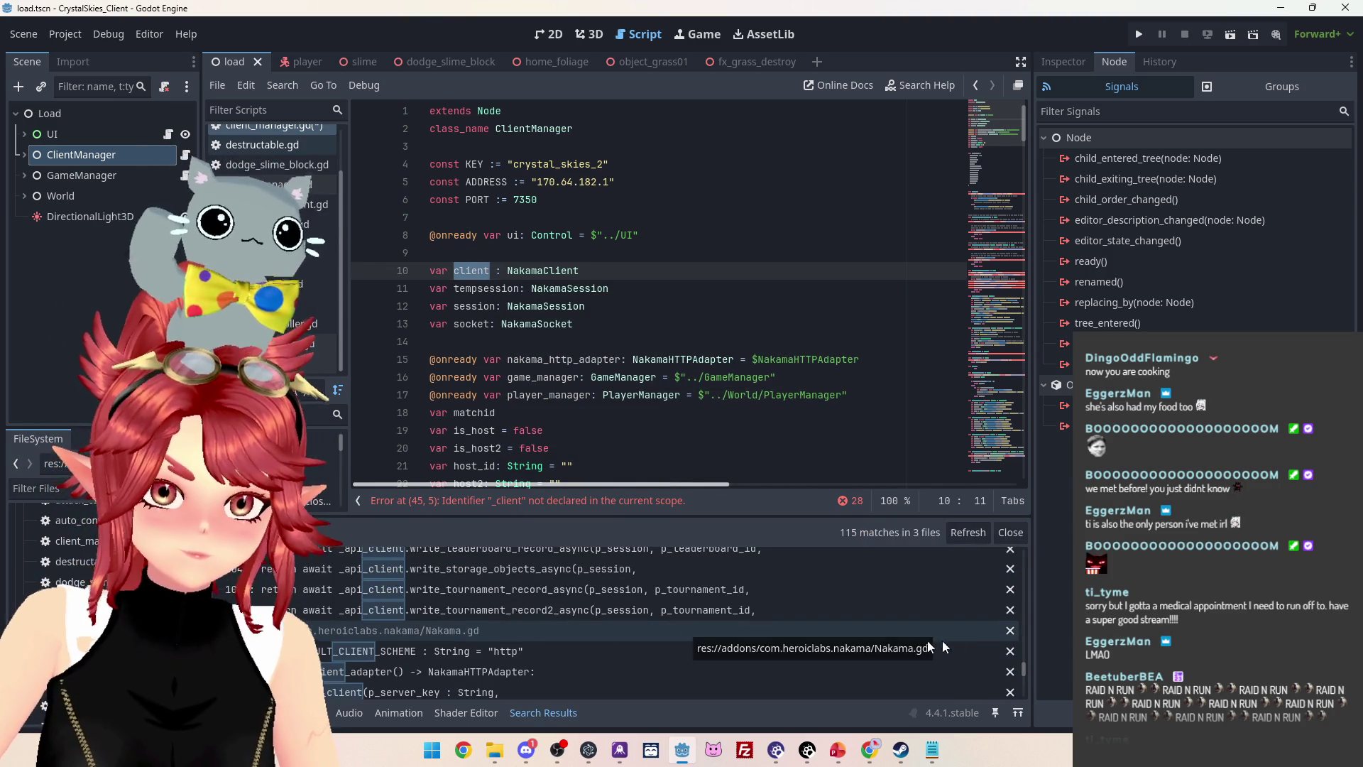
pyautogui.moveTo(1024, 663); pyautogui.dragTo(1026, 717)
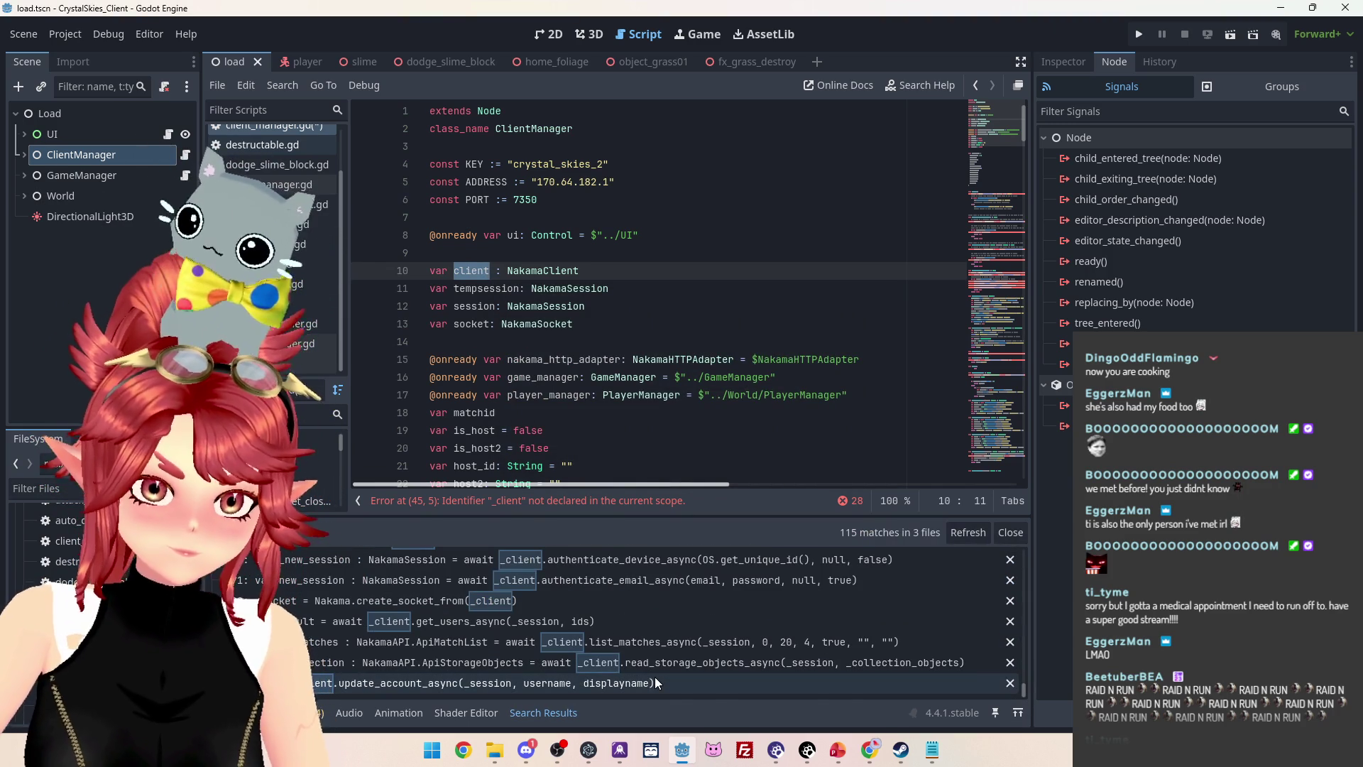
pyautogui.click(656, 683)
pyautogui.click(497, 466)
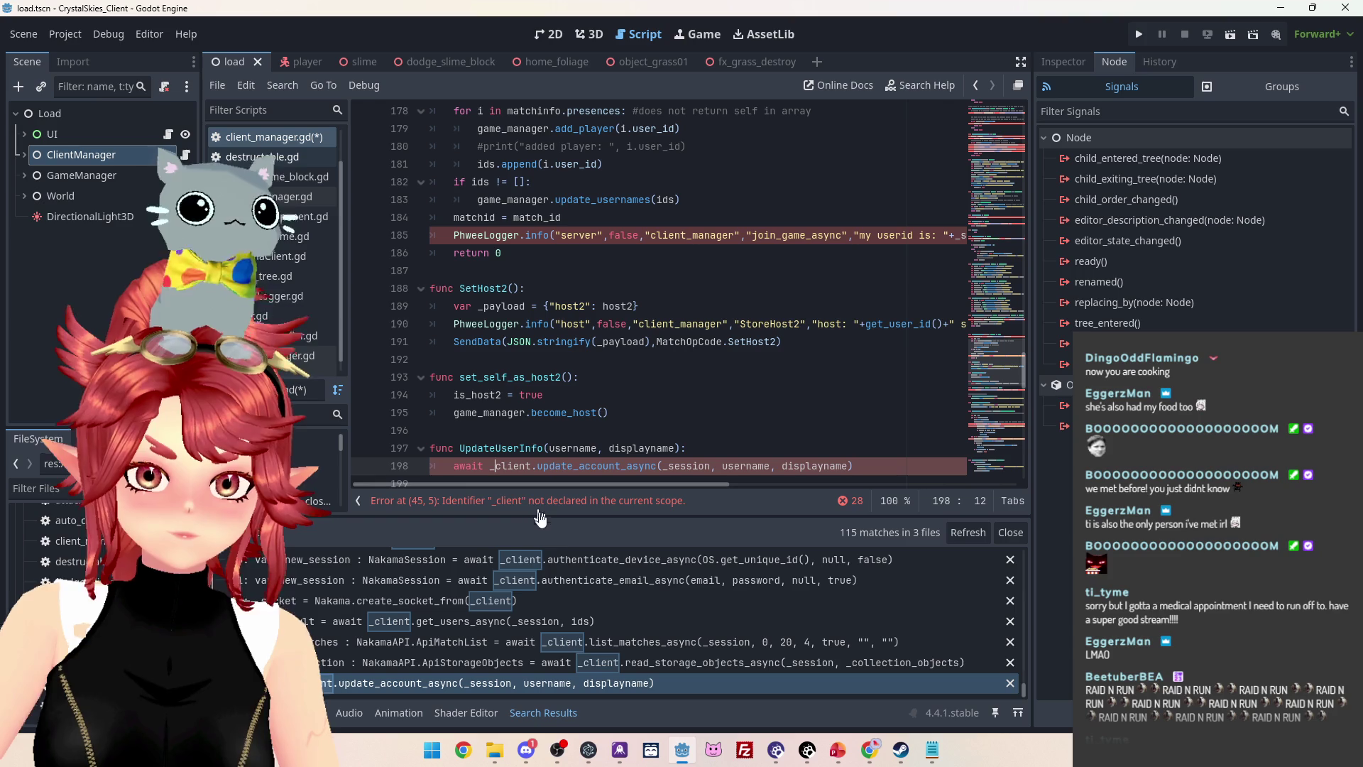
pyautogui.click(622, 662)
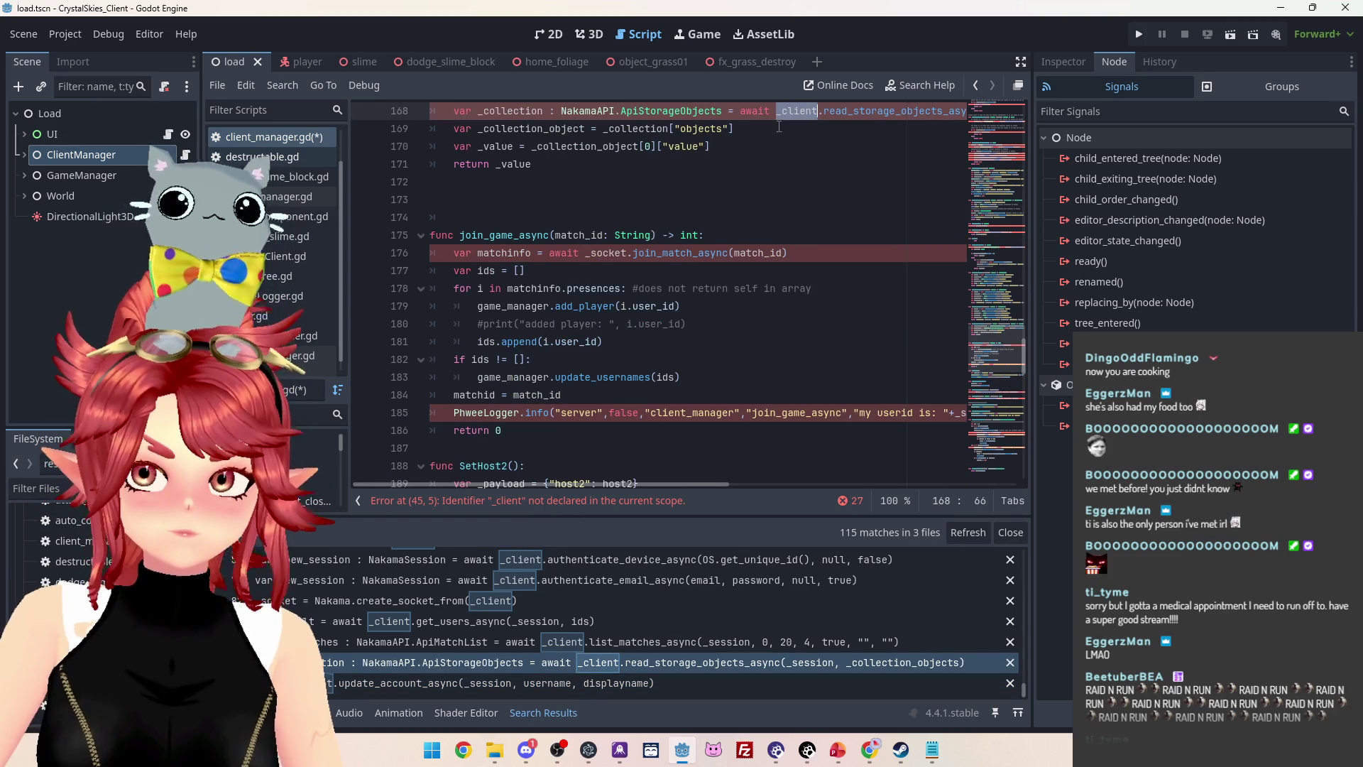
pyautogui.click(628, 641)
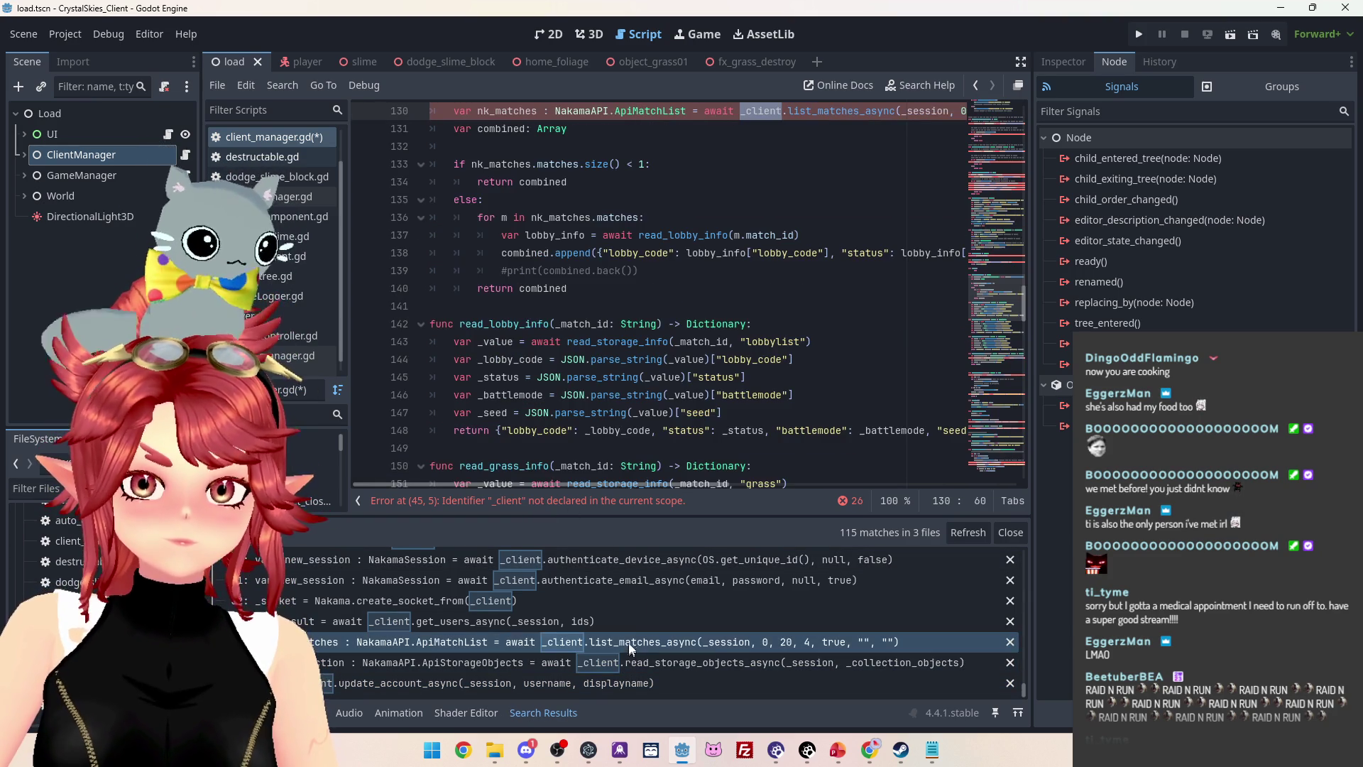
pyautogui.click(744, 110)
pyautogui.press('BackSpace')
pyautogui.click(568, 622)
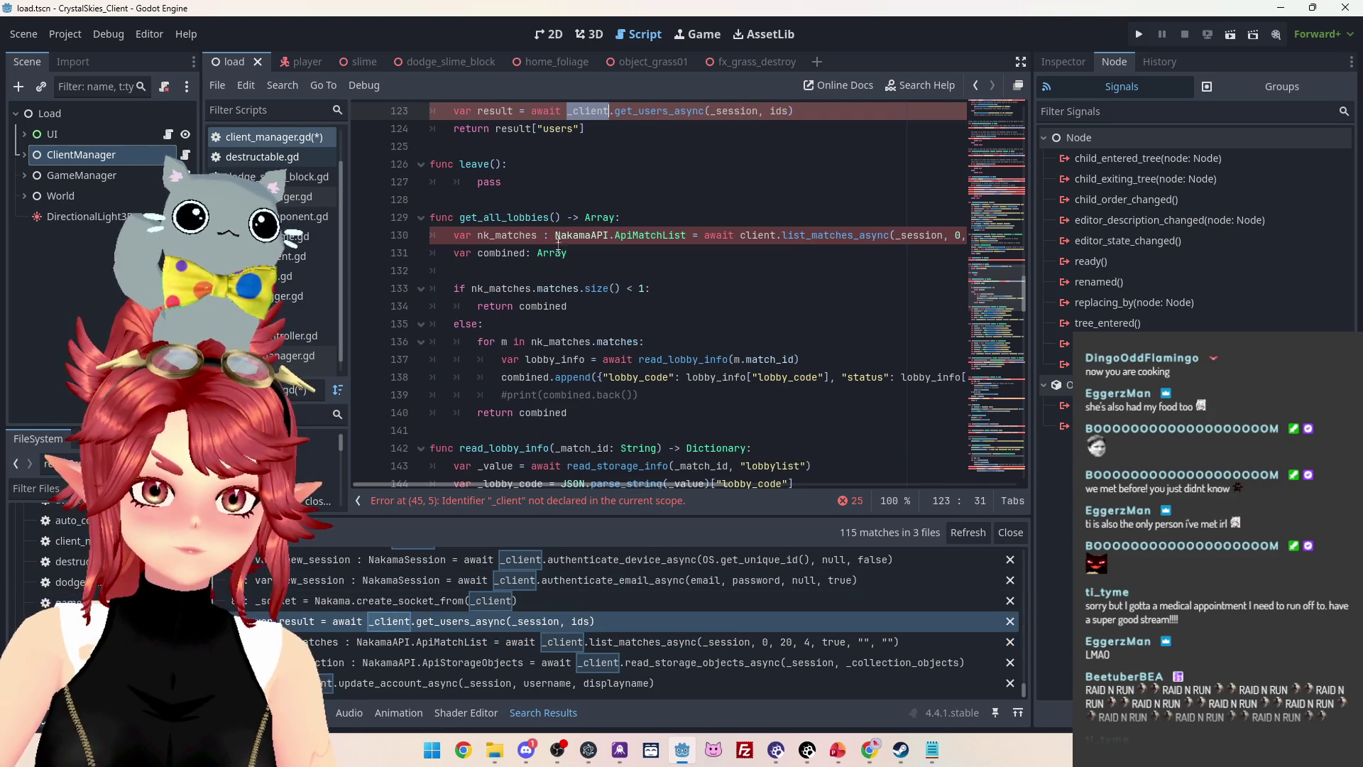
pyautogui.click(575, 111)
pyautogui.press('BackSpace')
# Rename _client to client on lines 71 and 58 from the search results.
pyautogui.click(517, 601)
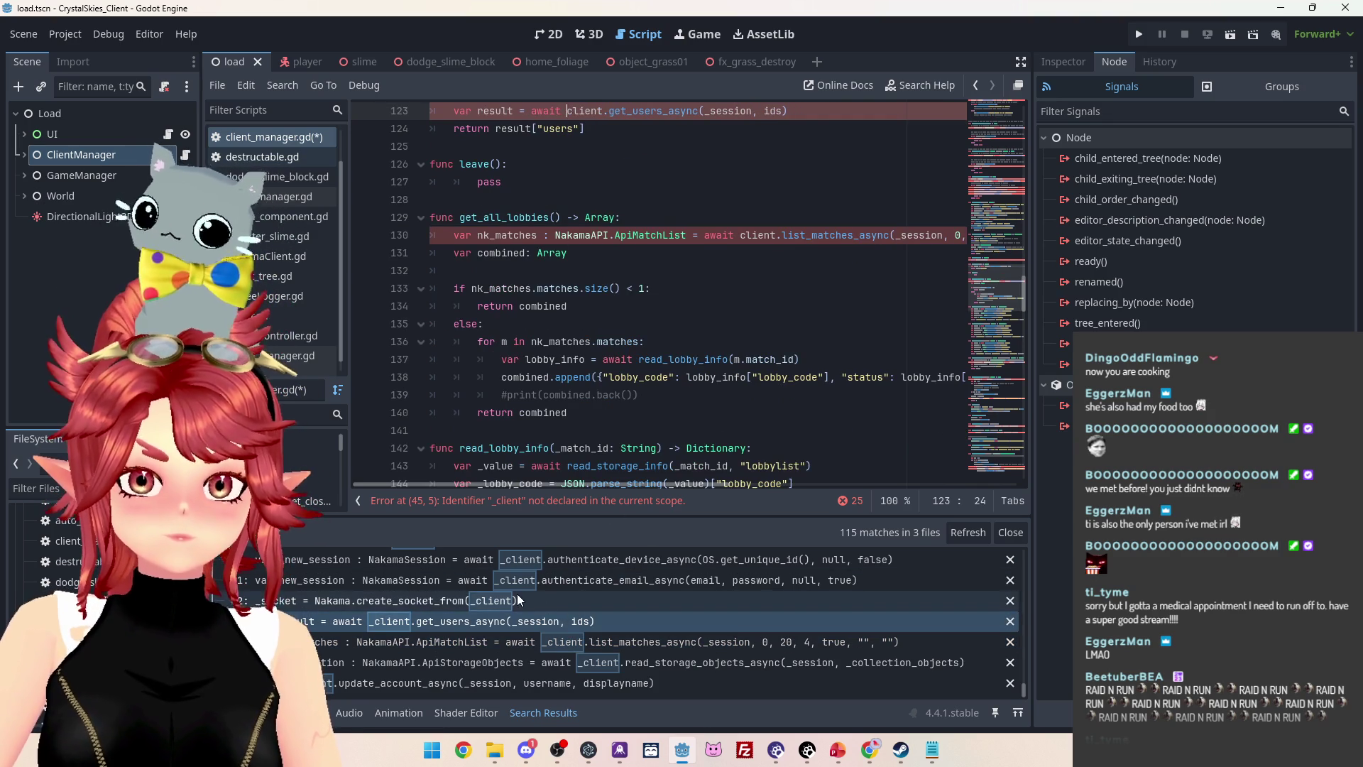
pyautogui.click(676, 112)
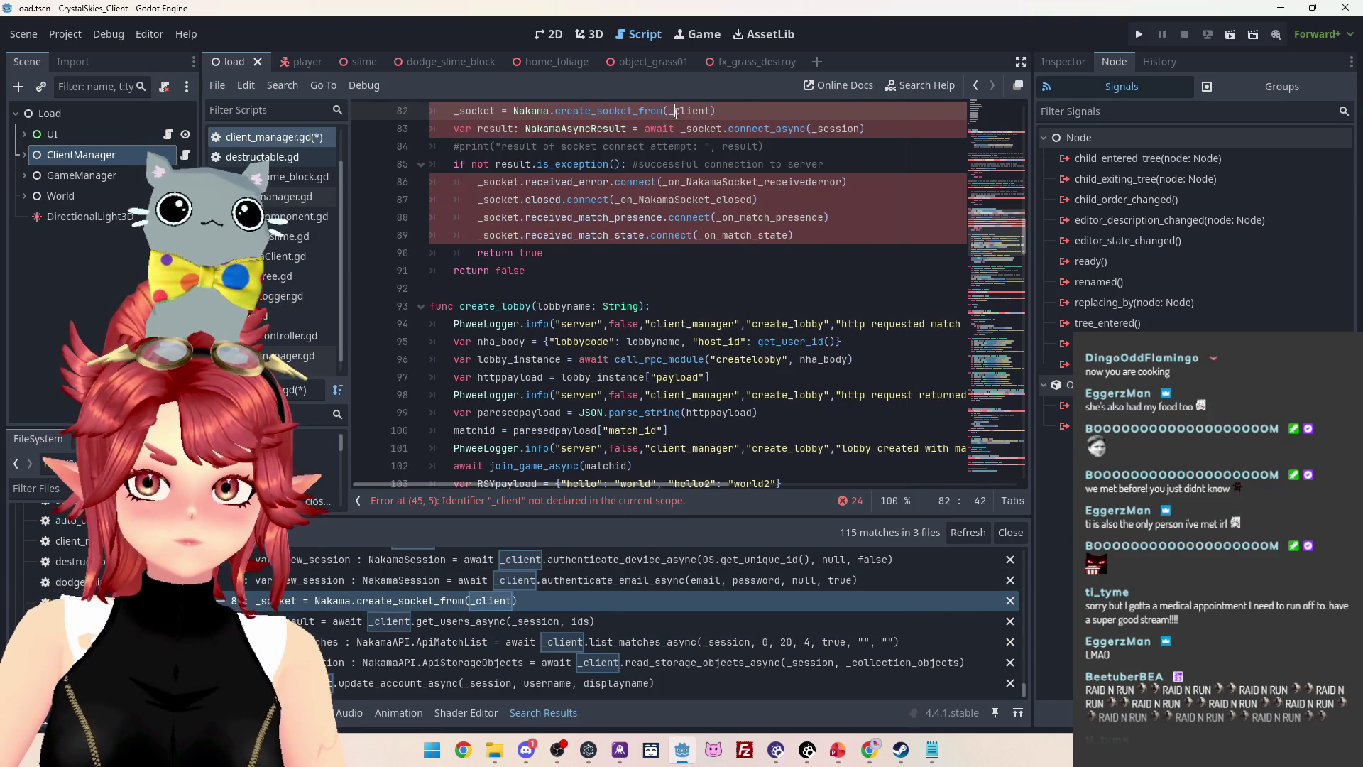
pyautogui.click(540, 578)
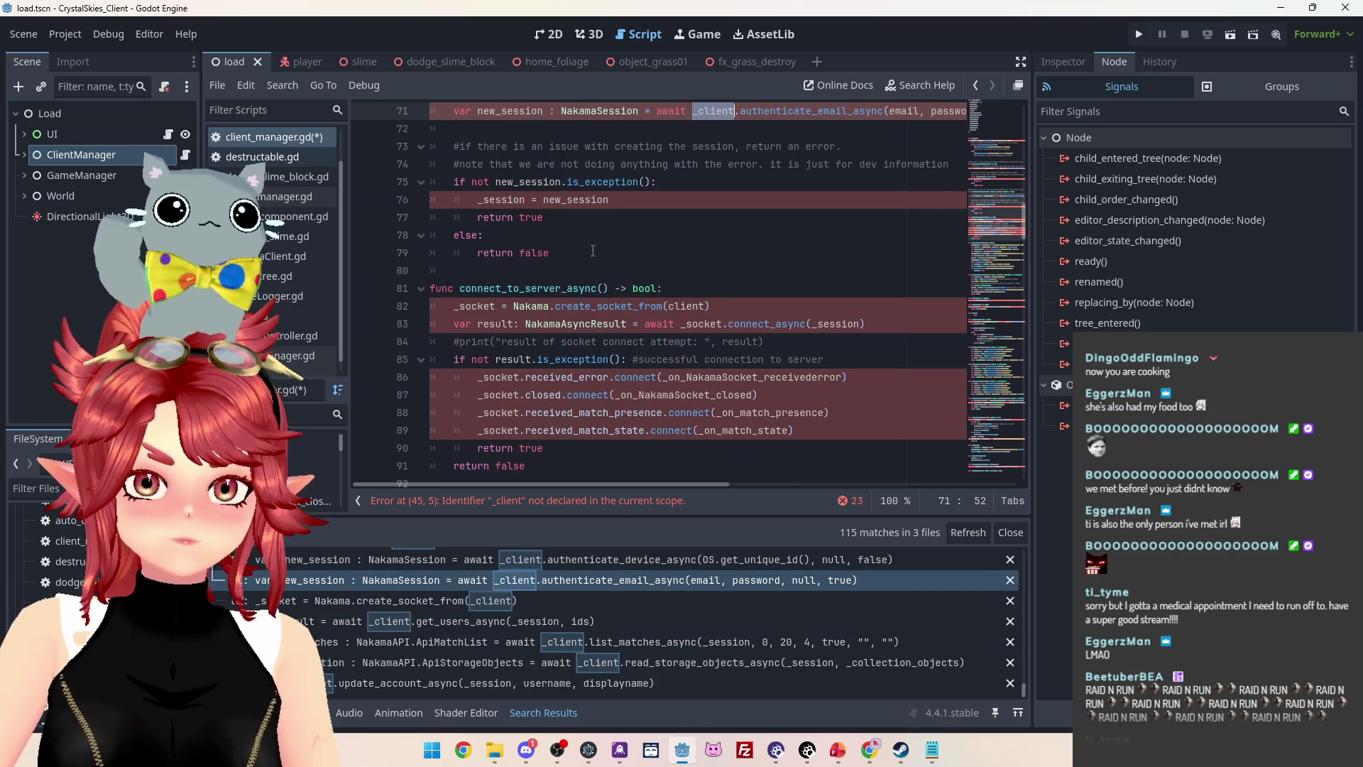
pyautogui.click(699, 111)
pyautogui.press('BackSpace')
pyautogui.click(543, 559)
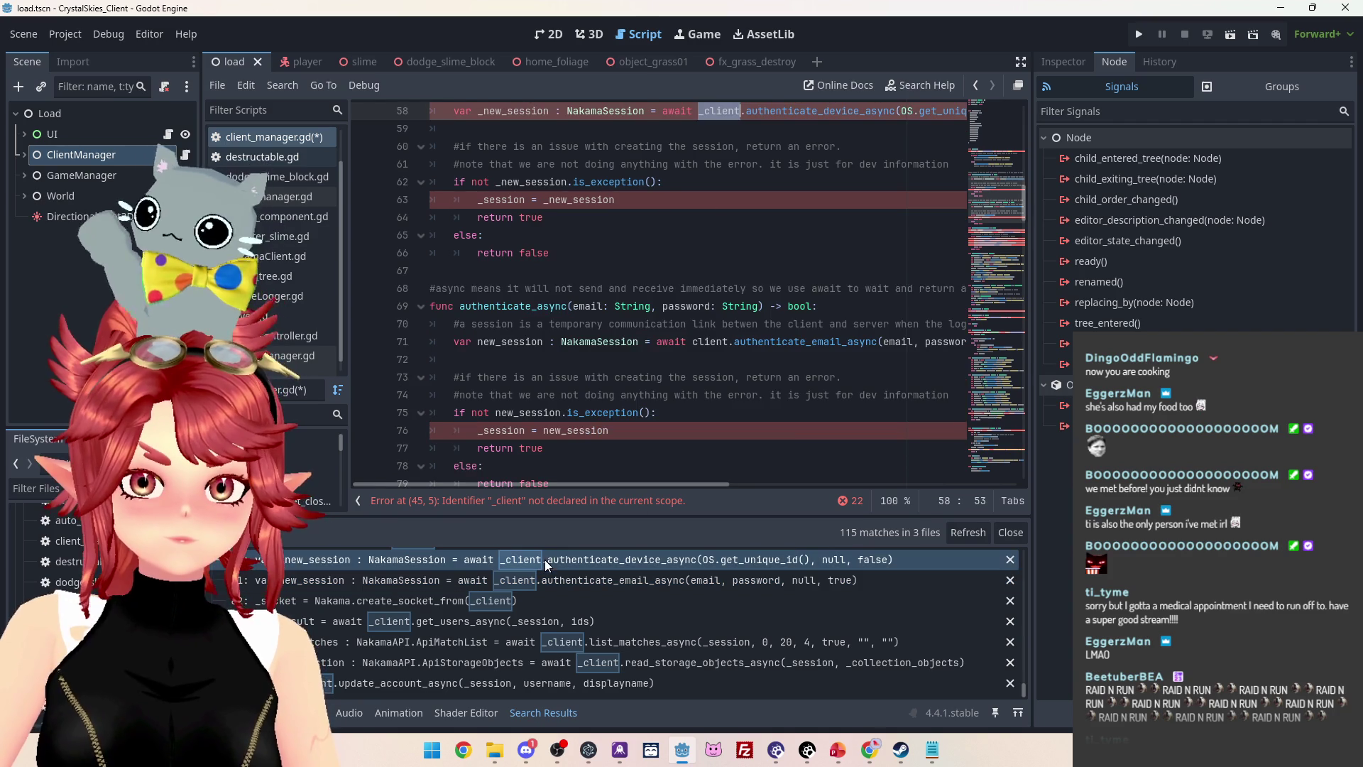
pyautogui.click(700, 112)
pyautogui.press('BackSpace')
# Check the line 45 and line 10 results, then prefill Find in Files with session.
pyautogui.scroll(3, 525, 610)
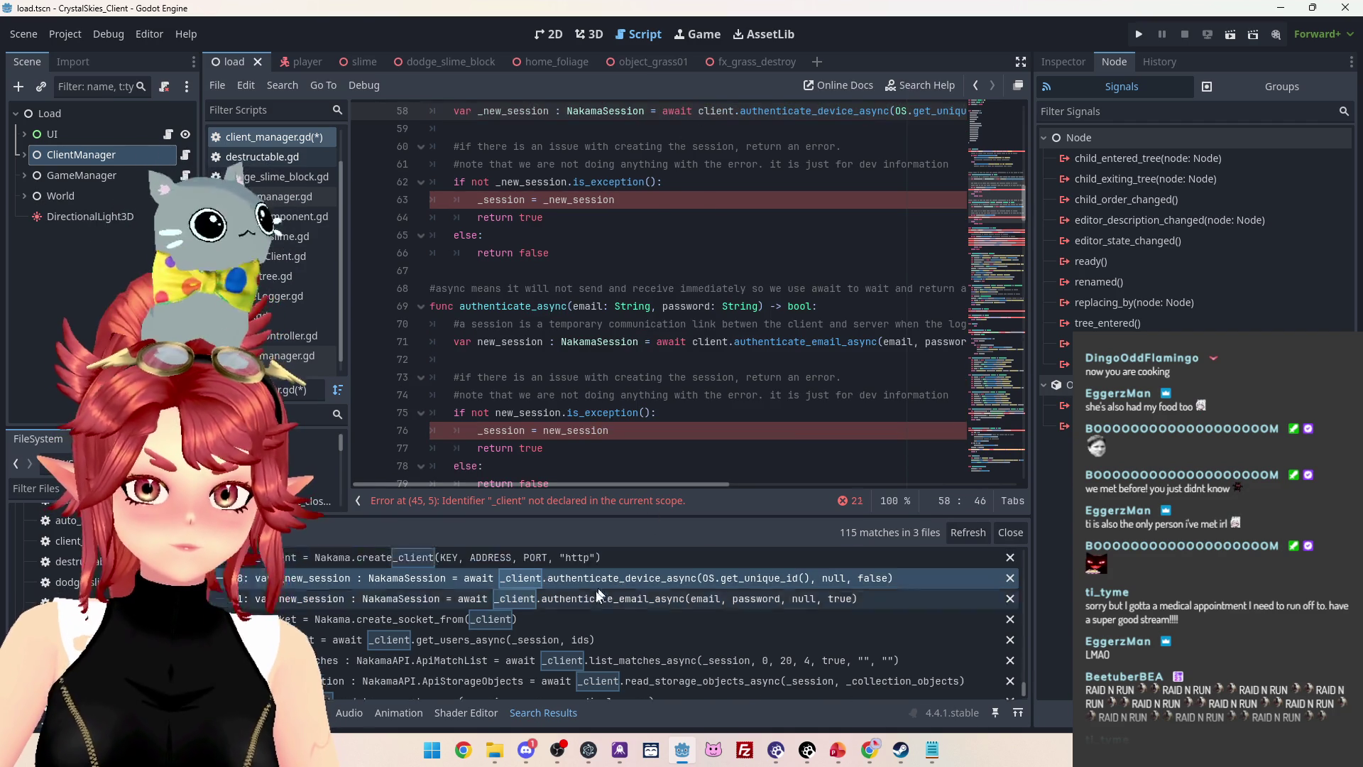
pyautogui.click(525, 595)
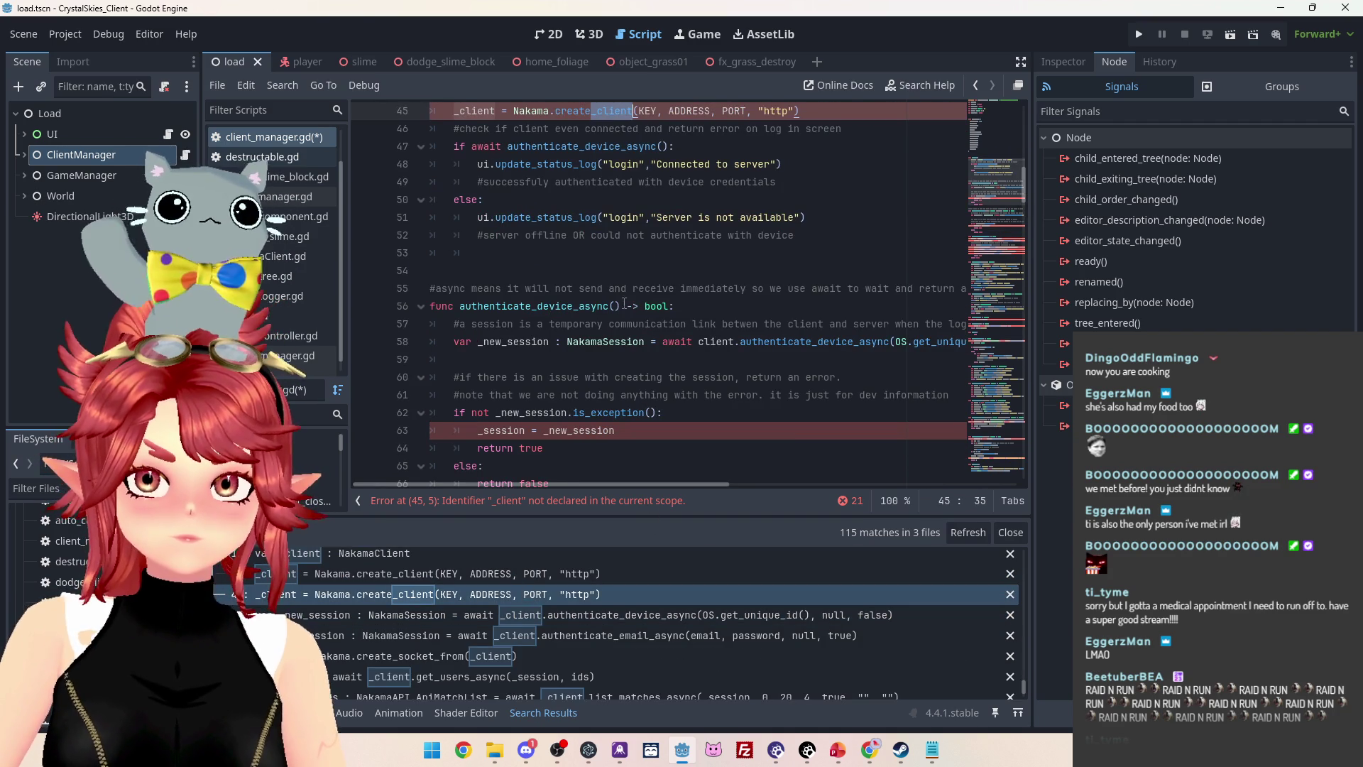
pyautogui.scroll(1, 507, 572)
pyautogui.click(464, 575)
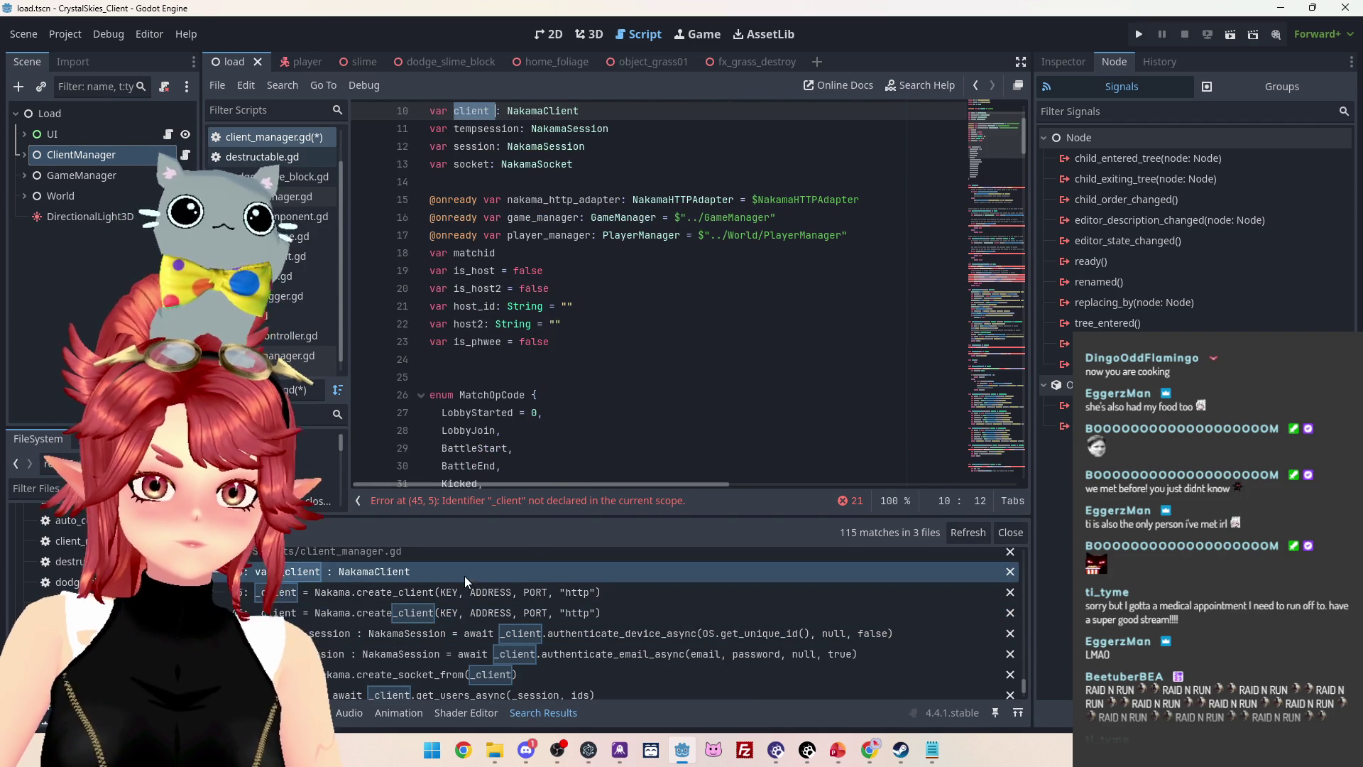
pyautogui.scroll(4, 584, 639)
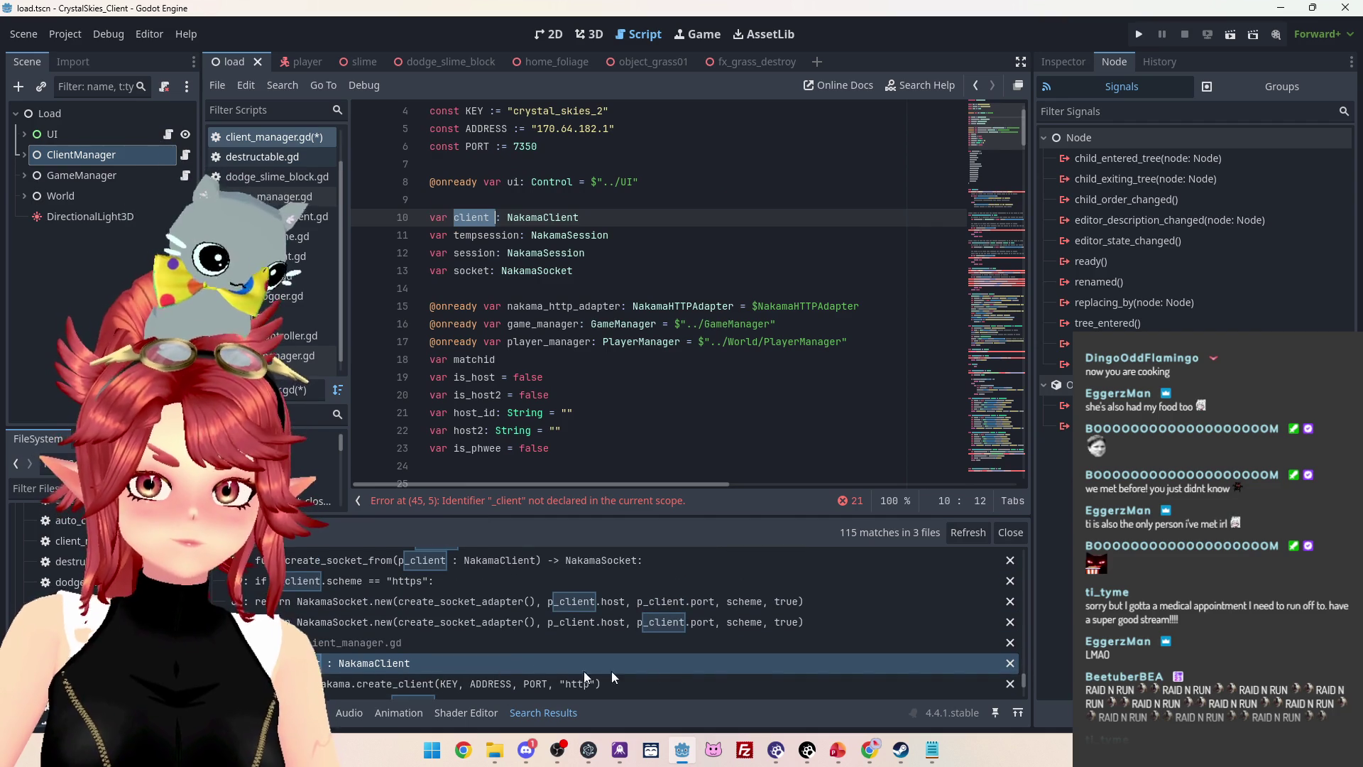
pyautogui.scroll(8, 639, 623)
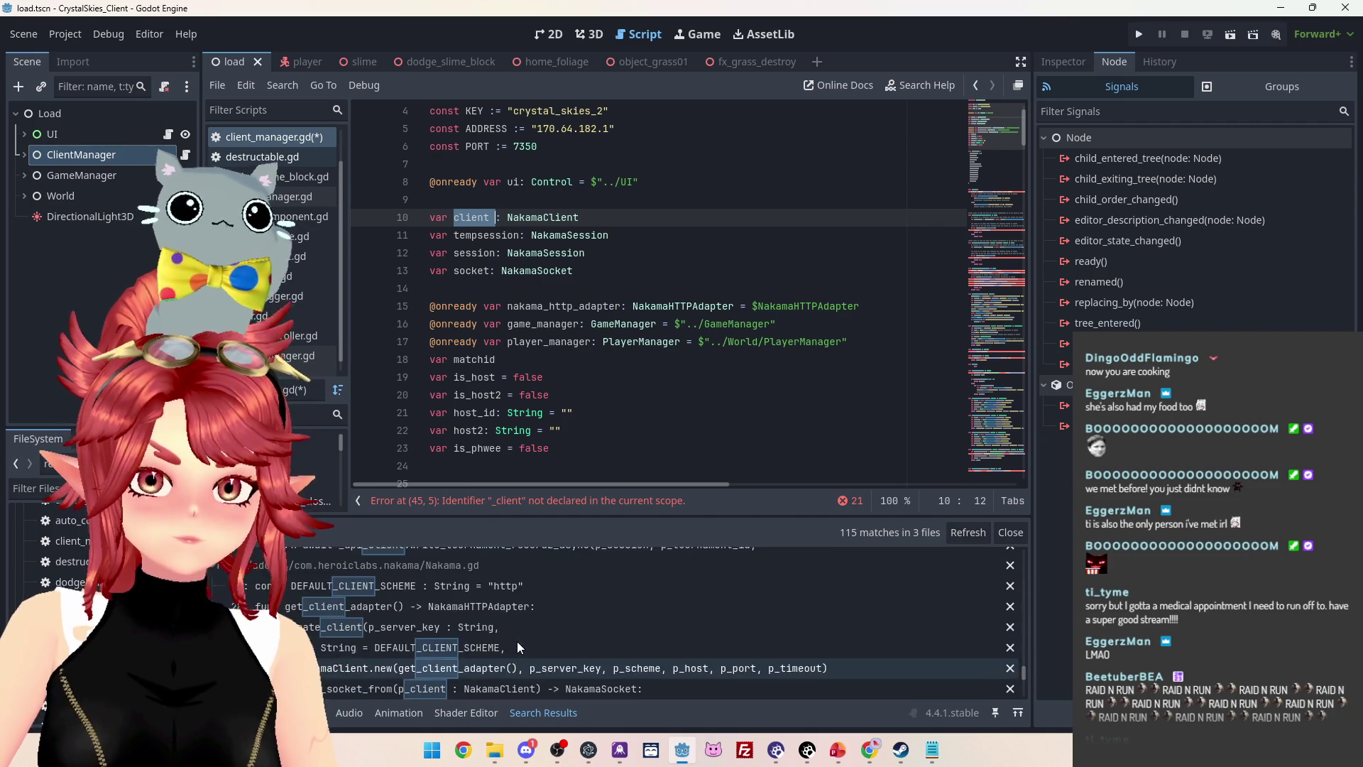
pyautogui.scroll(10, 517, 641)
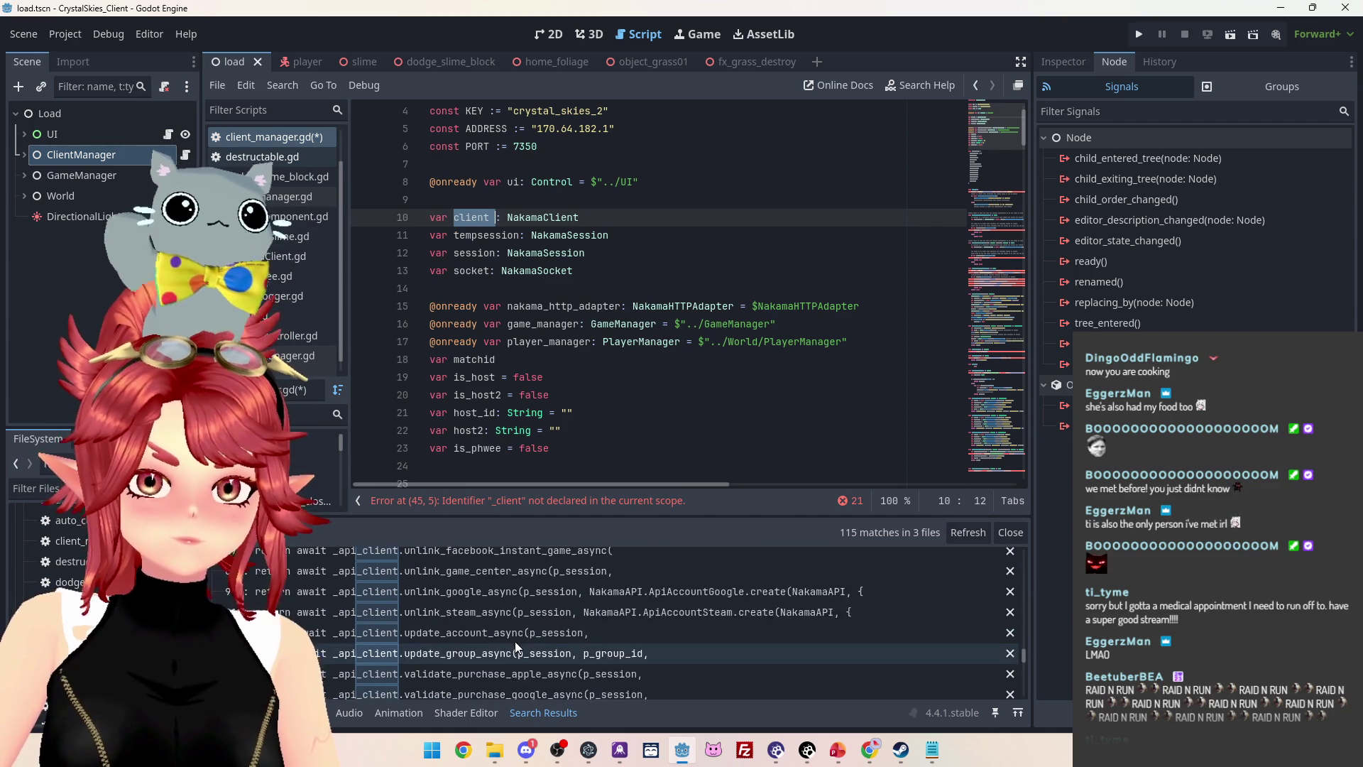
pyautogui.scroll(10, 515, 642)
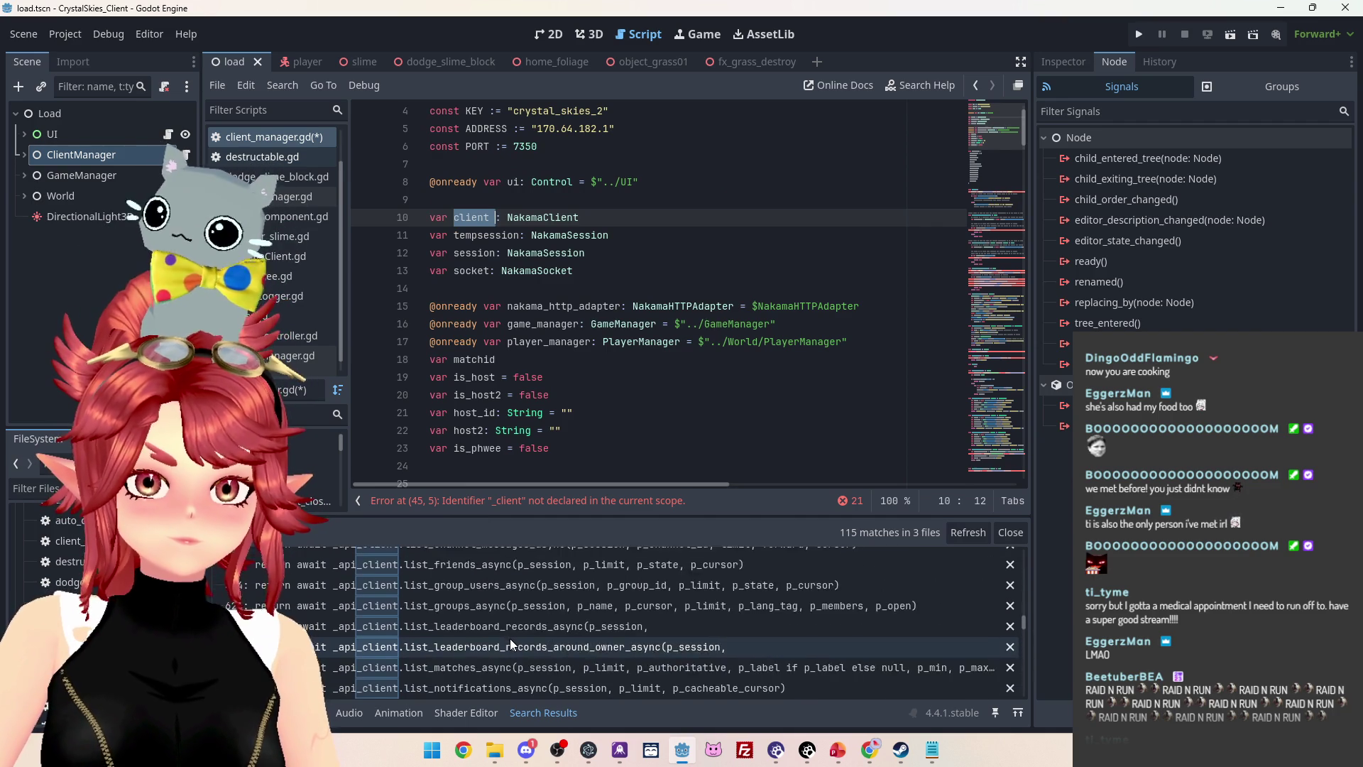
pyautogui.scroll(10, 510, 638)
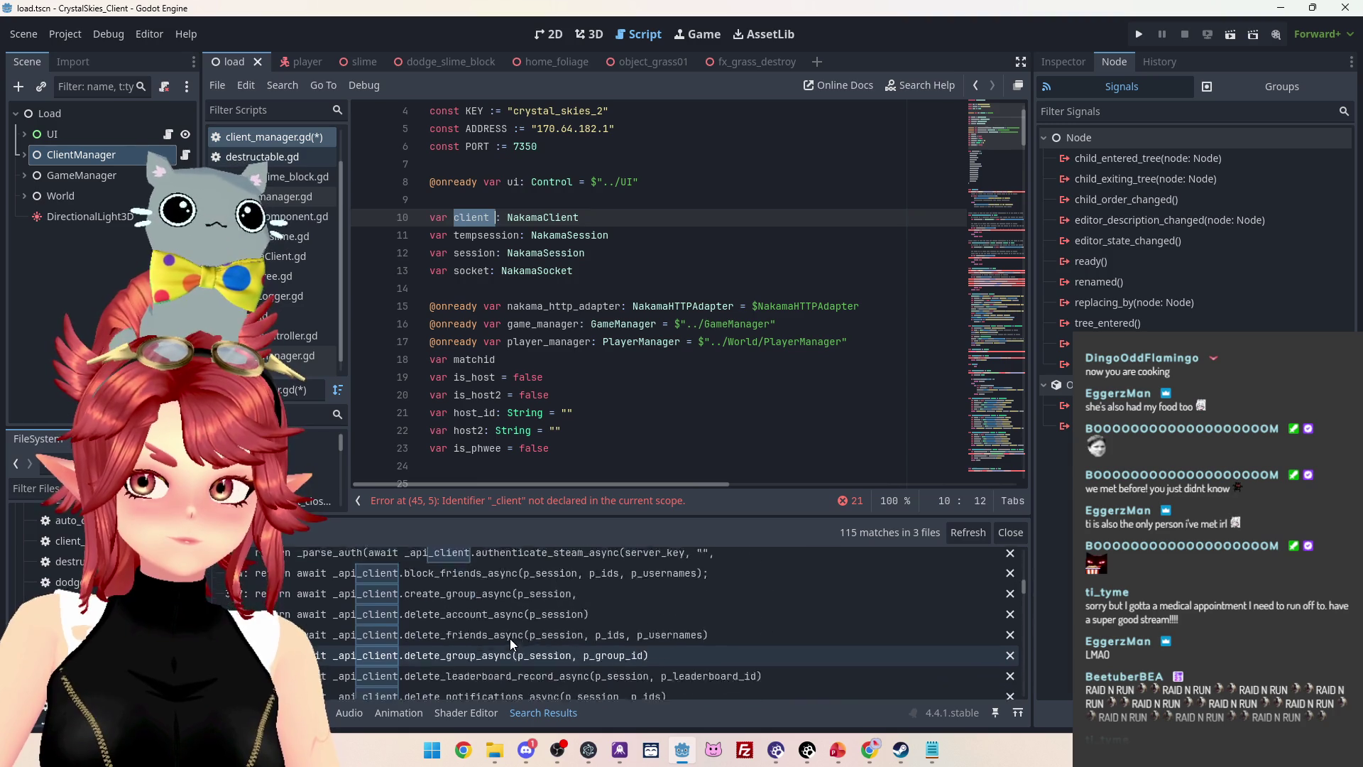
pyautogui.scroll(8, 510, 638)
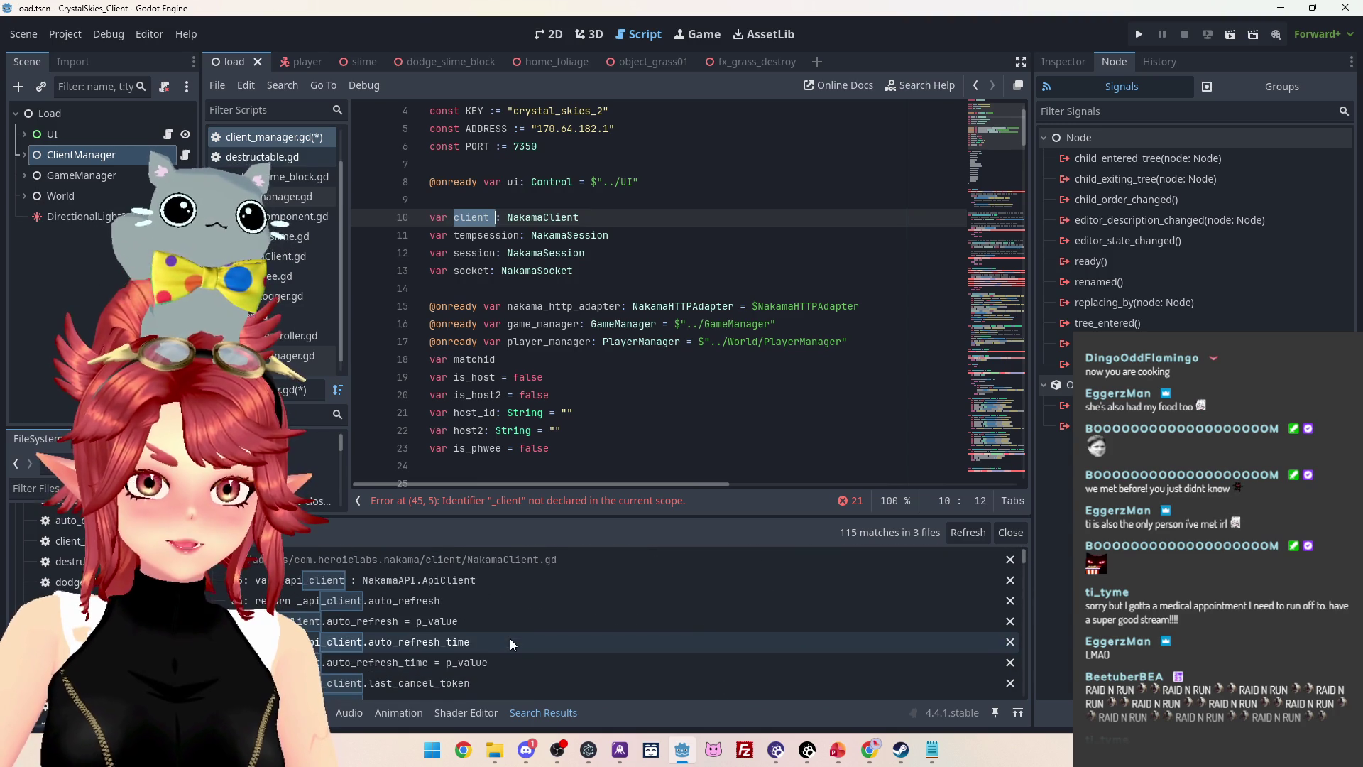
pyautogui.moveTo(455, 254); pyautogui.dragTo(499, 253)
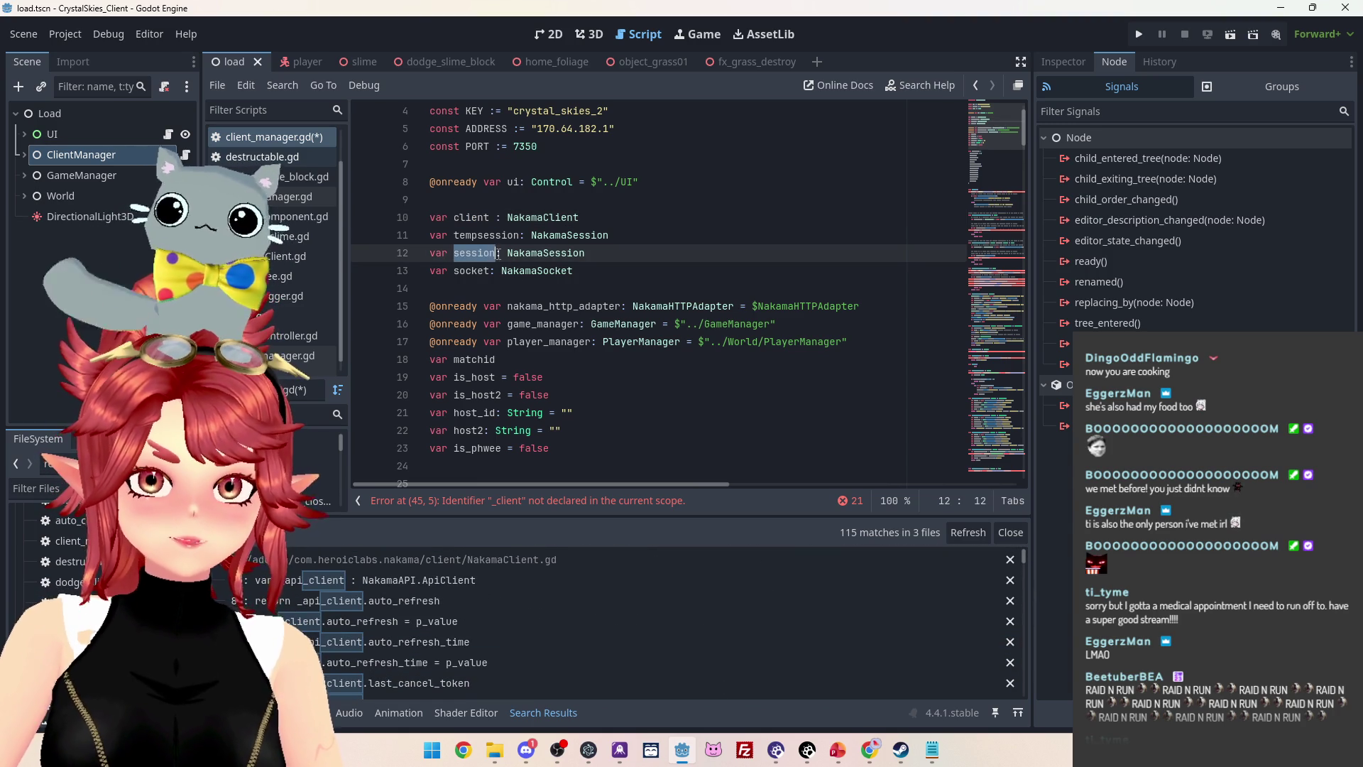
pyautogui.hotkey('ctrl', 'shift', 'f')
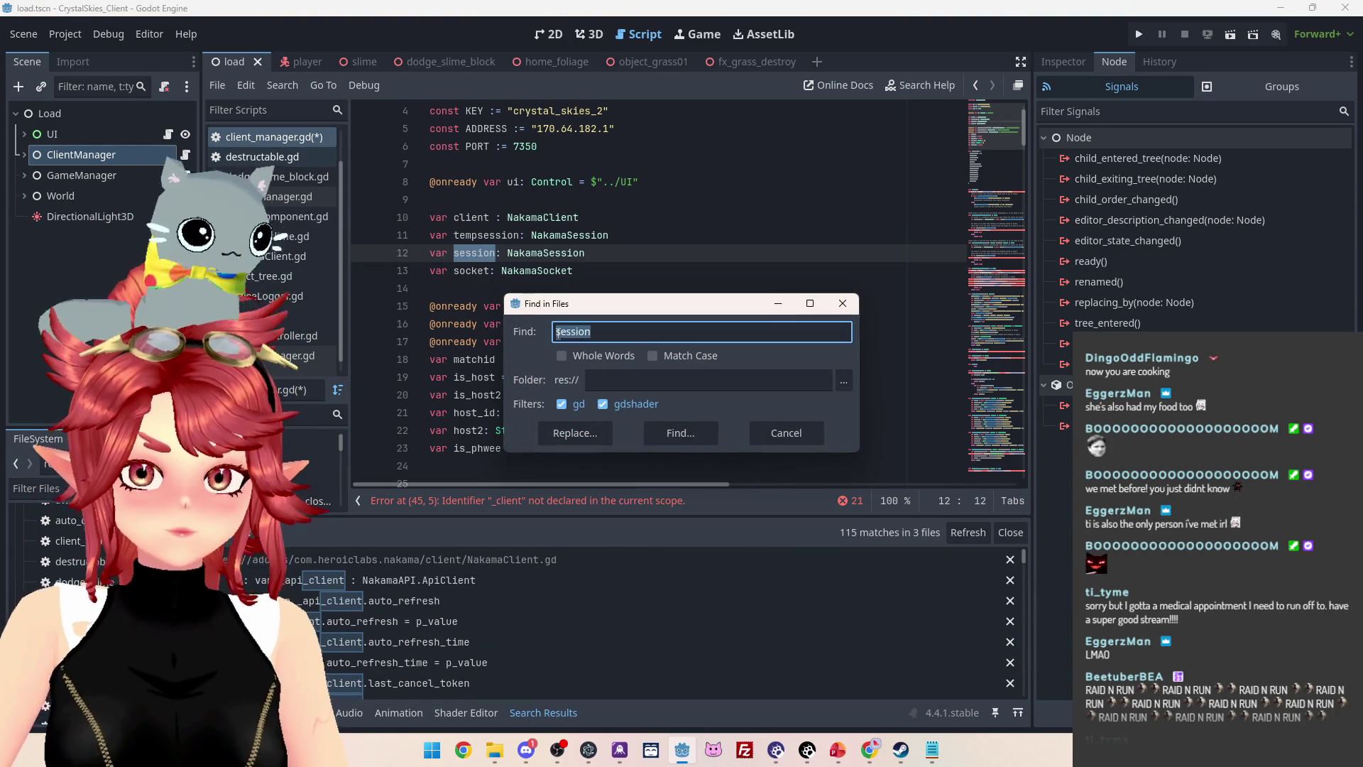
# Search the project for _session and remove the underscore on lines 224, 218 and 217.
pyautogui.click(709, 432)
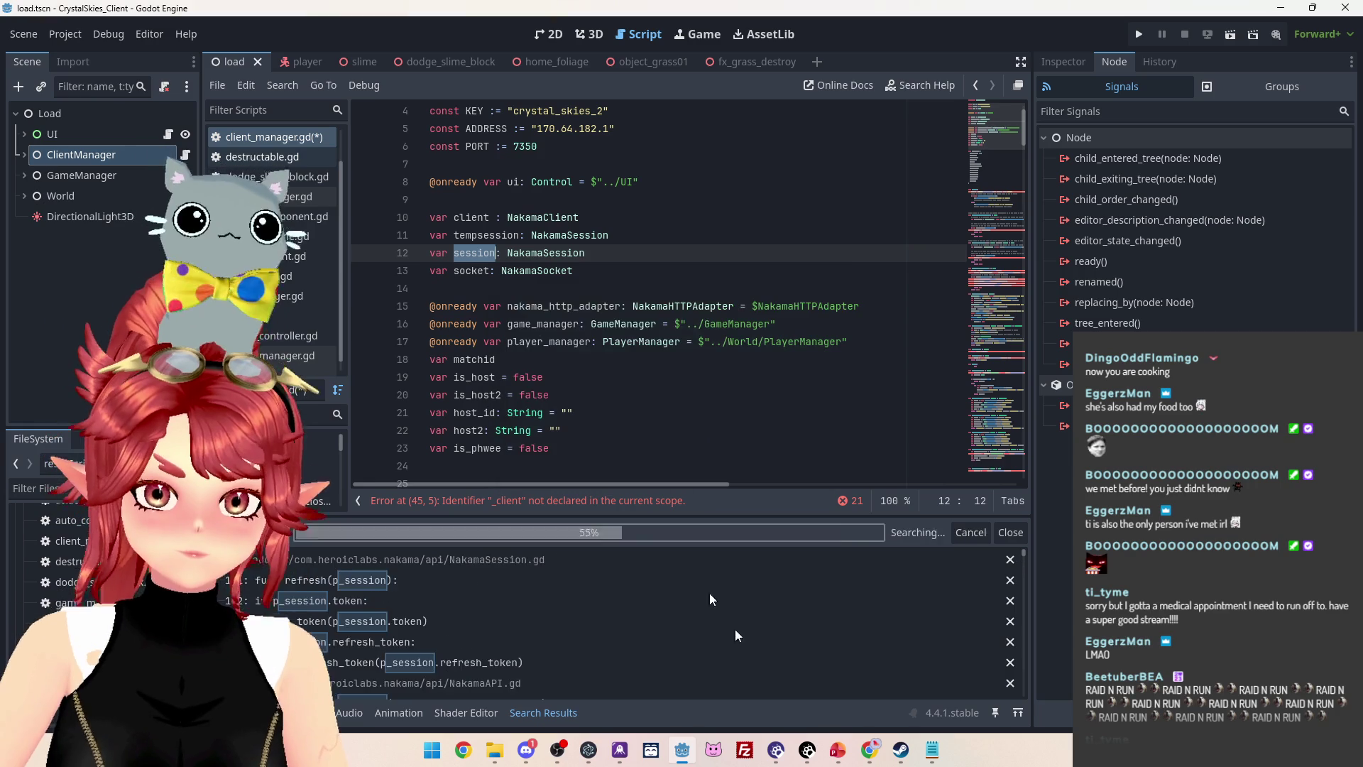
pyautogui.moveTo(1023, 559); pyautogui.dragTo(1023, 682)
pyautogui.click(557, 683)
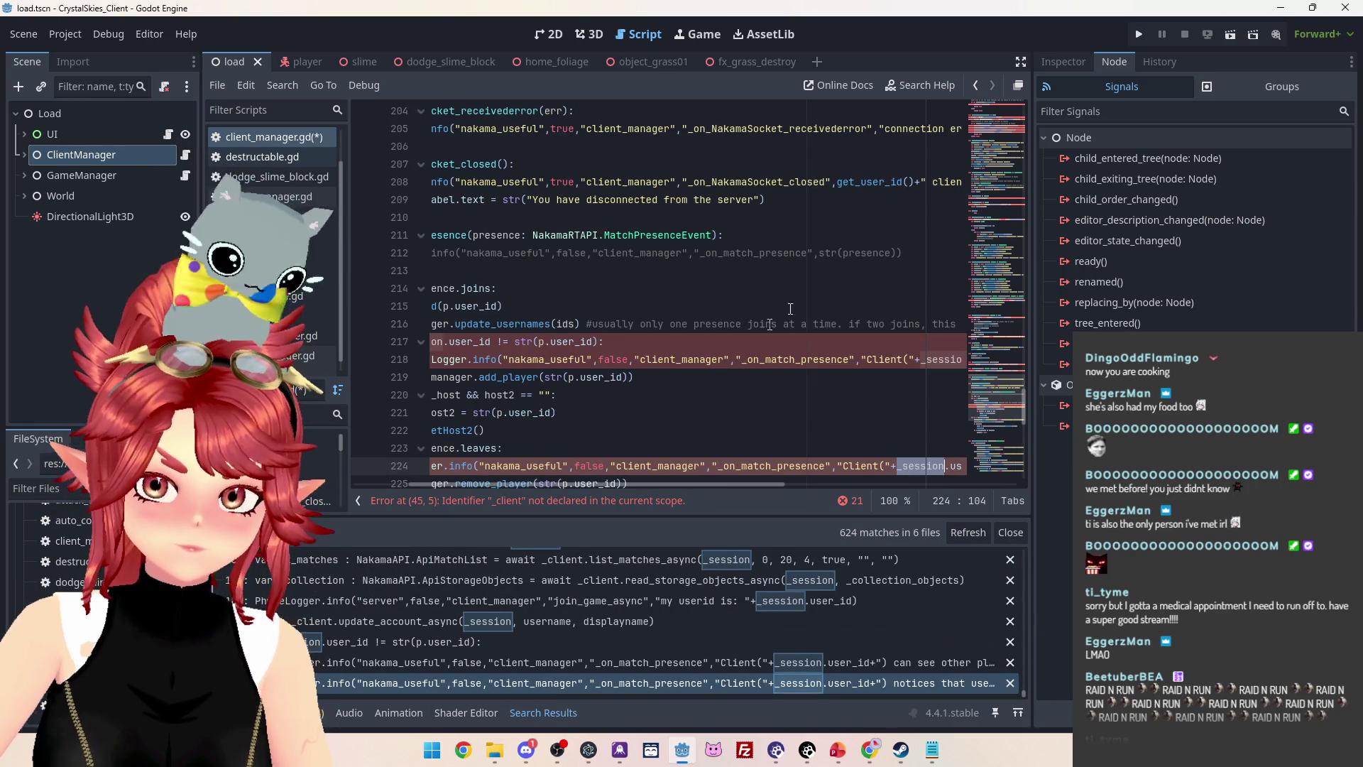
pyautogui.click(904, 466)
pyautogui.press('BackSpace')
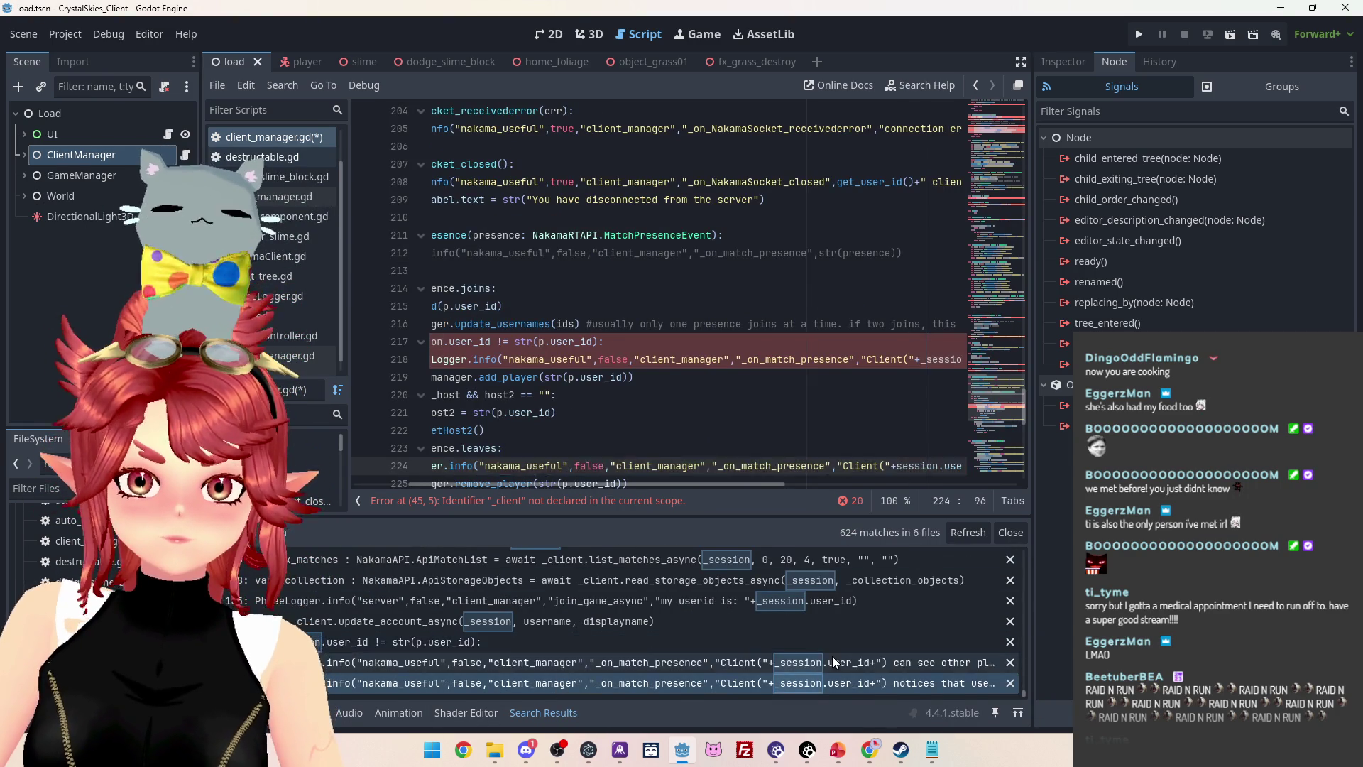
pyautogui.click(832, 663)
pyautogui.click(903, 359)
pyautogui.press('BackSpace')
pyautogui.click(781, 642)
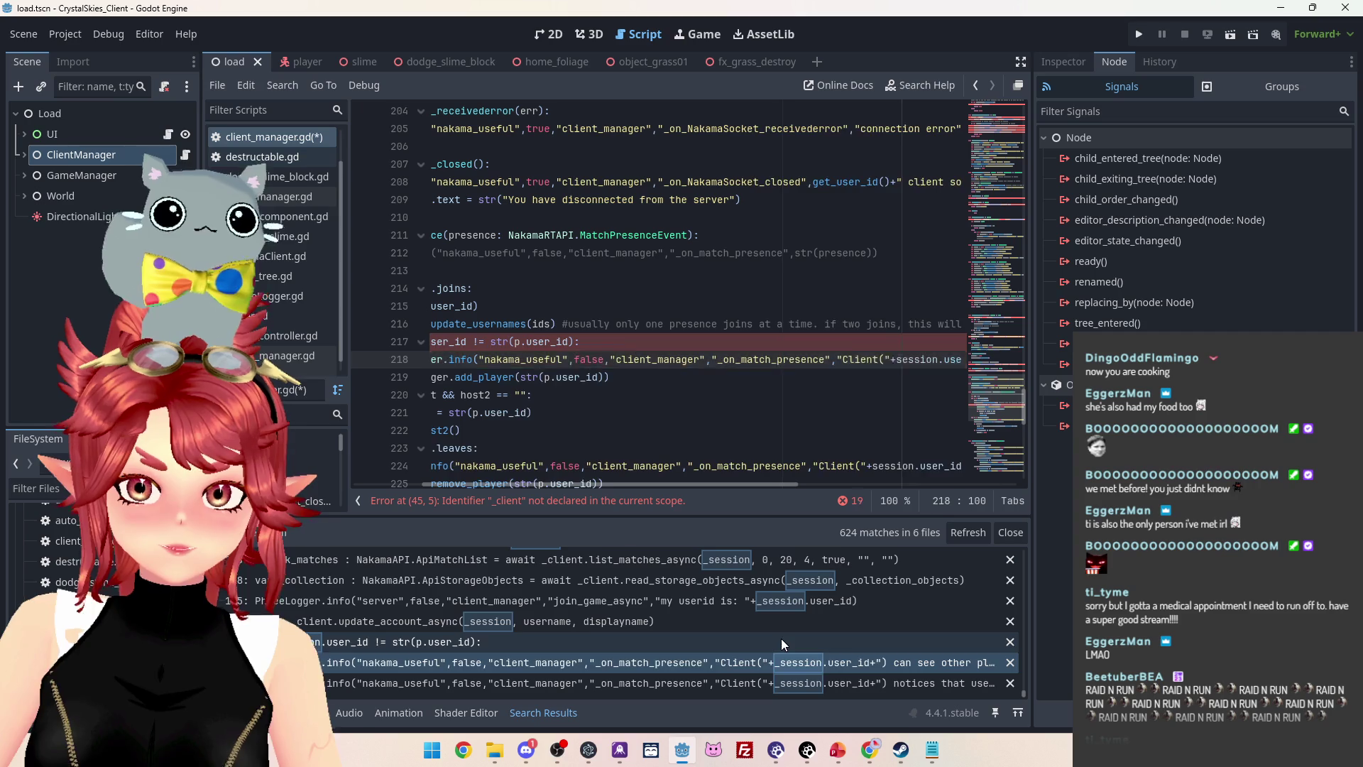
pyautogui.hscroll(-3, 490, 371)
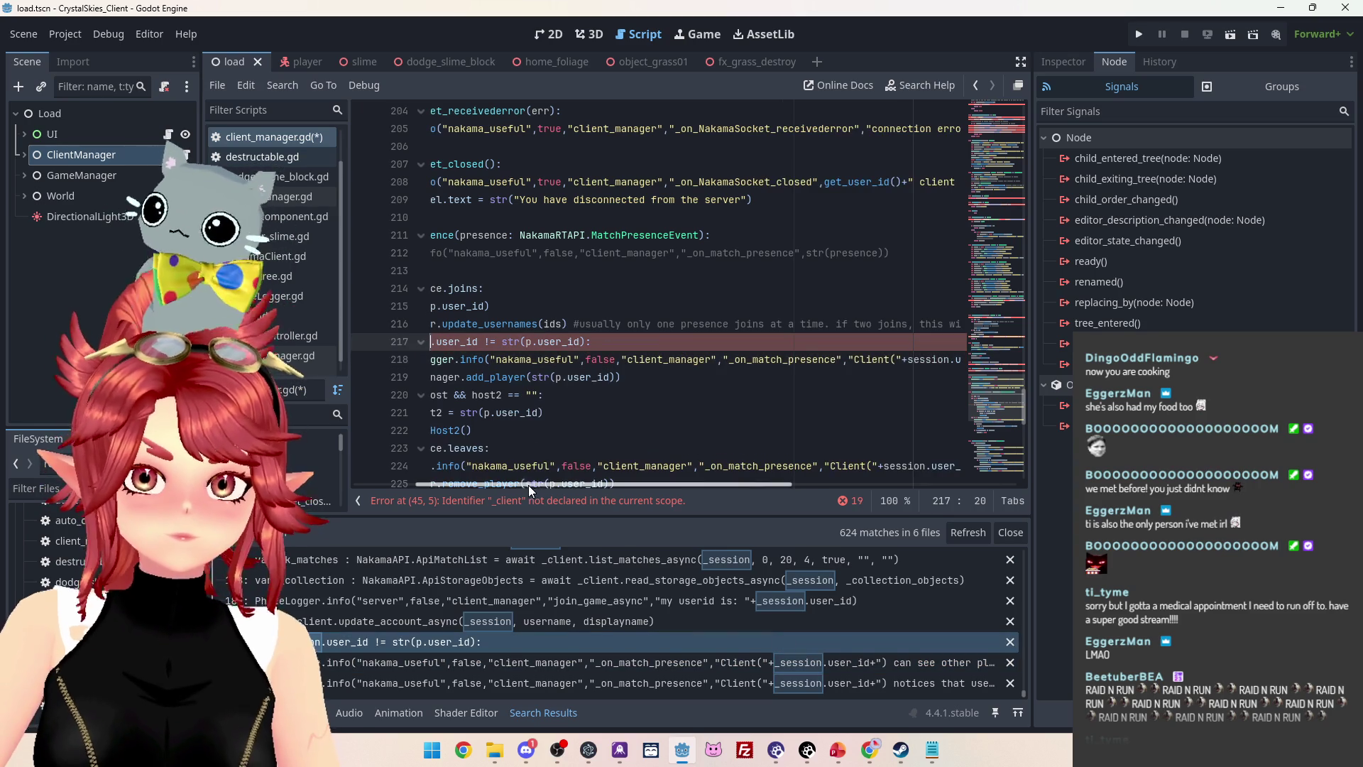
pyautogui.click(502, 340)
pyautogui.press('BackSpace')
# Remove the leading underscore from _session on lines 198, 185, 168 and 130.
pyautogui.click(539, 622)
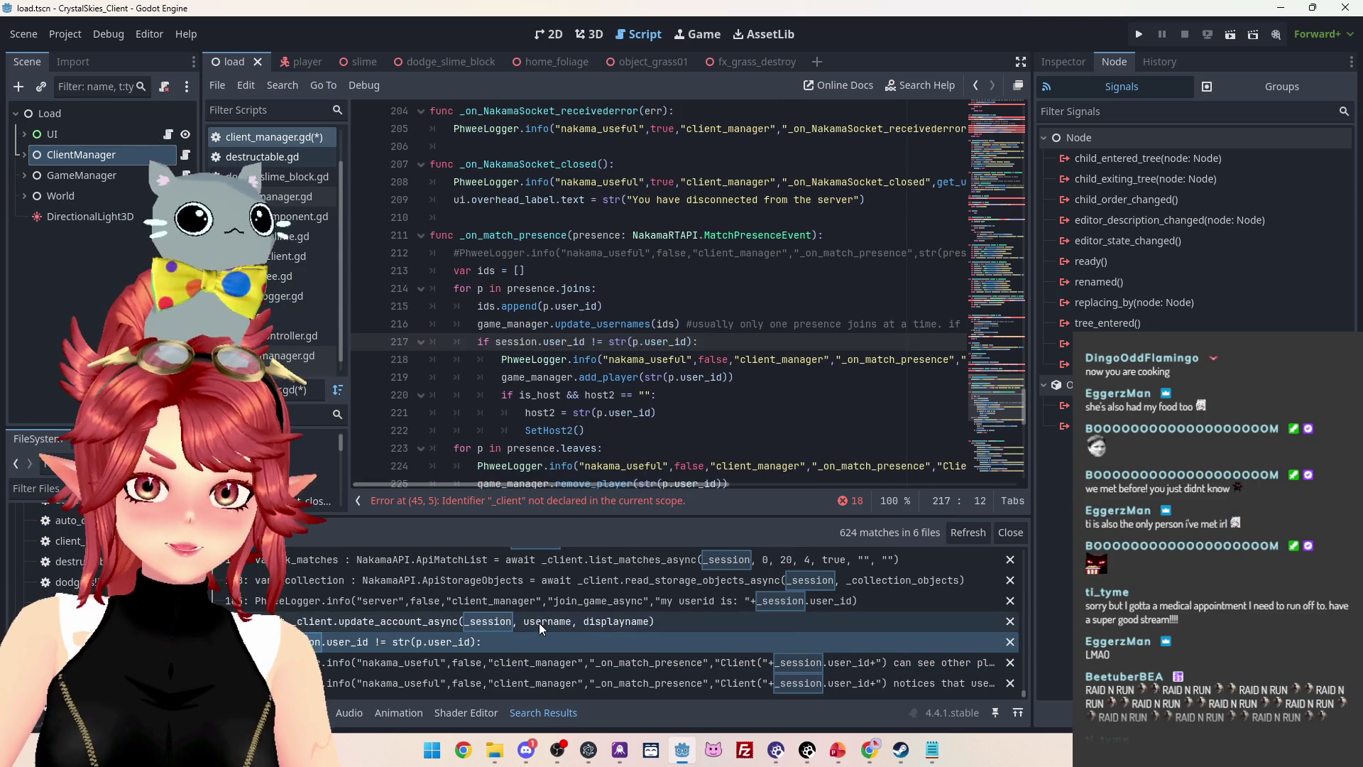
pyautogui.press('BackSpace')
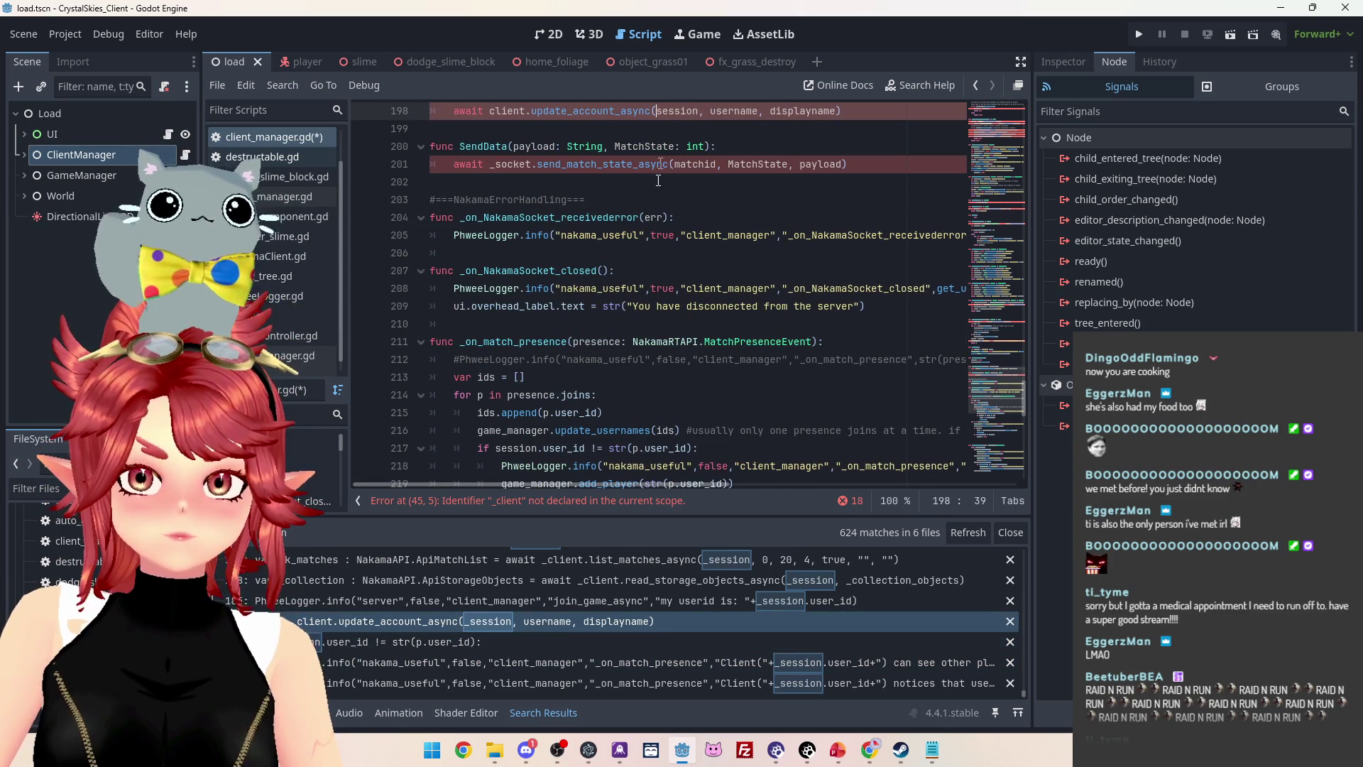
pyautogui.scroll(1, 551, 670)
pyautogui.click(609, 618)
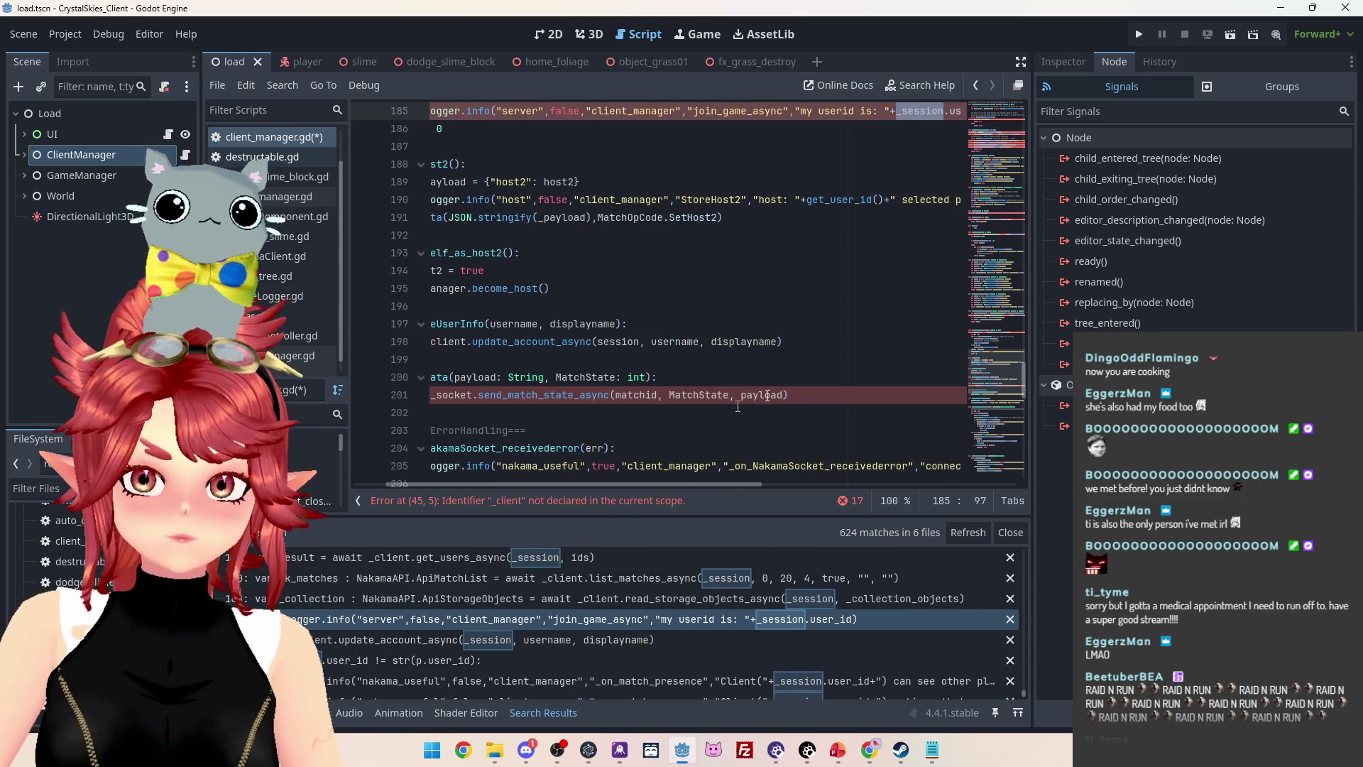
pyautogui.click(902, 111)
pyautogui.press('BackSpace')
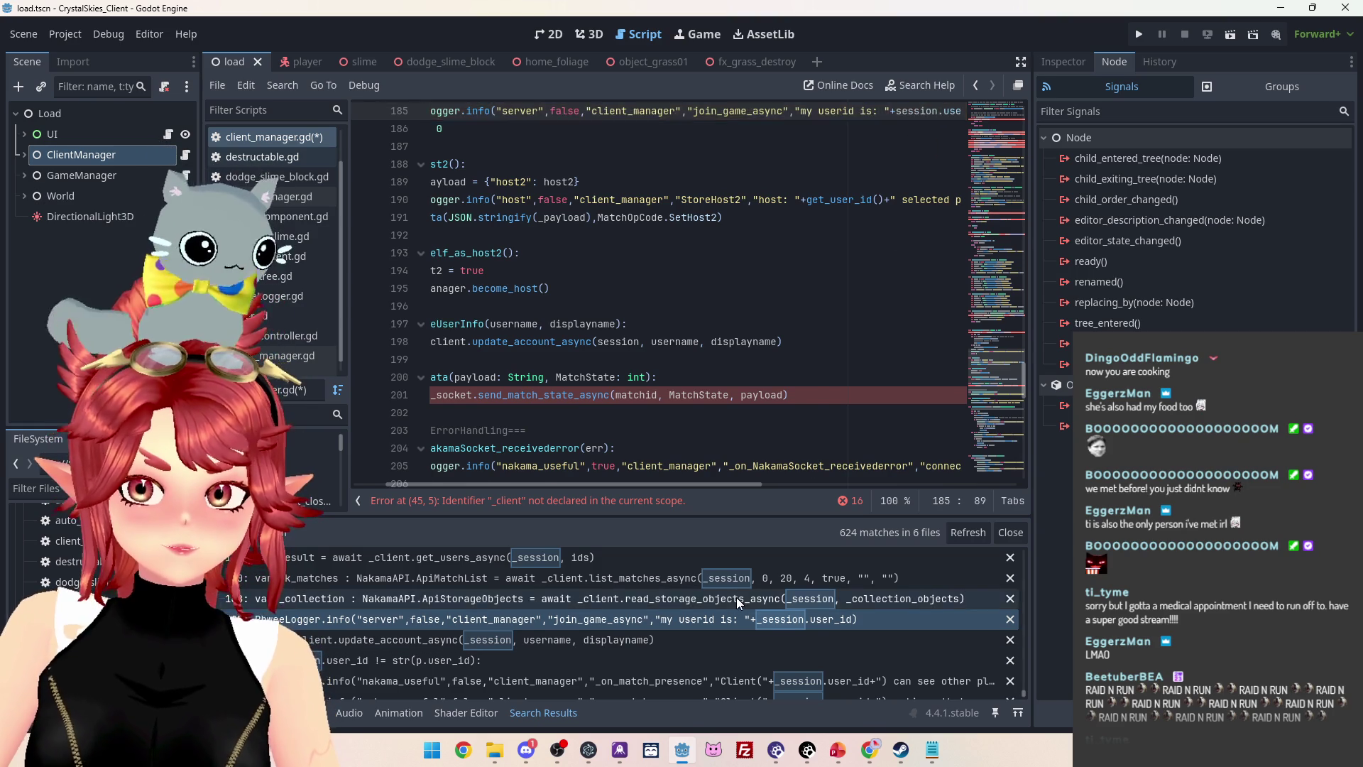
pyautogui.click(735, 598)
pyautogui.click(896, 110)
pyautogui.press('BackSpace')
pyautogui.click(773, 580)
pyautogui.click(814, 112)
pyautogui.press('BackSpace')
# Remove the leading underscore from _session on lines 123, 120, 83 and 63.
pyautogui.scroll(2, 787, 619)
pyautogui.click(612, 594)
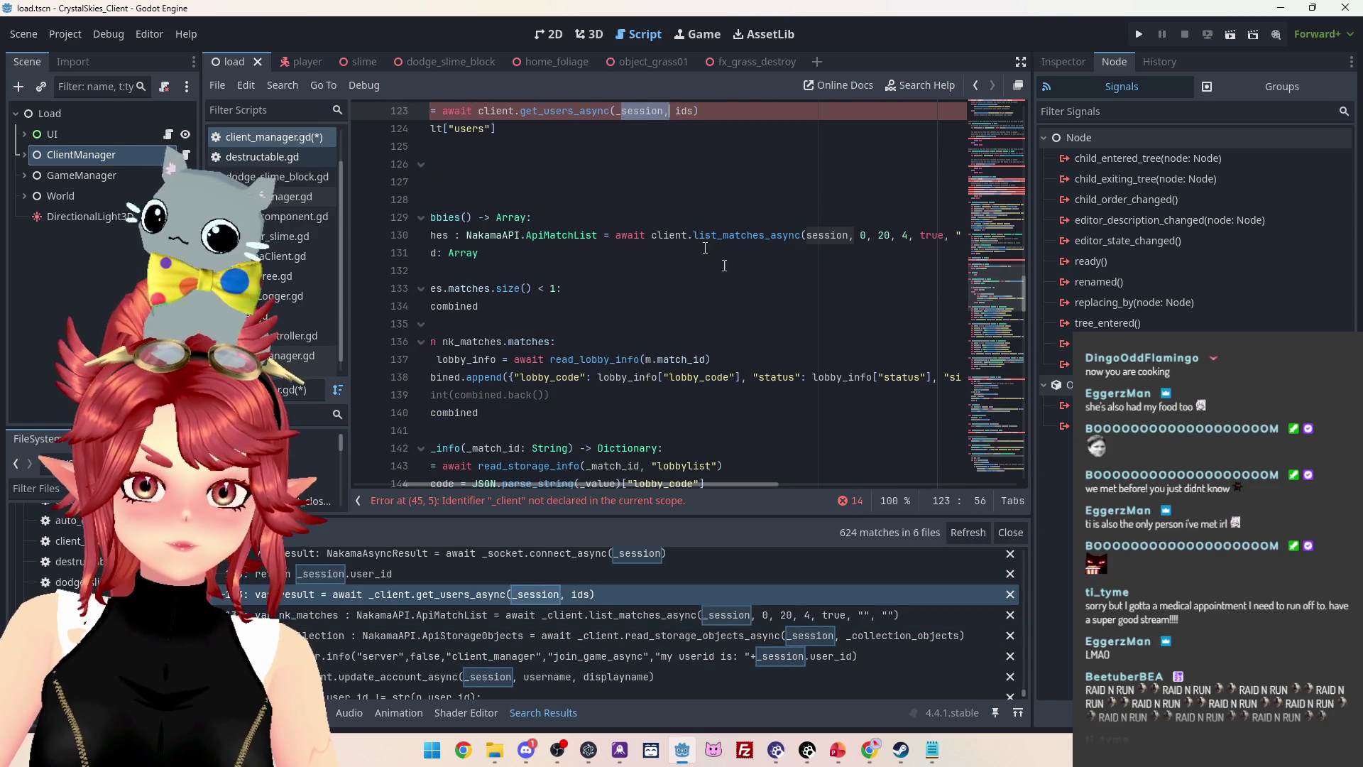
pyautogui.click(619, 110)
pyautogui.press('BackSpace')
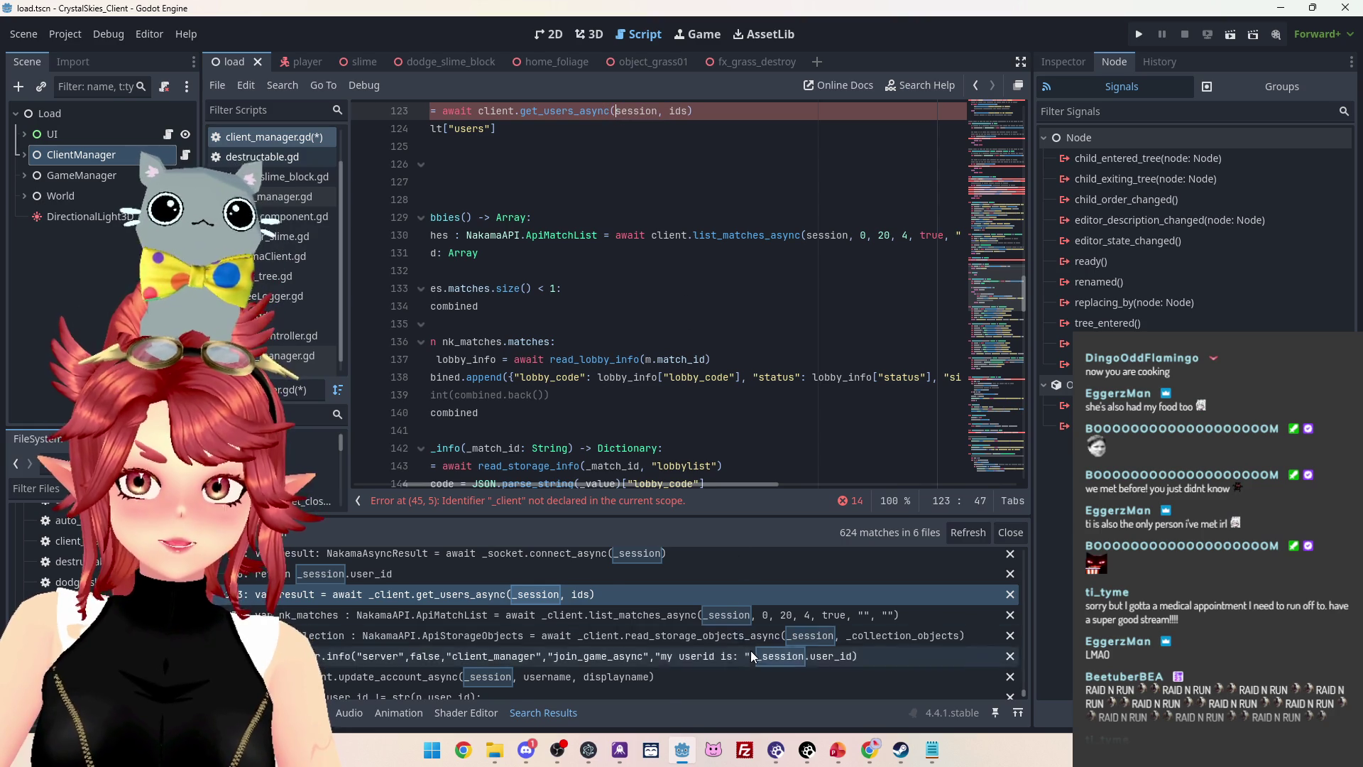
pyautogui.scroll(2, 750, 648)
pyautogui.click(660, 602)
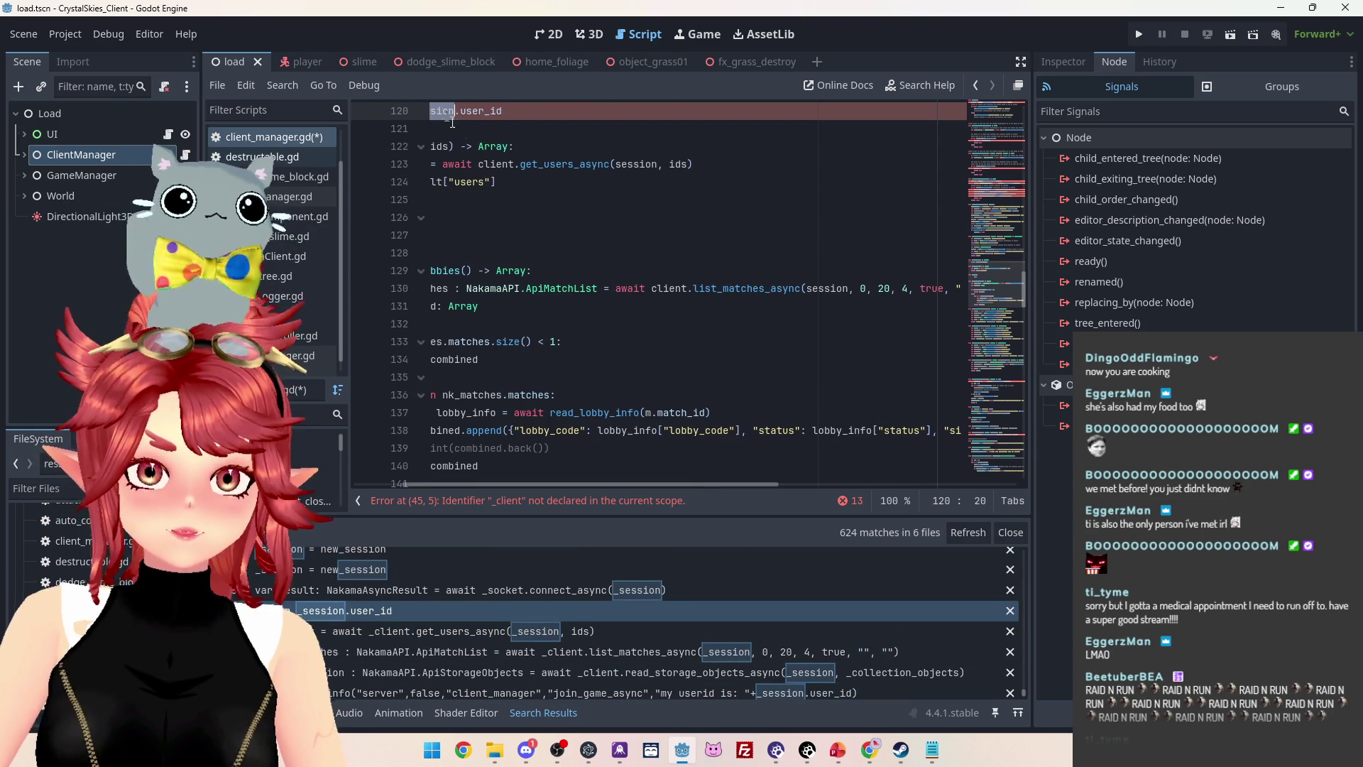
pyautogui.moveTo(566, 484); pyautogui.dragTo(516, 486)
pyautogui.click(502, 111)
pyautogui.press('BackSpace')
pyautogui.click(628, 590)
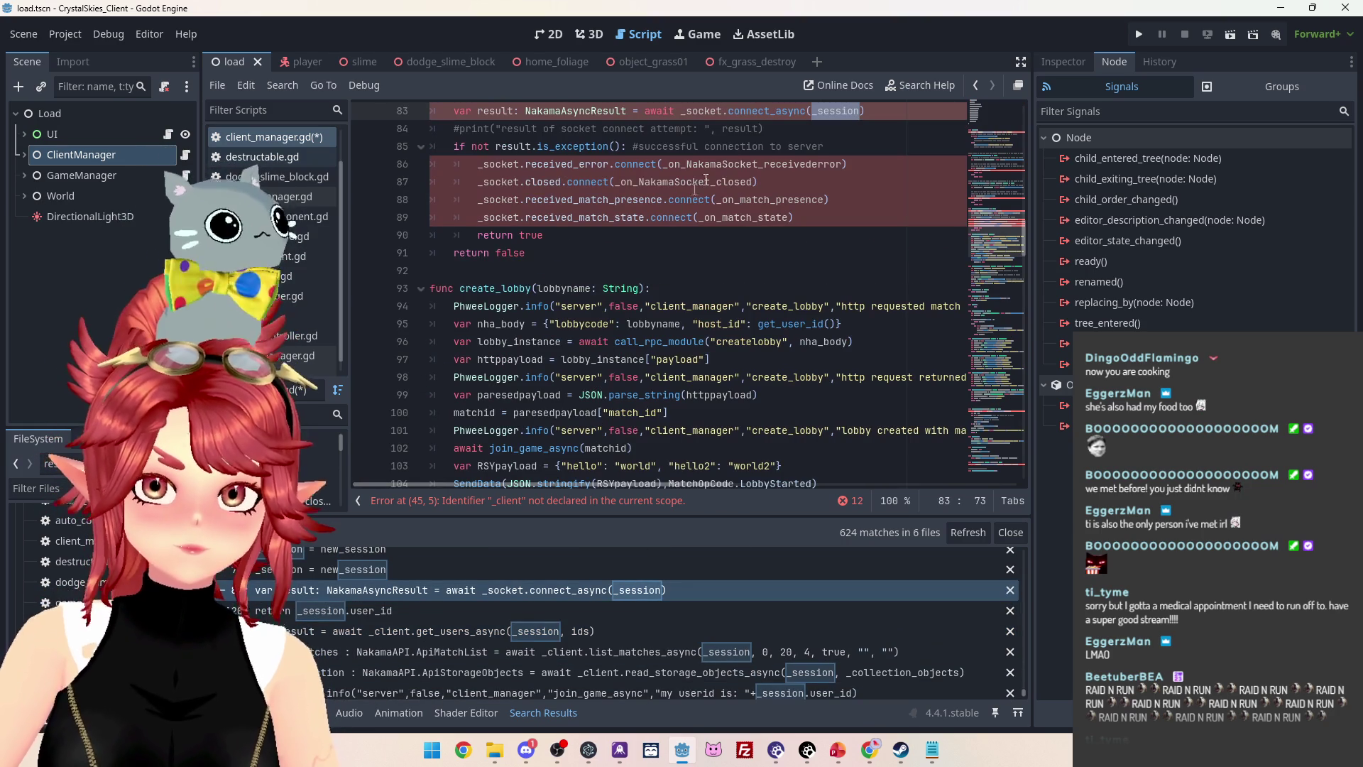
pyautogui.click(816, 112)
pyautogui.press('BackSpace')
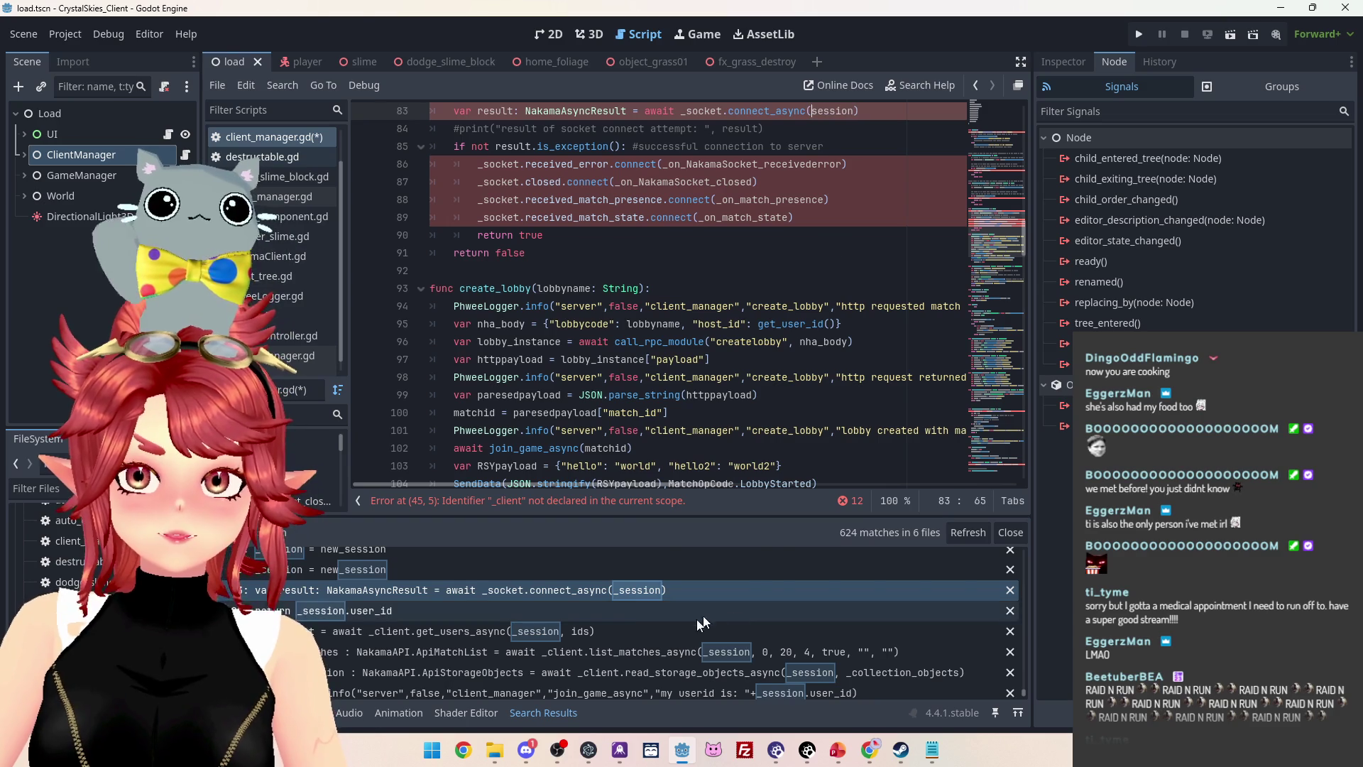
pyautogui.scroll(2, 628, 611)
pyautogui.click(542, 595)
pyautogui.scroll(1, 538, 607)
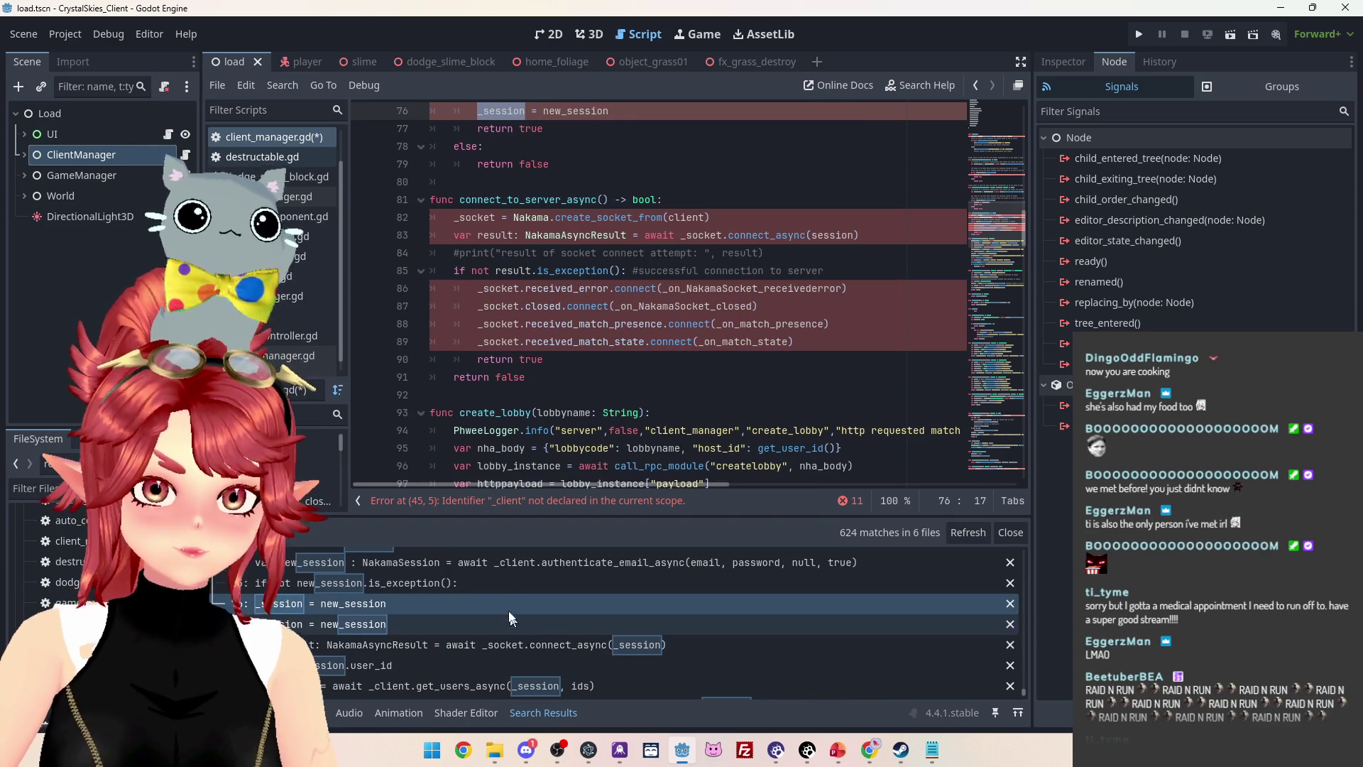
pyautogui.scroll(5, 497, 628)
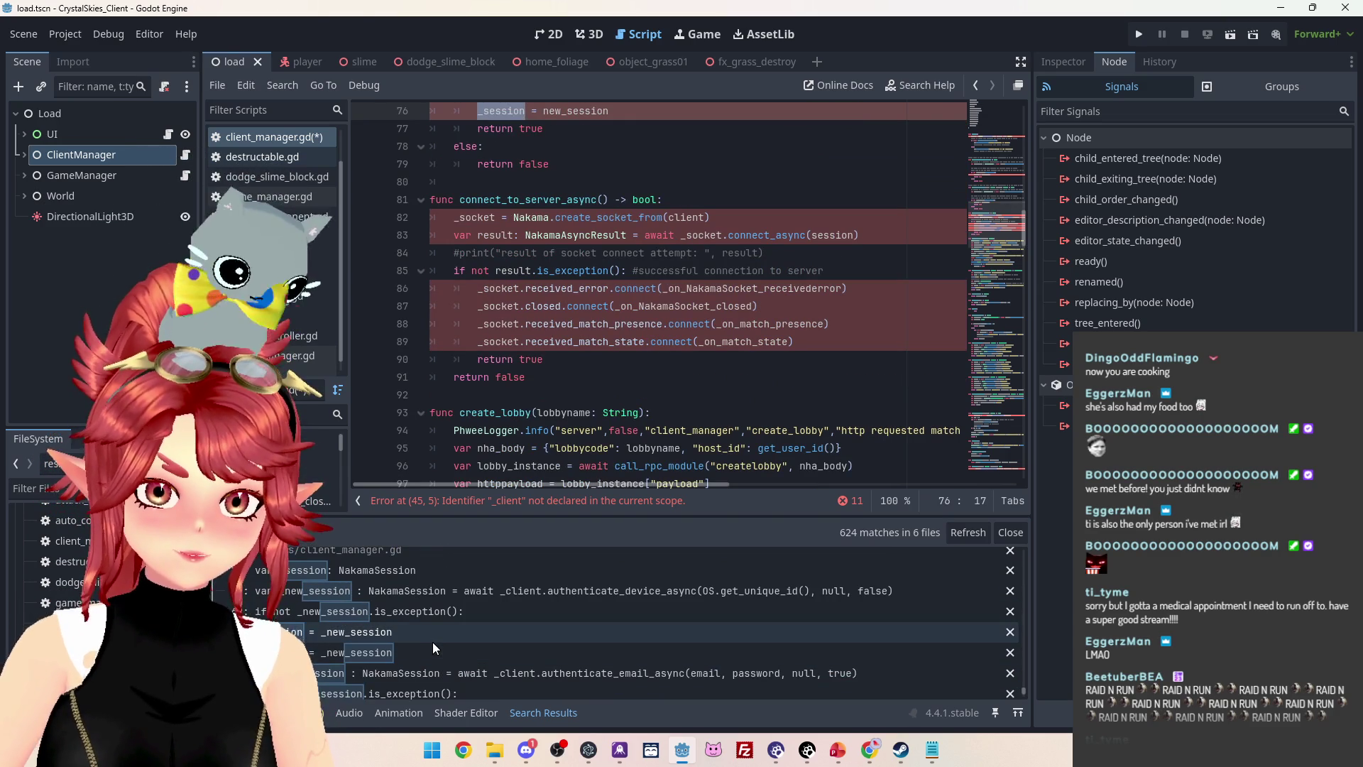
pyautogui.click(432, 637)
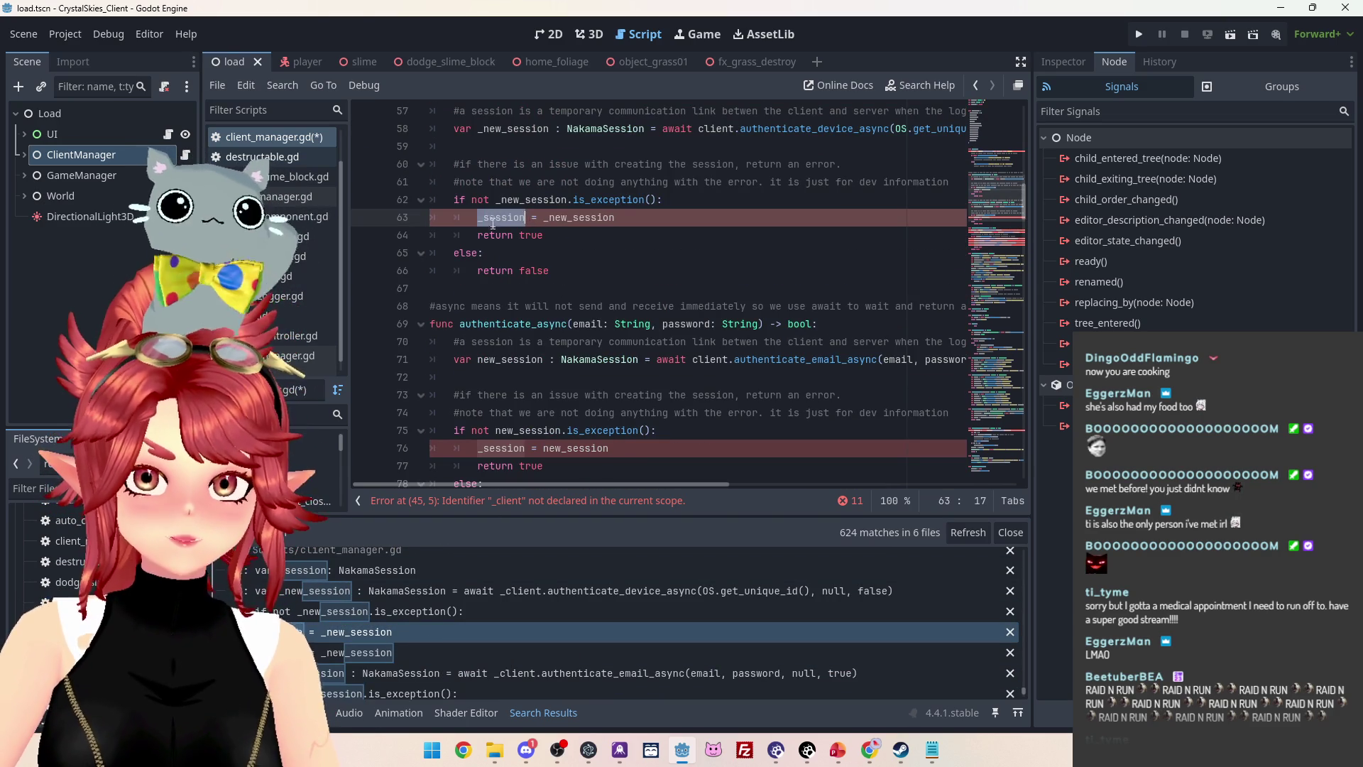
pyautogui.click(482, 218)
pyautogui.press('BackSpace')
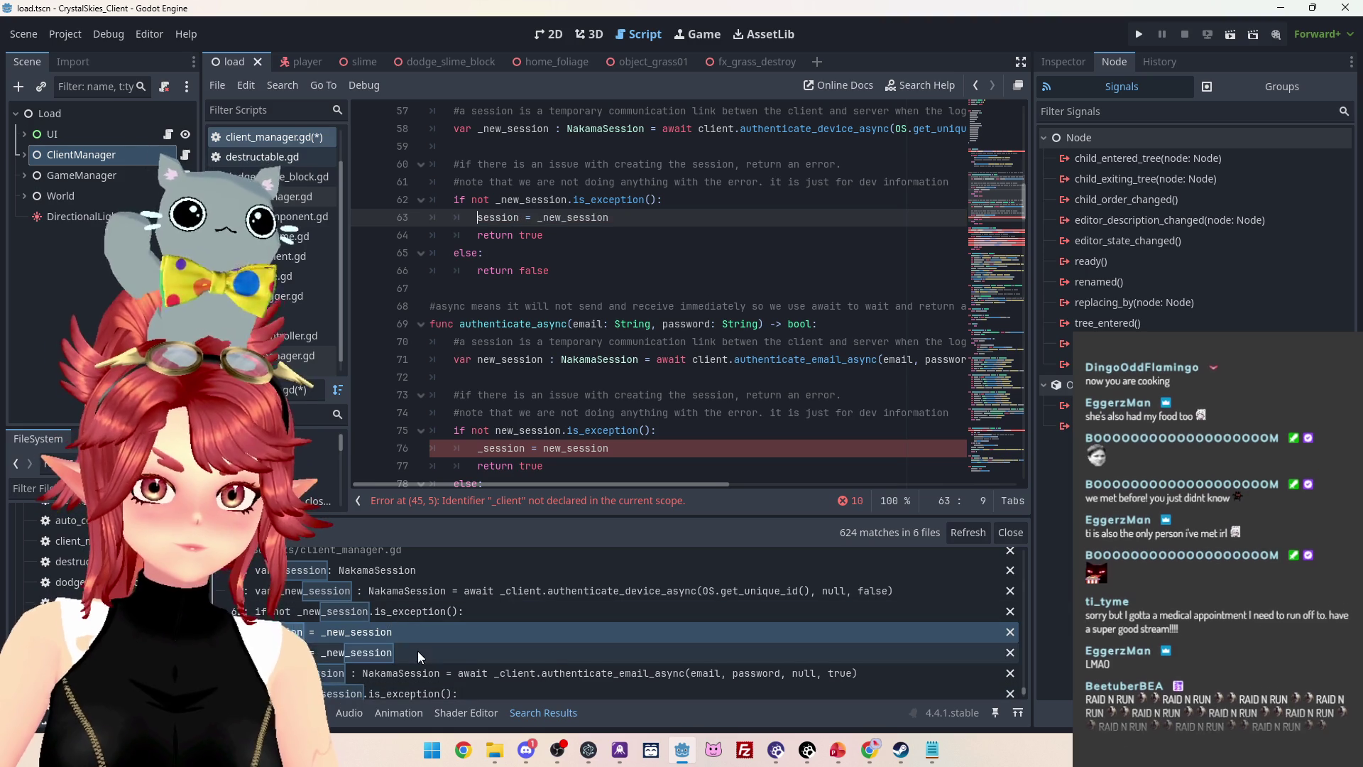
pyautogui.scroll(1, 615, 598)
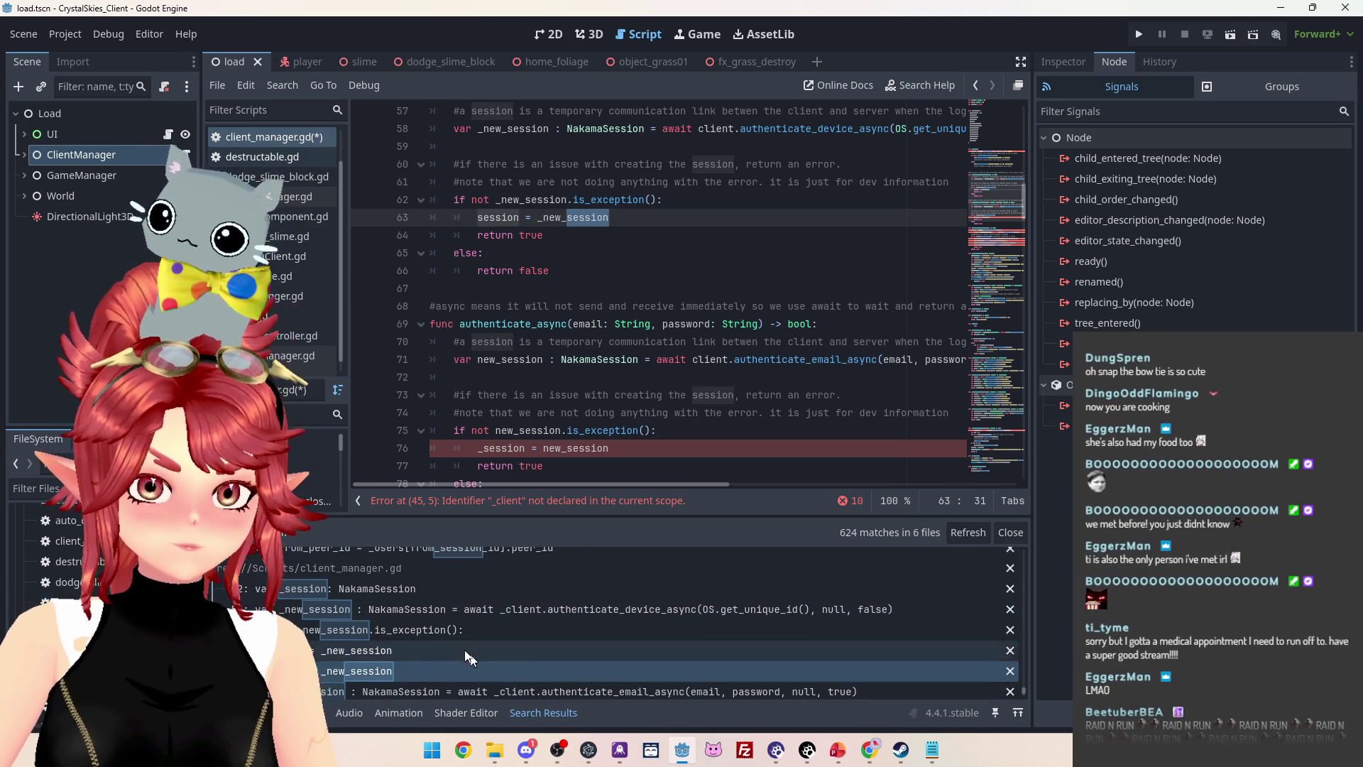
# Select socket on line 13 and start a project-wide search for it.
pyautogui.click(381, 586)
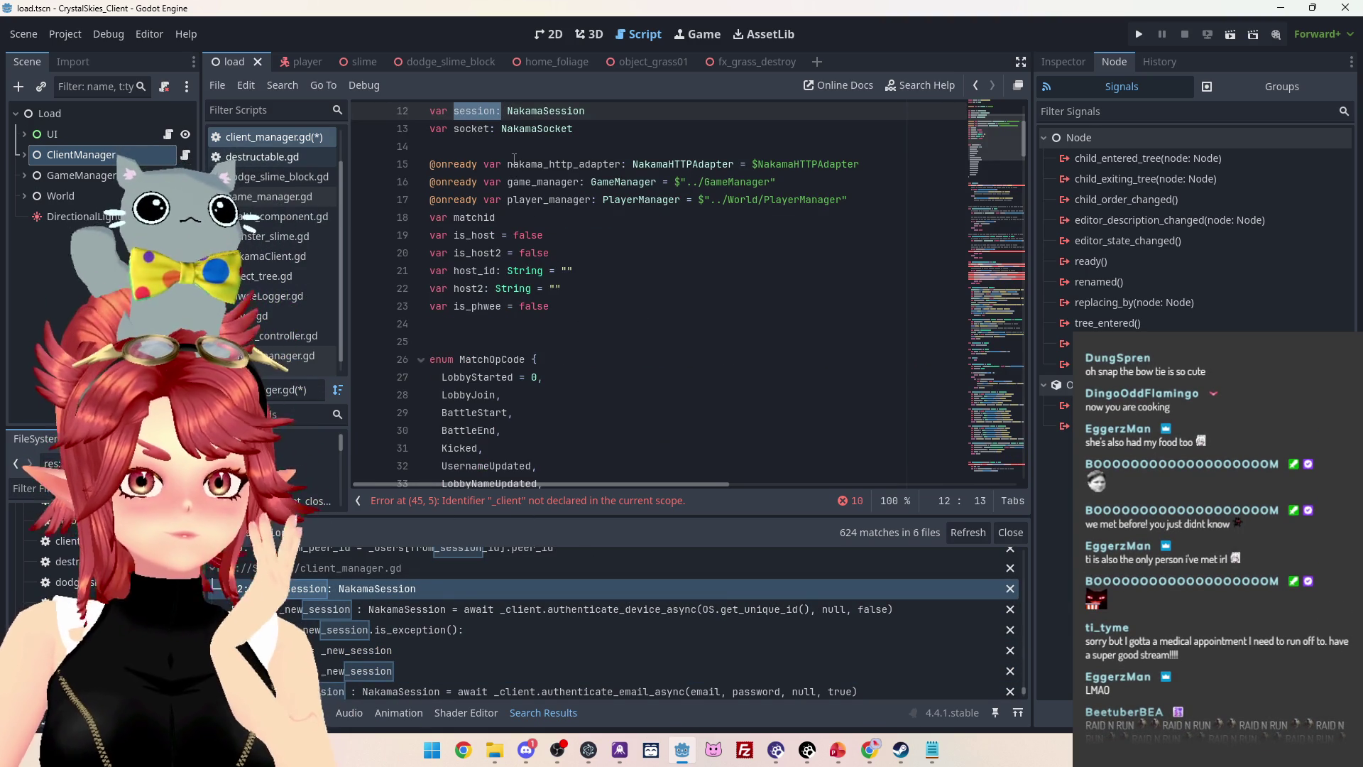
pyautogui.click(455, 130)
pyautogui.doubleClick(457, 131)
pyautogui.hotkey('ctrl', 'shift', 'f')
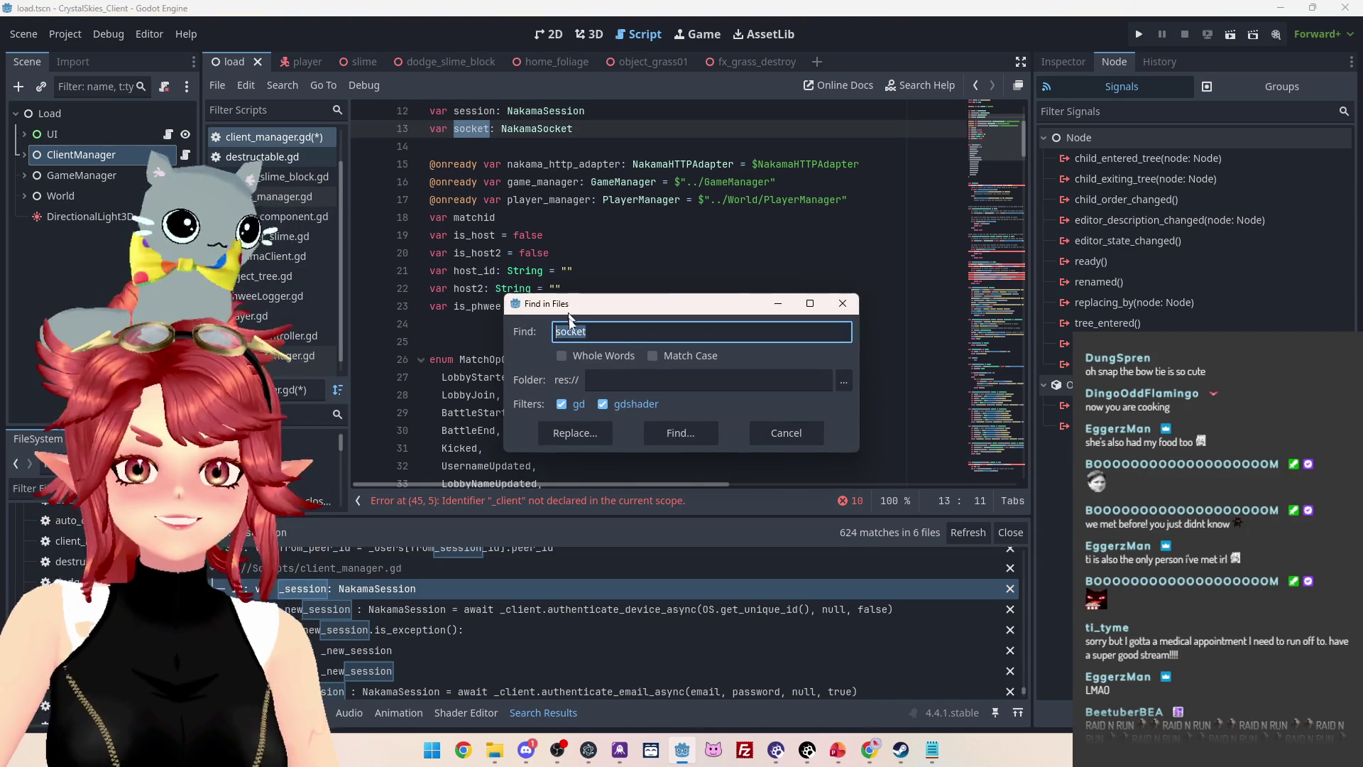
# Change the search term to _socket, run it, and browse to the matches.
pyautogui.click(558, 332)
pyautogui.write('_')
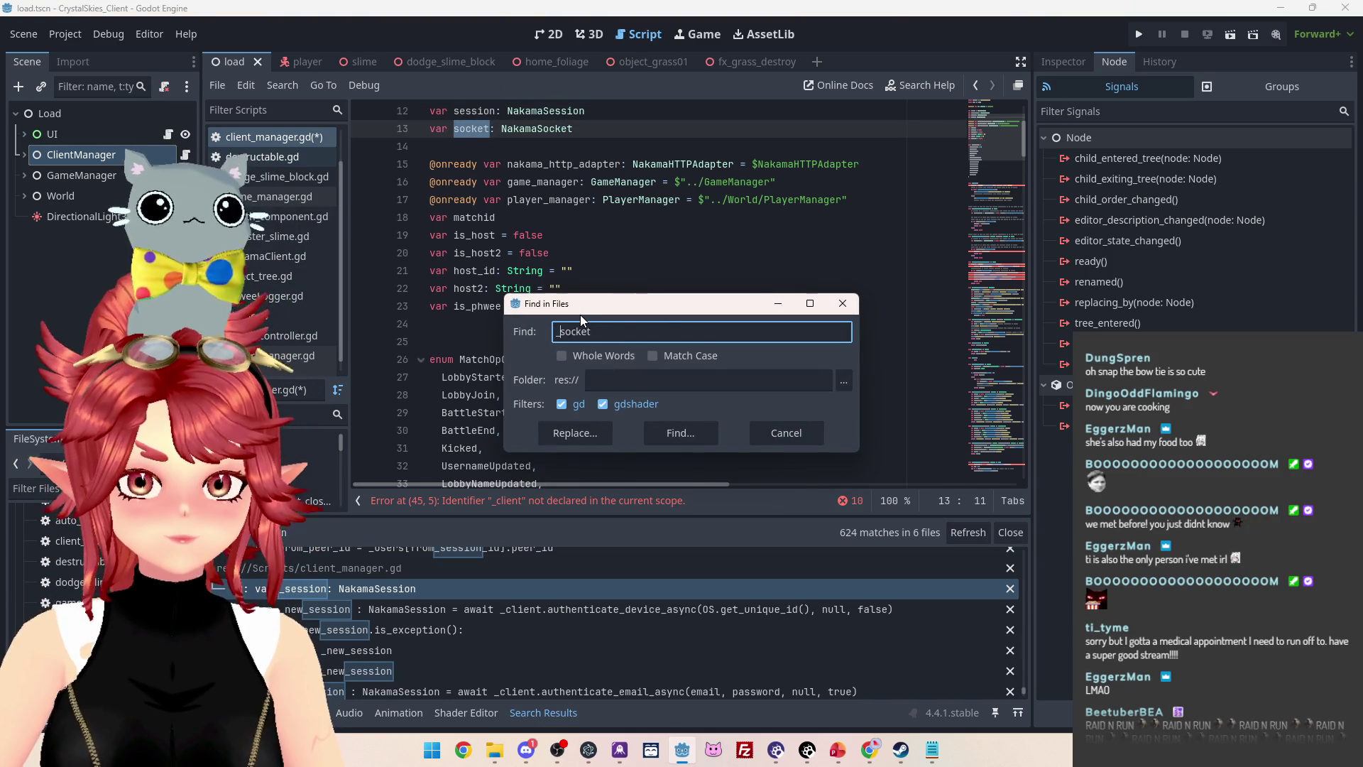
pyautogui.click(693, 440)
pyautogui.scroll(-10, 595, 629)
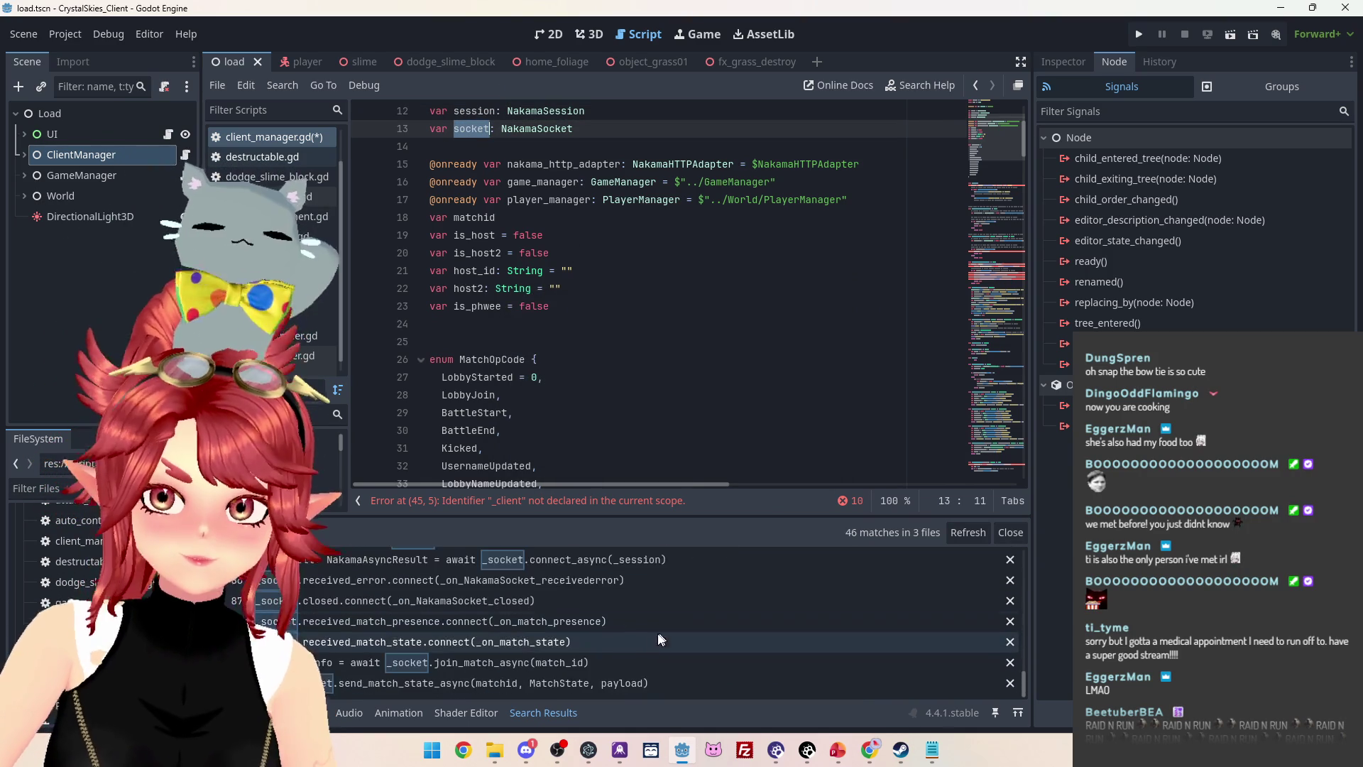
pyautogui.click(529, 683)
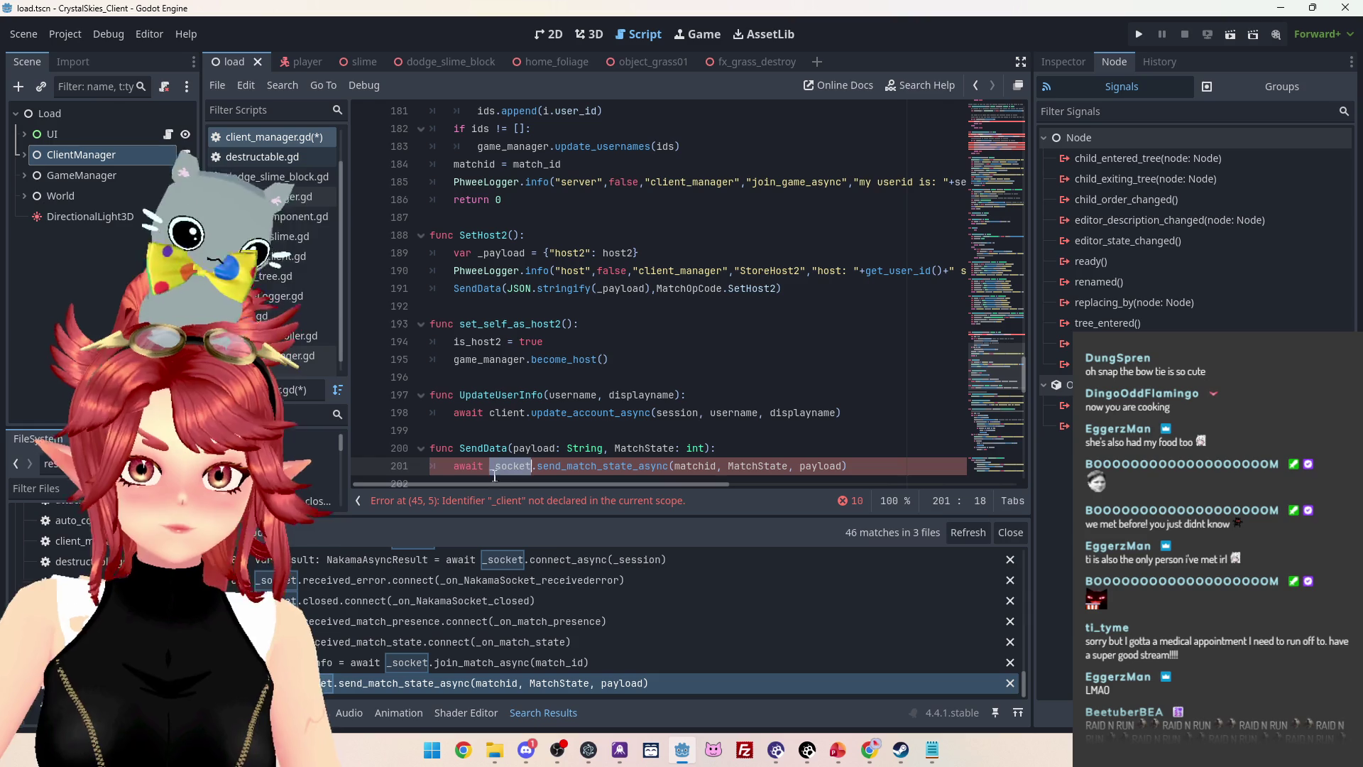
pyautogui.click(461, 663)
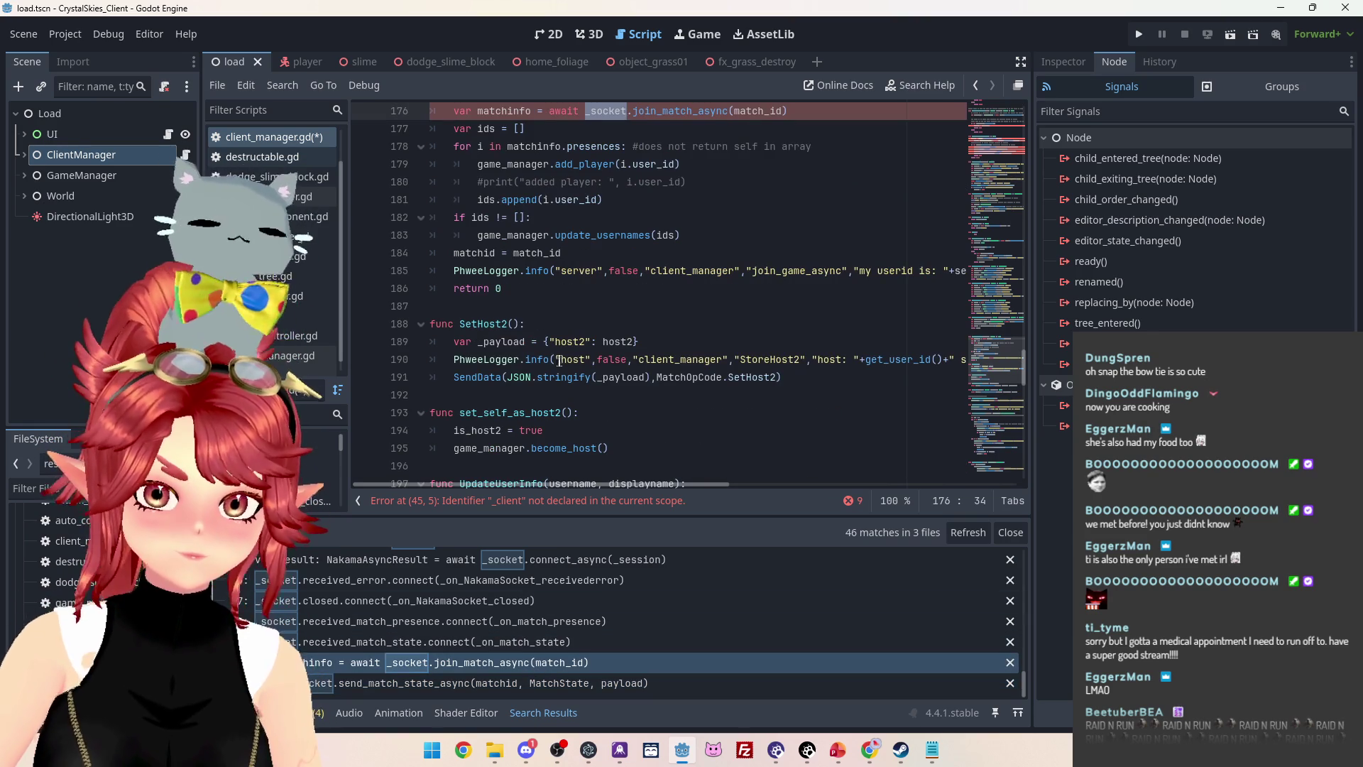
pyautogui.click(461, 643)
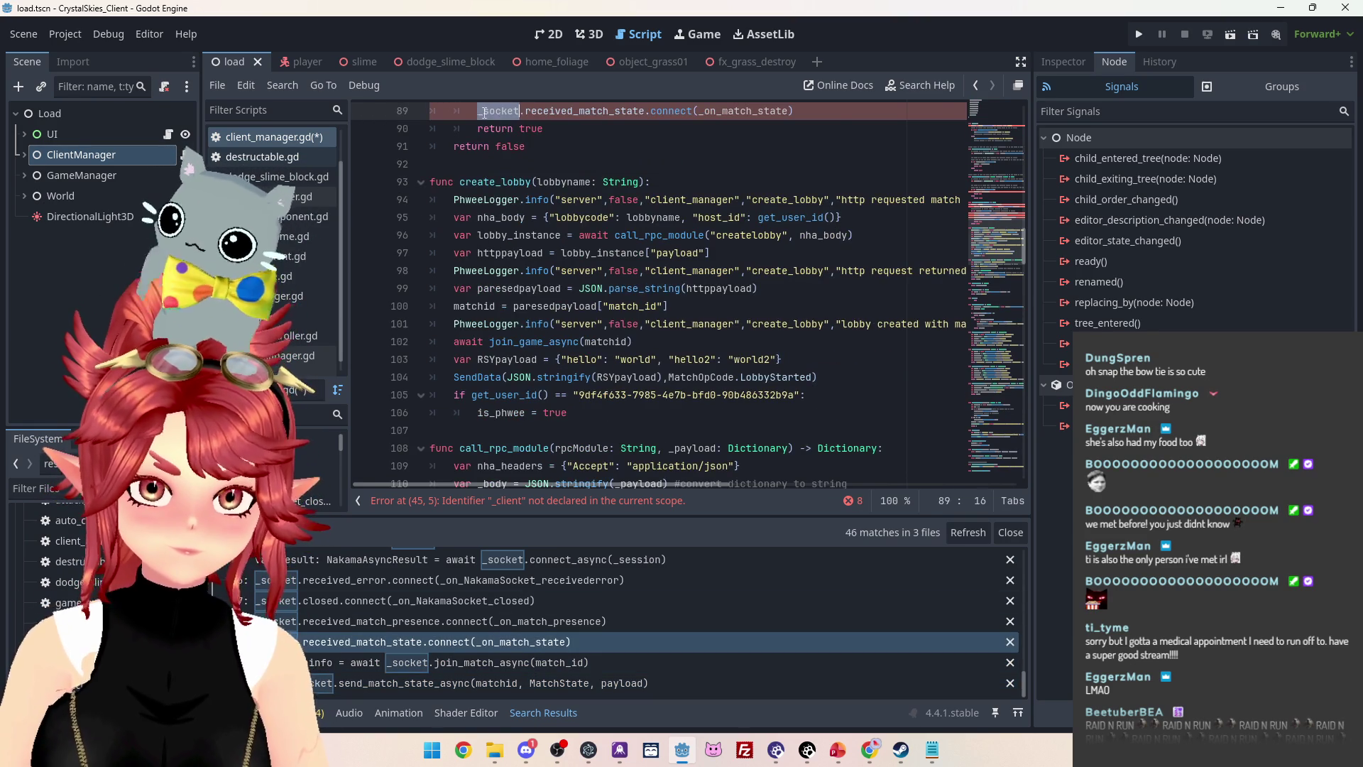
# Remove the leading underscore from _socket on lines 89 through 82.
pyautogui.click(483, 111)
pyautogui.press('BackSpace')
pyautogui.scroll(3, 564, 328)
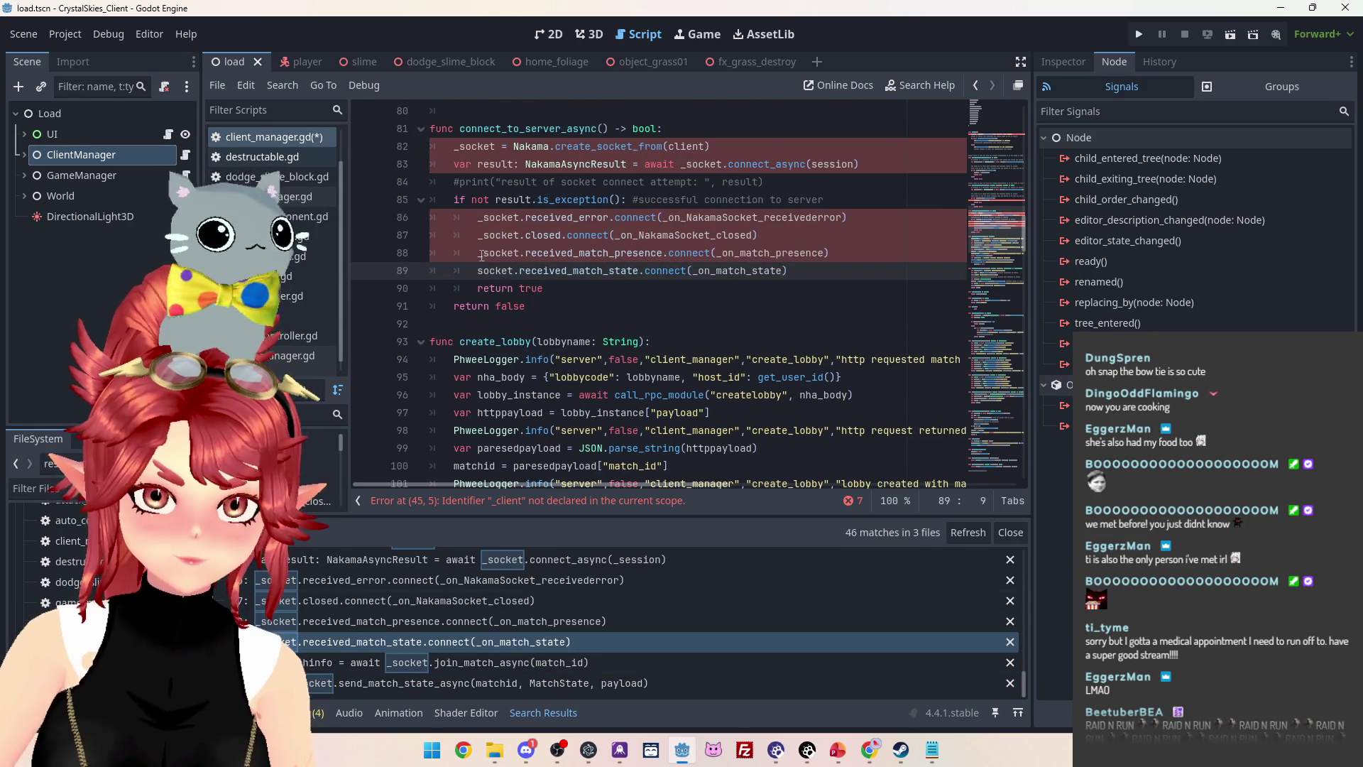
pyautogui.click(481, 254)
pyautogui.press('BackSpace')
pyautogui.click(479, 235)
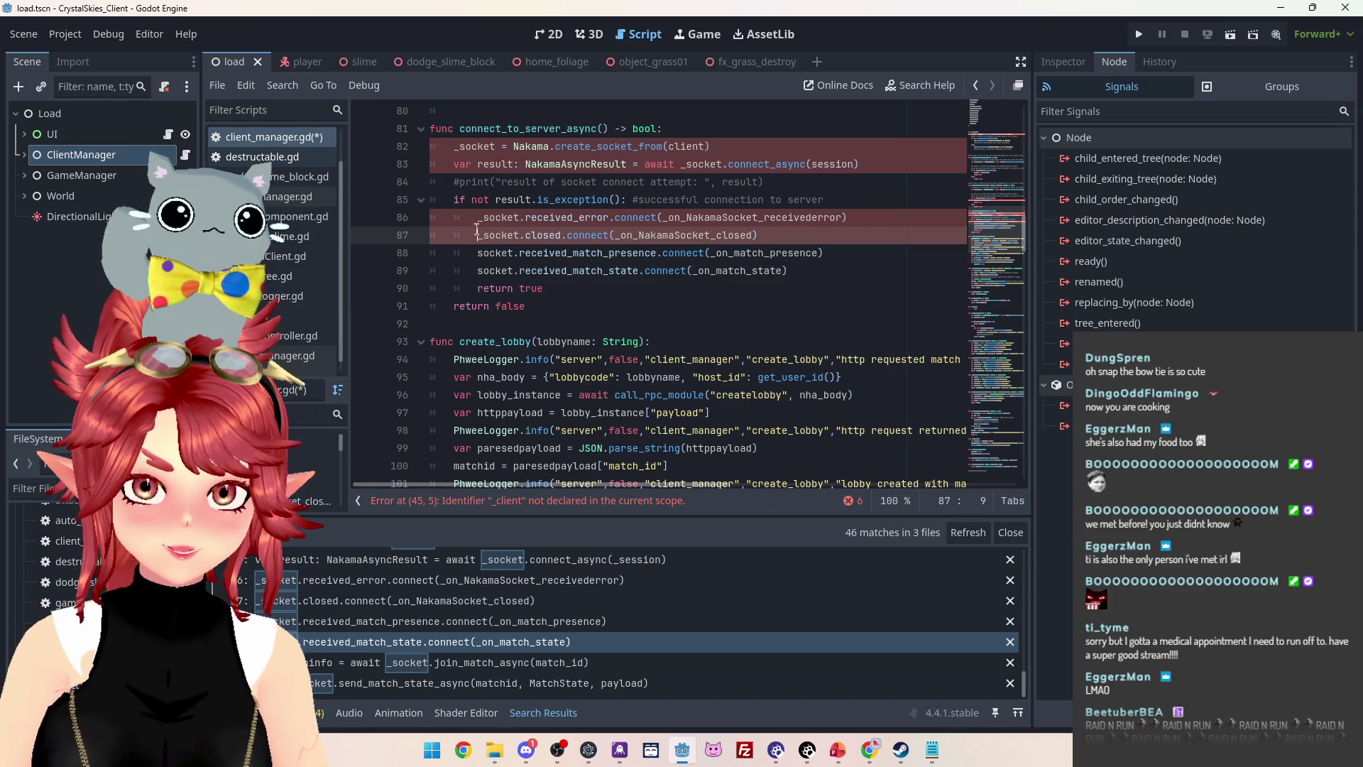
pyautogui.press('BackSpace')
pyautogui.click(478, 219)
pyautogui.press('BackSpace')
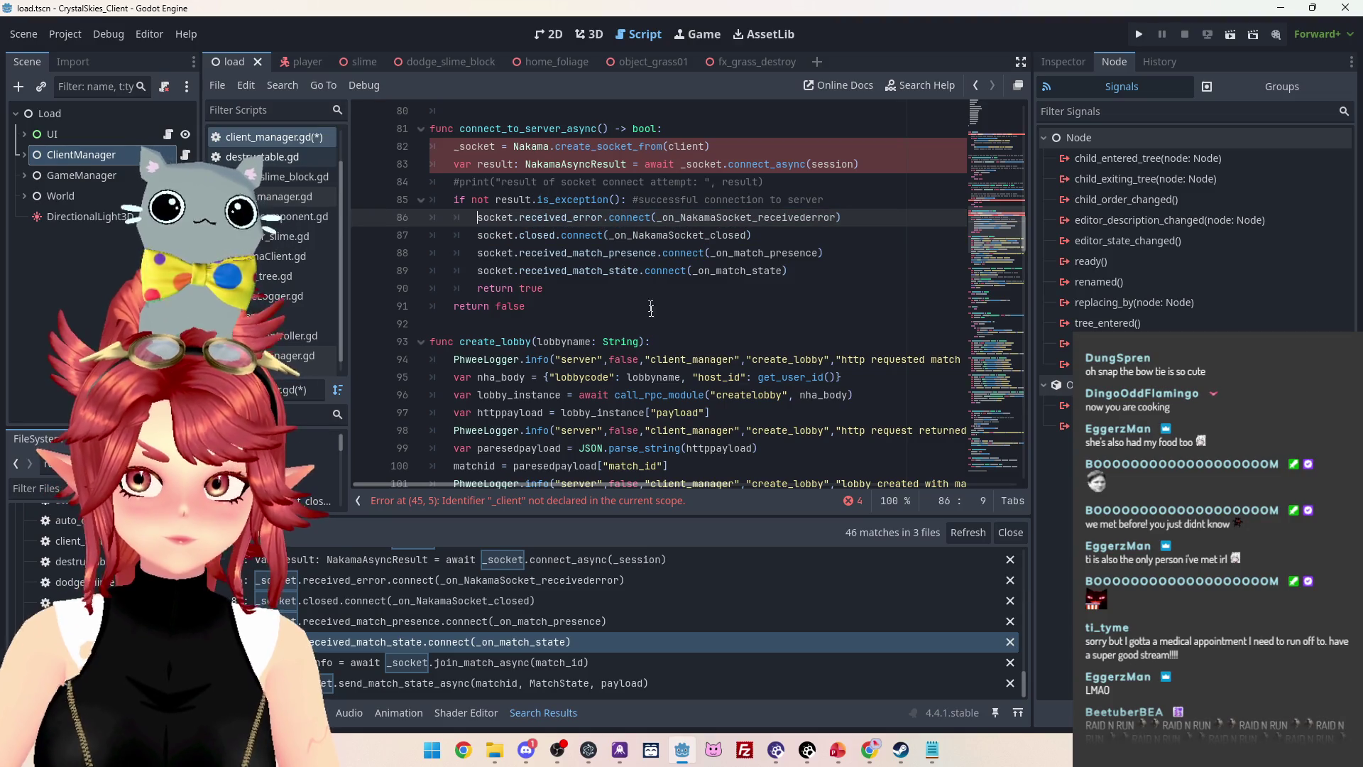
pyautogui.click(683, 167)
pyautogui.press('BackSpace')
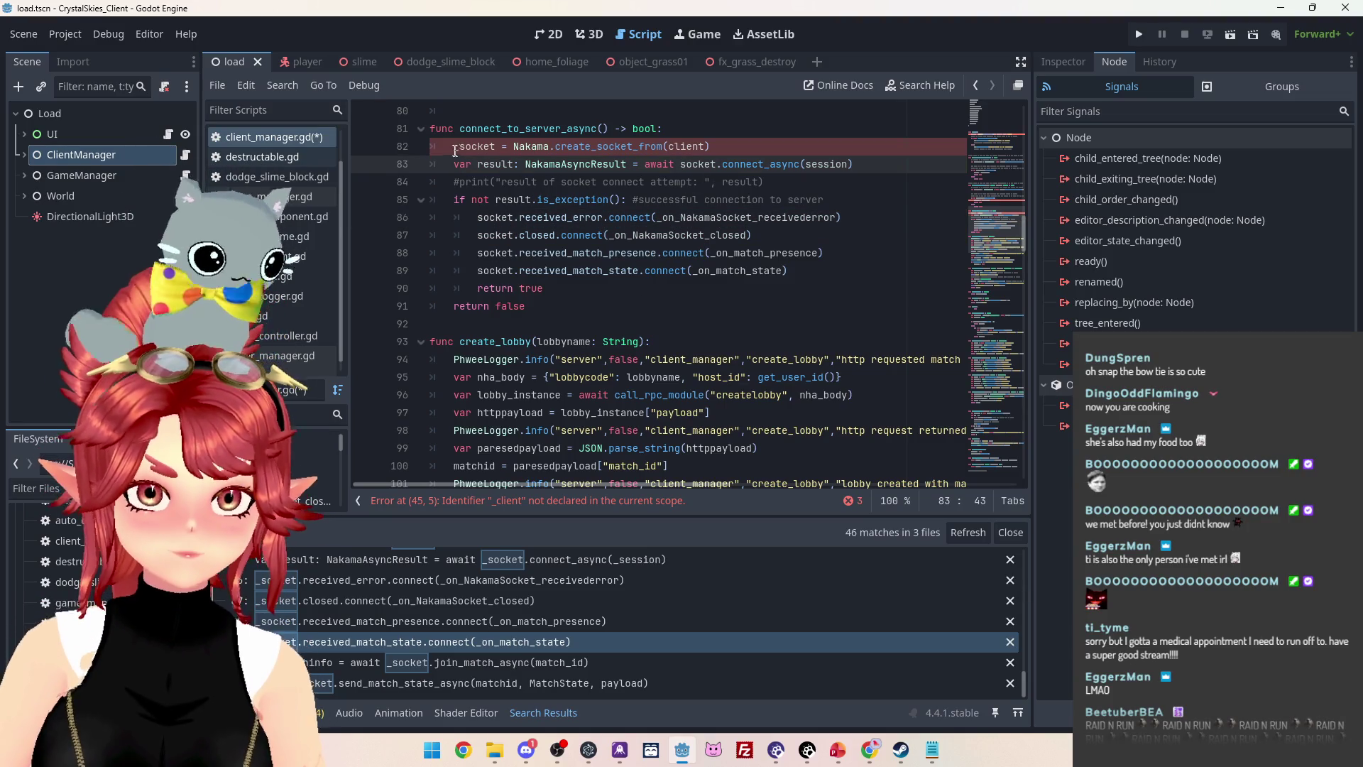
pyautogui.press('Up')
pyautogui.press('Home')
pyautogui.press('Delete')
# Fix _session on line 76, save client_manager.gd, and go to the remaining line 45 error.
pyautogui.scroll(3, 497, 199)
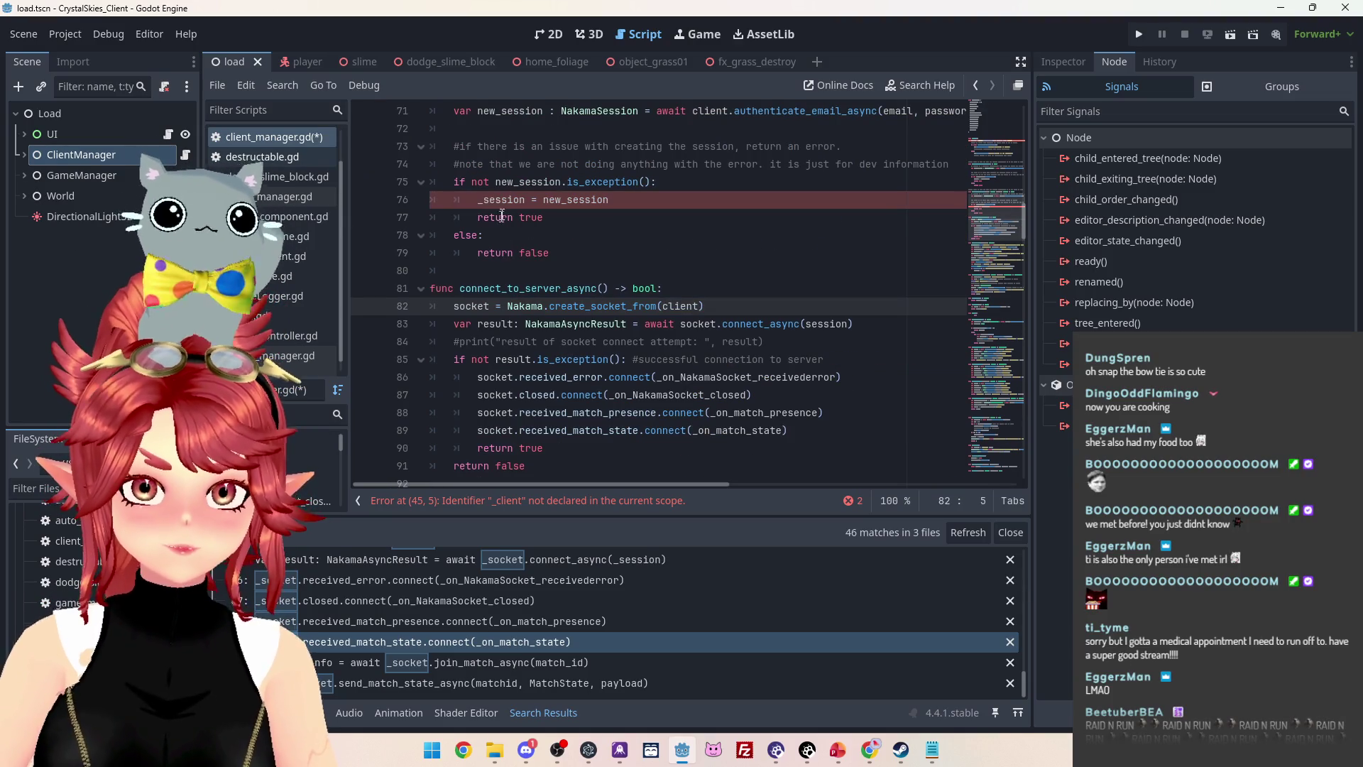
pyautogui.click(481, 206)
pyautogui.press('BackSpace')
pyautogui.scroll(3, 598, 363)
pyautogui.hotkey('ctrl', 's')
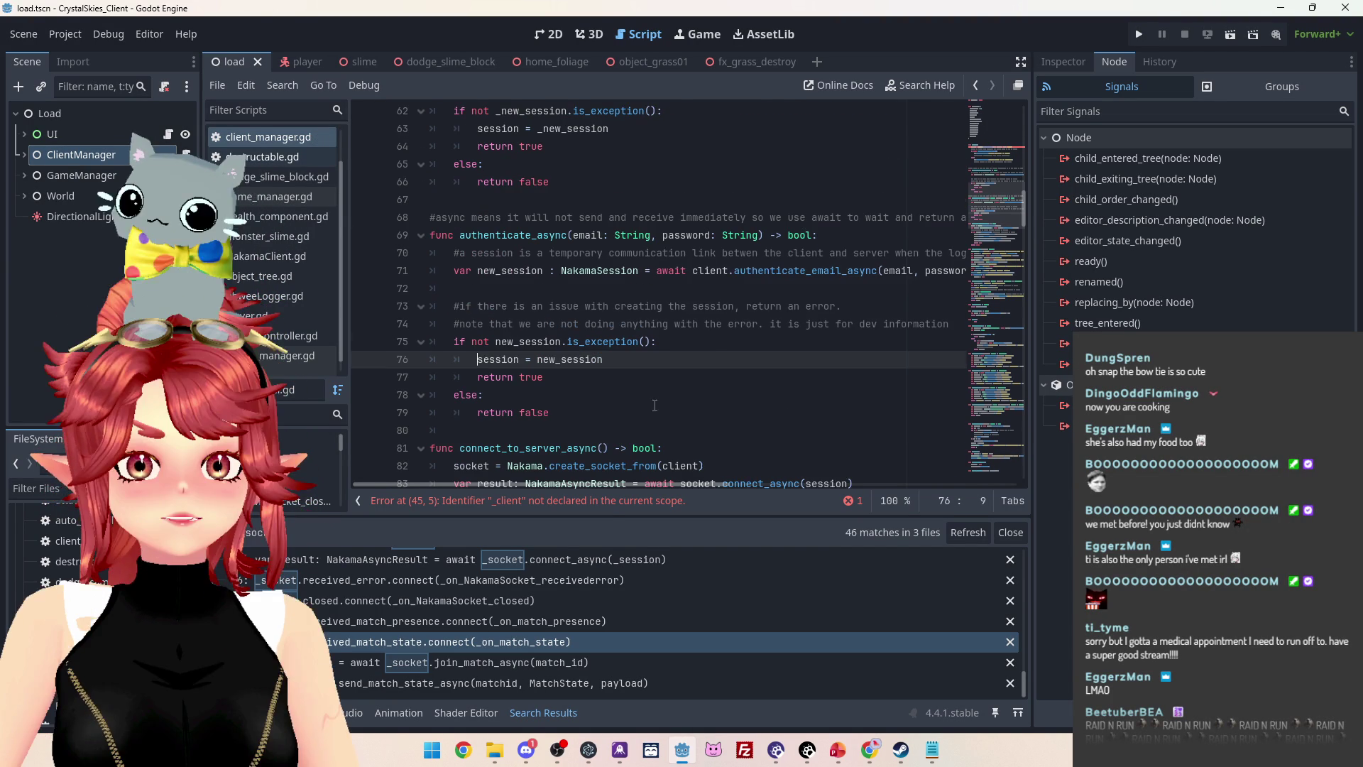
pyautogui.click(604, 500)
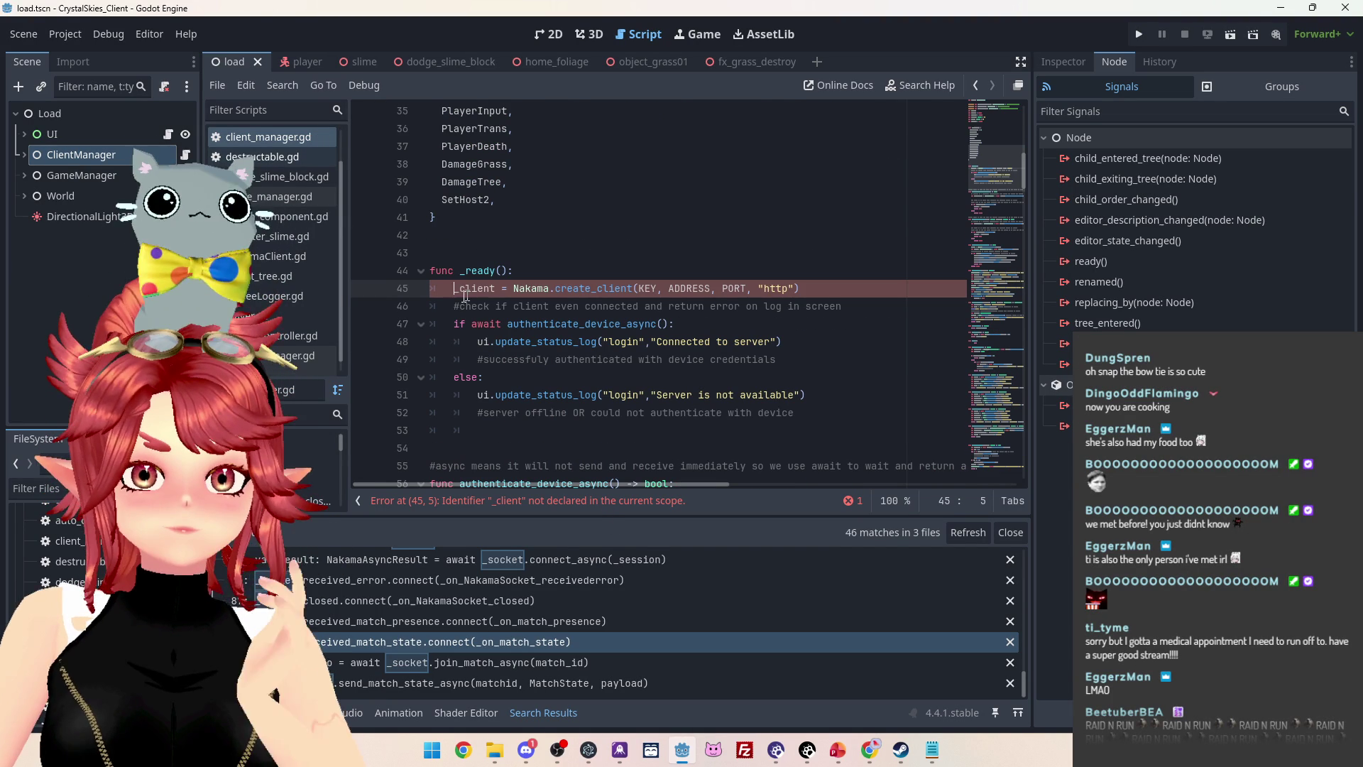
# Remove the underscore from _client on line 45 to clear the error.
pyautogui.press('Delete')
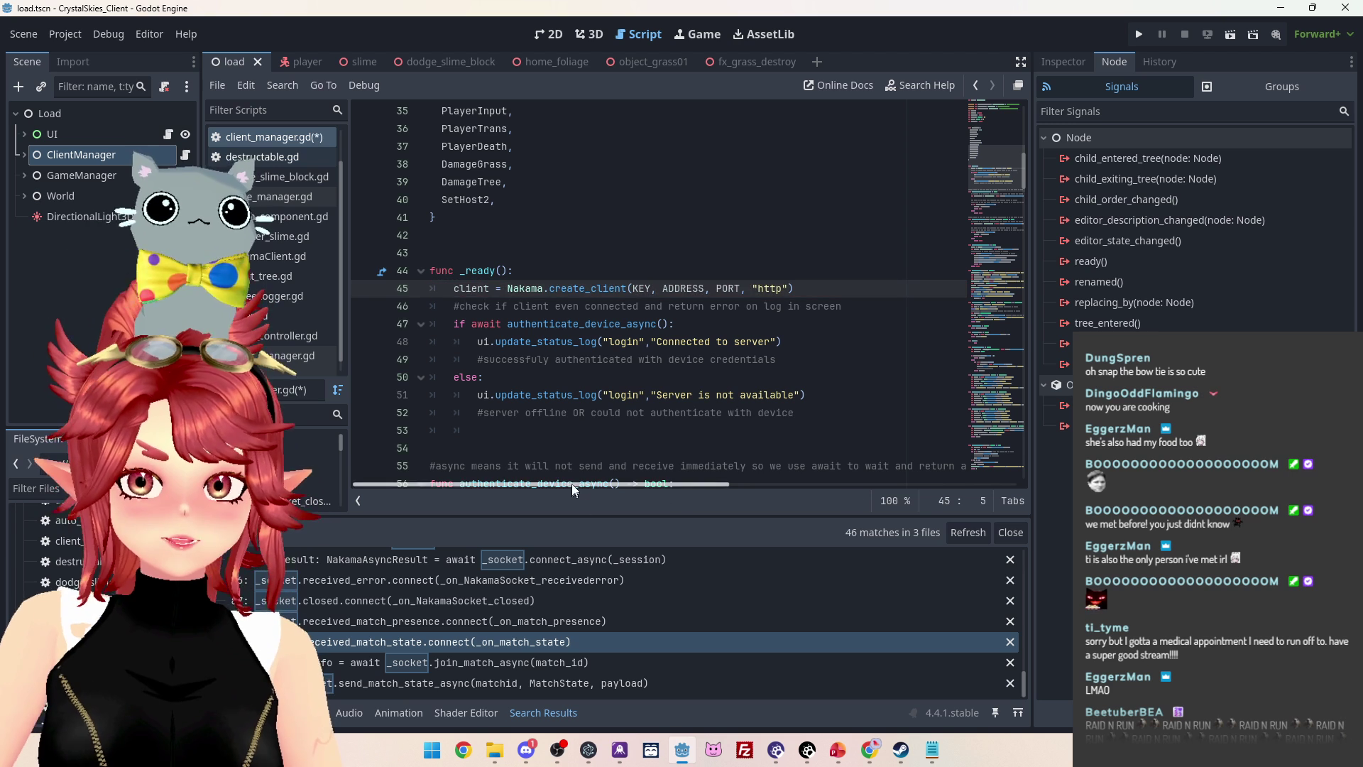
pyautogui.scroll(3, 454, 426)
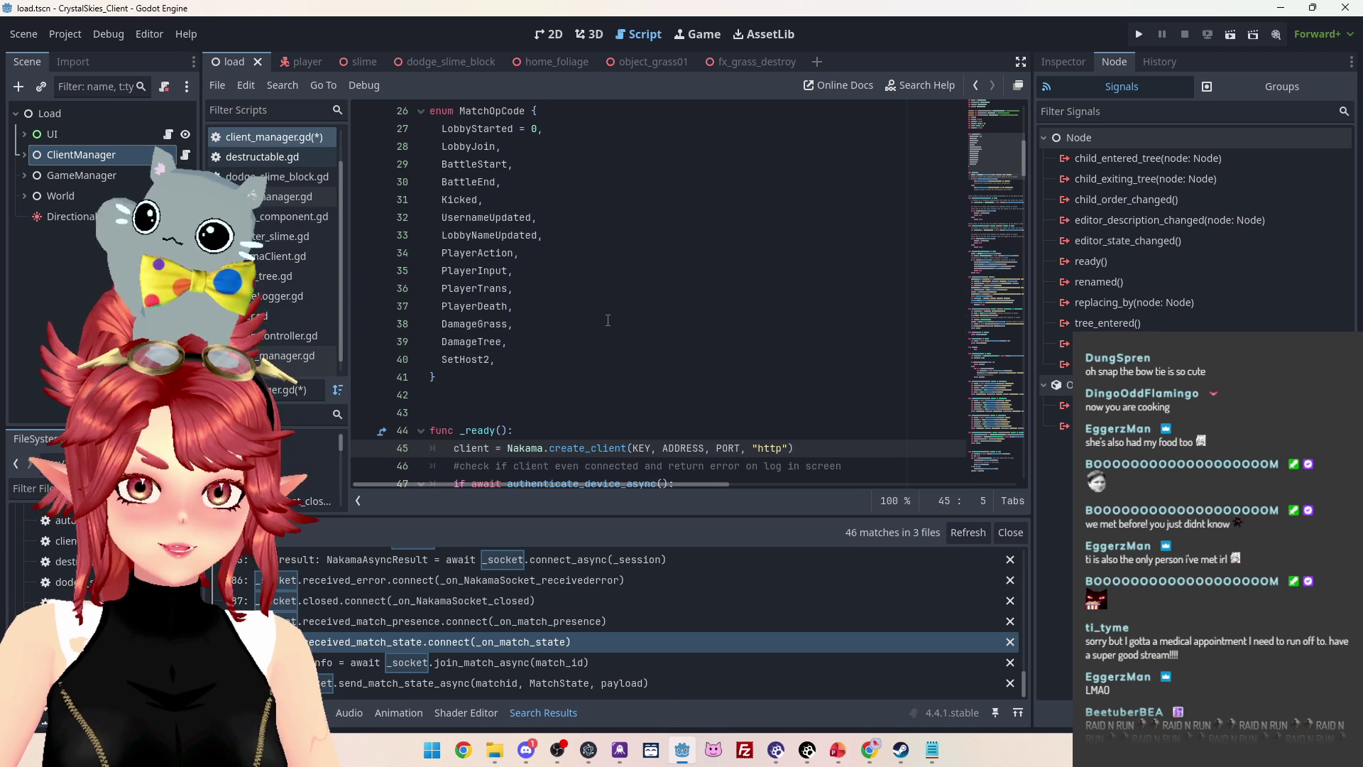
pyautogui.click(512, 324)
# Rename the session assignment on line 63 to tempsession.
pyautogui.scroll(-1, 560, 295)
pyautogui.scroll(9, 561, 295)
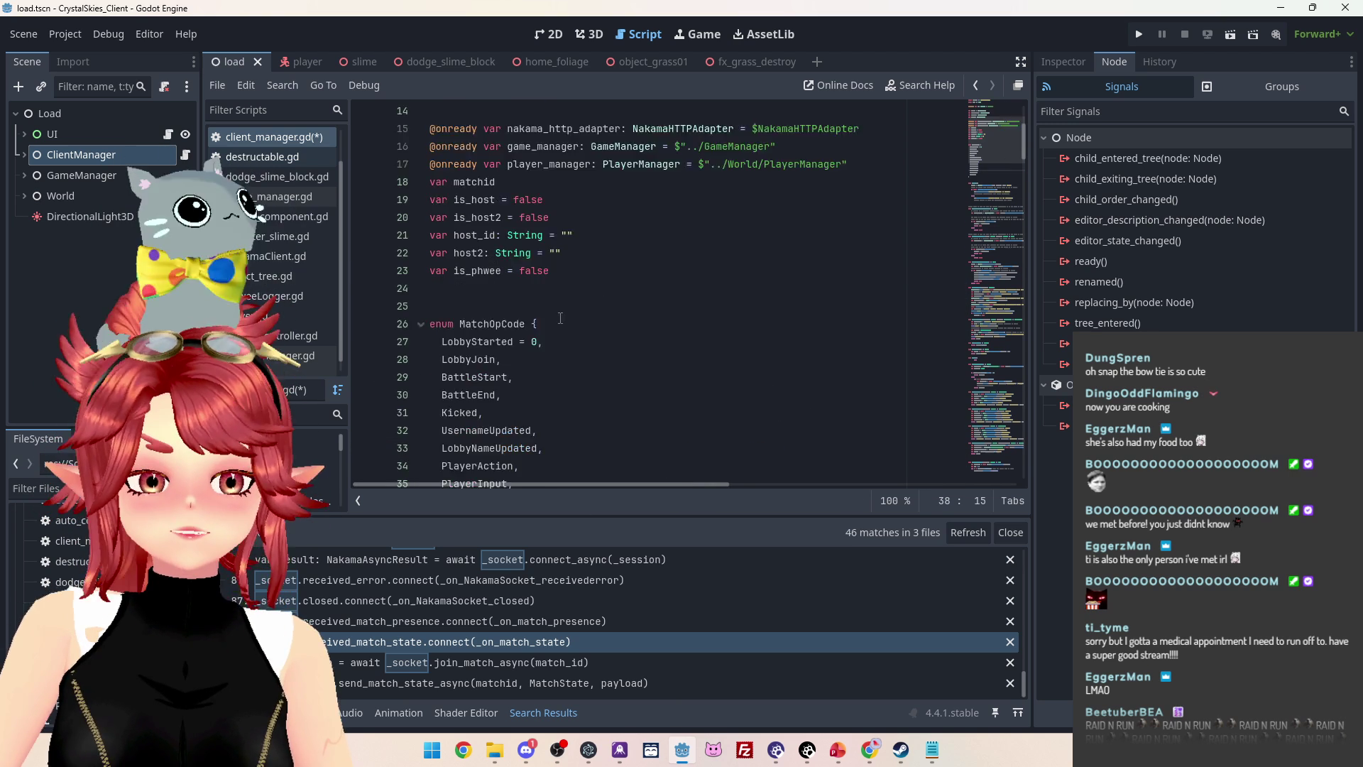
pyautogui.scroll(-1, 553, 284)
pyautogui.scroll(-13, 454, 234)
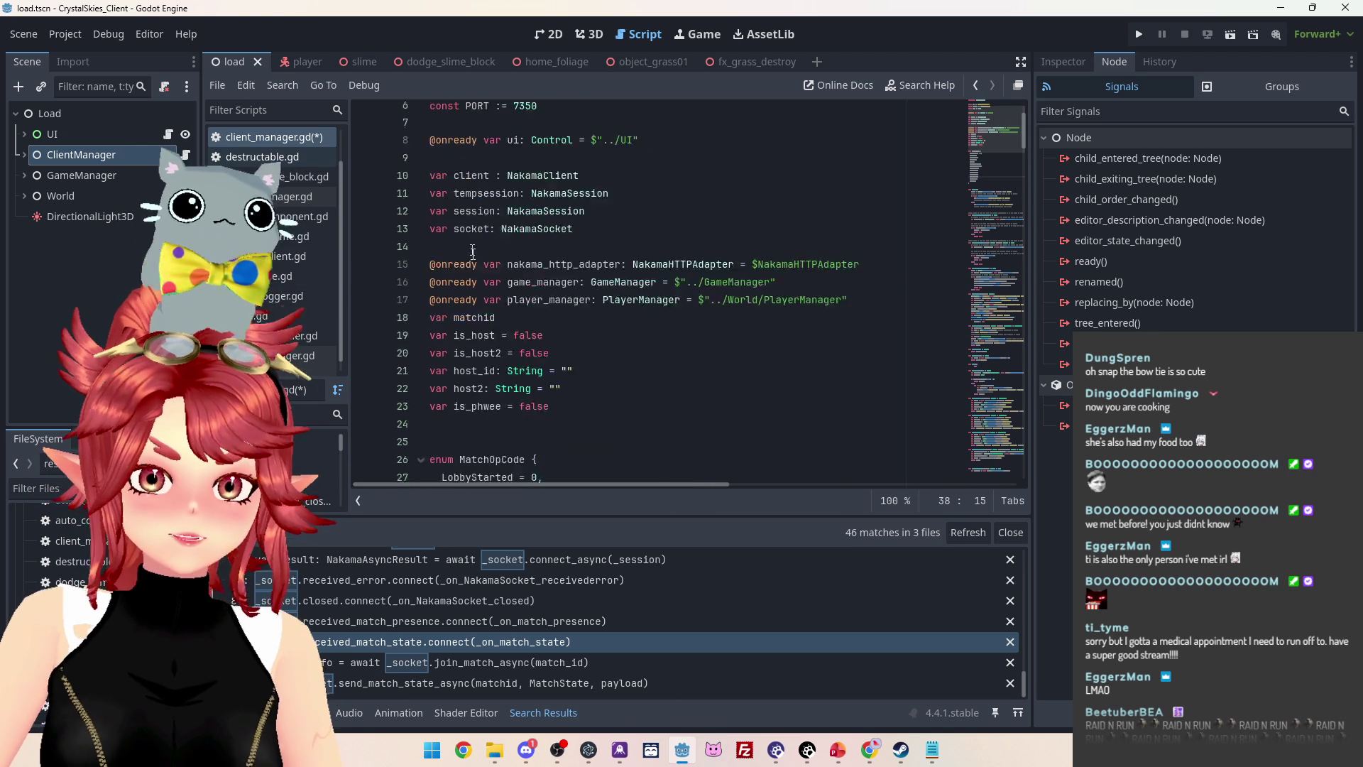
pyautogui.scroll(-2, 469, 262)
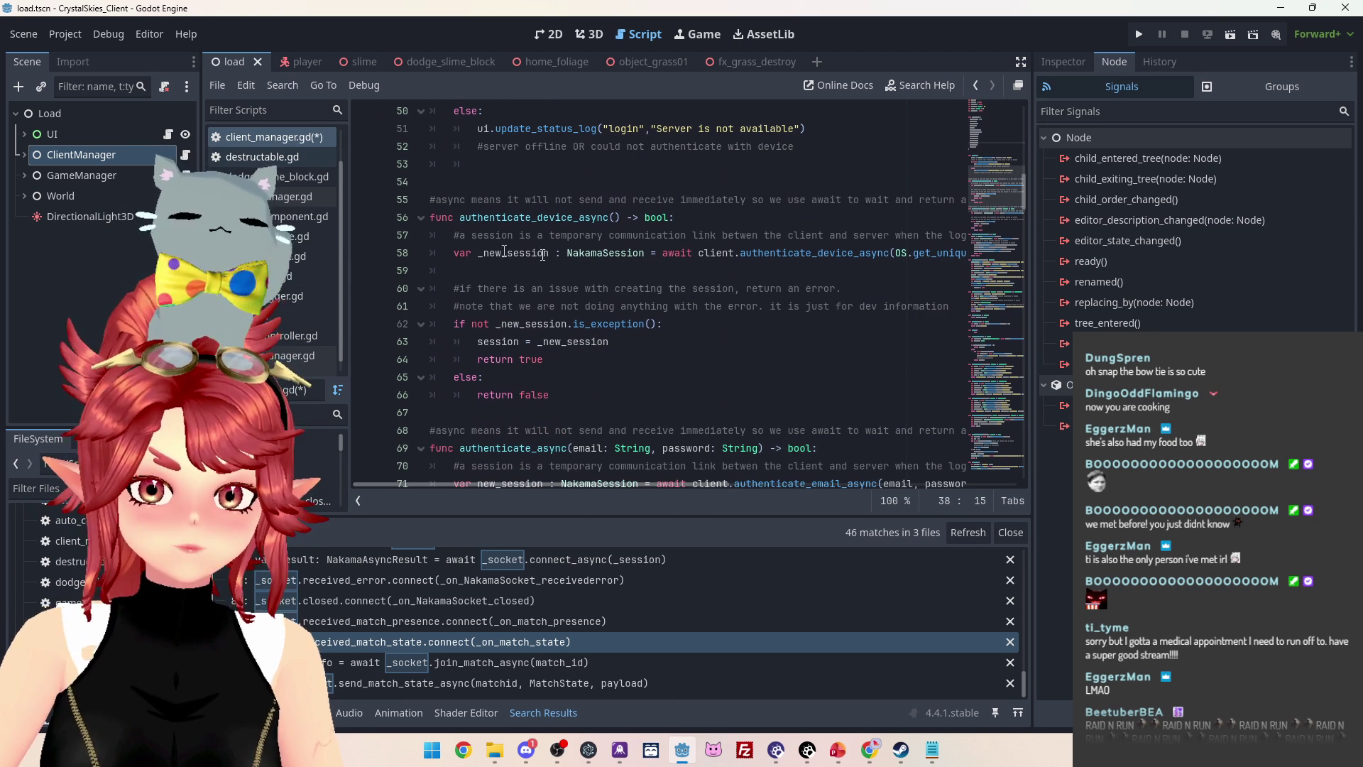
pyautogui.click(479, 343)
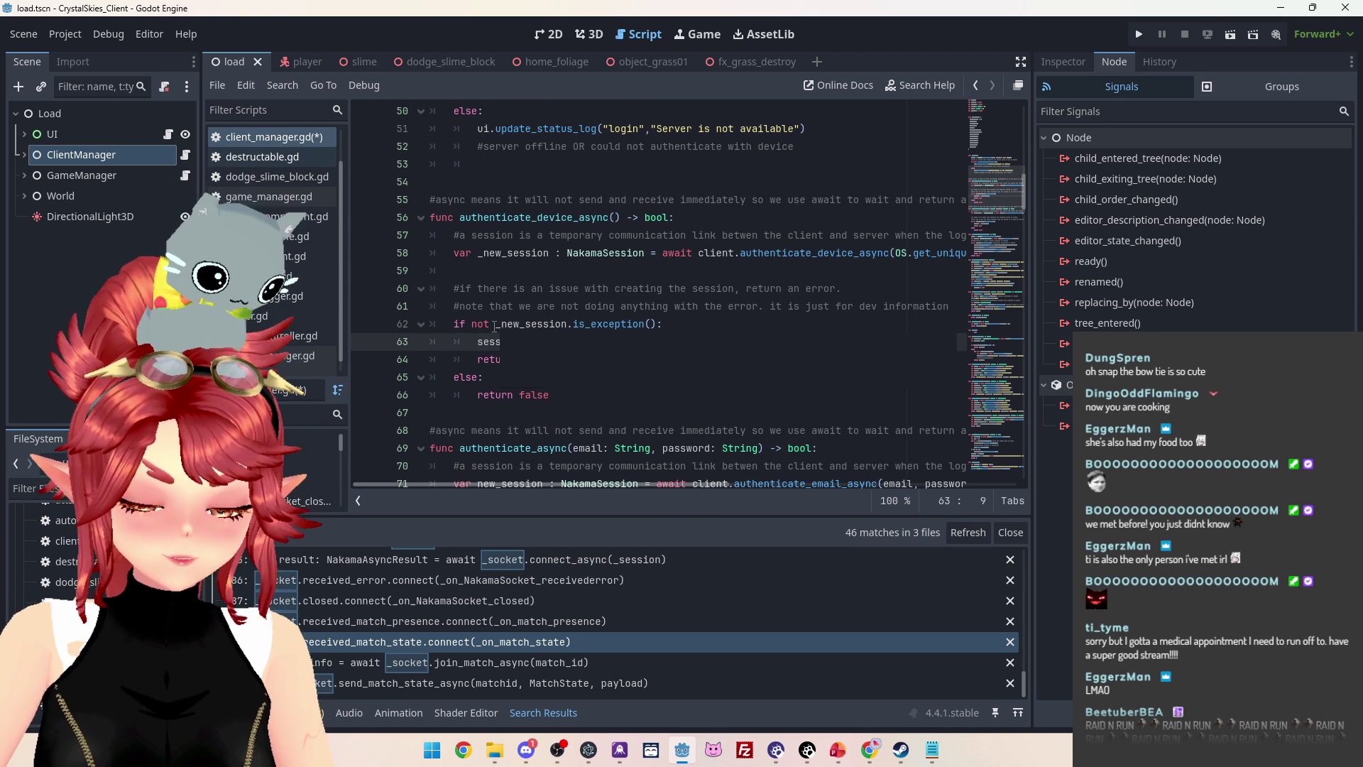
pyautogui.write('temp')
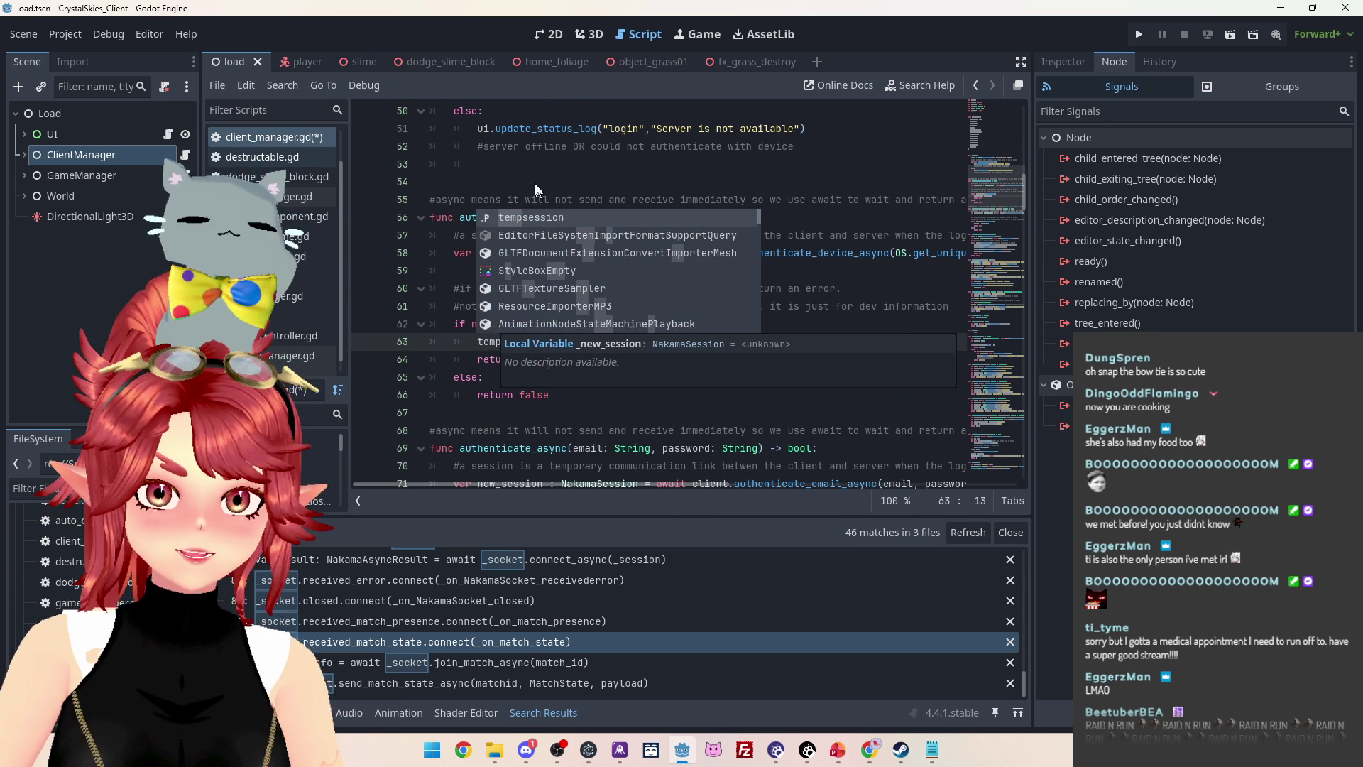
pyautogui.click(535, 170)
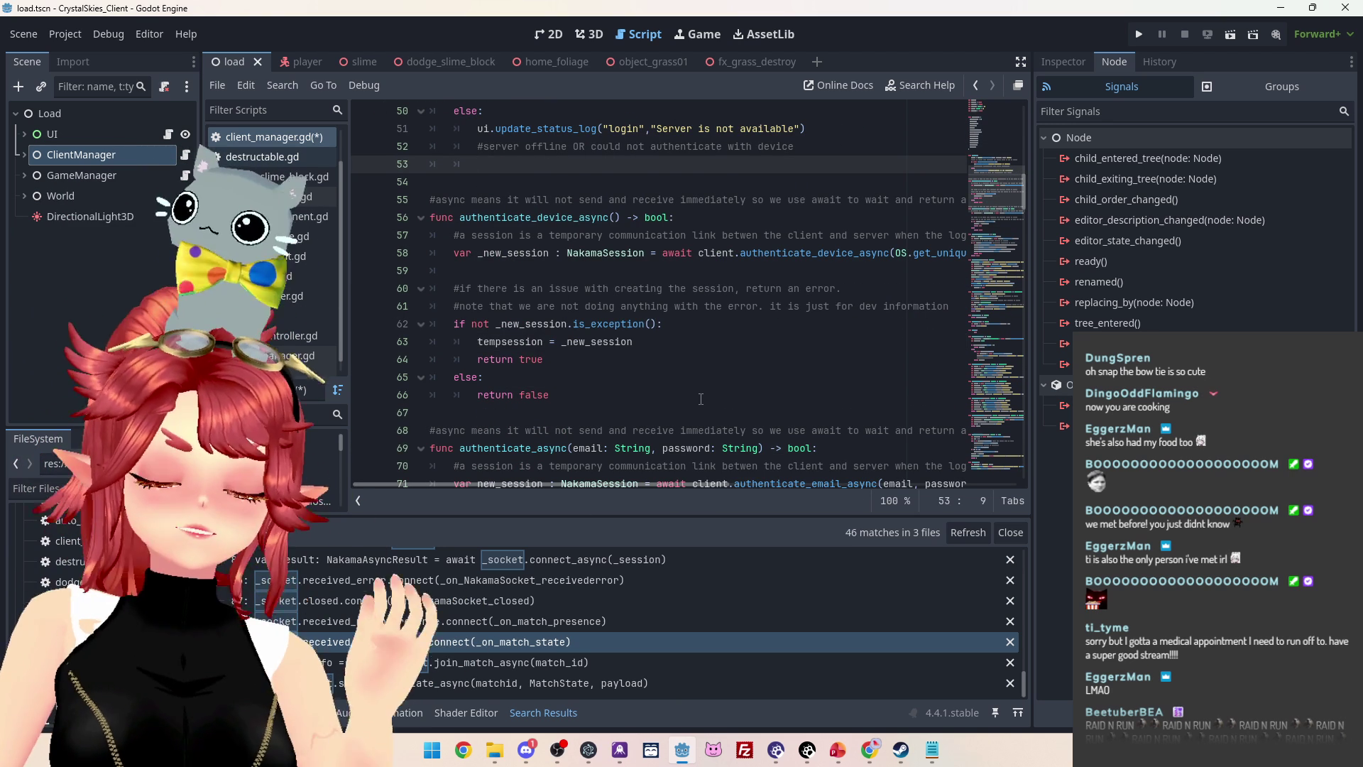
# Scroll through client_manager.gd, then switch to the login script.
pyautogui.scroll(13, 699, 398)
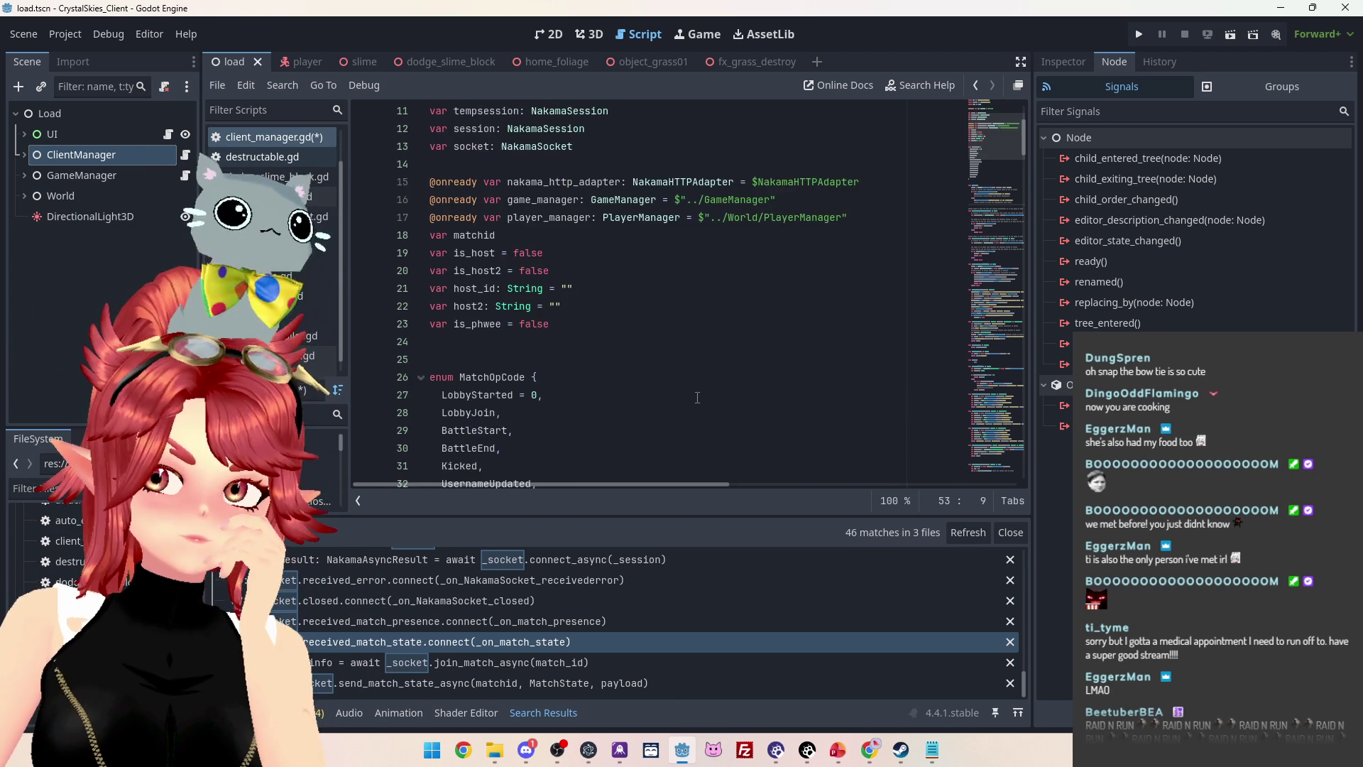
pyautogui.scroll(4, 697, 398)
pyautogui.scroll(-20, 697, 398)
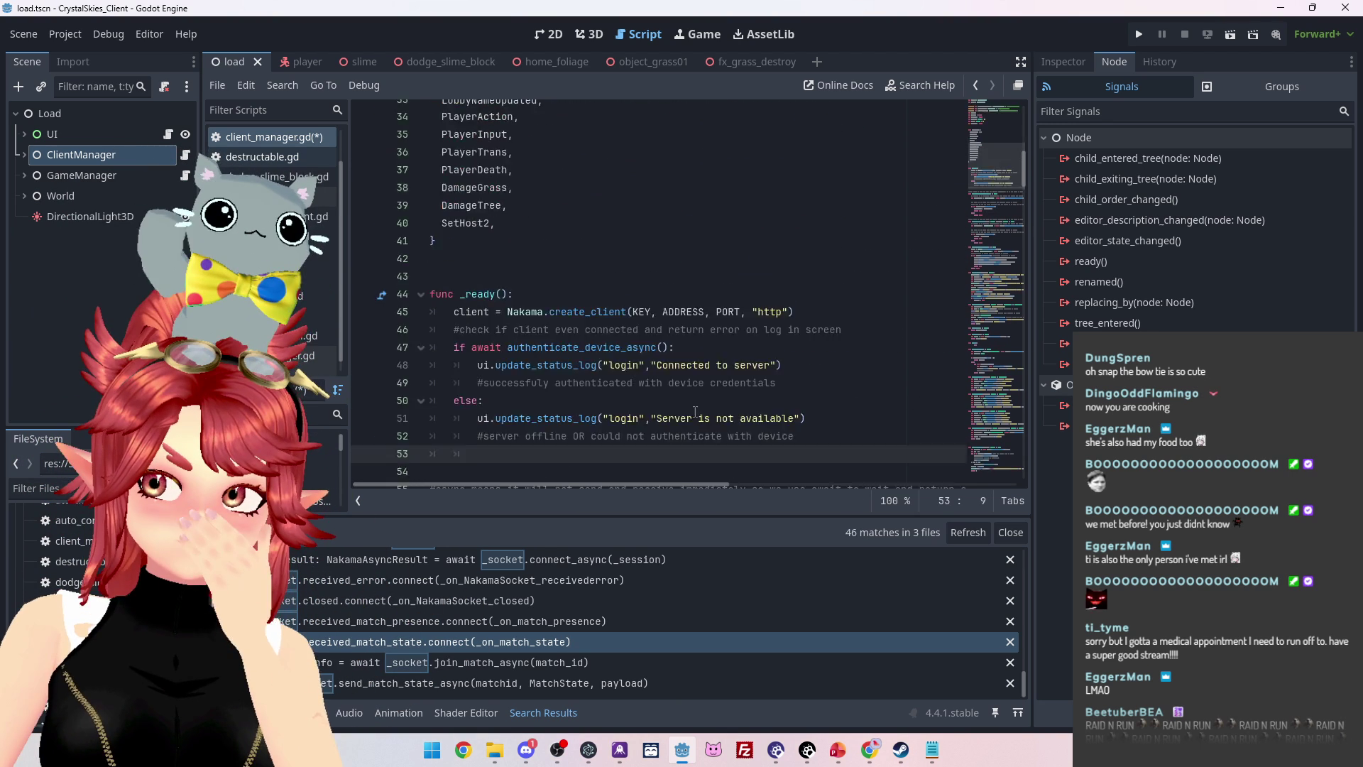
pyautogui.scroll(3, 694, 412)
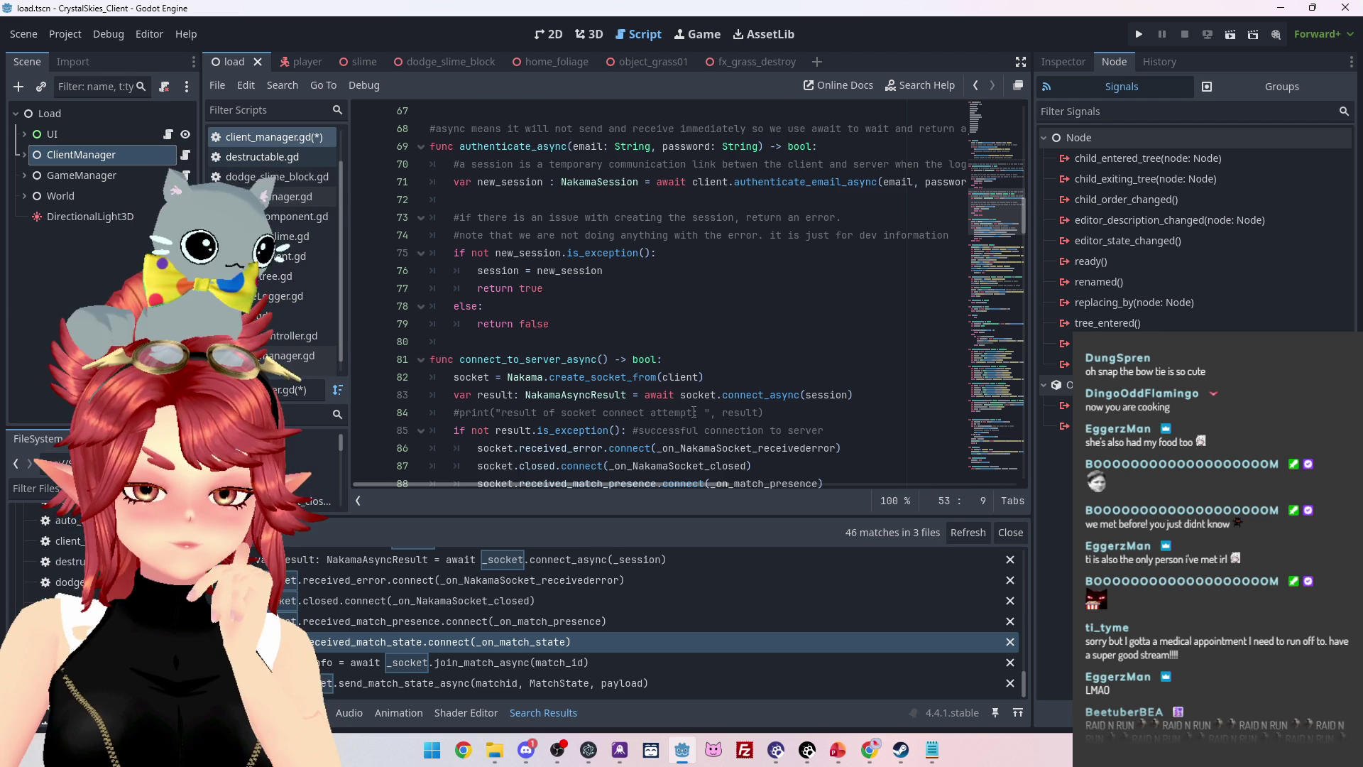
pyautogui.scroll(4, 693, 412)
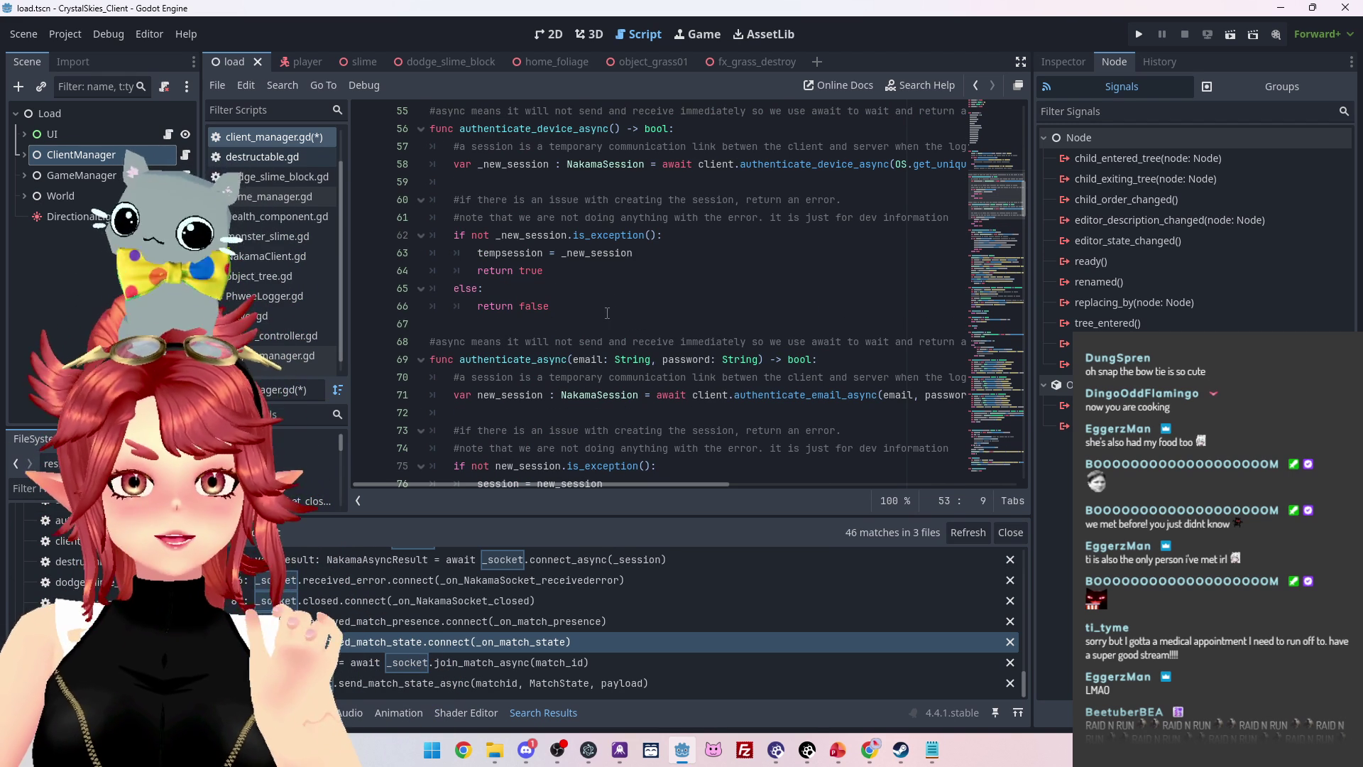
pyautogui.scroll(1, 607, 313)
pyautogui.scroll(-2, 639, 263)
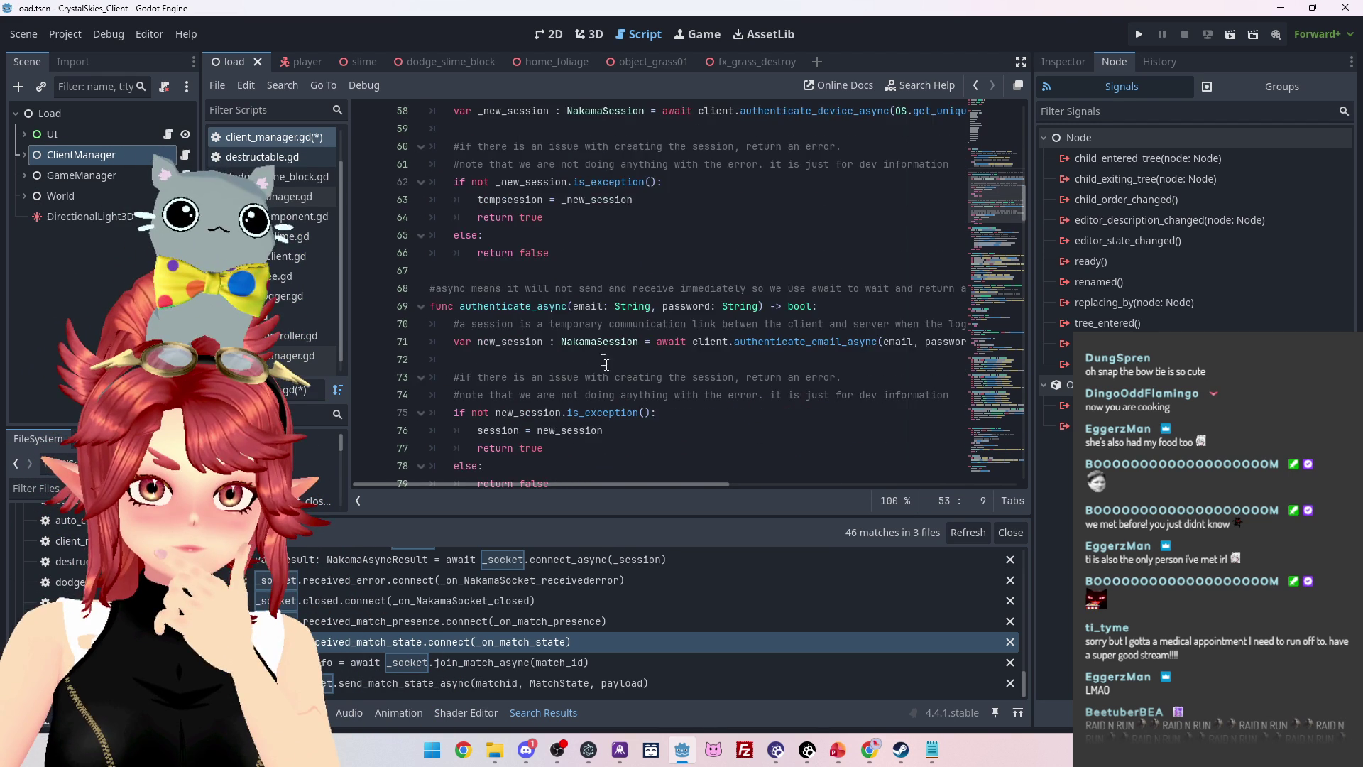
pyautogui.scroll(-2, 605, 362)
pyautogui.scroll(1, 548, 331)
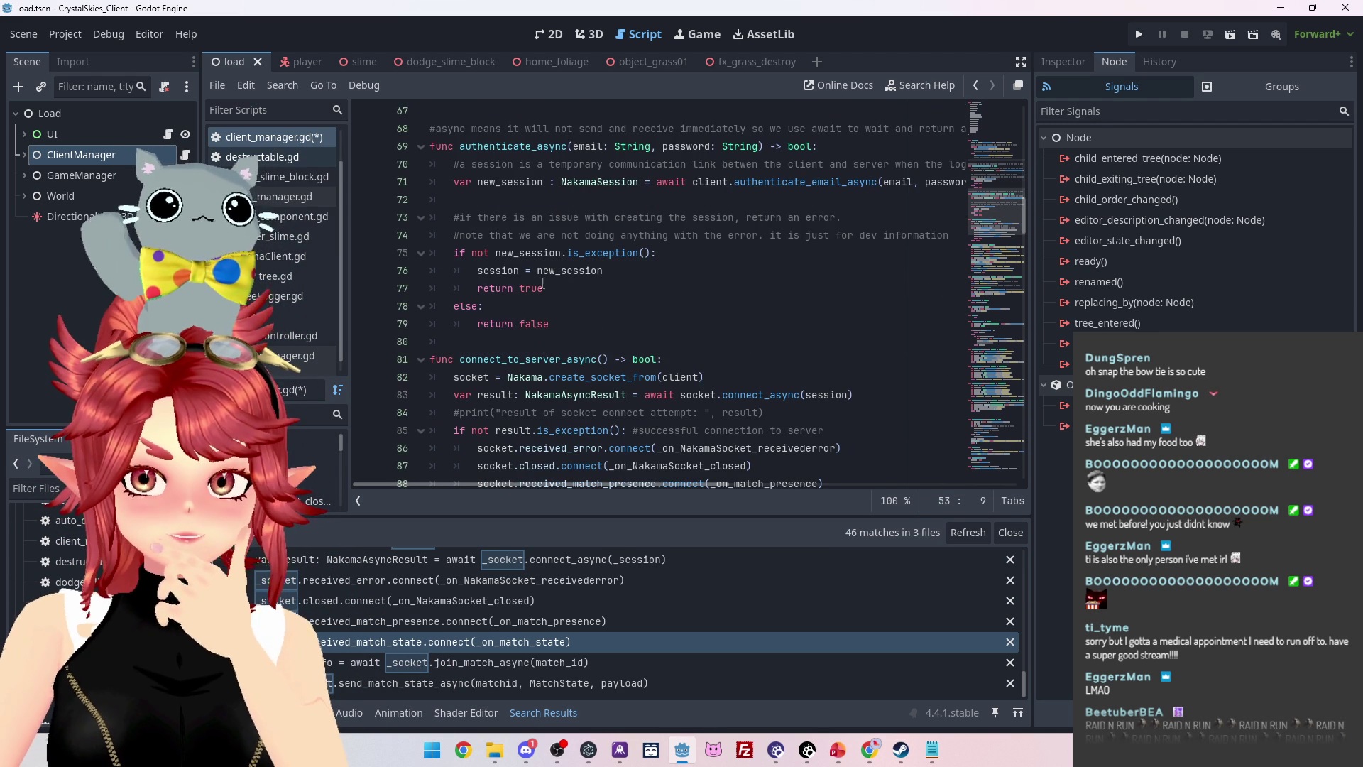
pyautogui.scroll(3, 561, 333)
pyautogui.scroll(3, 561, 358)
pyautogui.scroll(-5, 550, 359)
pyautogui.click(291, 374)
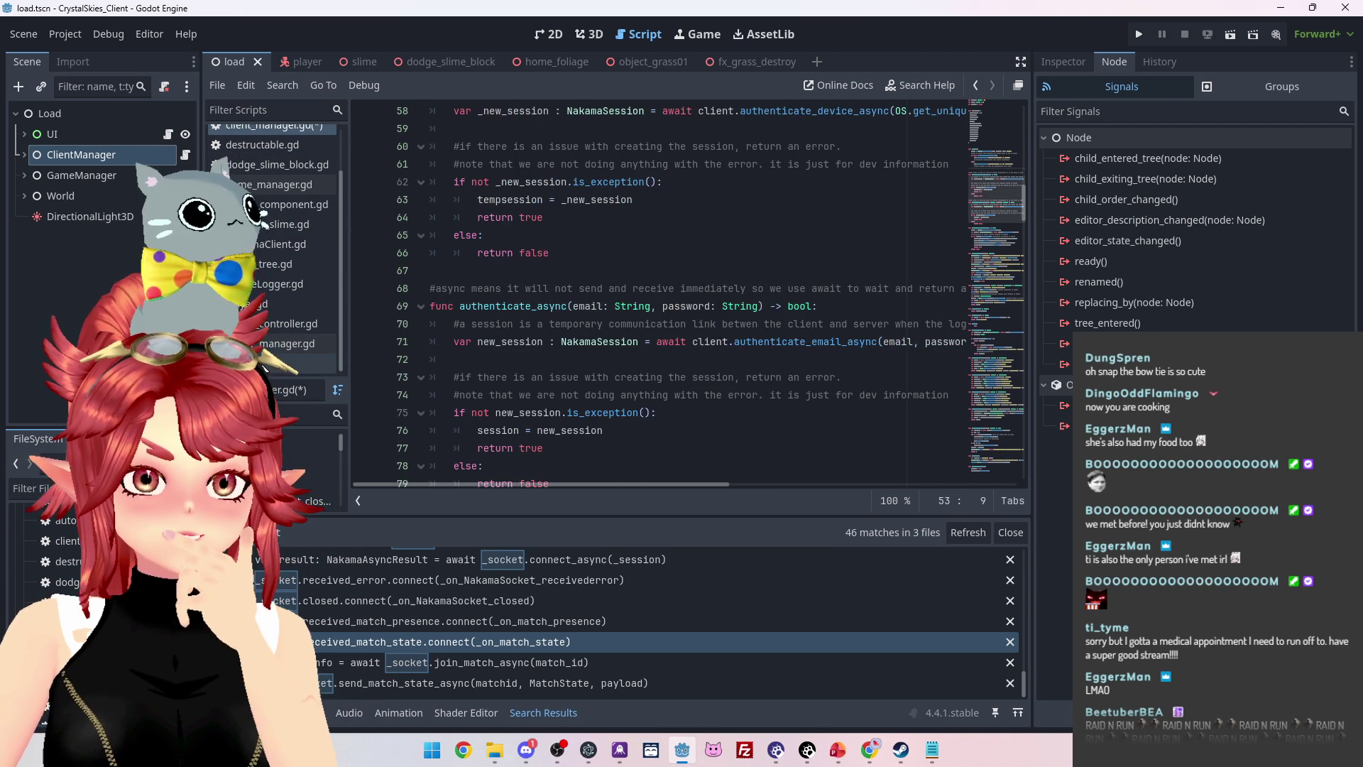
# Locate the _connect_to_server call inside _on_log_in_pressed.
pyautogui.scroll(-3, 553, 239)
pyautogui.scroll(-5, 553, 242)
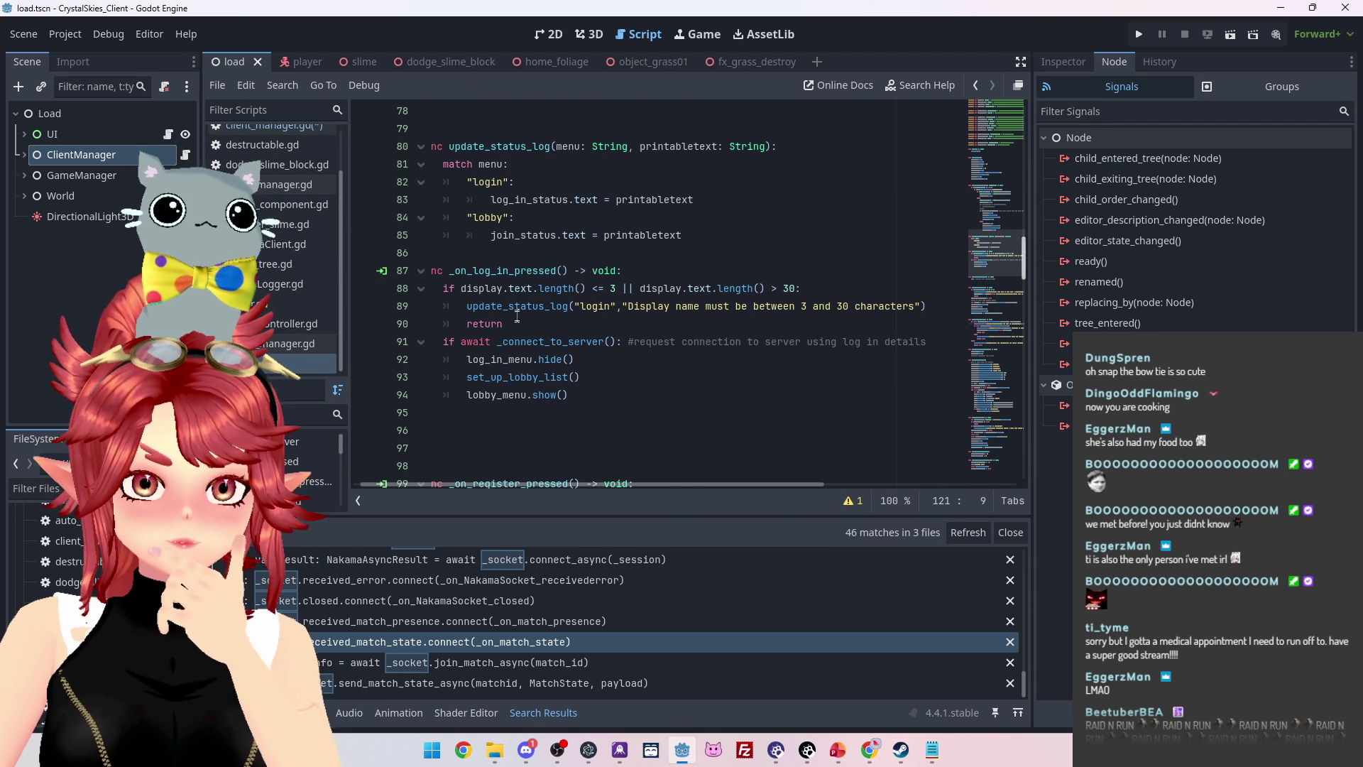
pyautogui.click(562, 342)
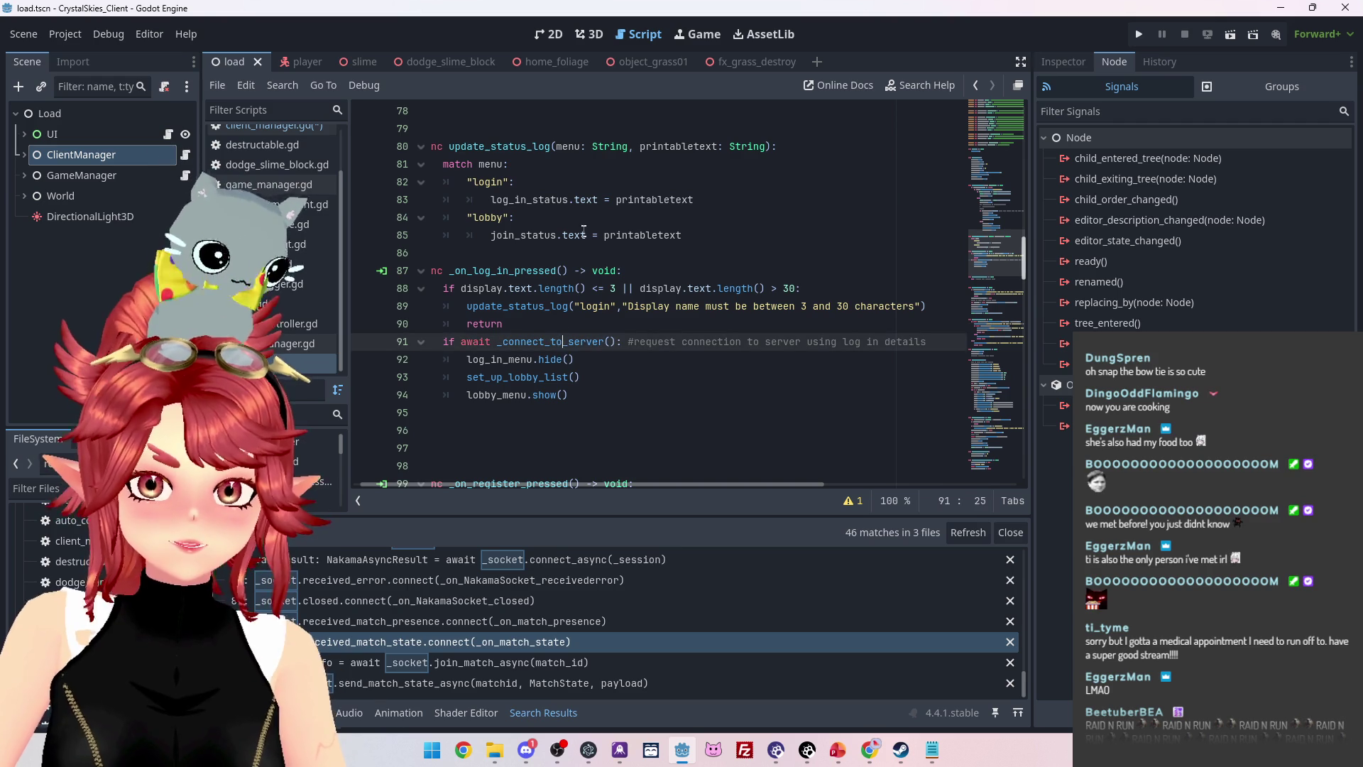
# Trace _connect_to_server through connect_to_server_async into the create_socket_from definition.
pyautogui.keyDown('ctrl'); pyautogui.click(568, 341); pyautogui.keyUp('ctrl')
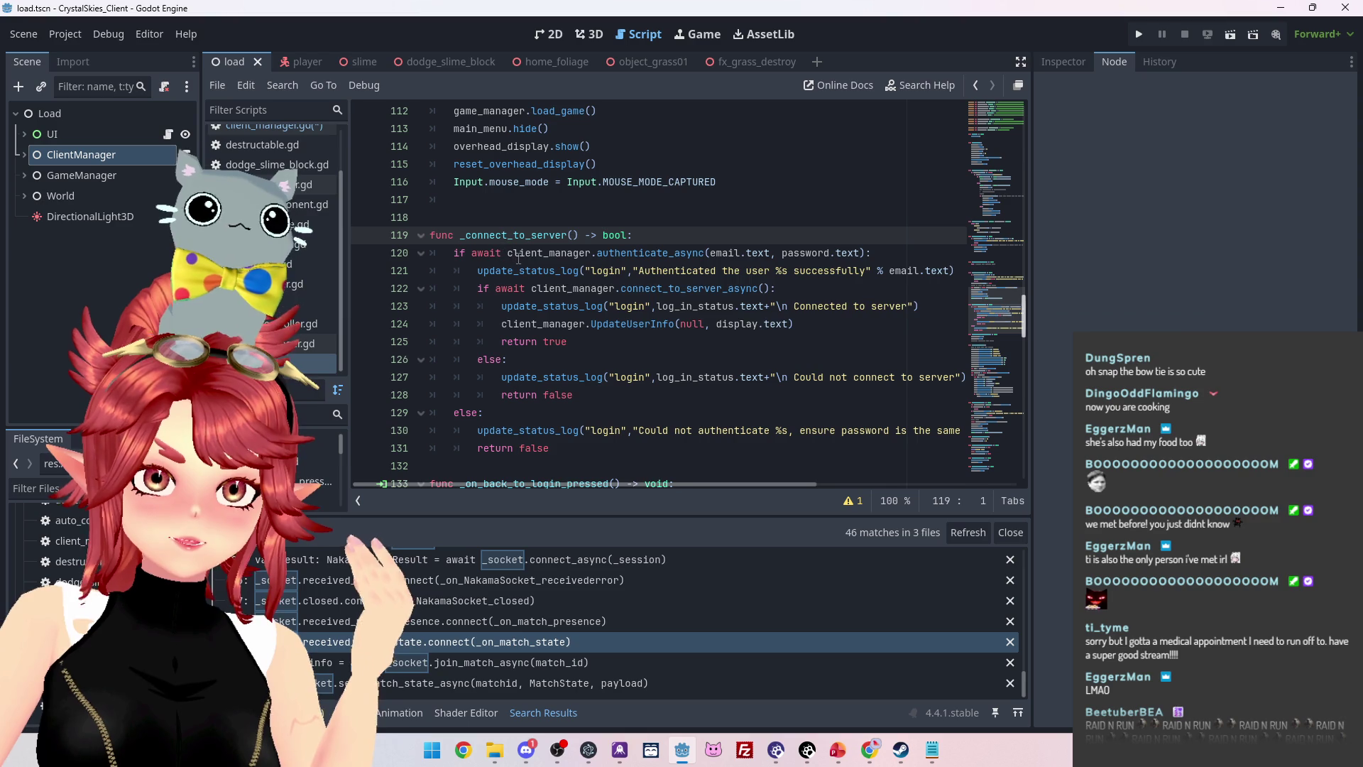
pyautogui.moveTo(540, 257)
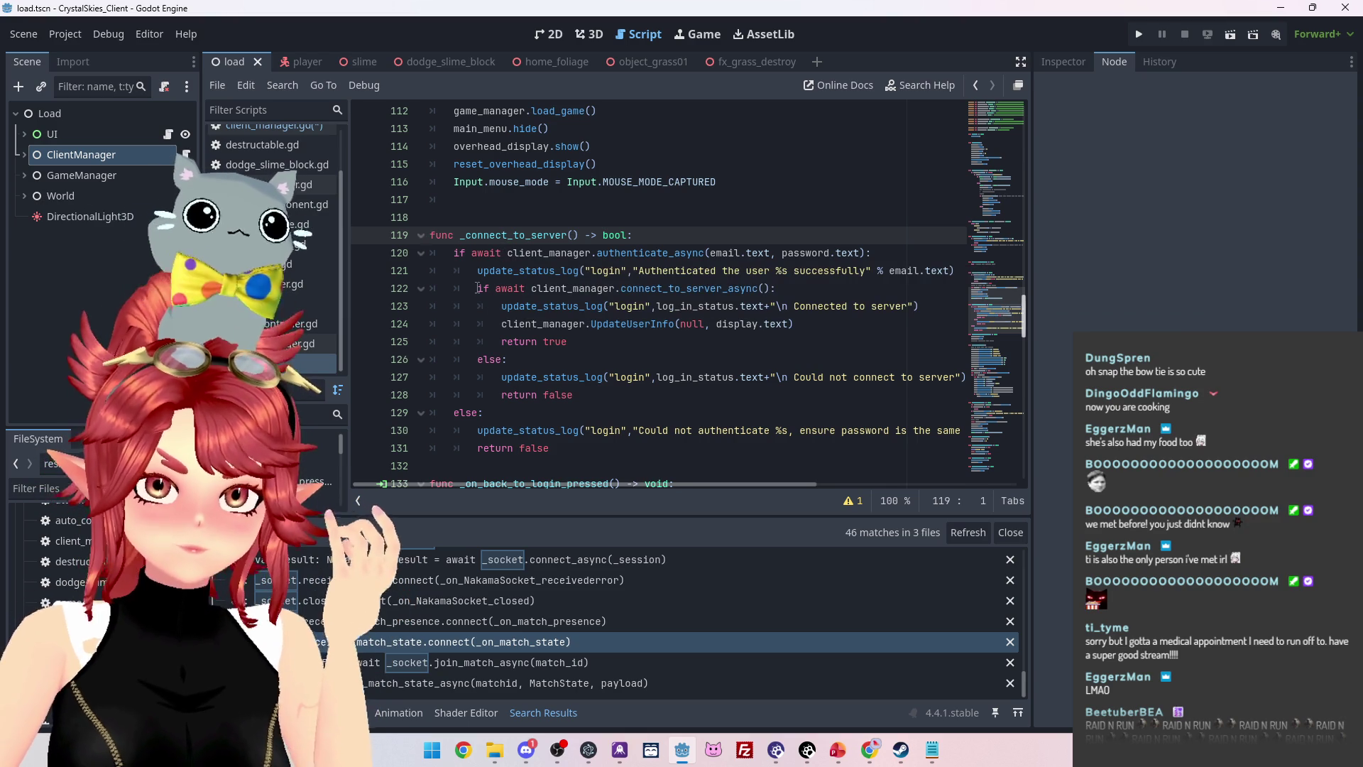
pyautogui.moveTo(478, 287); pyautogui.dragTo(780, 287)
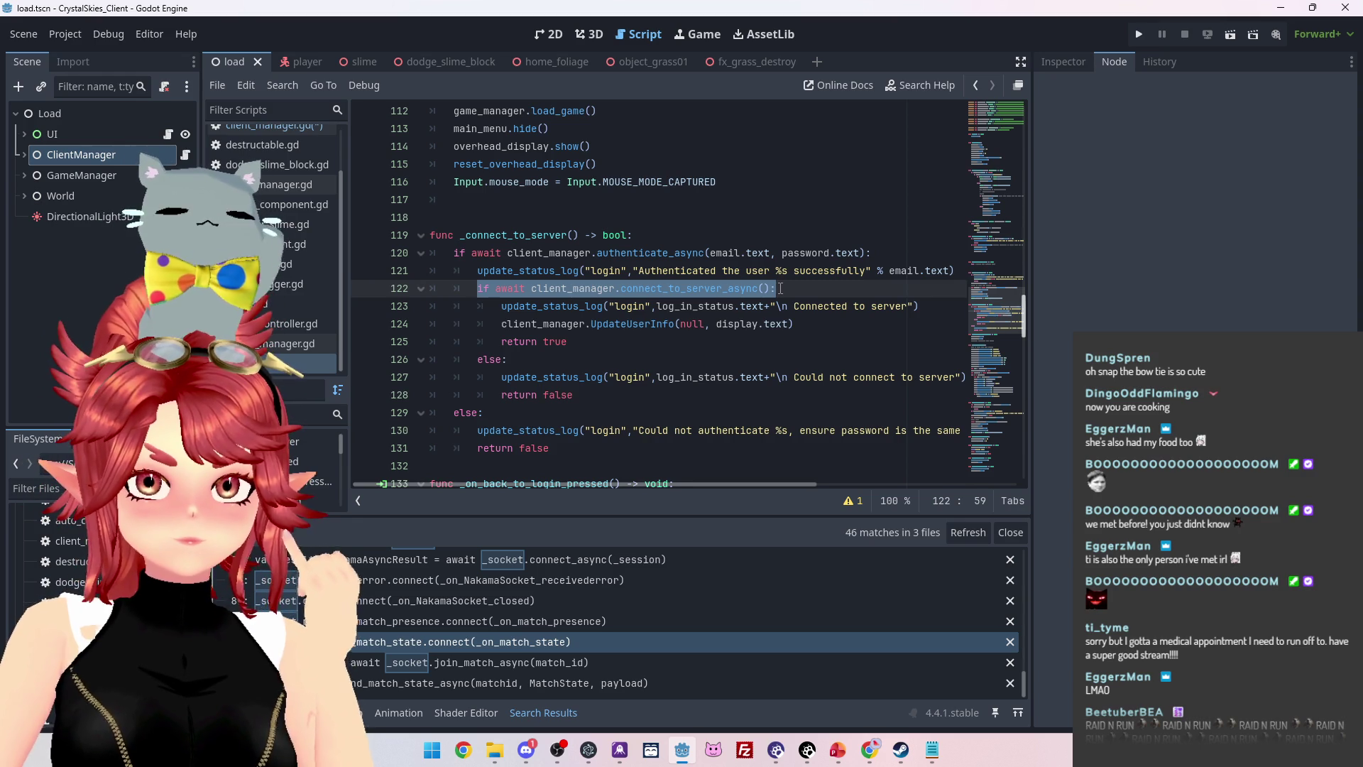
pyautogui.moveTo(779, 288)
pyautogui.mouseDown()
pyautogui.moveTo(915, 307)
pyautogui.moveTo(817, 325)
pyautogui.mouseUp()
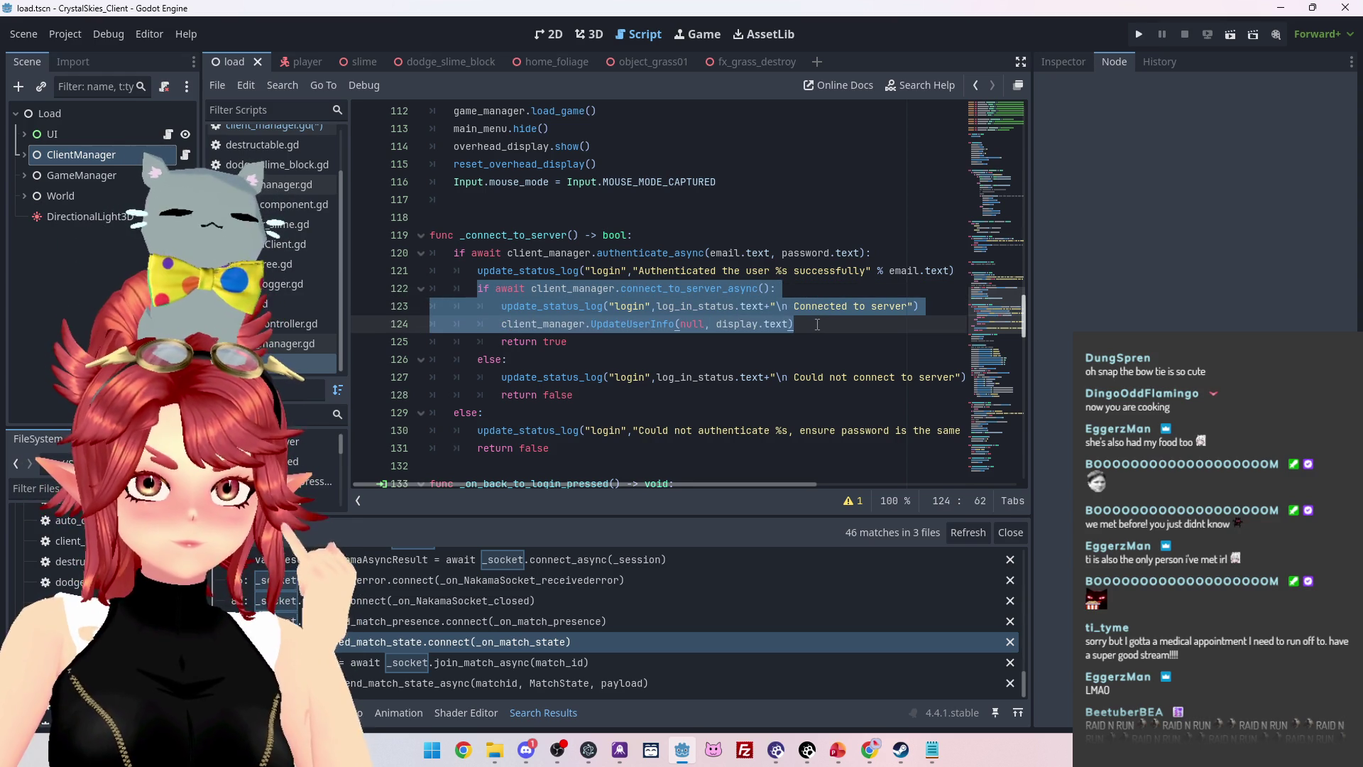
pyautogui.moveTo(817, 324); pyautogui.dragTo(813, 282)
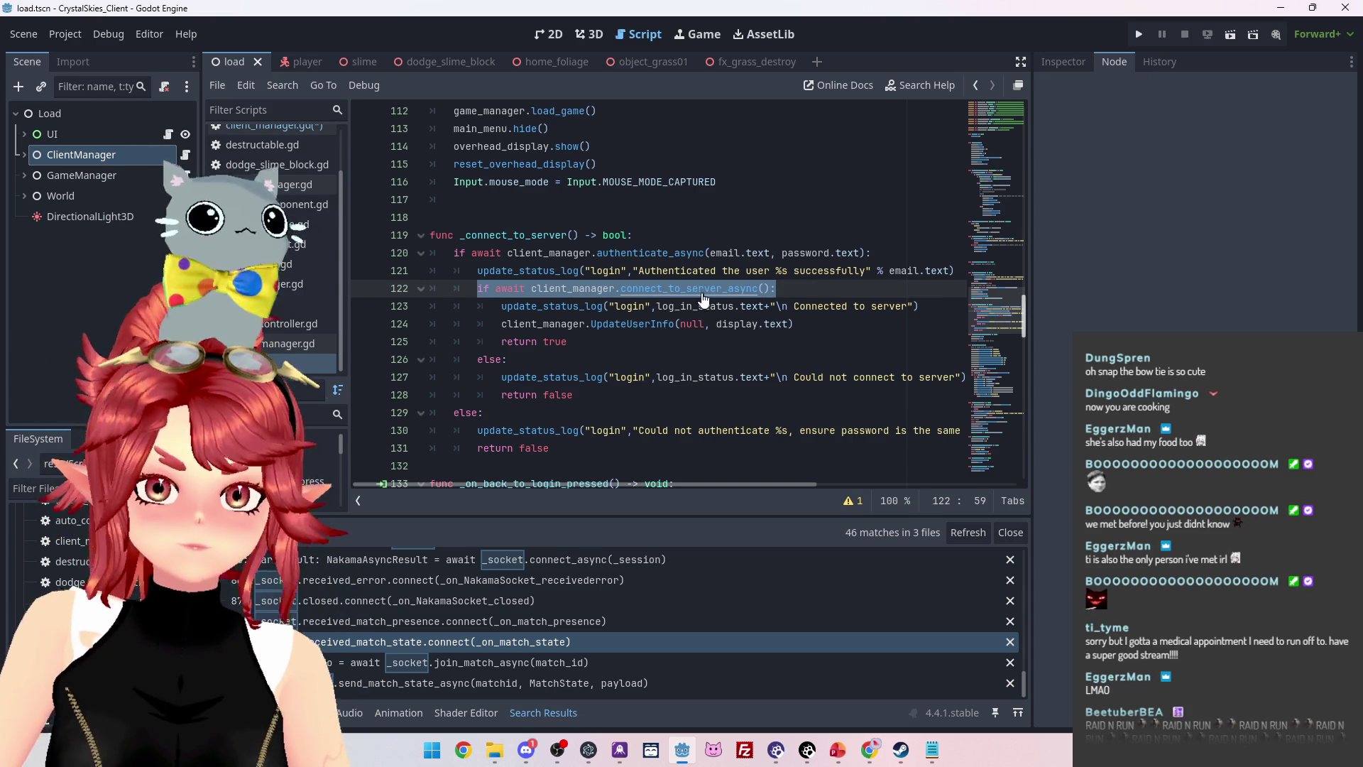
pyautogui.keyDown('ctrl'); pyautogui.click(695, 289); pyautogui.keyUp('ctrl')
pyautogui.scroll(-1, 599, 275)
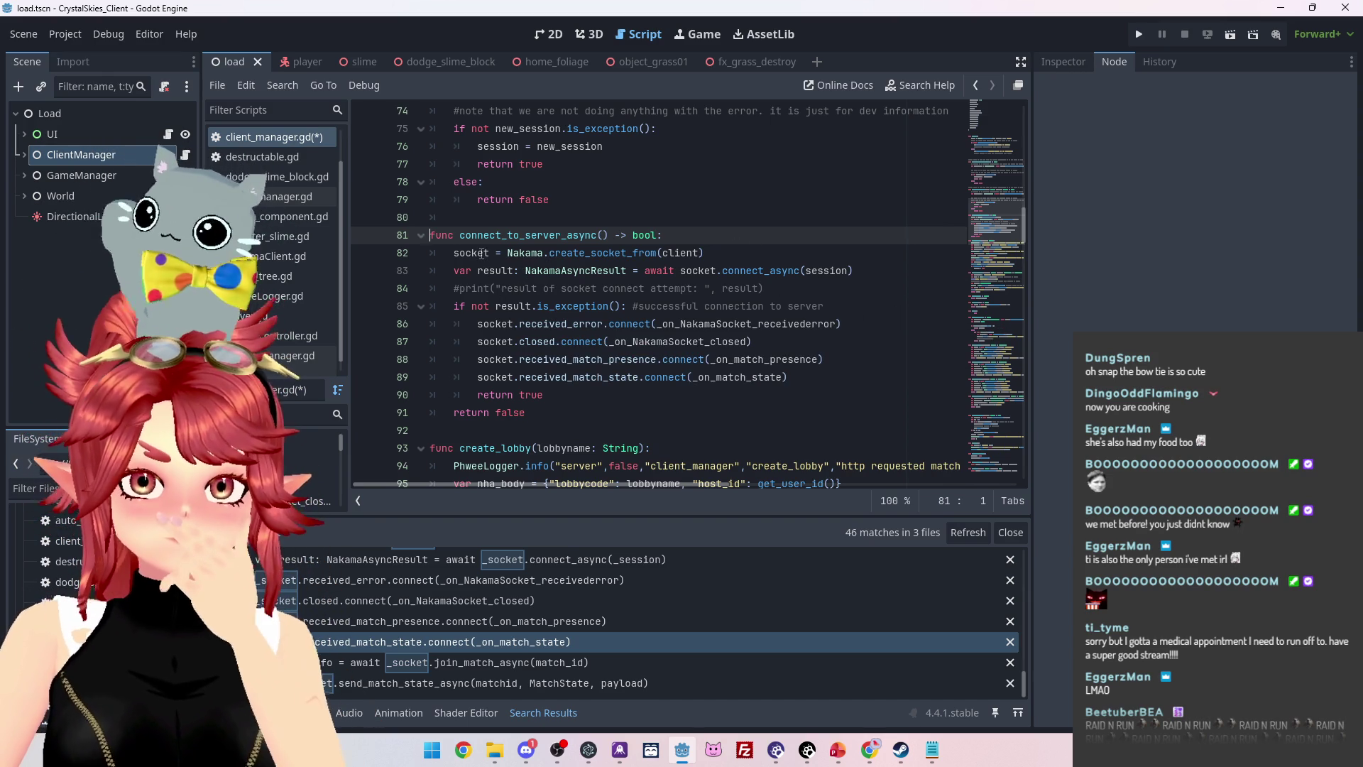
pyautogui.moveTo(483, 254)
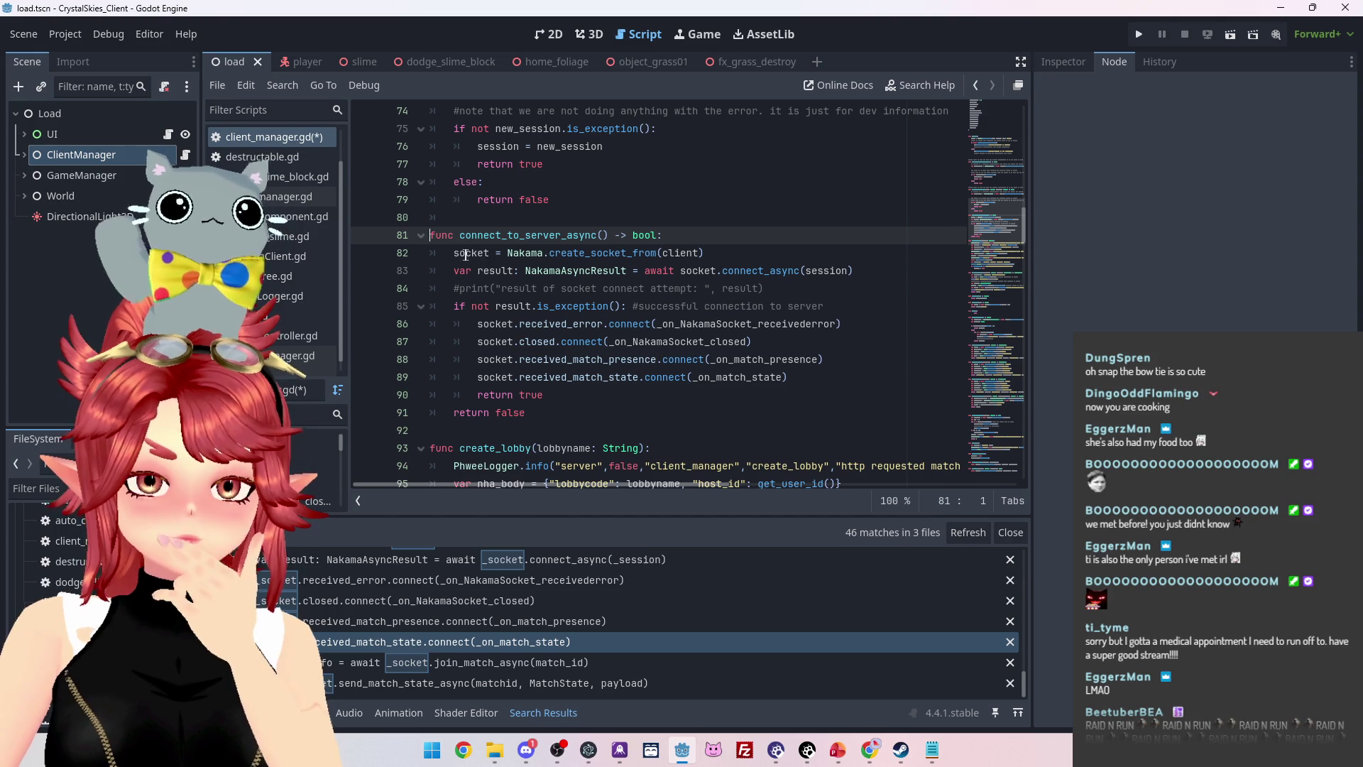
pyautogui.keyDown('ctrl'); pyautogui.click(596, 256); pyautogui.keyUp('ctrl')
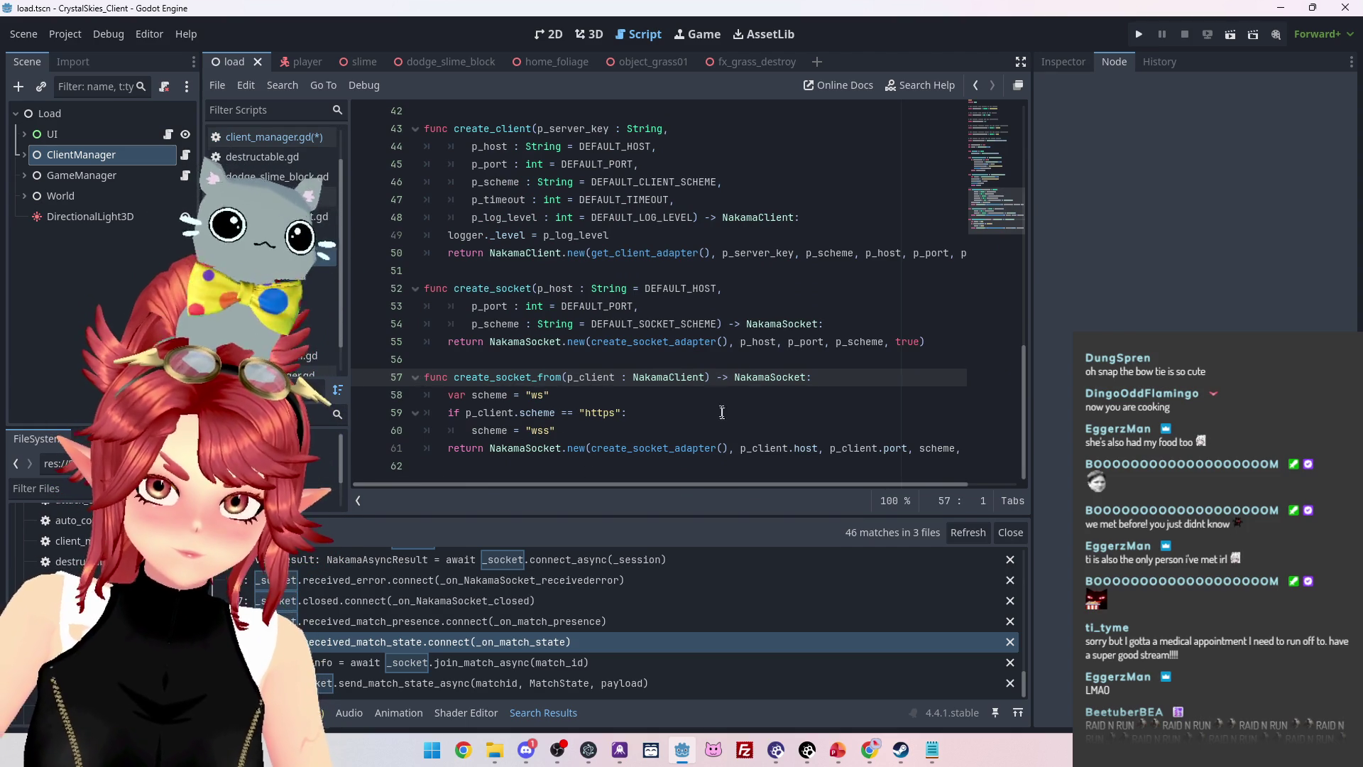
# Return to client_manager.gd and save the scene and edited scripts.
pyautogui.moveTo(788, 484)
pyautogui.mouseDown()
pyautogui.moveTo(917, 496)
pyautogui.moveTo(662, 479)
pyautogui.moveTo(871, 470)
pyautogui.moveTo(692, 473)
pyautogui.mouseUp()
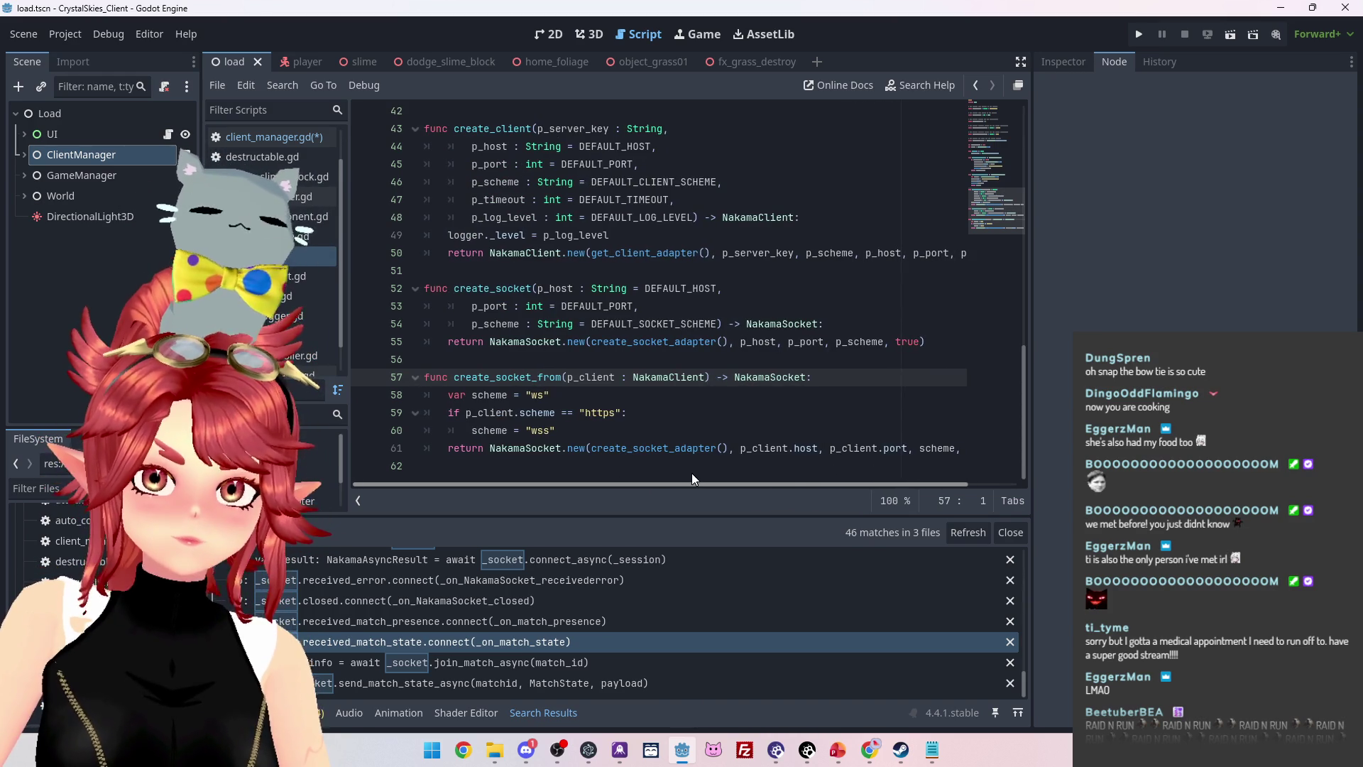
pyautogui.click(257, 137)
pyautogui.scroll(-1, 565, 430)
pyautogui.scroll(-2, 564, 430)
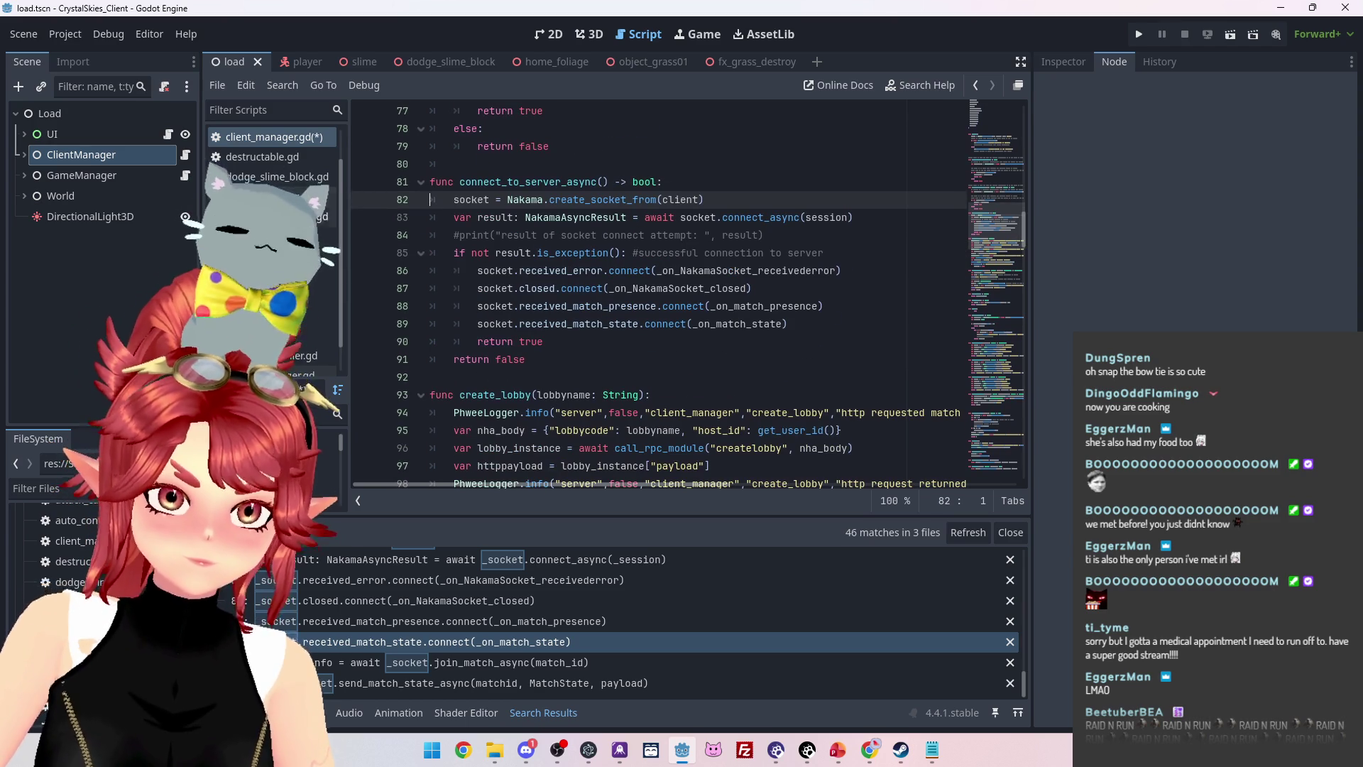
pyautogui.hotkey('ctrl', 's')
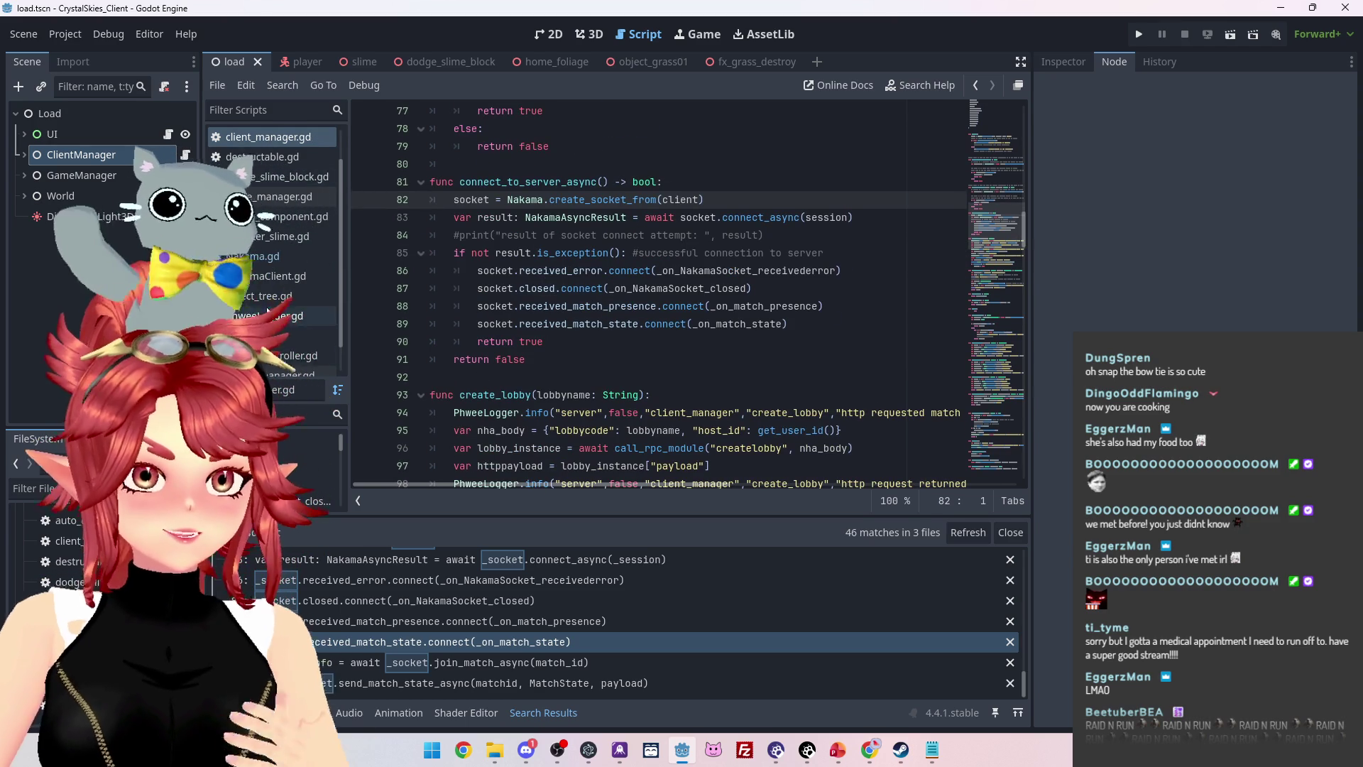
# Reopen the login script and scroll to its _on_log_in_pressed function.
pyautogui.scroll(-2, 265, 360)
pyautogui.click(264, 360)
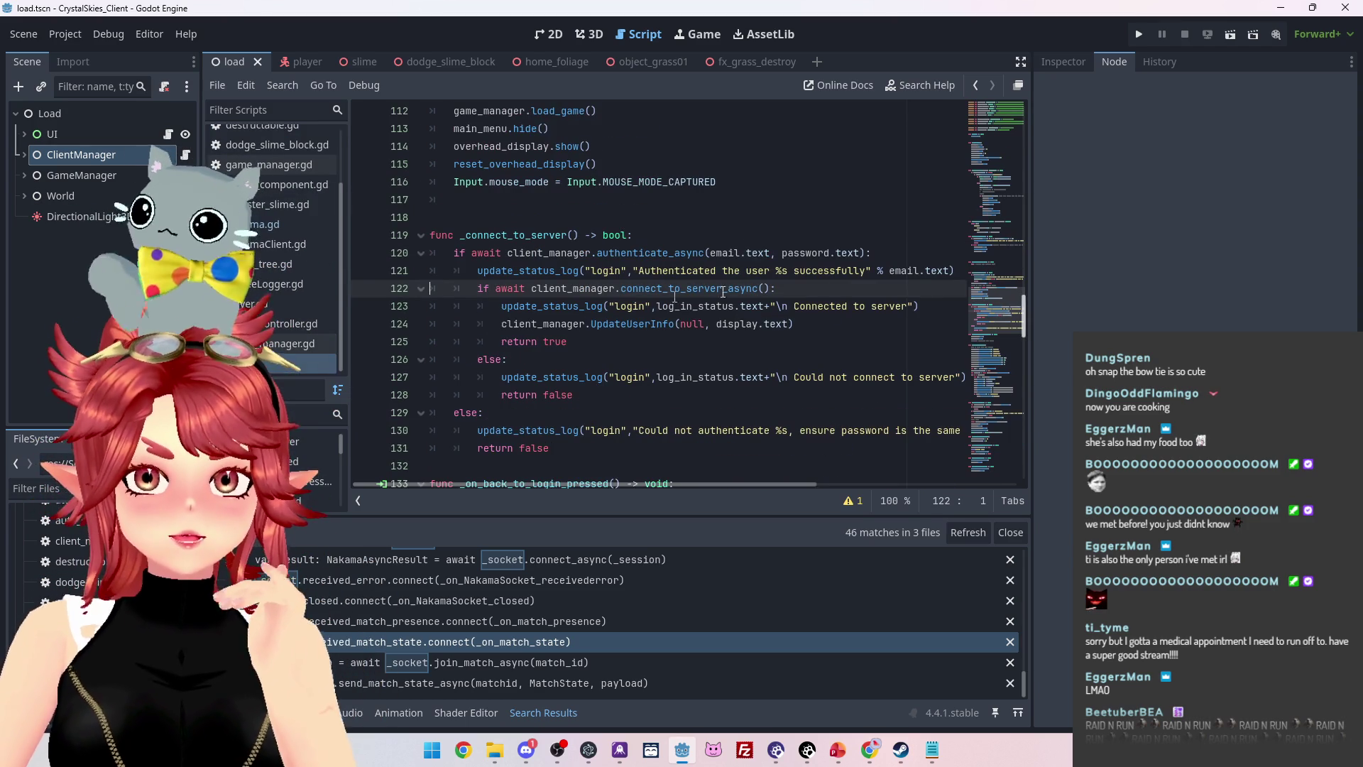
pyautogui.moveTo(699, 291)
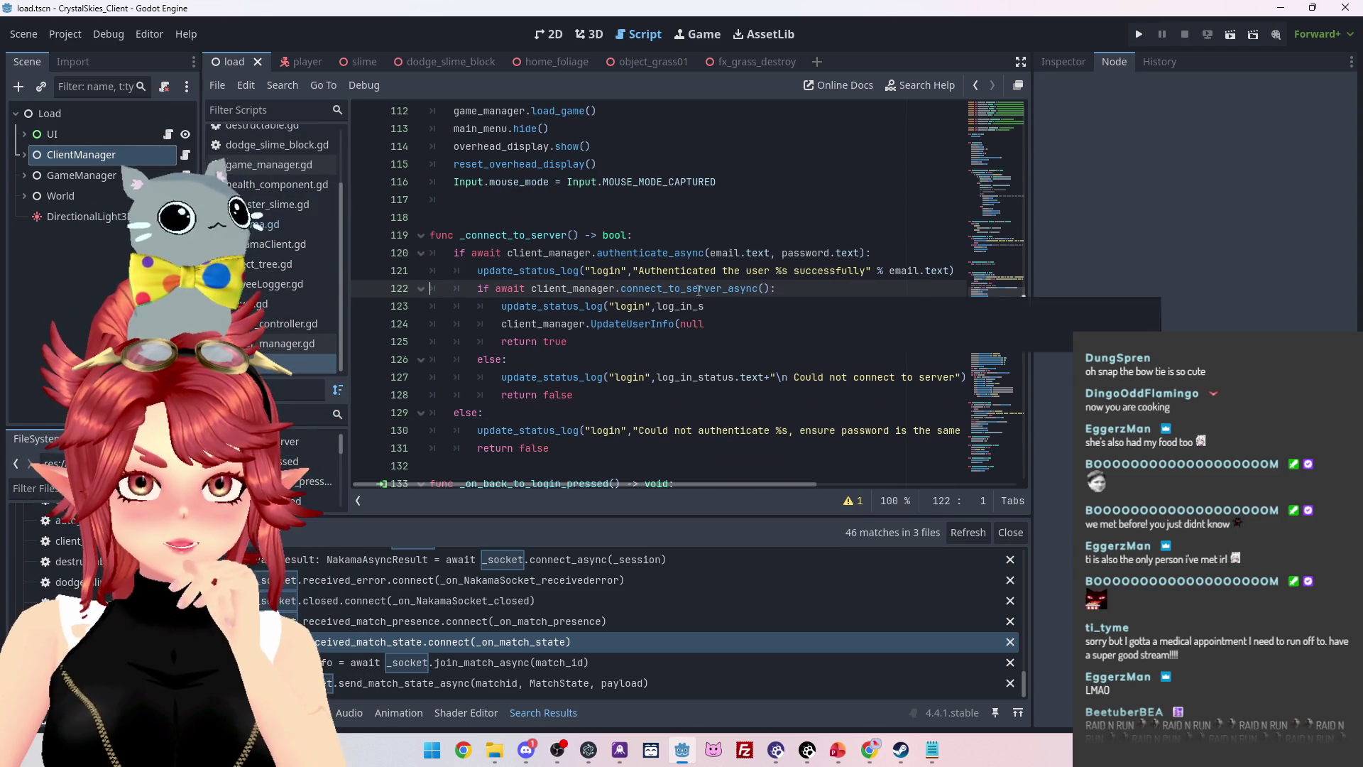
pyautogui.scroll(3, 284, 286)
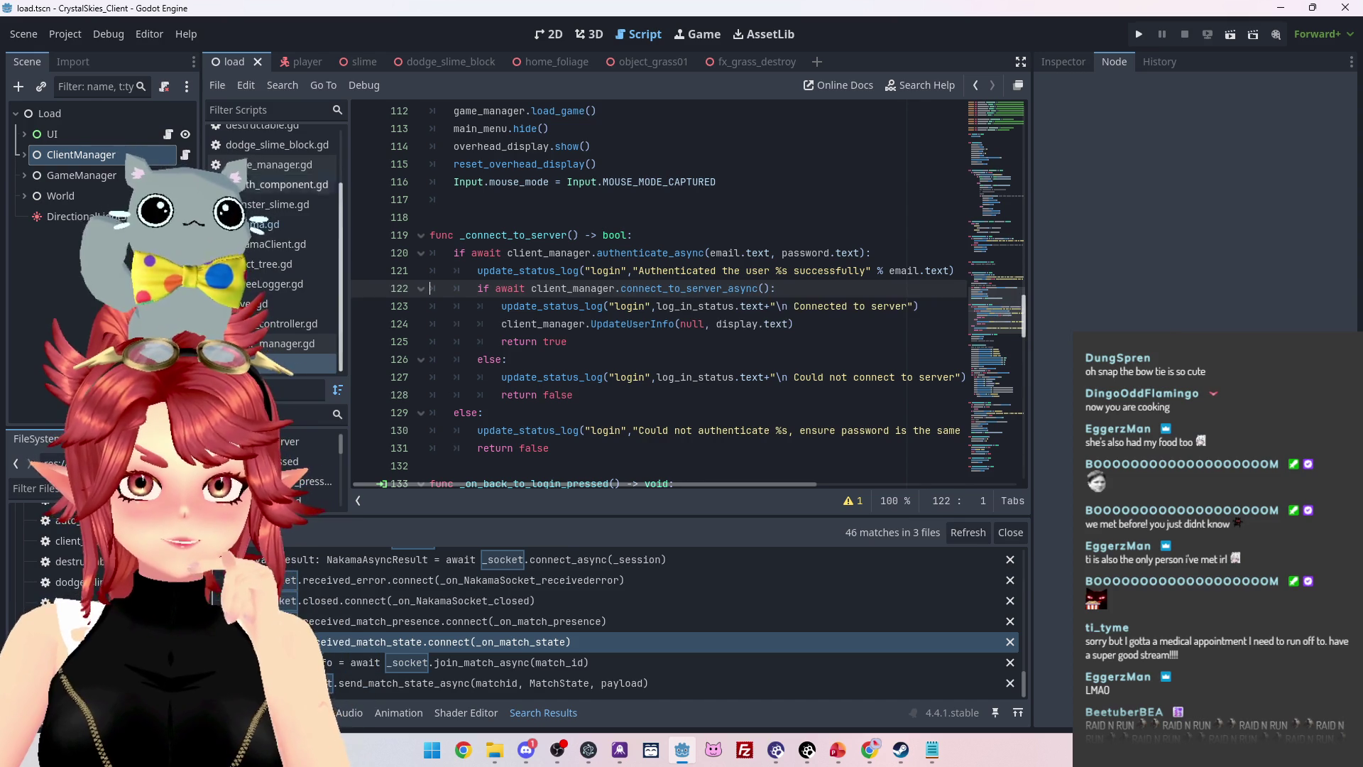
pyautogui.click(284, 226)
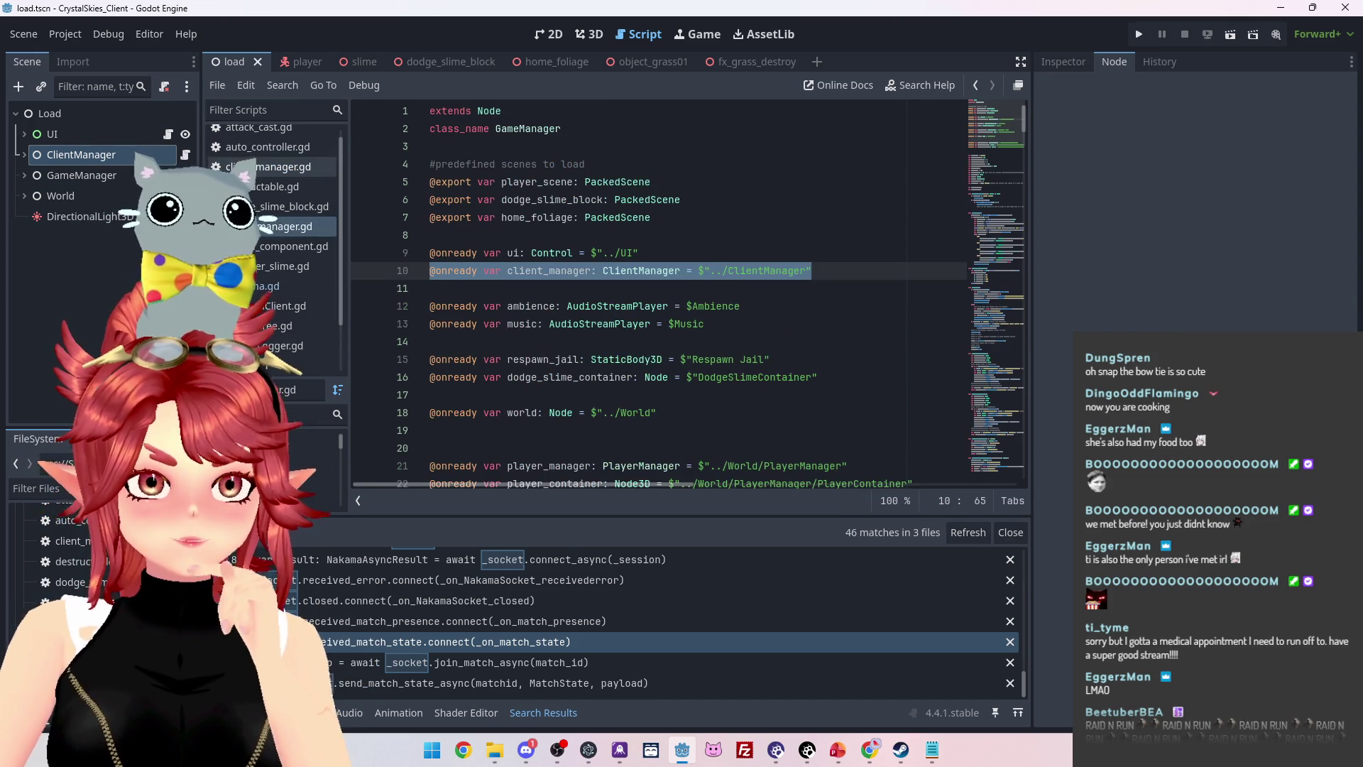
pyautogui.click(248, 164)
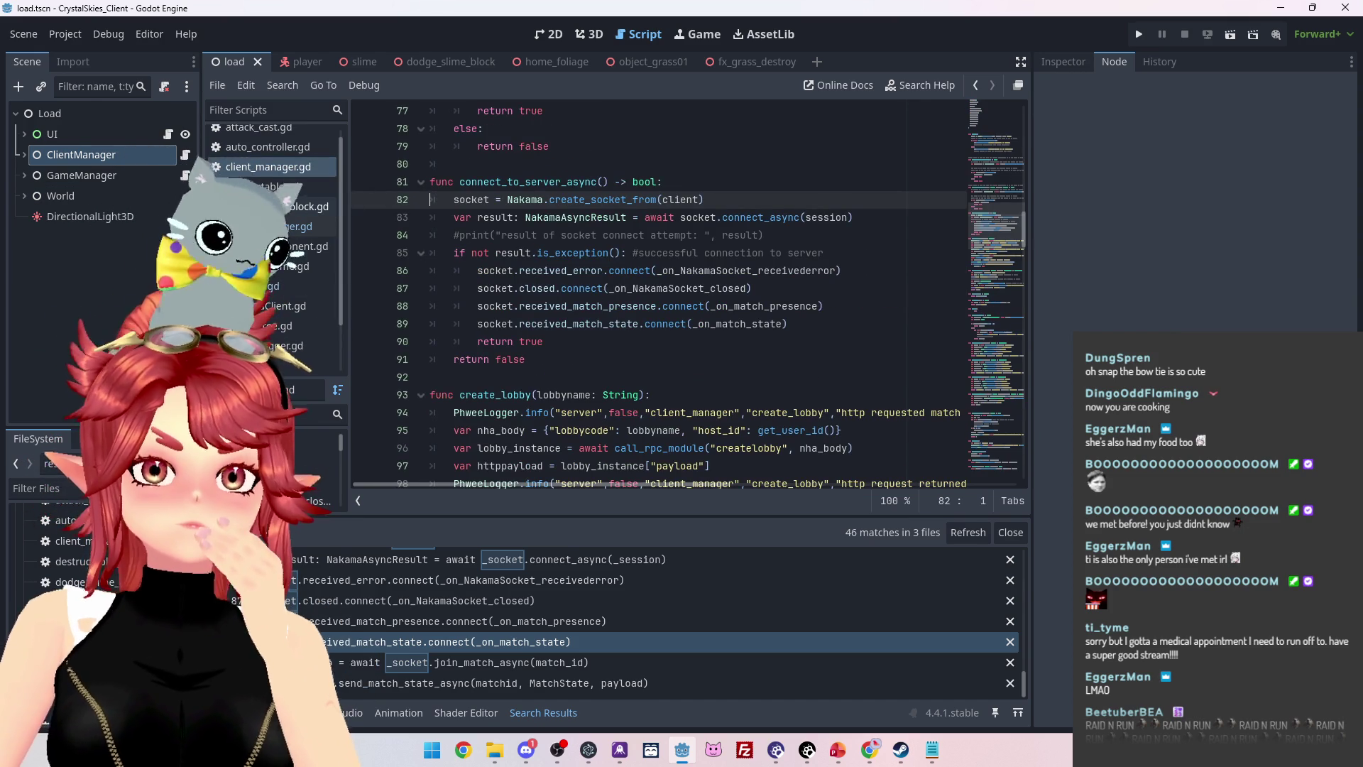
pyautogui.scroll(10, 599, 328)
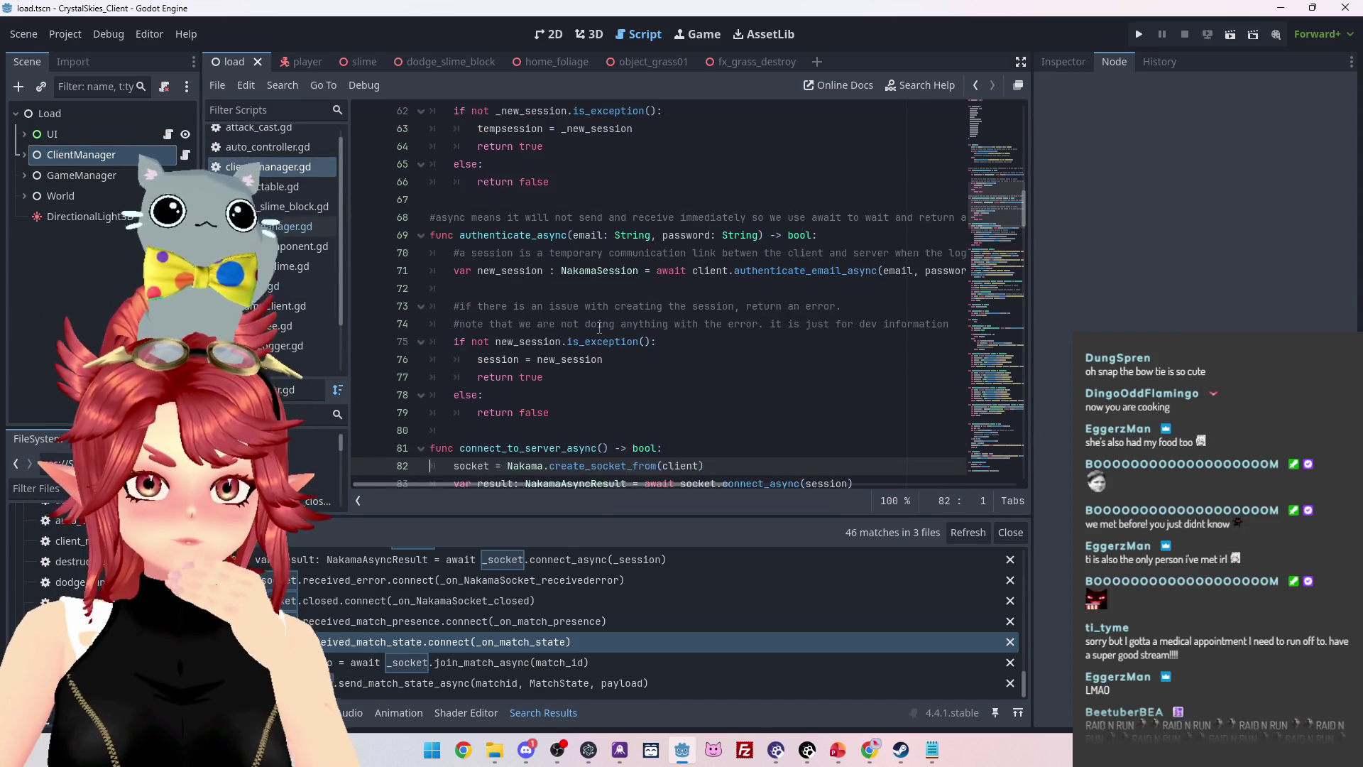
pyautogui.scroll(5, 600, 327)
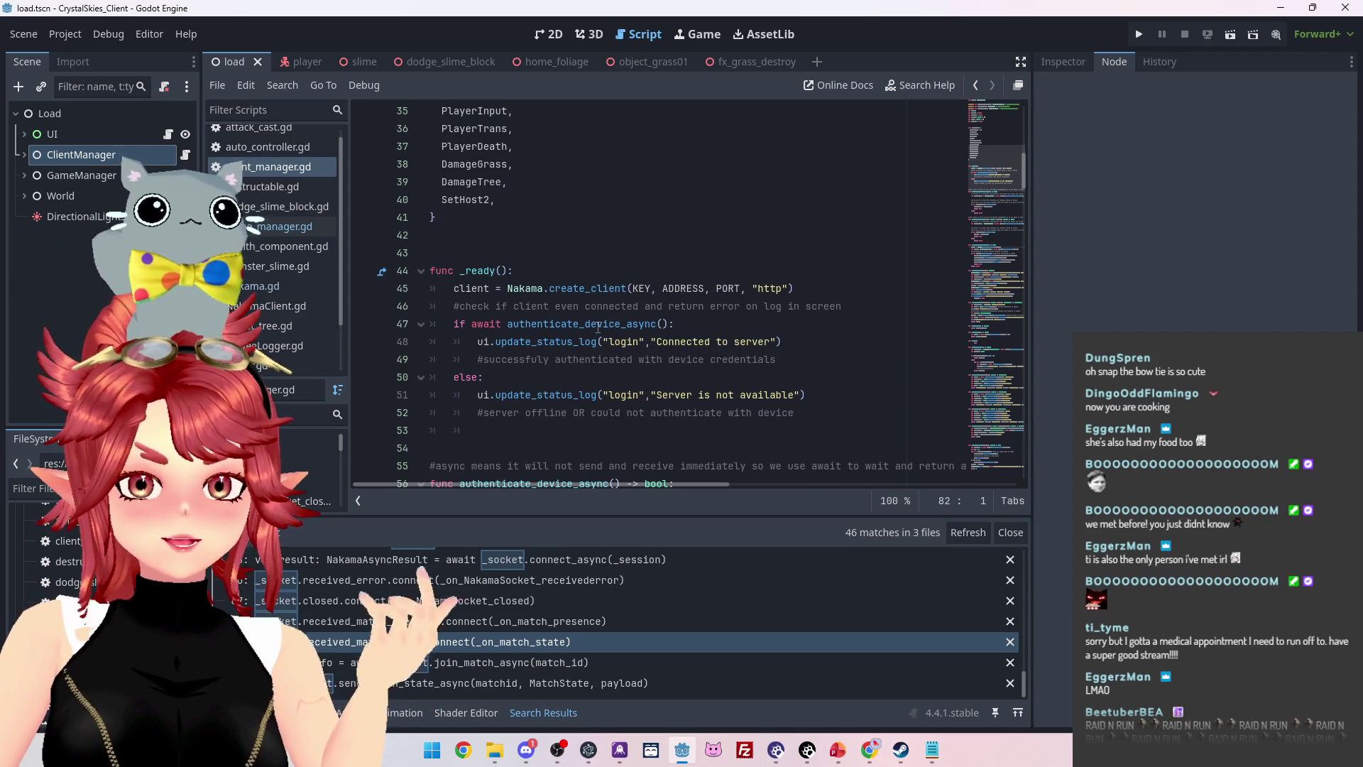
pyautogui.scroll(-4, 599, 328)
pyautogui.scroll(-3, 598, 327)
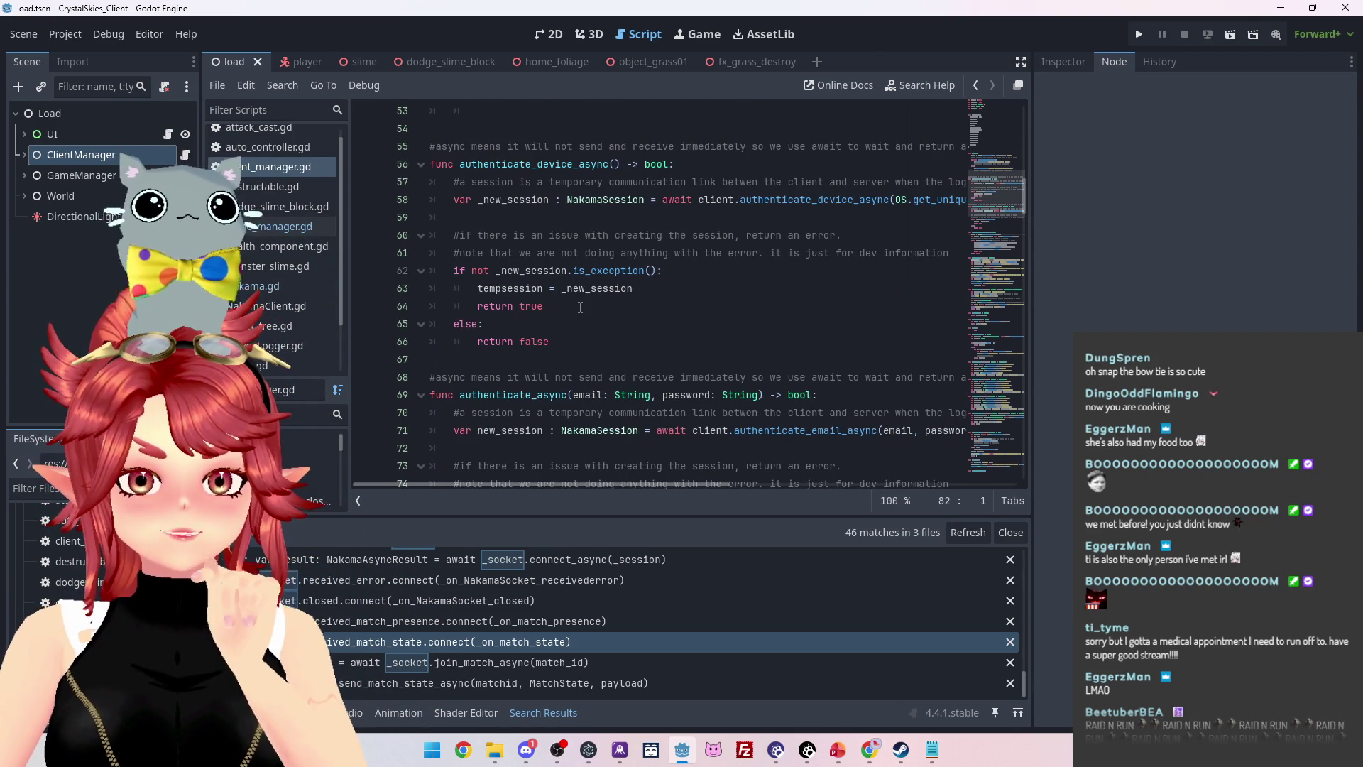
pyautogui.scroll(3, 580, 308)
pyautogui.scroll(-6, 580, 307)
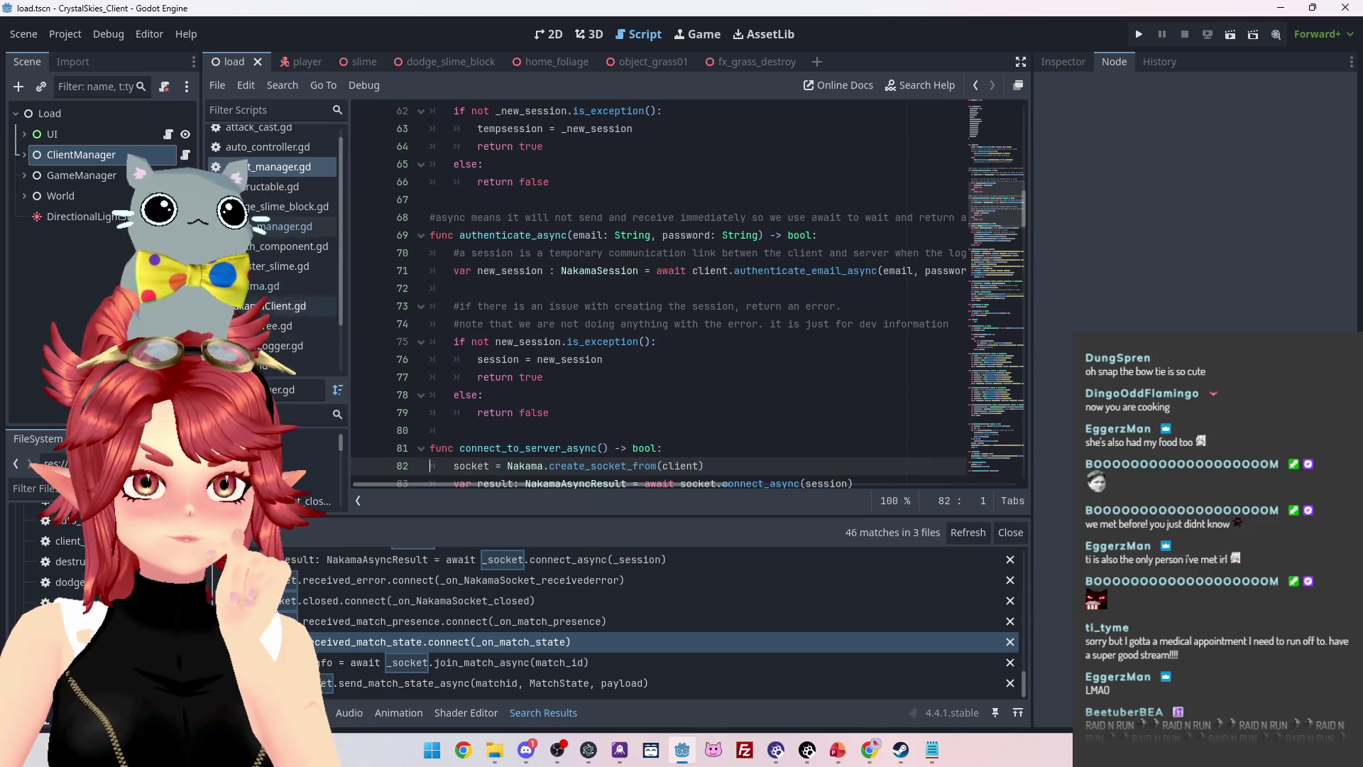
pyautogui.scroll(-2, 305, 228)
pyautogui.click(298, 363)
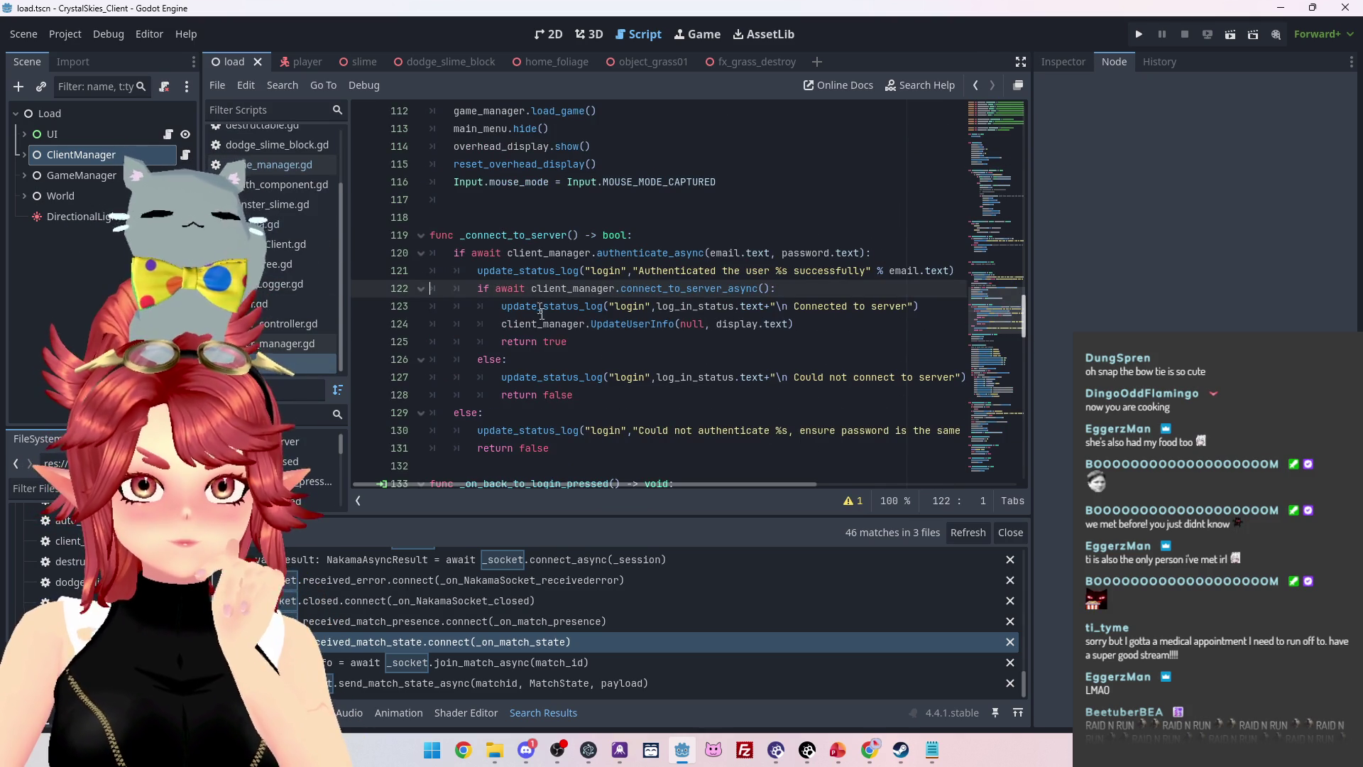
pyautogui.scroll(10, 543, 342)
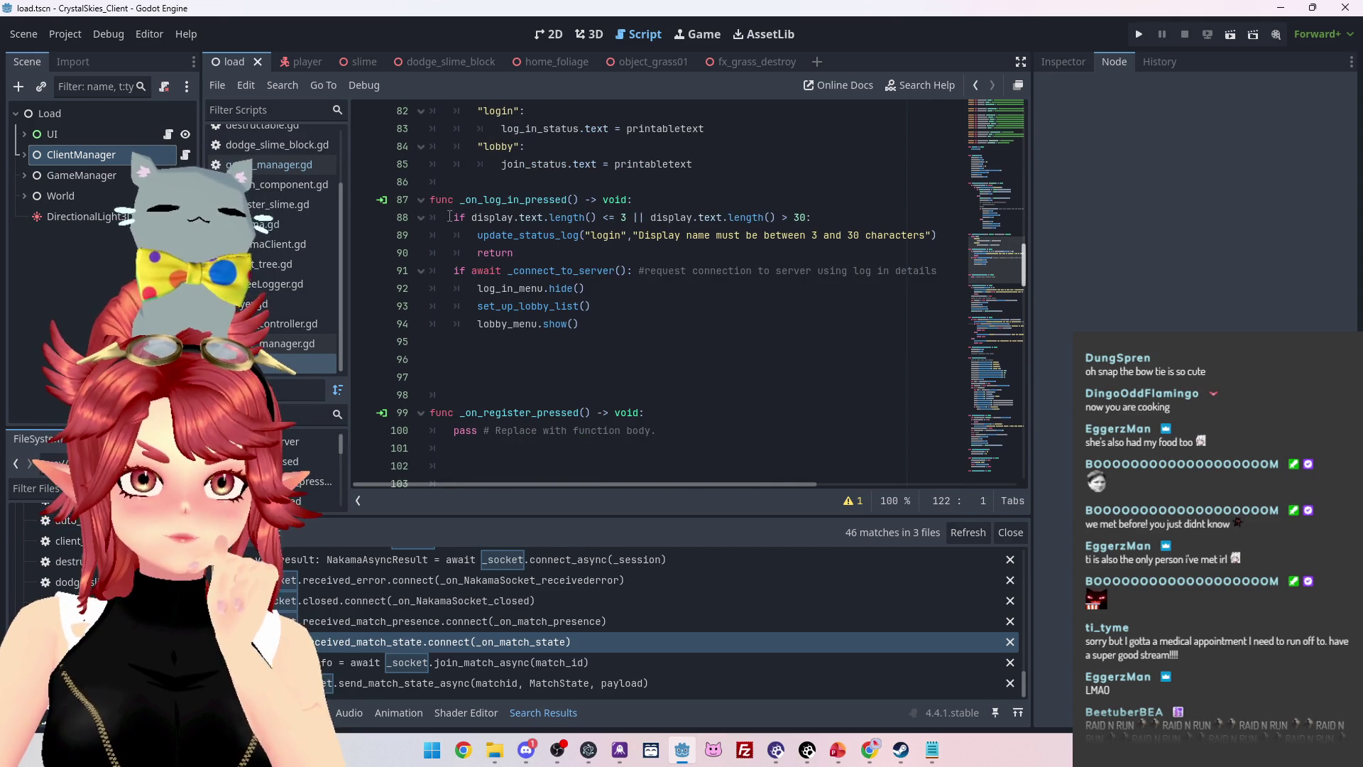
# Insert a check_if_user_exists() call as the first line of _on_log_in_pressed.
pyautogui.click(454, 218)
pyautogui.press('Return')
pyautogui.click(470, 218)
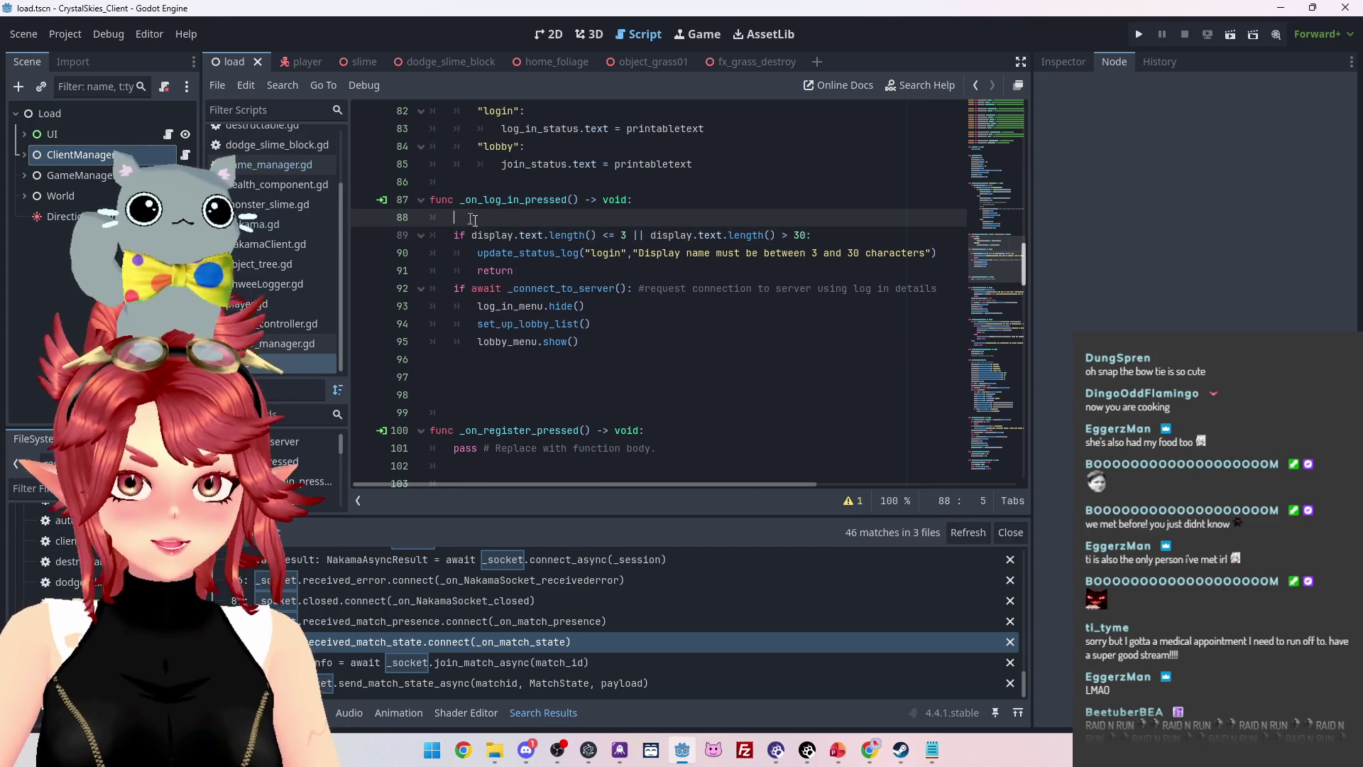
pyautogui.write('c')
pyautogui.write('is')
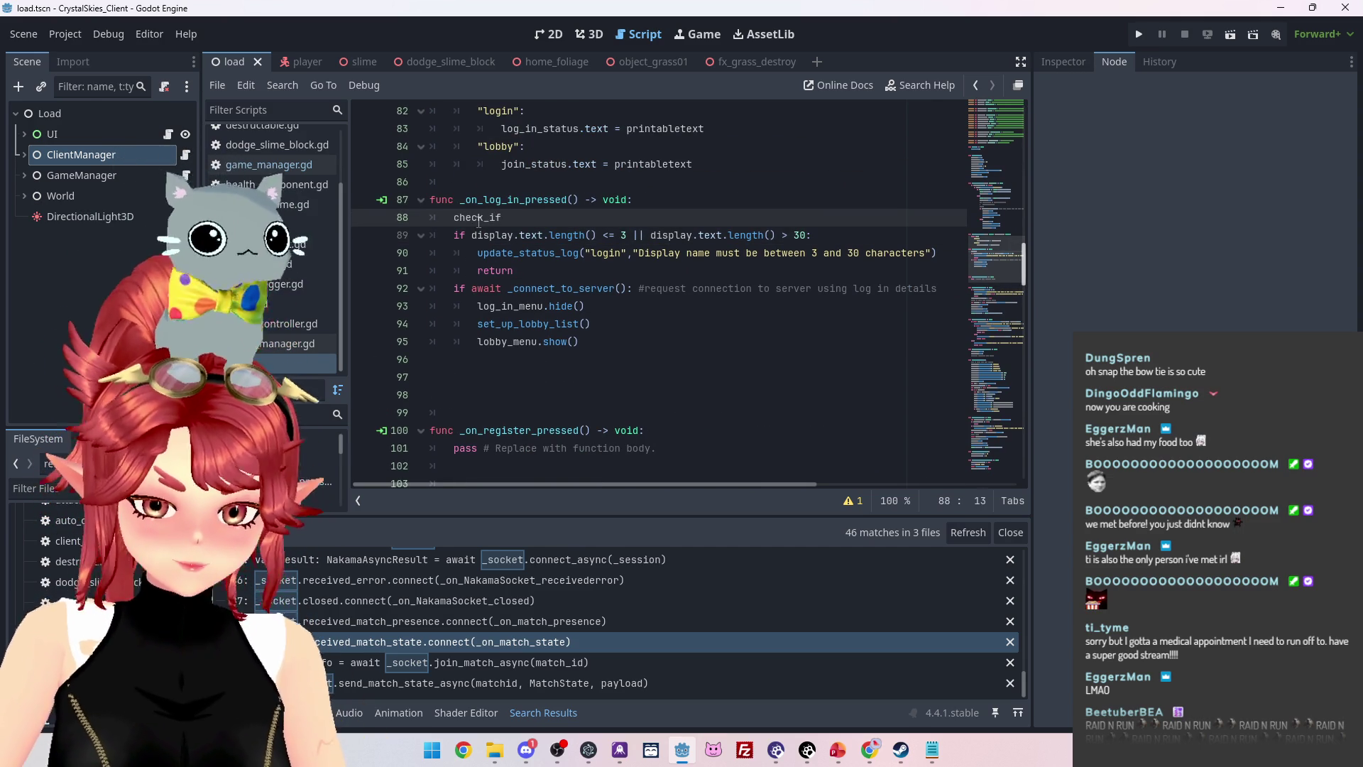
pyautogui.write('ecx')
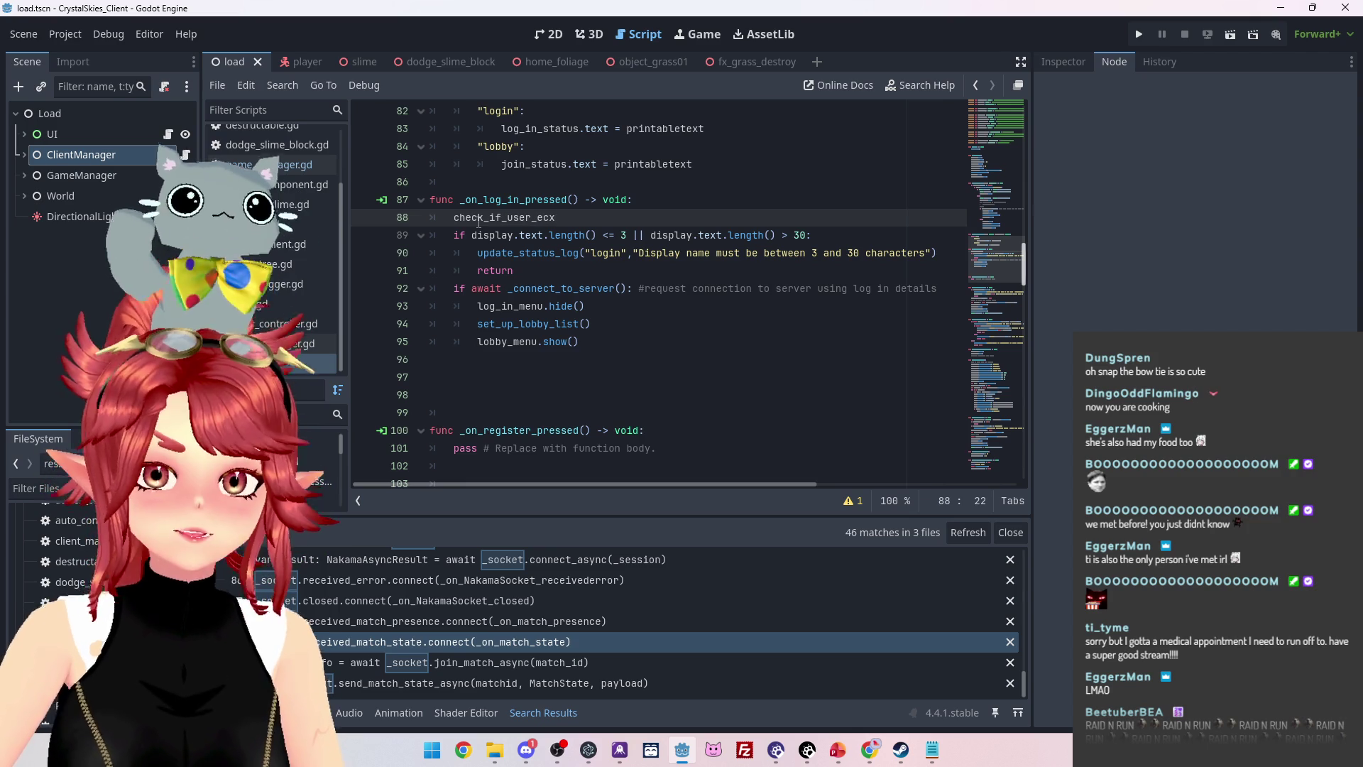
pyautogui.write('()')
# Declare an empty func check_if_user_exists(): below _on_log_in_pressed.
pyautogui.click(449, 377)
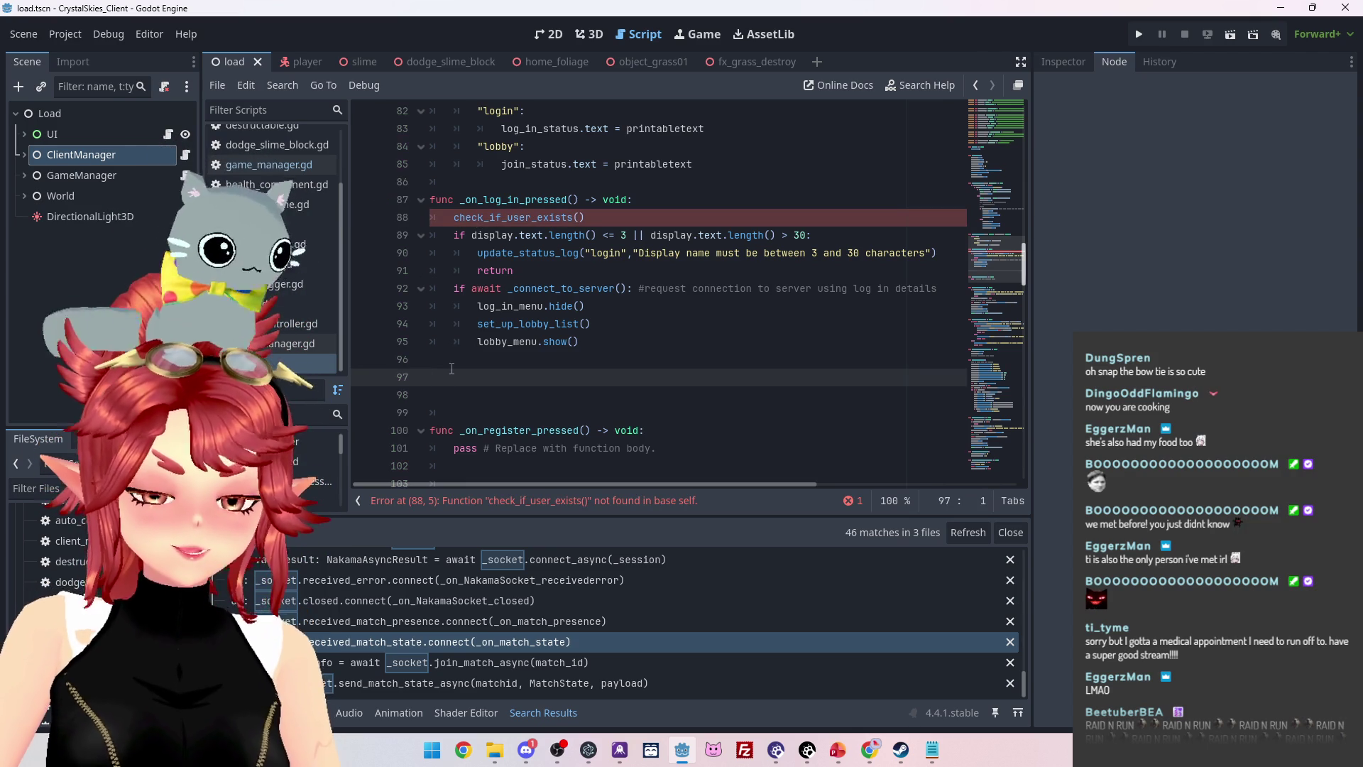
pyautogui.write('fu c')
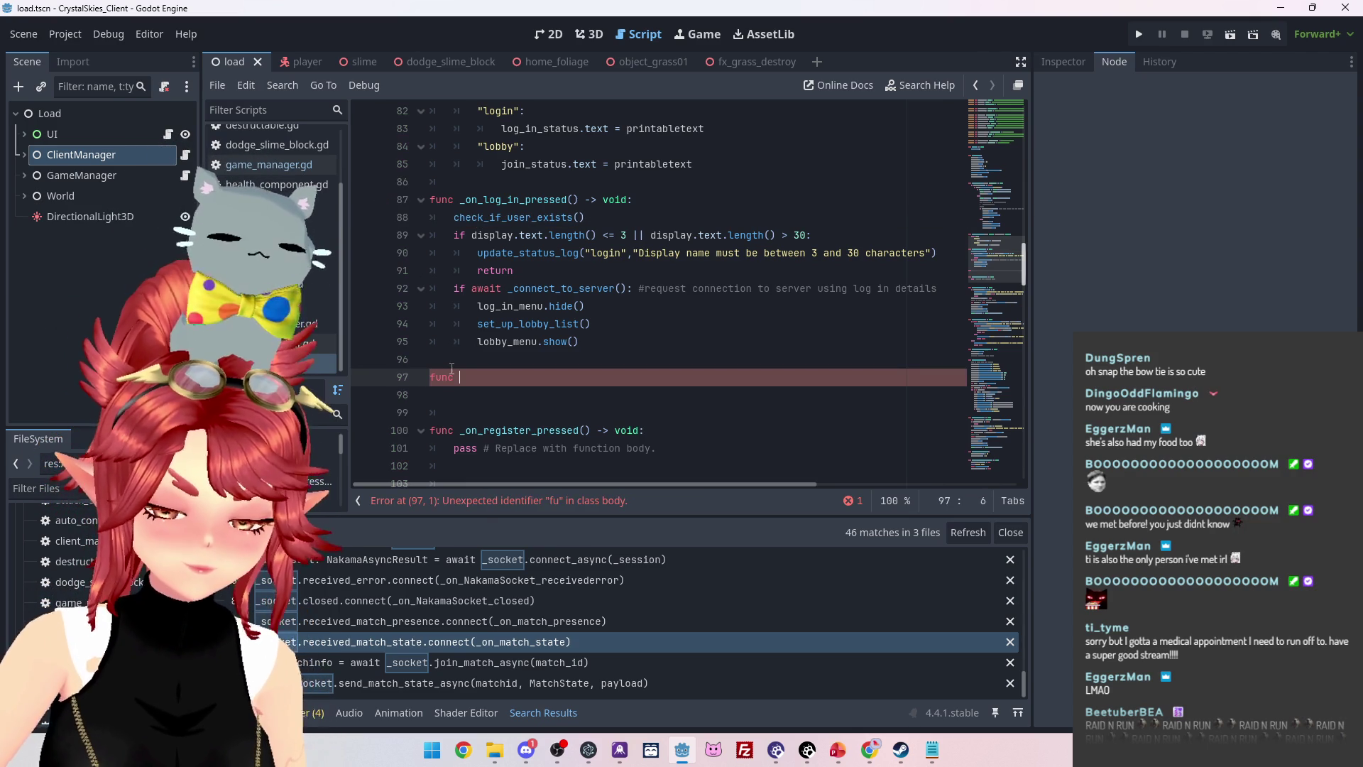
pyautogui.write('check_if_user_ecx')
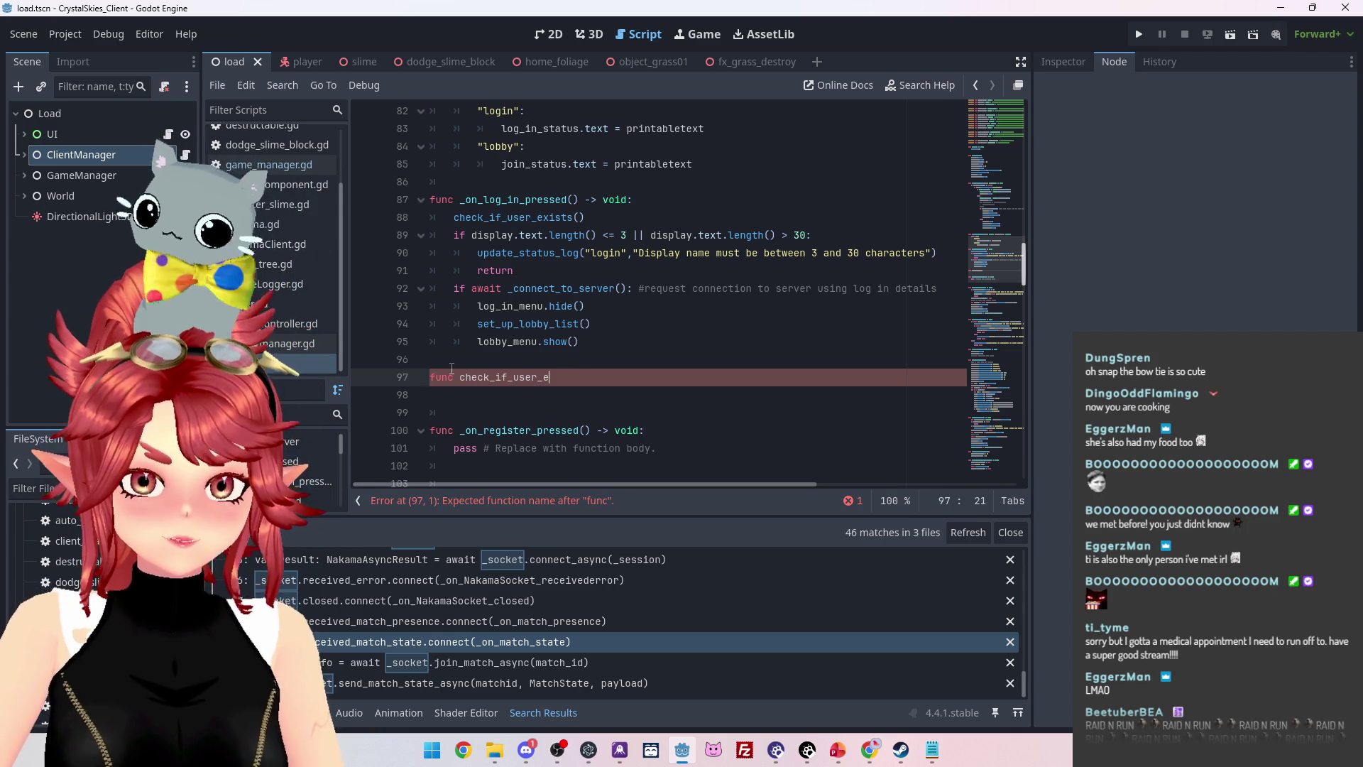
pyautogui.write('xists():')
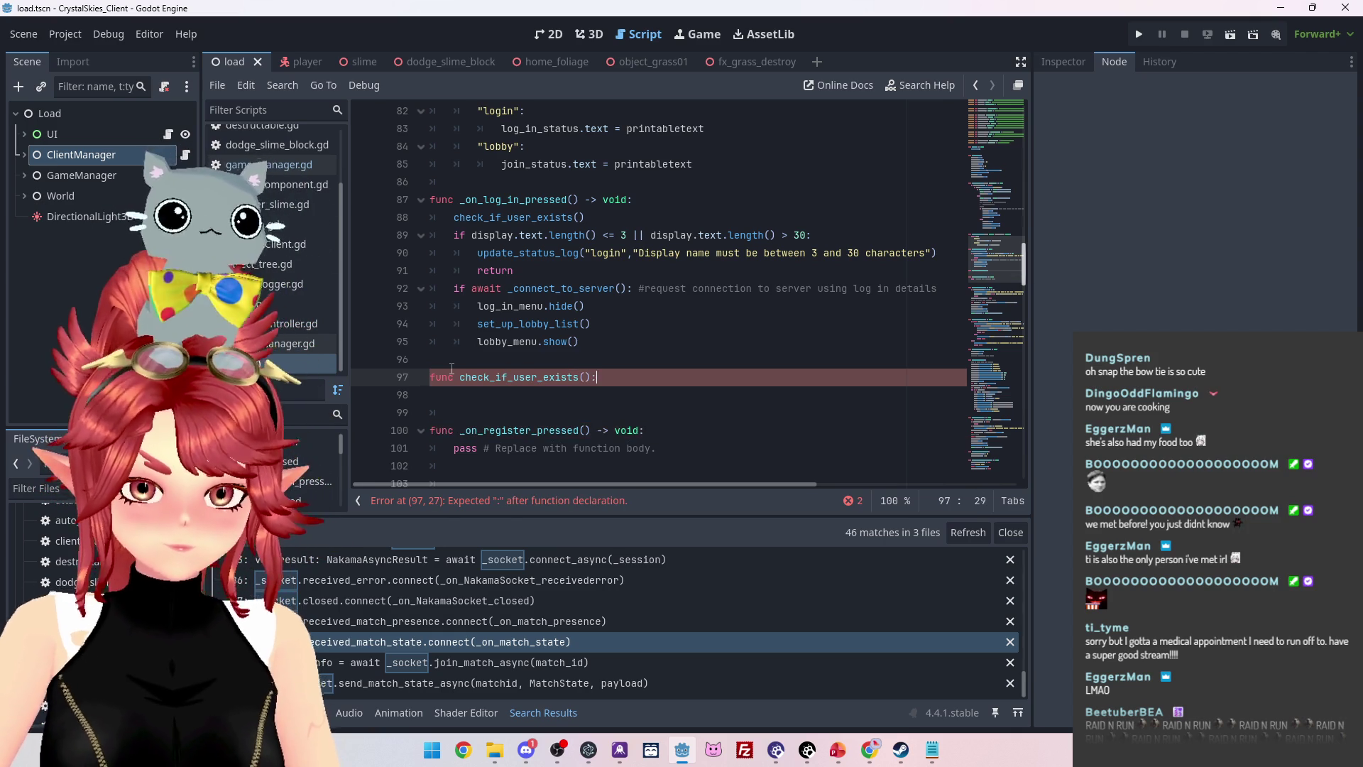
pyautogui.press('Return')
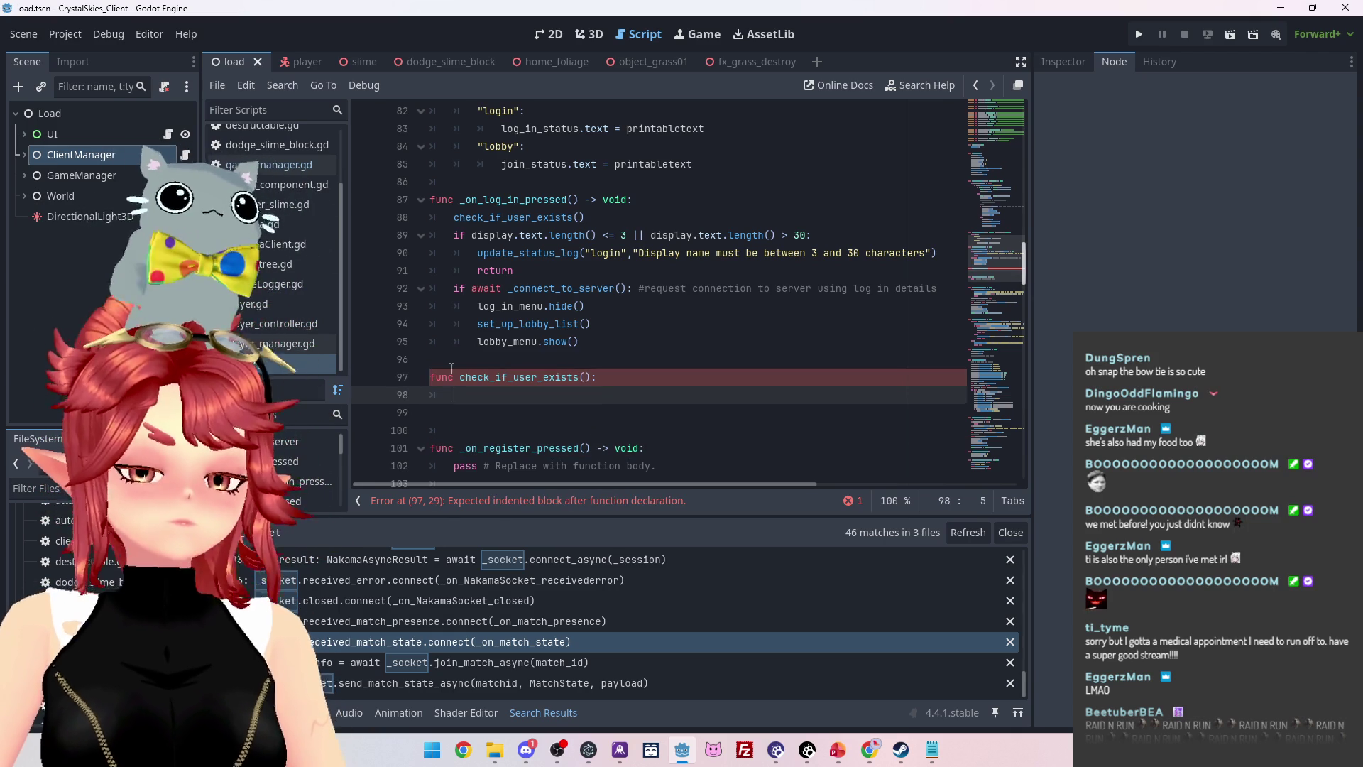
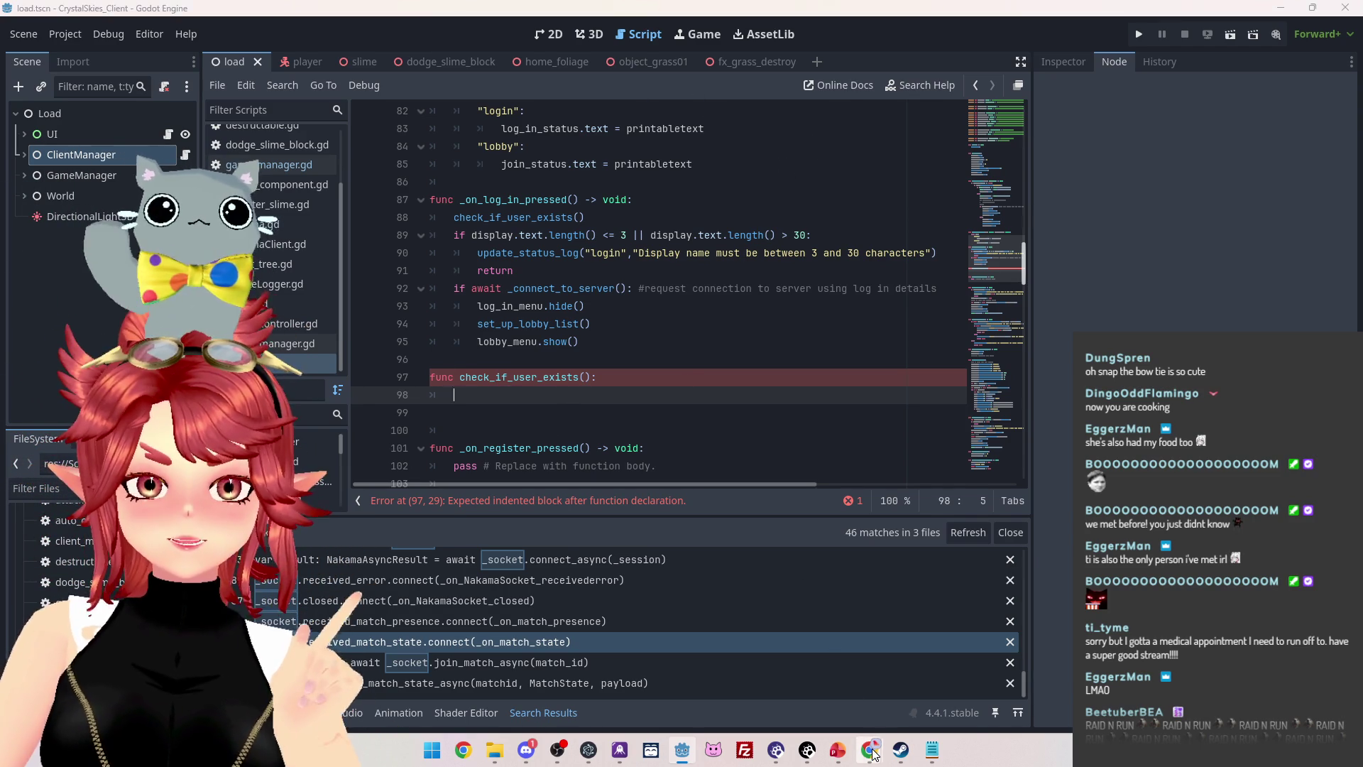
# Bring the browser showing the Google search for 'nakama device authentication godot' to the front.
pyautogui.moveTo(872, 750)
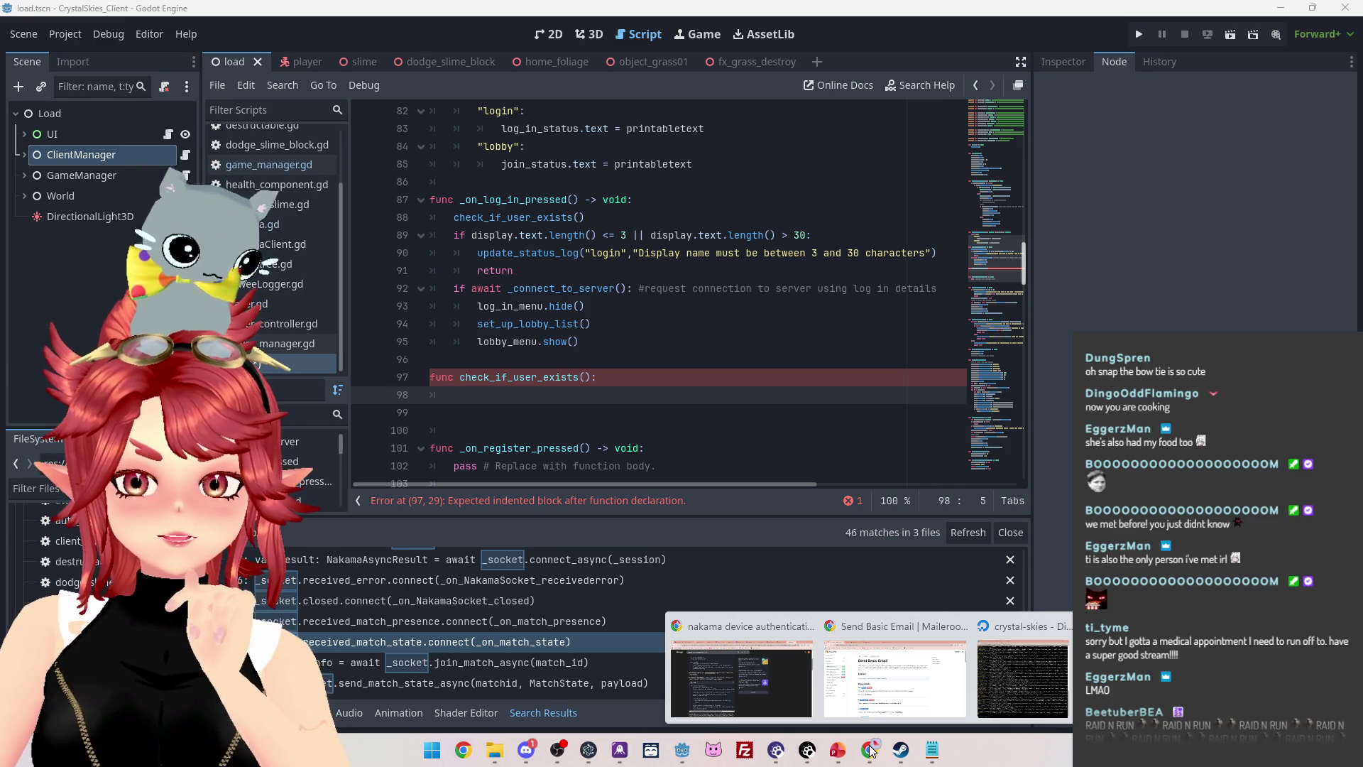
pyautogui.click(739, 661)
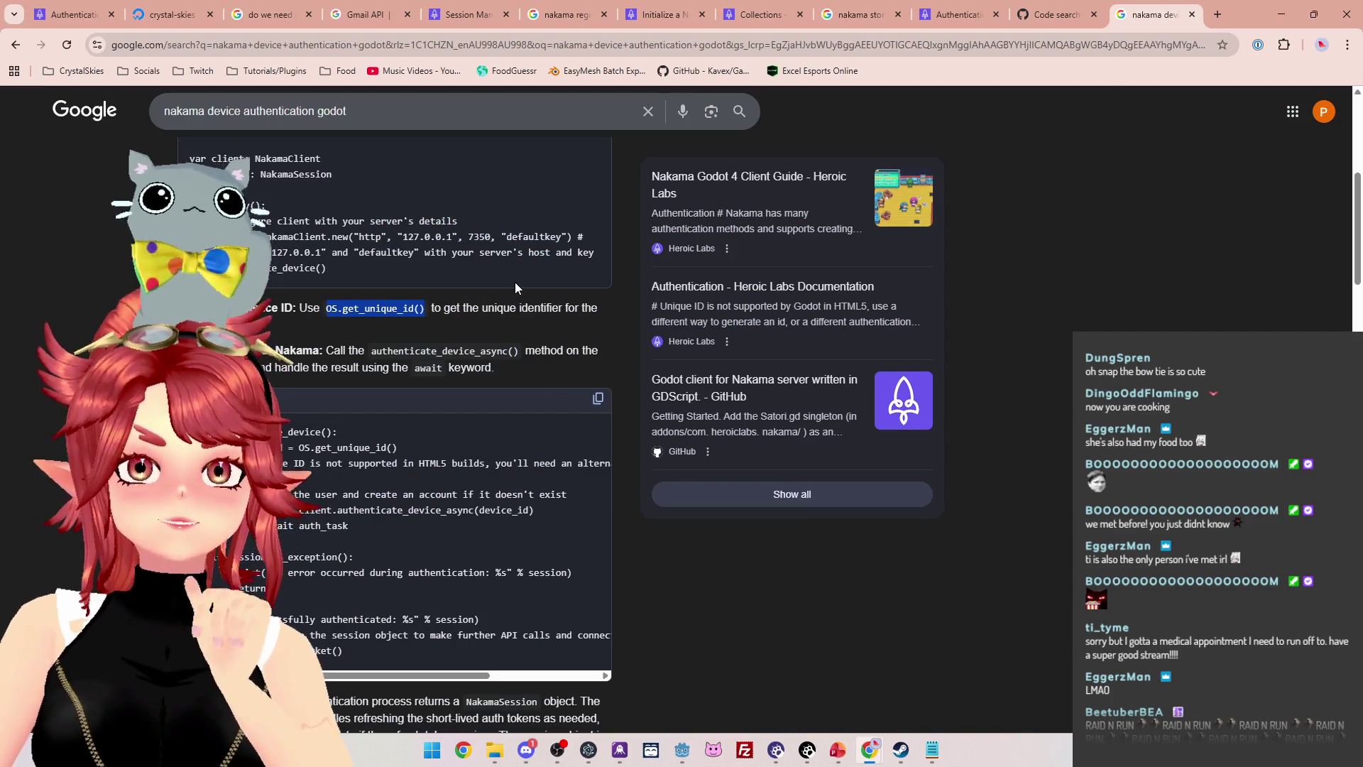
# Read the Nakama Authentication docs from Device down to Steam, then return to Godot.
pyautogui.click(956, 20)
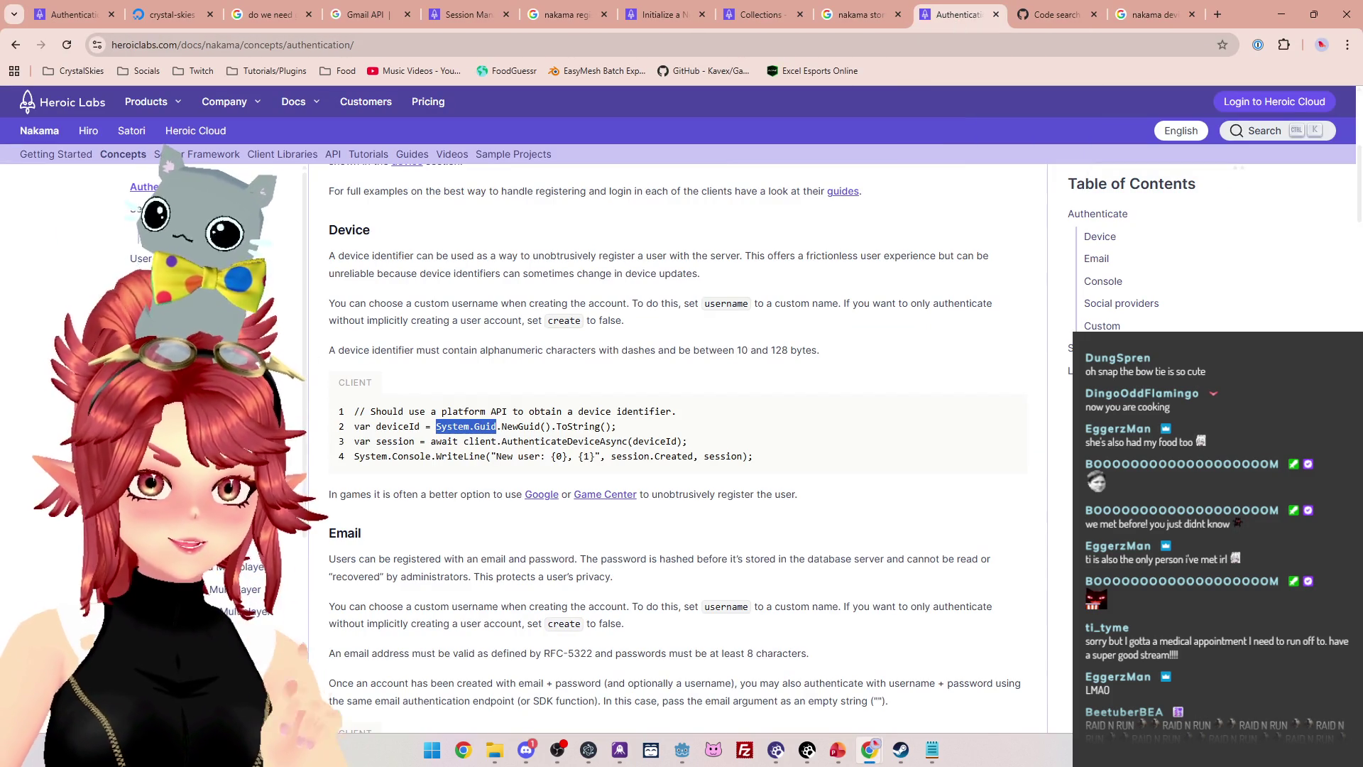
pyautogui.scroll(-1, 213, 391)
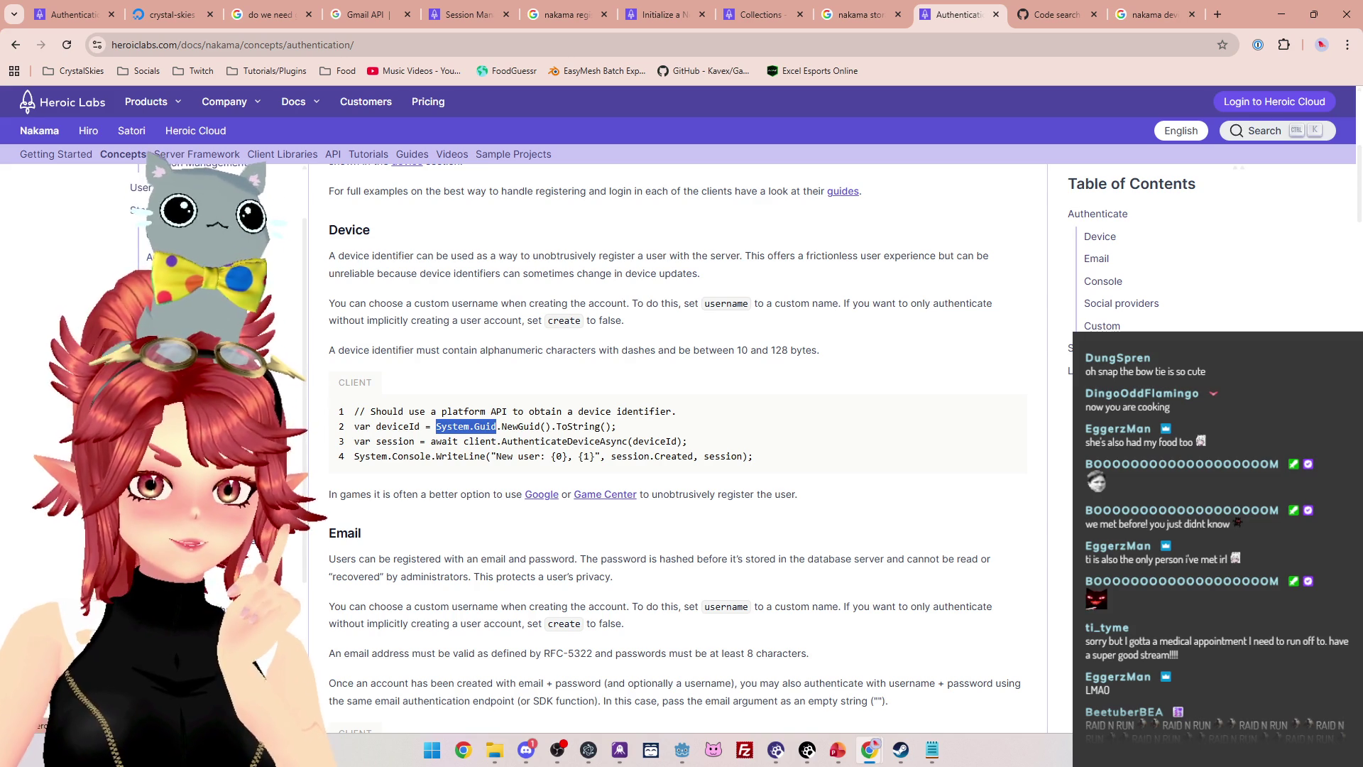
pyautogui.scroll(-9, 585, 455)
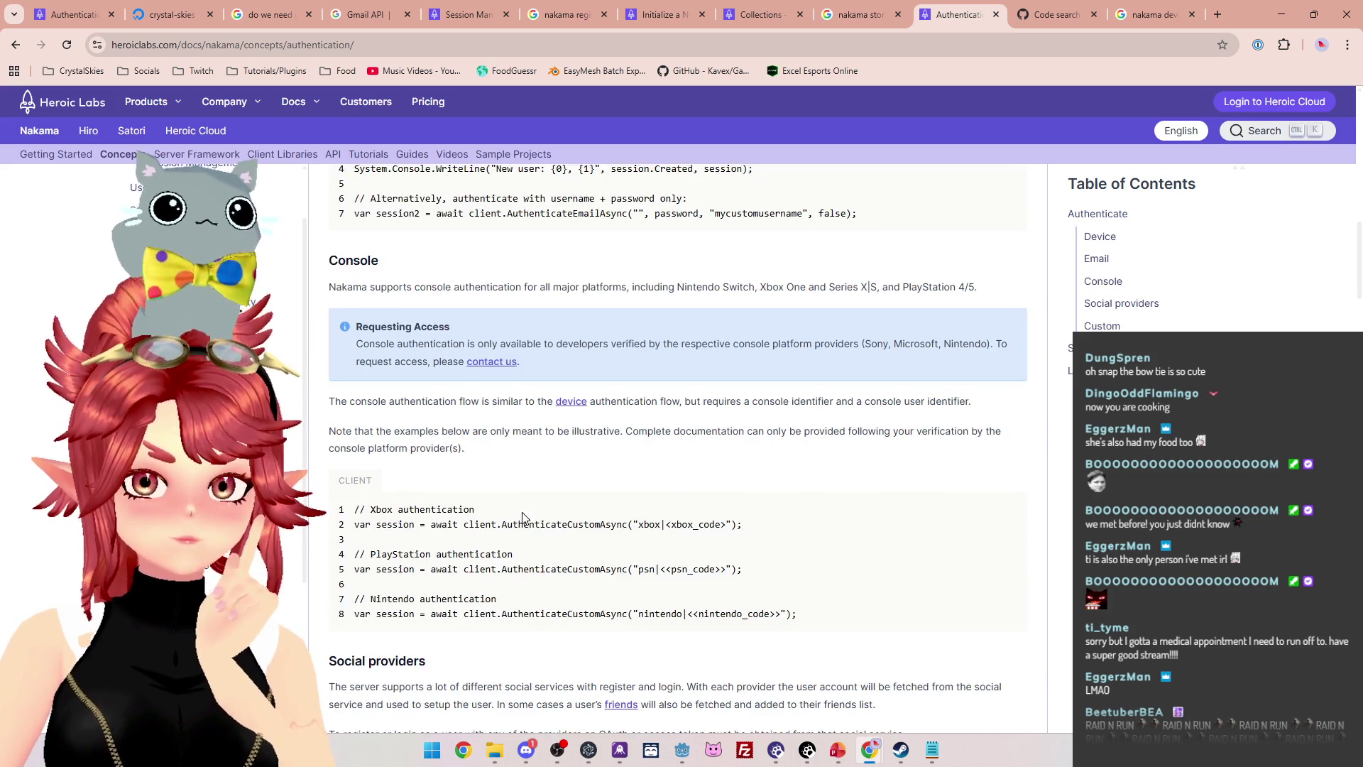
pyautogui.scroll(-20, 584, 455)
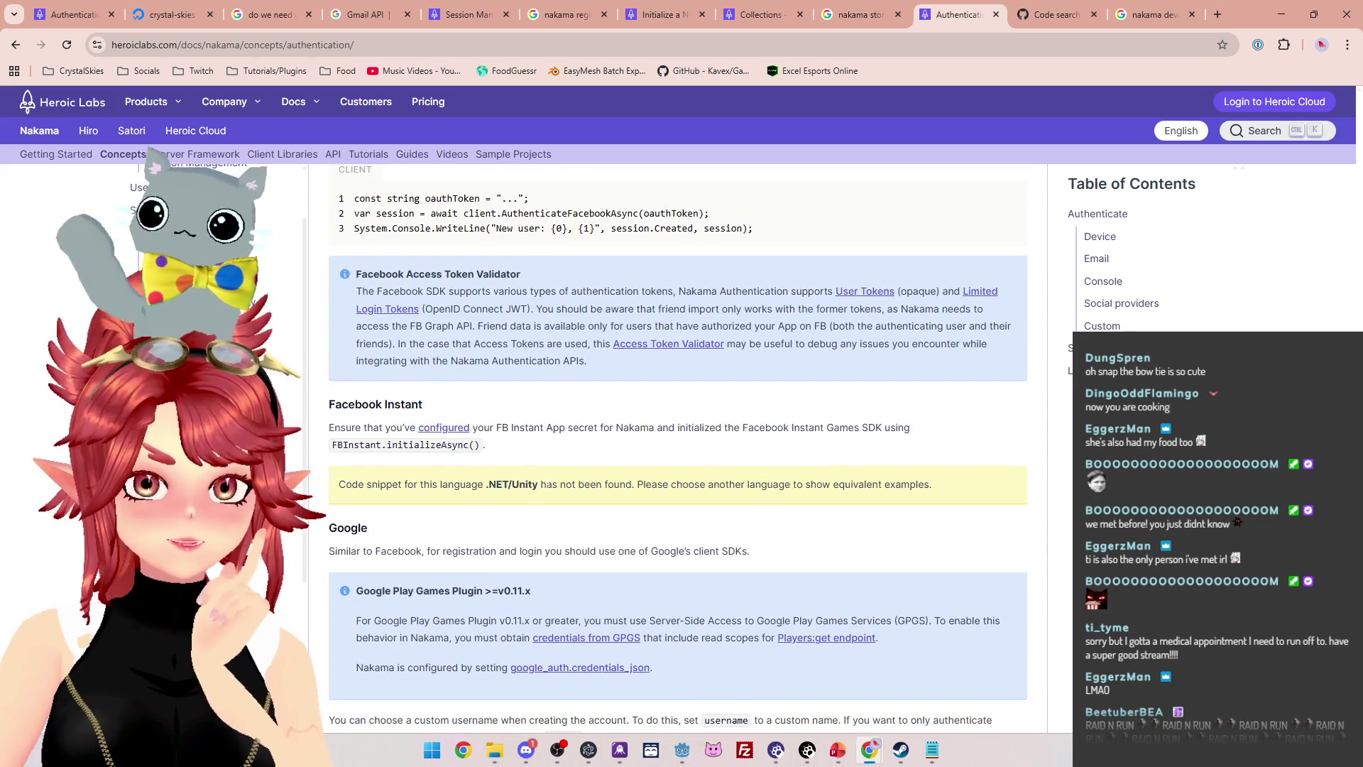
pyautogui.scroll(-5, 678, 454)
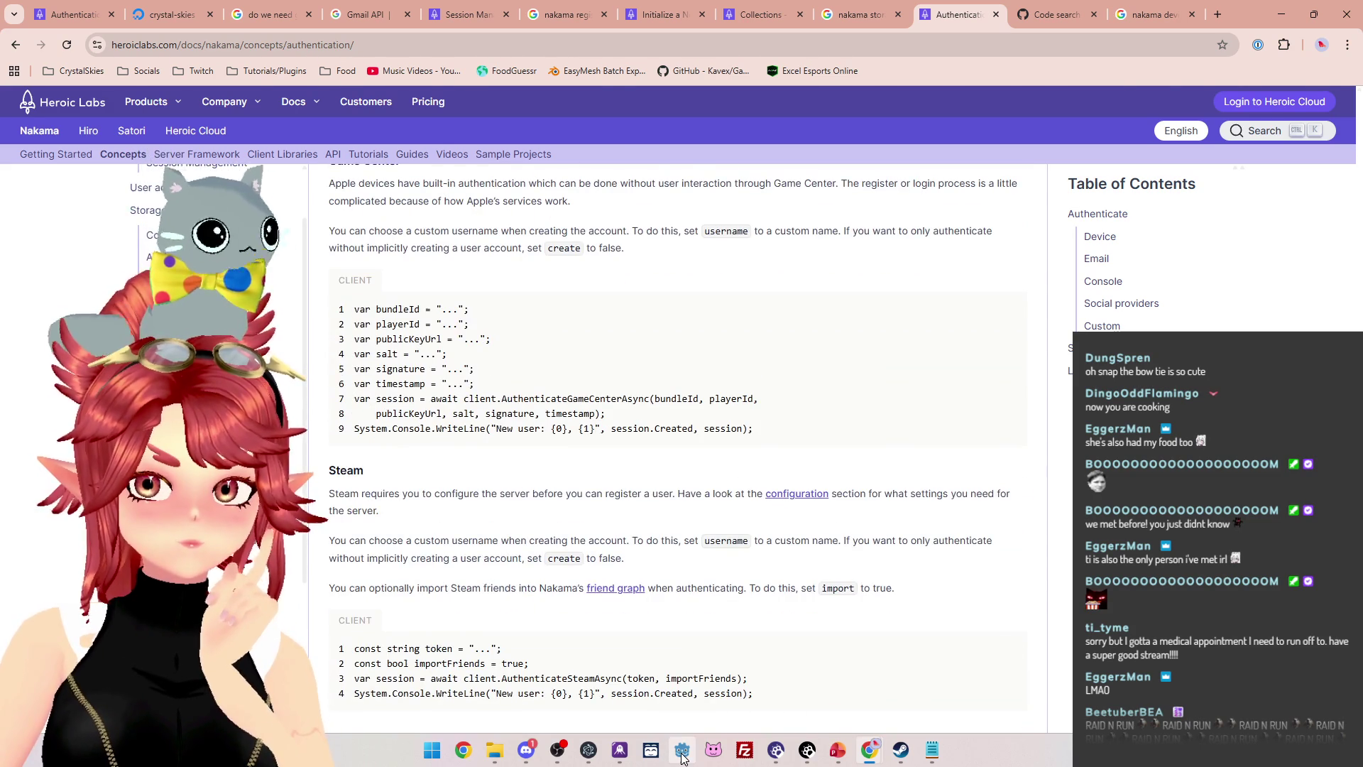
pyautogui.click(681, 750)
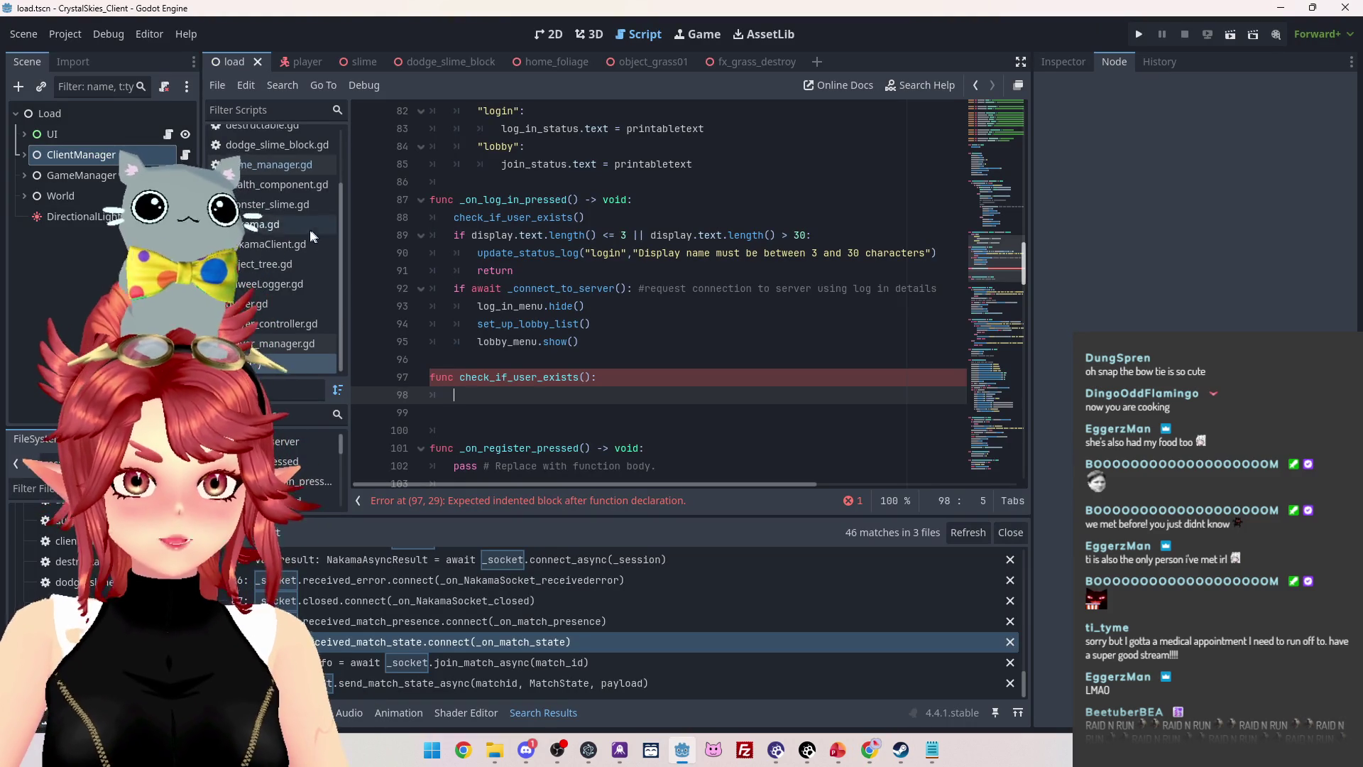
# Open client_manager.gd from the script list and look through its code.
pyautogui.scroll(2, 264, 173)
pyautogui.click(264, 176)
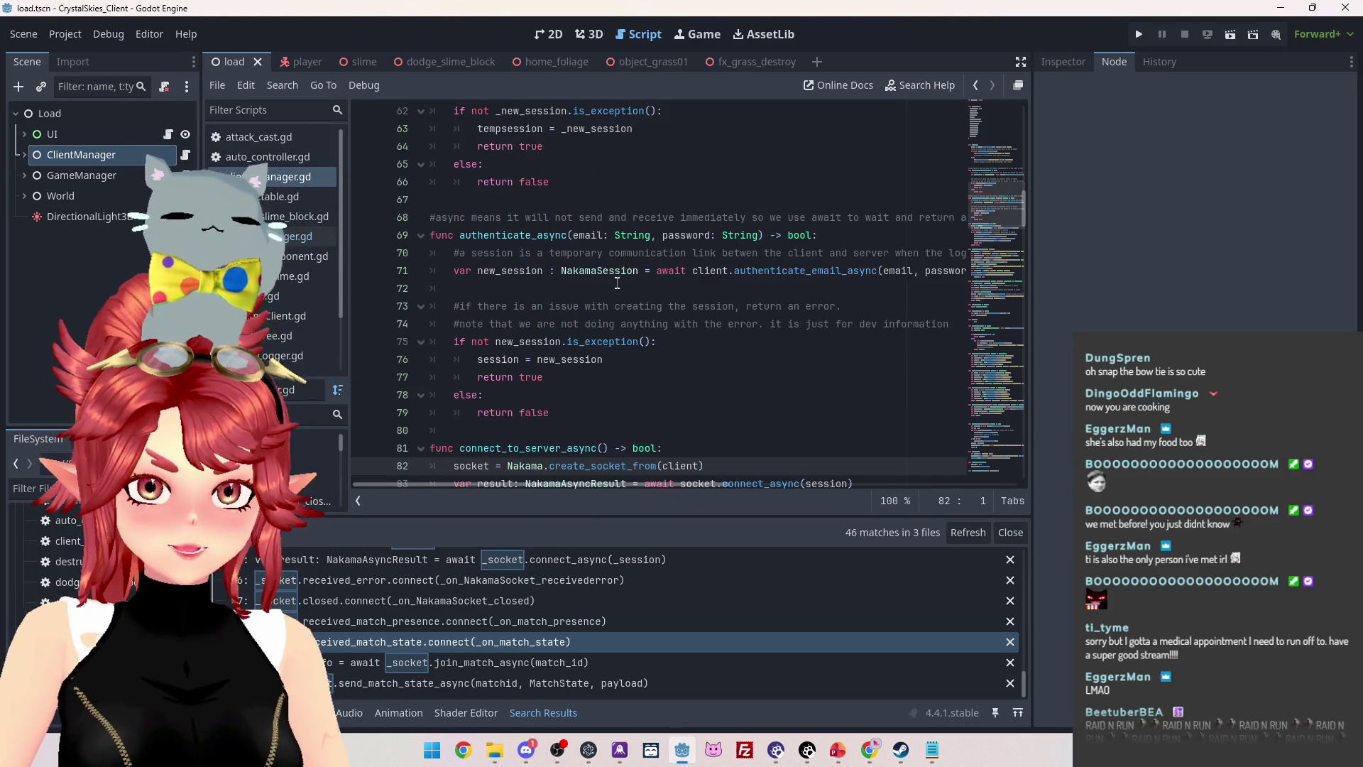
pyautogui.scroll(-2, 609, 282)
pyautogui.scroll(-2, 609, 282)
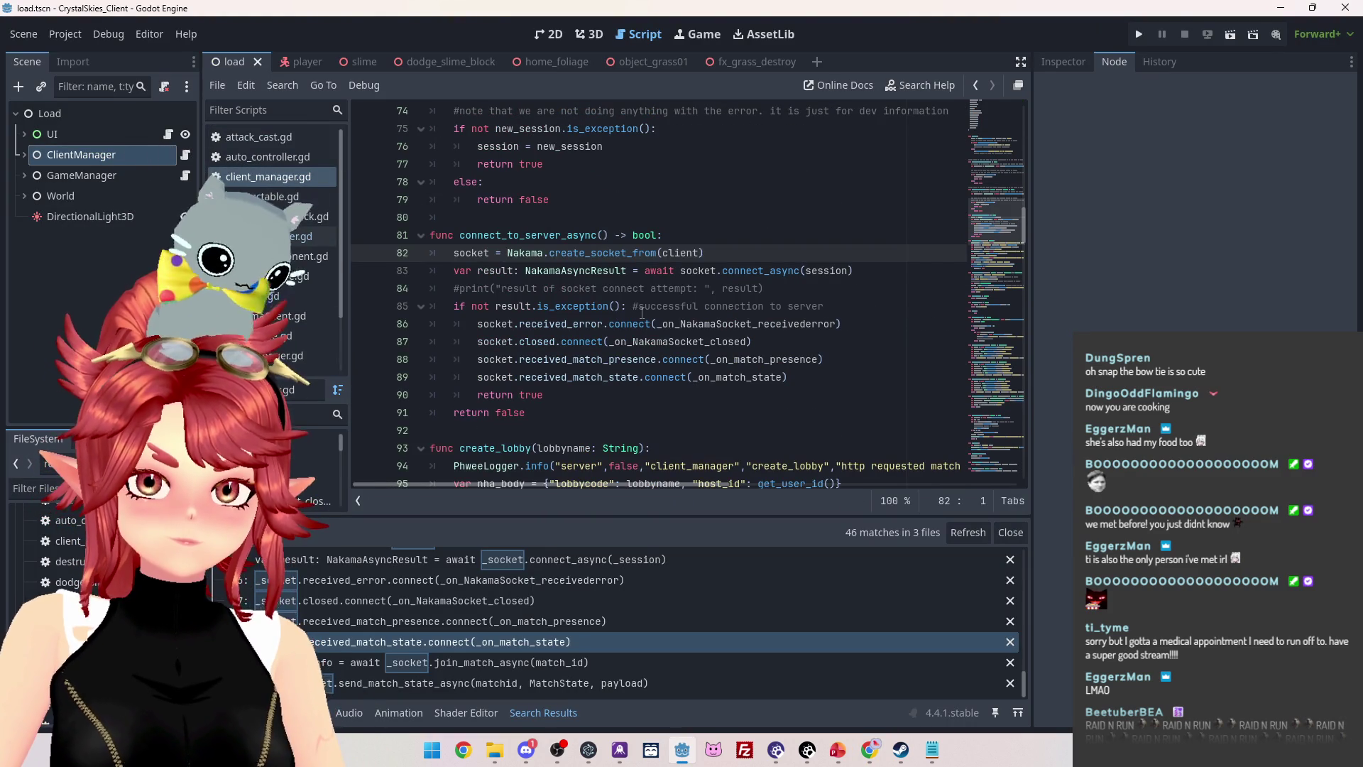
pyautogui.scroll(-4, 582, 264)
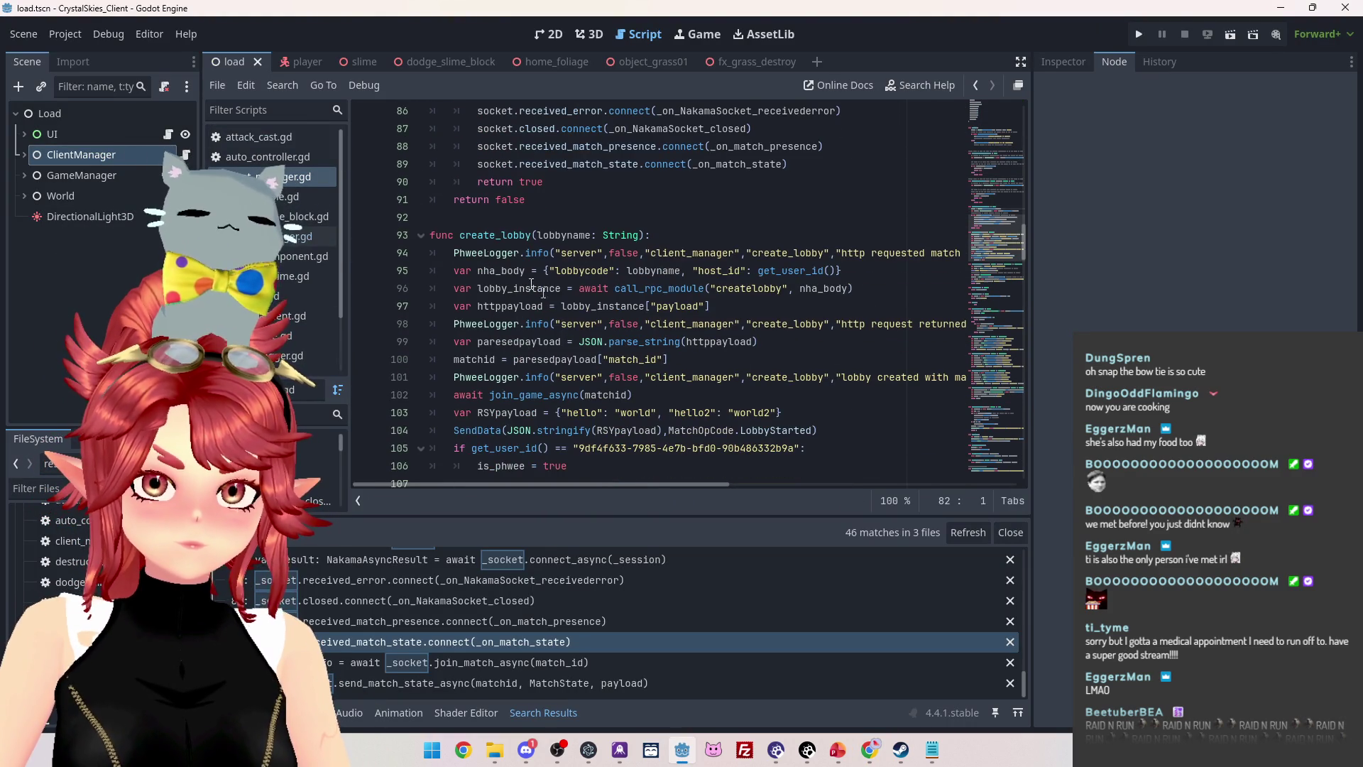
pyautogui.scroll(13, 626, 285)
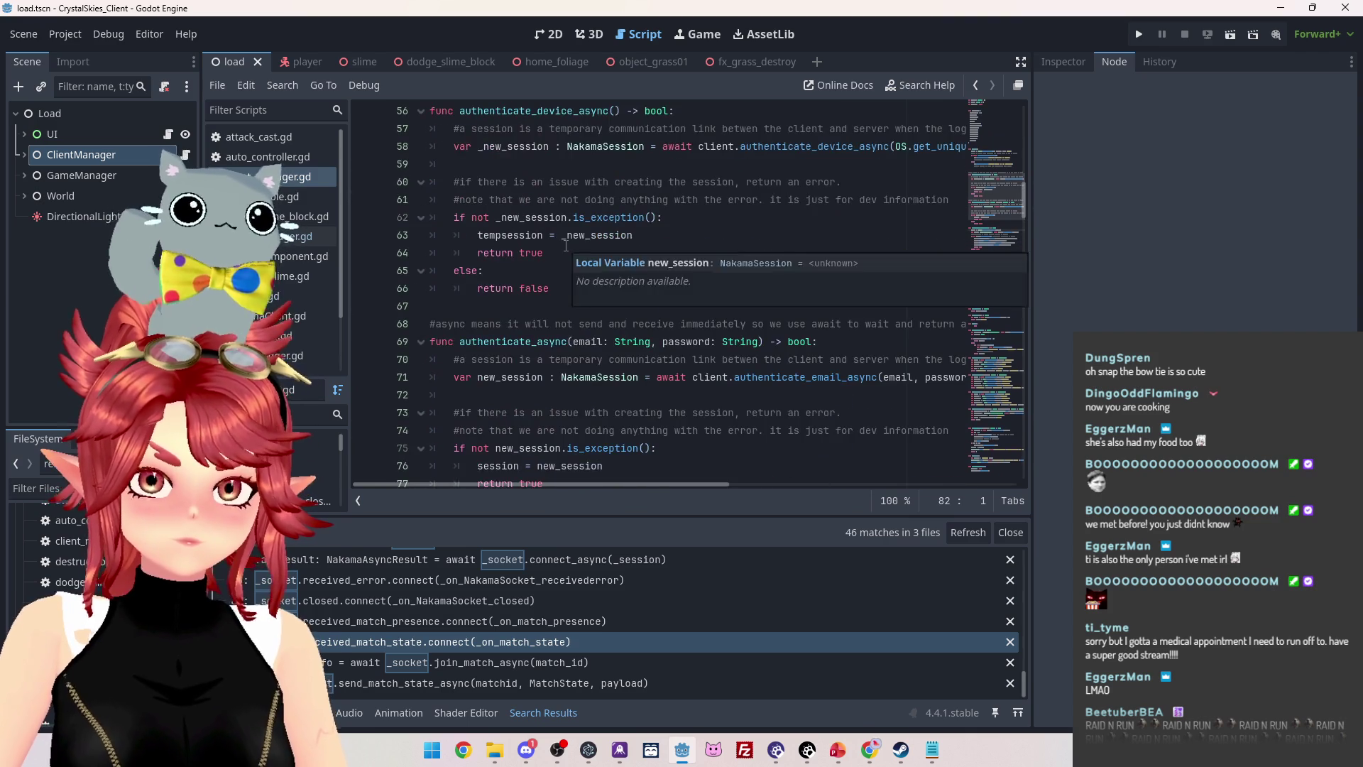
pyautogui.scroll(-2, 273, 248)
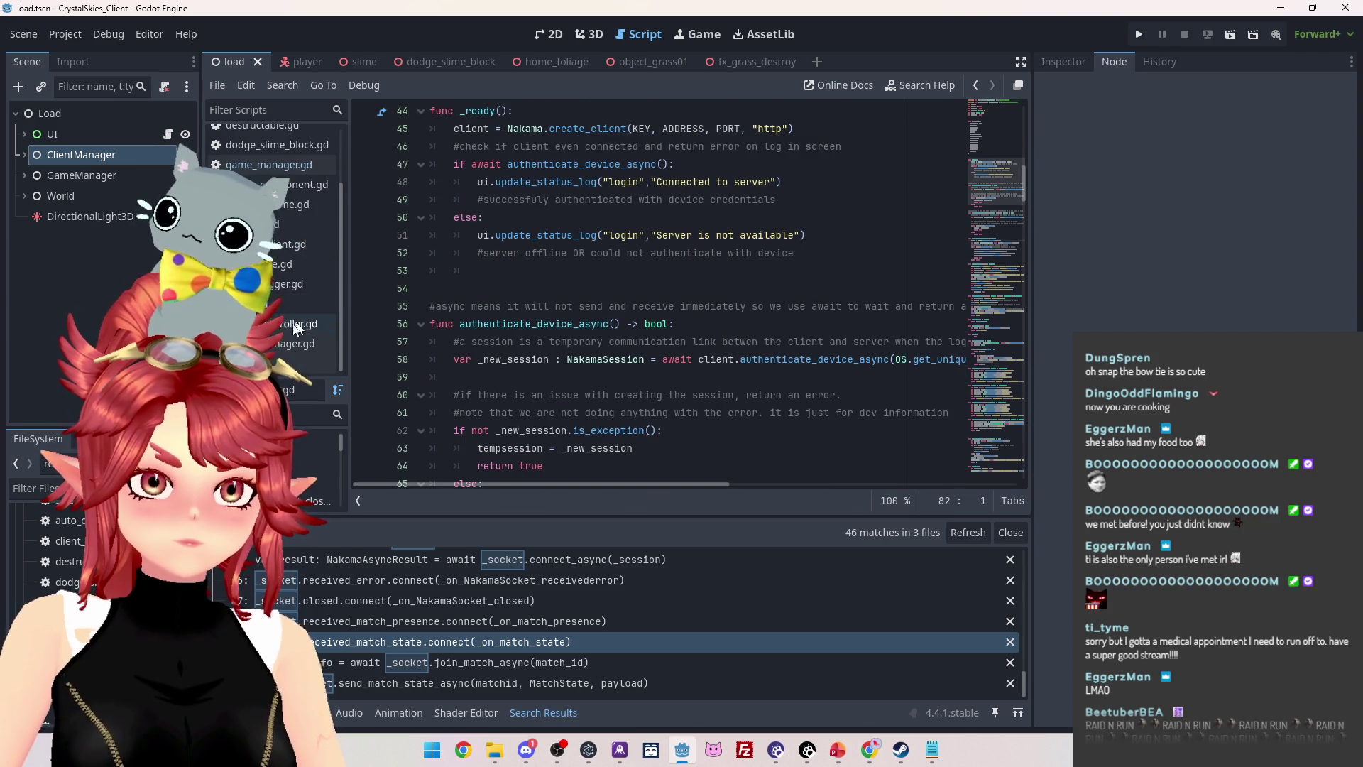
pyautogui.scroll(-18, 713, 330)
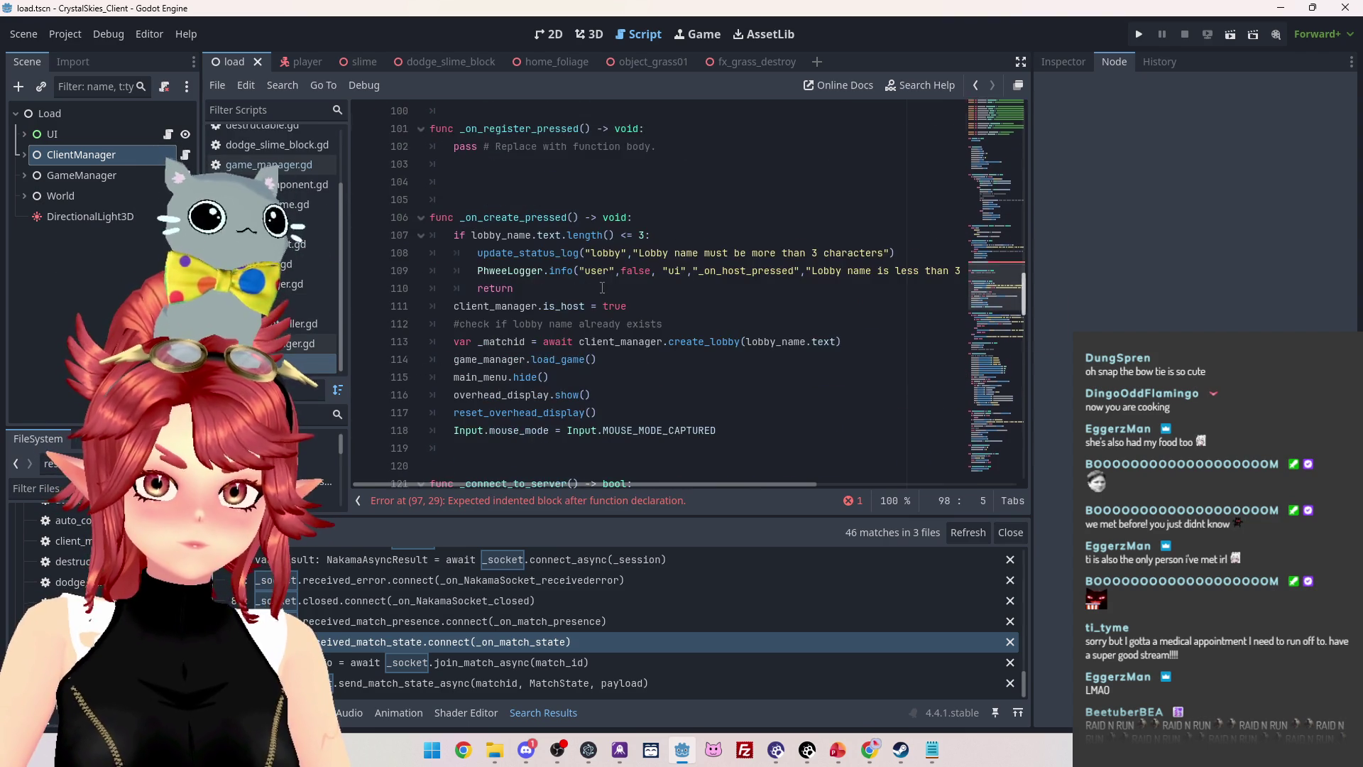
pyautogui.scroll(7, 714, 330)
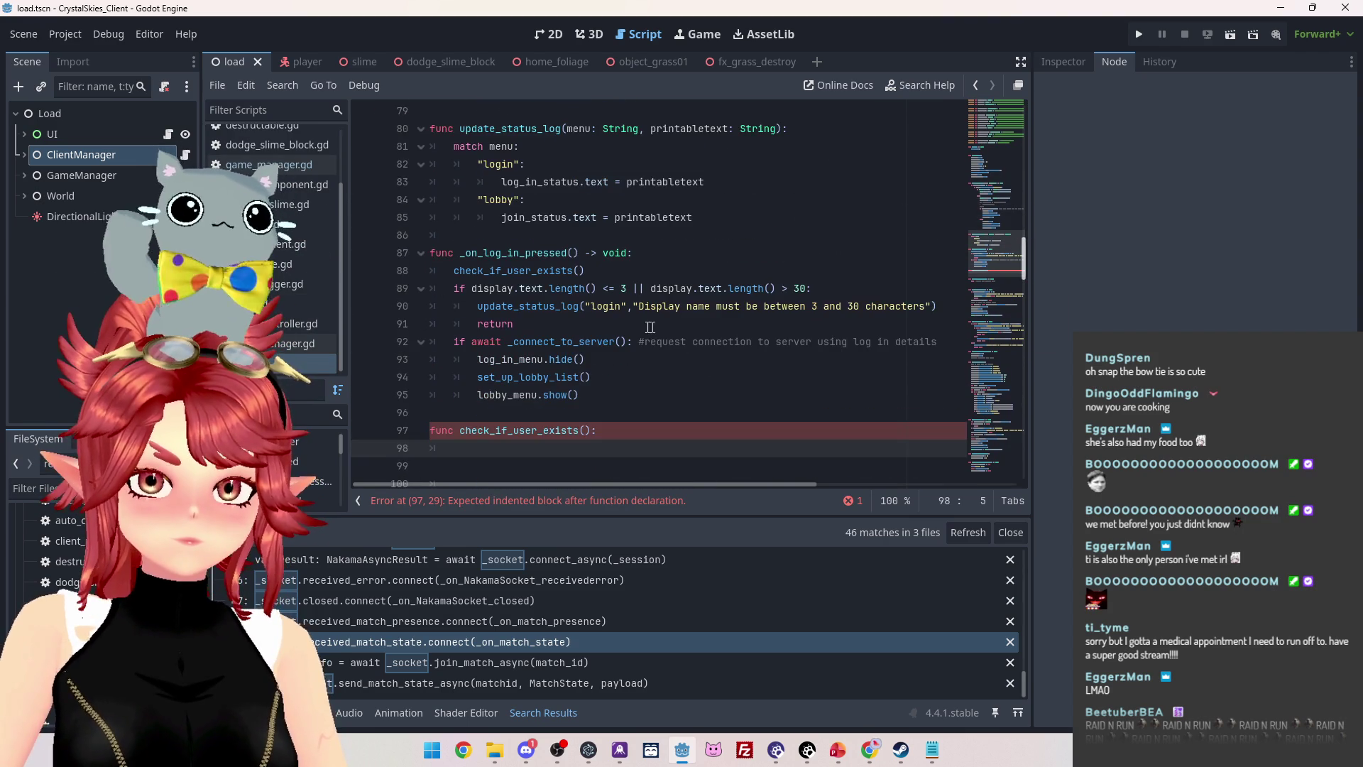
# Follow _connect_to_server into connect_to_server_async, then on to NakamaSocket's connect_async.
pyautogui.keyDown('ctrl'); pyautogui.click(561, 342); pyautogui.keyUp('ctrl')
pyautogui.scroll(-3, 694, 186)
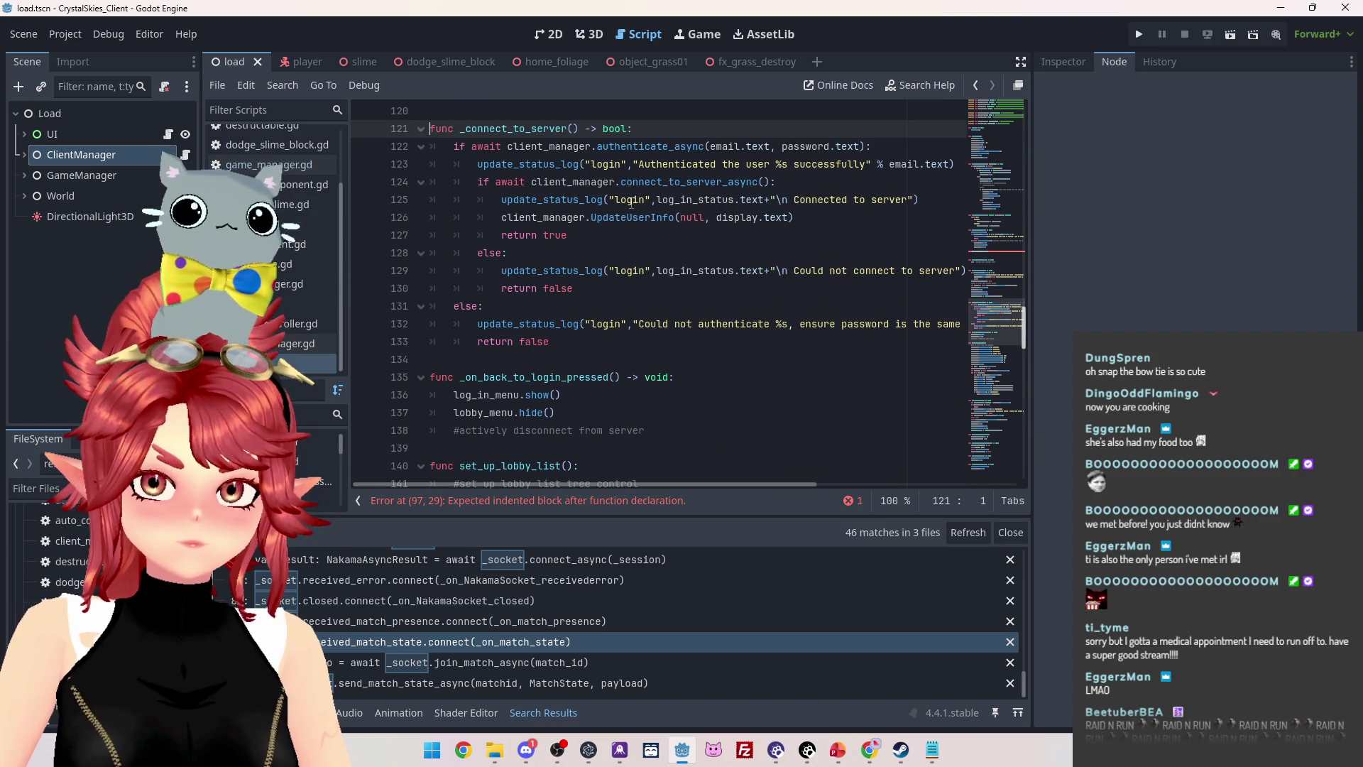
pyautogui.keyDown('ctrl'); pyautogui.click(652, 190); pyautogui.keyUp('ctrl')
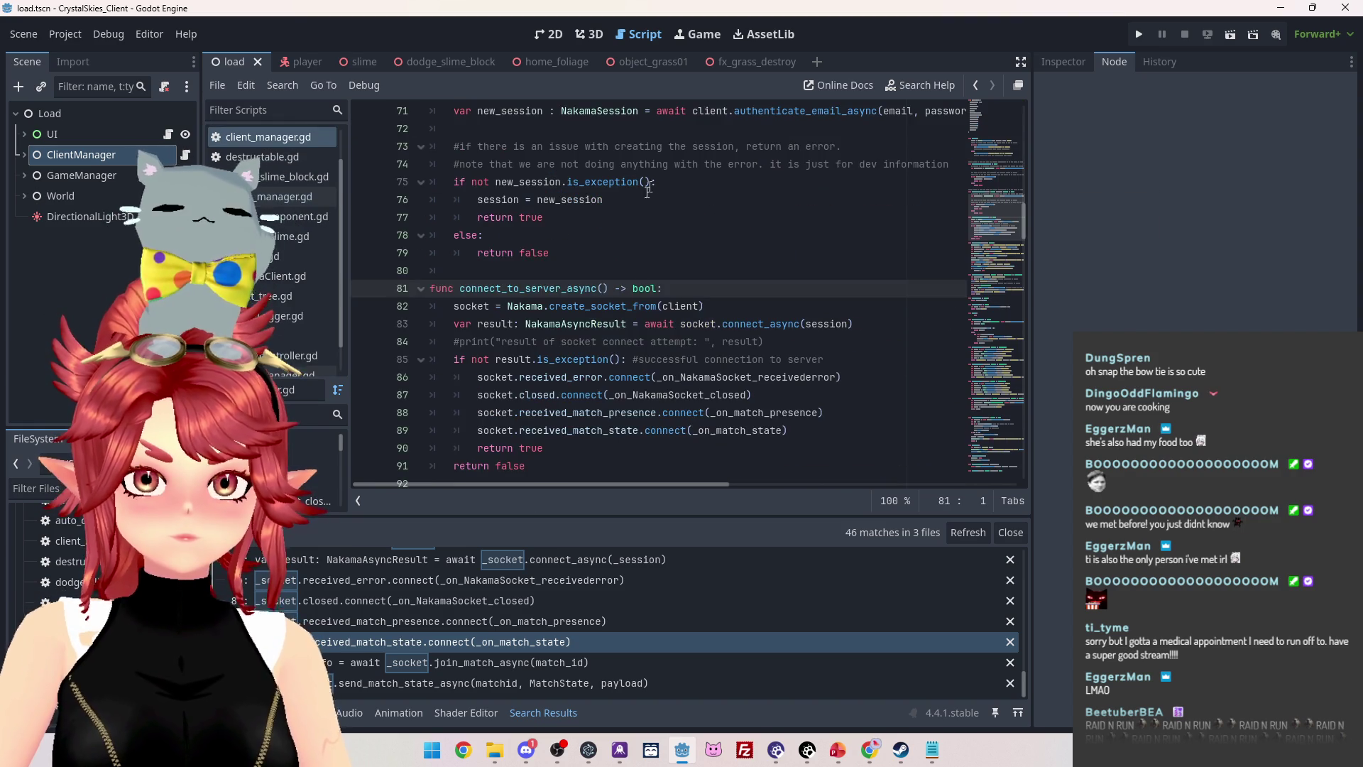
pyautogui.scroll(-4, 661, 284)
pyautogui.scroll(-5, 667, 355)
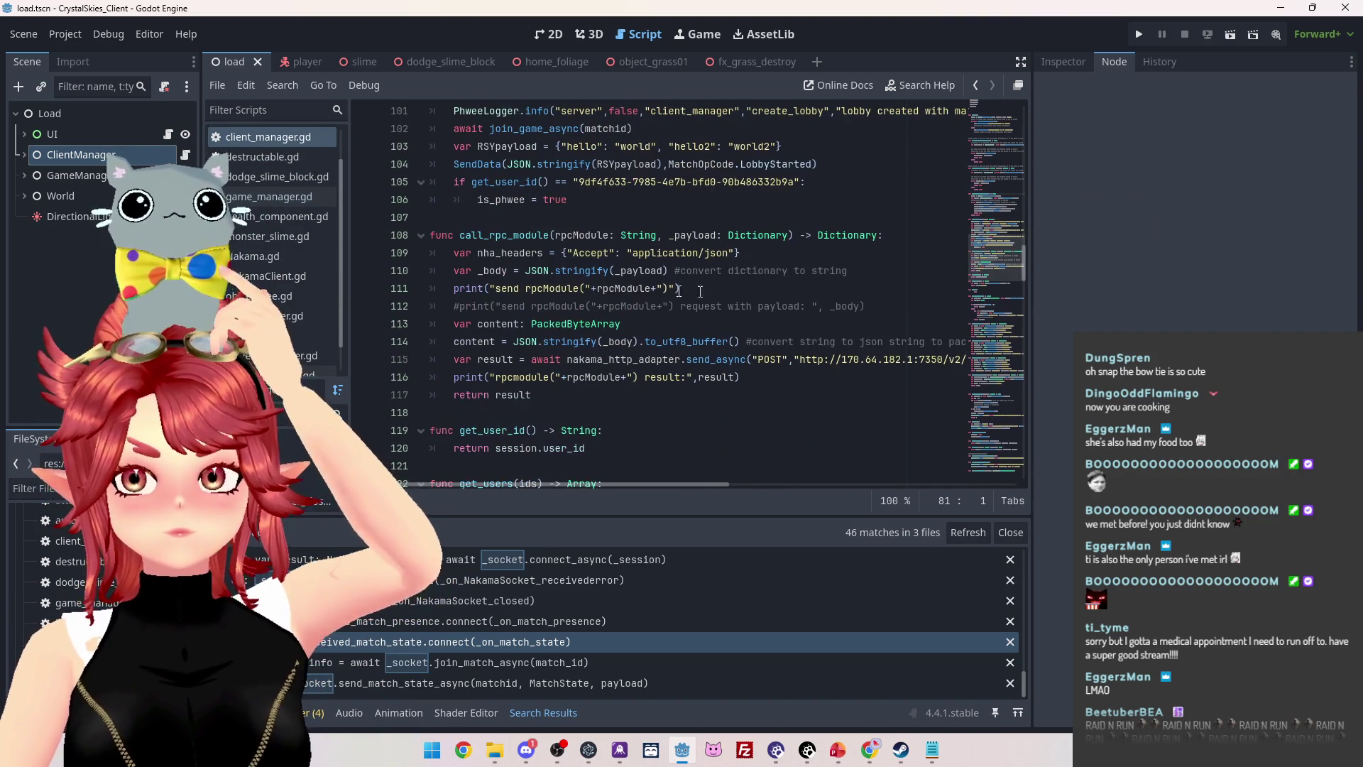
pyautogui.scroll(9, 639, 334)
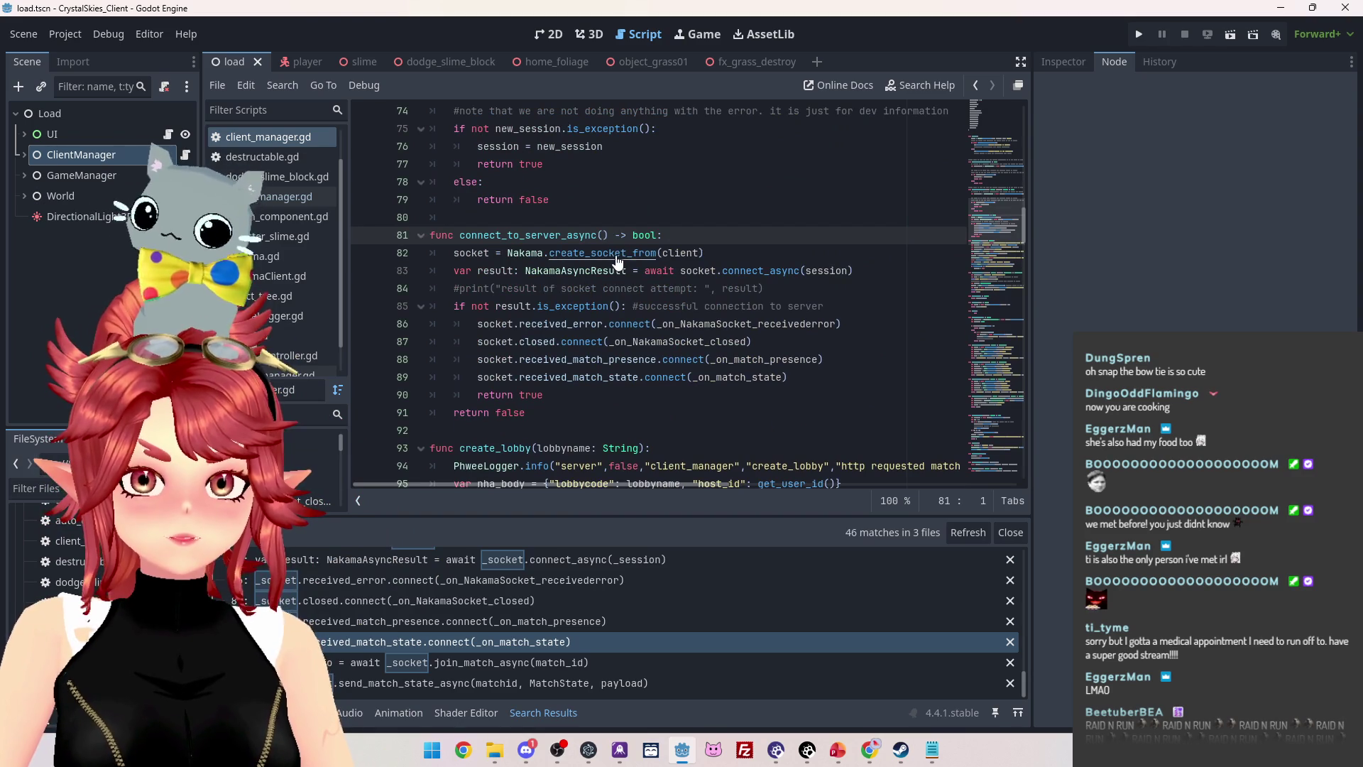
pyautogui.scroll(-9, 583, 319)
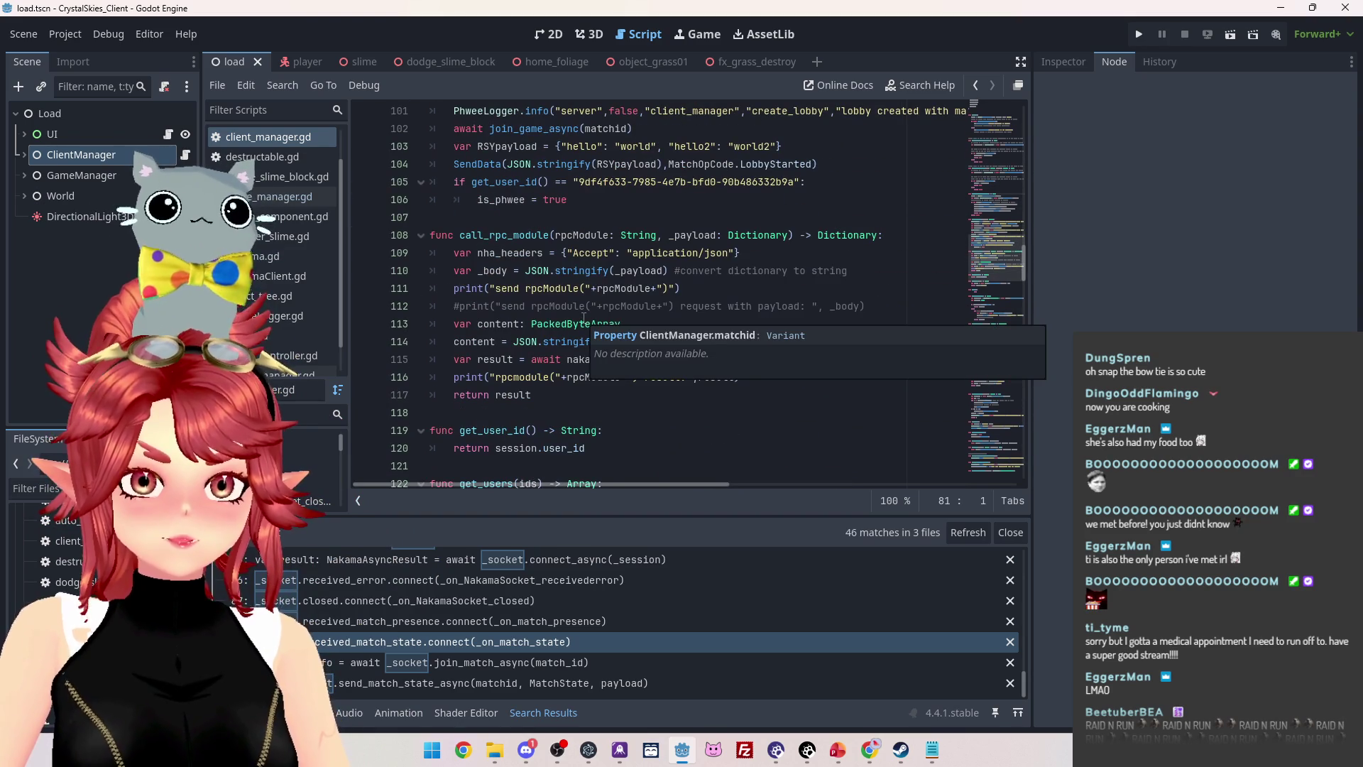
pyautogui.scroll(8, 584, 319)
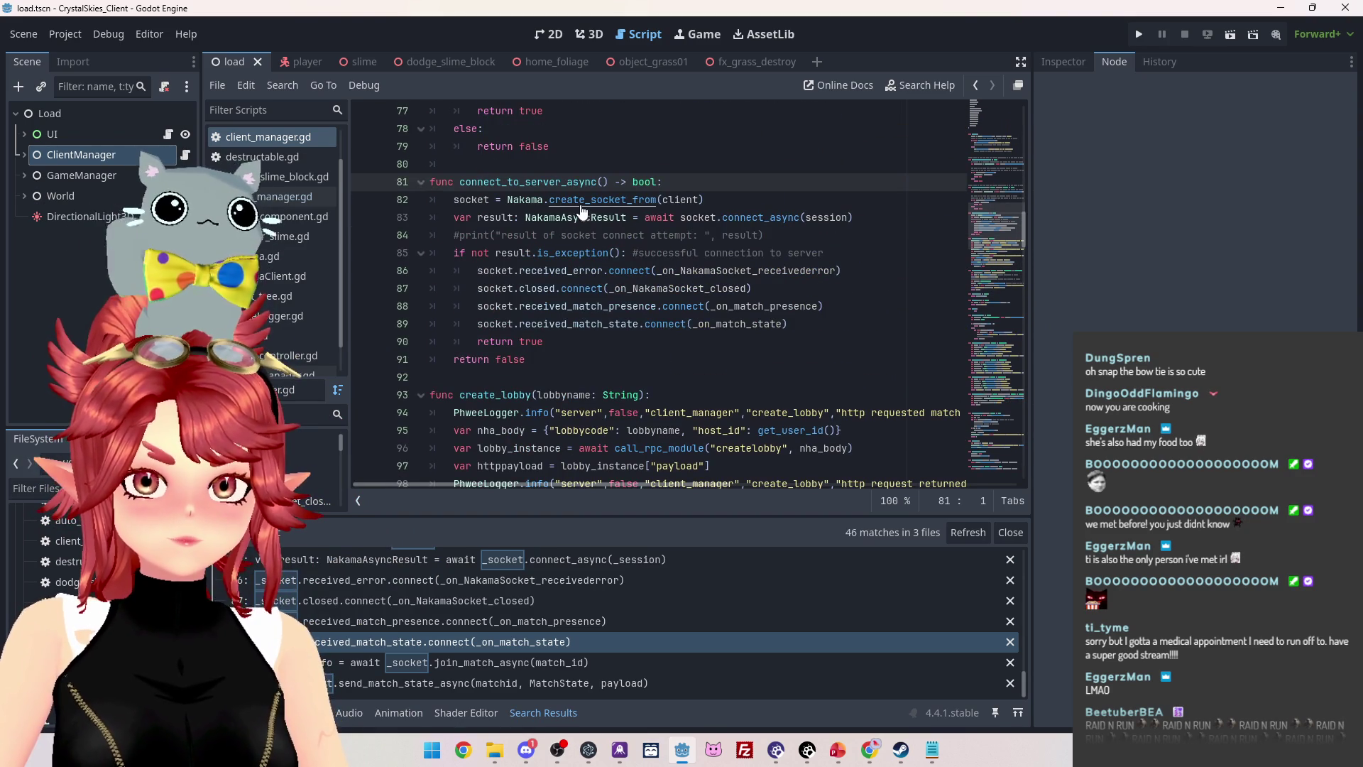
pyautogui.keyDown('ctrl'); pyautogui.click(750, 218); pyautogui.keyUp('ctrl')
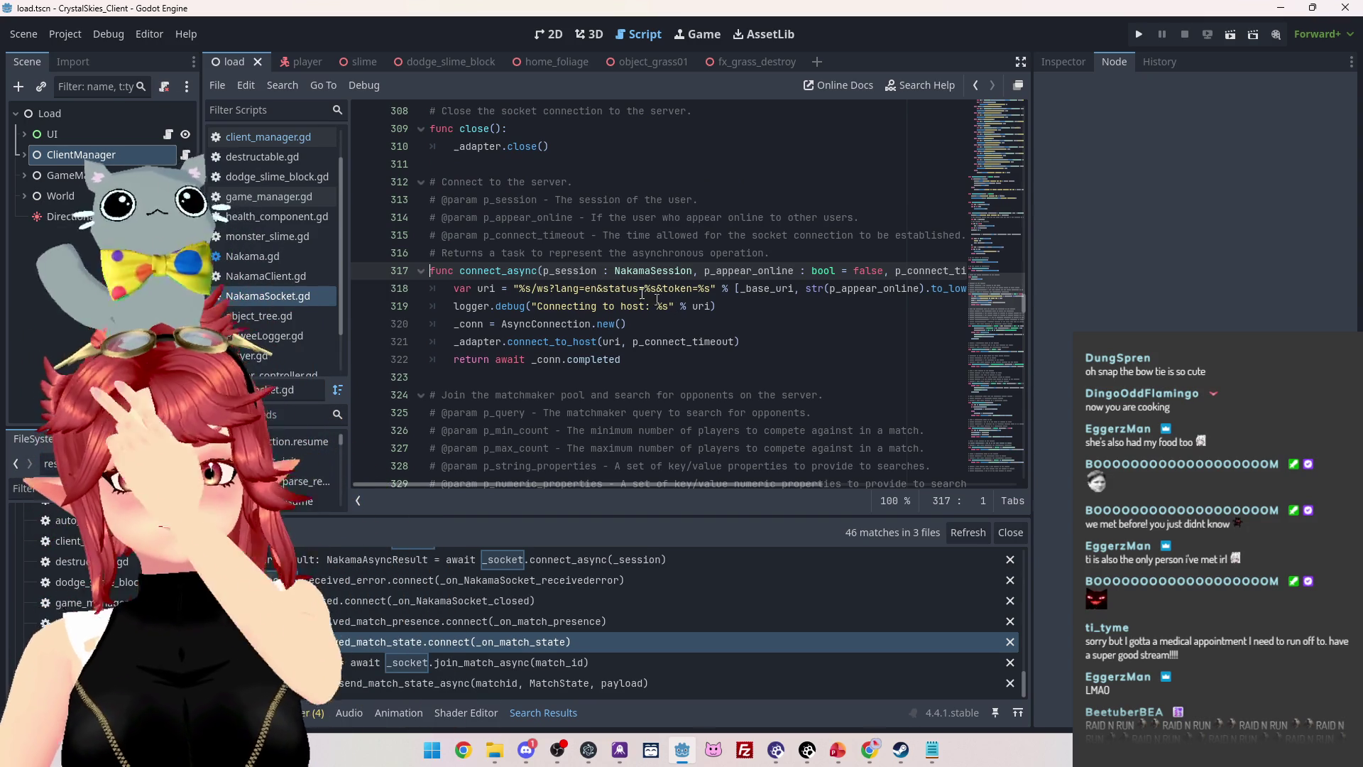
# Skim NakamaSocket.gd's socket and party functions, then switch back to client_manager.gd.
pyautogui.scroll(10, 530, 258)
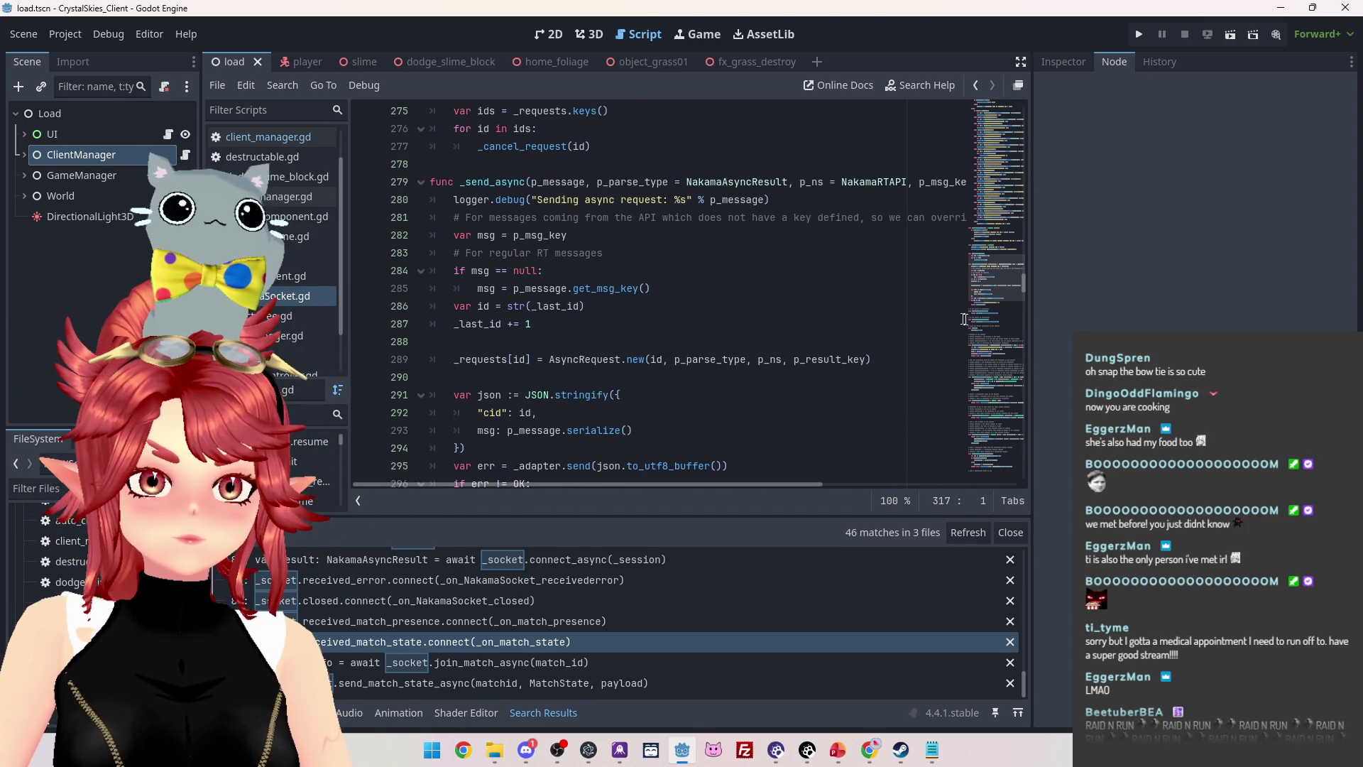
pyautogui.moveTo(1024, 288); pyautogui.dragTo(973, 481)
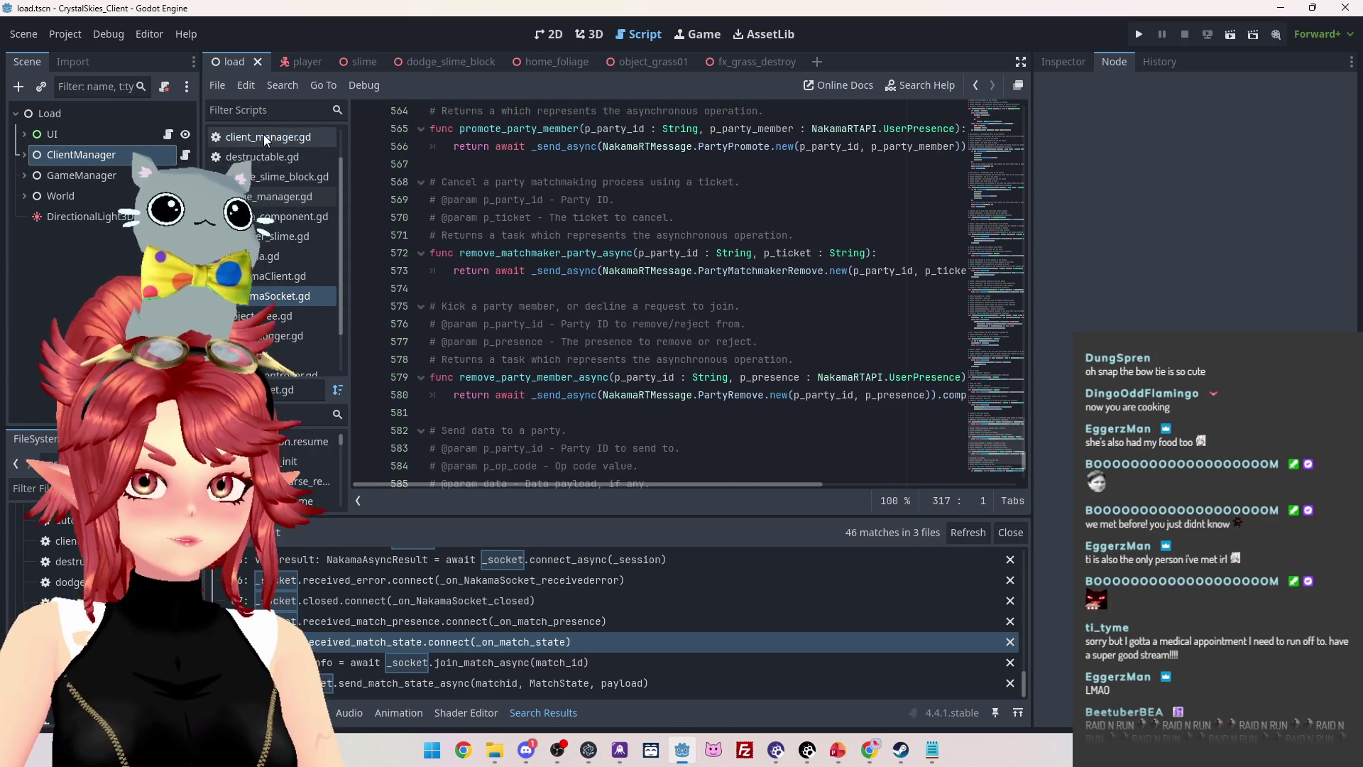
pyautogui.click(262, 135)
pyautogui.middleClick(270, 295)
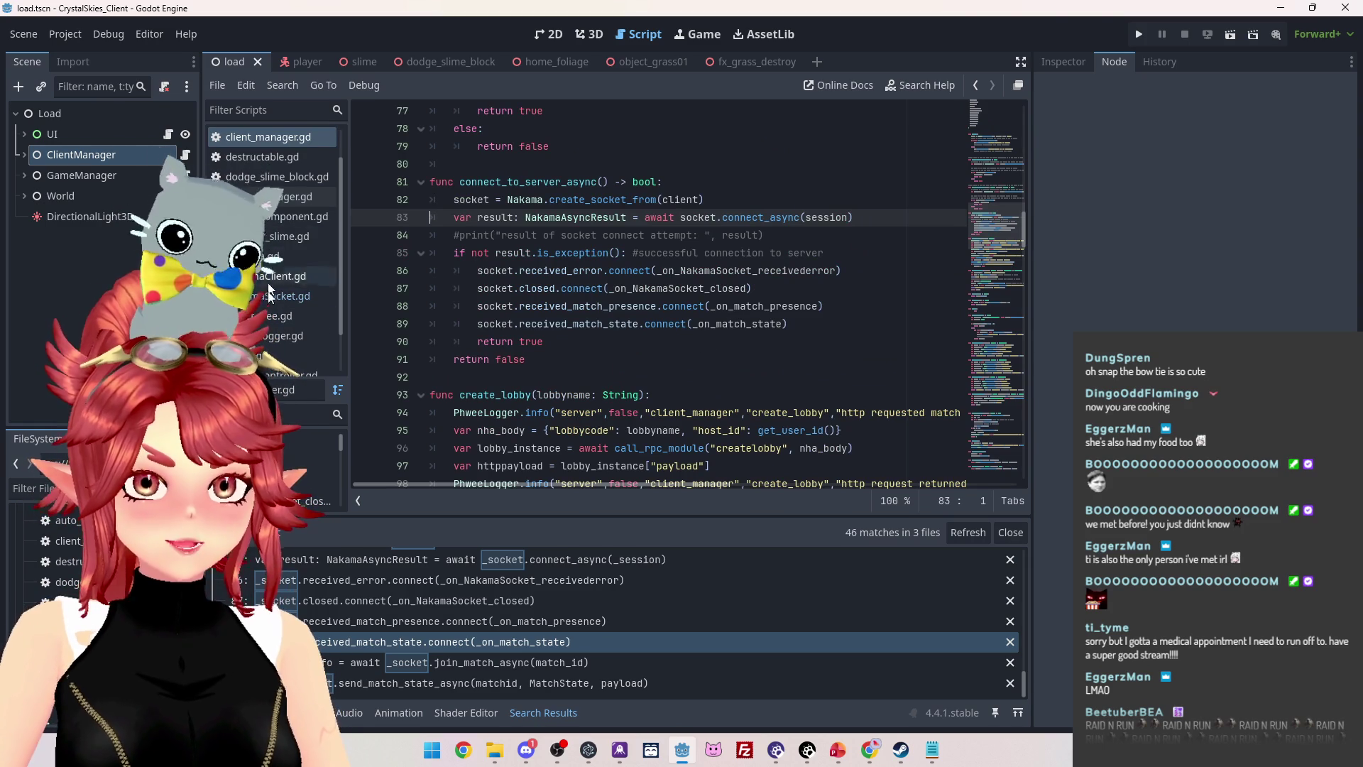
pyautogui.middleClick(261, 279)
pyautogui.middleClick(263, 256)
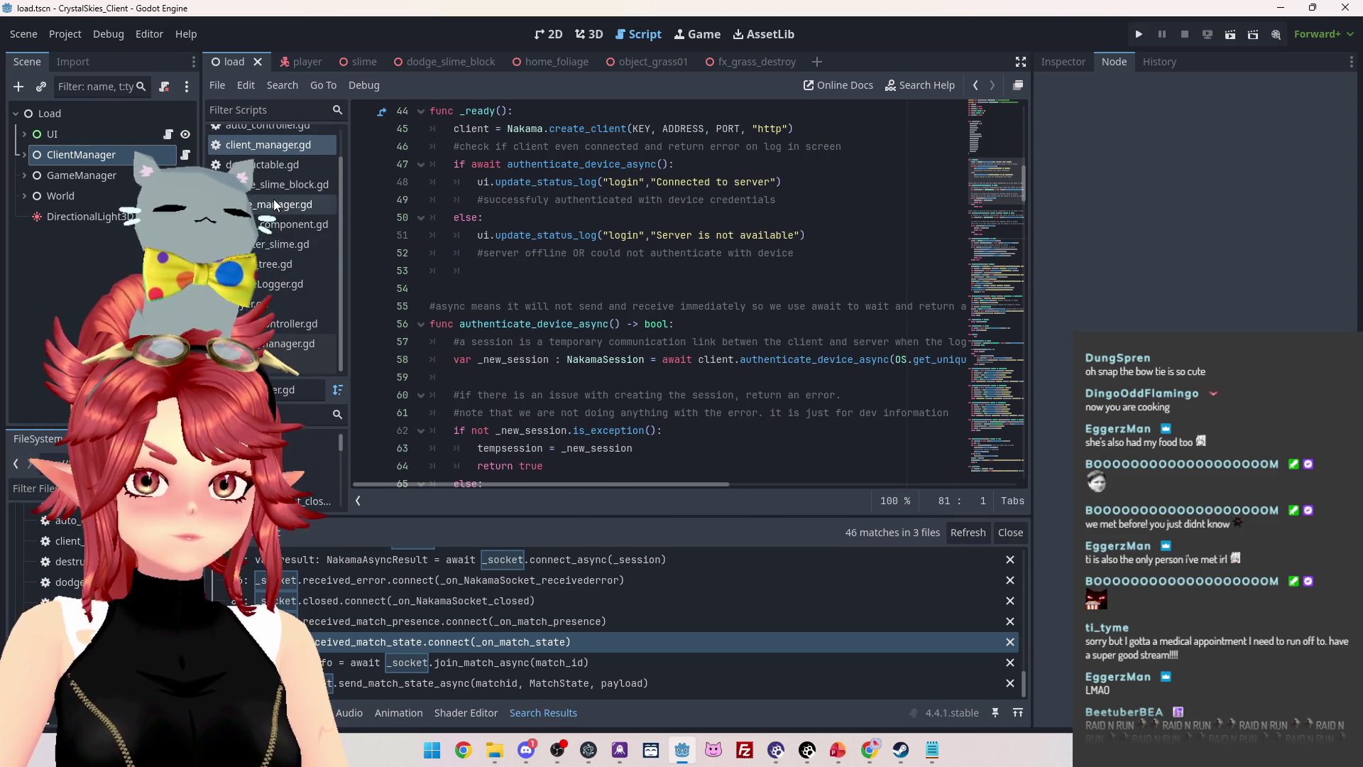
pyautogui.scroll(3, 583, 320)
pyautogui.scroll(-8, 582, 298)
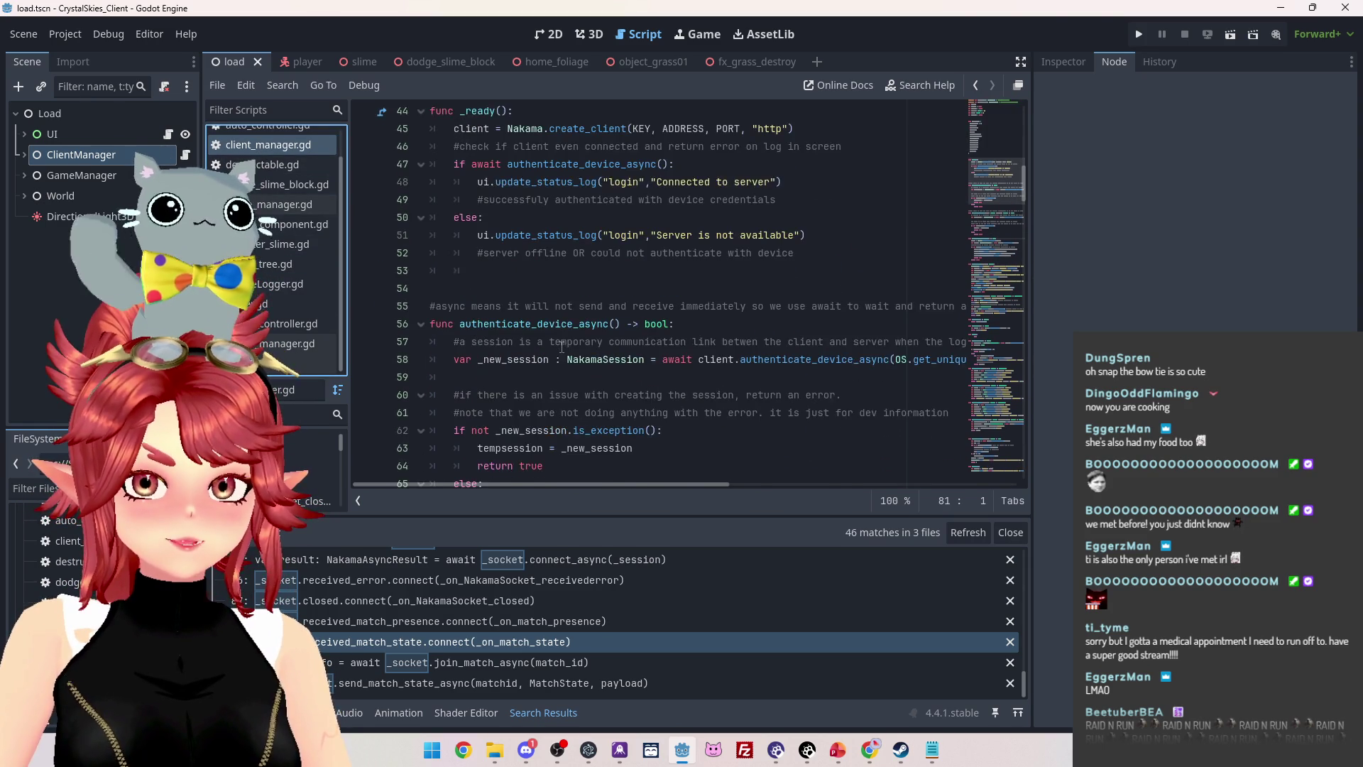
pyautogui.scroll(-5, 579, 270)
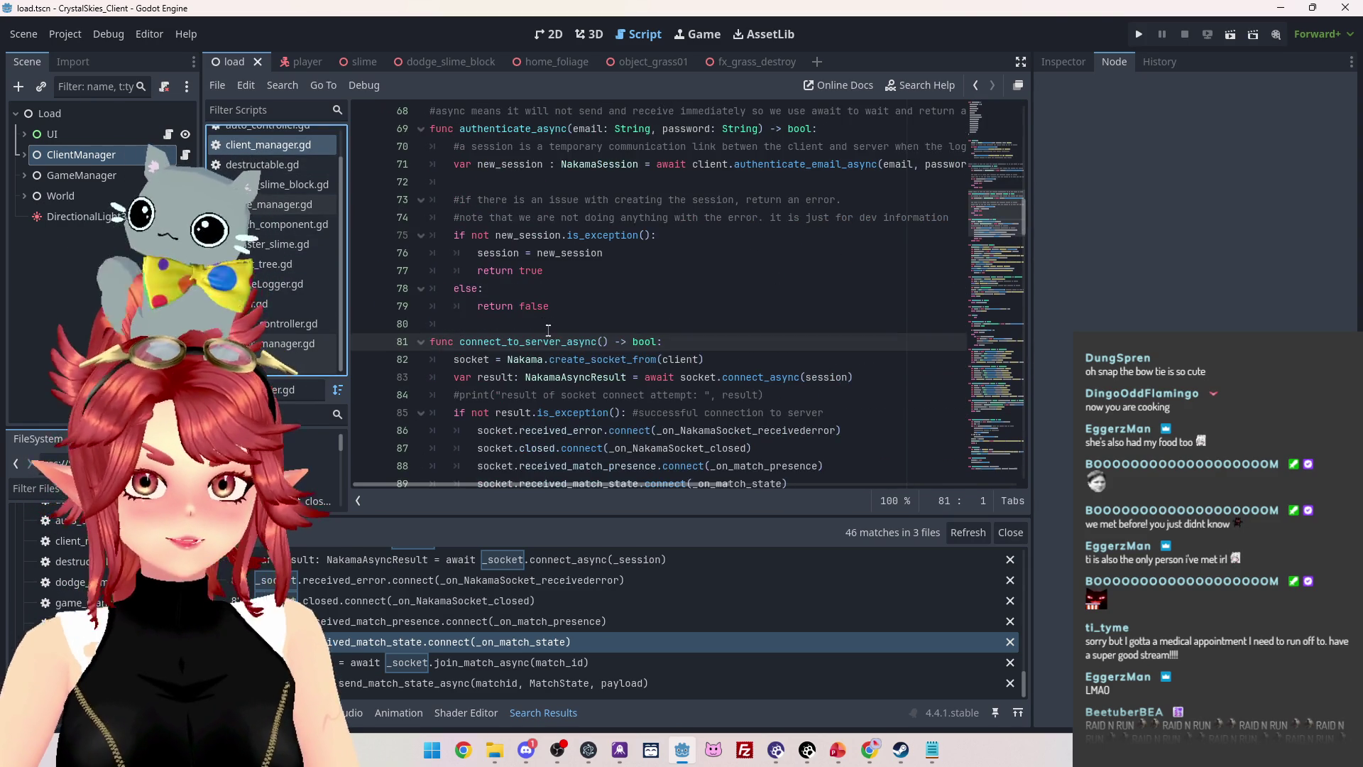
pyautogui.scroll(8, 561, 353)
pyautogui.scroll(2, 560, 353)
pyautogui.scroll(2, 543, 275)
pyautogui.scroll(-1, 542, 275)
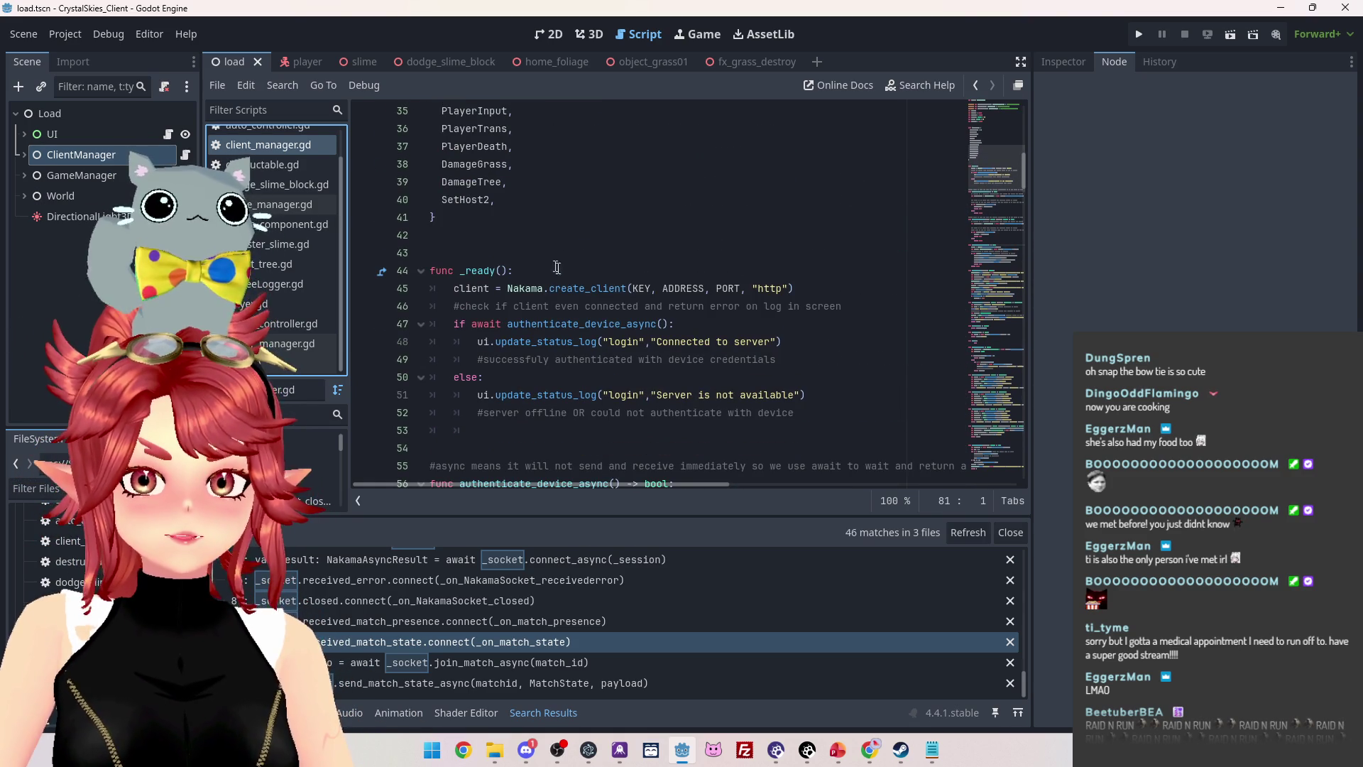
pyautogui.scroll(-2, 522, 340)
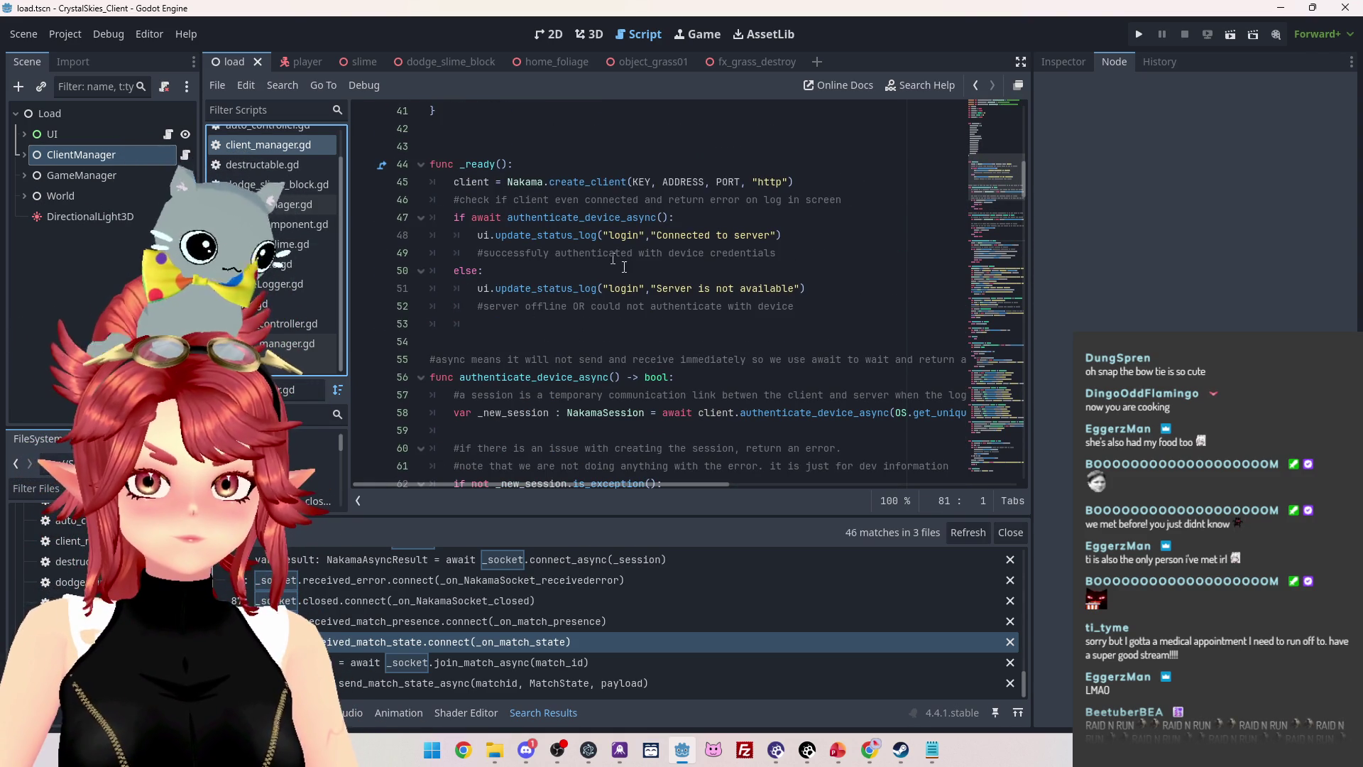
pyautogui.scroll(-1, 520, 355)
pyautogui.scroll(2, 521, 355)
pyautogui.scroll(-1, 511, 348)
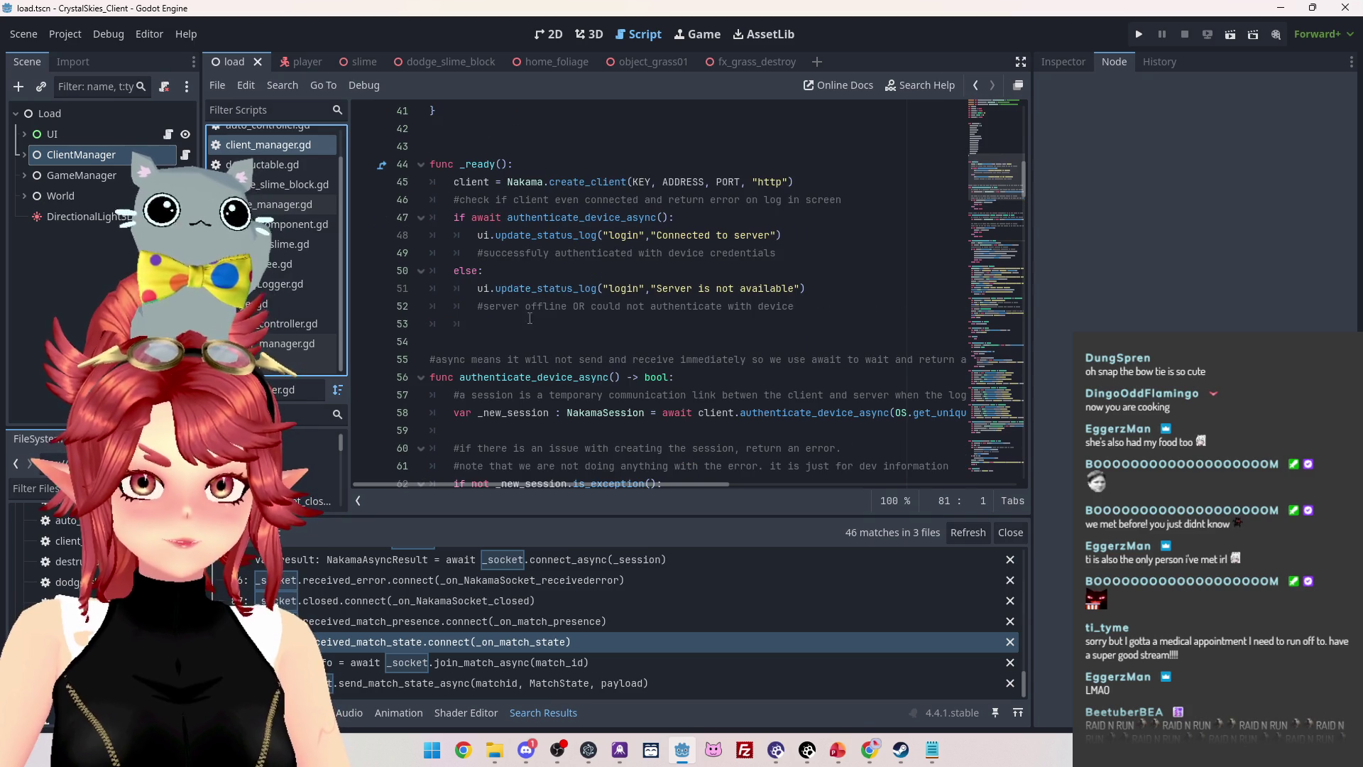
pyautogui.click(484, 328)
pyautogui.press('Down')
pyautogui.scroll(-2, 511, 313)
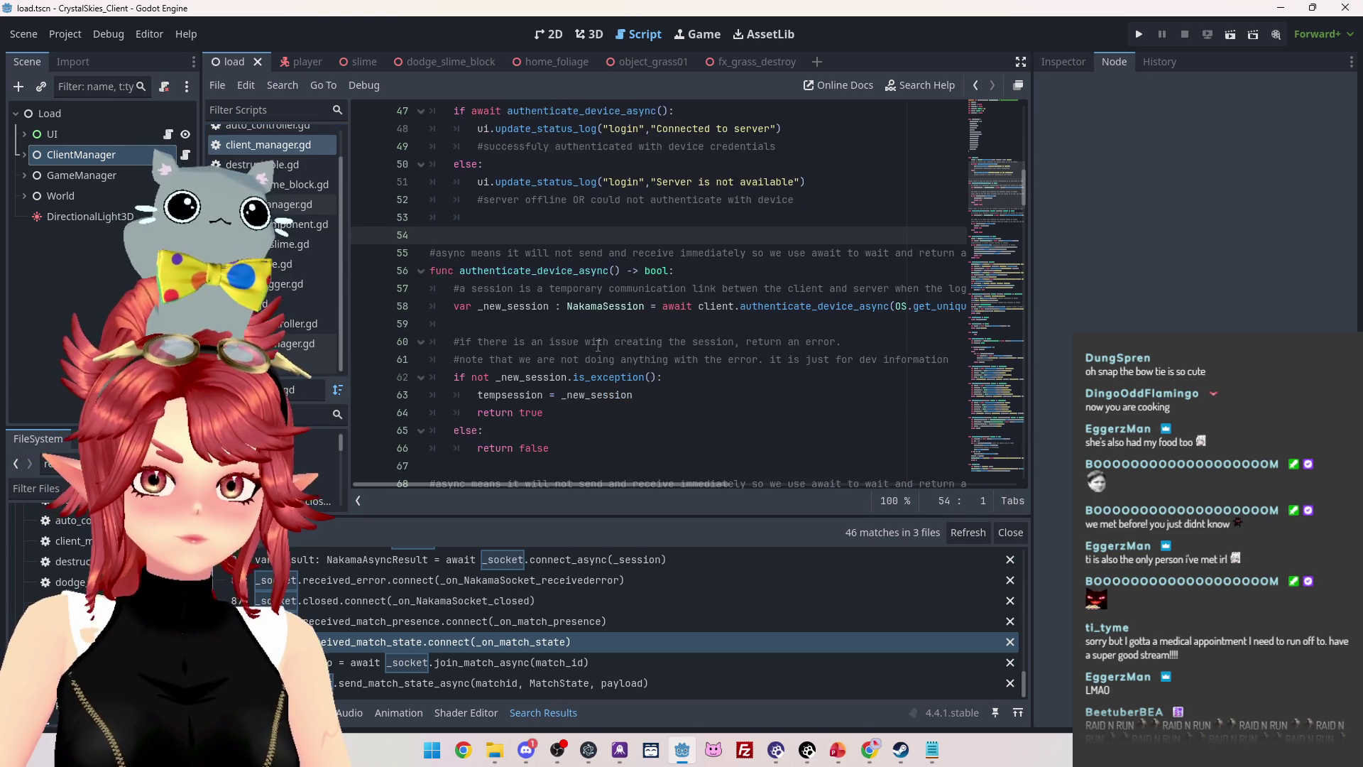
pyautogui.scroll(1, 525, 302)
pyautogui.scroll(-2, 543, 294)
pyautogui.scroll(-2, 543, 293)
pyautogui.scroll(2, 544, 293)
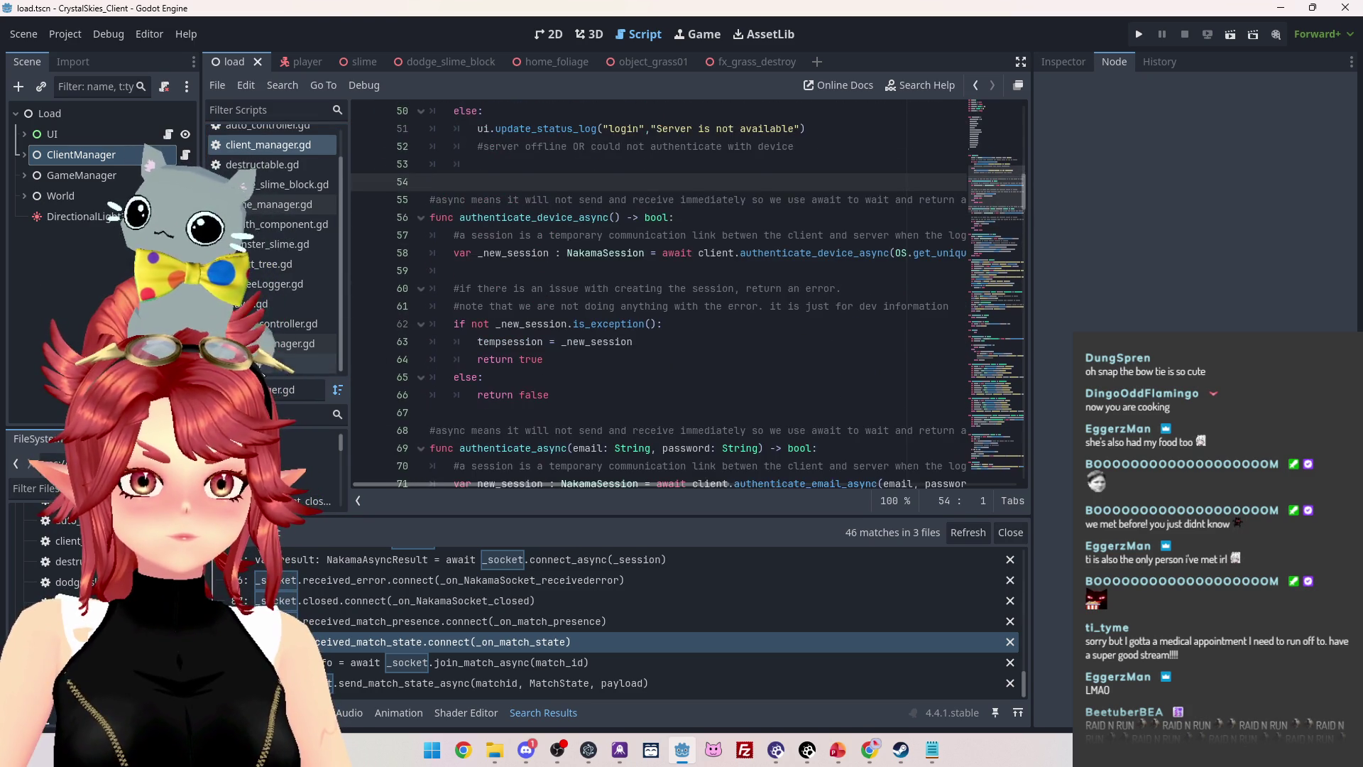
pyautogui.click(301, 364)
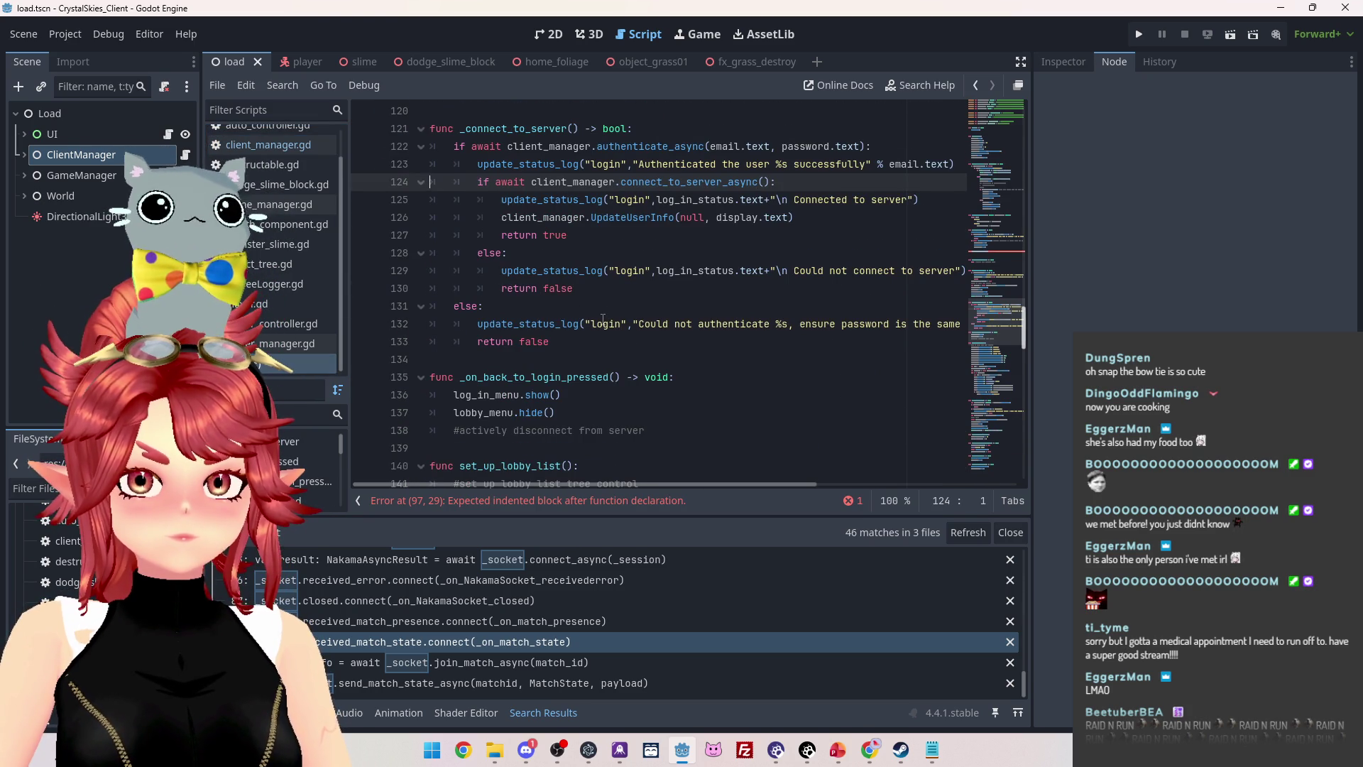
pyautogui.click(257, 143)
pyautogui.scroll(4, 629, 328)
pyautogui.scroll(2, 629, 328)
pyautogui.scroll(-2, 520, 300)
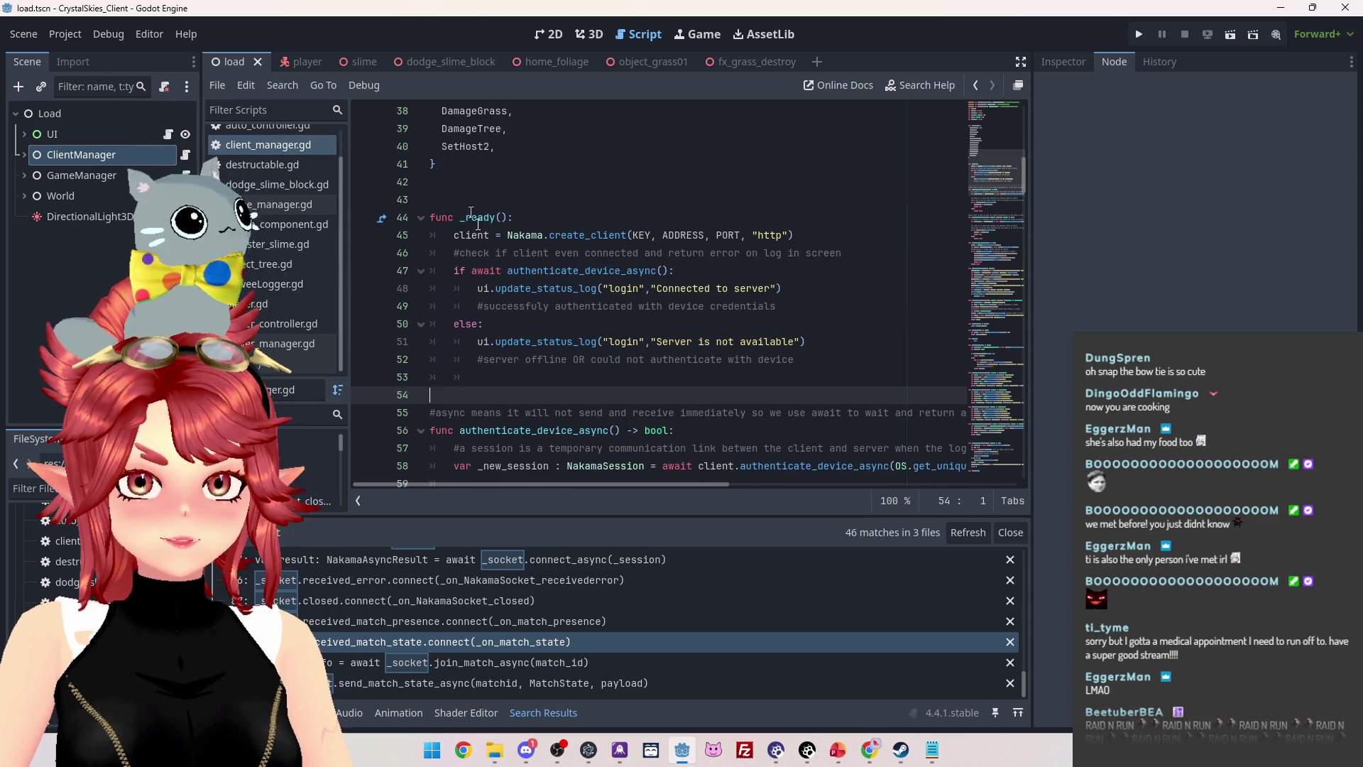
pyautogui.press('Return')
pyautogui.press('Return')
pyautogui.press('Up')
# Create func connect_with_device() and move the device-authentication if/else block from _ready into it.
pyautogui.write('func conne')
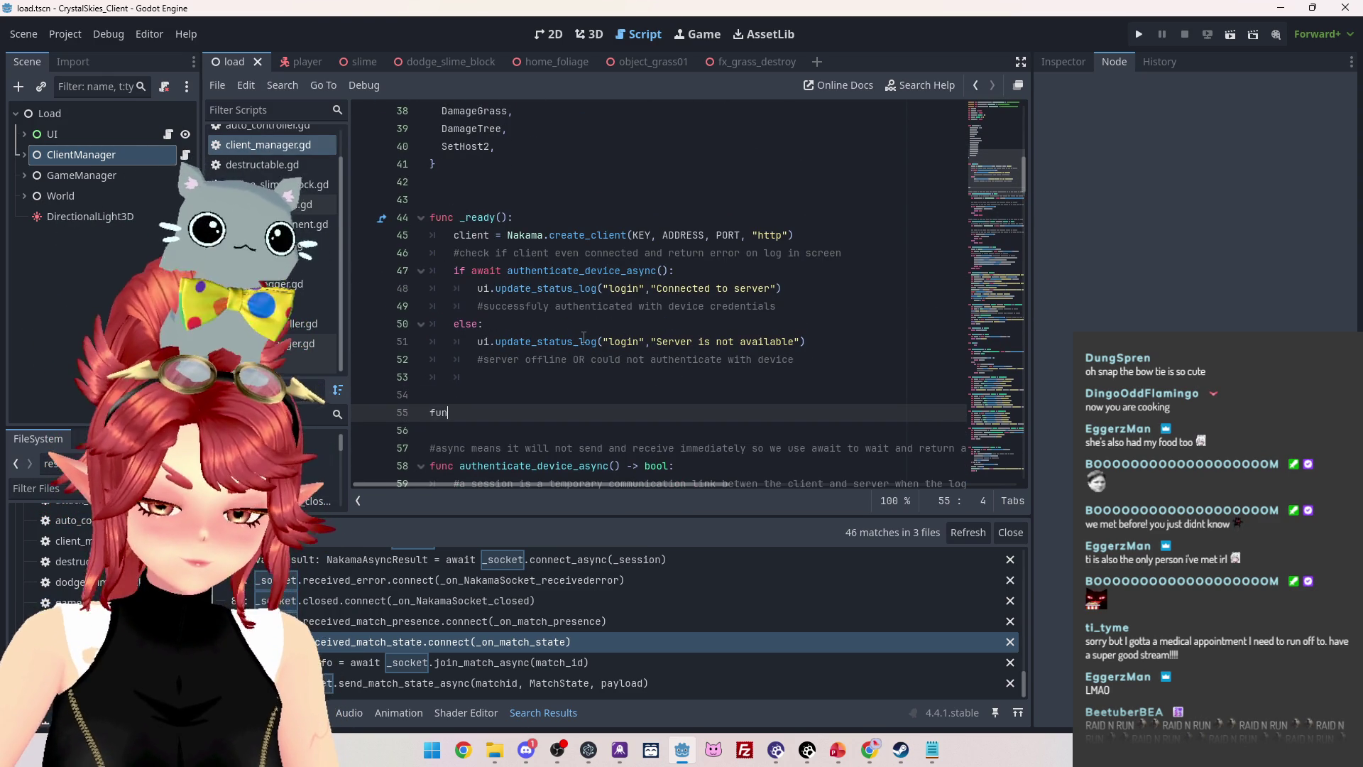
pyautogui.write('ct_with')
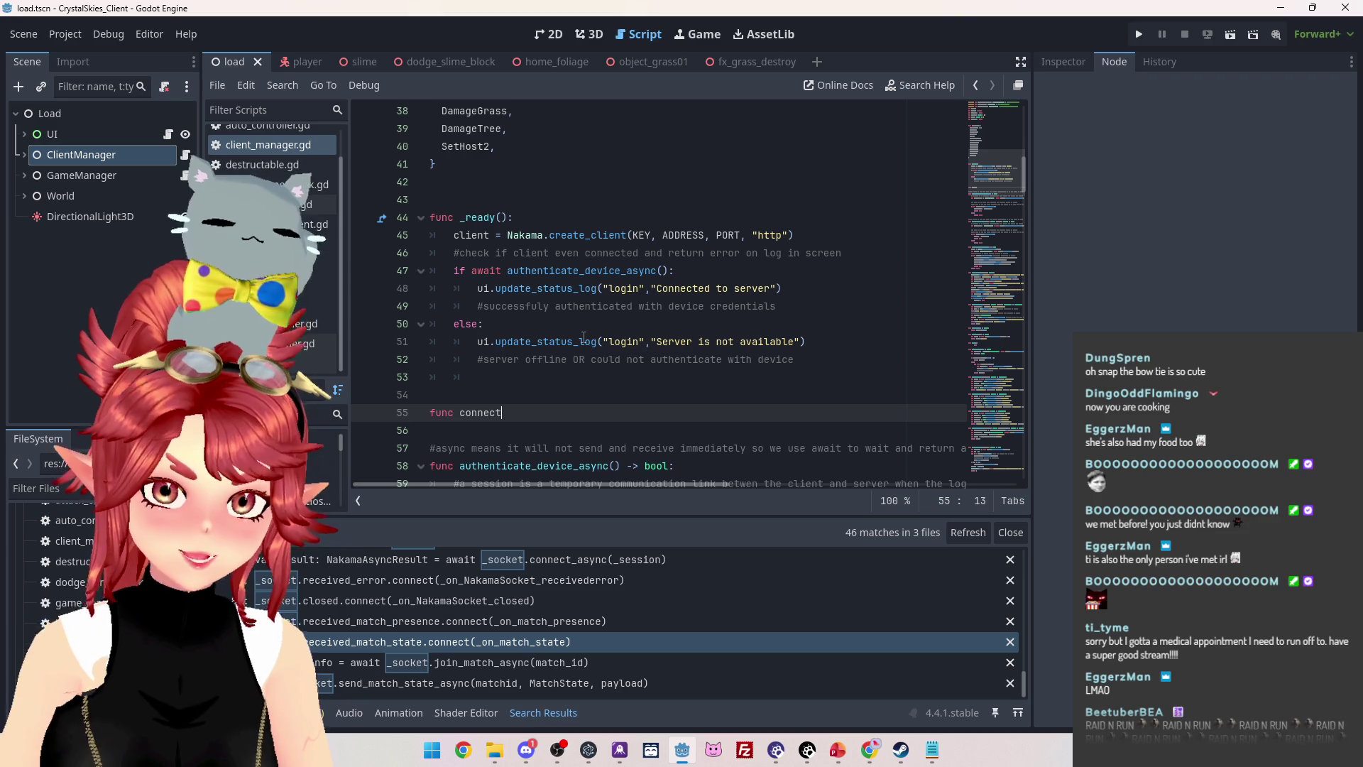
pyautogui.write('_device')
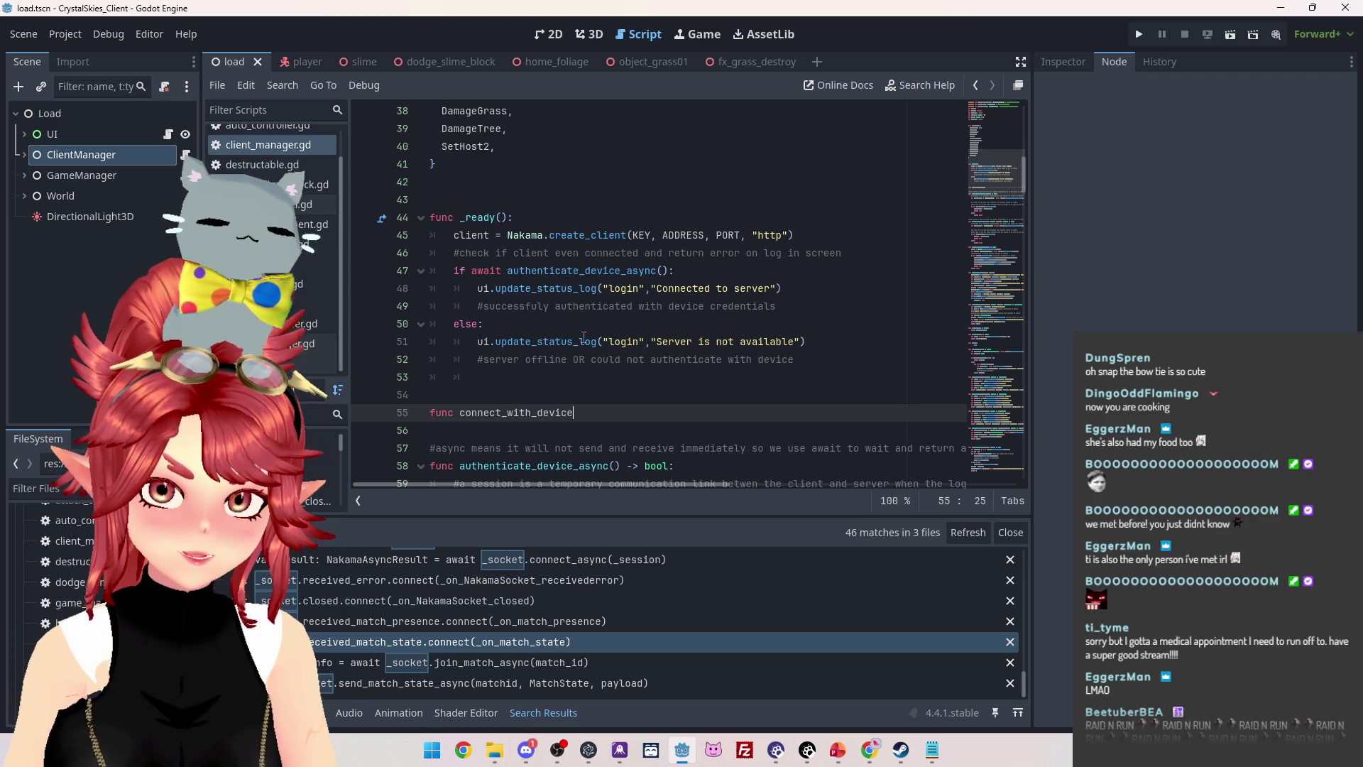
pyautogui.write('()')
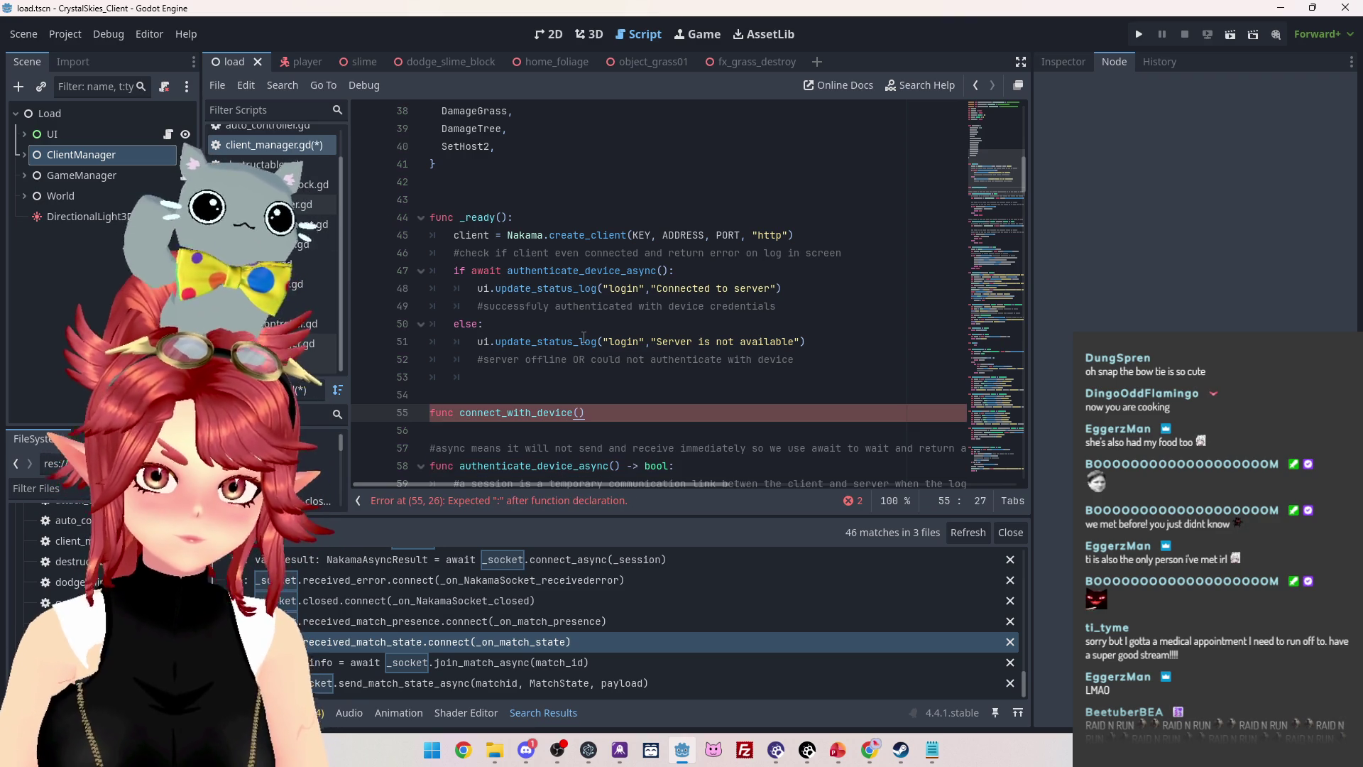
pyautogui.write(':')
pyautogui.press('Return')
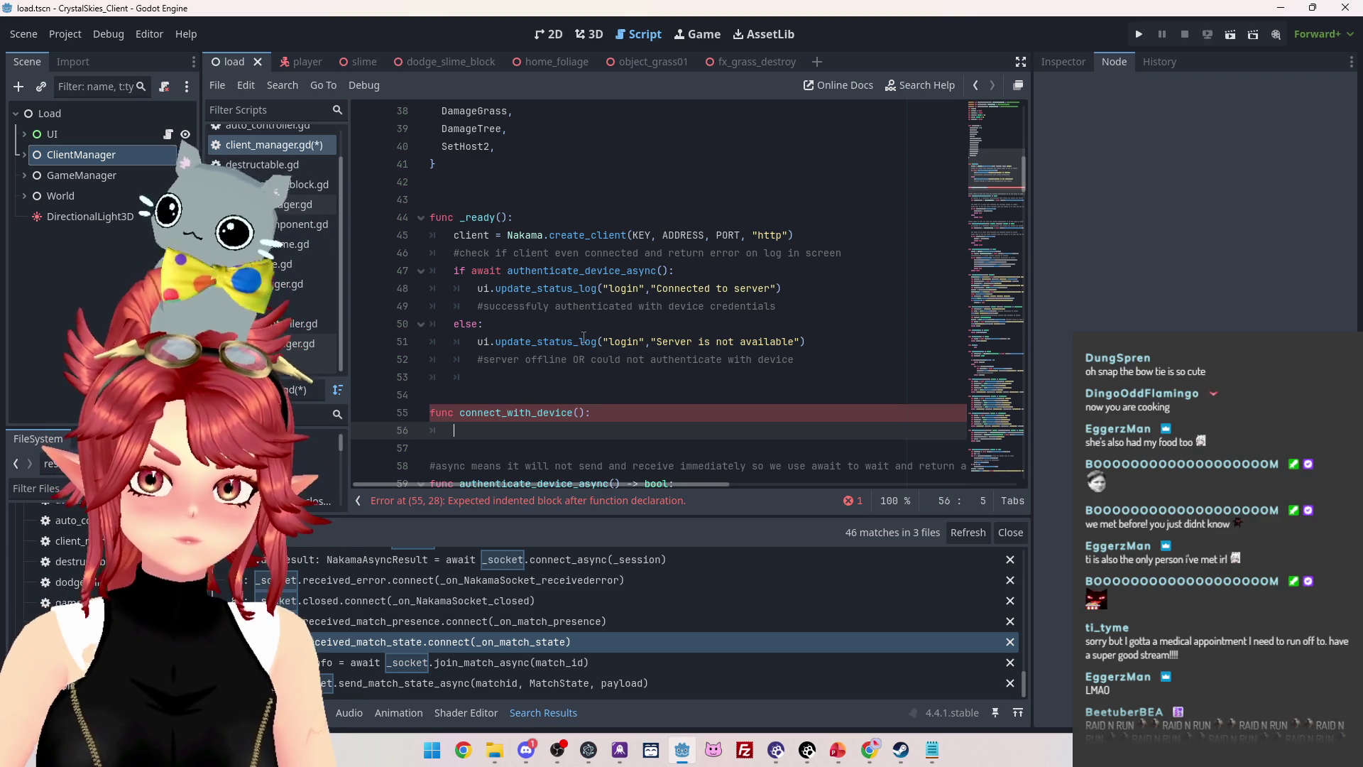
pyautogui.scroll(-2, 597, 253)
pyautogui.scroll(1, 487, 333)
pyautogui.moveTo(455, 218); pyautogui.dragTo(487, 324)
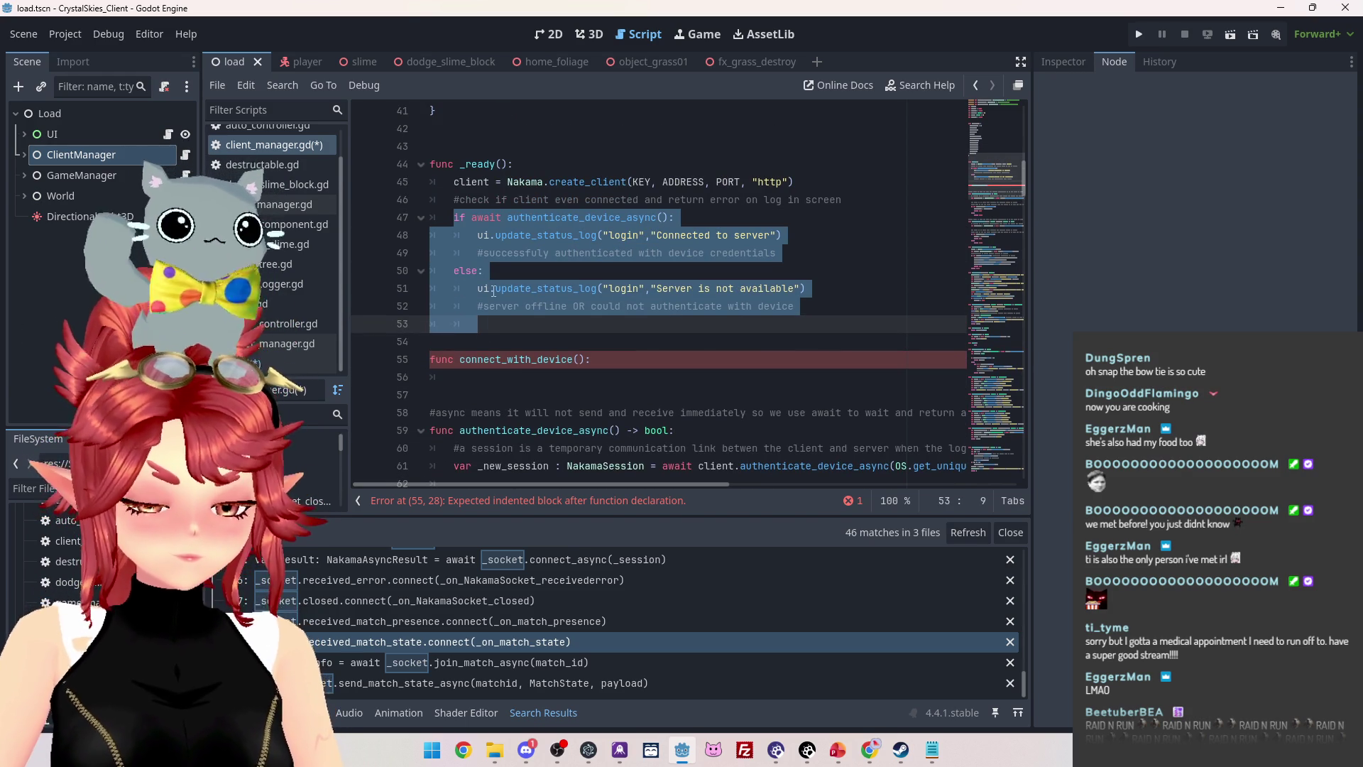
pyautogui.hotkey('ctrl', 'x')
pyautogui.click(525, 272)
pyautogui.hotkey('ctrl', 'v')
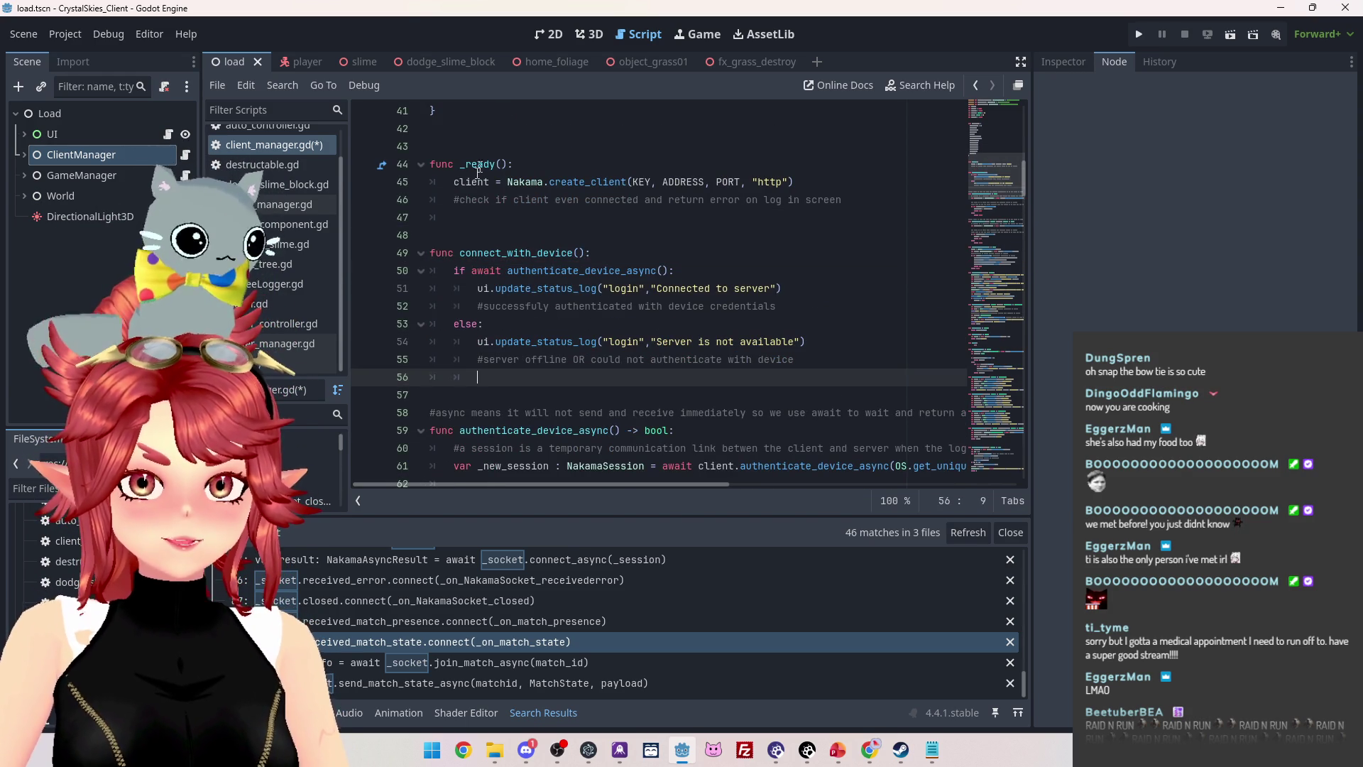
# Add a connect_with_device() call inside _ready and save client_manager.gd.
pyautogui.moveTo(460, 257); pyautogui.dragTo(555, 252)
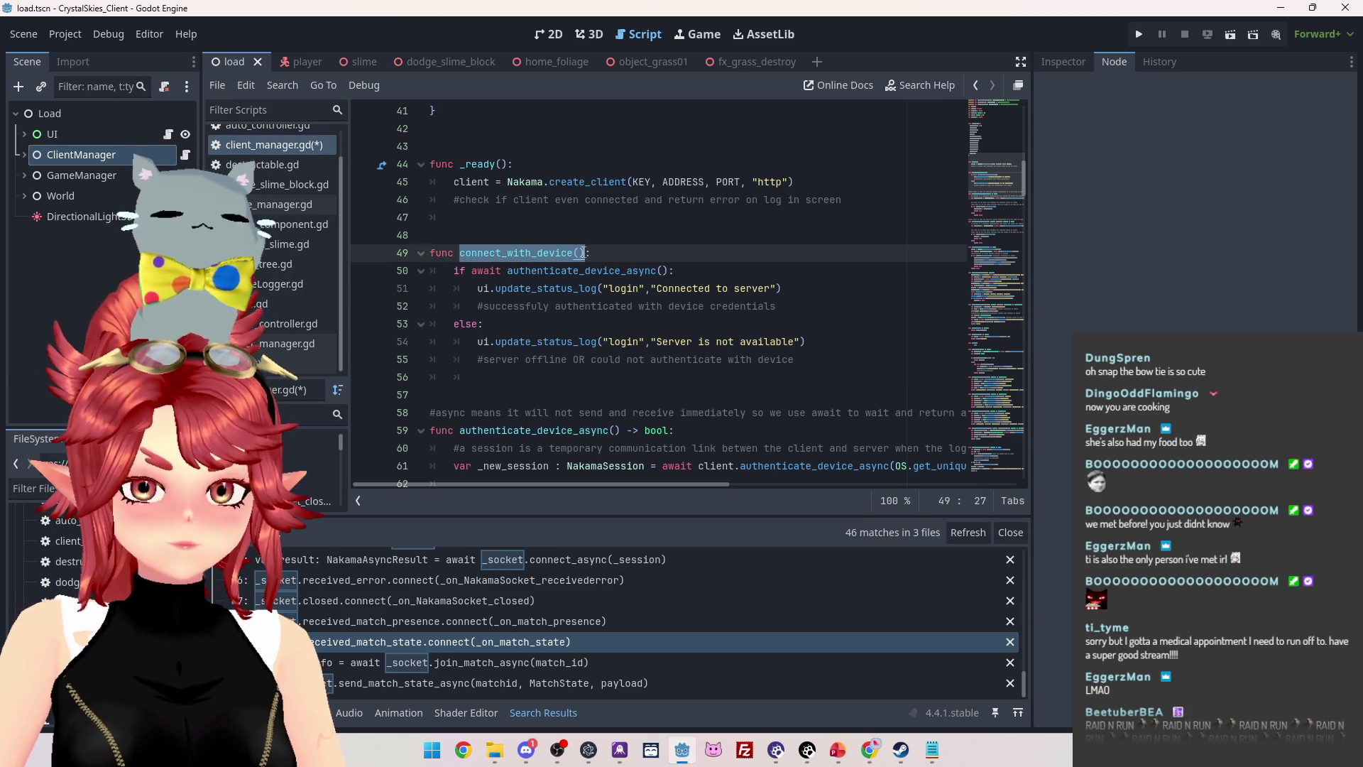
pyautogui.click(533, 216)
pyautogui.hotkey('ctrl', 'v')
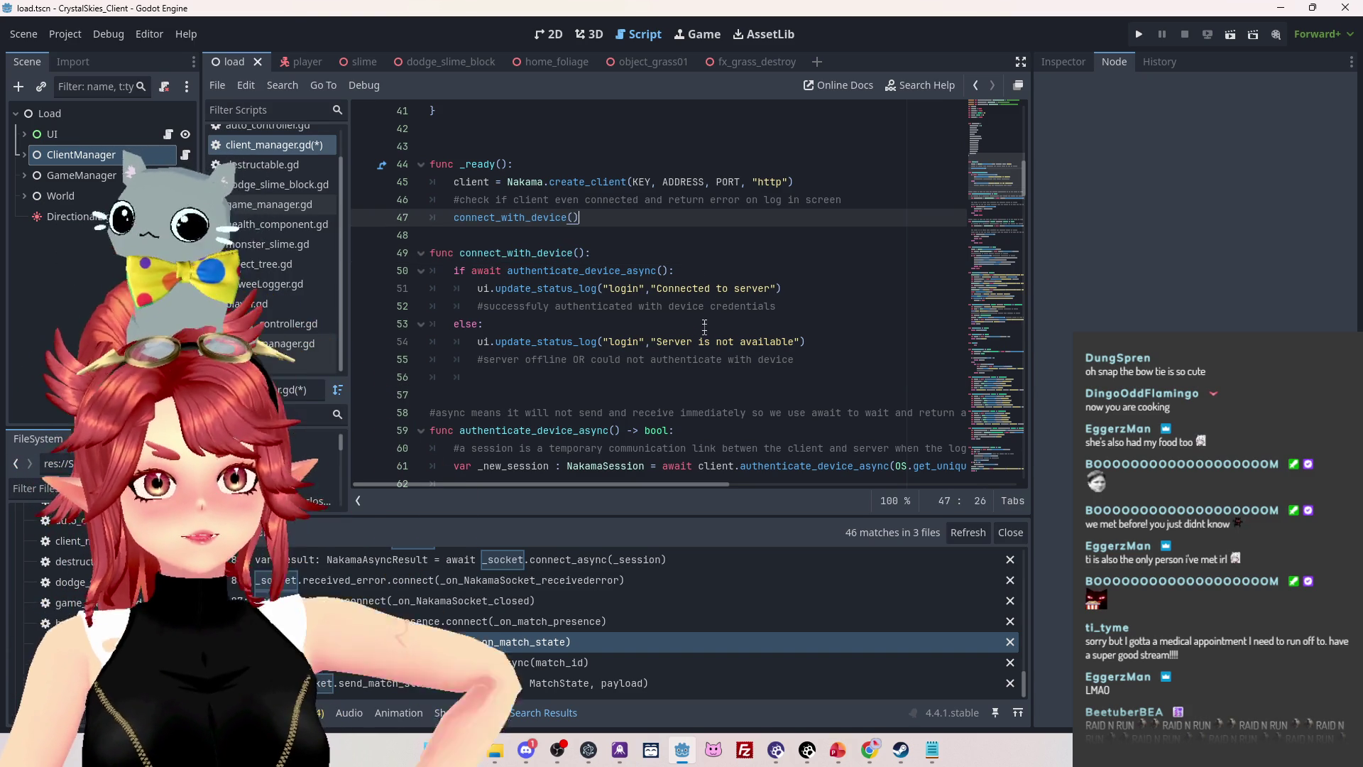
pyautogui.click(613, 252)
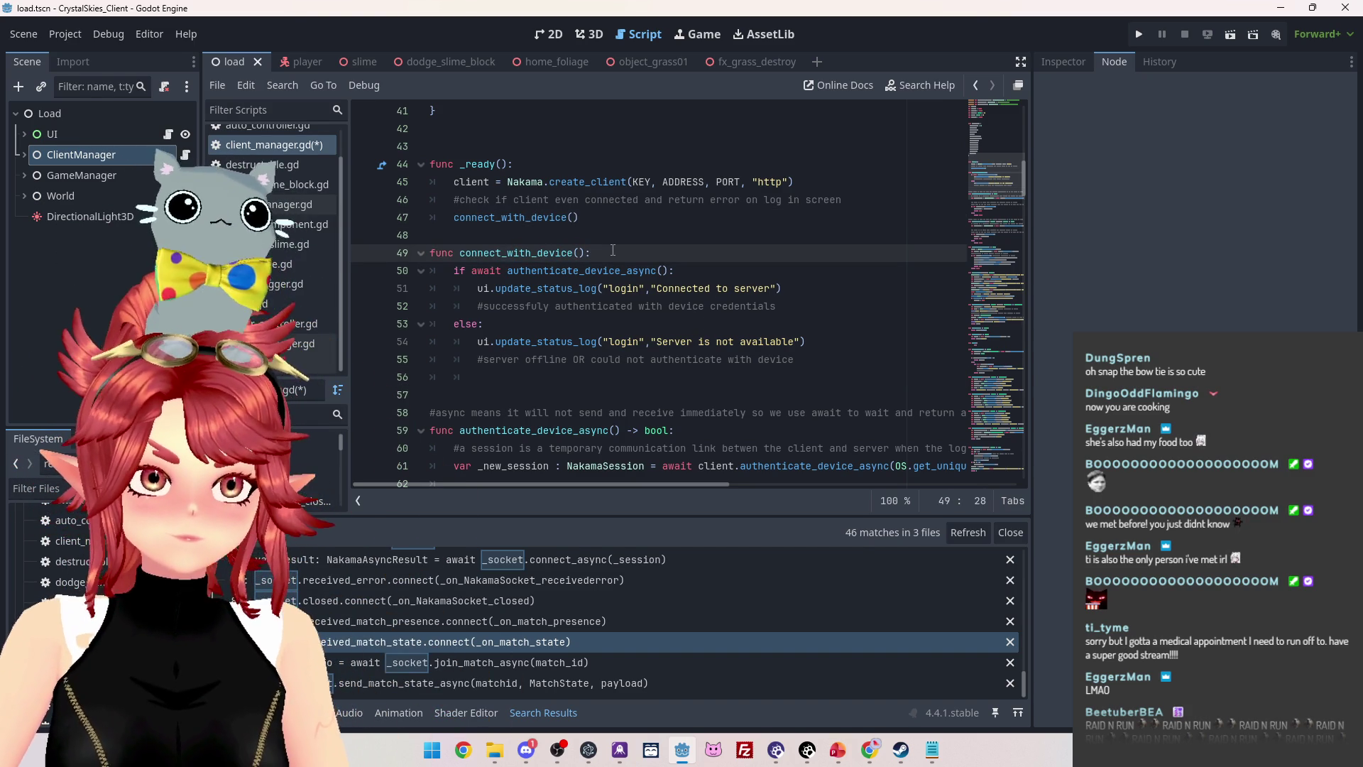
pyautogui.hotkey('ctrl', 's')
pyautogui.click(630, 216)
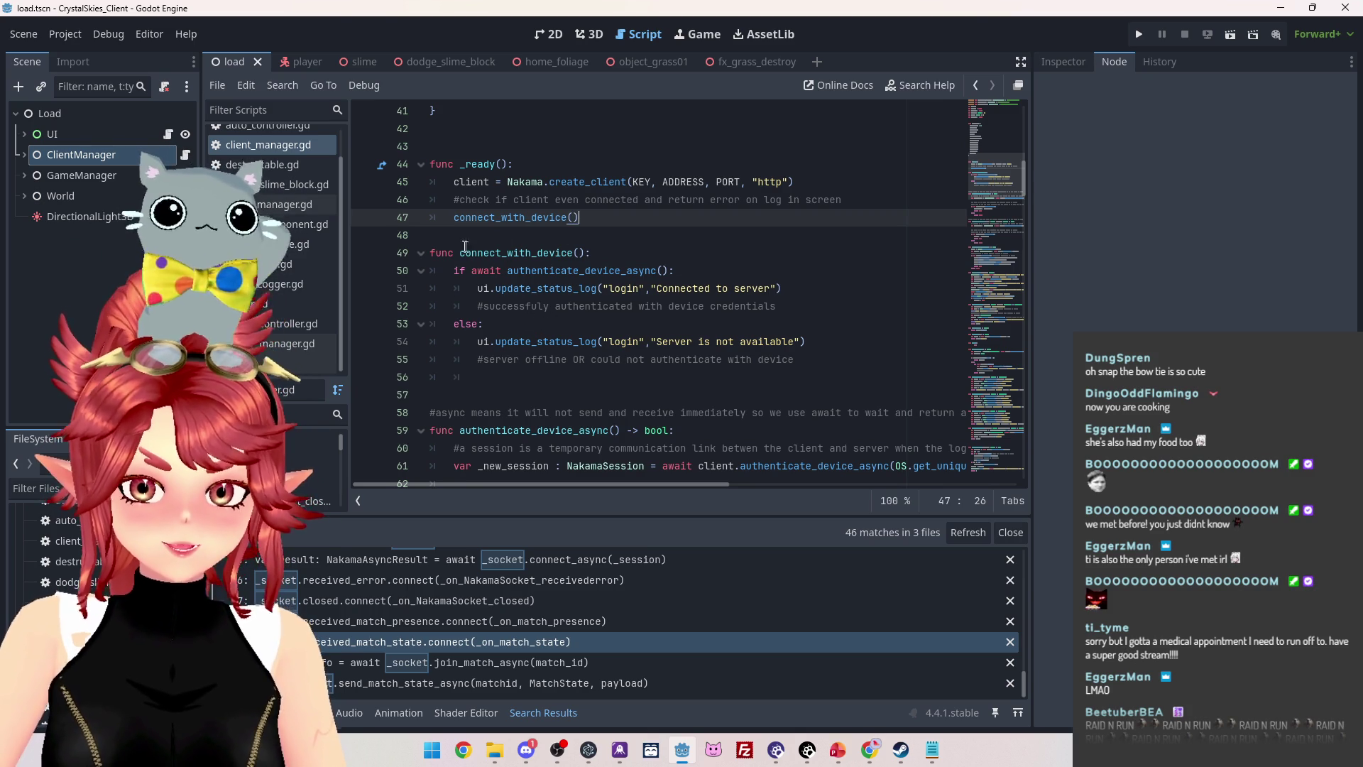
pyautogui.scroll(-2, 577, 308)
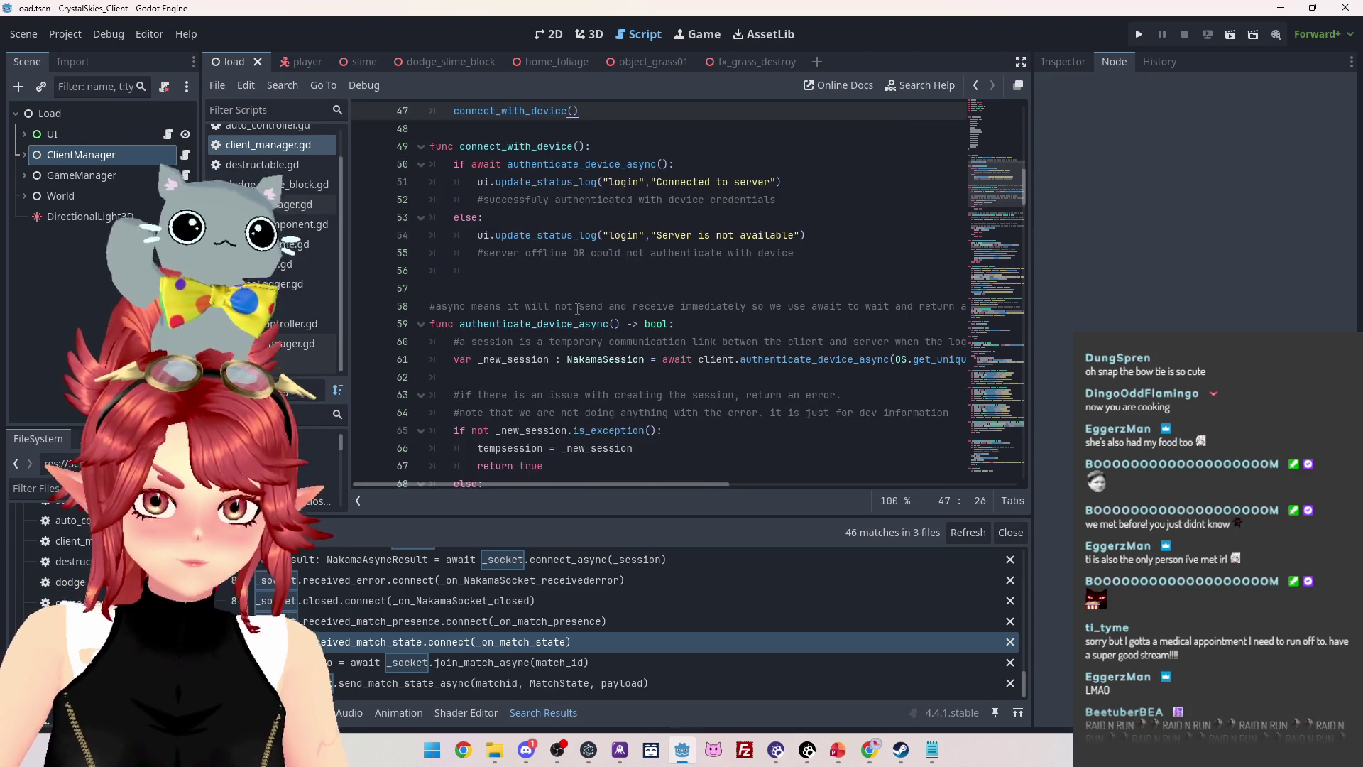
pyautogui.scroll(1, 582, 305)
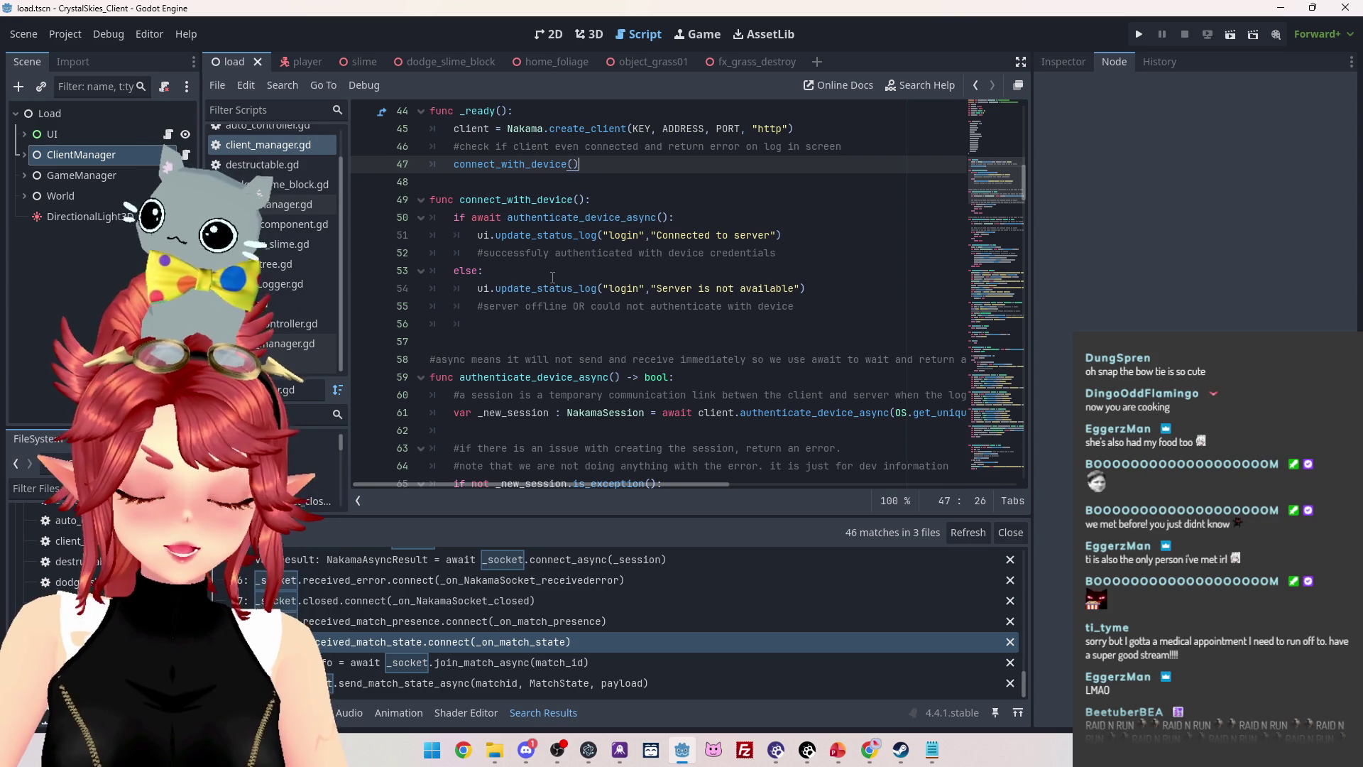
# Copy the connect_to_server_async success block from _connect_to_server into connect_with_device's success branch.
pyautogui.hotkey('alt', 'Left')
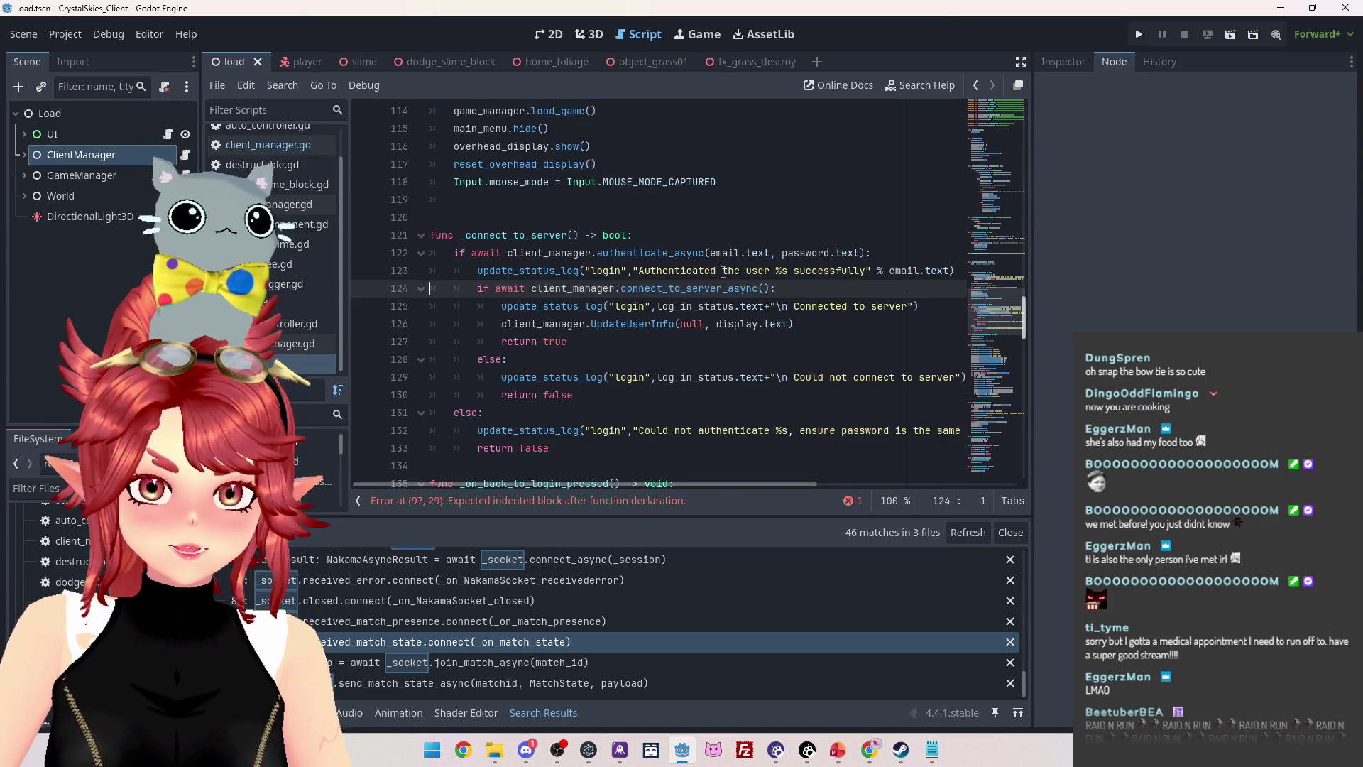
pyautogui.scroll(-2, 544, 213)
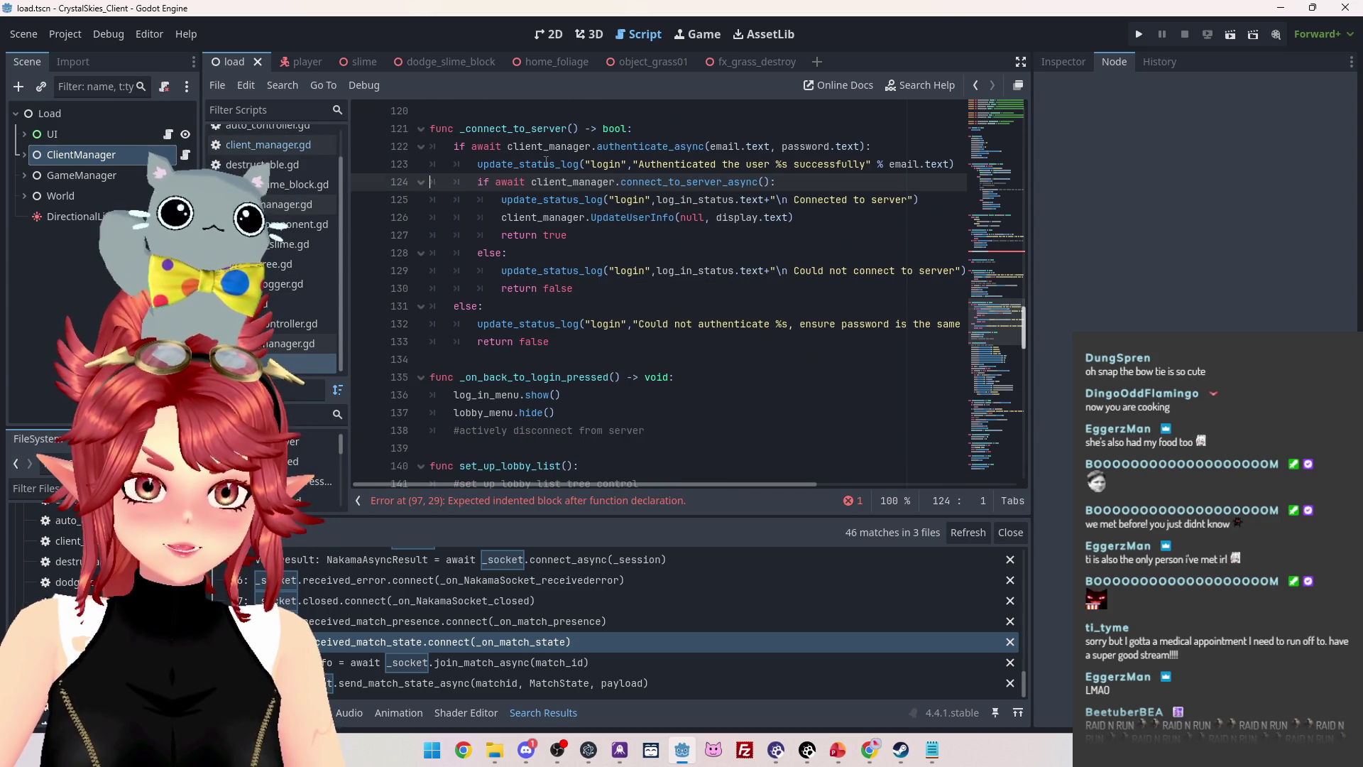
pyautogui.scroll(1, 531, 135)
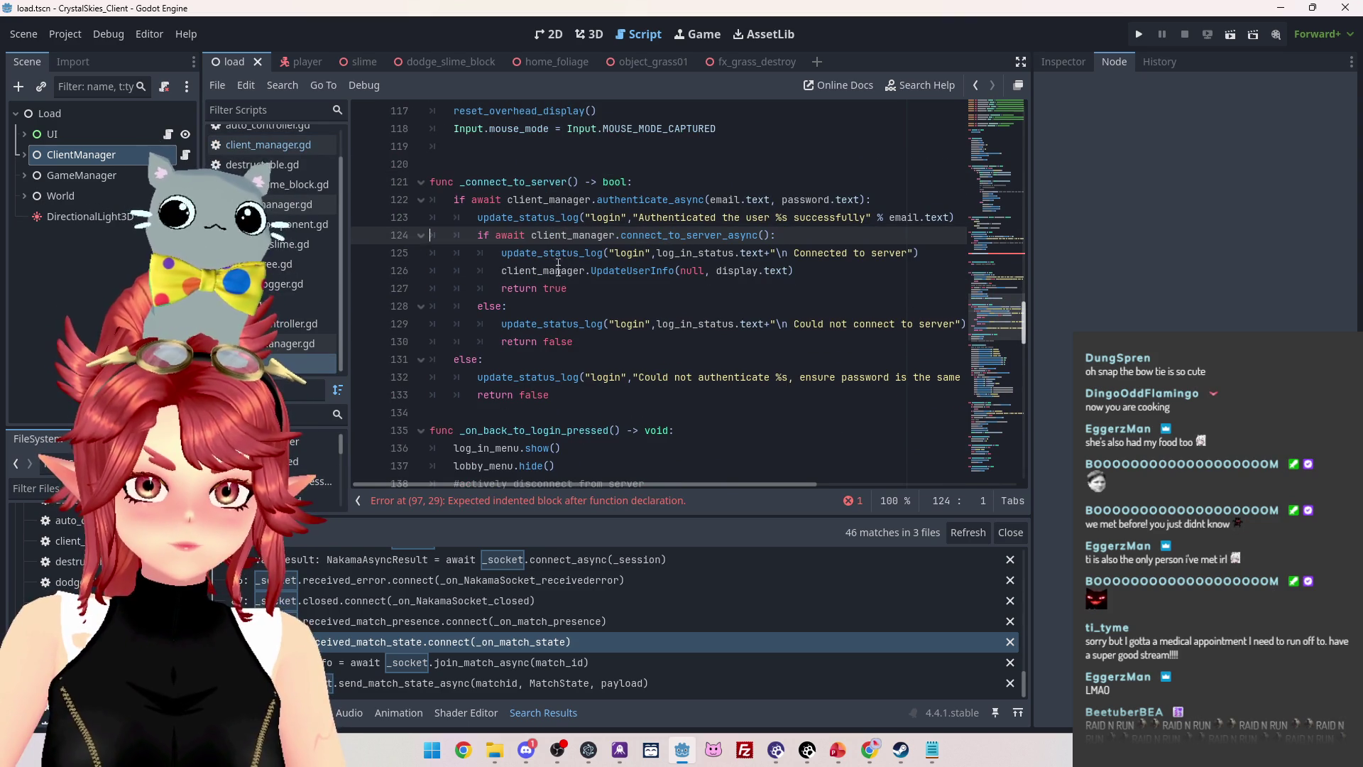
pyautogui.moveTo(477, 235)
pyautogui.mouseDown()
pyautogui.moveTo(639, 254)
pyautogui.moveTo(563, 289)
pyautogui.mouseUp()
pyautogui.hotkey('ctrl', 'c')
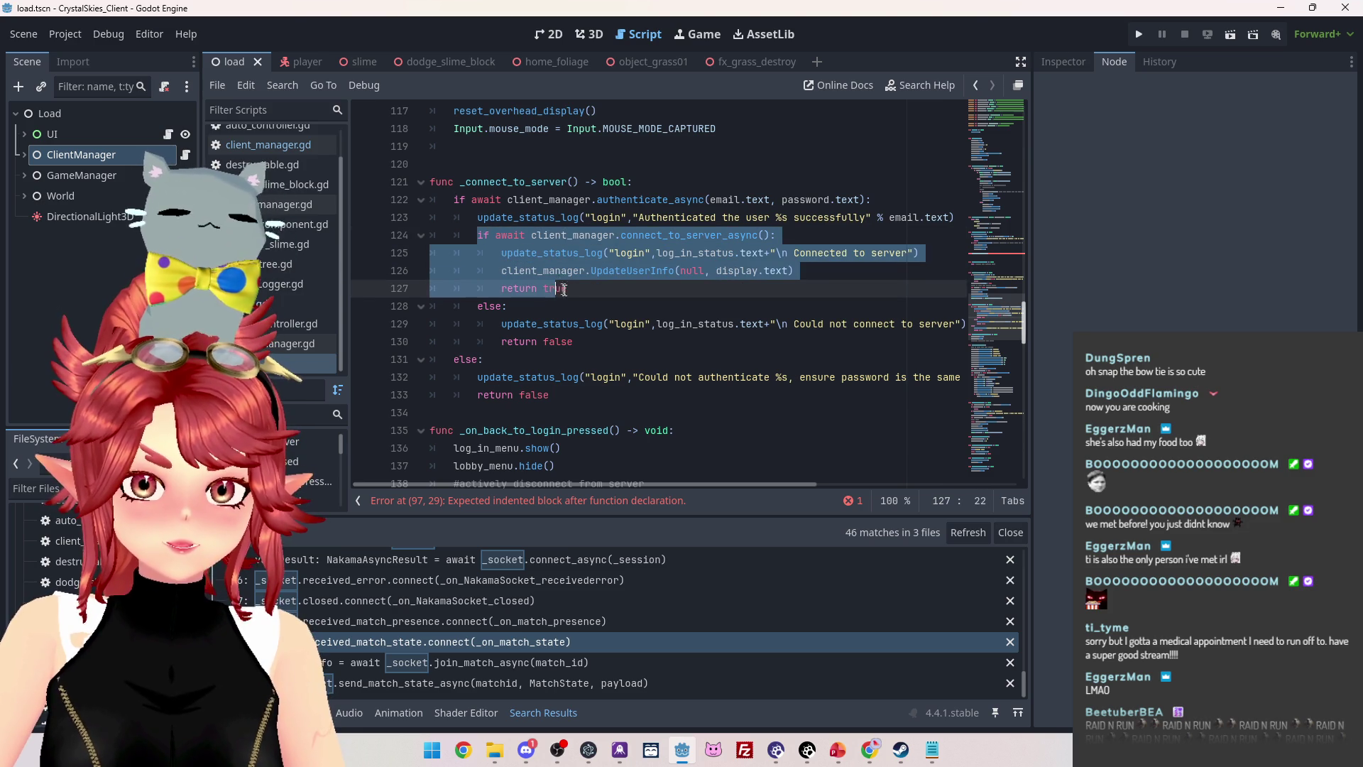
pyautogui.click(245, 144)
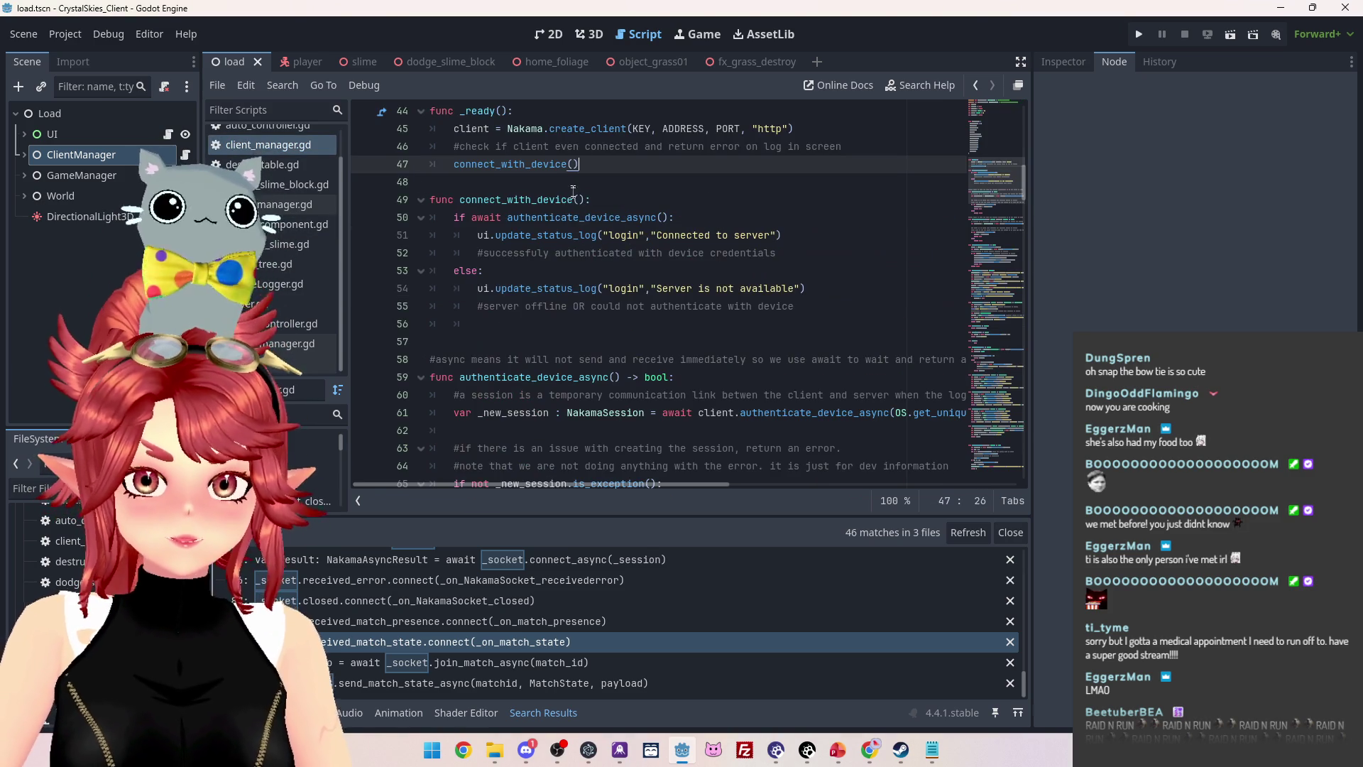
pyautogui.click(798, 252)
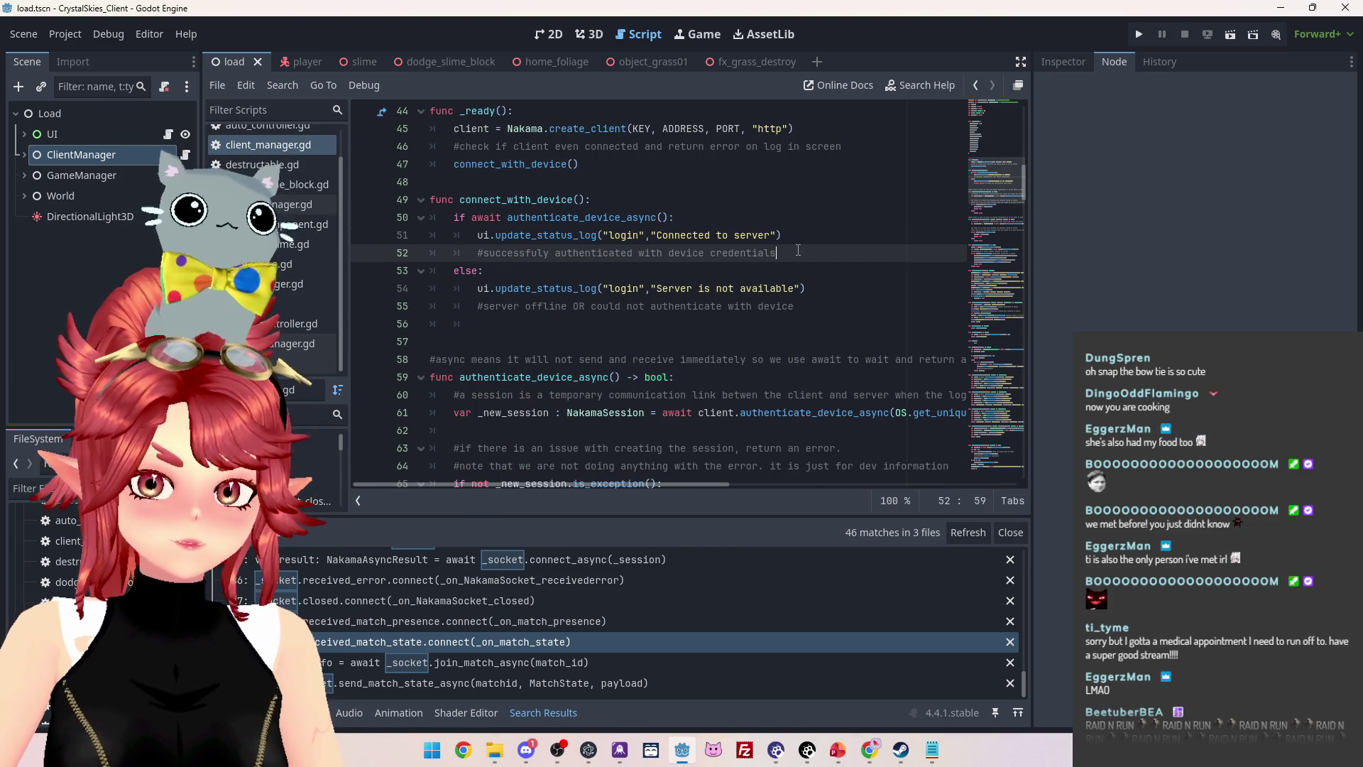
pyautogui.press('Return')
pyautogui.hotkey('ctrl', 'v')
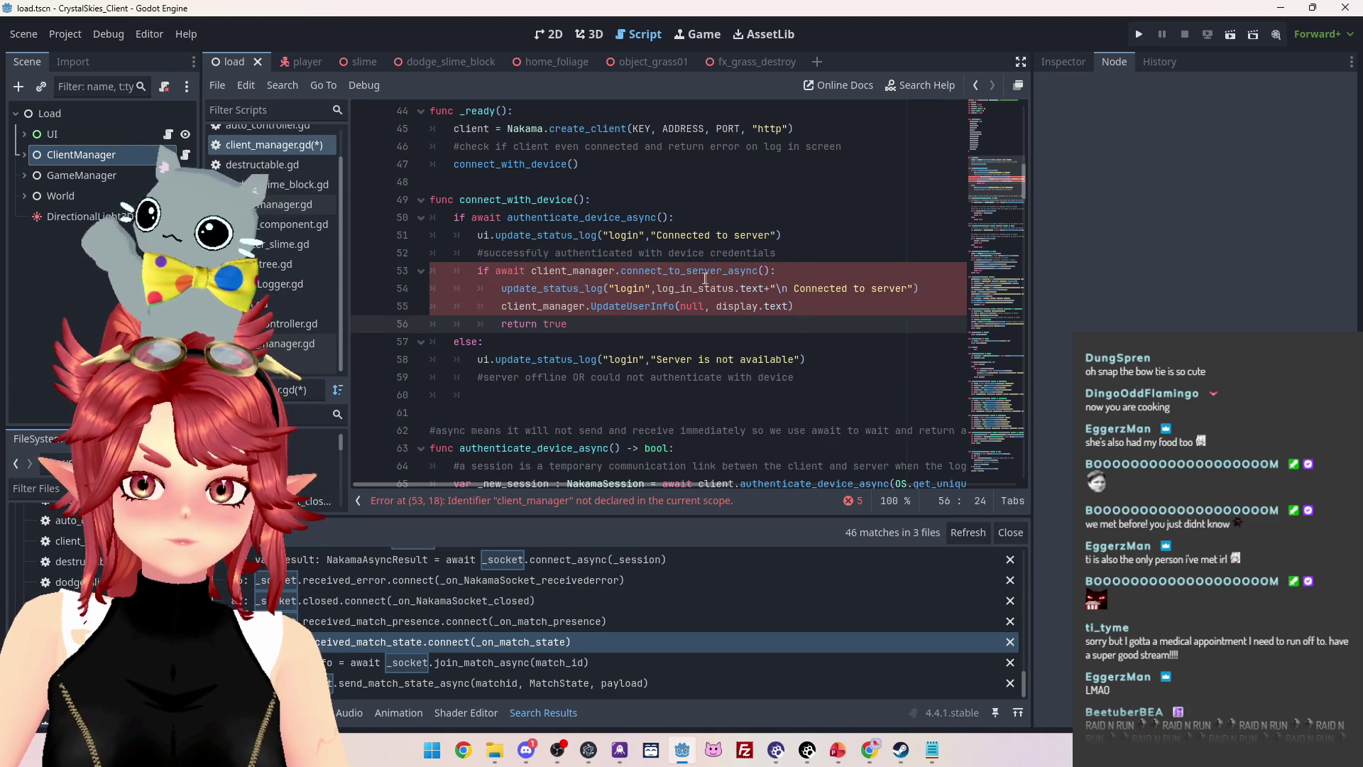
# Strip the client_manager. prefix on line 53 and jump to connect_to_server_async's definition.
pyautogui.click(612, 271)
pyautogui.click(537, 271)
pyautogui.doubleClick(562, 270)
pyautogui.hotkey('shift', 'Right')
pyautogui.press('BackSpace')
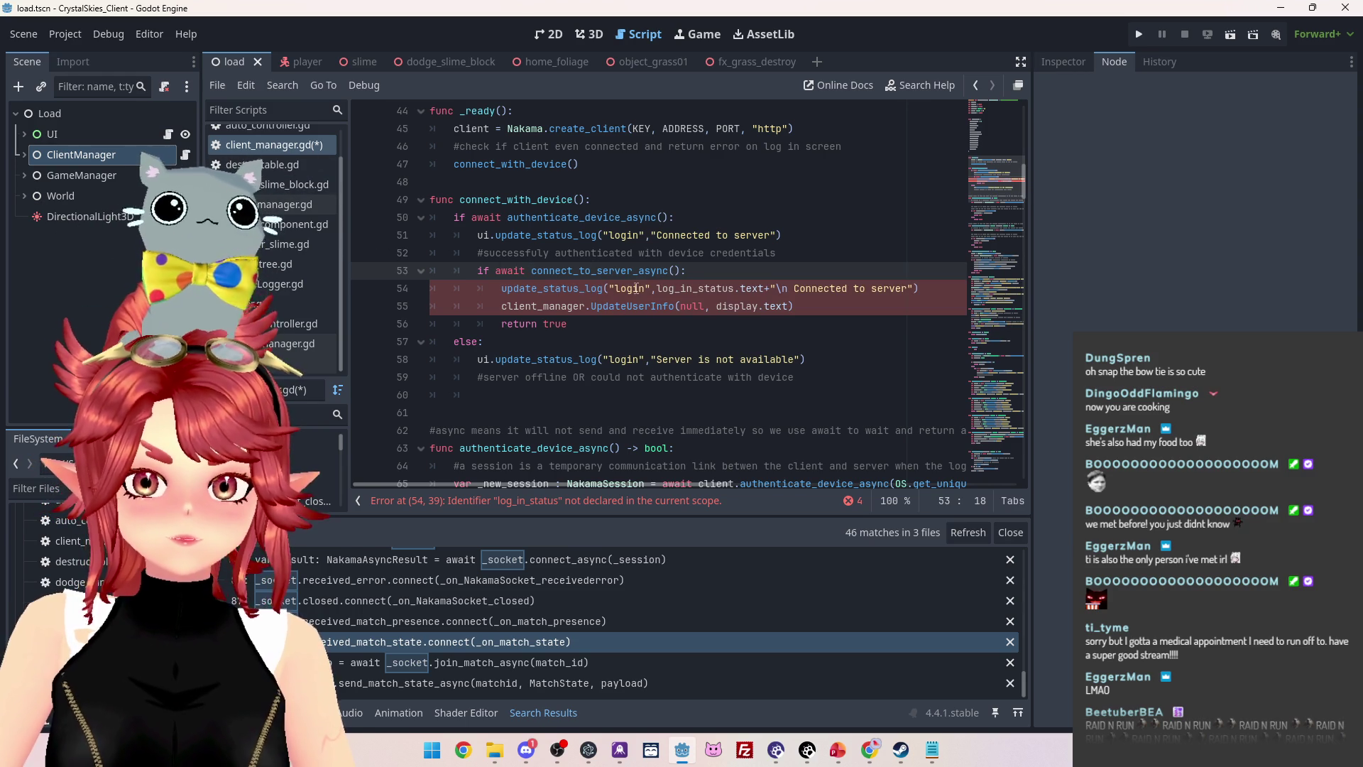
pyautogui.hotkey('alt', 'Left')
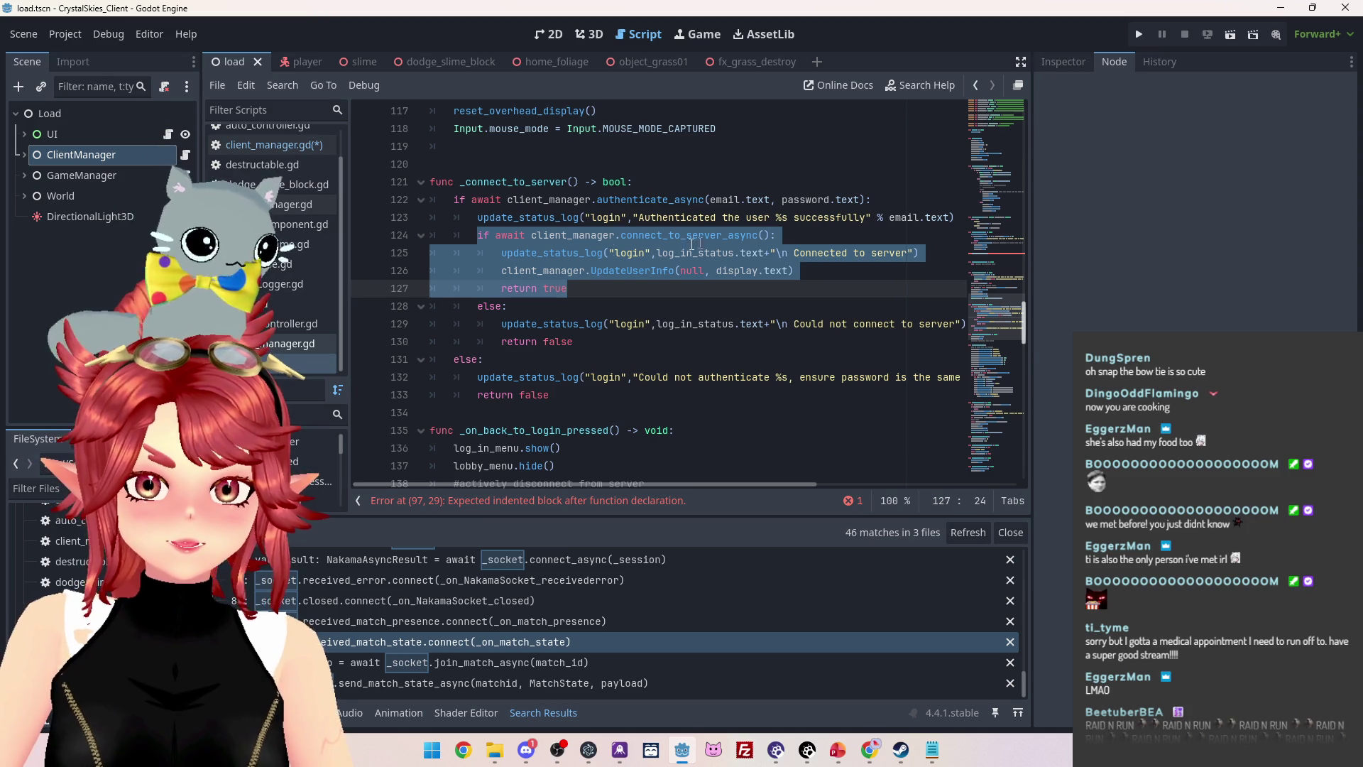
pyautogui.click(268, 143)
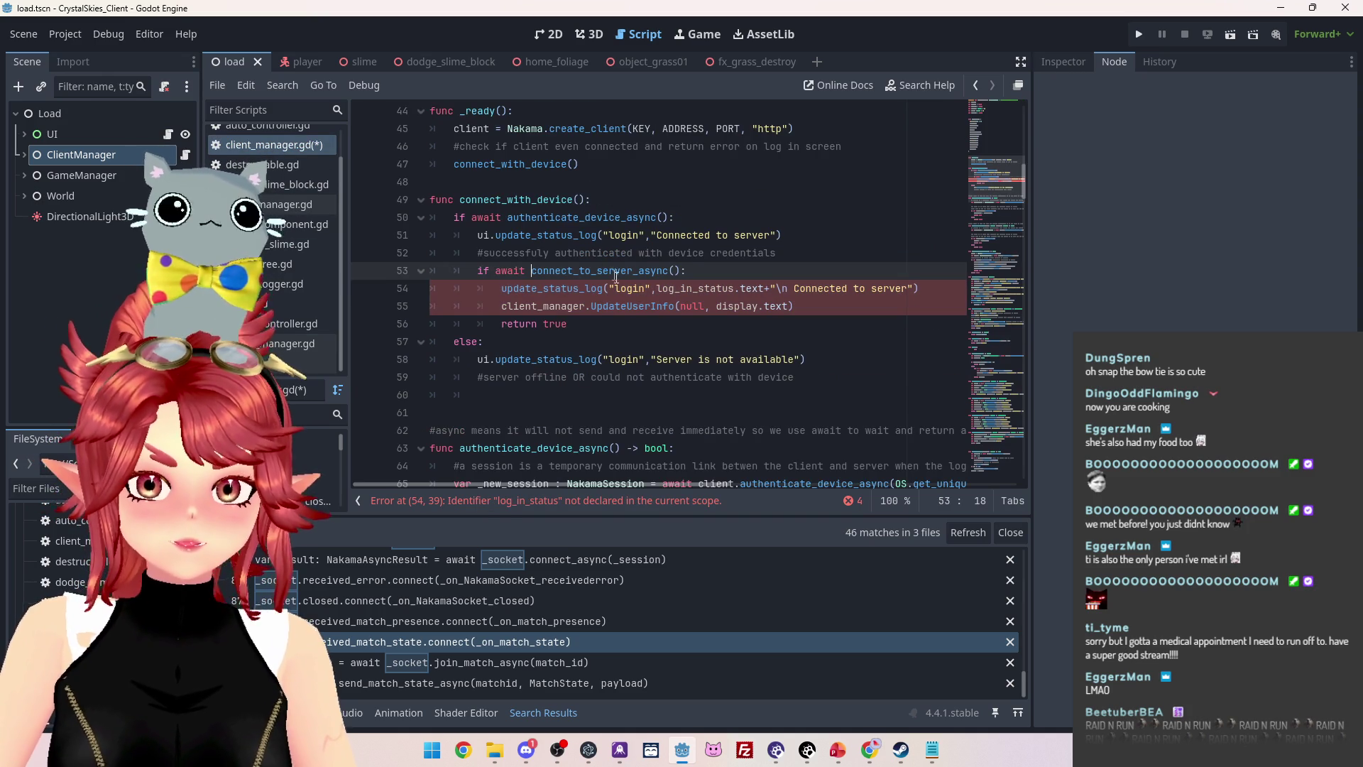
pyautogui.keyDown('ctrl'); pyautogui.click(609, 273); pyautogui.keyUp('ctrl')
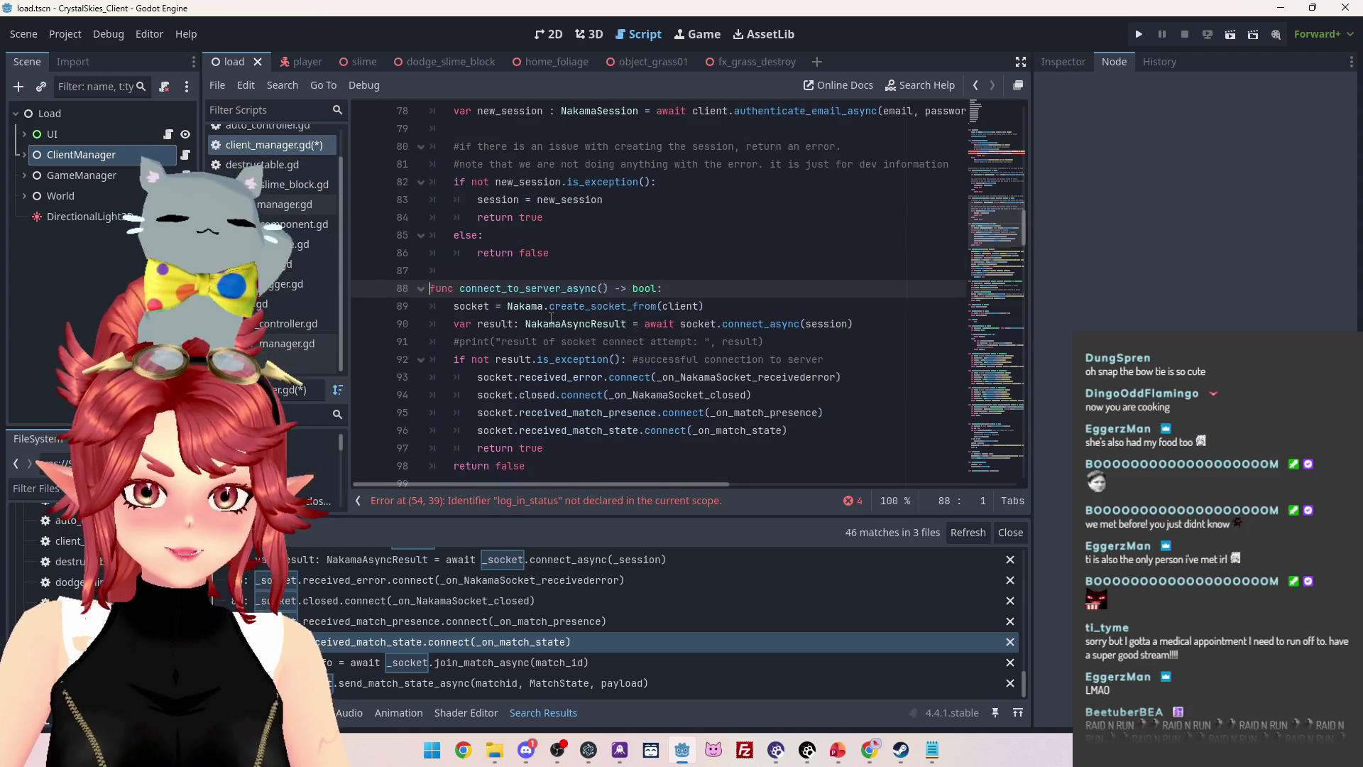
# Scroll from the connect_to_server_async definition back to line 53 in connect_with_device.
pyautogui.scroll(-1, 610, 277)
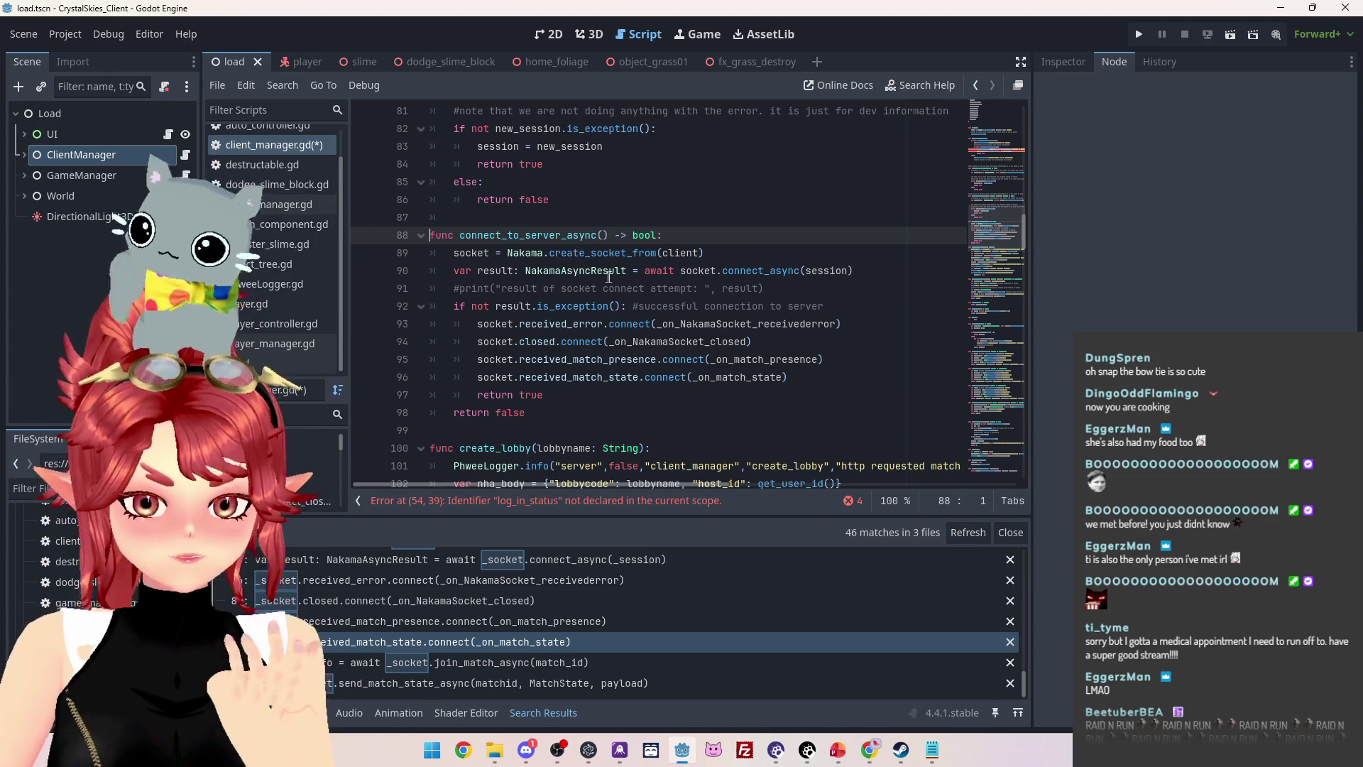
pyautogui.scroll(1, 595, 308)
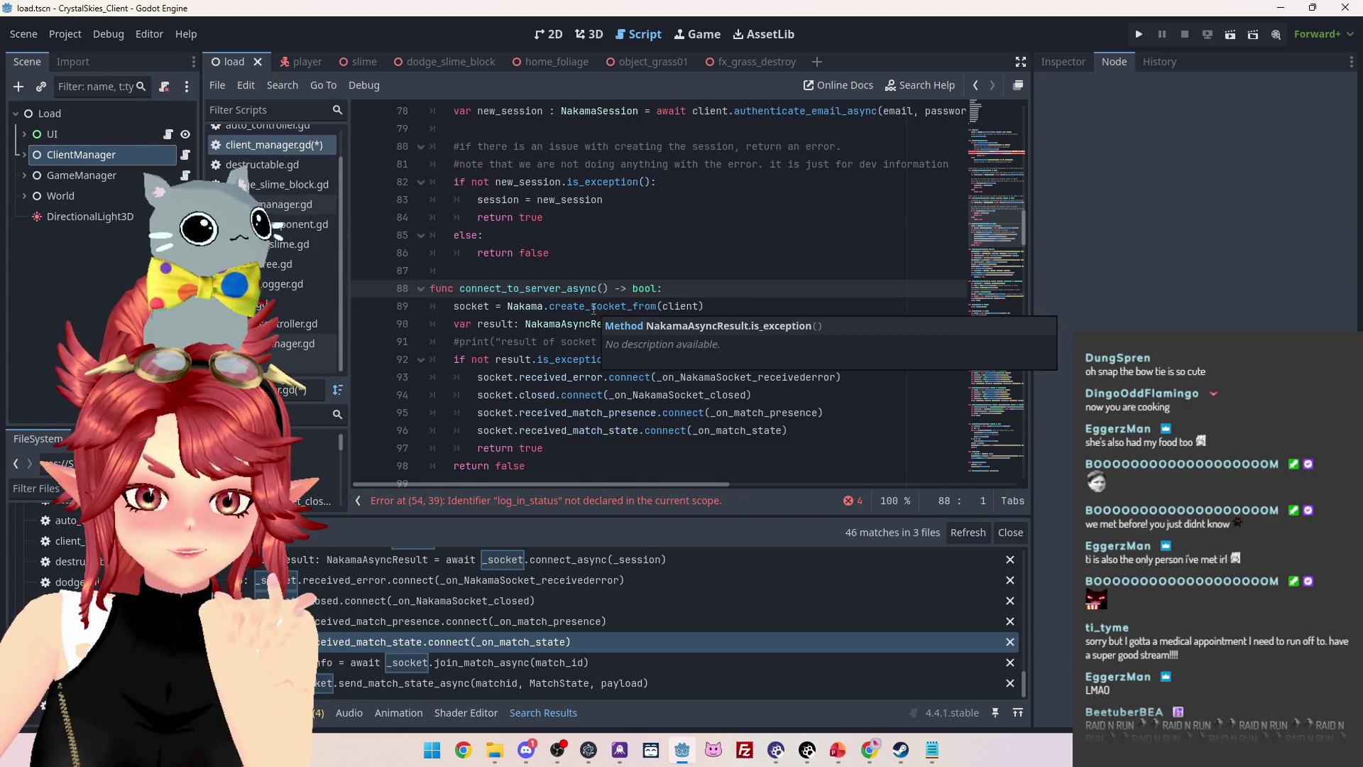
pyautogui.scroll(-1, 596, 312)
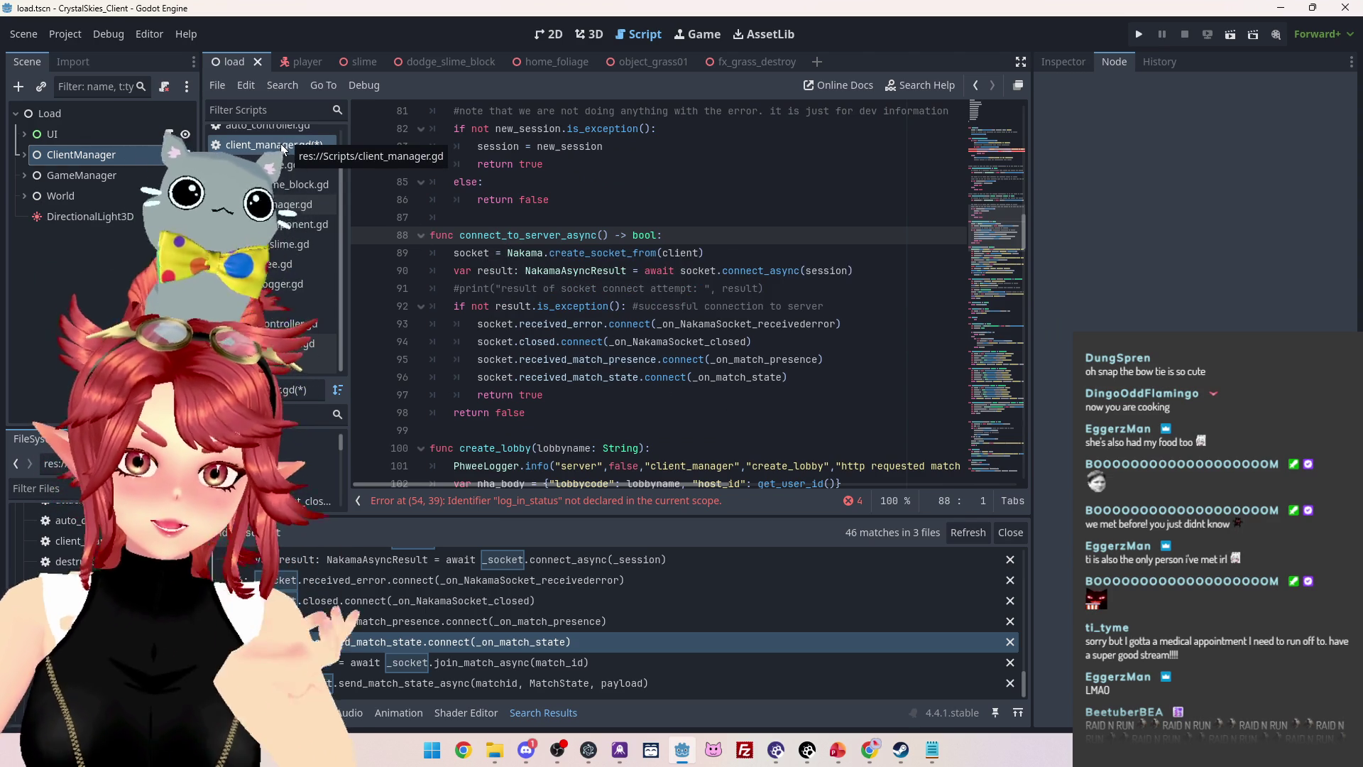
pyautogui.click(252, 146)
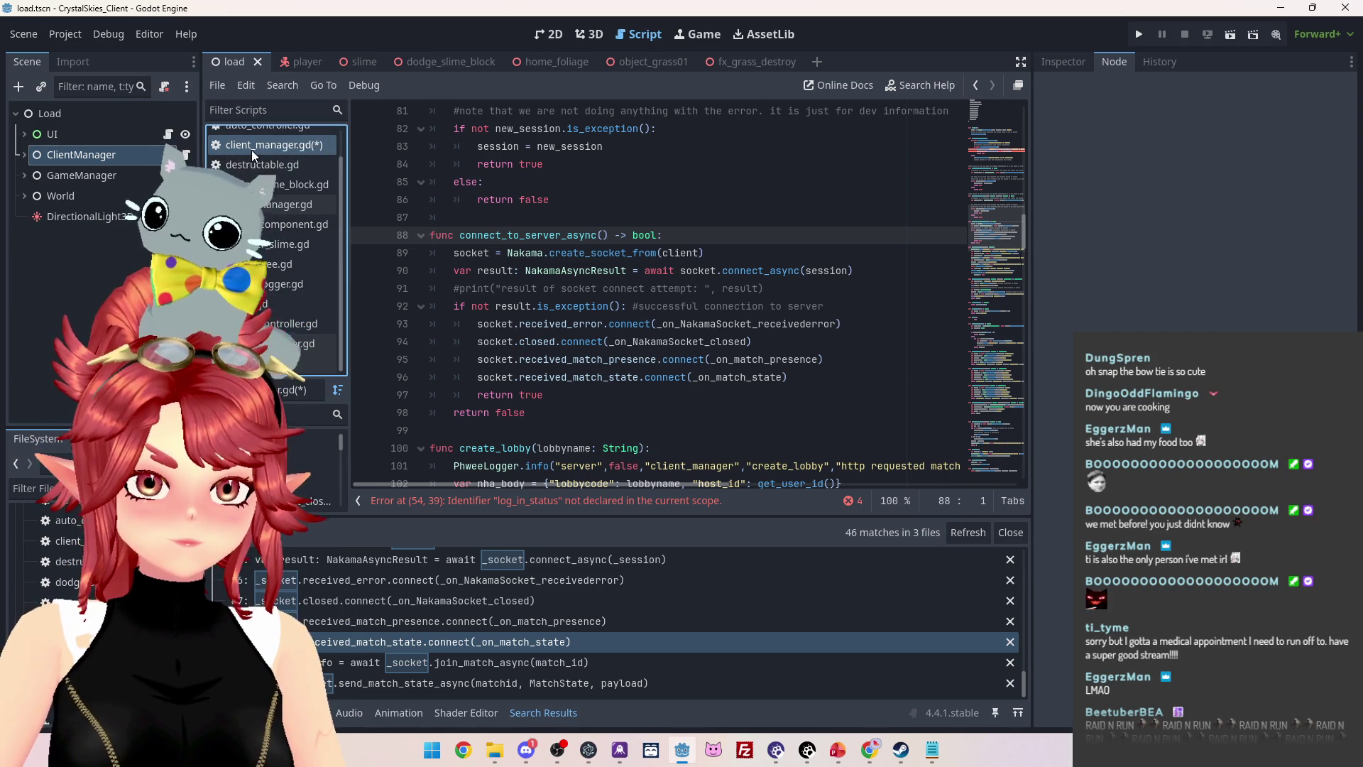
pyautogui.moveTo(1023, 240)
pyautogui.mouseDown()
pyautogui.moveTo(1008, 126)
pyautogui.moveTo(1016, 196)
pyautogui.mouseUp()
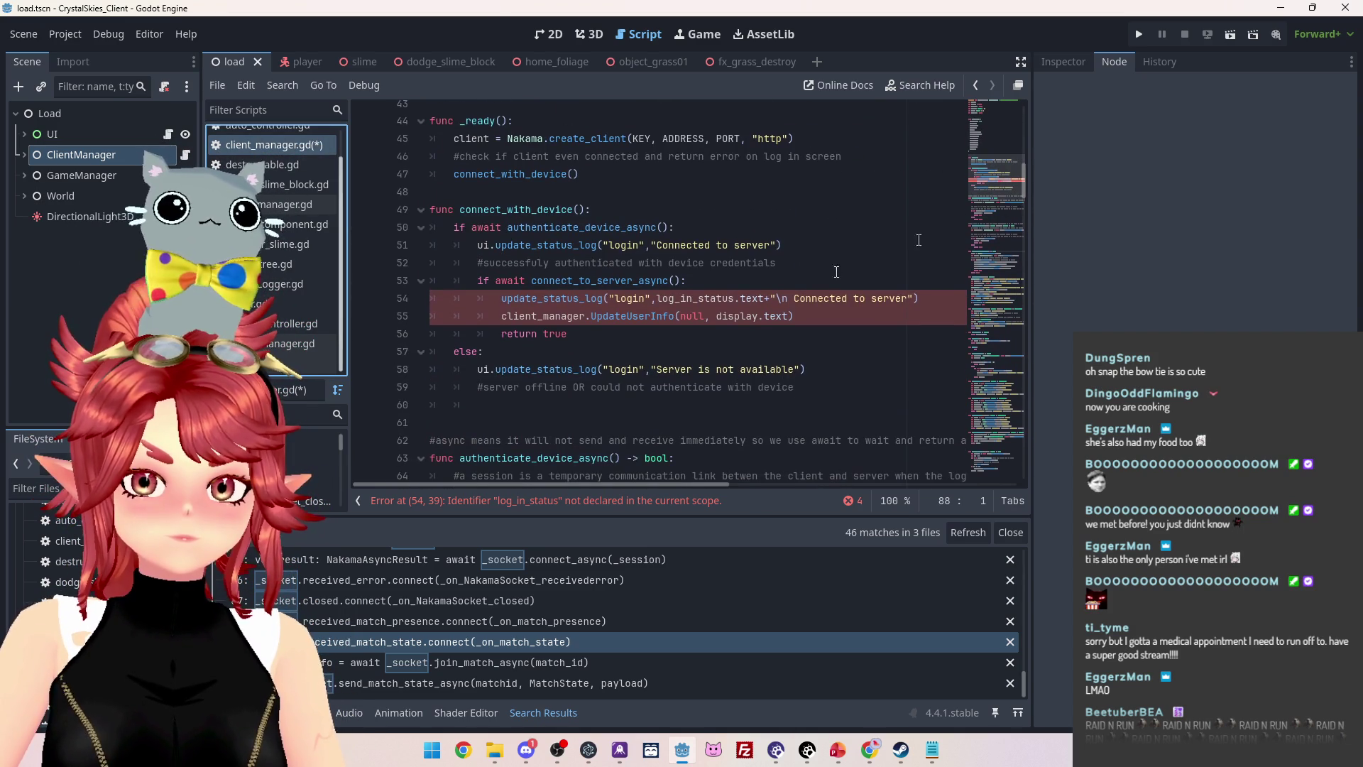
pyautogui.click(533, 280)
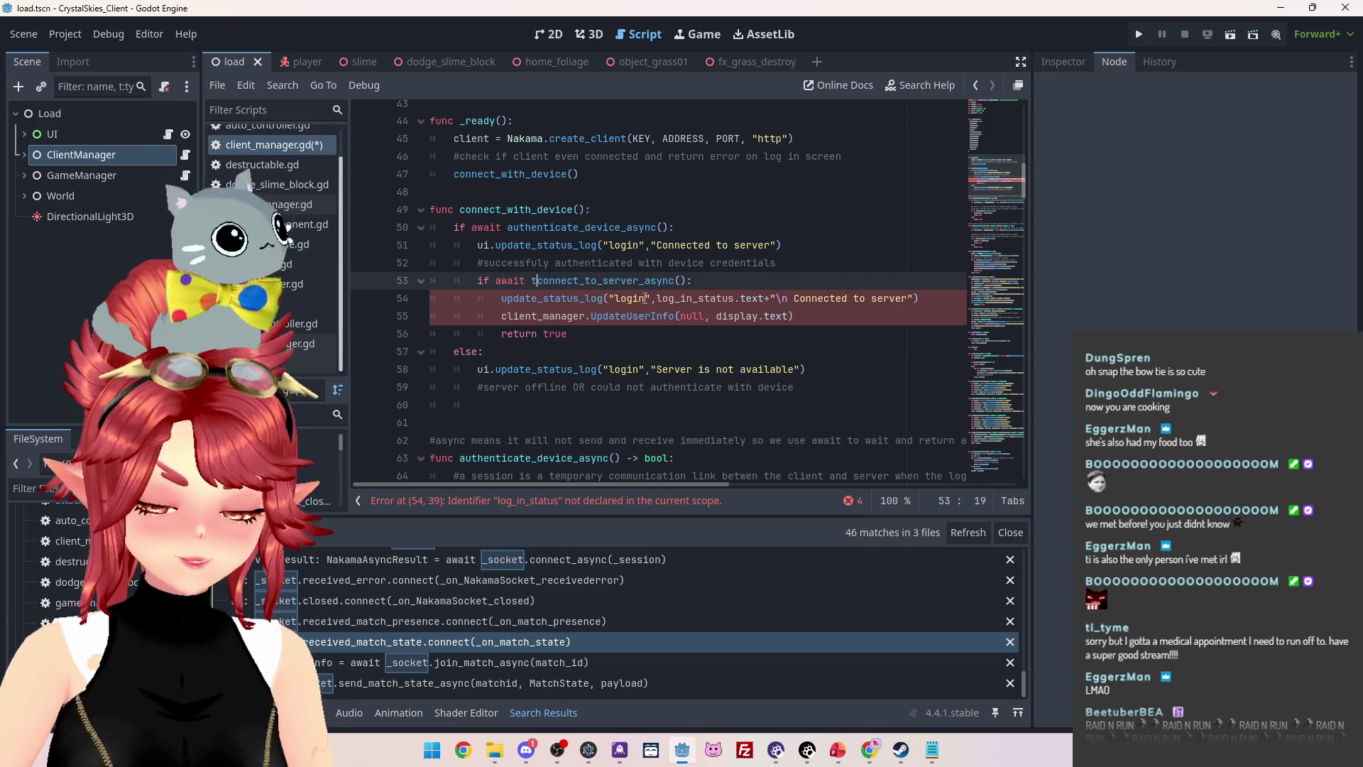
# Rename the call to temp_connect_to_server_async, delete UpdateUserInfo, and drop log_in_status from the message.
pyautogui.write('temp_')
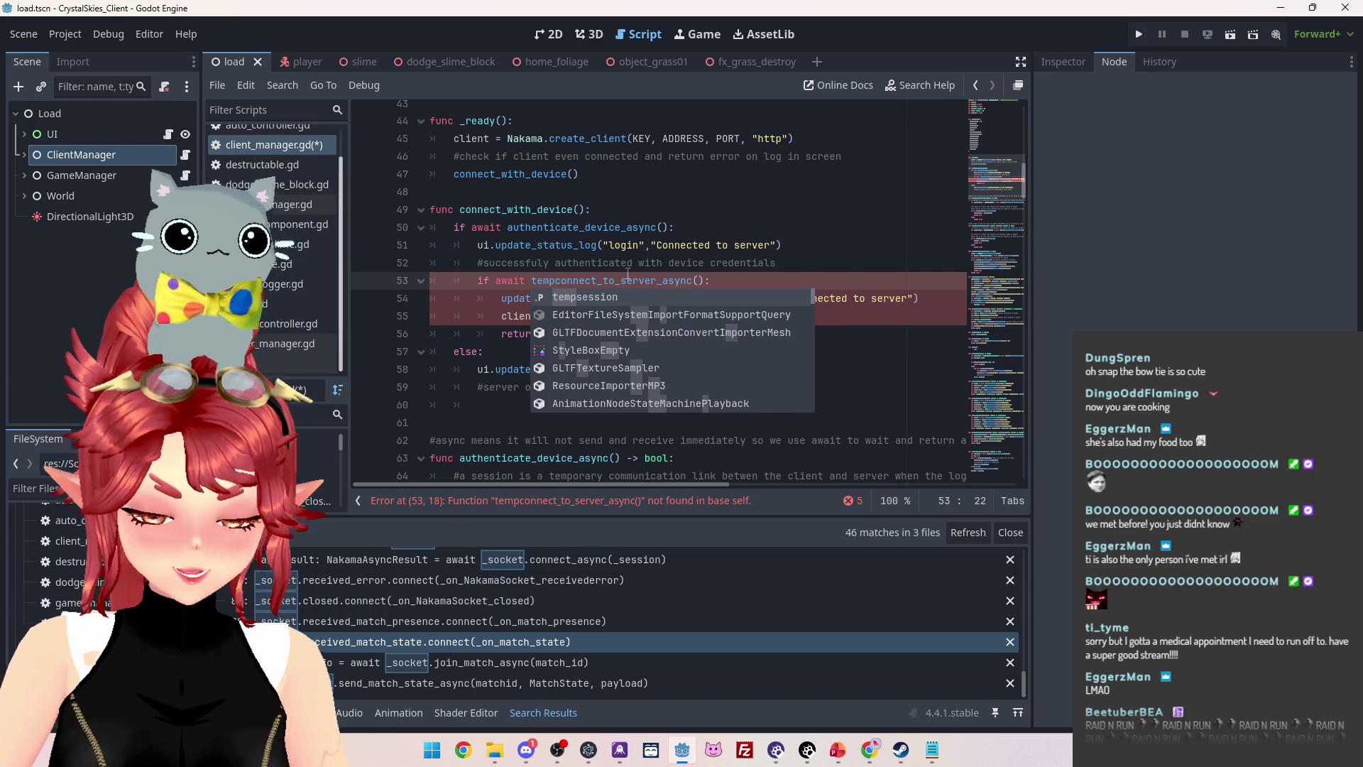
pyautogui.press('Escape')
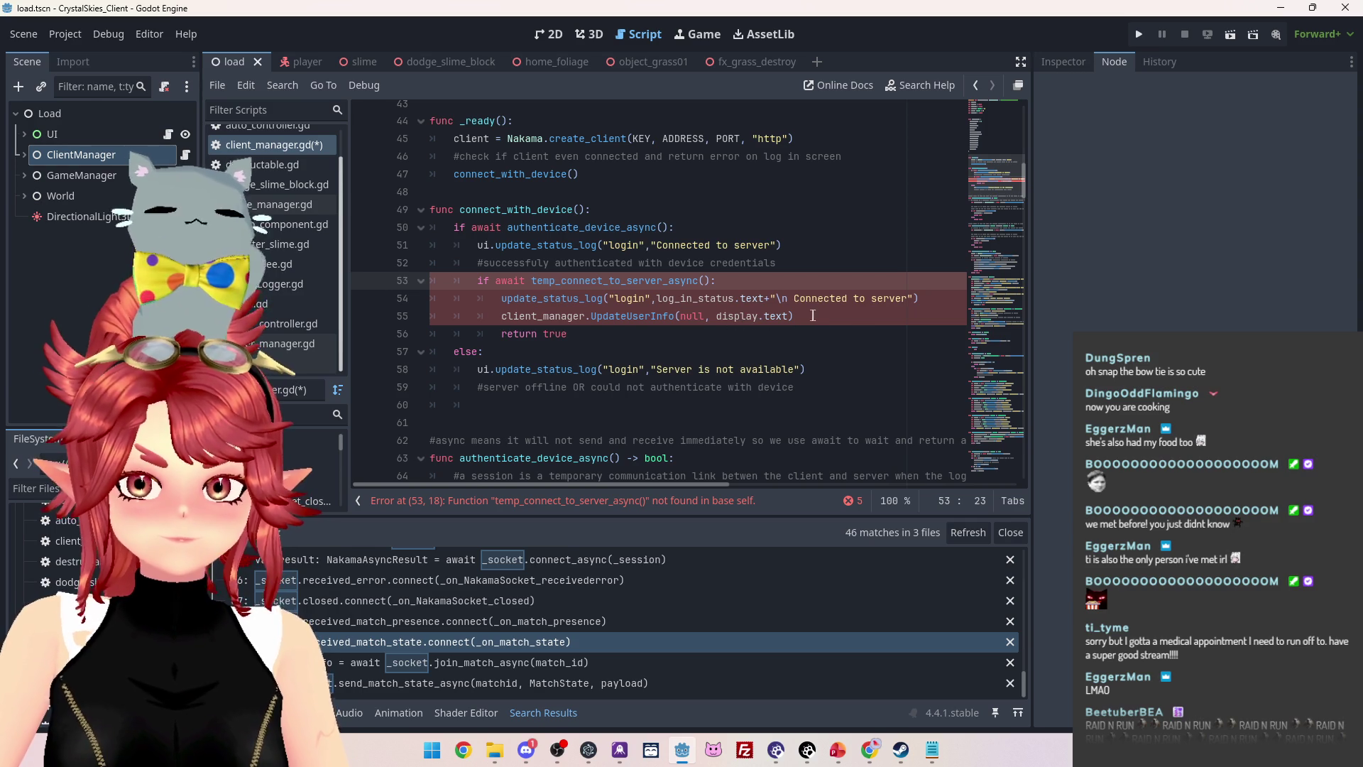
pyautogui.moveTo(816, 316); pyautogui.dragTo(417, 321)
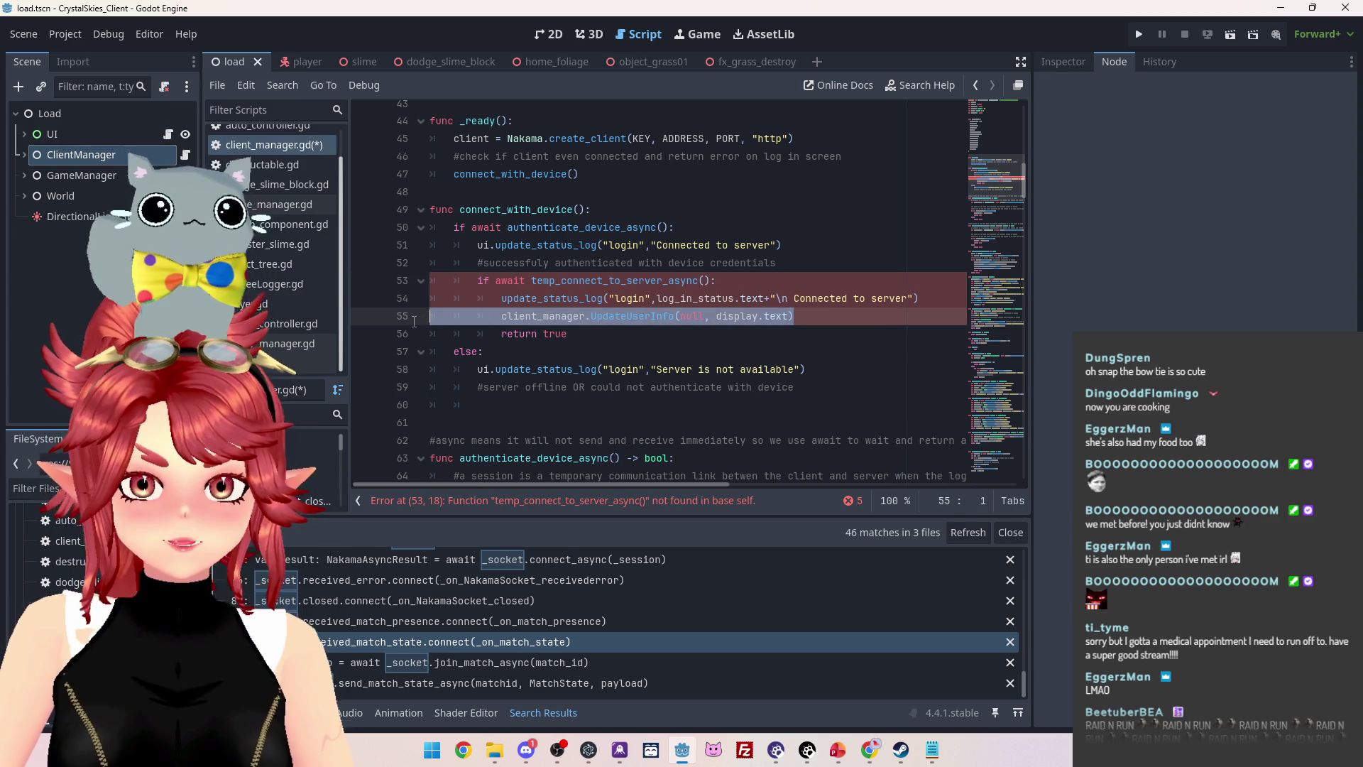
pyautogui.press('BackSpace')
pyautogui.press('BackSpace')
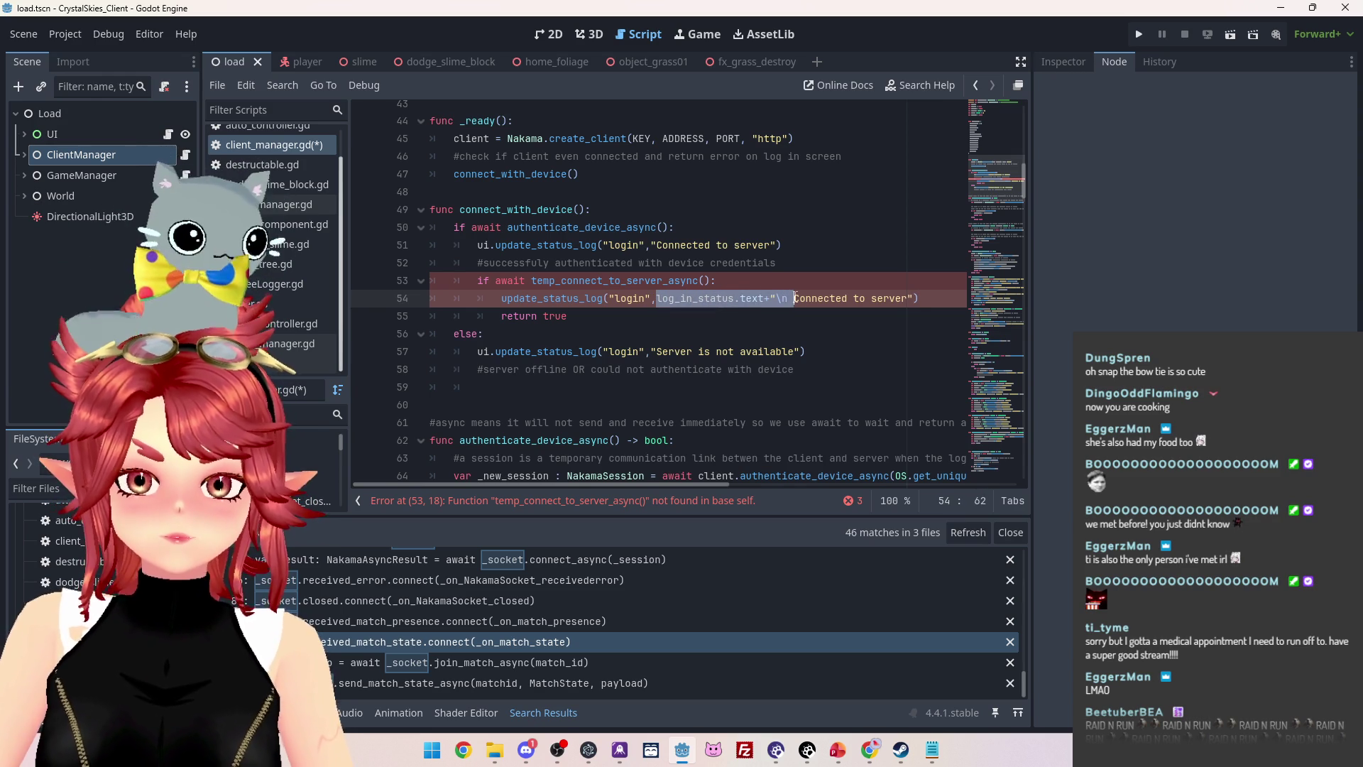
pyautogui.press('BackSpace')
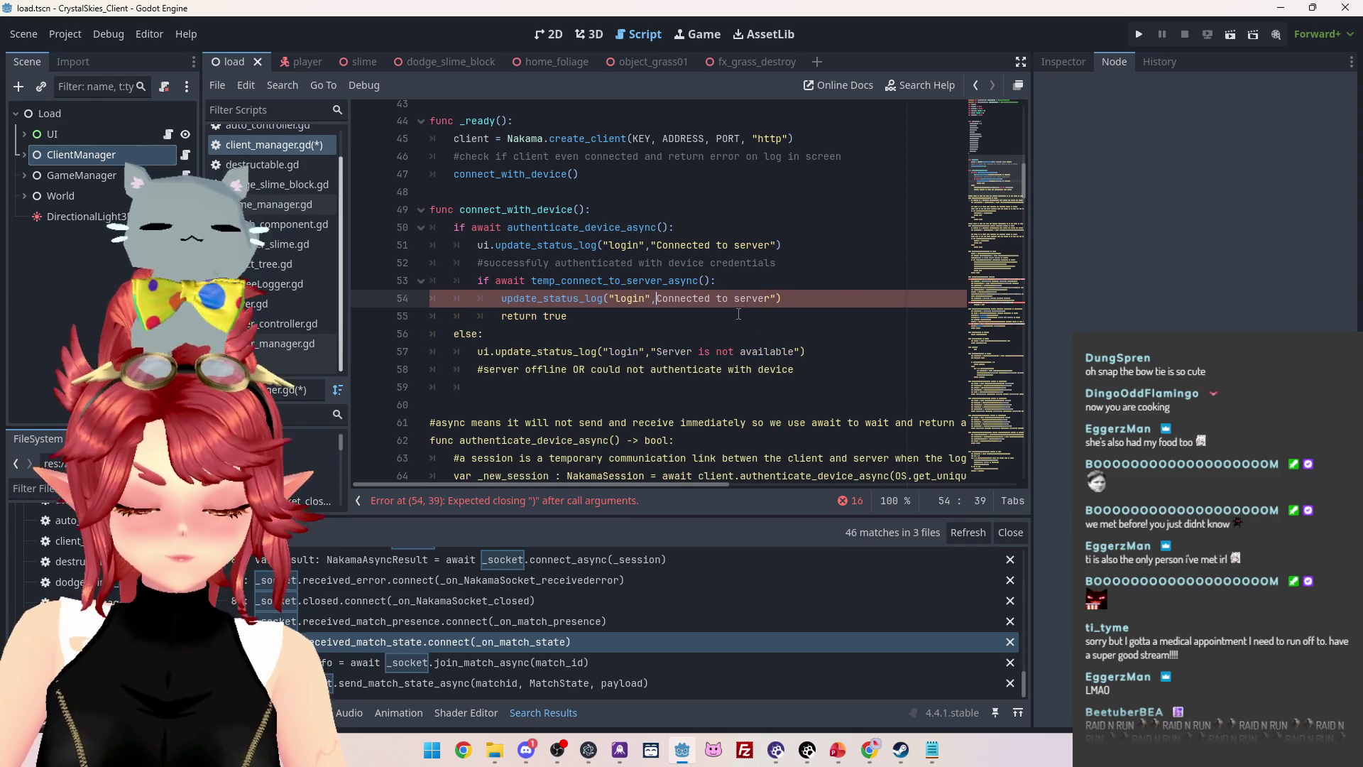
pyautogui.write('"')
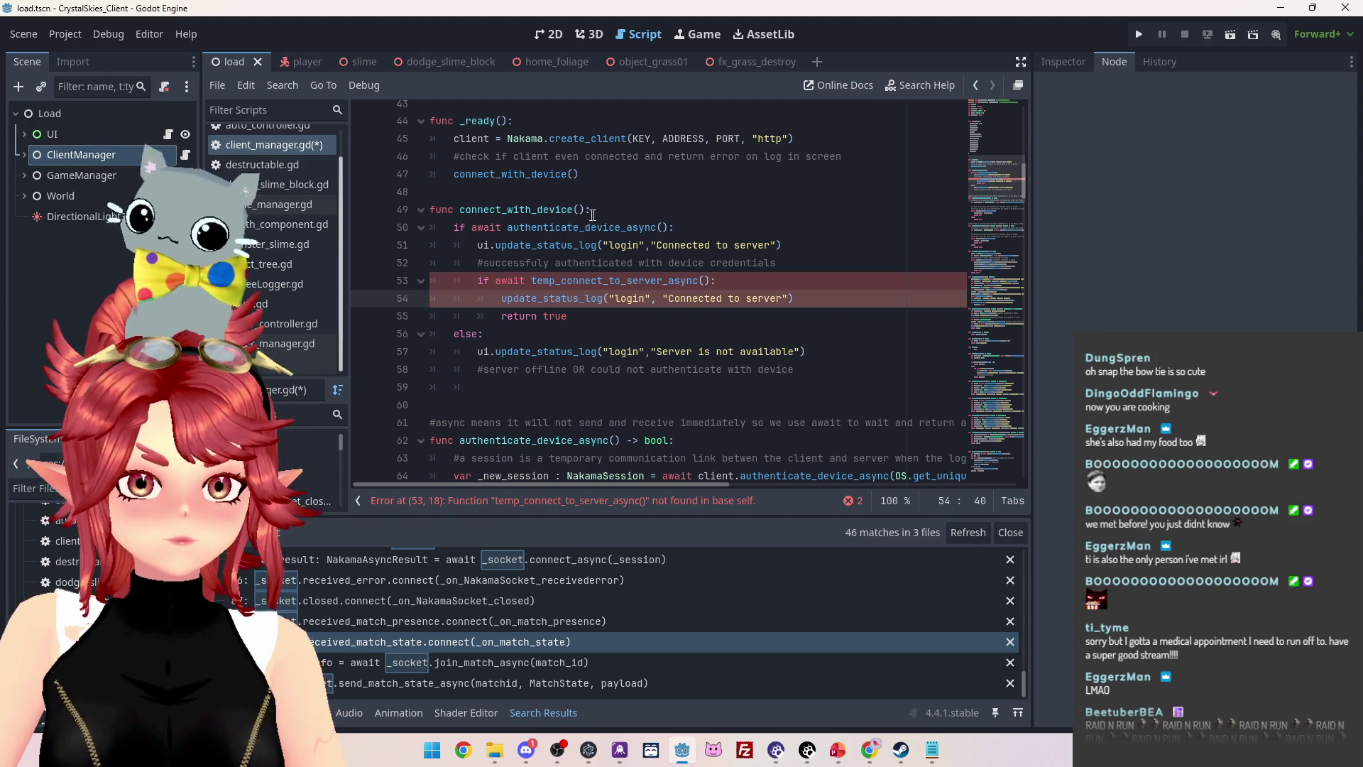
# Remove the earlier 'Connected to server' log line and move the authentication comment inside the block.
pyautogui.moveTo(806, 248); pyautogui.dragTo(390, 244)
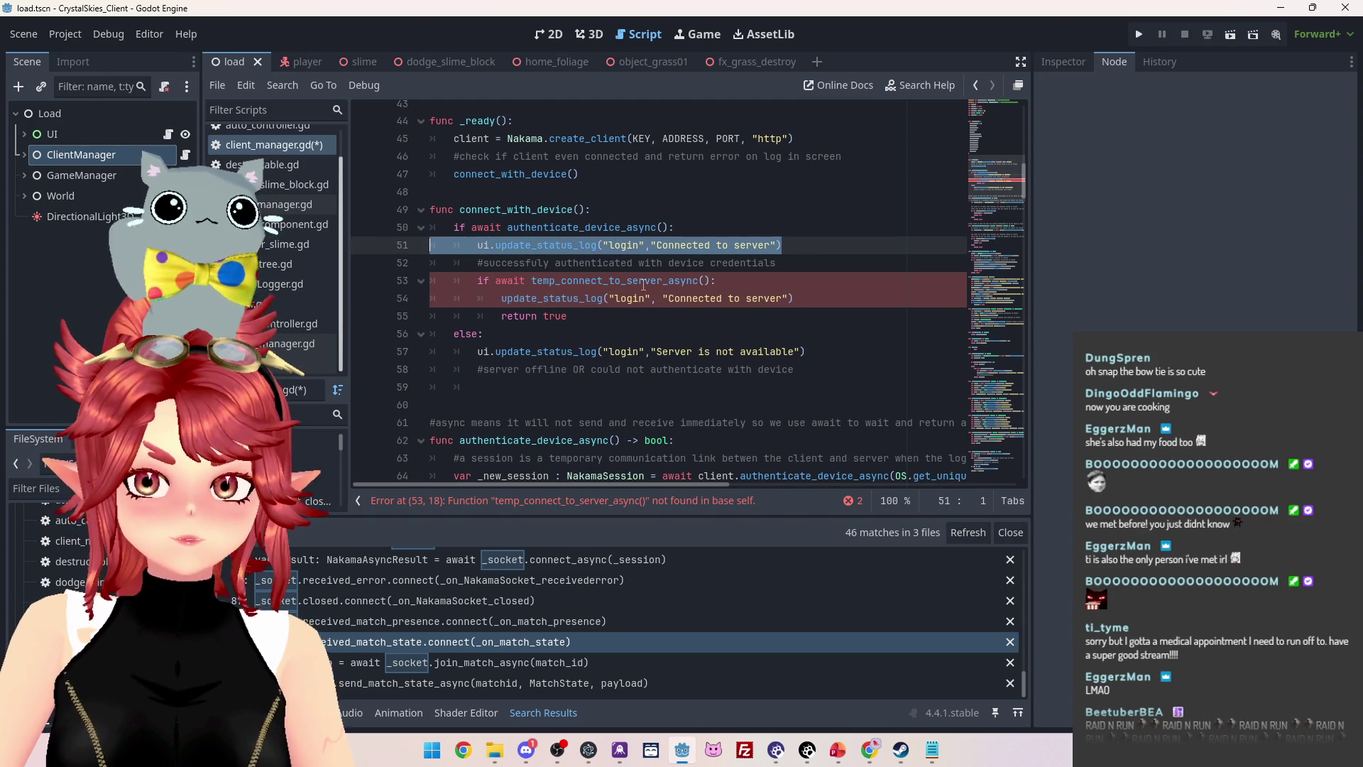
pyautogui.press('BackSpace')
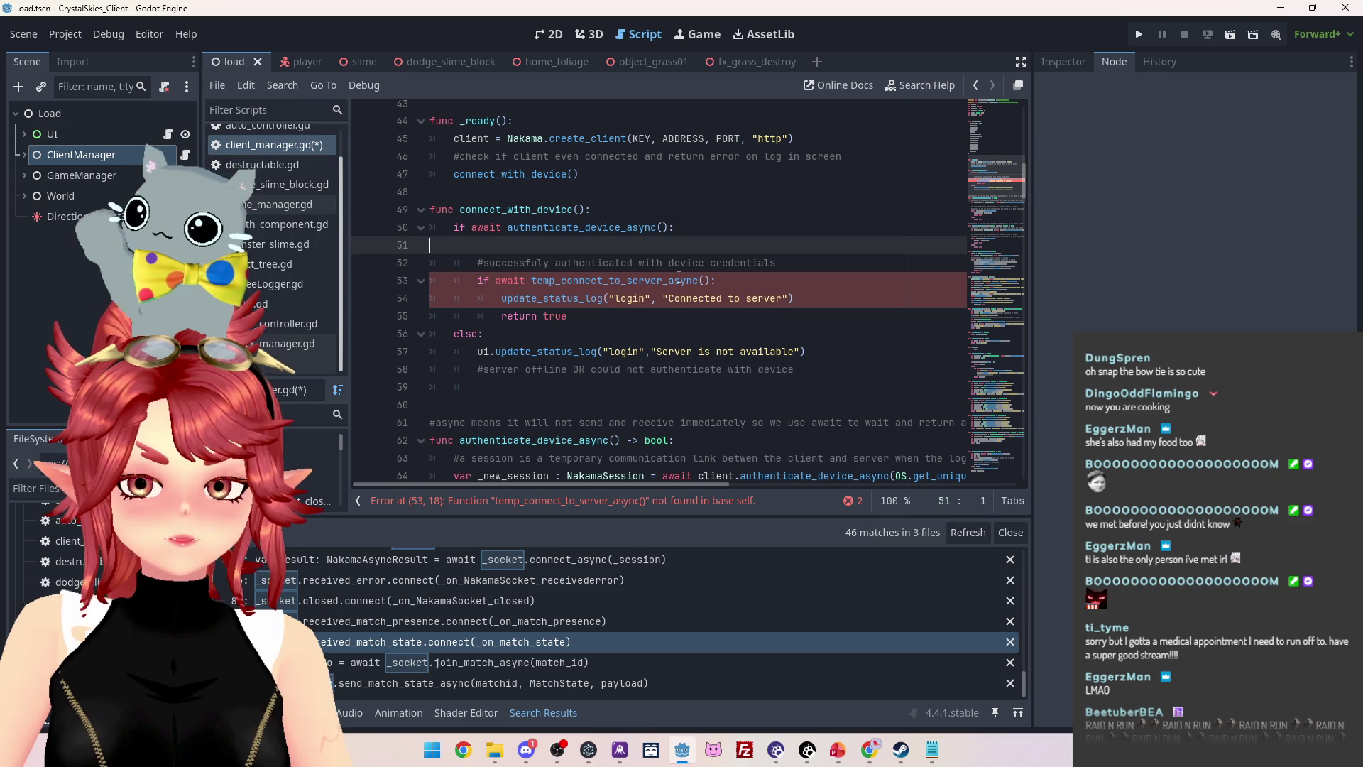
pyautogui.press('BackSpace')
pyautogui.moveTo(793, 244); pyautogui.dragTo(476, 246)
pyautogui.press('BackSpace')
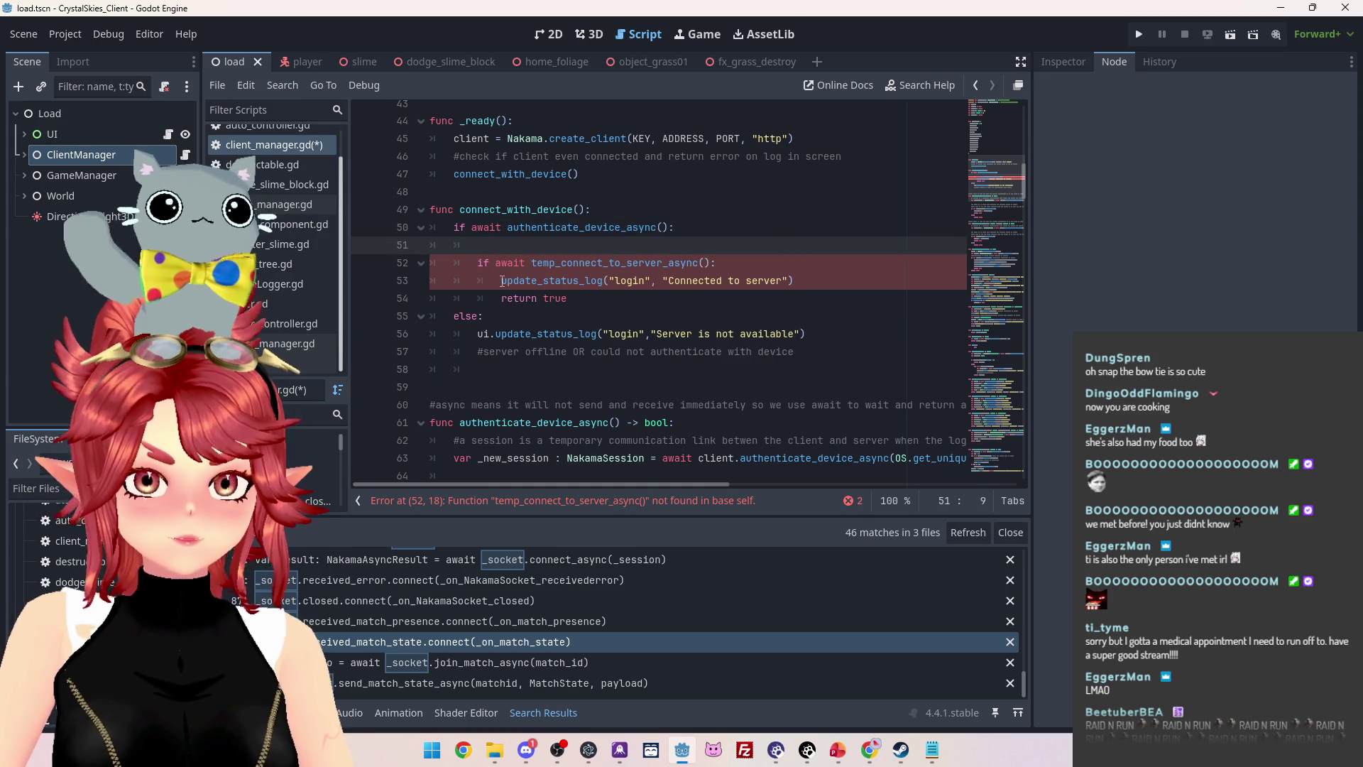
pyautogui.click(502, 280)
pyautogui.press('Return')
pyautogui.press('Up')
pyautogui.hotkey('ctrl', 'v')
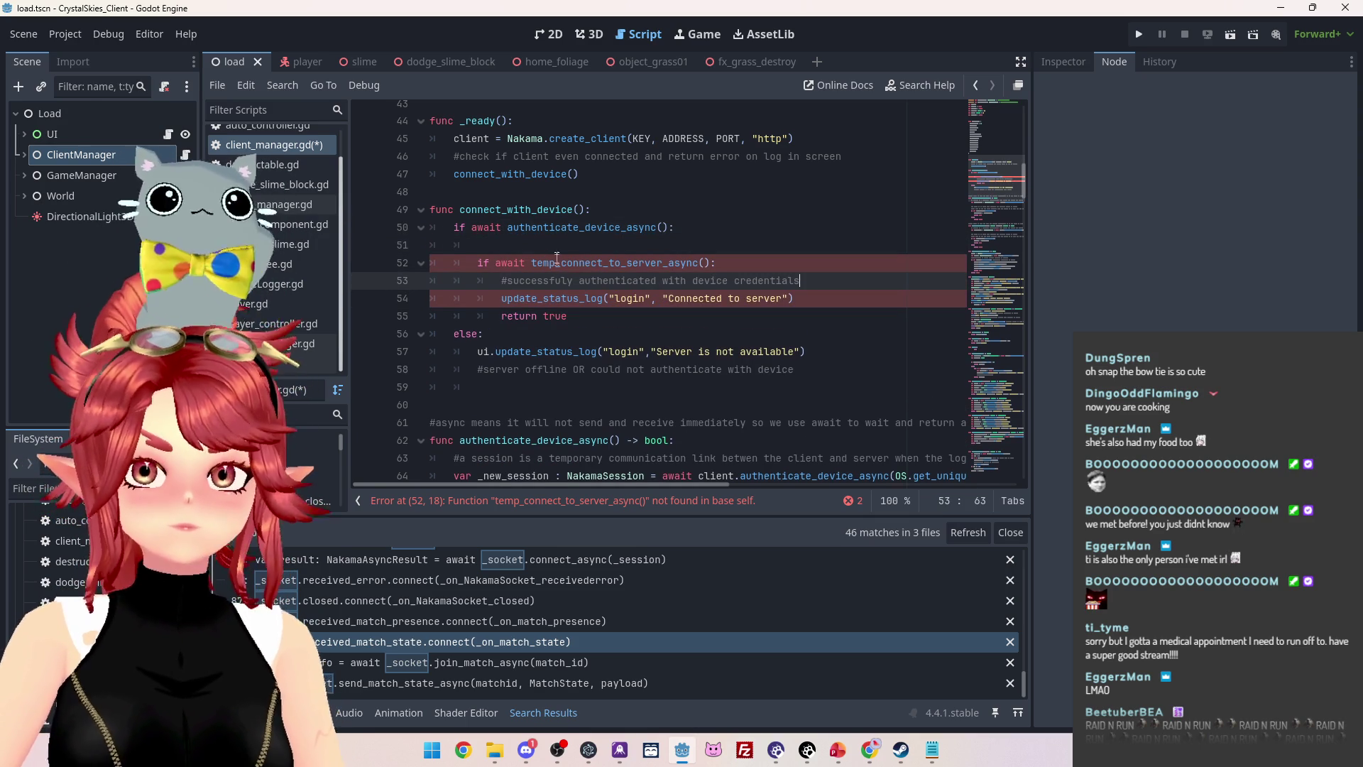
pyautogui.click(554, 245)
pyautogui.press('BackSpace')
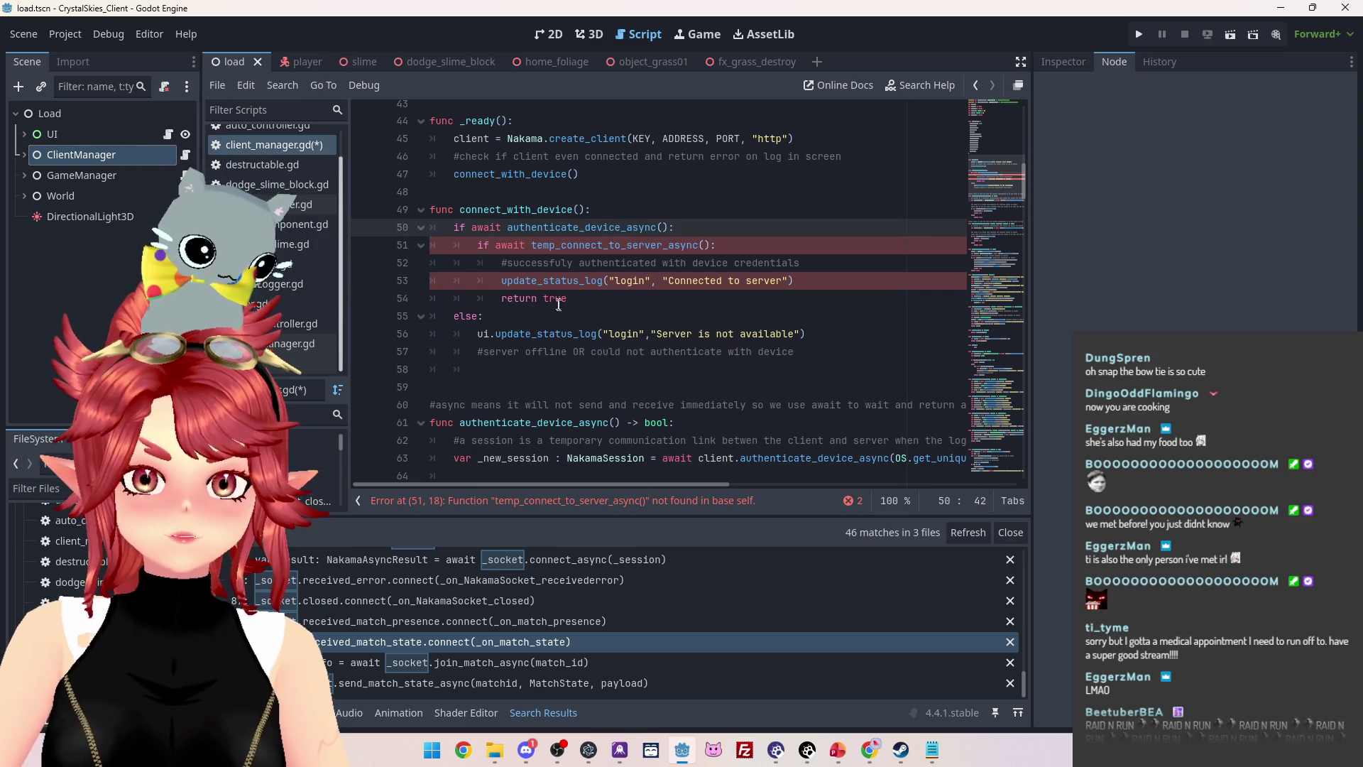
# Prefix the update_status_log call with ui.
pyautogui.click(502, 280)
pyautogui.write('ui.')
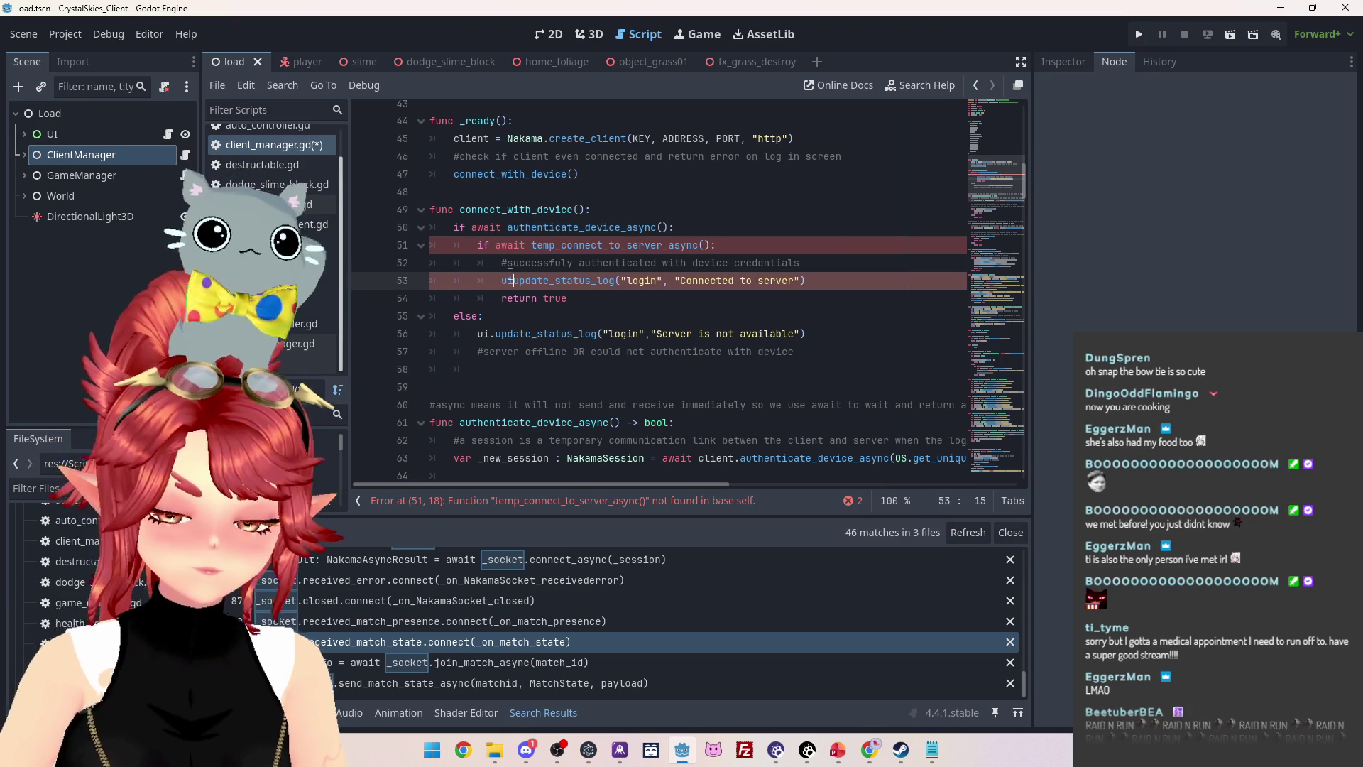
pyautogui.click(710, 232)
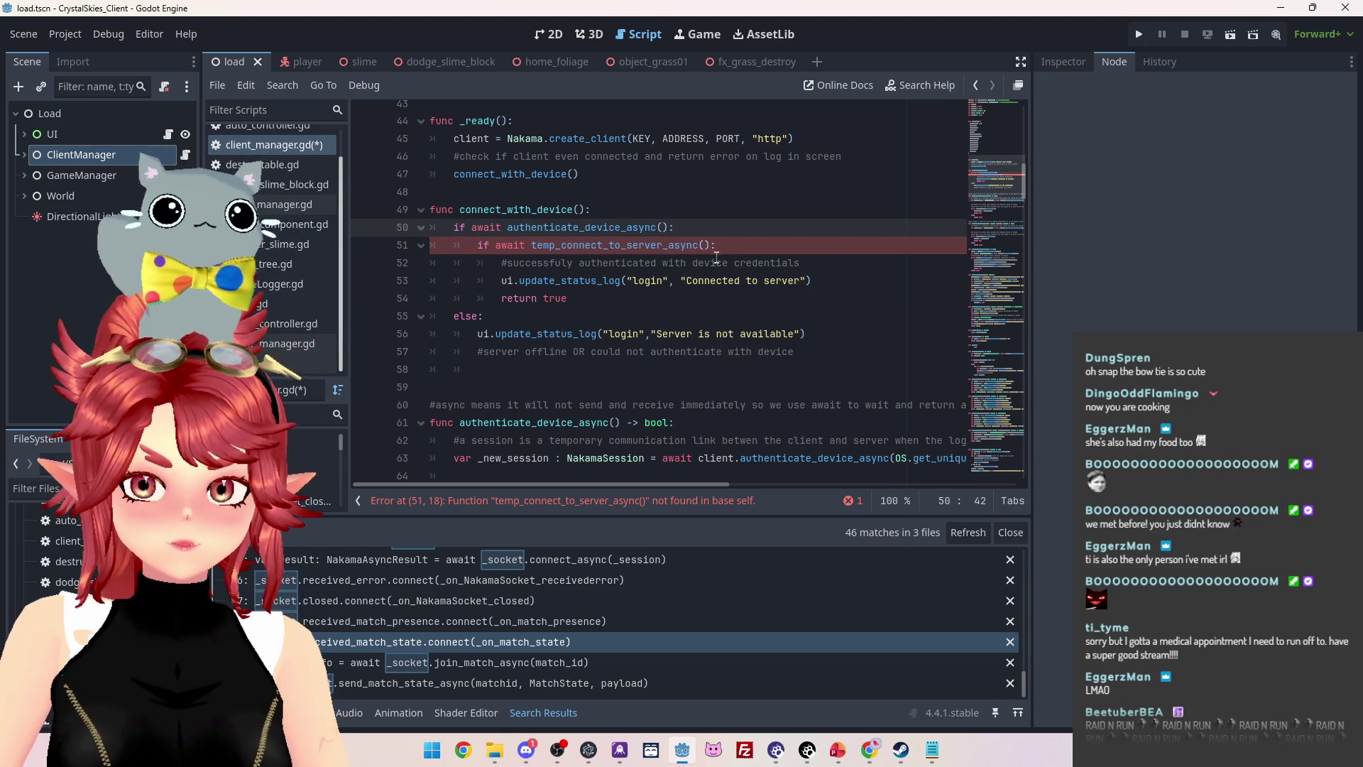
pyautogui.click(711, 263)
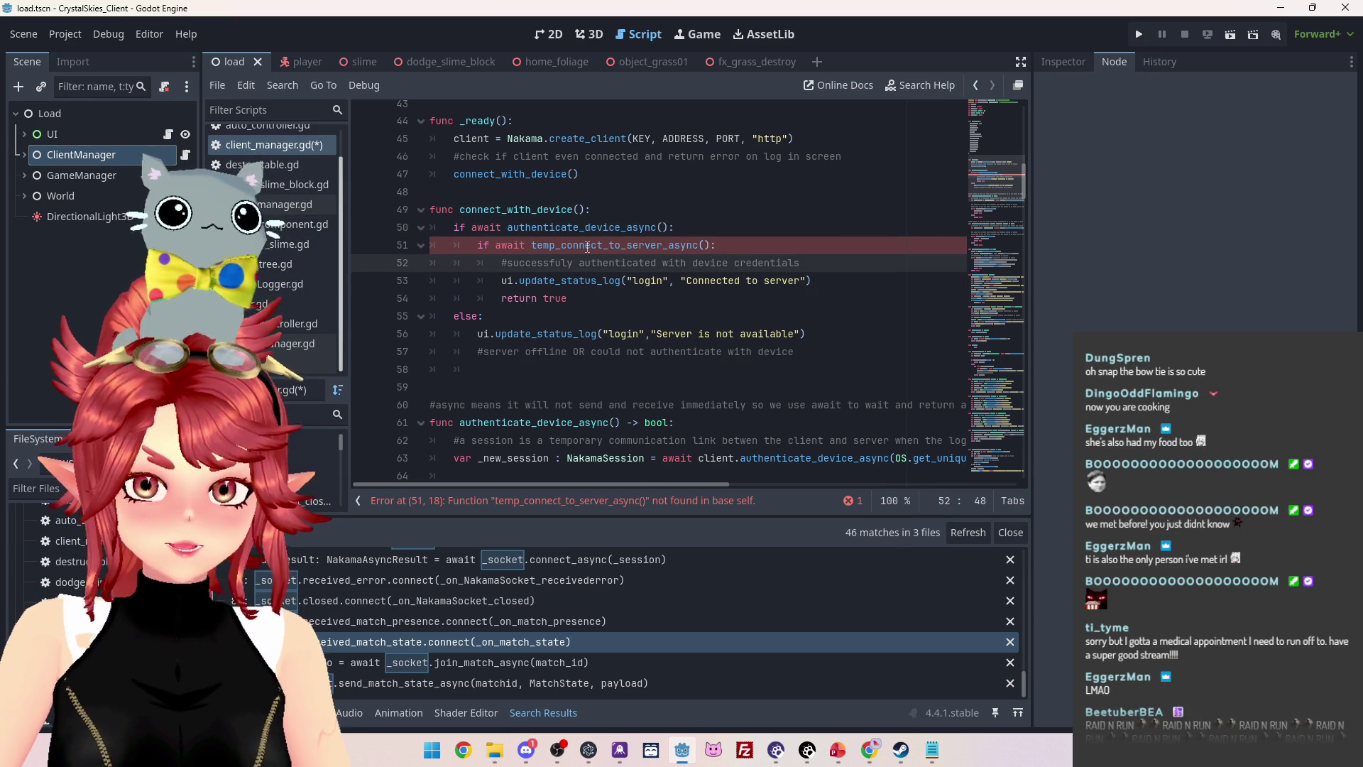
pyautogui.scroll(-1, 587, 246)
pyautogui.click(556, 194)
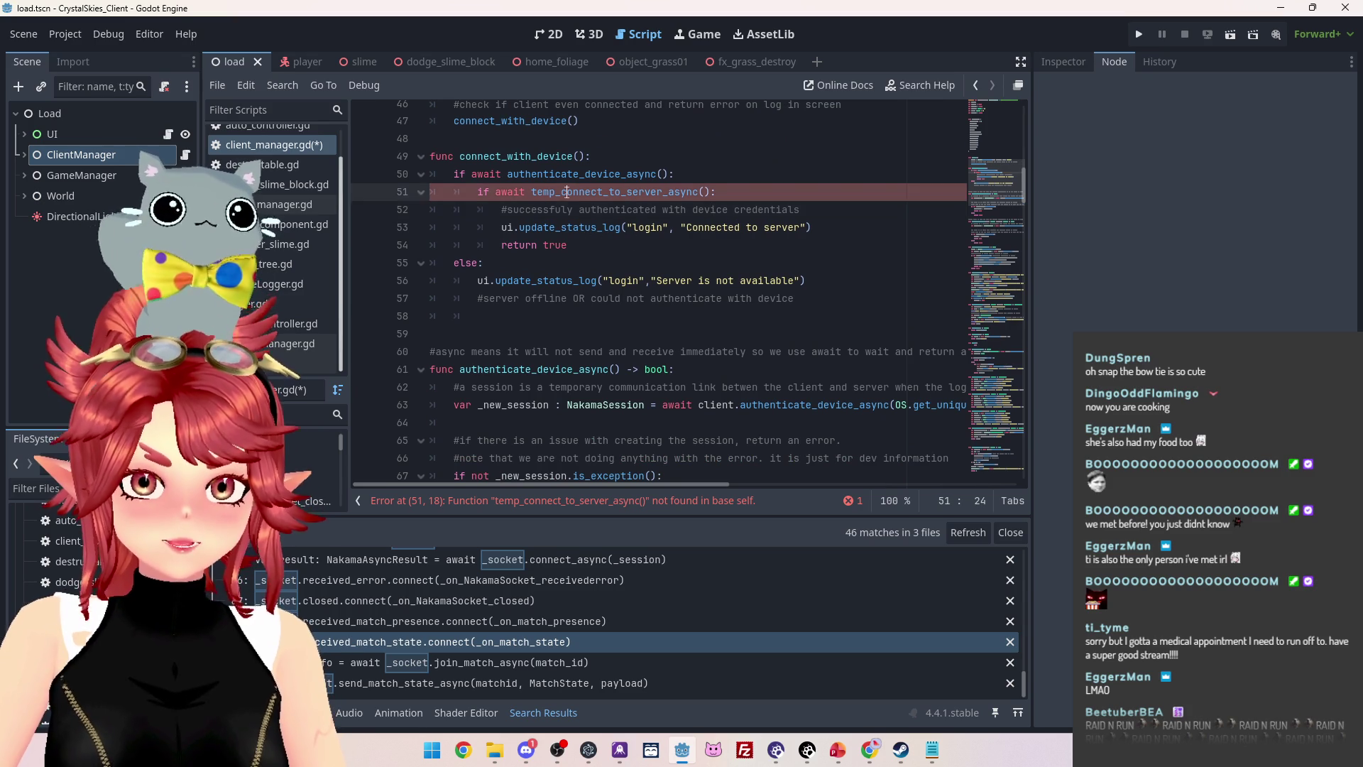
# Paste a duplicate of the connect_to_server_async function above the original.
pyautogui.scroll(-15, 613, 317)
pyautogui.scroll(-19, 613, 318)
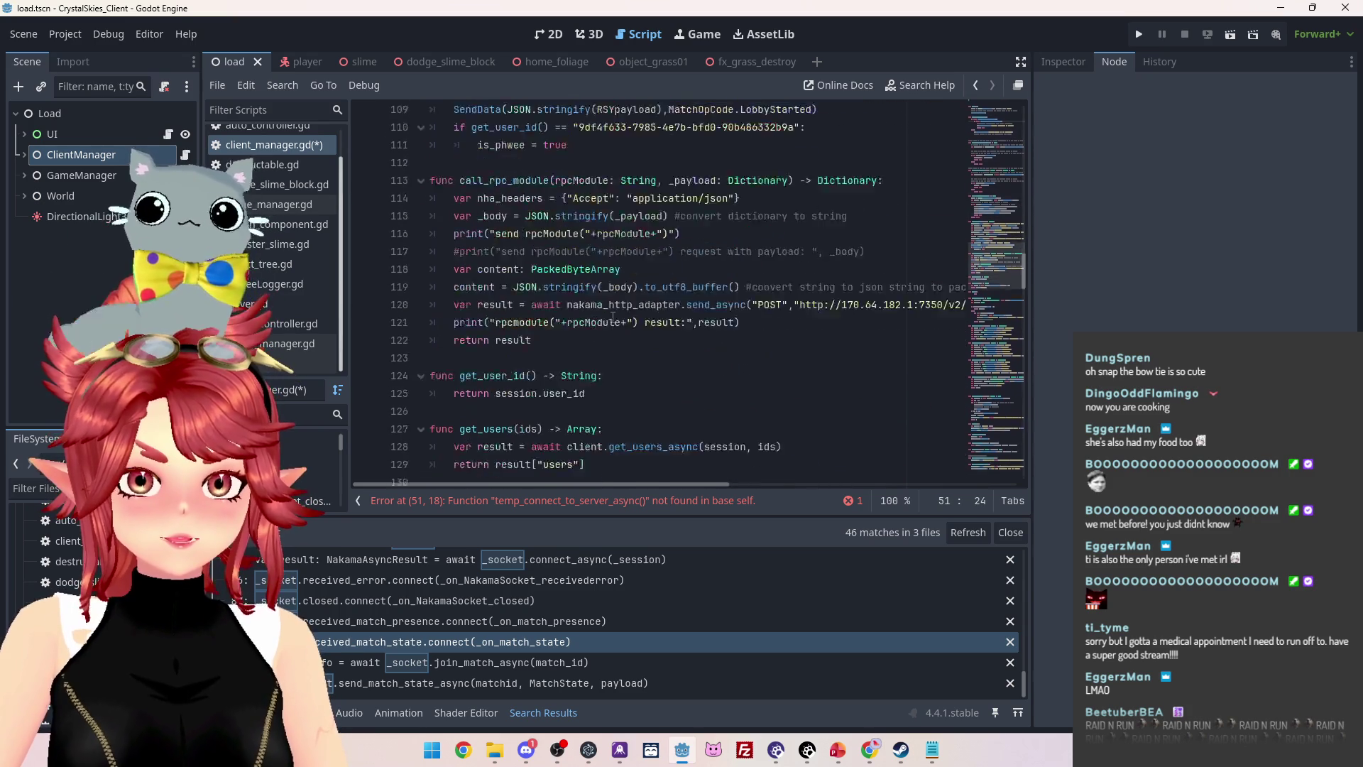
pyautogui.scroll(-20, 613, 318)
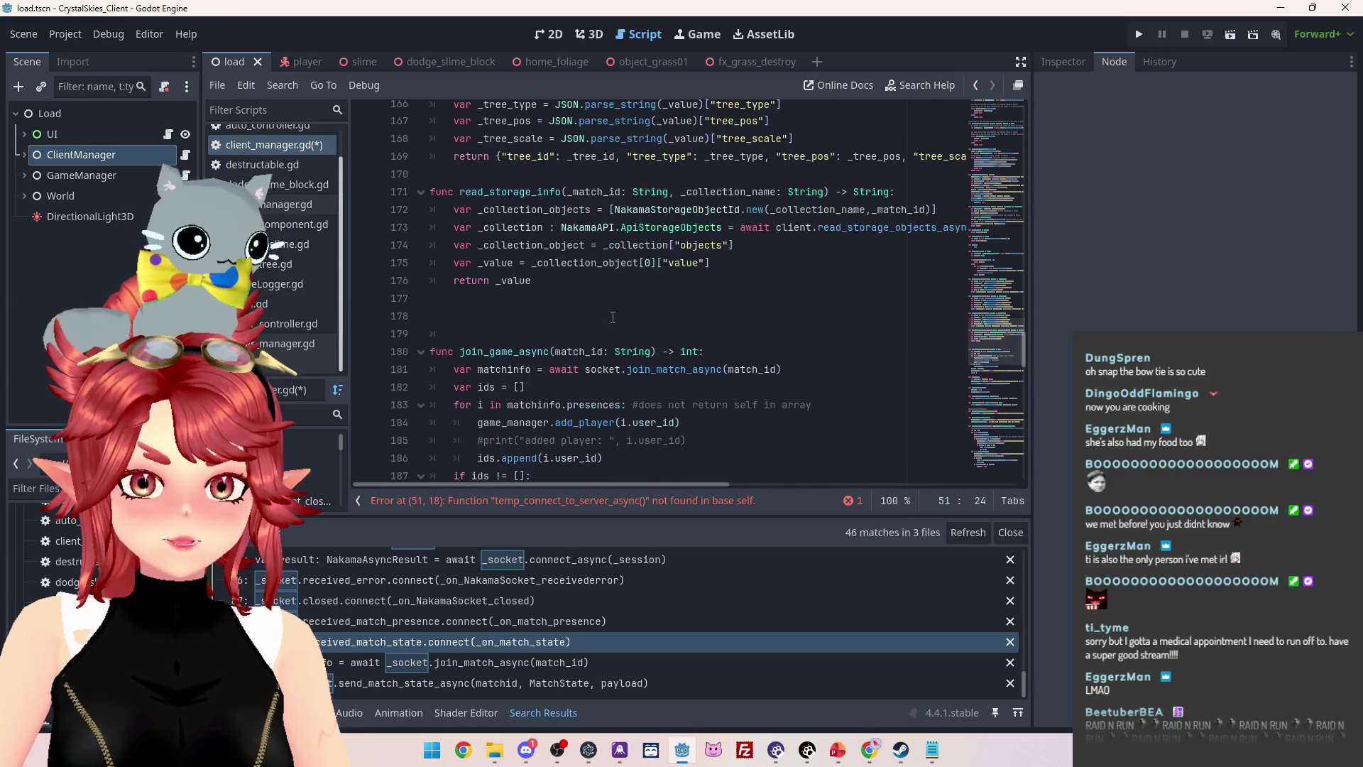
pyautogui.scroll(-12, 613, 318)
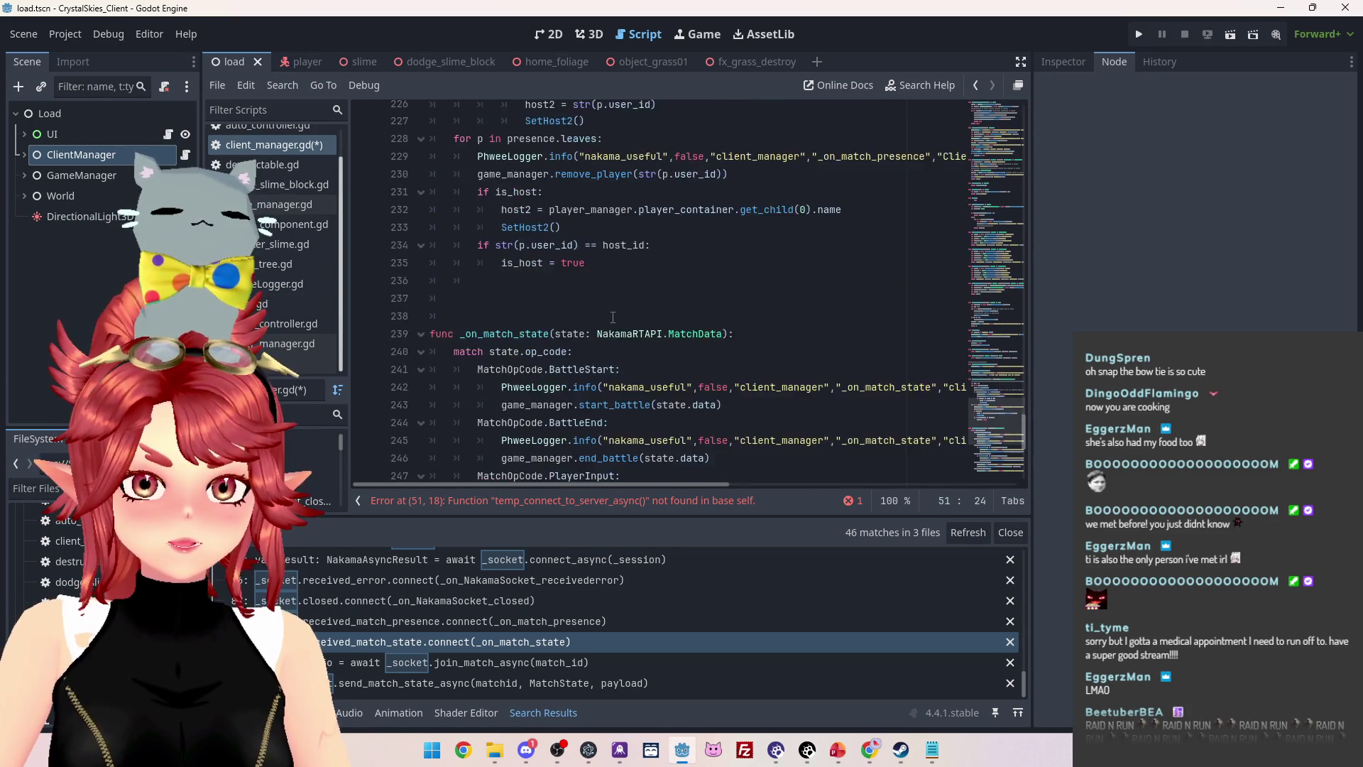
pyautogui.hotkey('alt', 'Left')
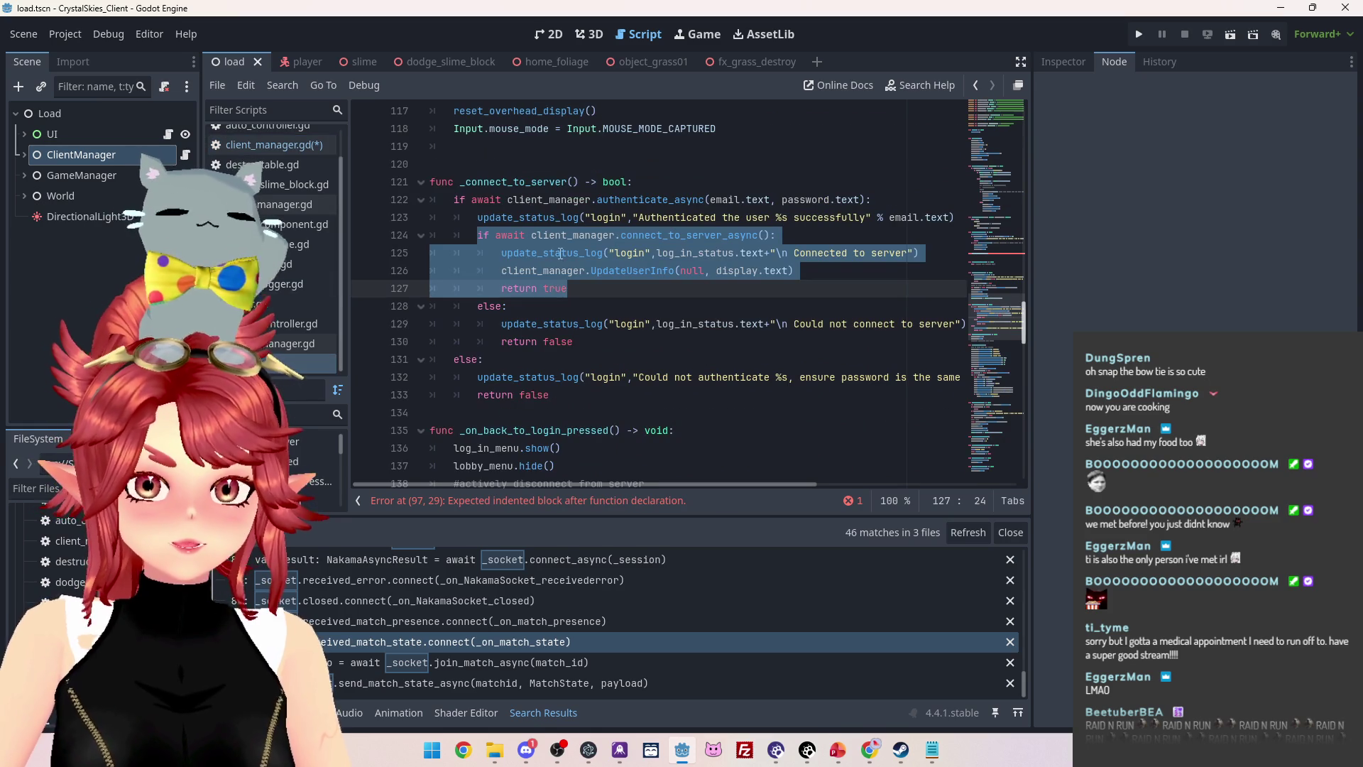
pyautogui.keyDown('ctrl'); pyautogui.click(702, 238); pyautogui.keyUp('ctrl')
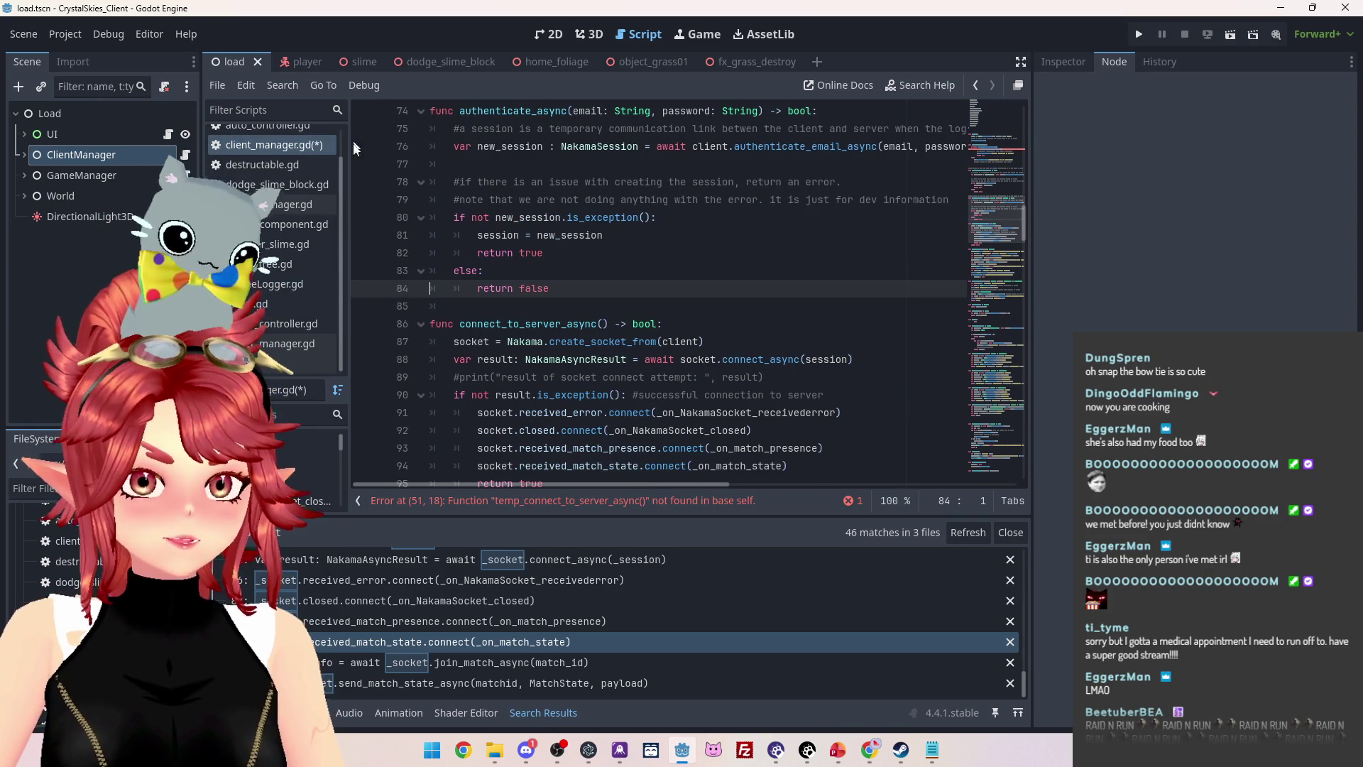
pyautogui.scroll(-3, 575, 304)
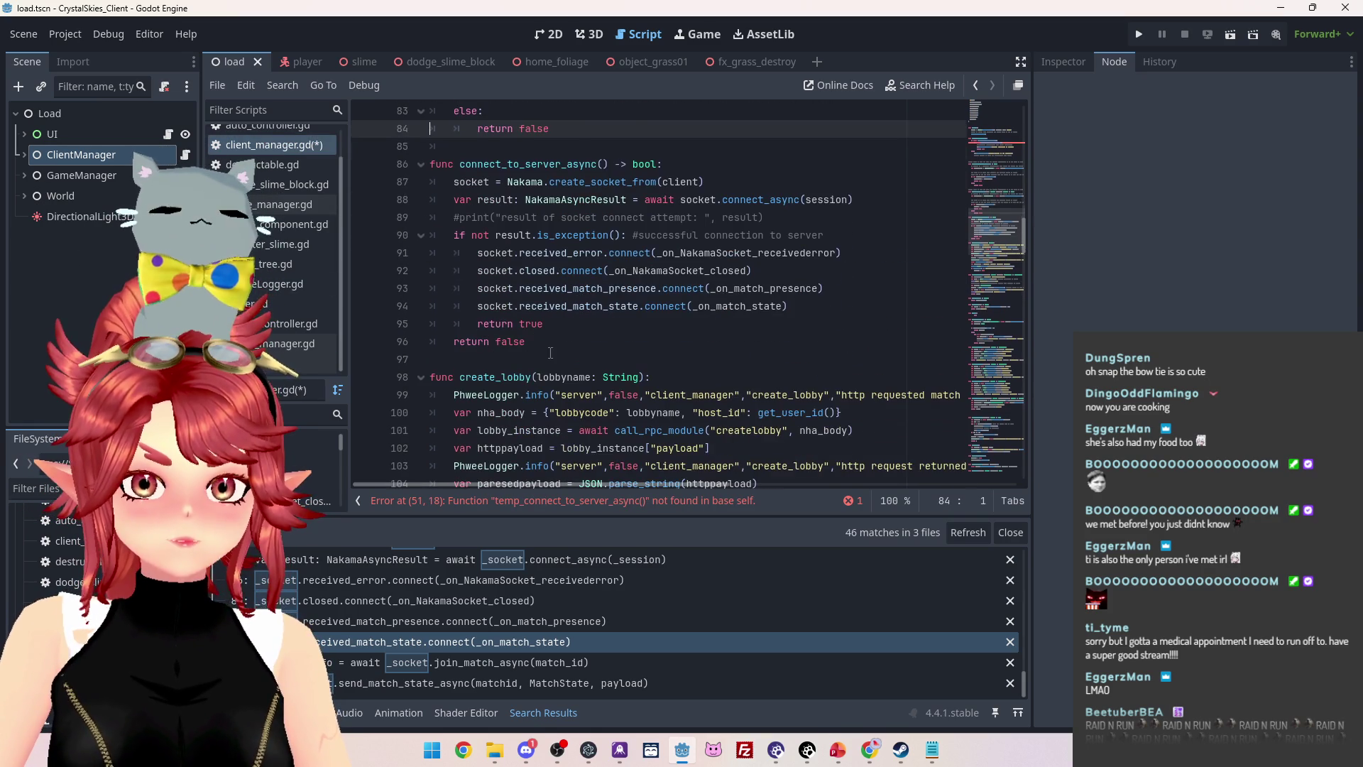
pyautogui.scroll(1, 526, 335)
pyautogui.moveTo(541, 395); pyautogui.dragTo(422, 222)
pyautogui.hotkey('ctrl', 'c')
pyautogui.click(491, 203)
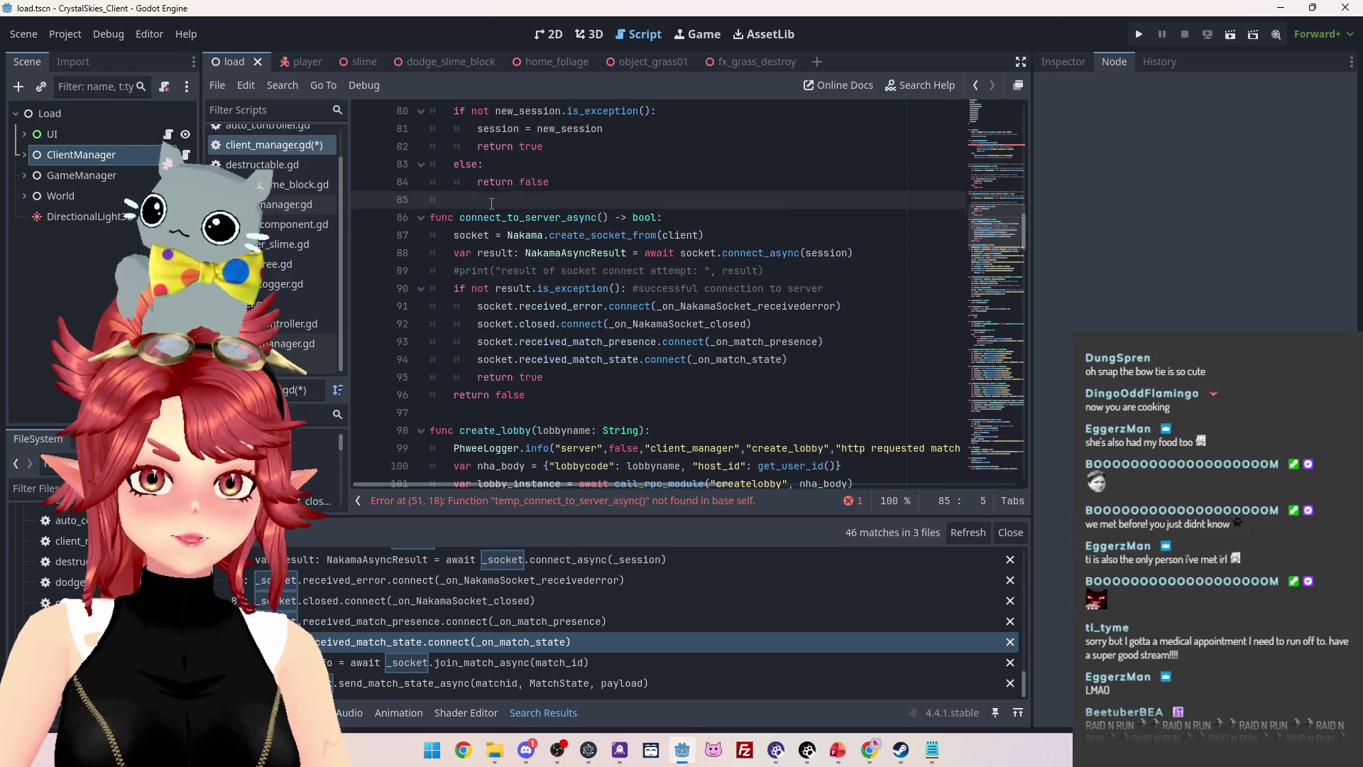
pyautogui.hotkey('ctrl', 'v')
pyautogui.press('Return')
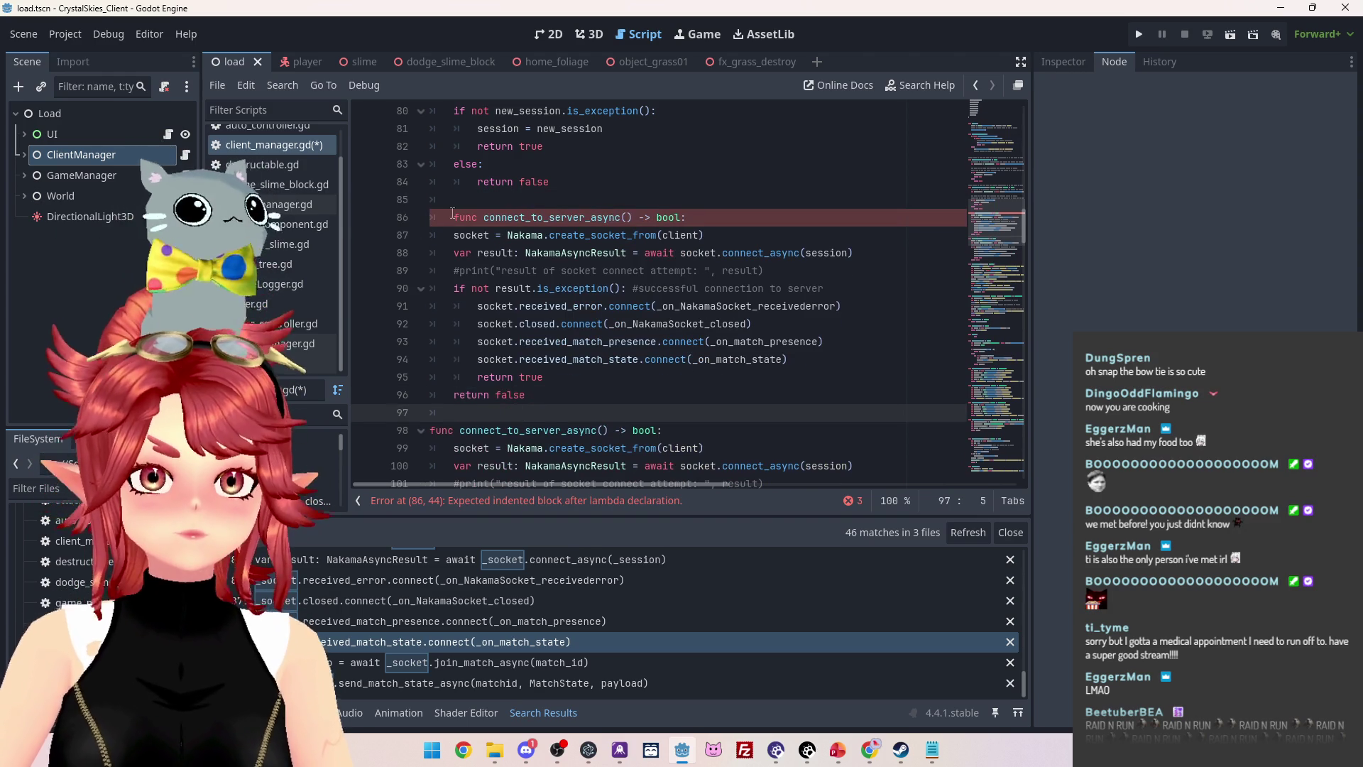
# Rename the copy temp_connect_to_server_async and change its socket assignment to _tempsocket.
pyautogui.click(456, 217)
pyautogui.click(462, 217)
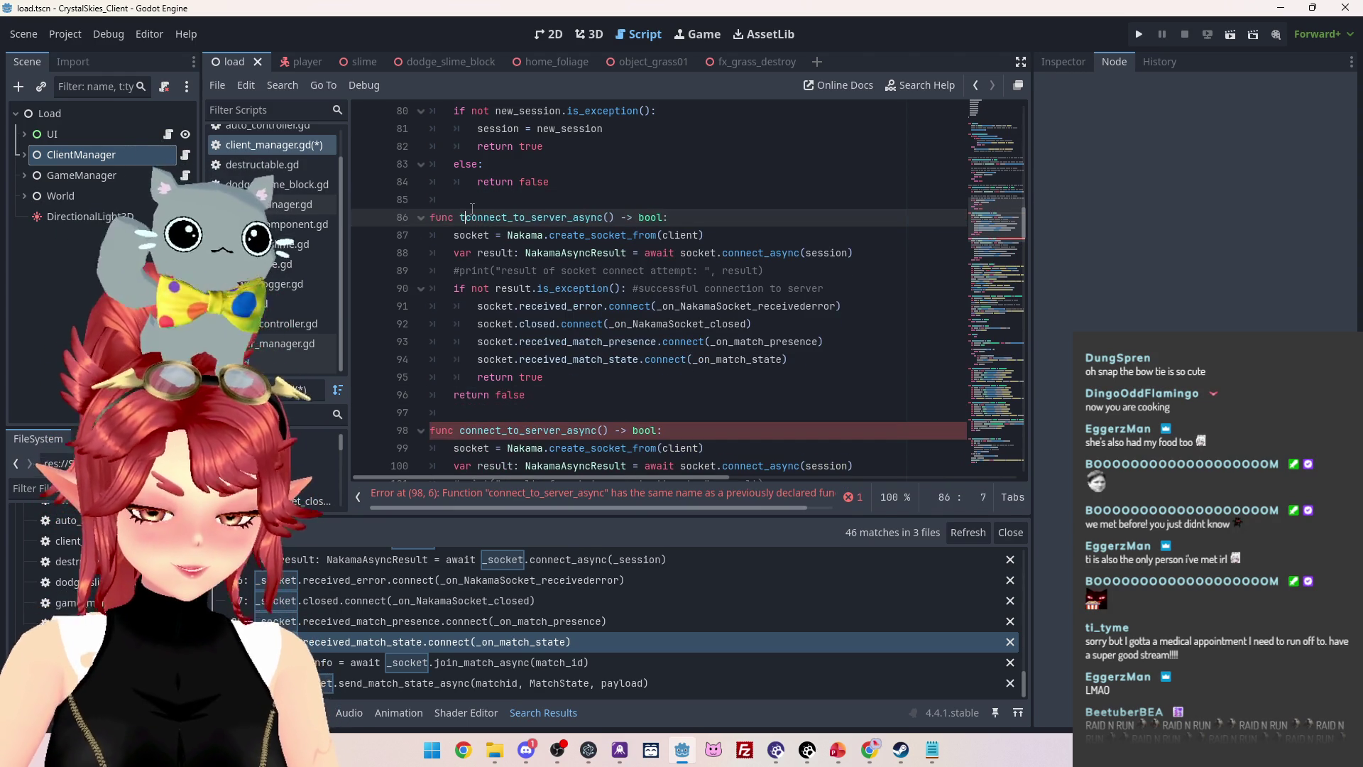
pyautogui.press('BackSpace')
pyautogui.press('BackSpace')
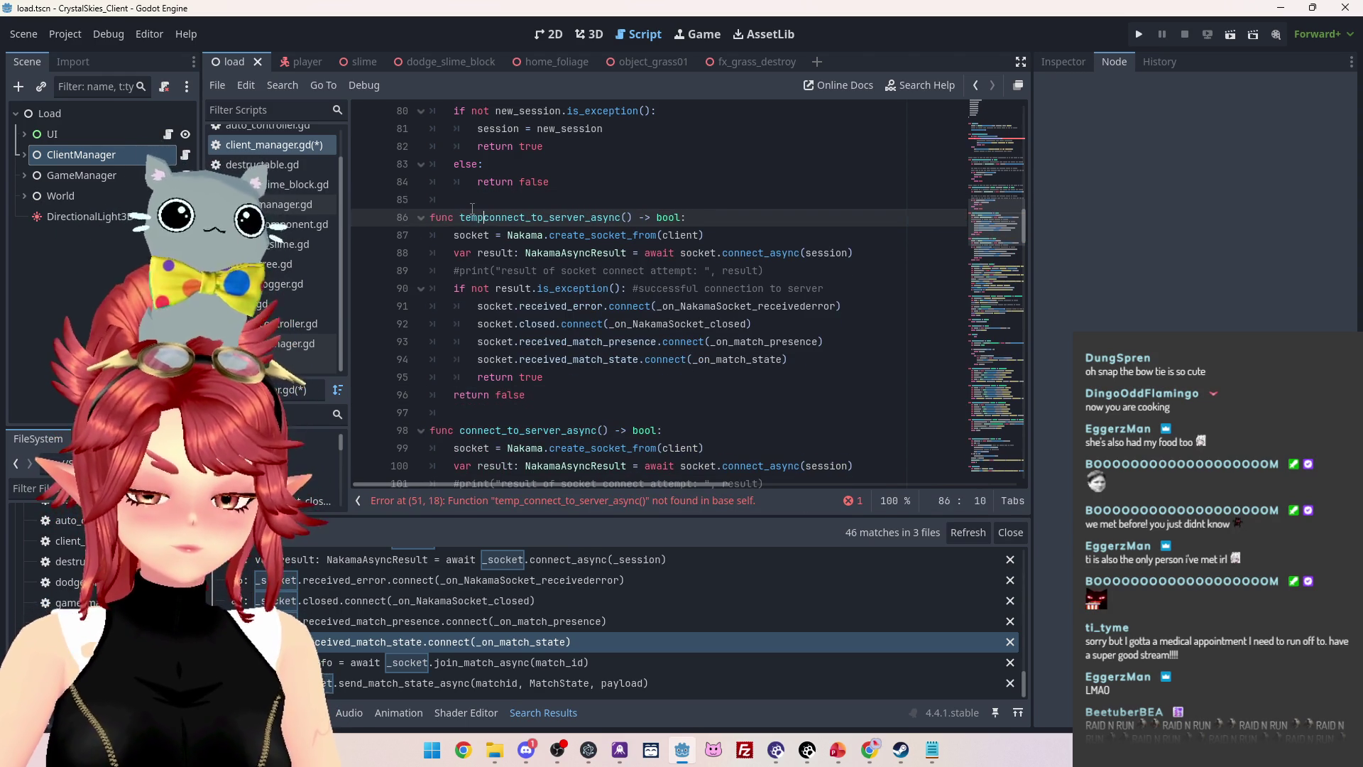
pyautogui.click(570, 186)
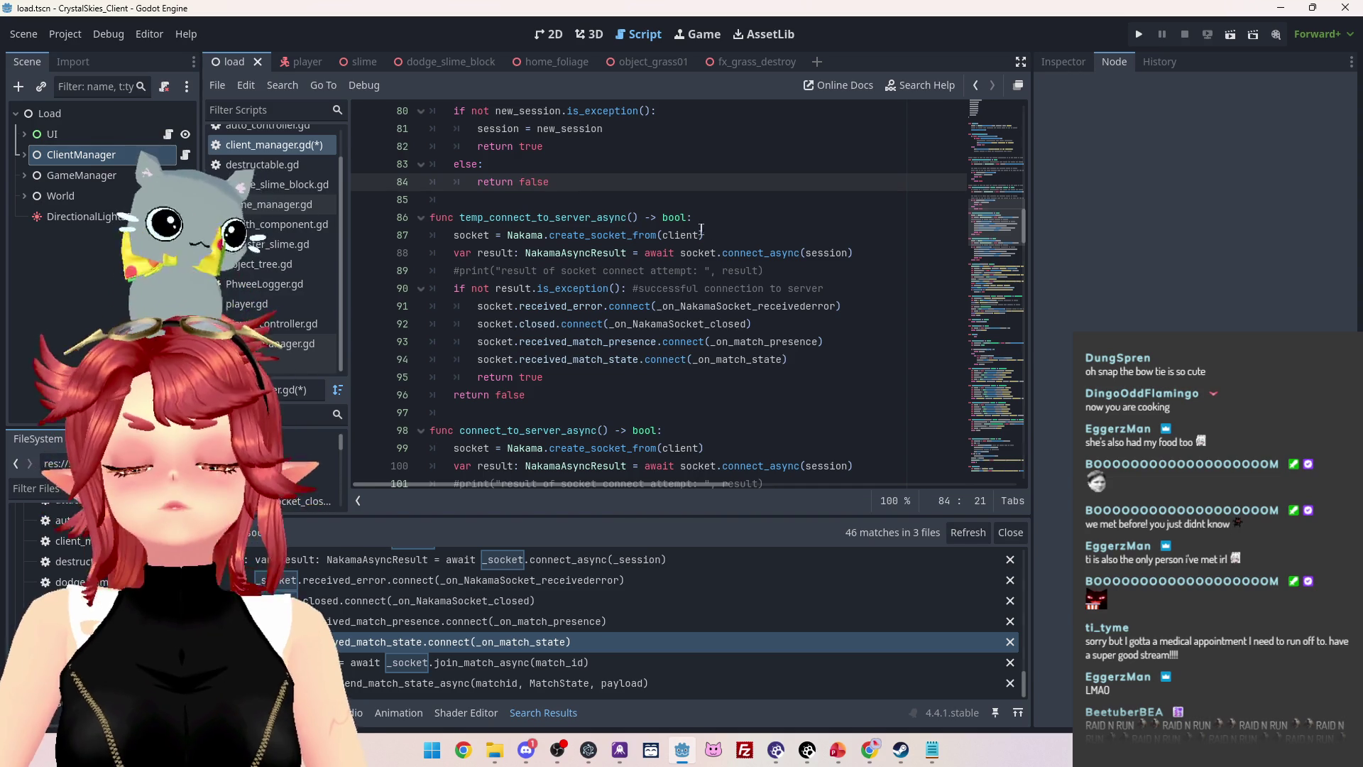
pyautogui.click(454, 235)
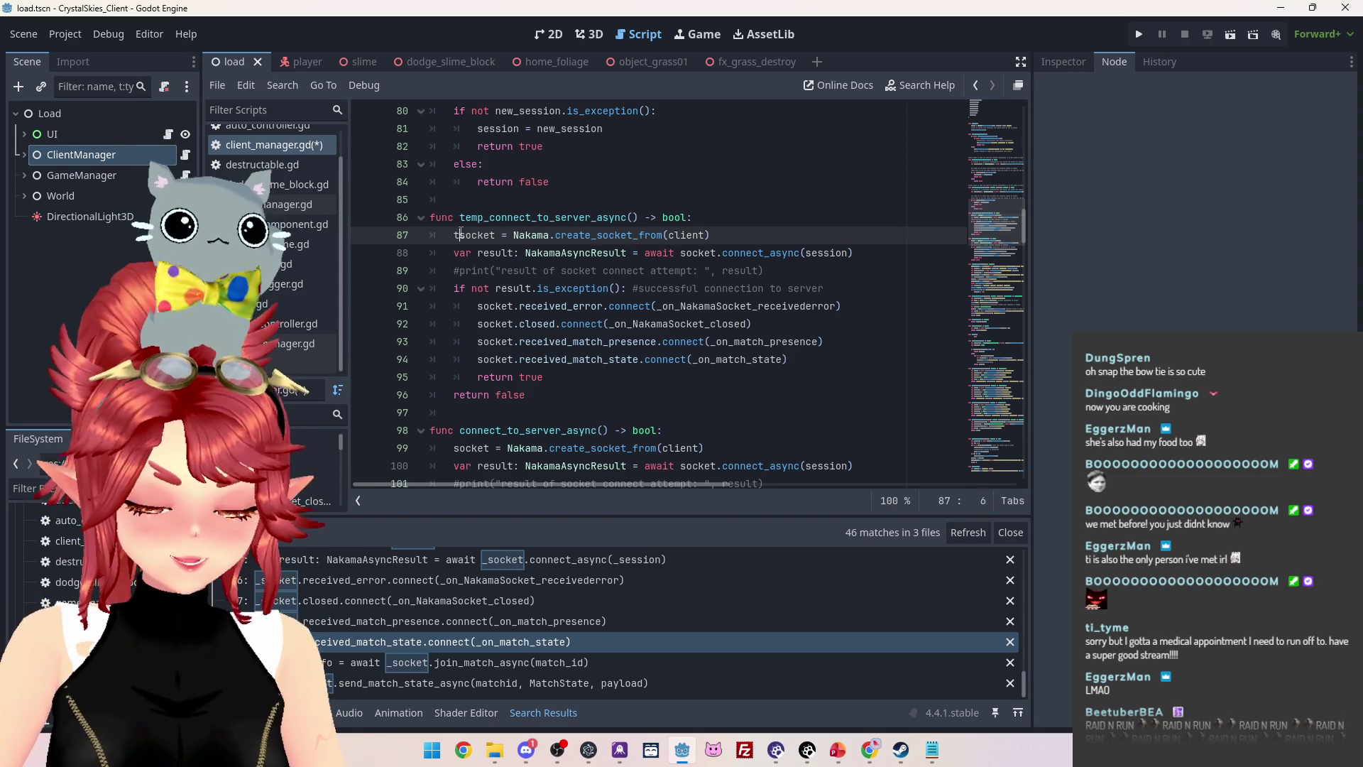
pyautogui.click(670, 204)
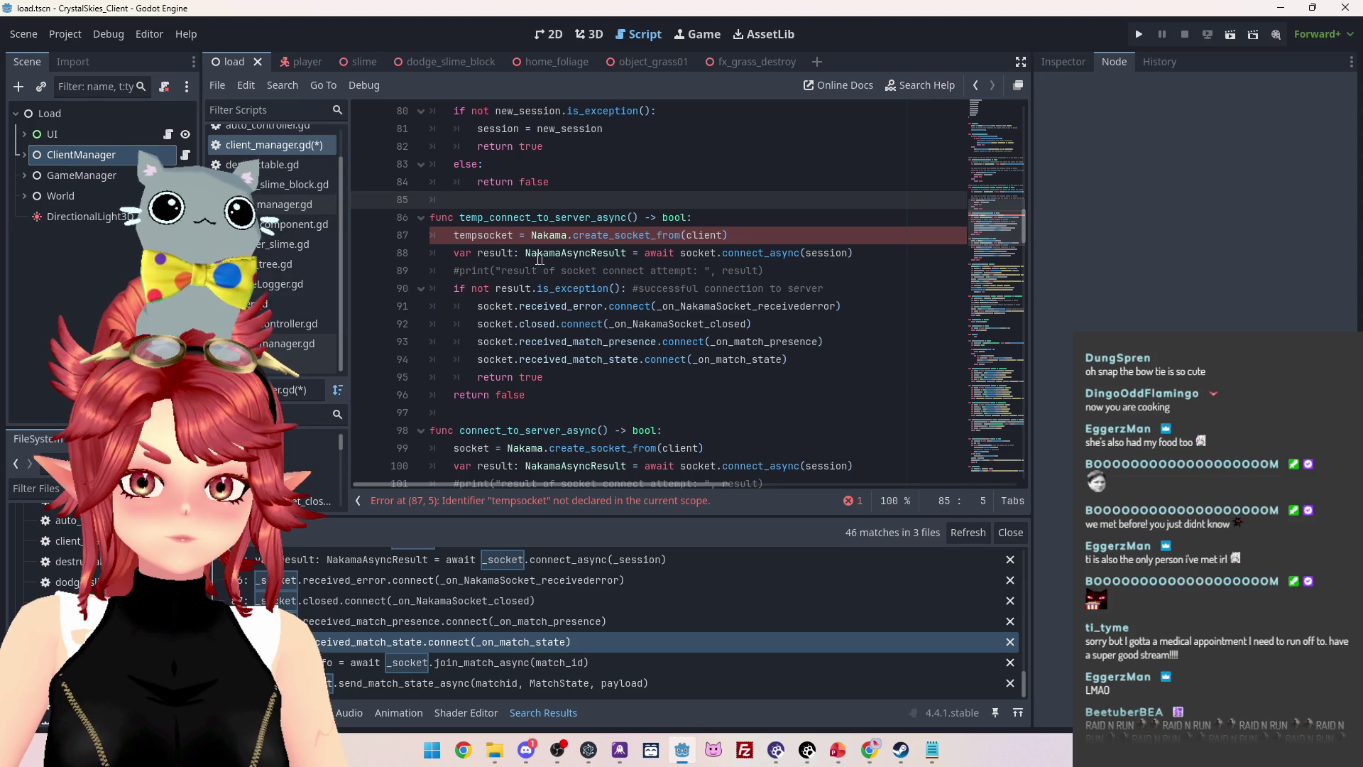
pyautogui.click(458, 236)
pyautogui.write('_')
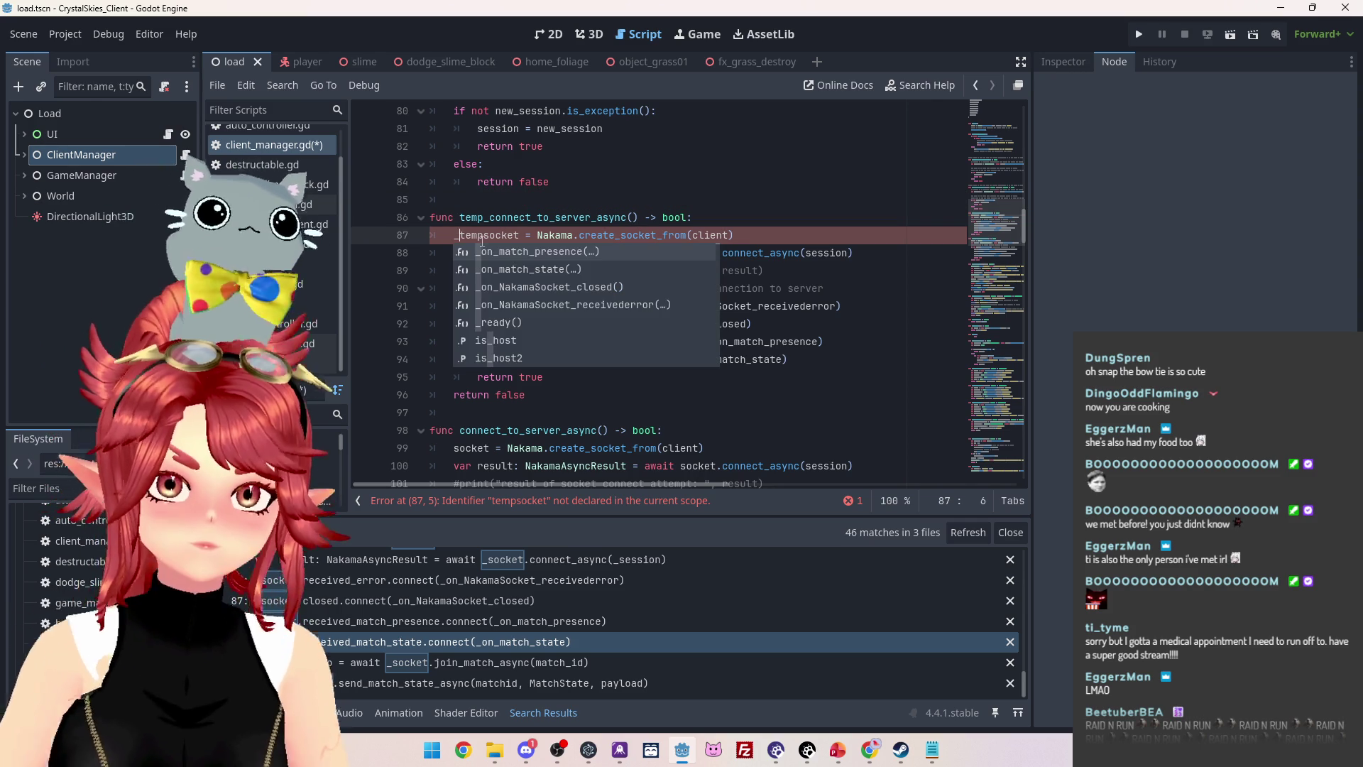
pyautogui.moveTo(1028, 228); pyautogui.dragTo(1031, 85)
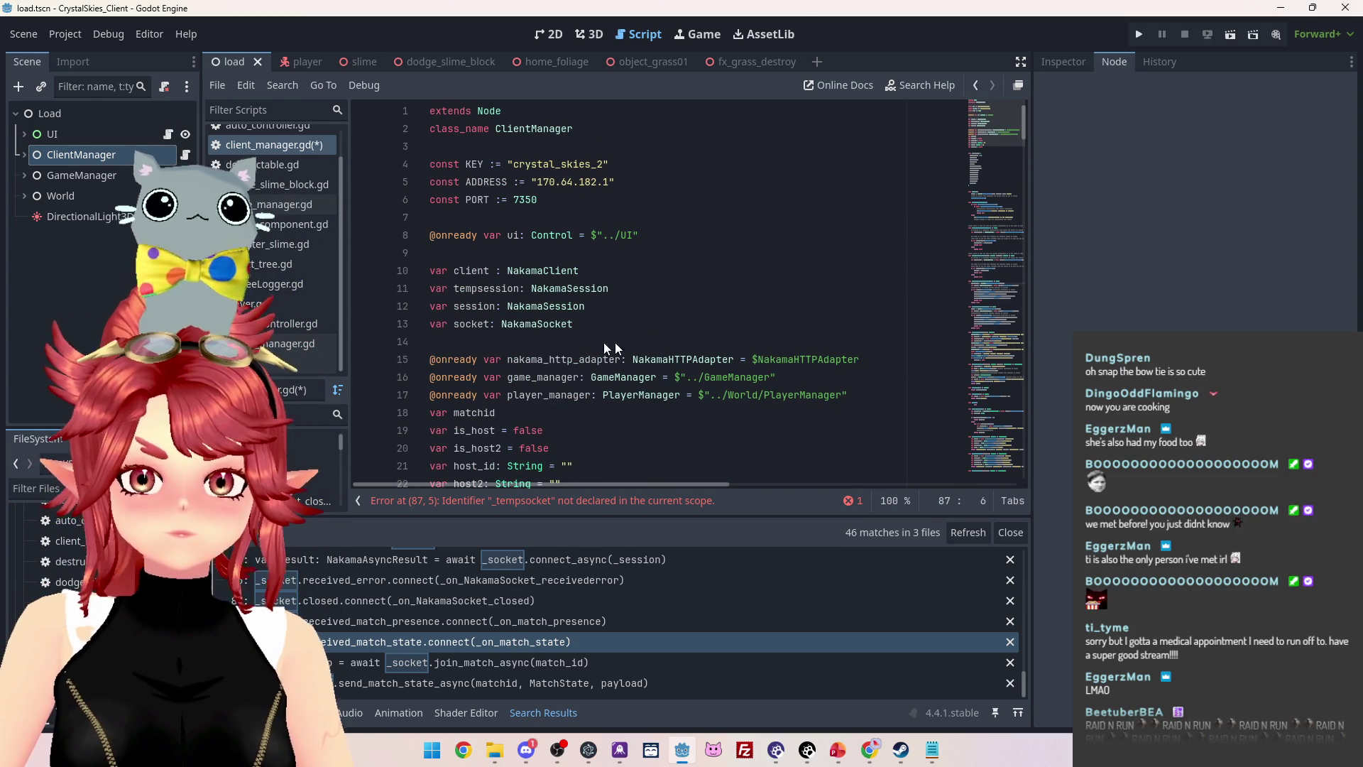
pyautogui.click(680, 501)
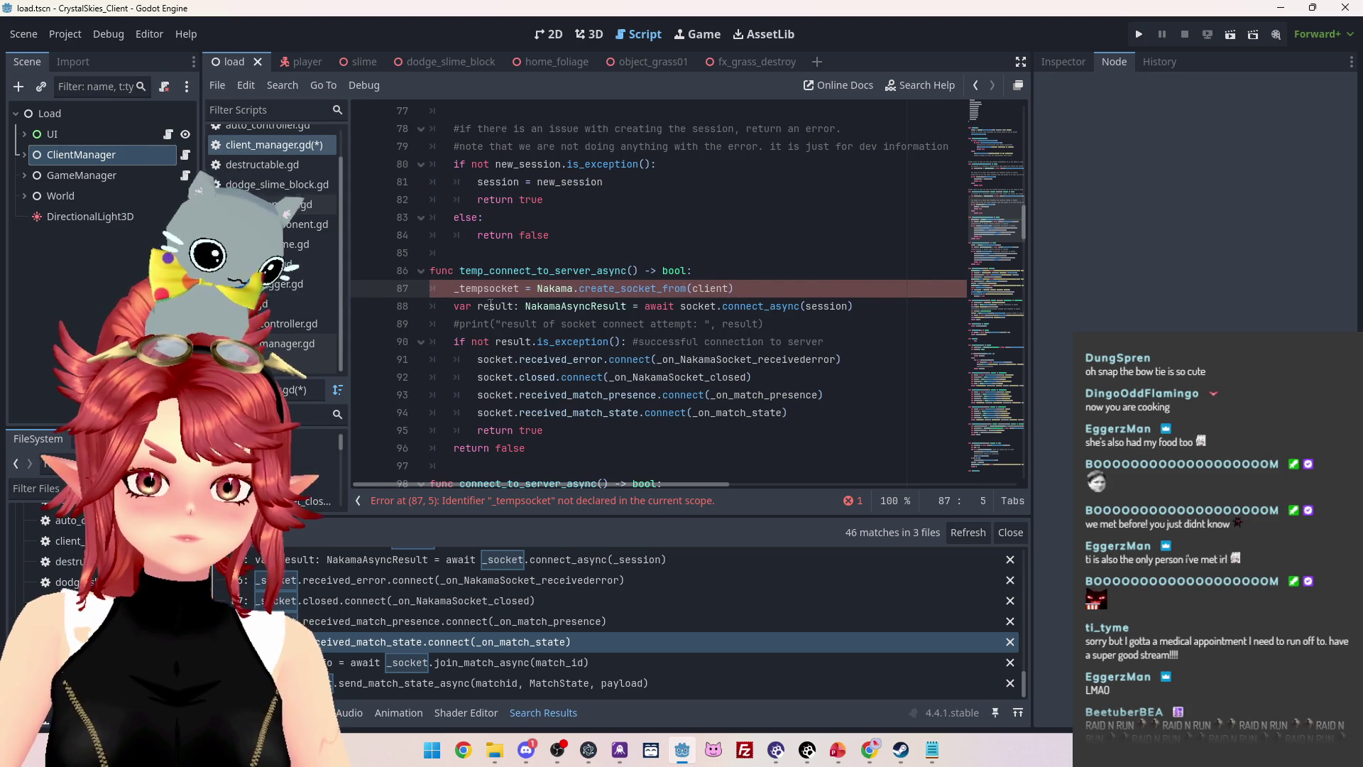
# Declare 'var tempsocket: NakamaSocket' below the session declaration by copying the socket line.
pyautogui.scroll(-1, 1026, 228)
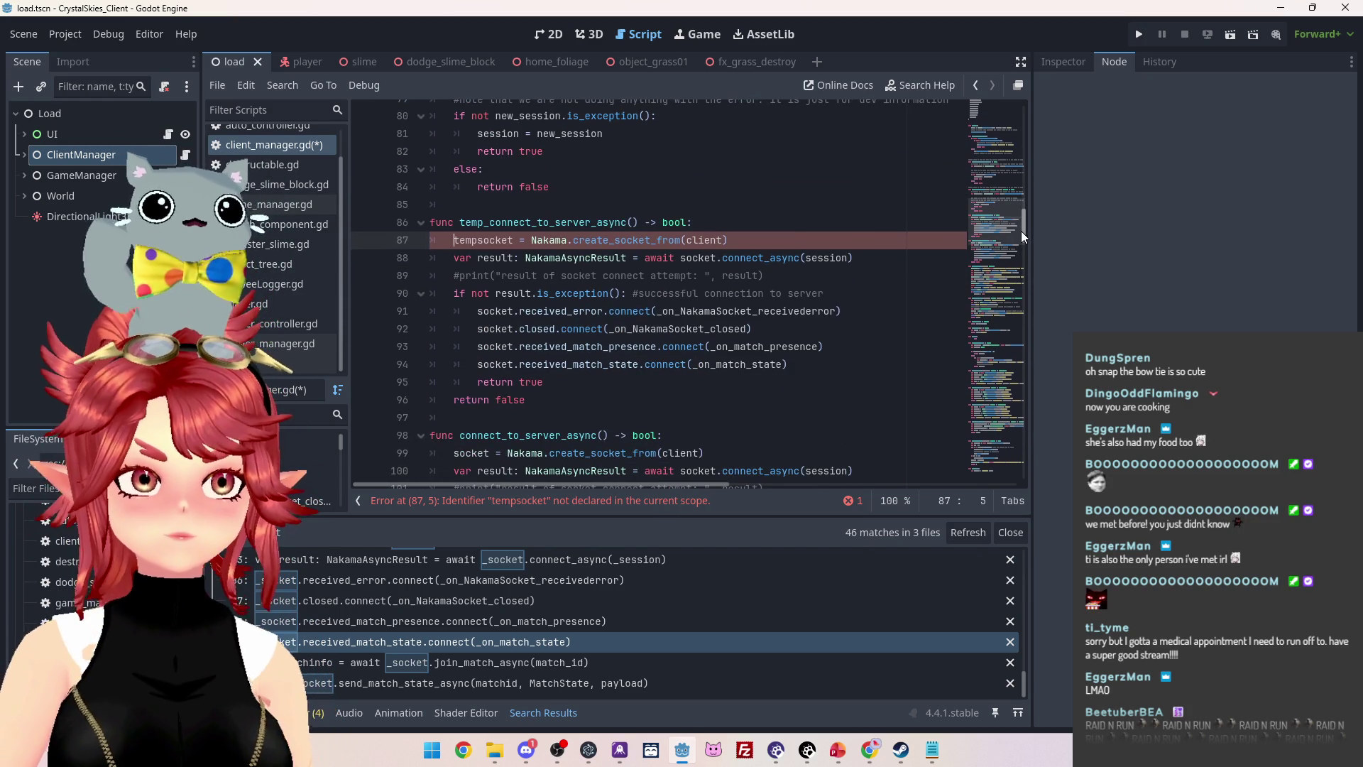
pyautogui.moveTo(1021, 231); pyautogui.dragTo(1011, 105)
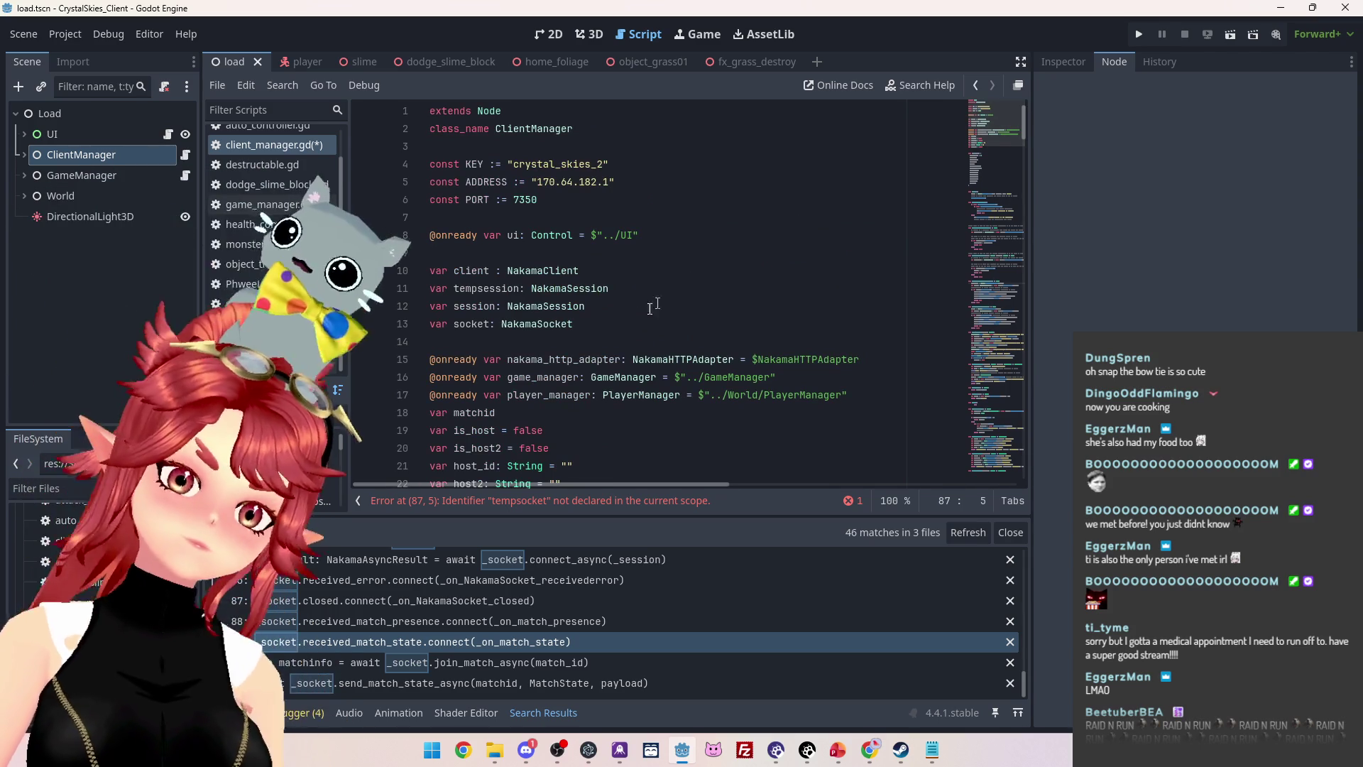
pyautogui.moveTo(616, 320); pyautogui.dragTo(431, 329)
pyautogui.hotkey('ctrl', 'c')
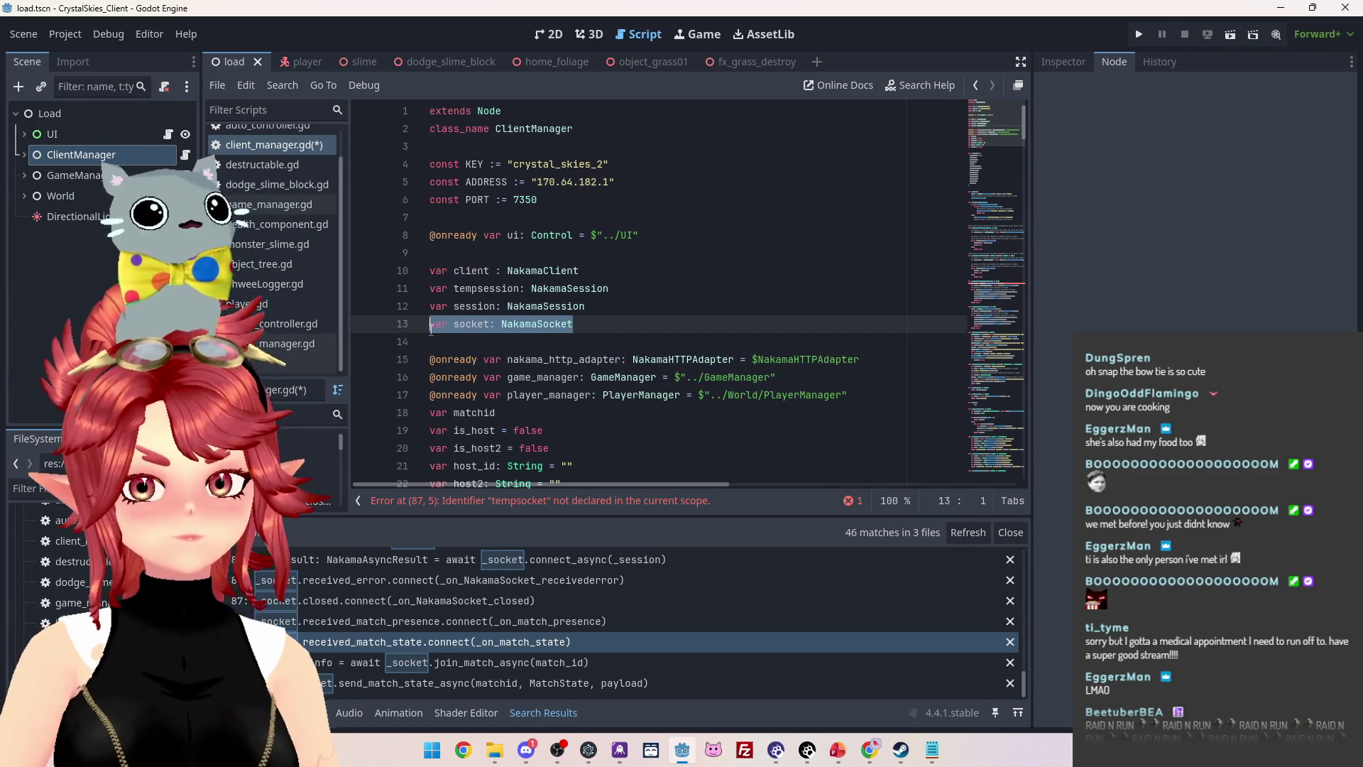
pyautogui.click(591, 306)
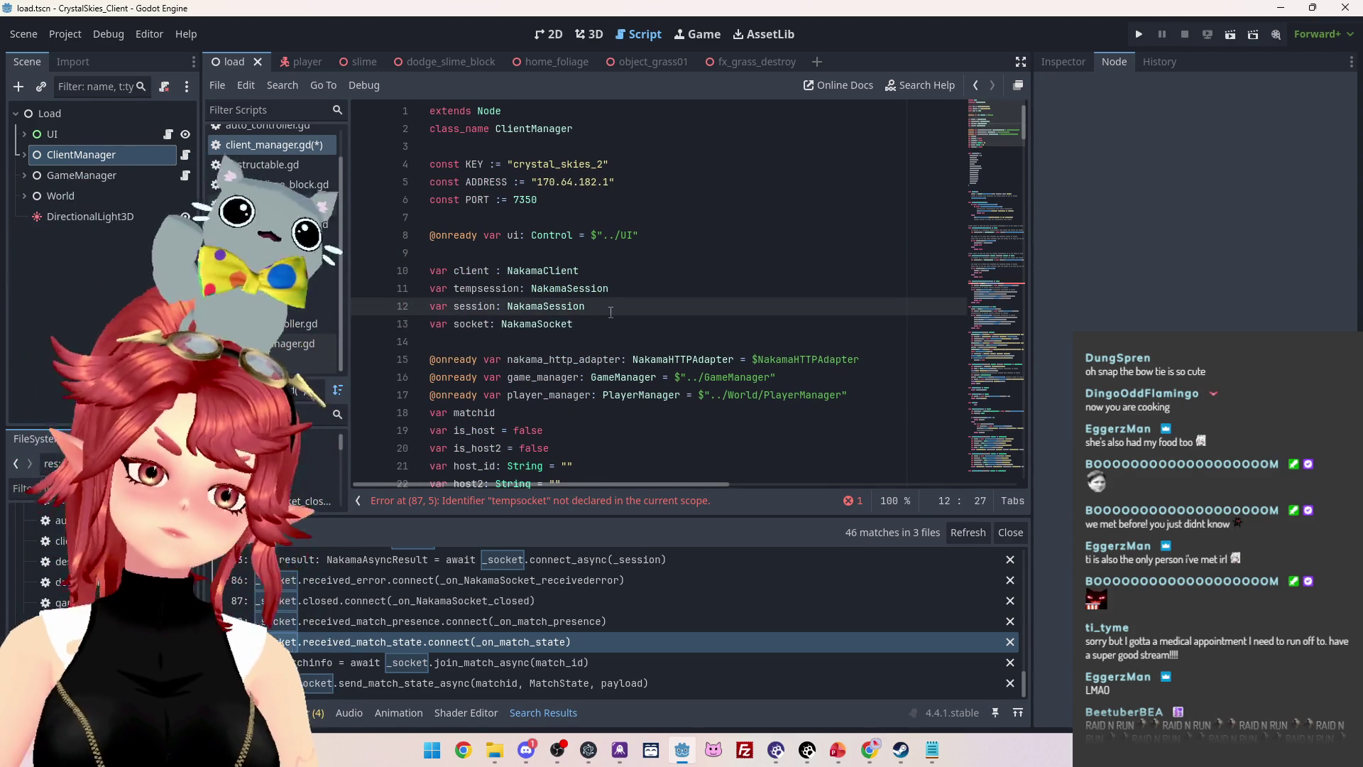
pyautogui.press('Return')
pyautogui.hotkey('ctrl', 'v')
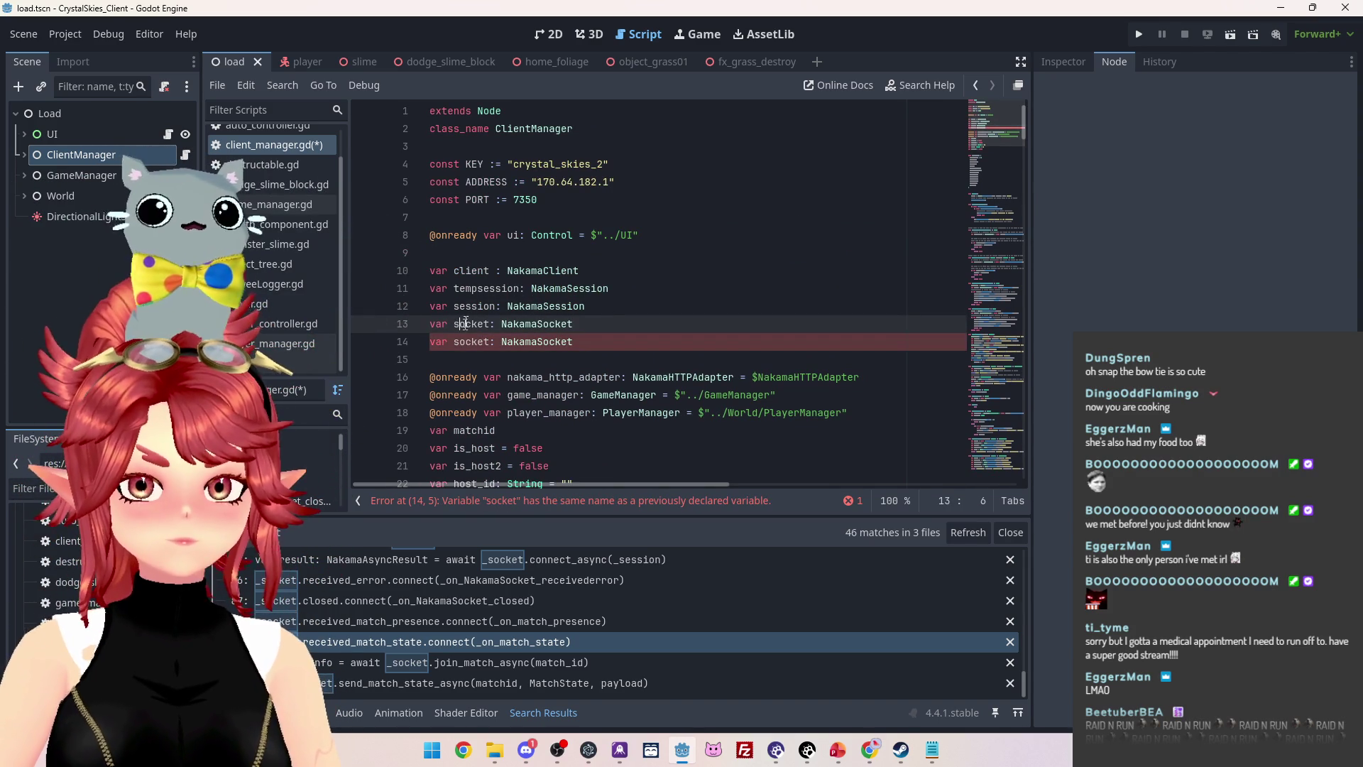
pyautogui.click(541, 341)
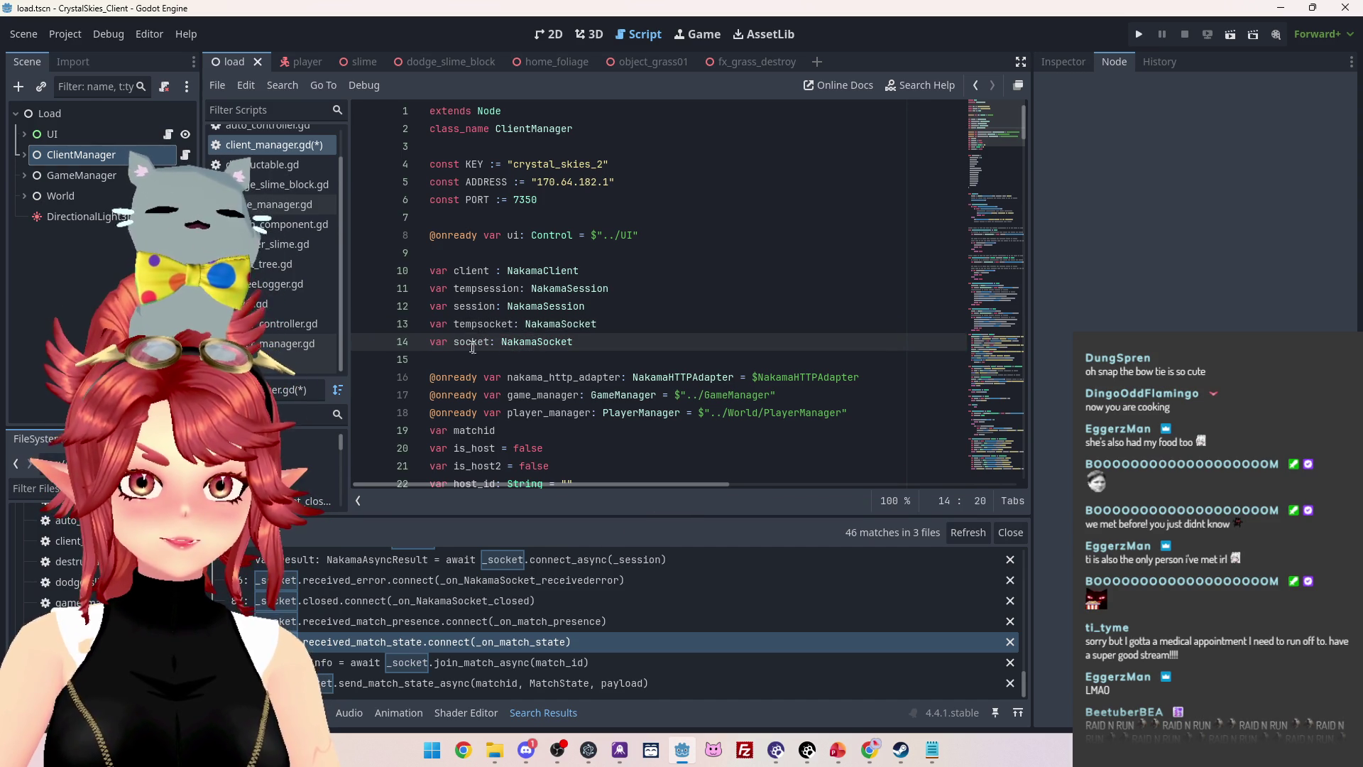
pyautogui.click(1013, 248)
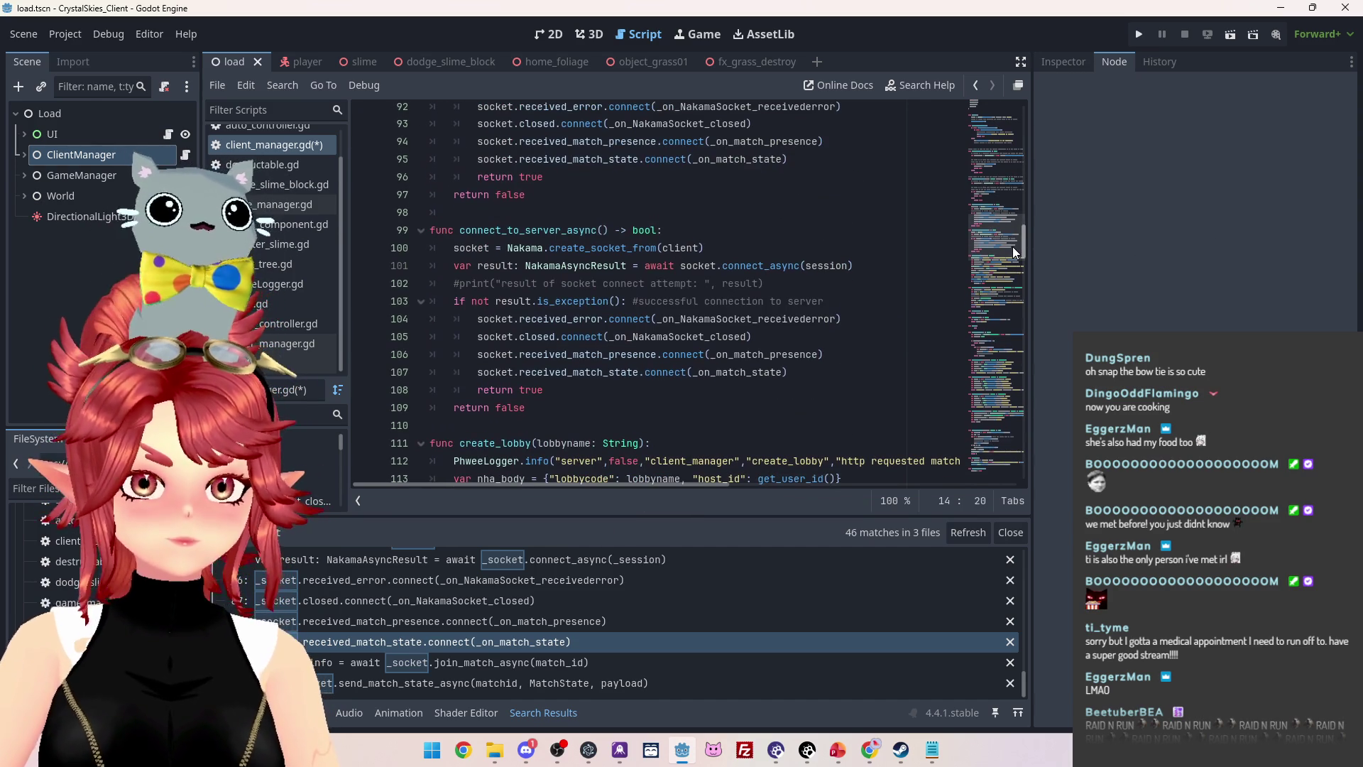
# Change the connect call to await tempsocket.connect_async(tempsession) instead of socket and session.
pyautogui.moveTo(1013, 245); pyautogui.dragTo(1013, 232)
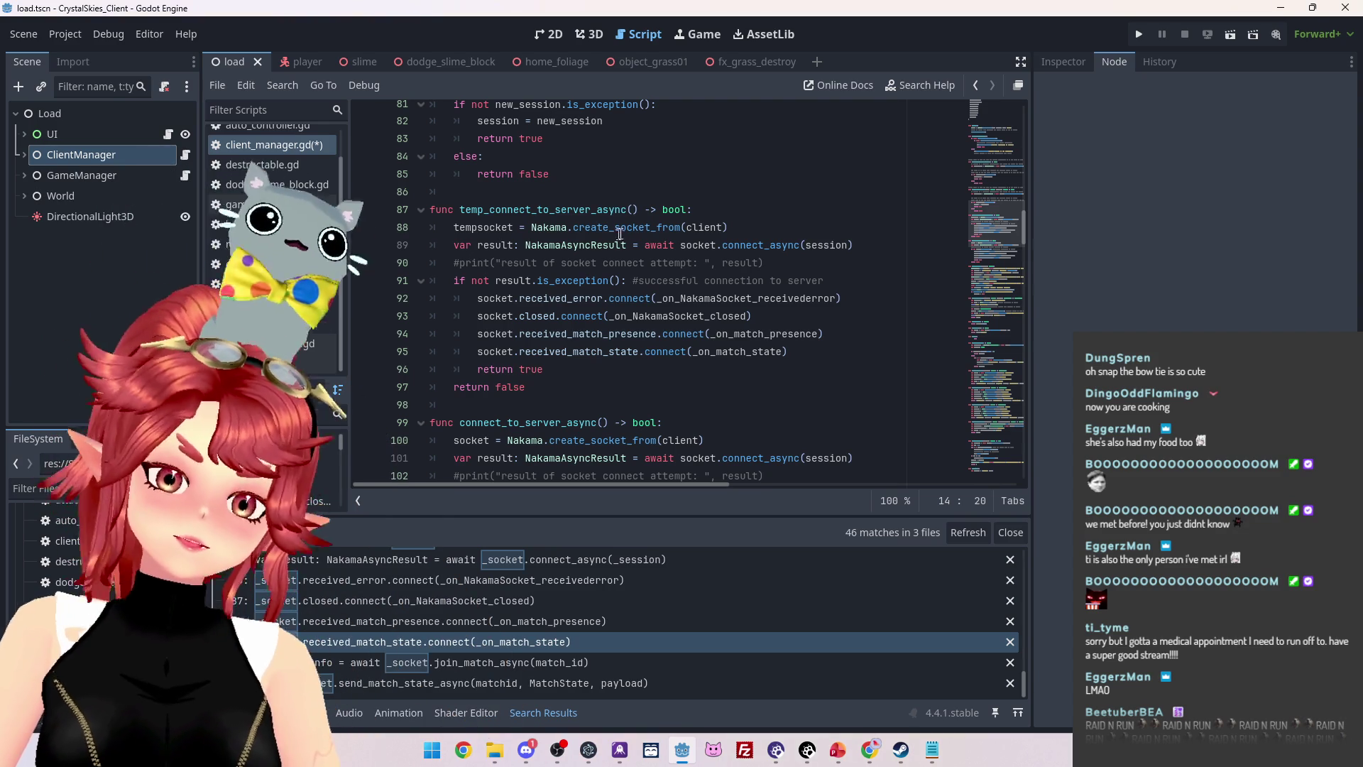
pyautogui.click(685, 228)
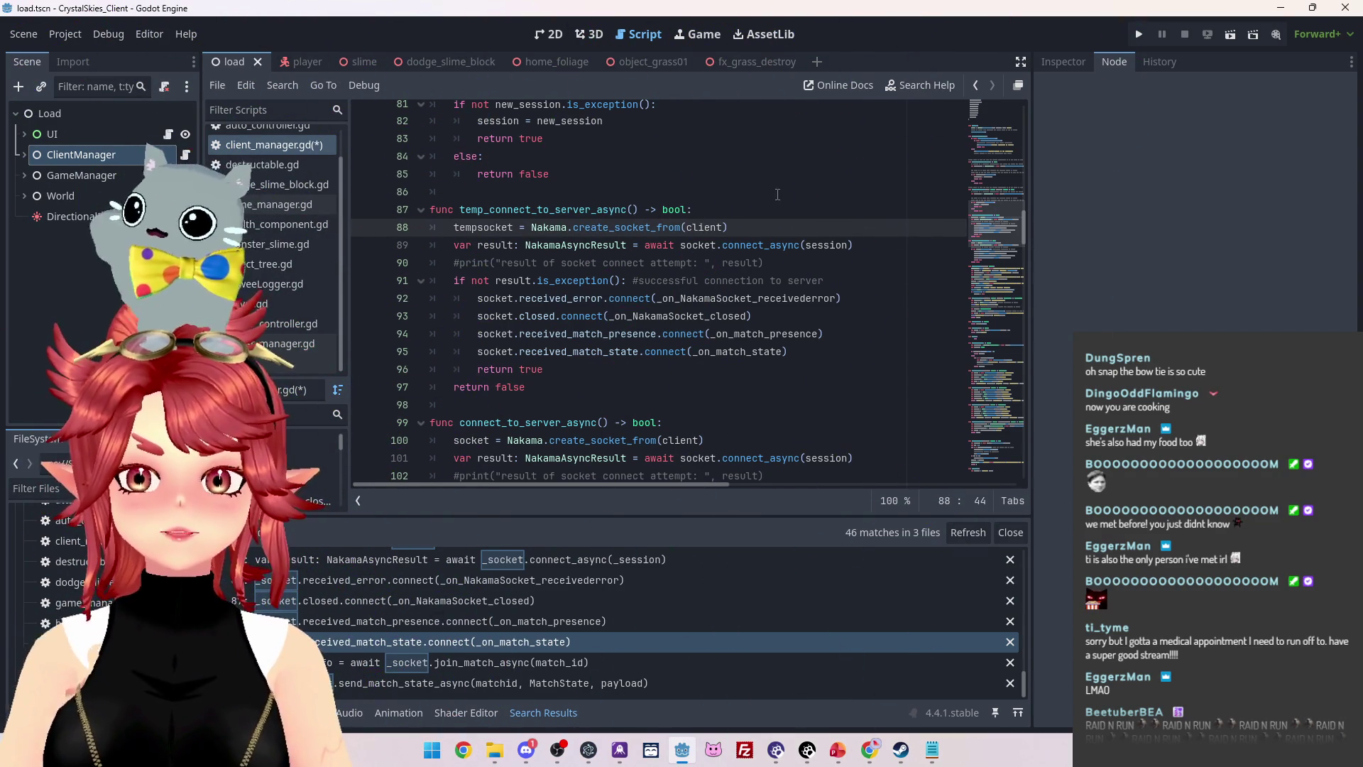
pyautogui.moveTo(1024, 224)
pyautogui.mouseDown()
pyautogui.moveTo(1014, 116)
pyautogui.moveTo(1020, 224)
pyautogui.mouseUp()
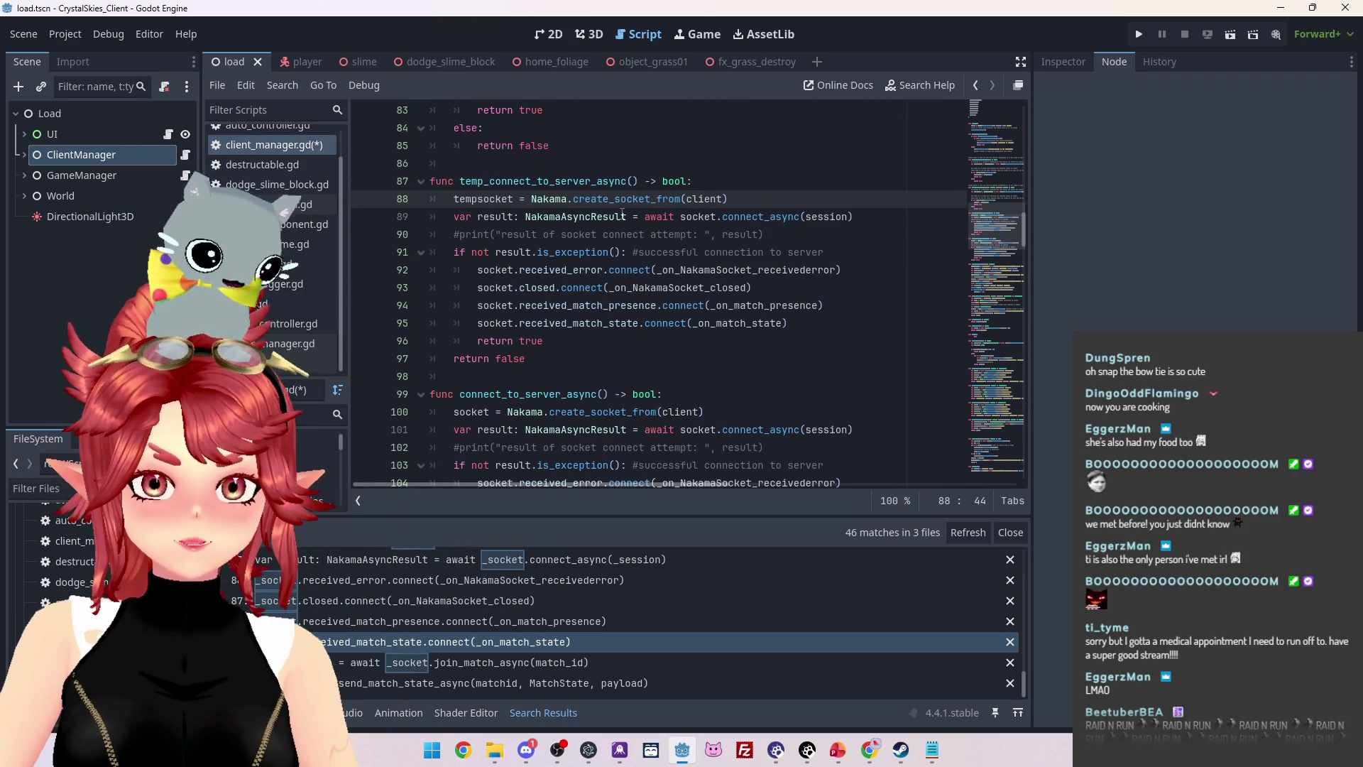
pyautogui.click(681, 218)
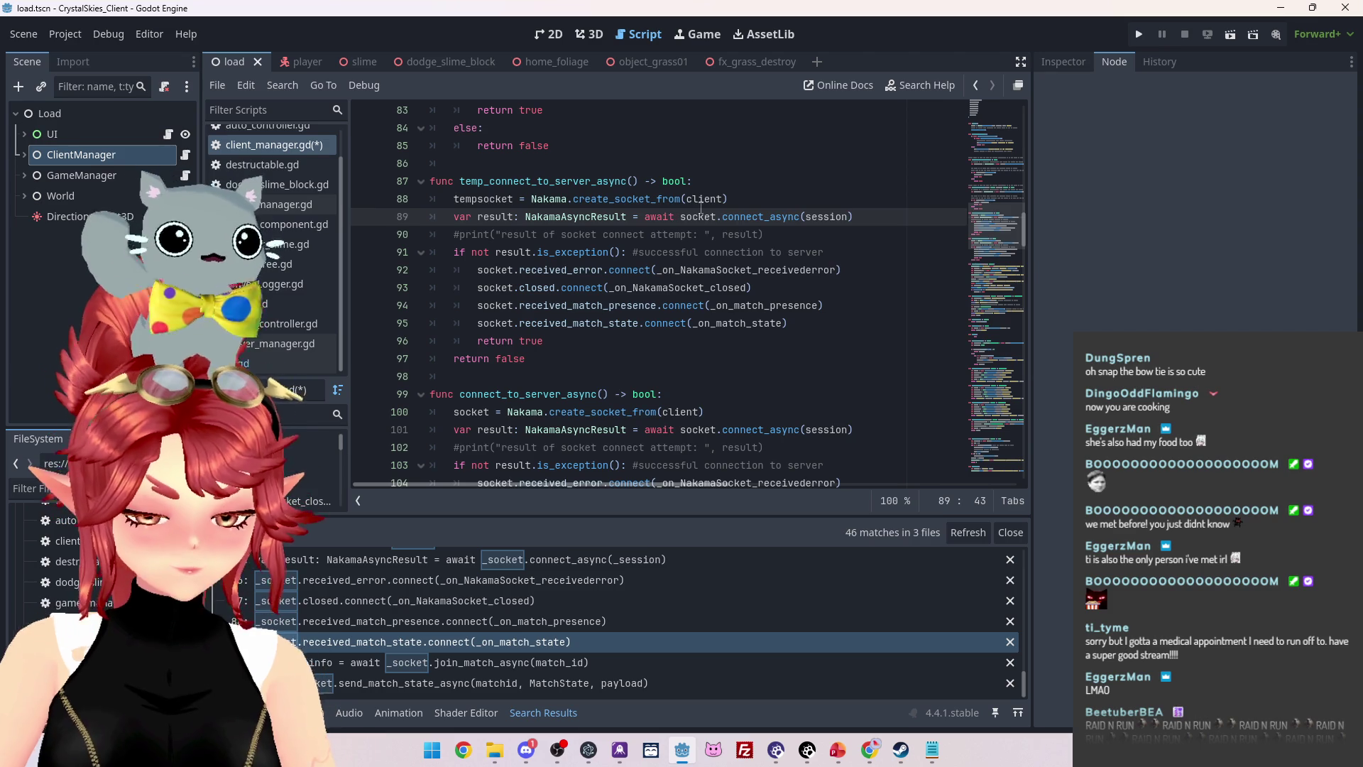
pyautogui.click(871, 183)
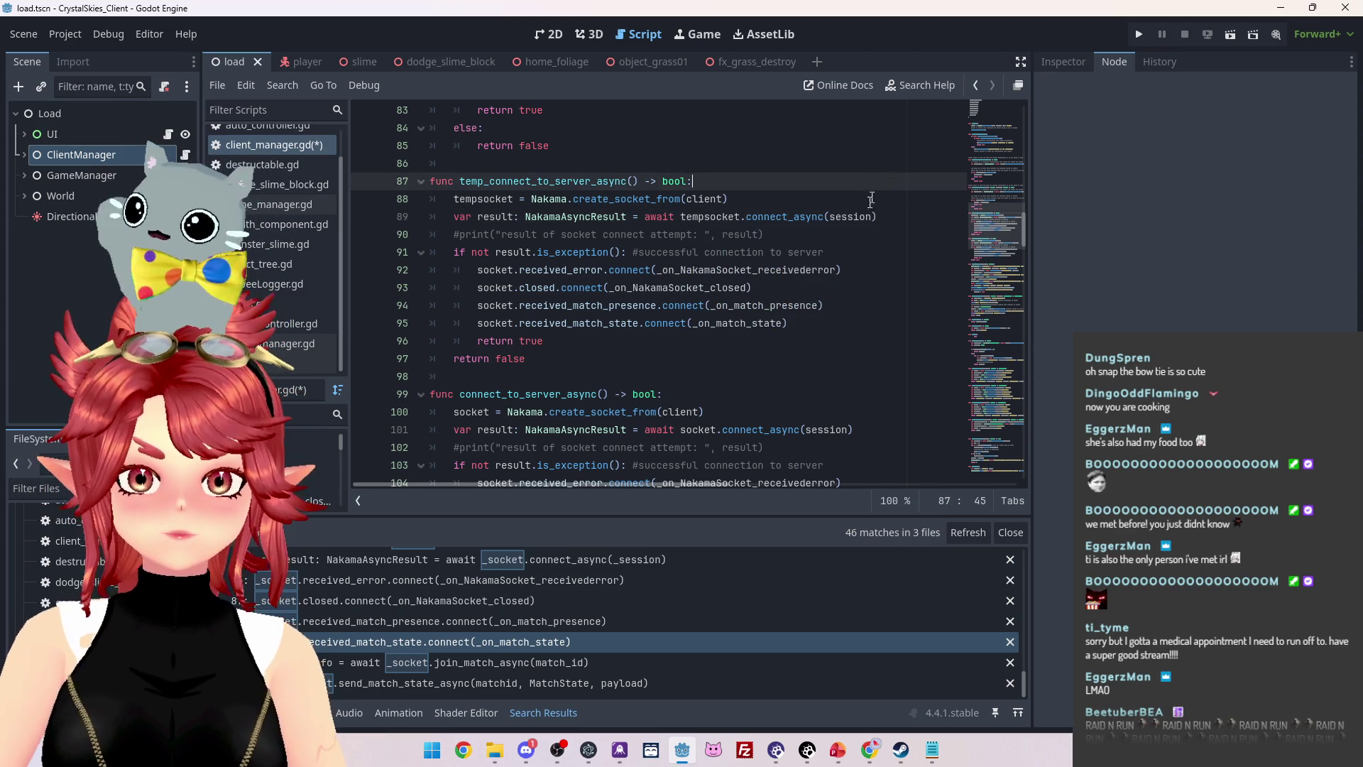
pyautogui.click(830, 216)
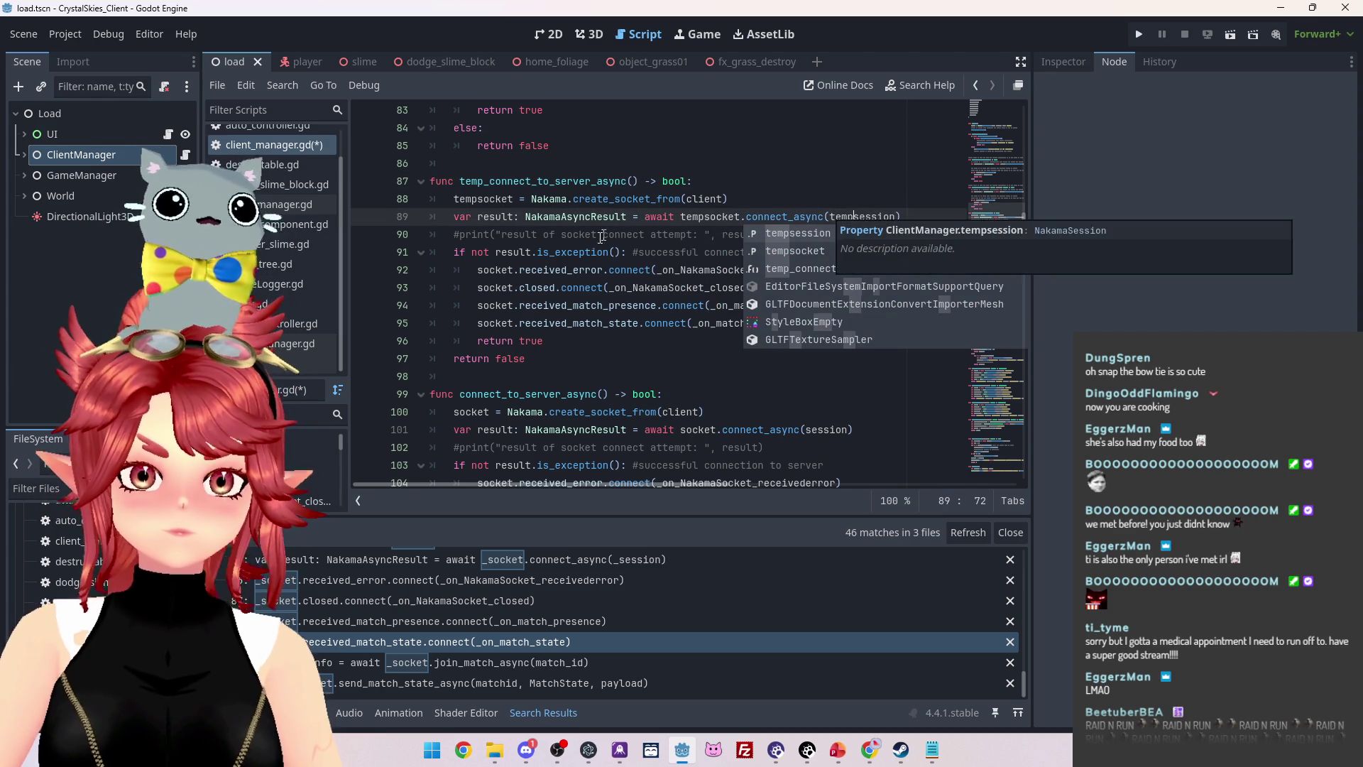
pyautogui.click(575, 253)
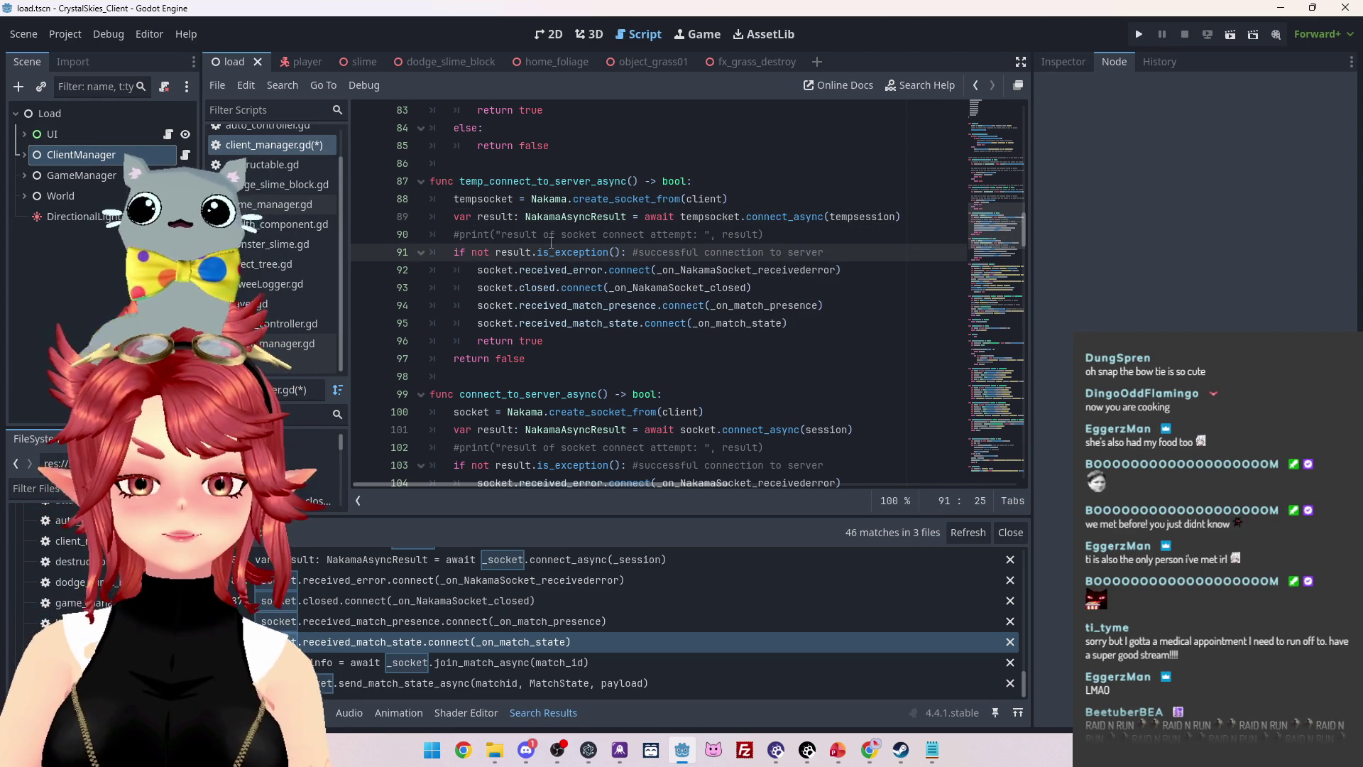
# Prefix the result variable with an underscore in both the temp and original connect functions.
pyautogui.click(479, 217)
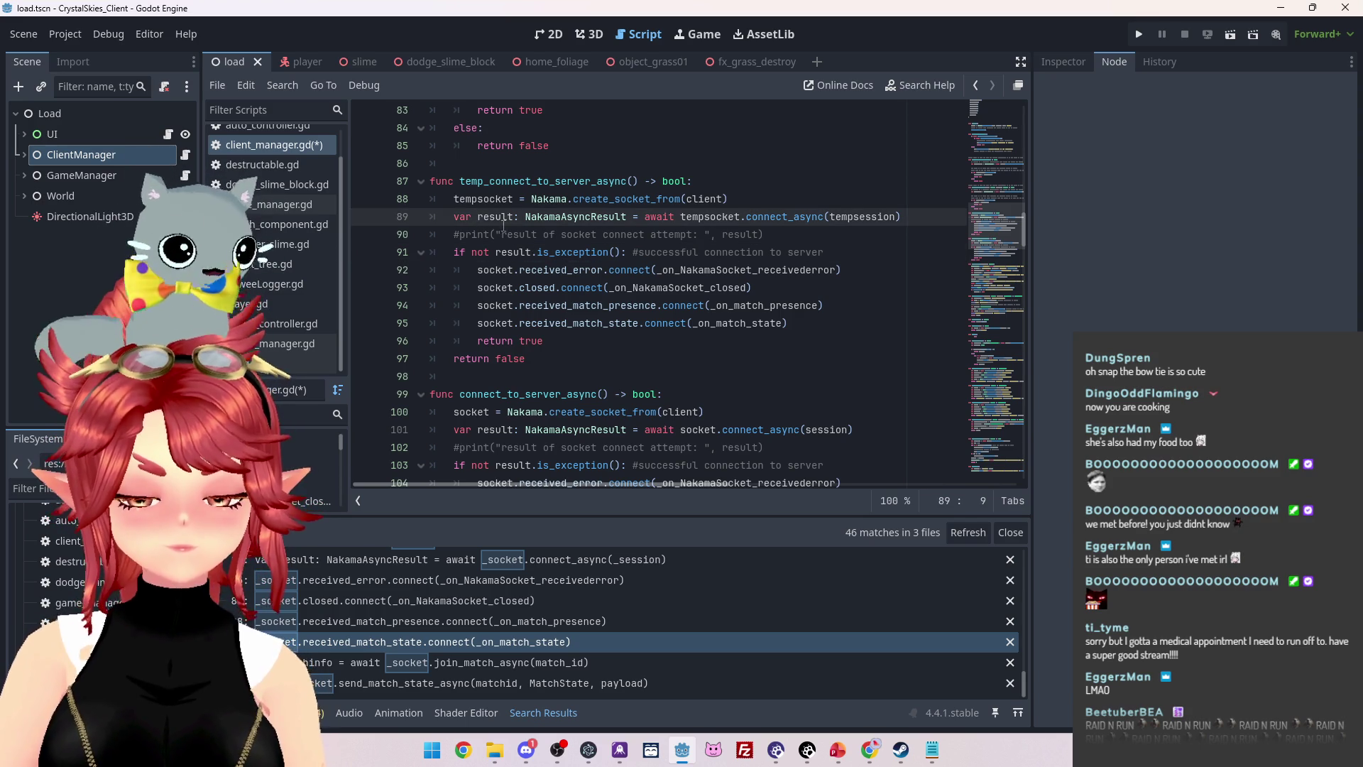
pyautogui.write('_')
pyautogui.click(496, 253)
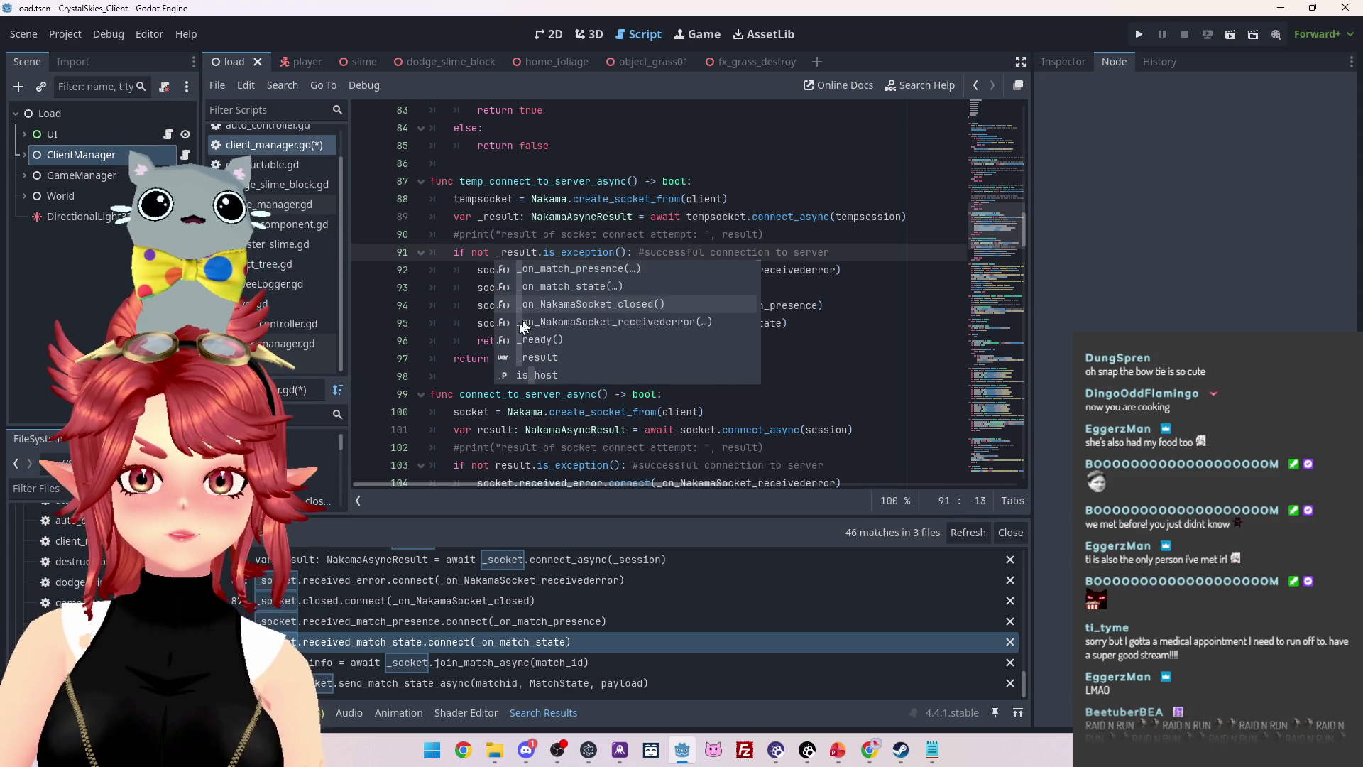
pyautogui.click(454, 323)
pyautogui.scroll(-3, 488, 320)
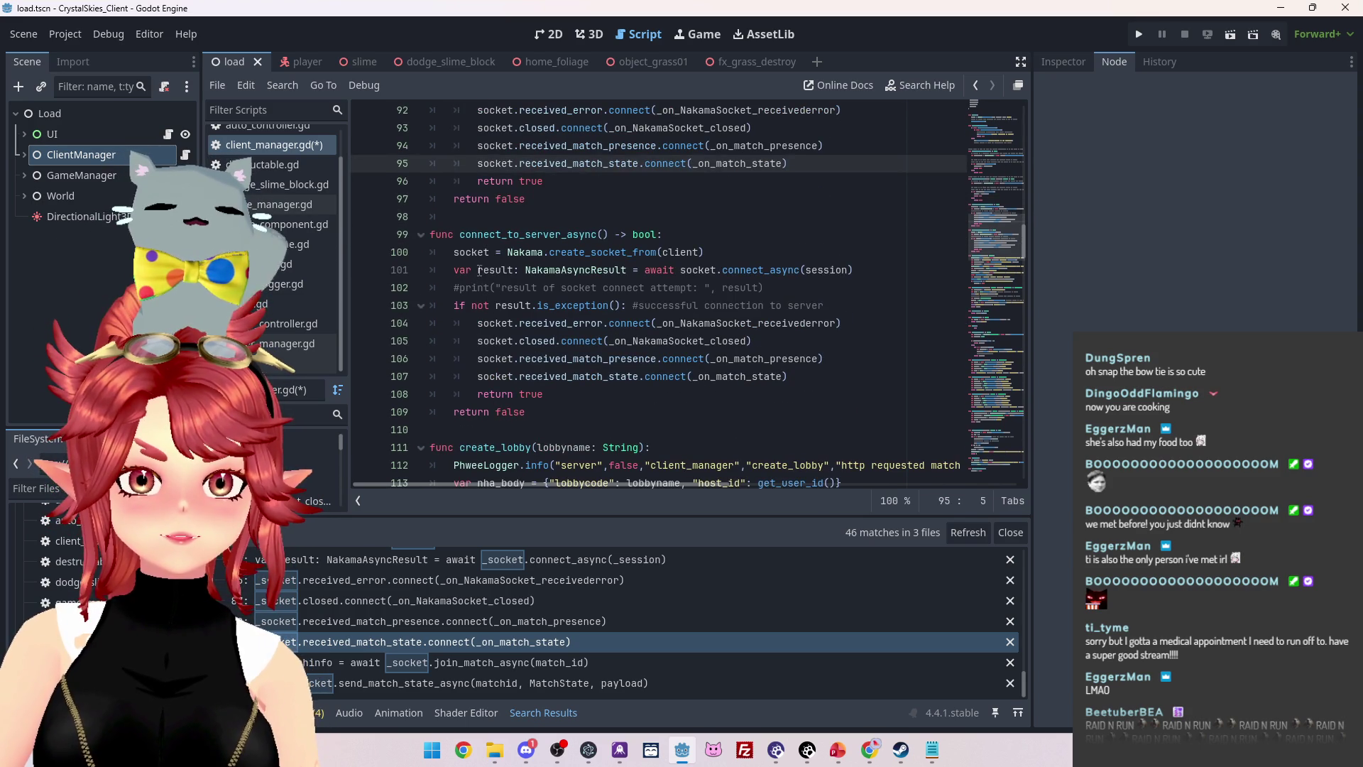
pyautogui.click(478, 270)
pyautogui.write('_')
pyautogui.click(501, 306)
pyautogui.write('_')
pyautogui.click(579, 202)
pyautogui.scroll(2, 578, 206)
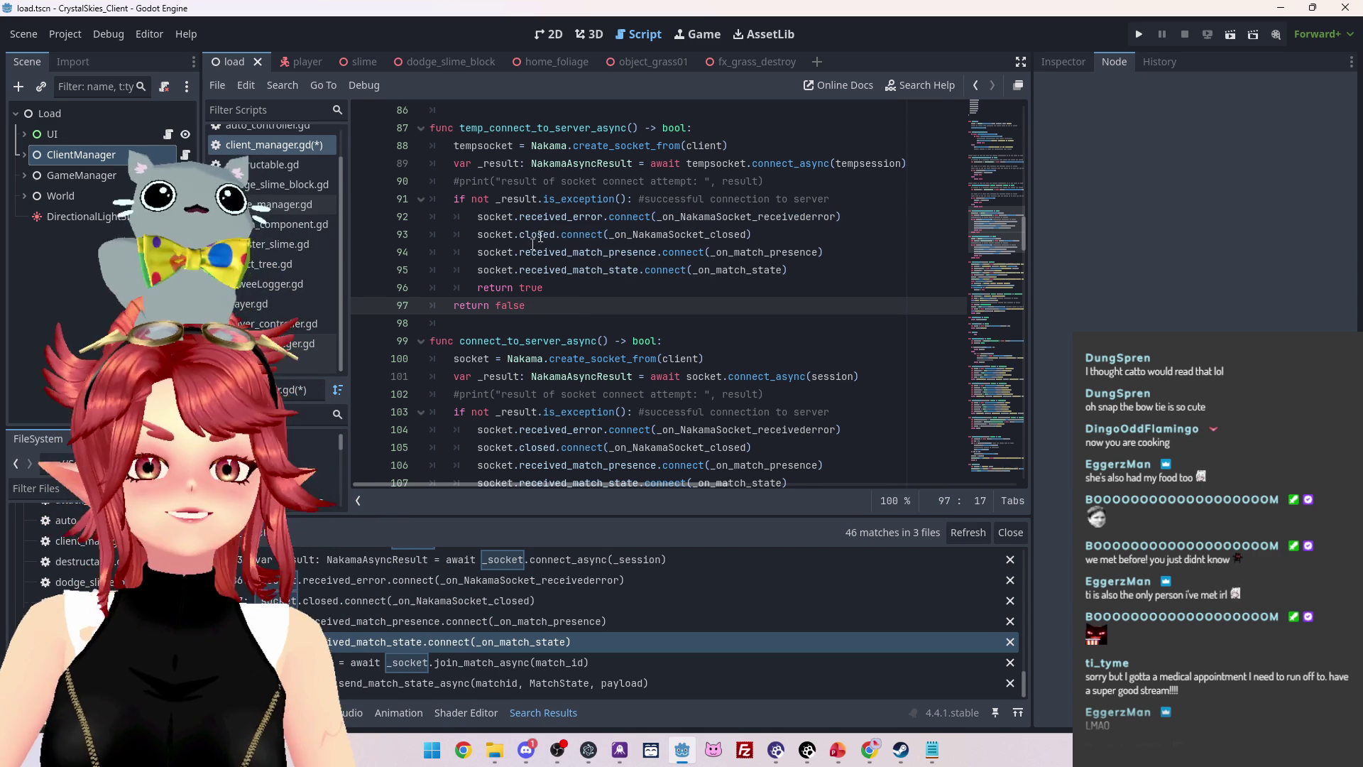
# Review the socket signal connections, including received_error, in temp_connect_to_server_async.
pyautogui.click(665, 234)
pyautogui.click(831, 216)
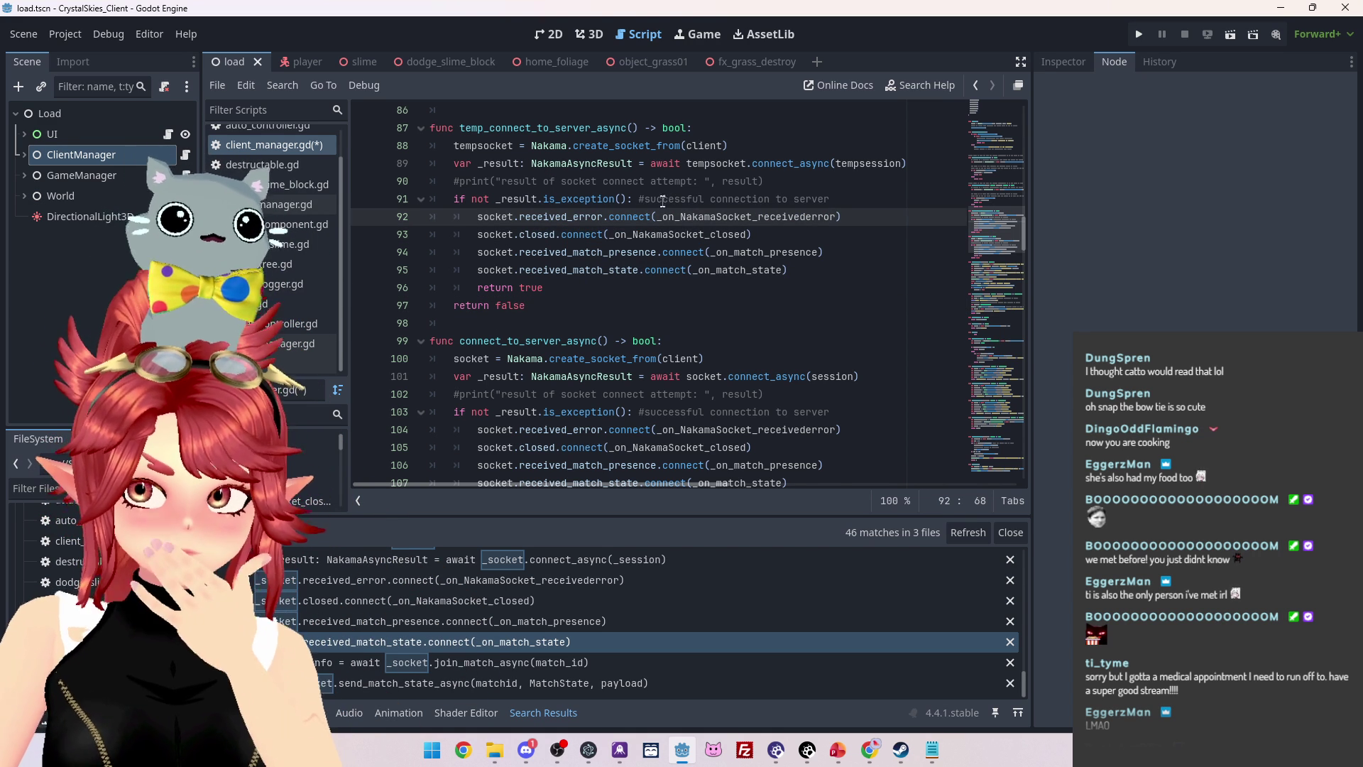
pyautogui.scroll(1, 657, 216)
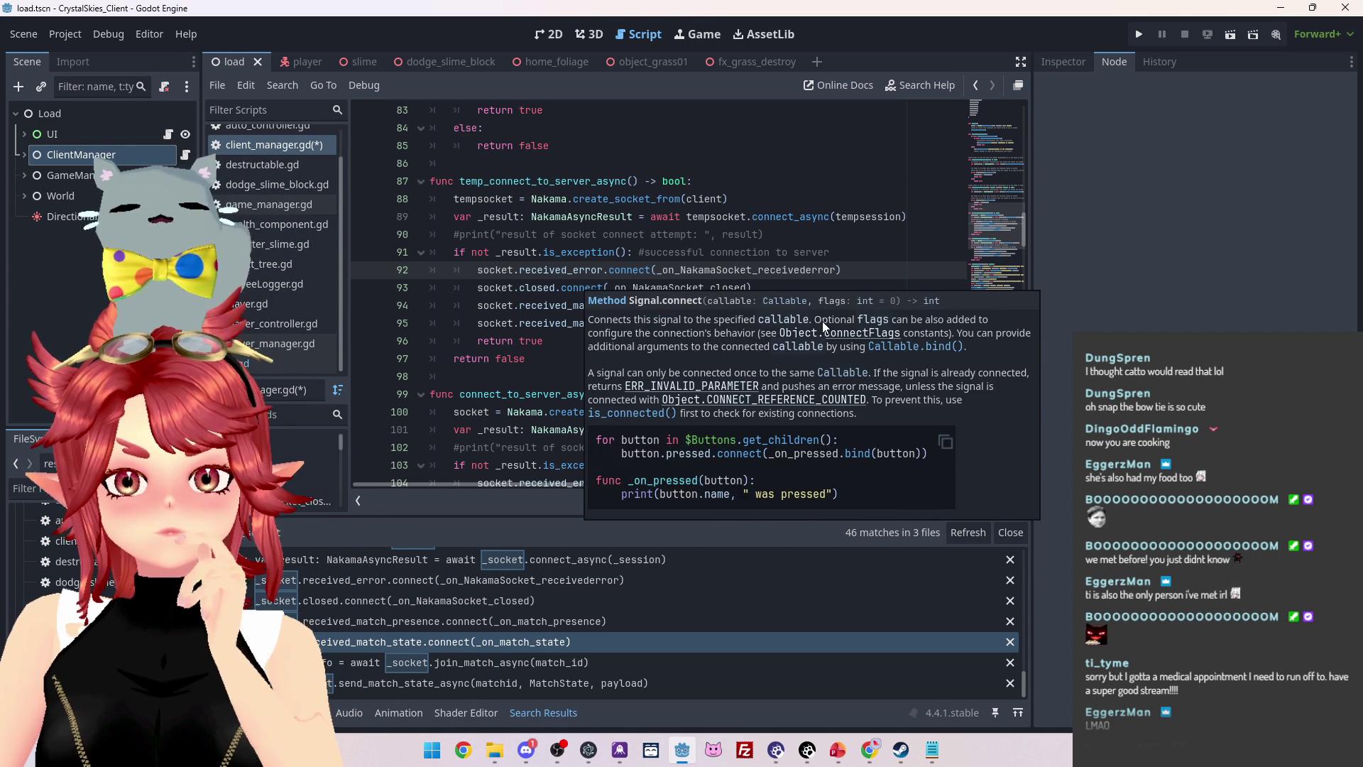
pyautogui.click(519, 306)
# Delete the four socket .connect() lines and the leftover blank line from temp_connect_to_server_async.
pyautogui.moveTo(809, 326)
pyautogui.mouseDown()
pyautogui.moveTo(497, 305)
pyautogui.moveTo(431, 270)
pyautogui.mouseUp()
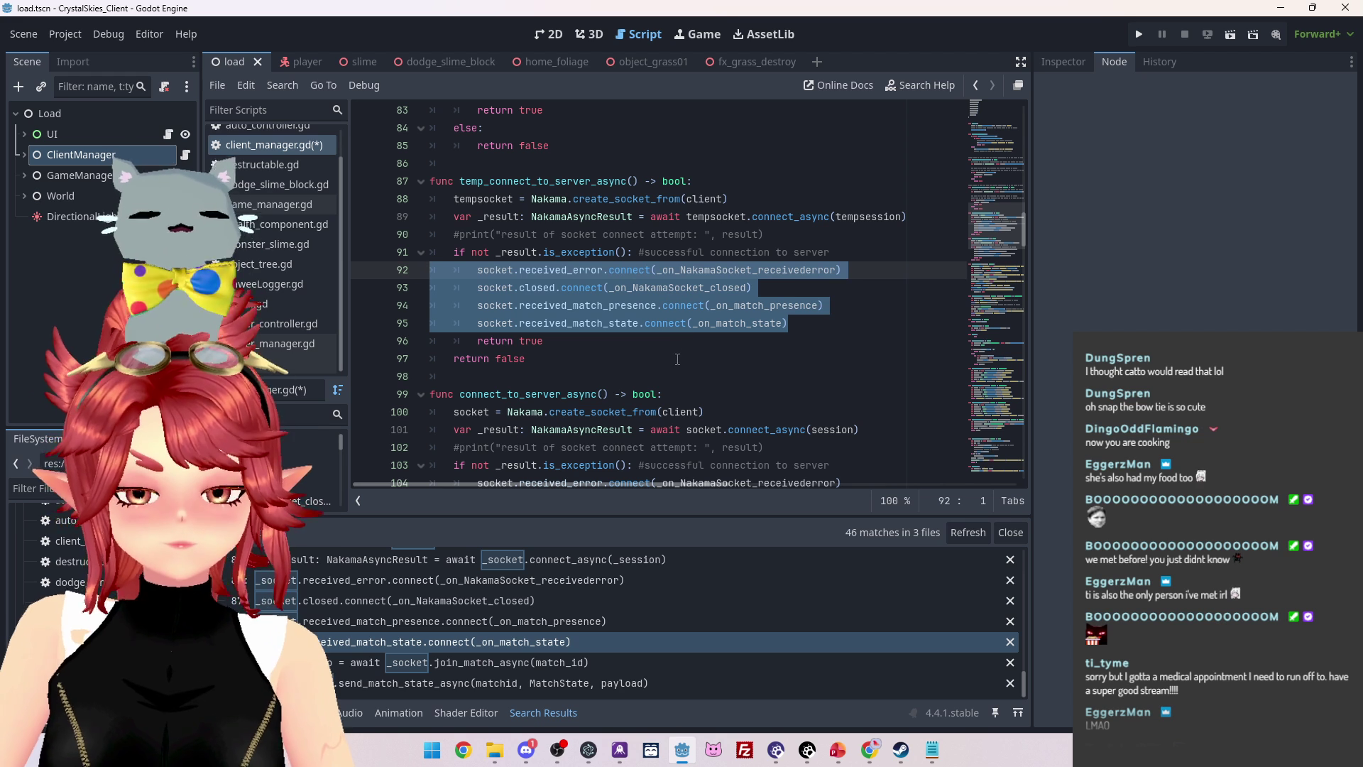
pyautogui.press('Delete')
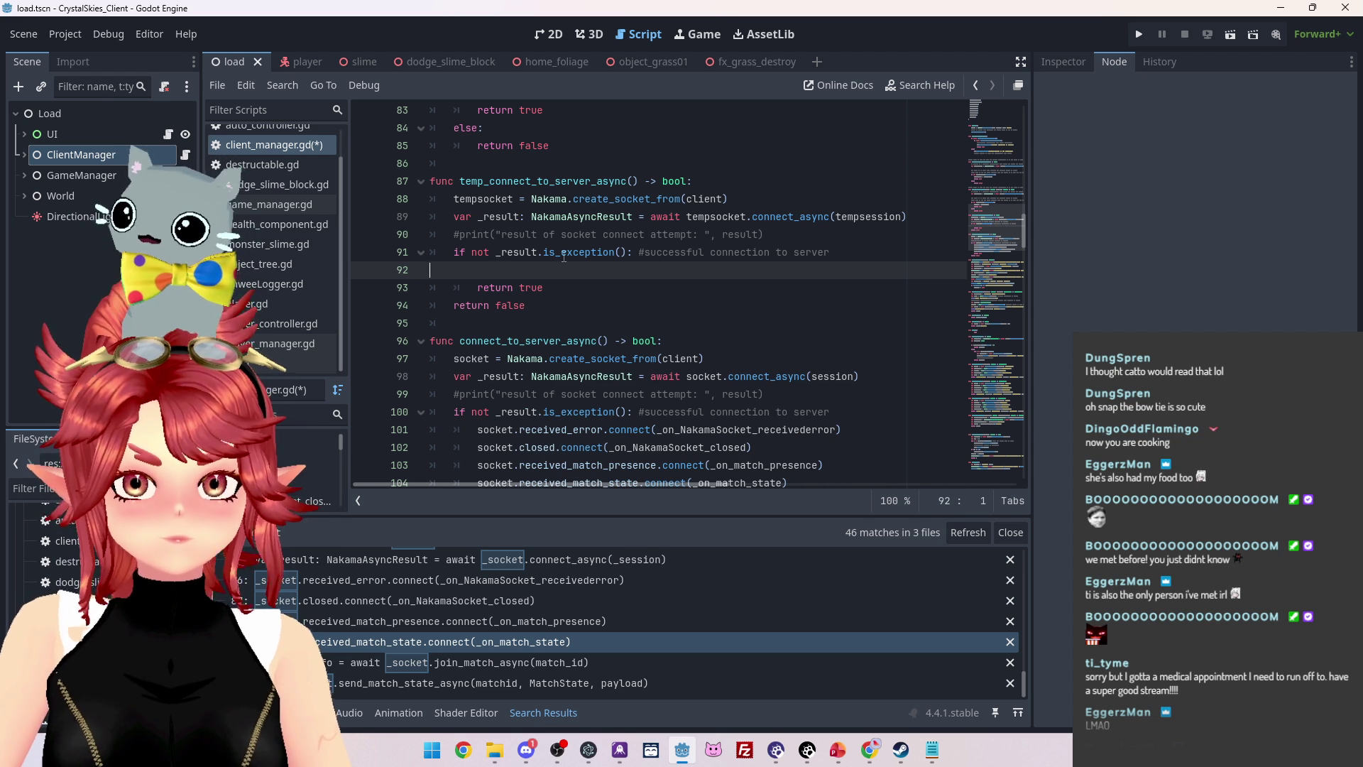
pyautogui.press('BackSpace')
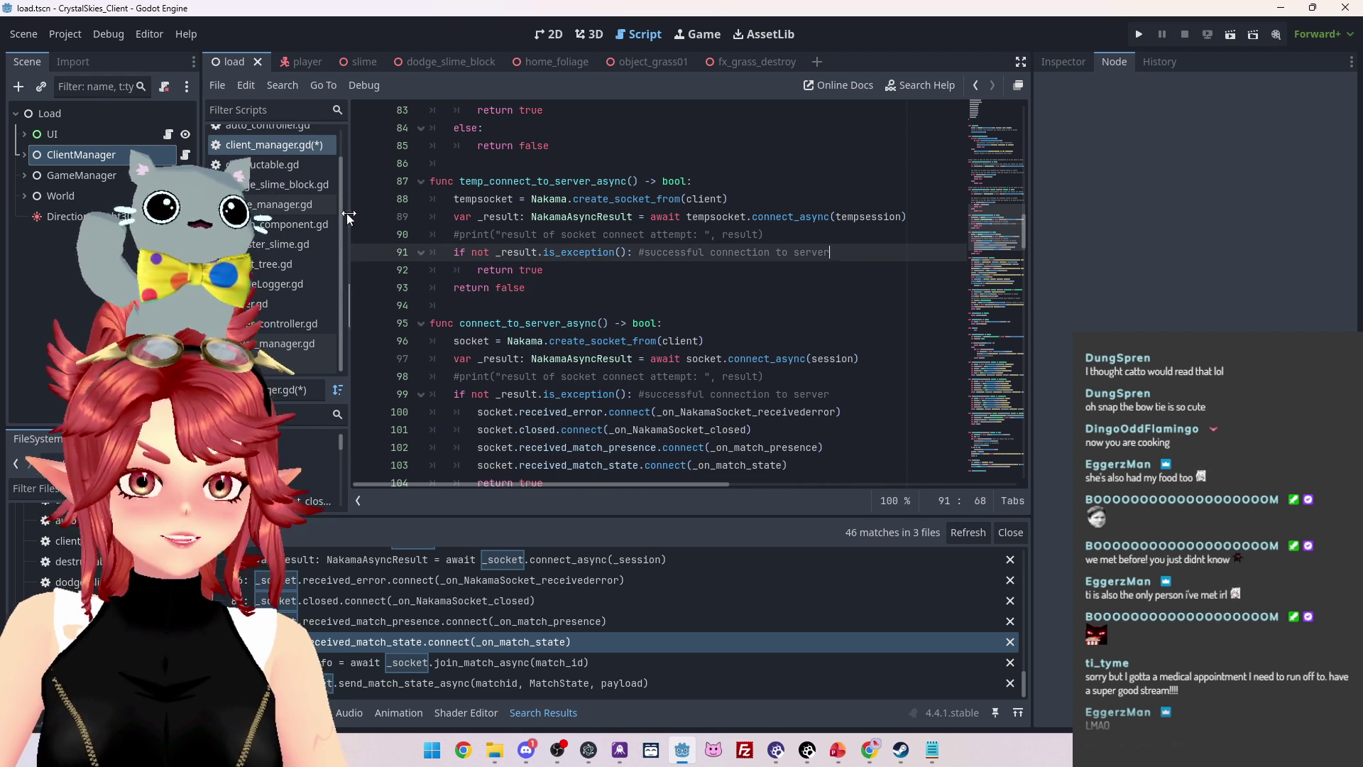
pyautogui.scroll(2, 344, 177)
pyautogui.click(263, 177)
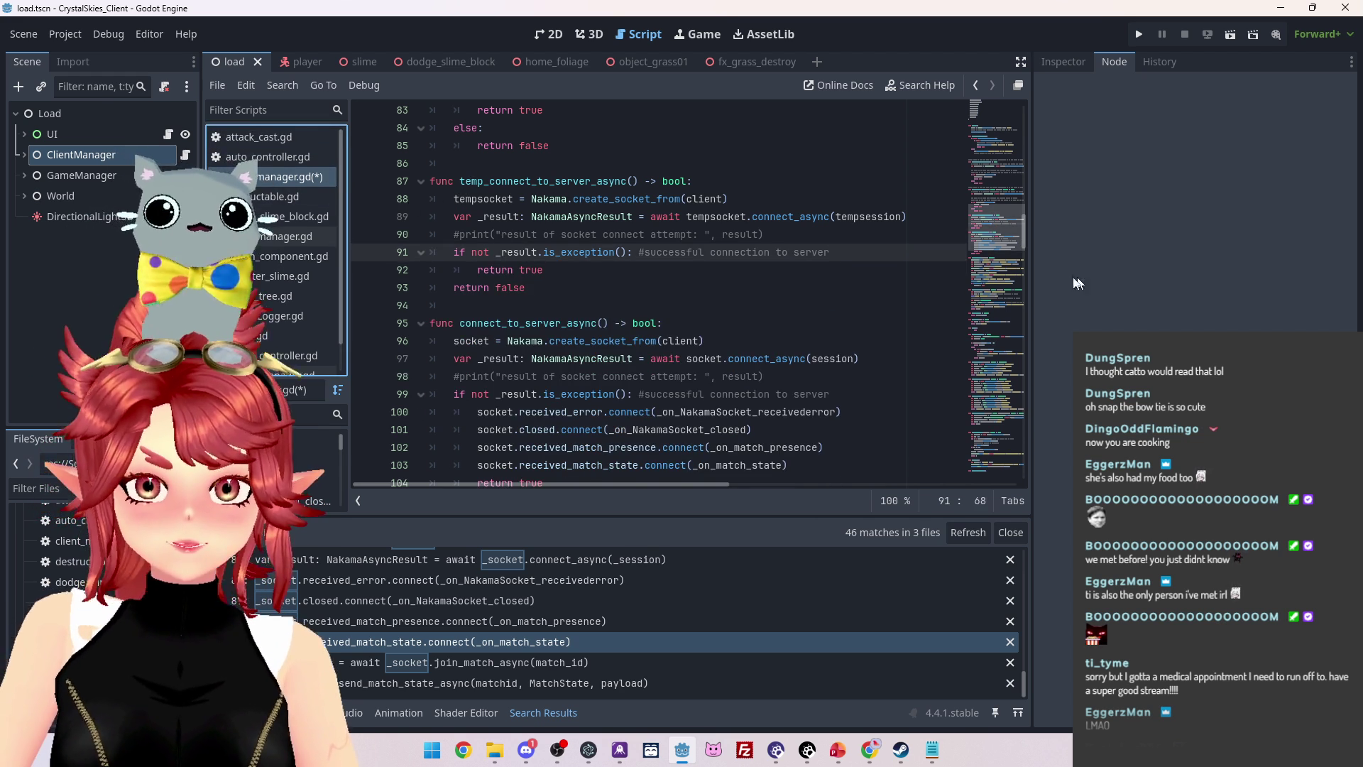
pyautogui.moveTo(1020, 235)
pyautogui.mouseDown()
pyautogui.moveTo(1025, 121)
pyautogui.moveTo(1017, 185)
pyautogui.mouseUp()
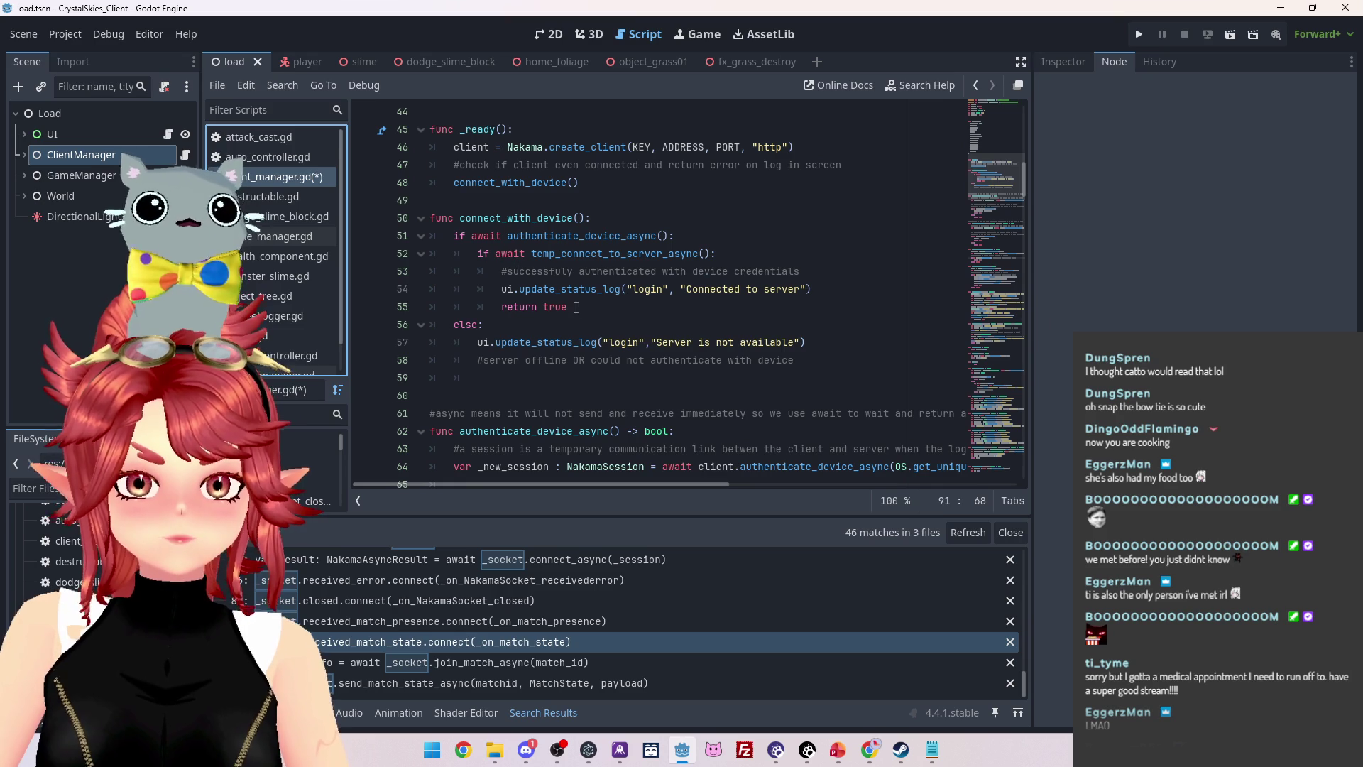
# Remove the return true and else/return false lines from connect_with_device's success branch.
pyautogui.moveTo(568, 306); pyautogui.dragTo(502, 306)
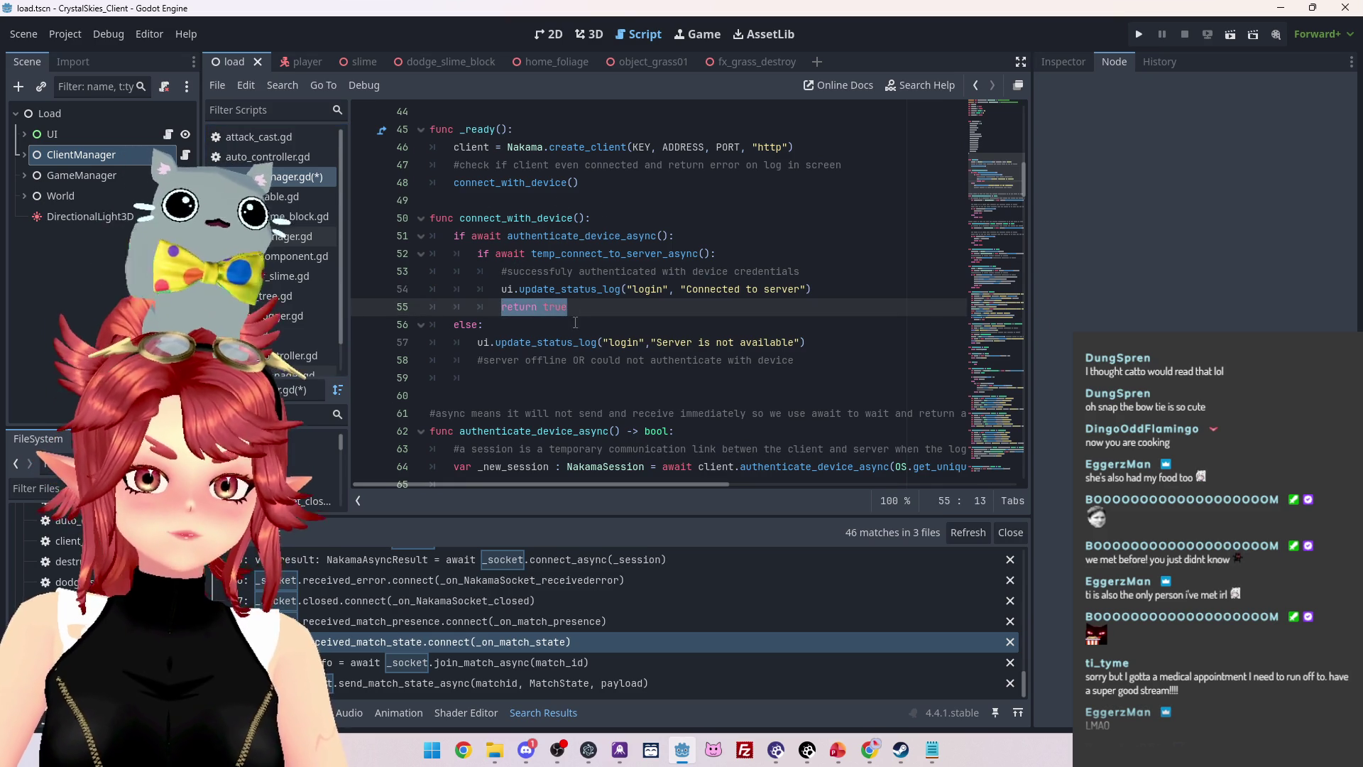
pyautogui.click(603, 270)
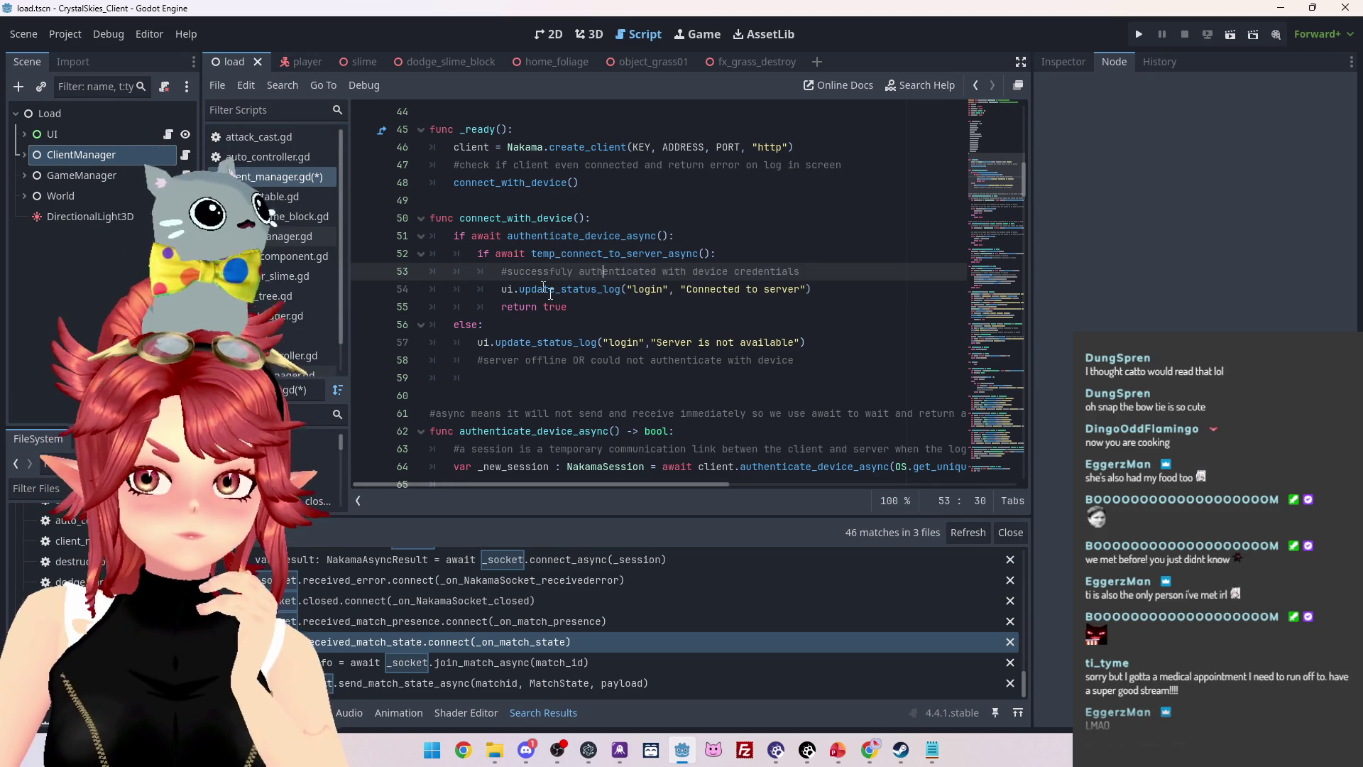
pyautogui.click(583, 310)
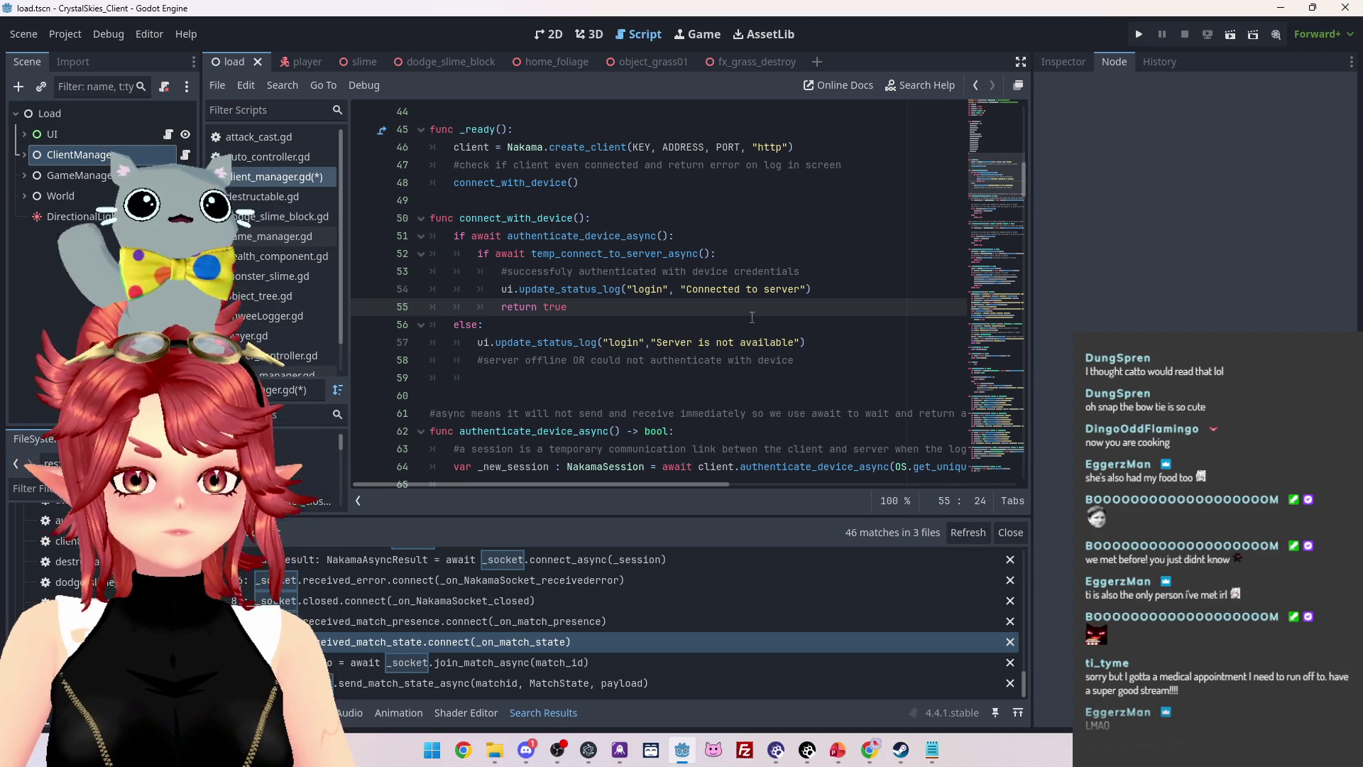
pyautogui.press('Return')
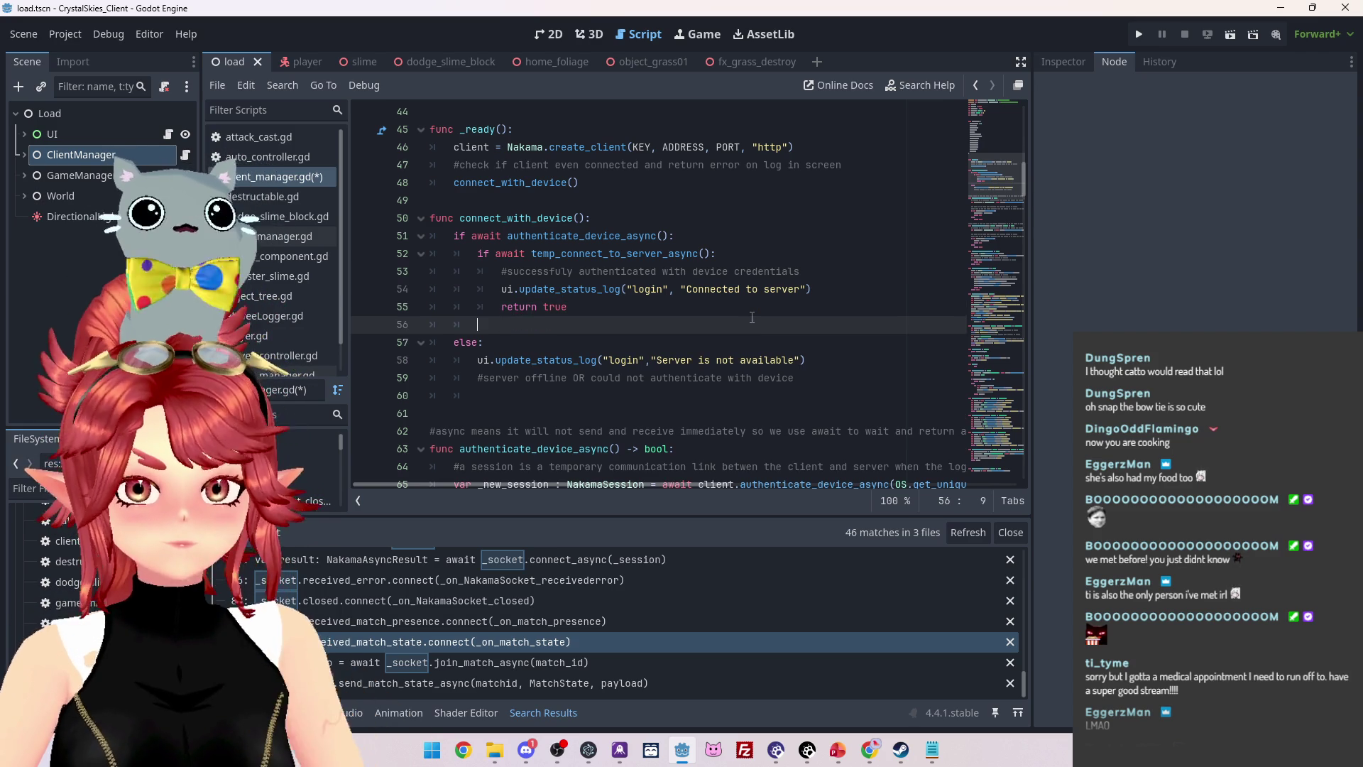
pyautogui.write('lse:')
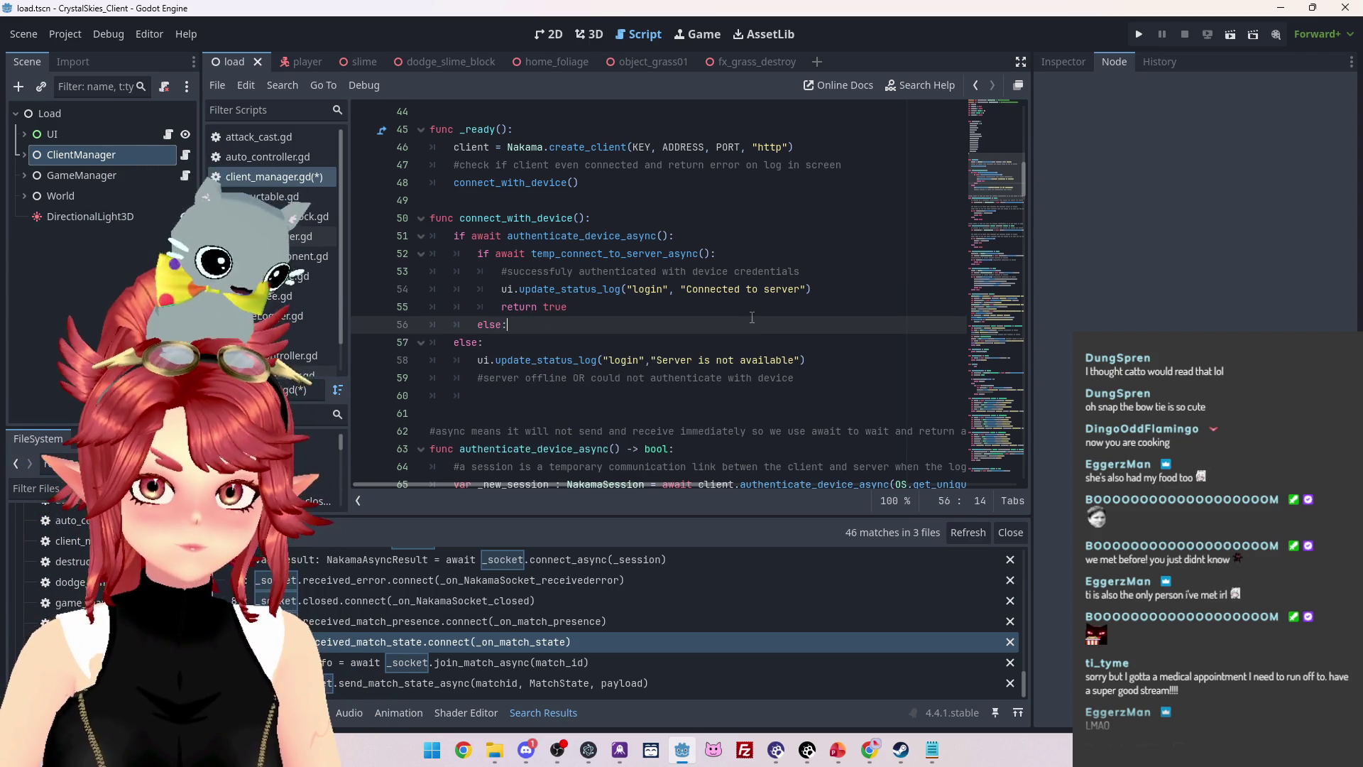
pyautogui.press('Return')
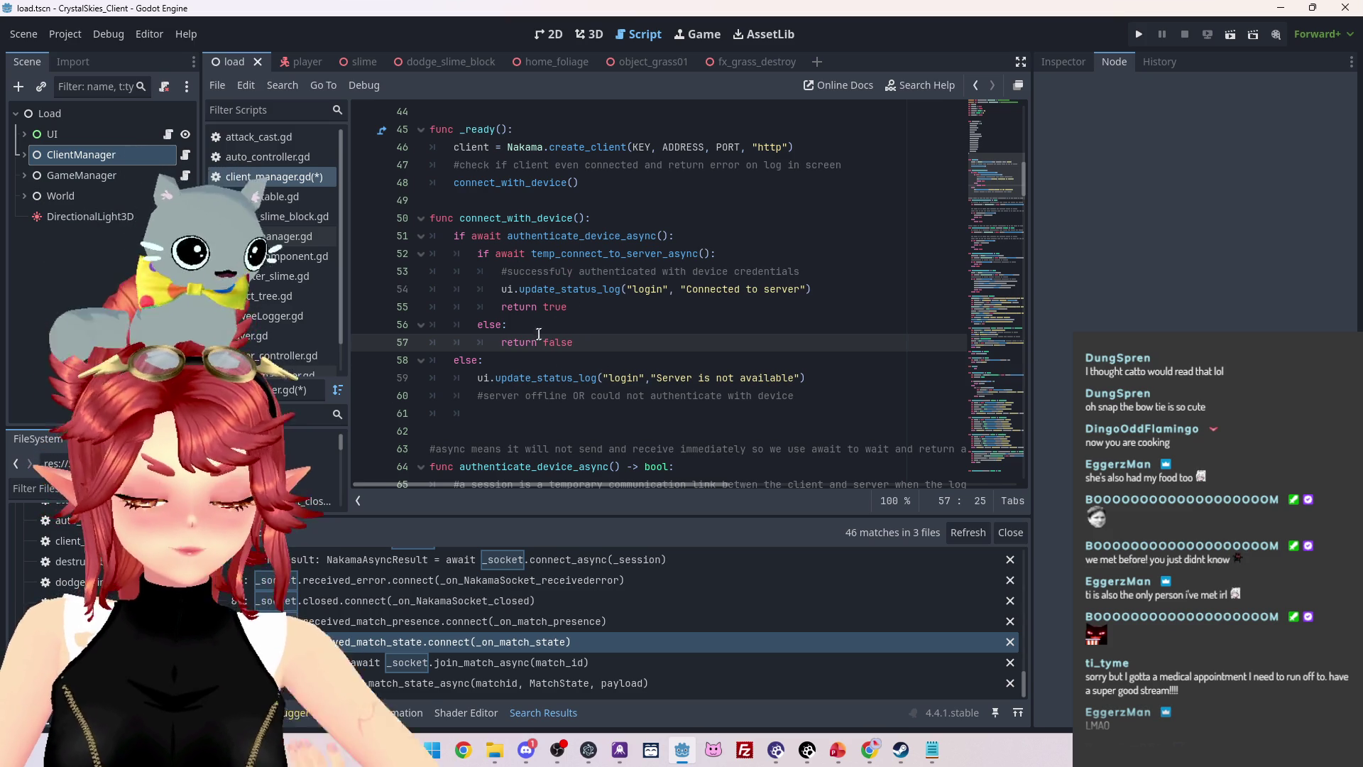
pyautogui.moveTo(574, 342); pyautogui.dragTo(402, 342)
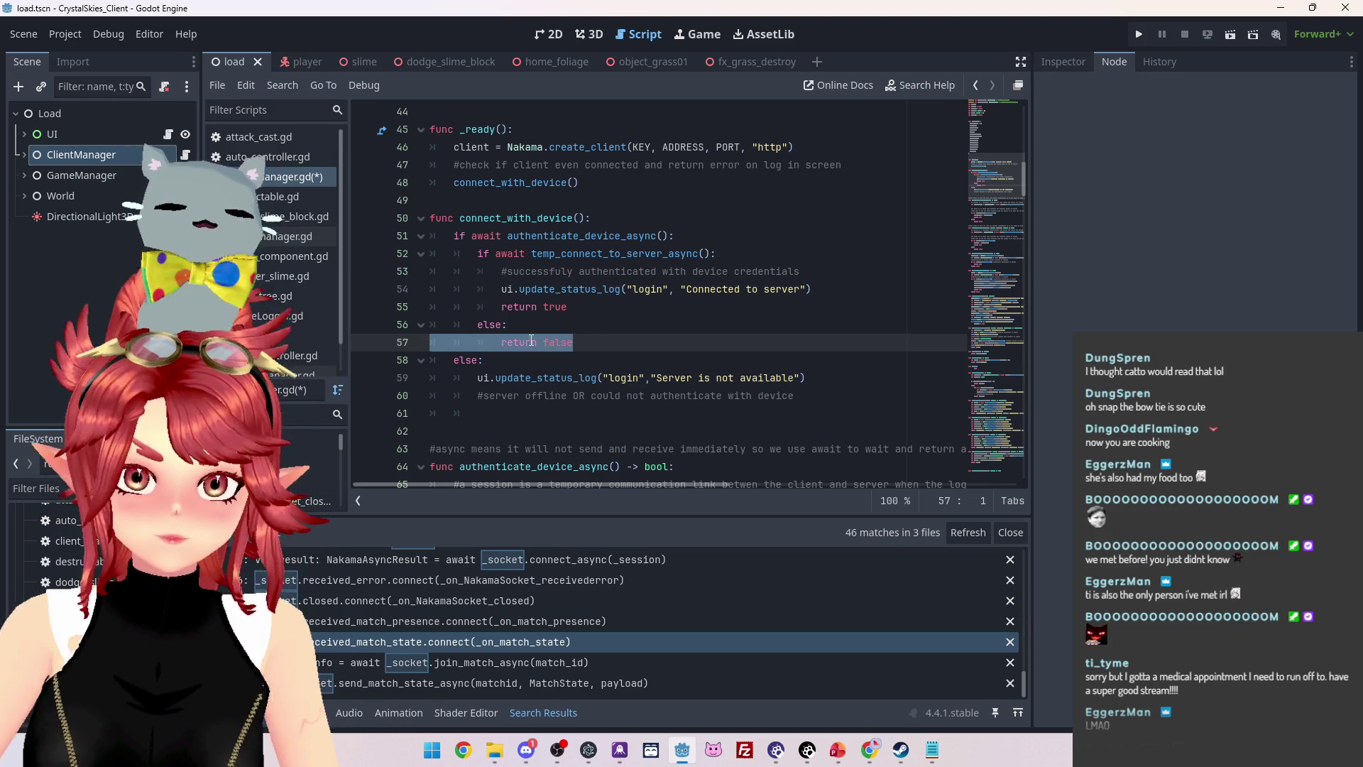
pyautogui.press('BackSpace')
pyautogui.press('BackSpace')
pyautogui.moveTo(567, 306); pyautogui.dragTo(429, 305)
pyautogui.press('BackSpace')
pyautogui.press('BackSpace')
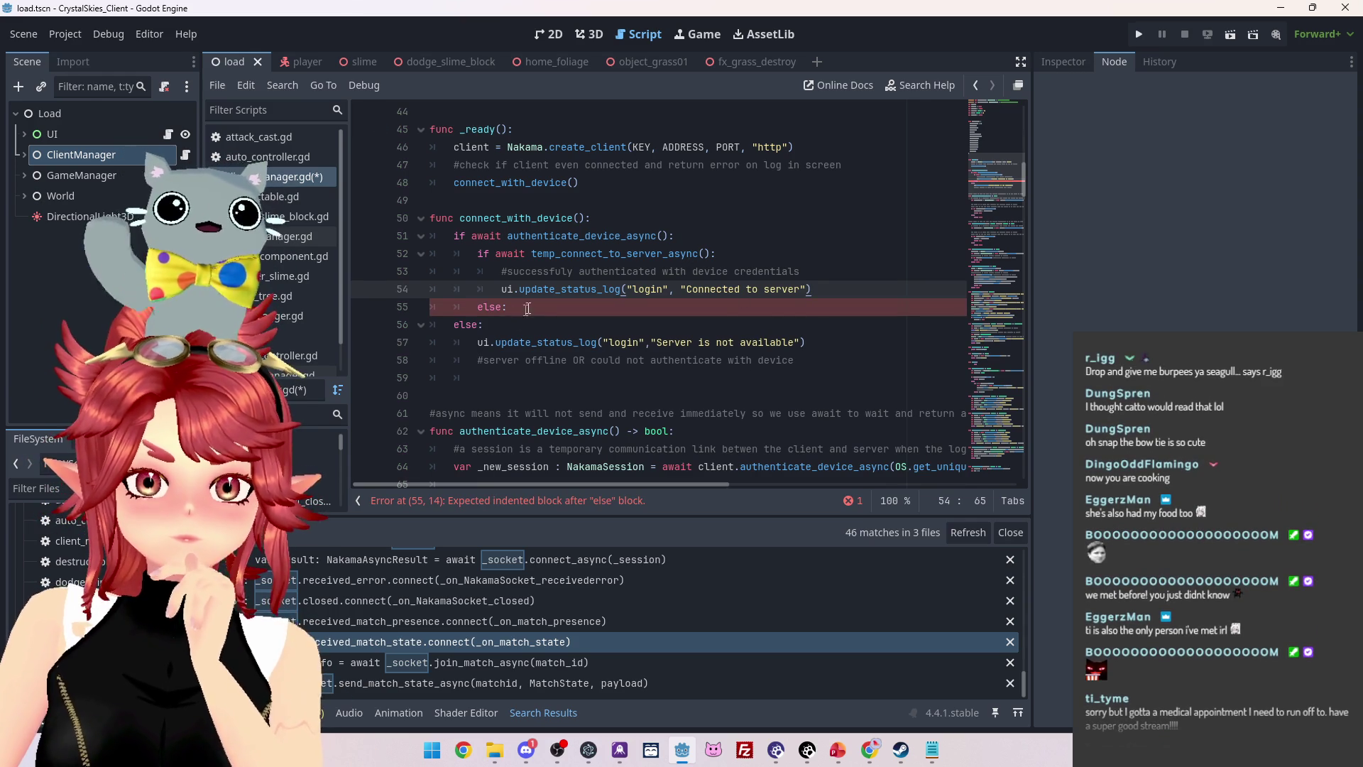
pyautogui.moveTo(508, 306); pyautogui.dragTo(354, 311)
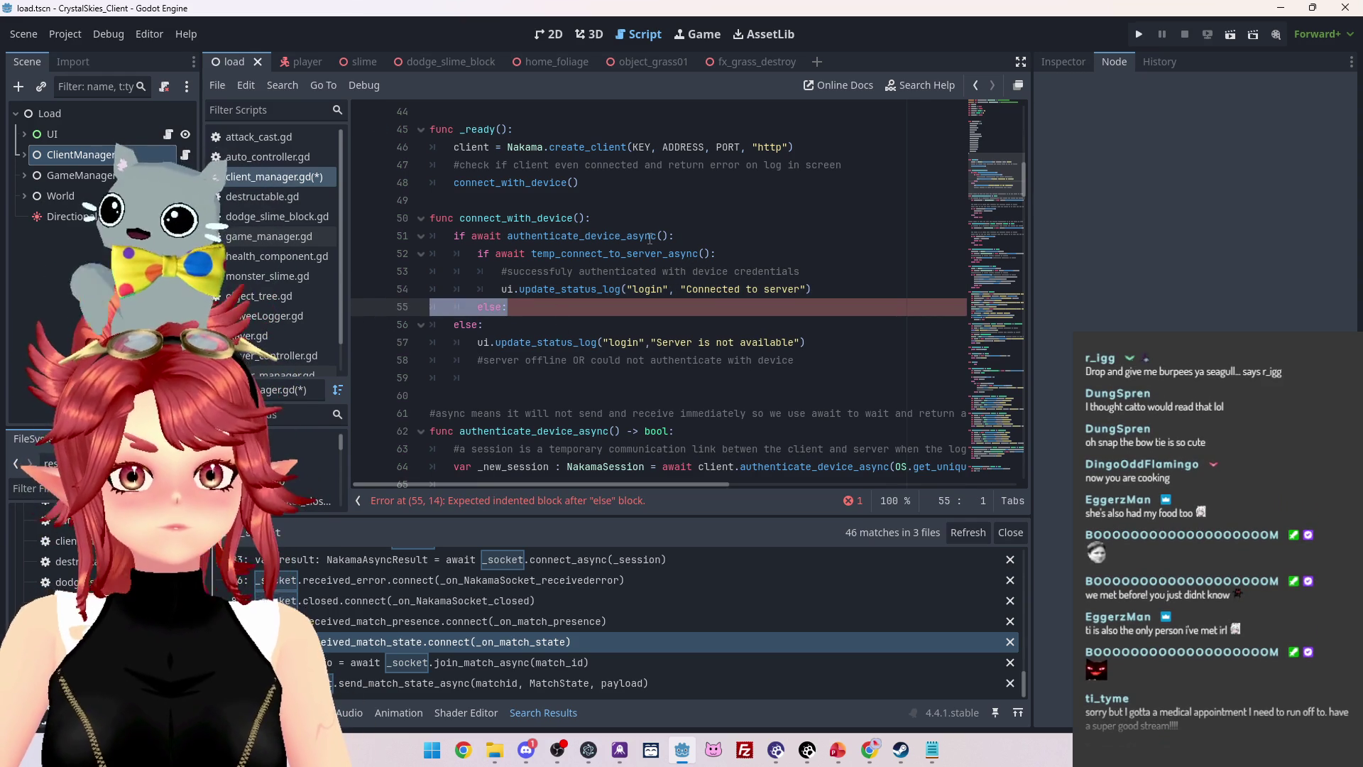
pyautogui.press('BackSpace')
pyautogui.press('BackSpace')
# Save client_manager.gd and run the project.
pyautogui.hotkey('ctrl', 's')
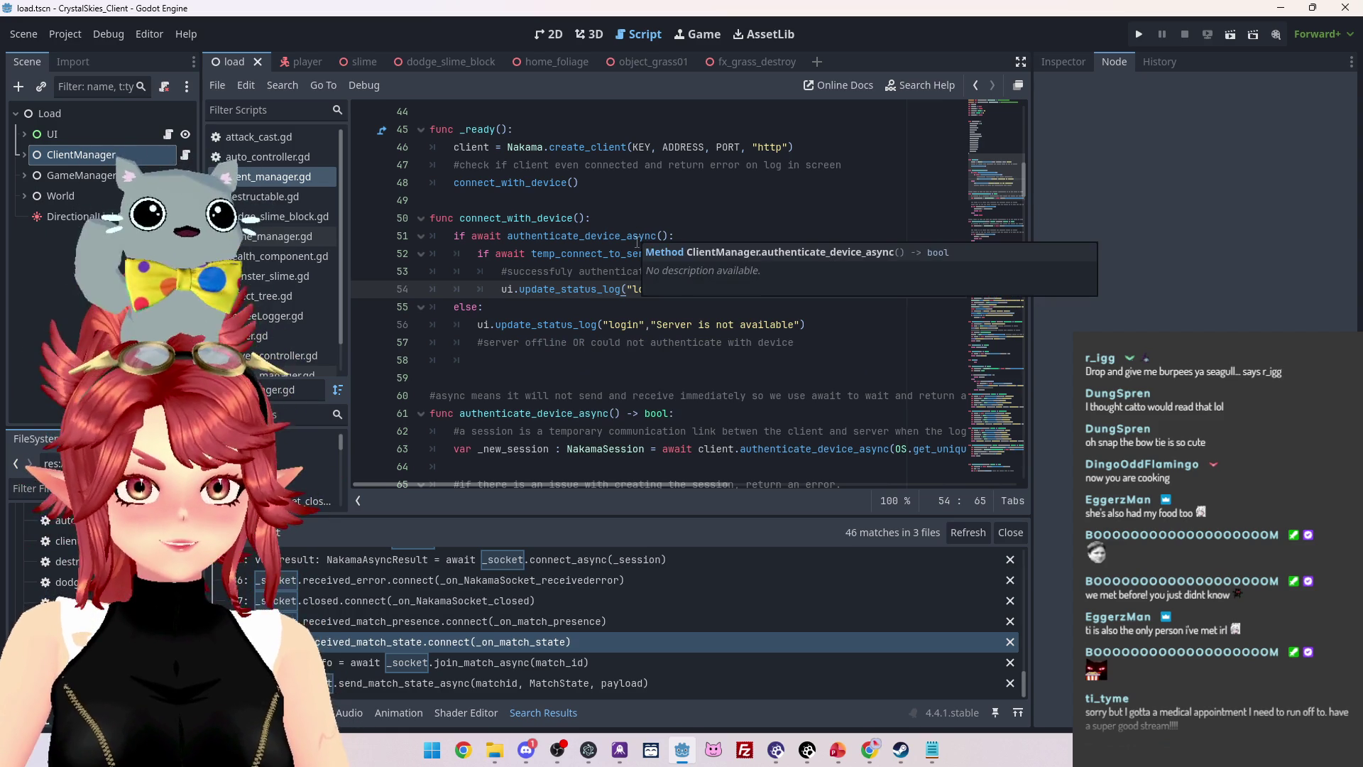
pyautogui.click(678, 236)
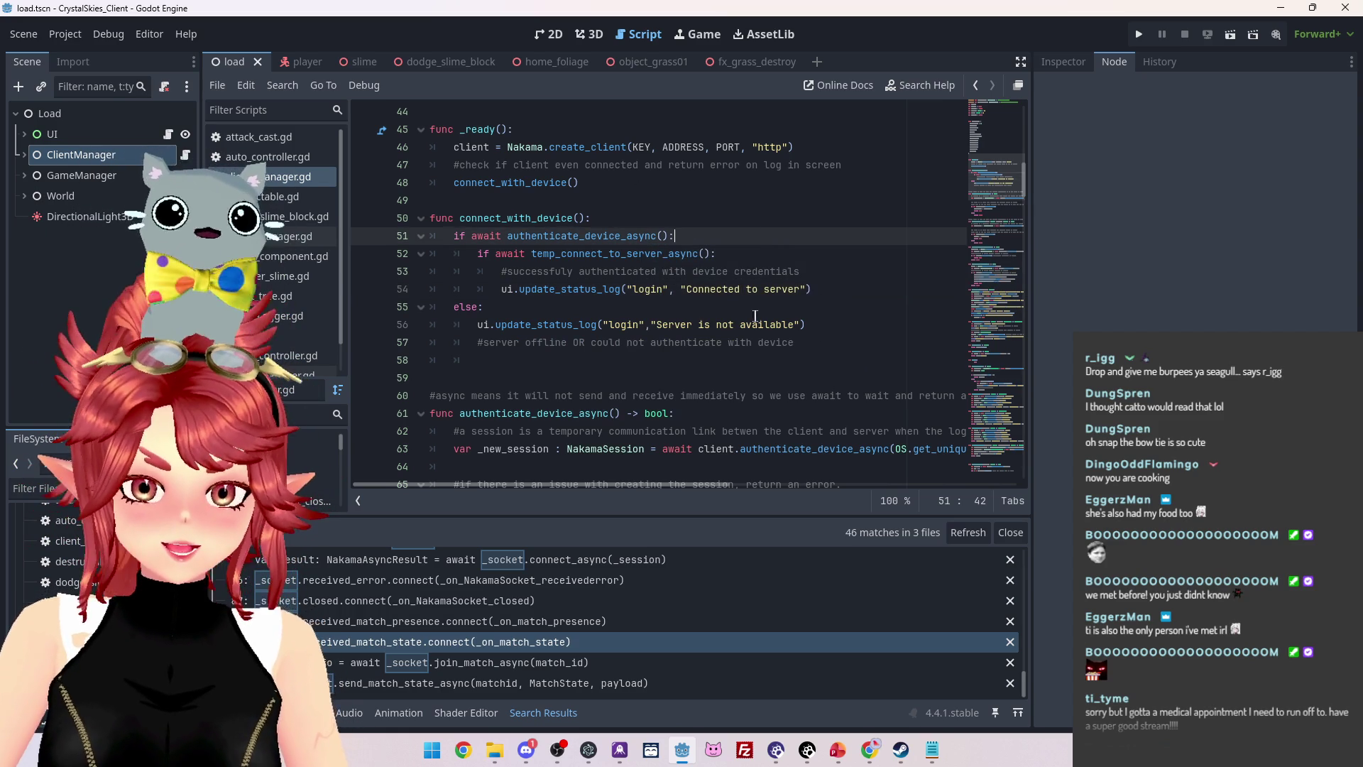
pyautogui.scroll(3, 755, 315)
pyautogui.scroll(-2, 452, 219)
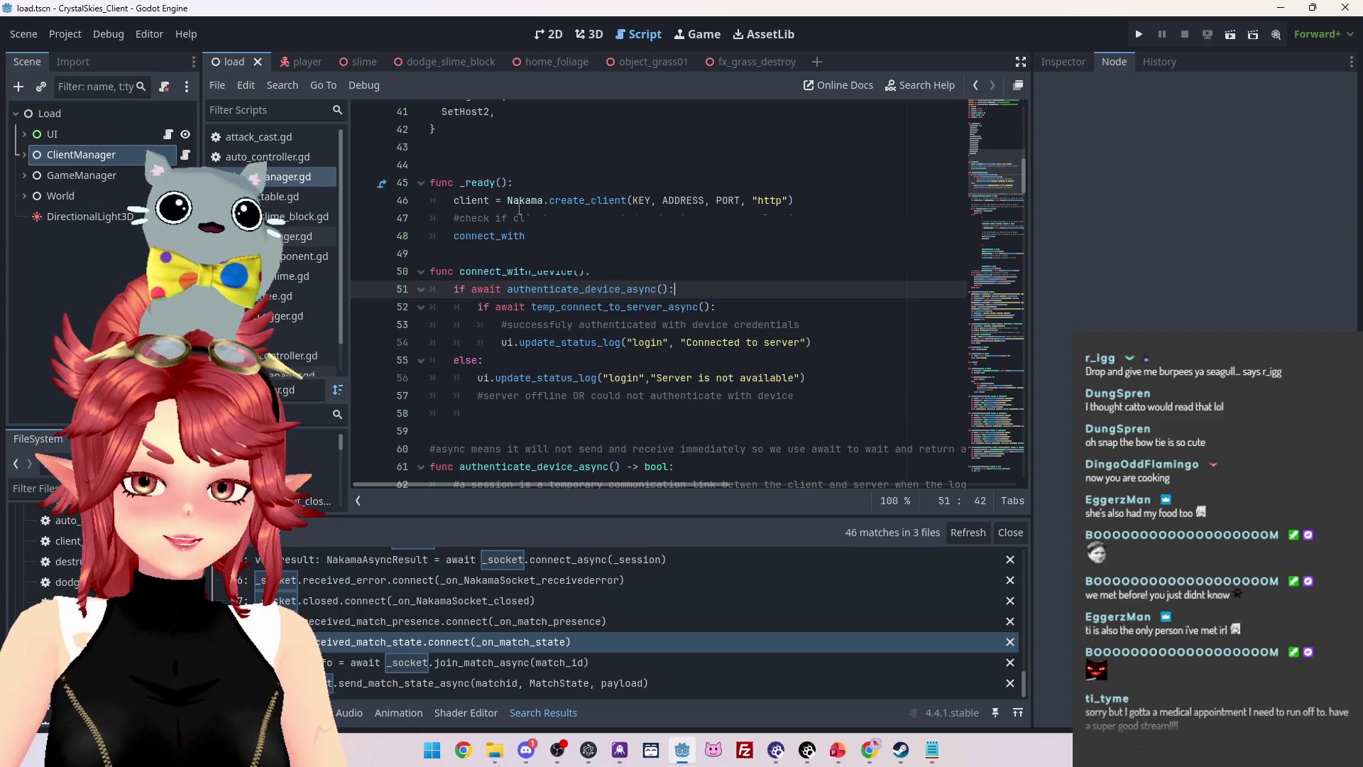
pyautogui.moveTo(519, 209)
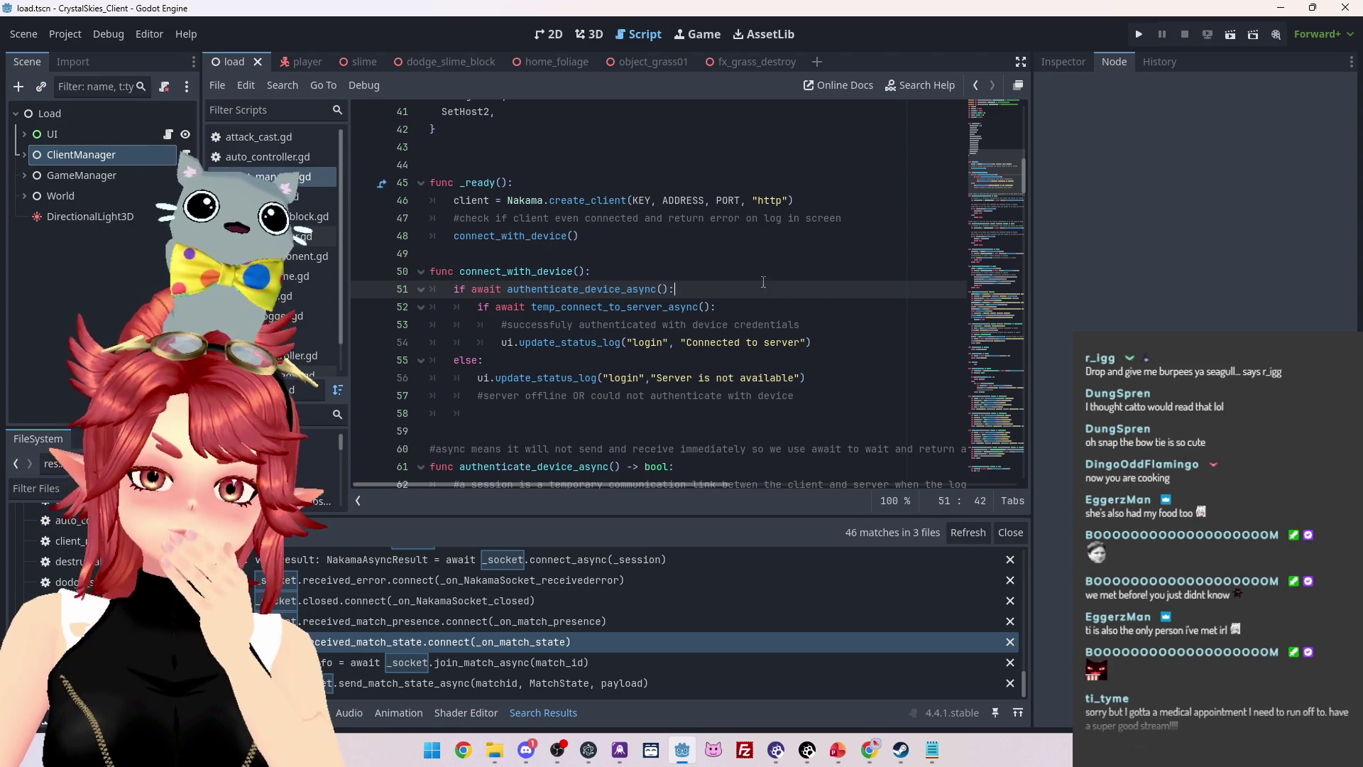
pyautogui.click(1139, 35)
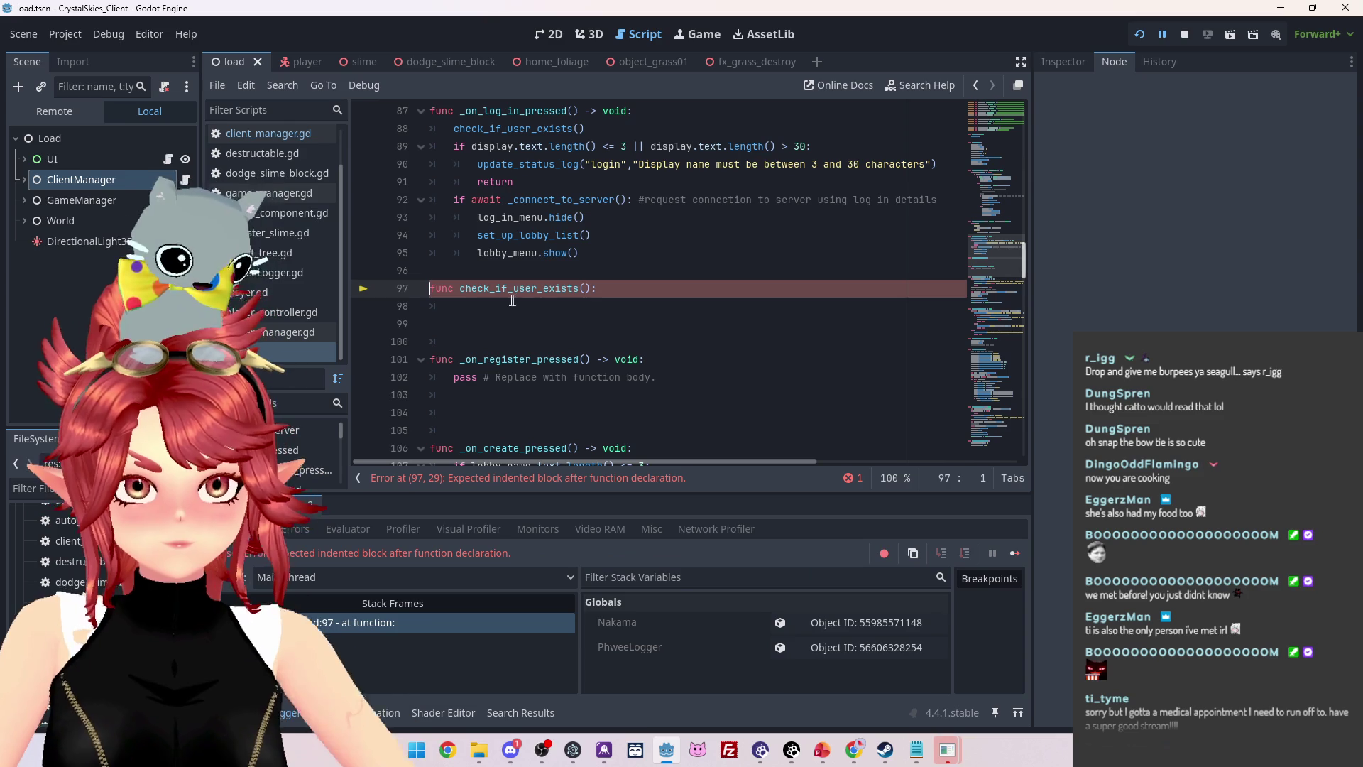
# Give check_if_user_exists a pass body and save the script, dismissing the error message.
pyautogui.click(478, 306)
pyautogui.scroll(1, 477, 357)
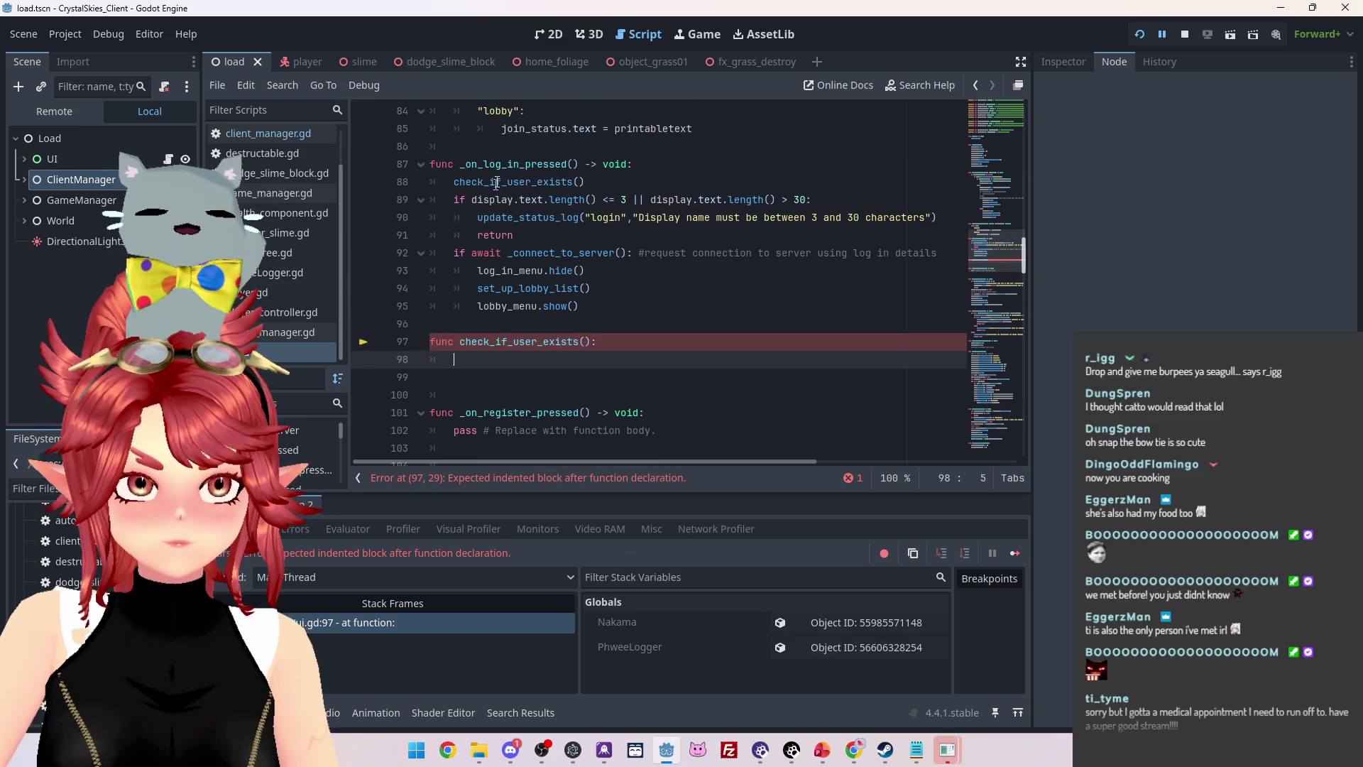
pyautogui.write('pass')
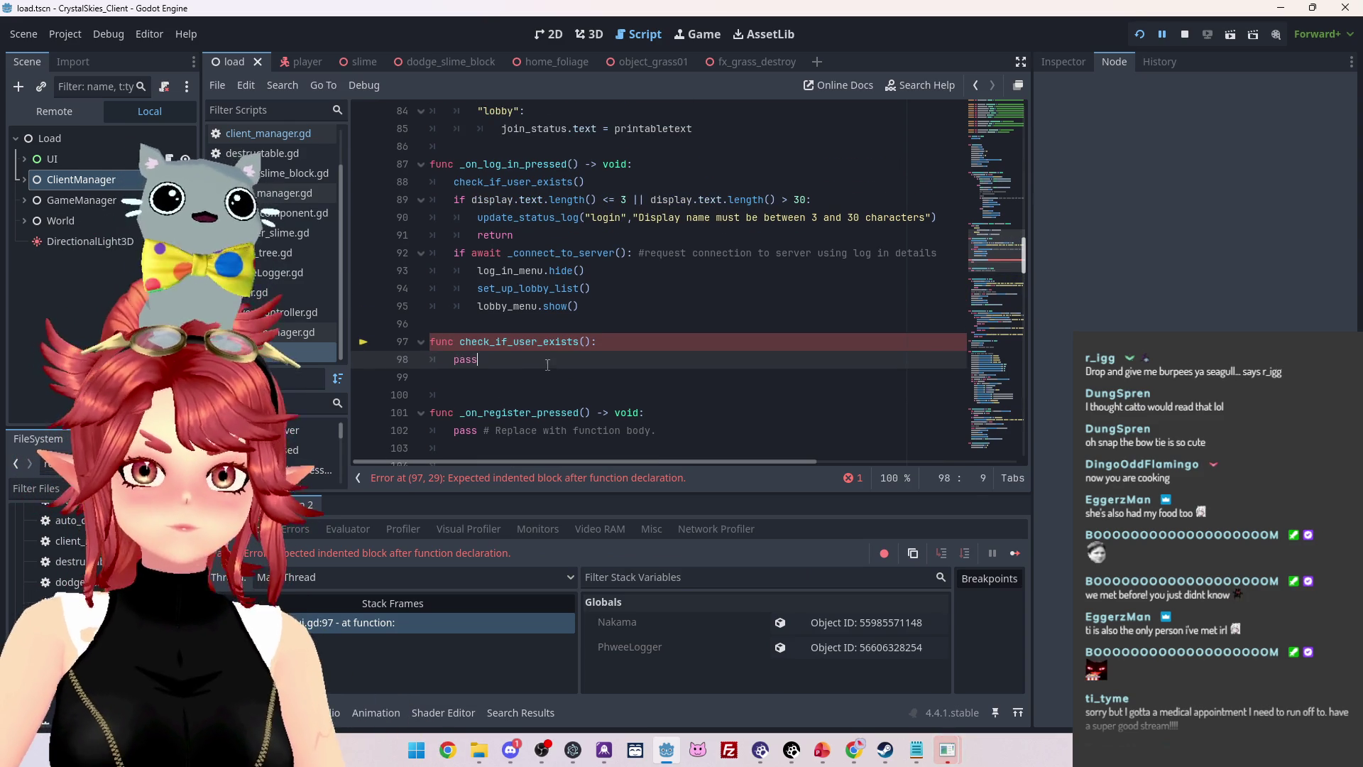
pyautogui.click(619, 310)
pyautogui.hotkey('ctrl', 's')
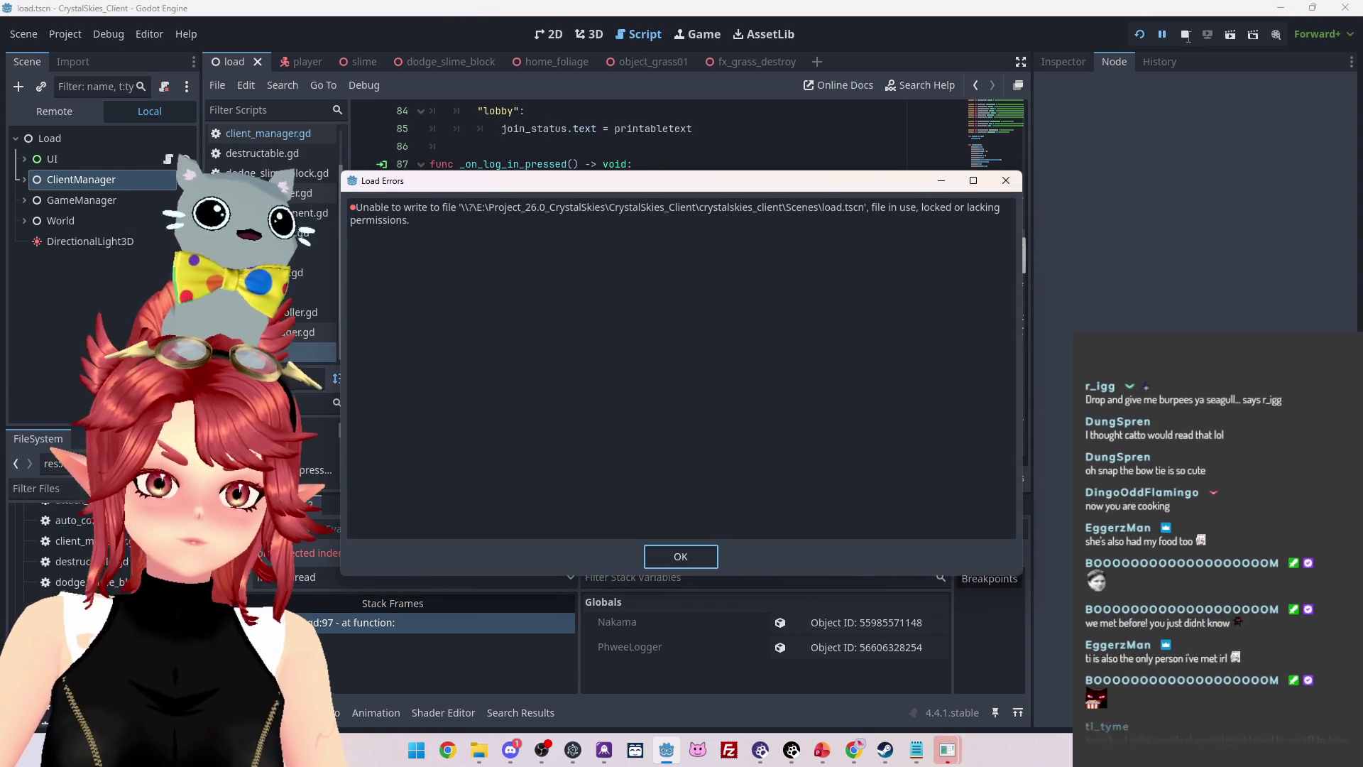
pyautogui.click(680, 557)
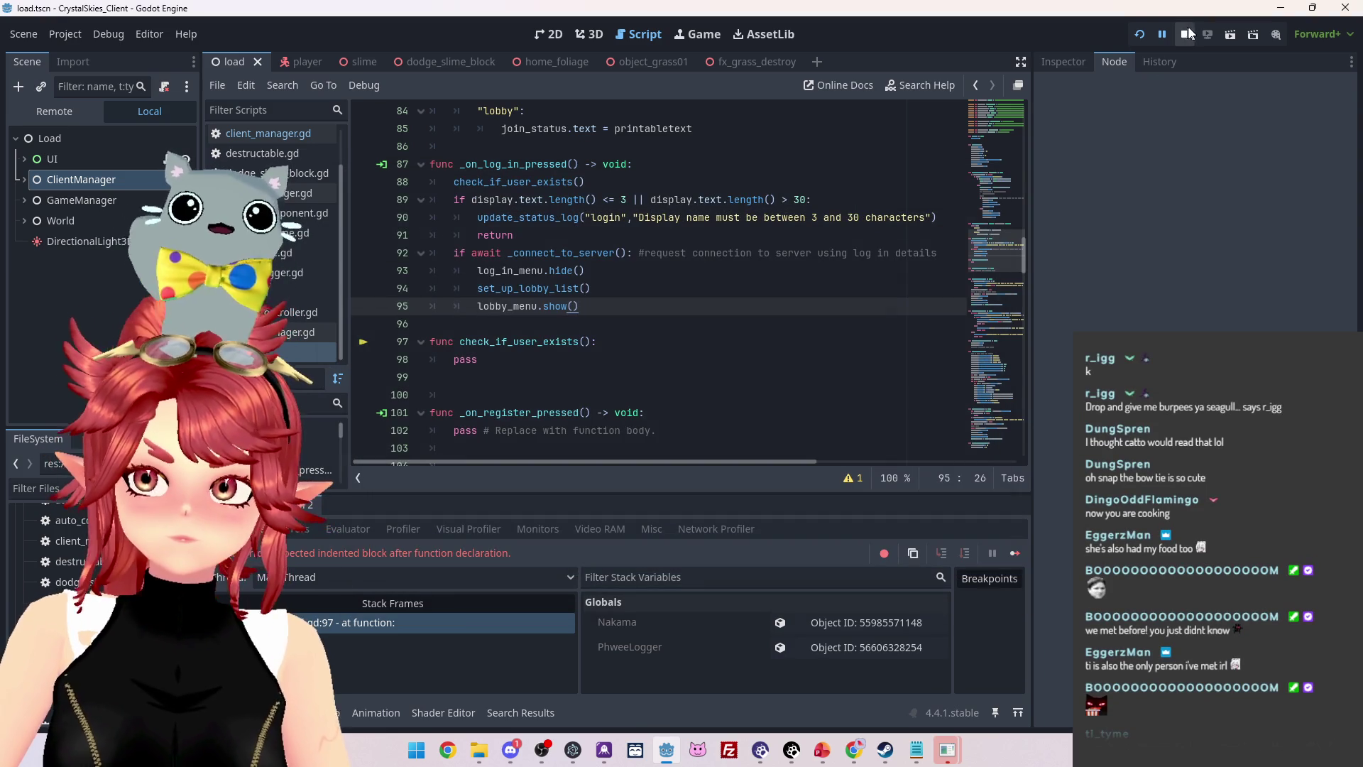
pyautogui.click(591, 368)
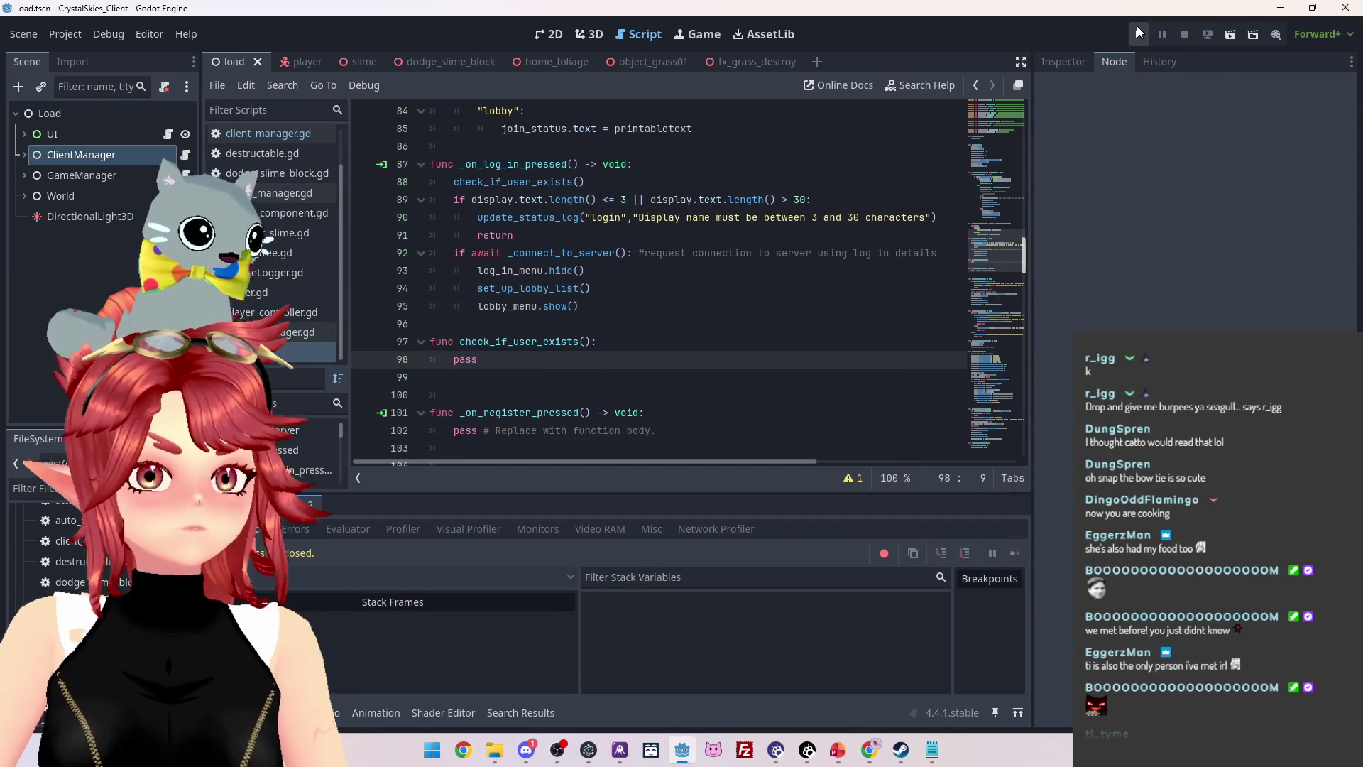
# Run the game again and bring the DigitalOcean server console to the front.
pyautogui.click(1138, 32)
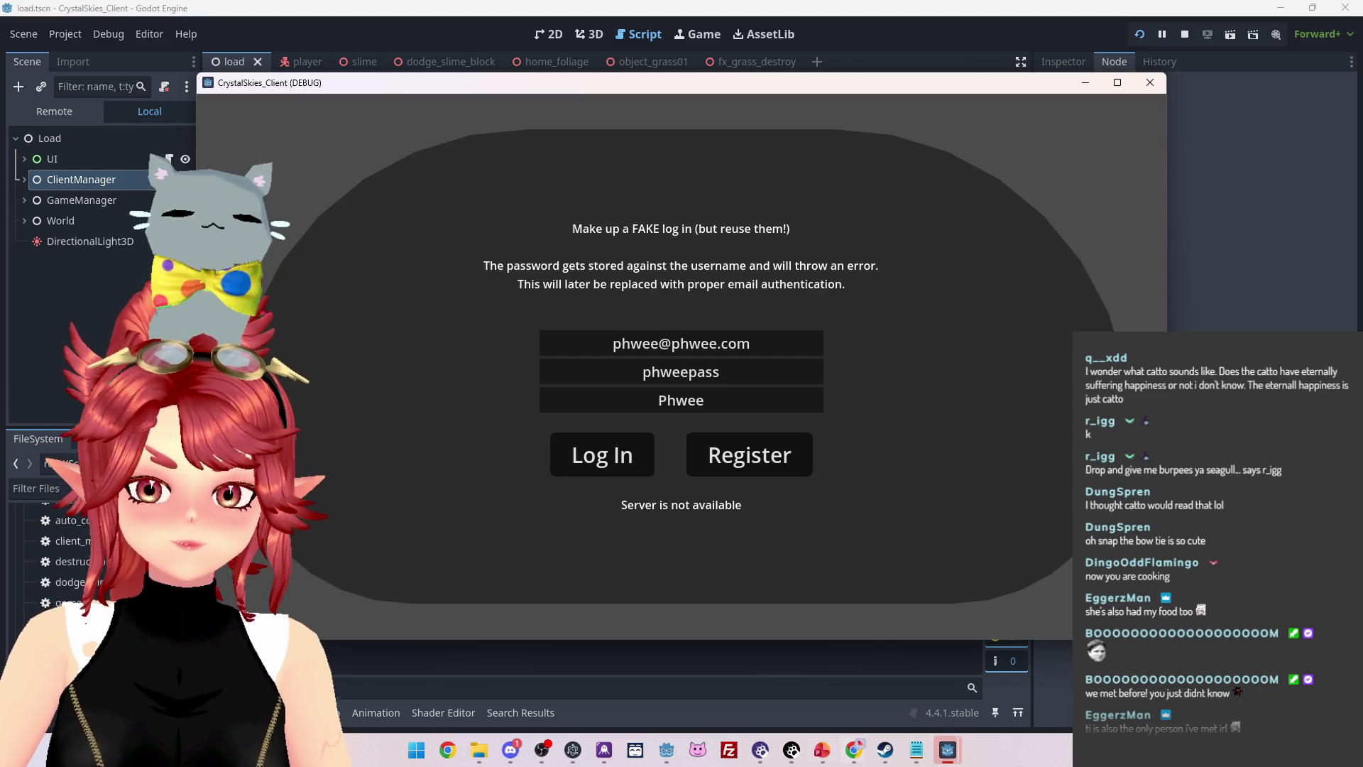
pyautogui.moveTo(854, 749)
pyautogui.click(1009, 683)
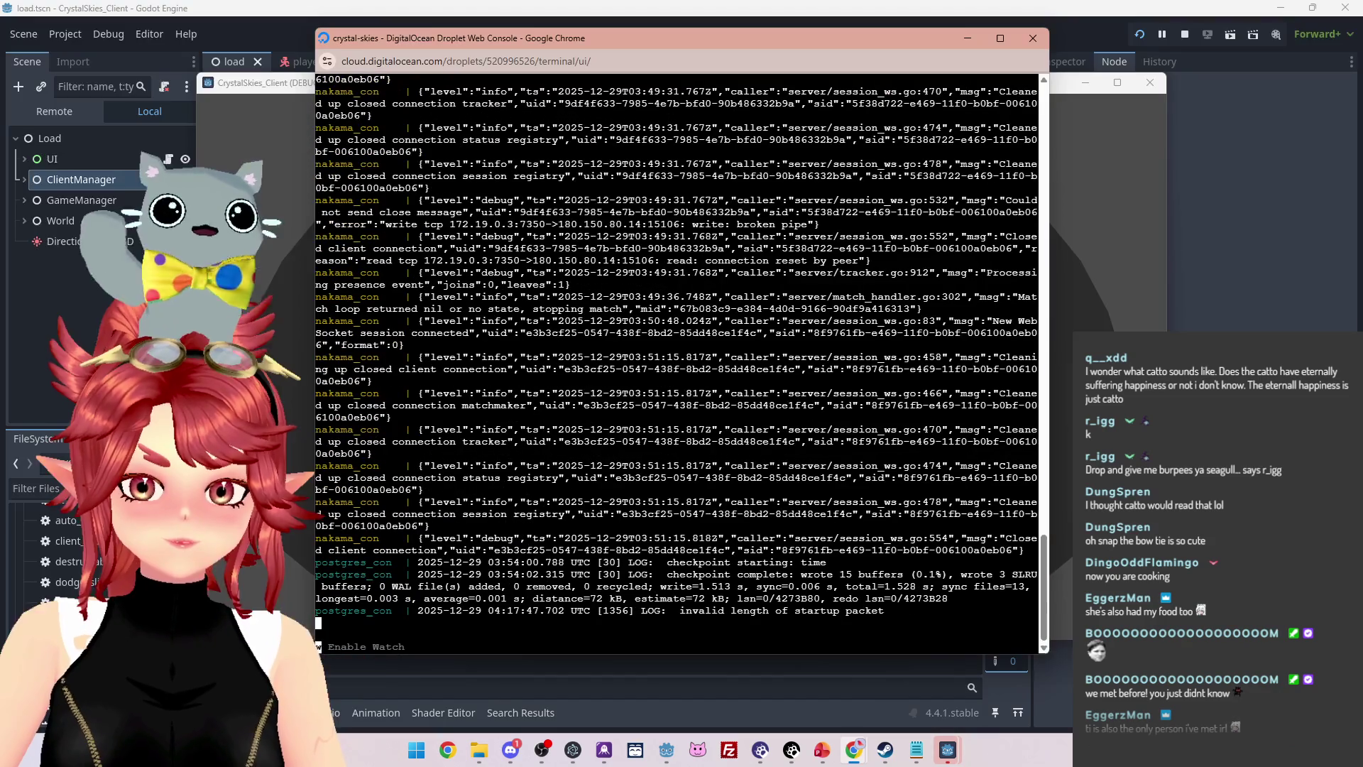